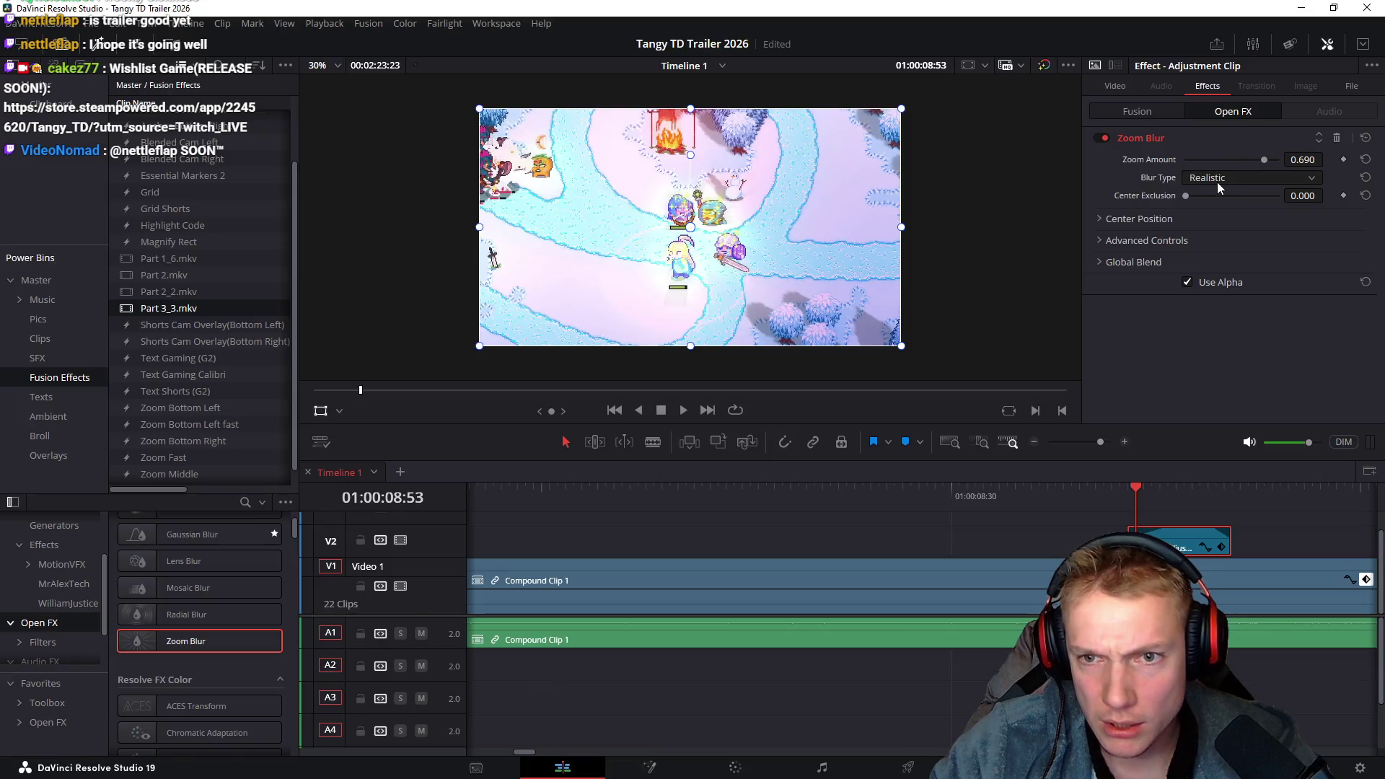
Recentre the adjustment clip's Zoom Blur to X 0.414, Y 0.322 and play back the blurred section
left_click_drag(1187, 196, 1245, 196)
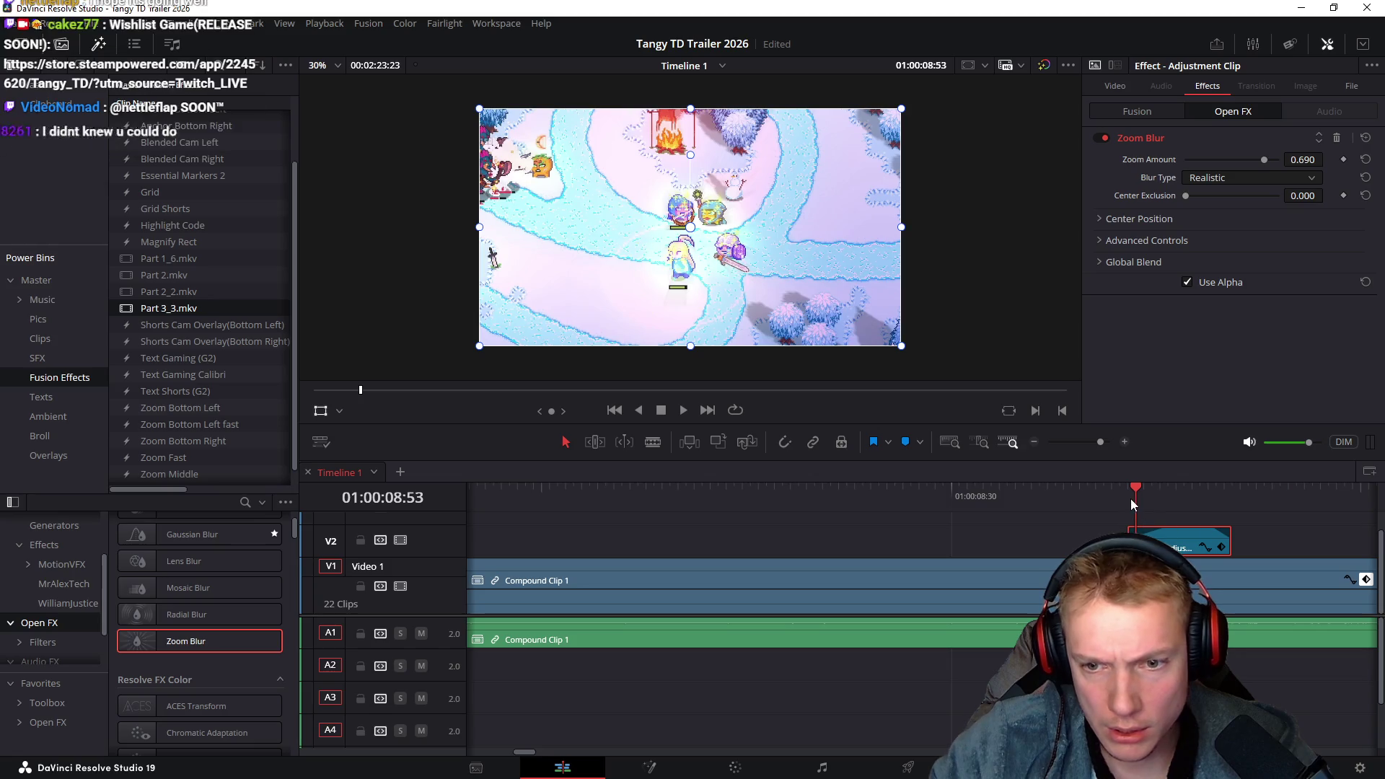
left_click(1103, 220)
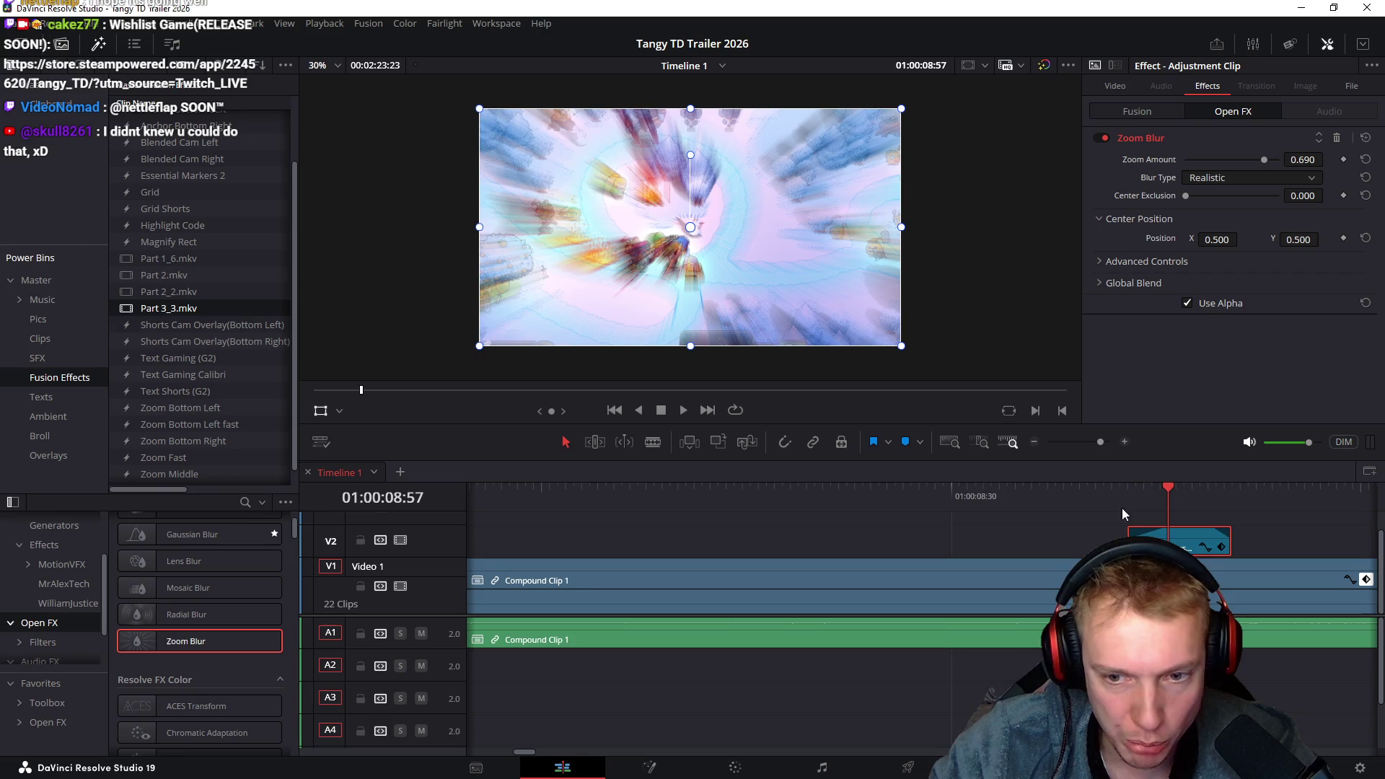
left_click_drag(1132, 494, 1184, 495)
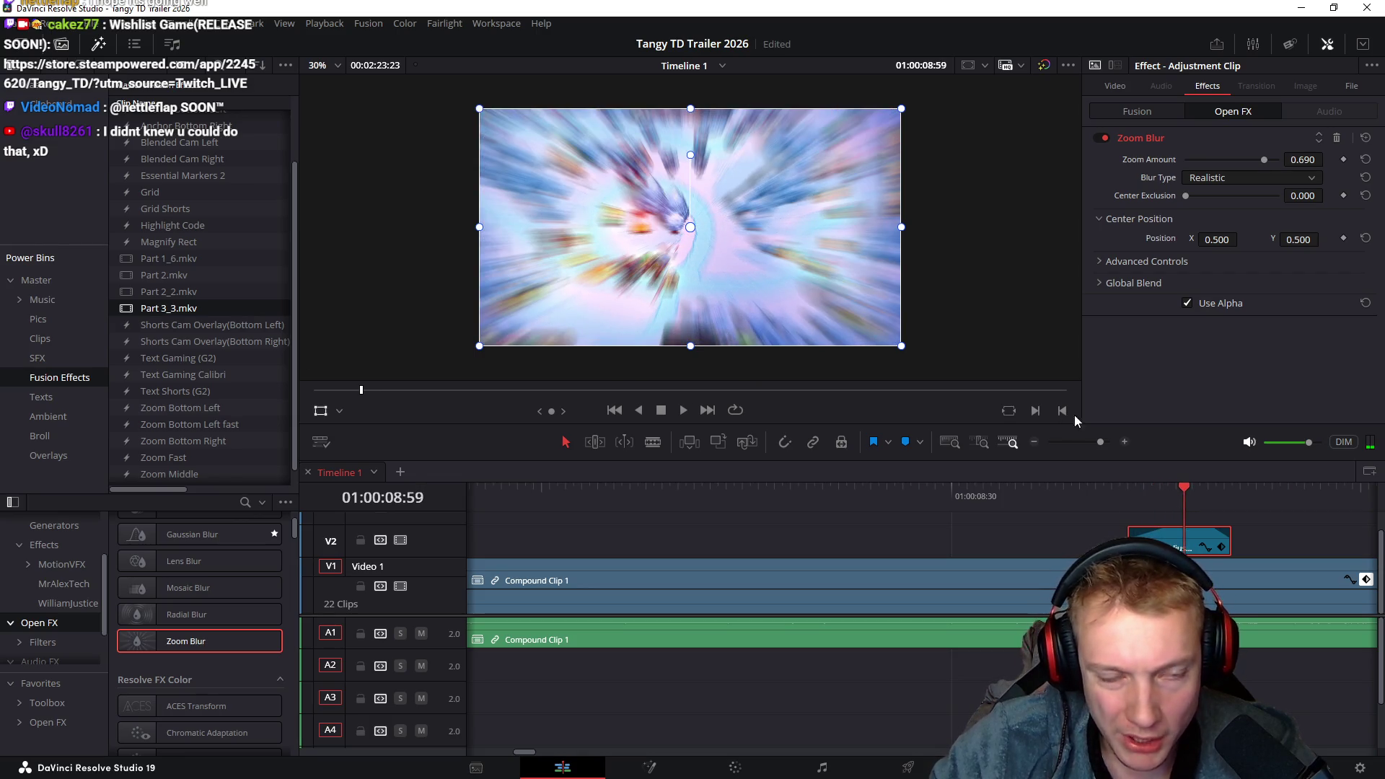
left_click_drag(1200, 238, 1261, 243)
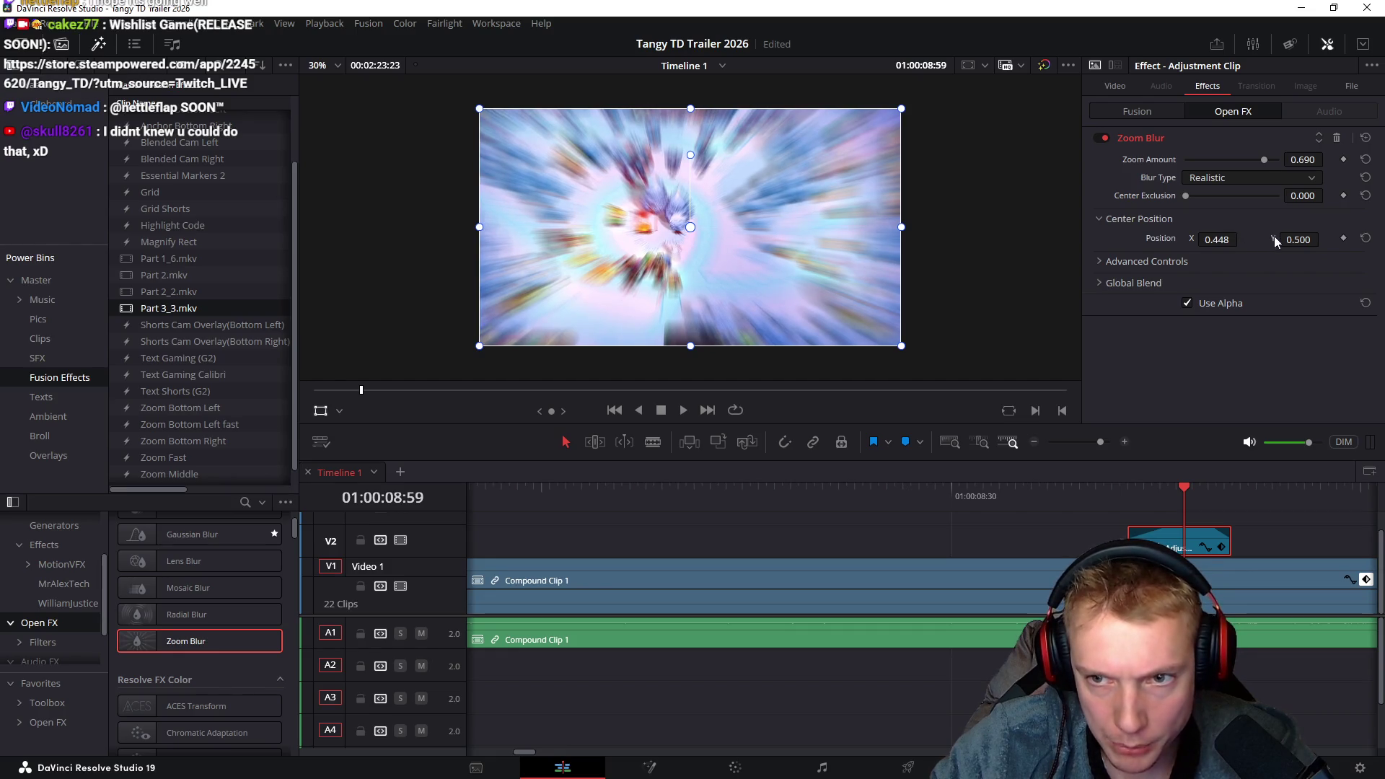
mouse_move(1301, 239)
left_mouse_down()
mouse_move(1324, 238)
mouse_move(1302, 239)
left_mouse_up()
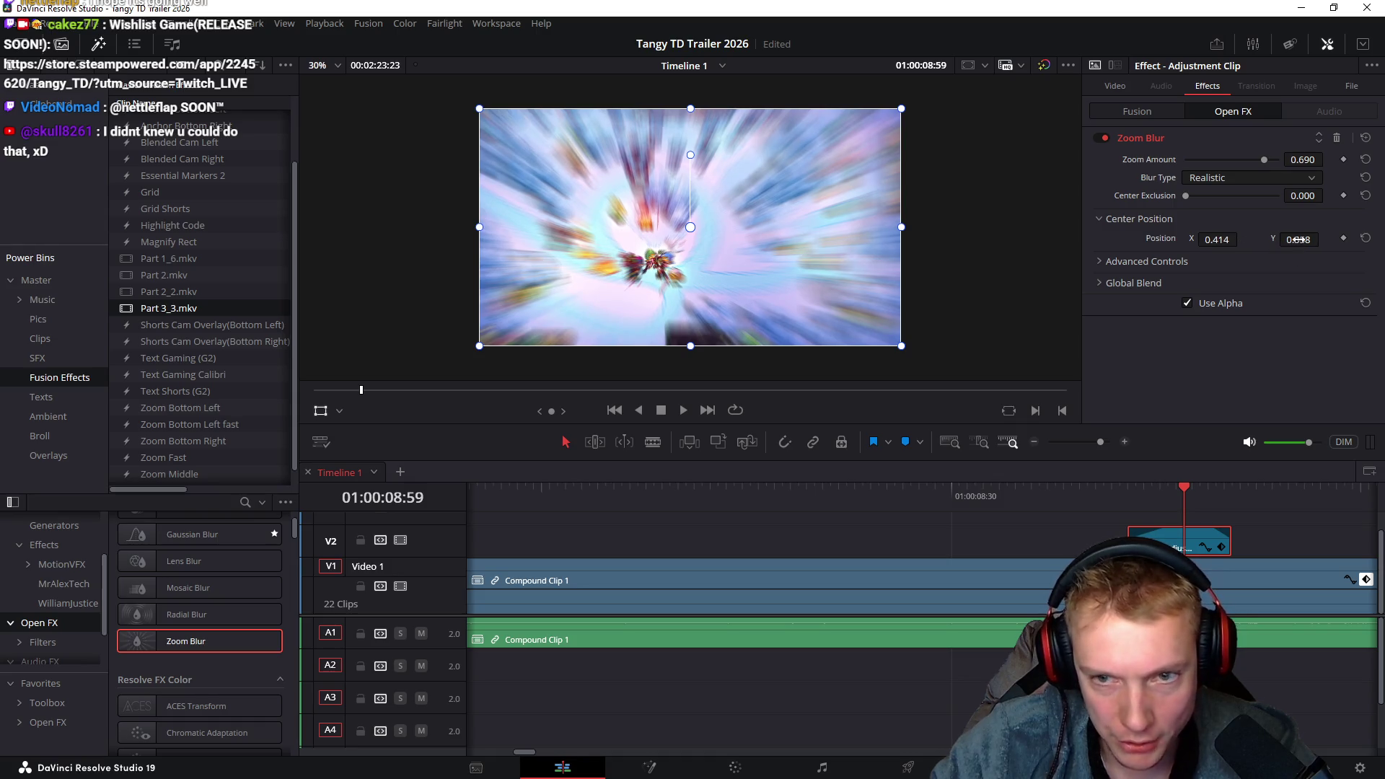
mouse_move(1127, 491)
left_mouse_down()
mouse_move(1246, 487)
mouse_move(992, 496)
left_mouse_up()
key("space")
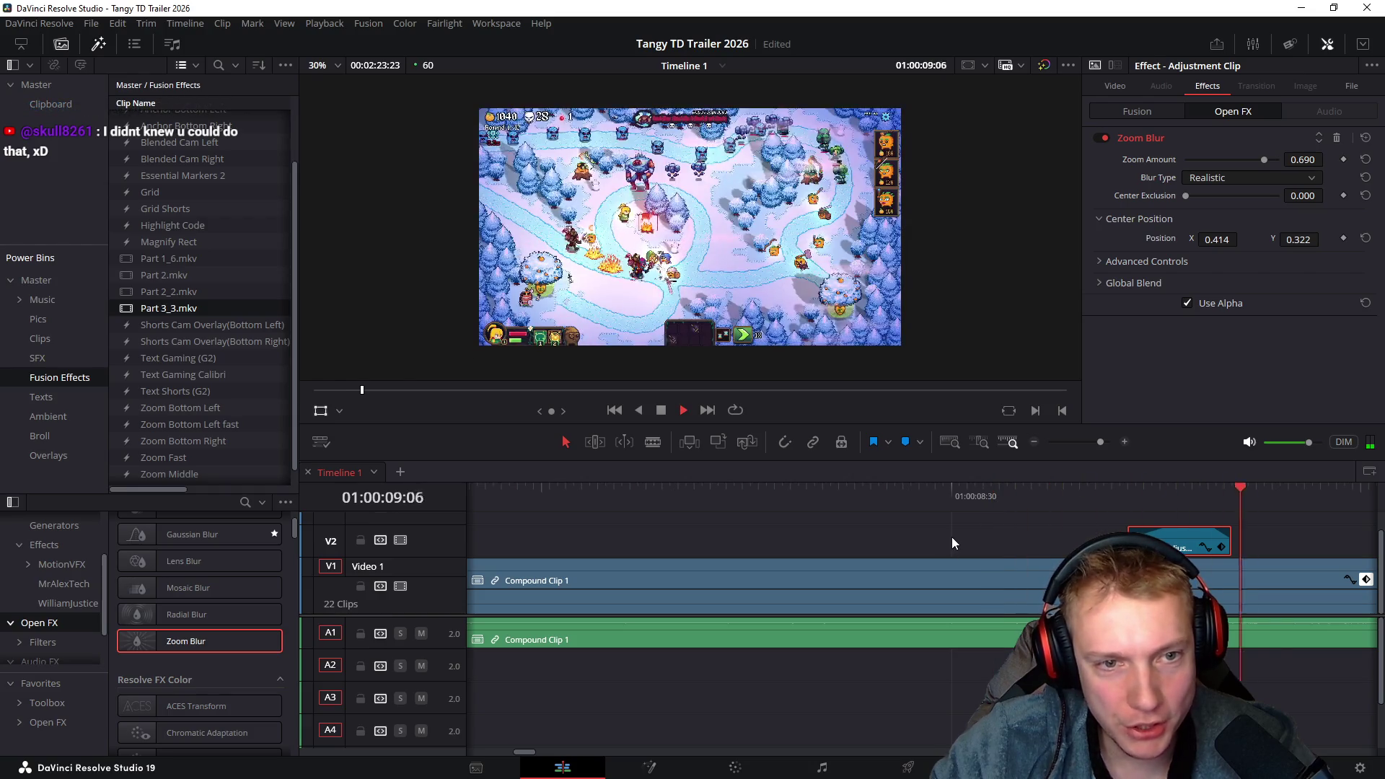
Punch Compound Clip 1's Transform Zoom in to 1.060
left_click(625, 496)
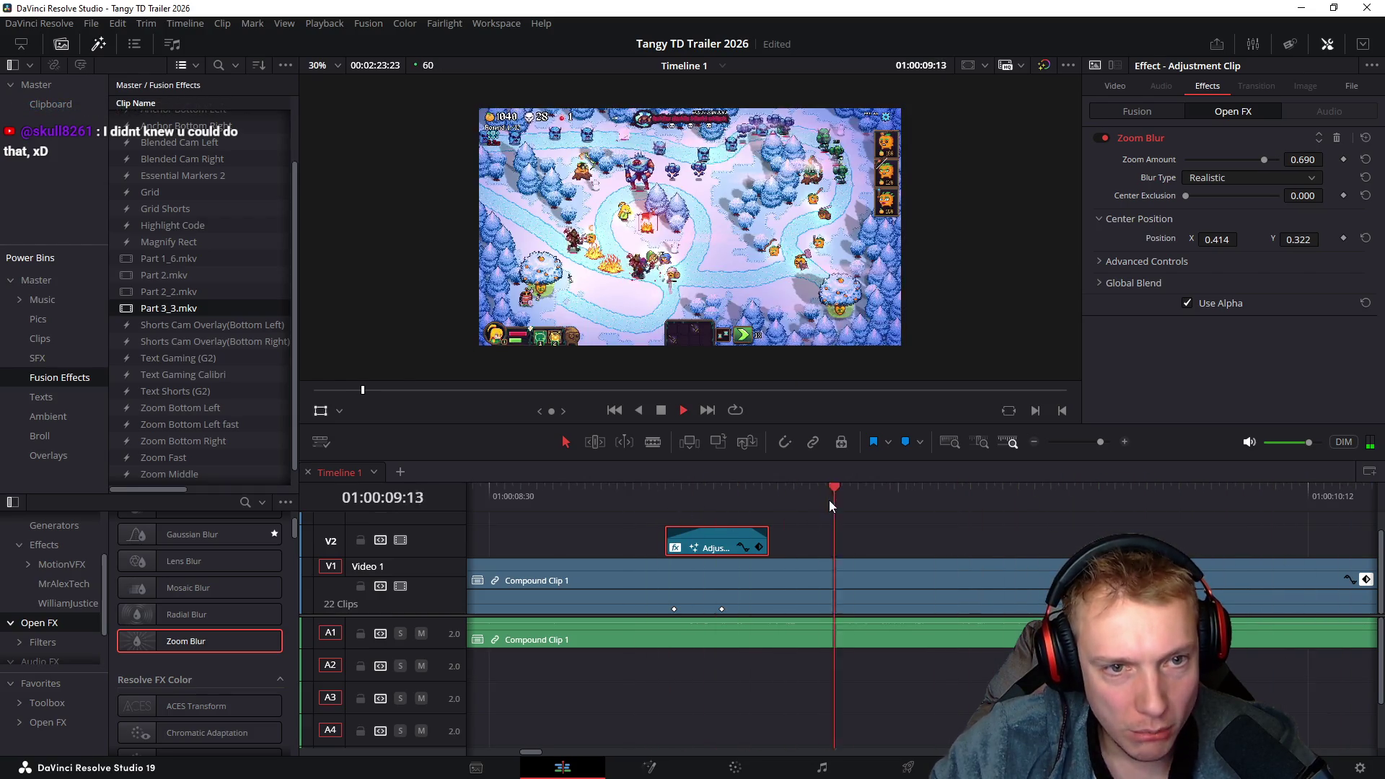
key("space")
left_click(722, 498)
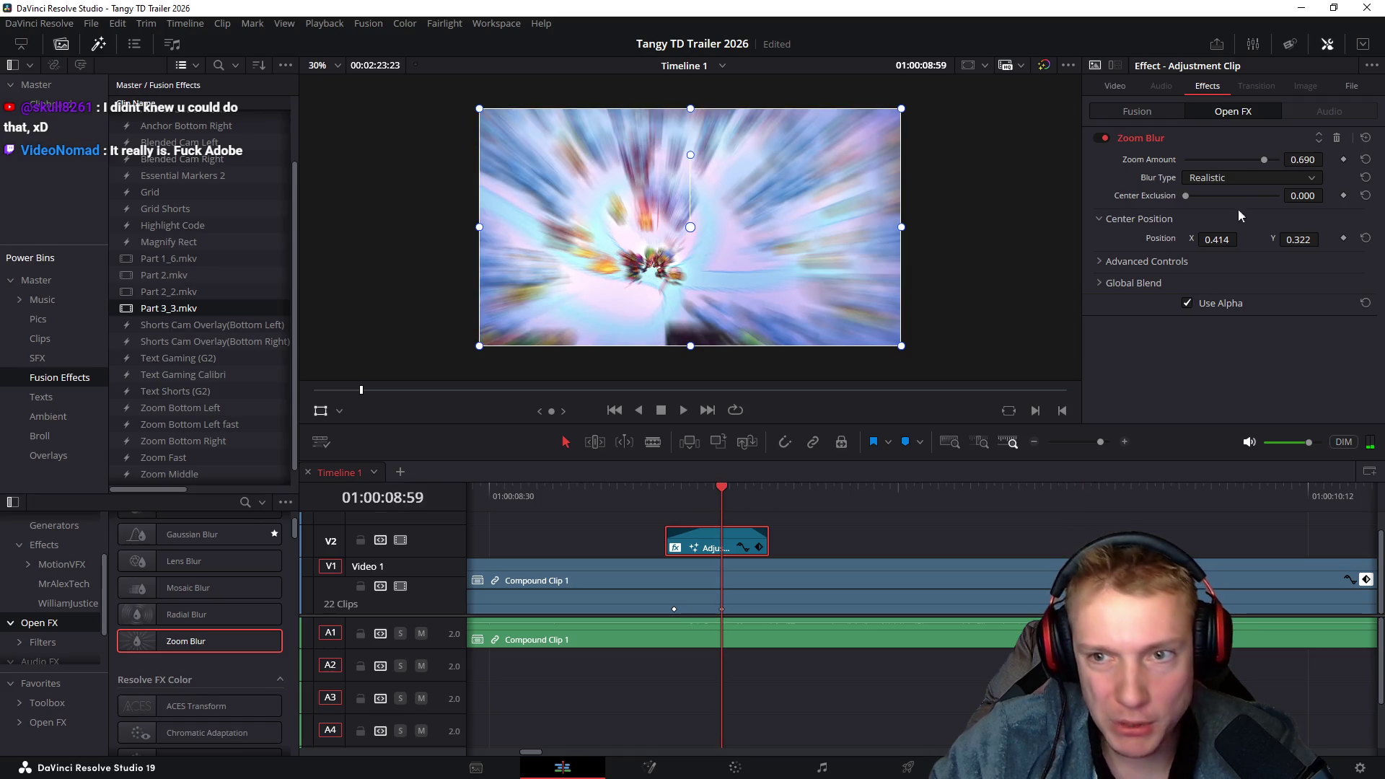
left_click(870, 577)
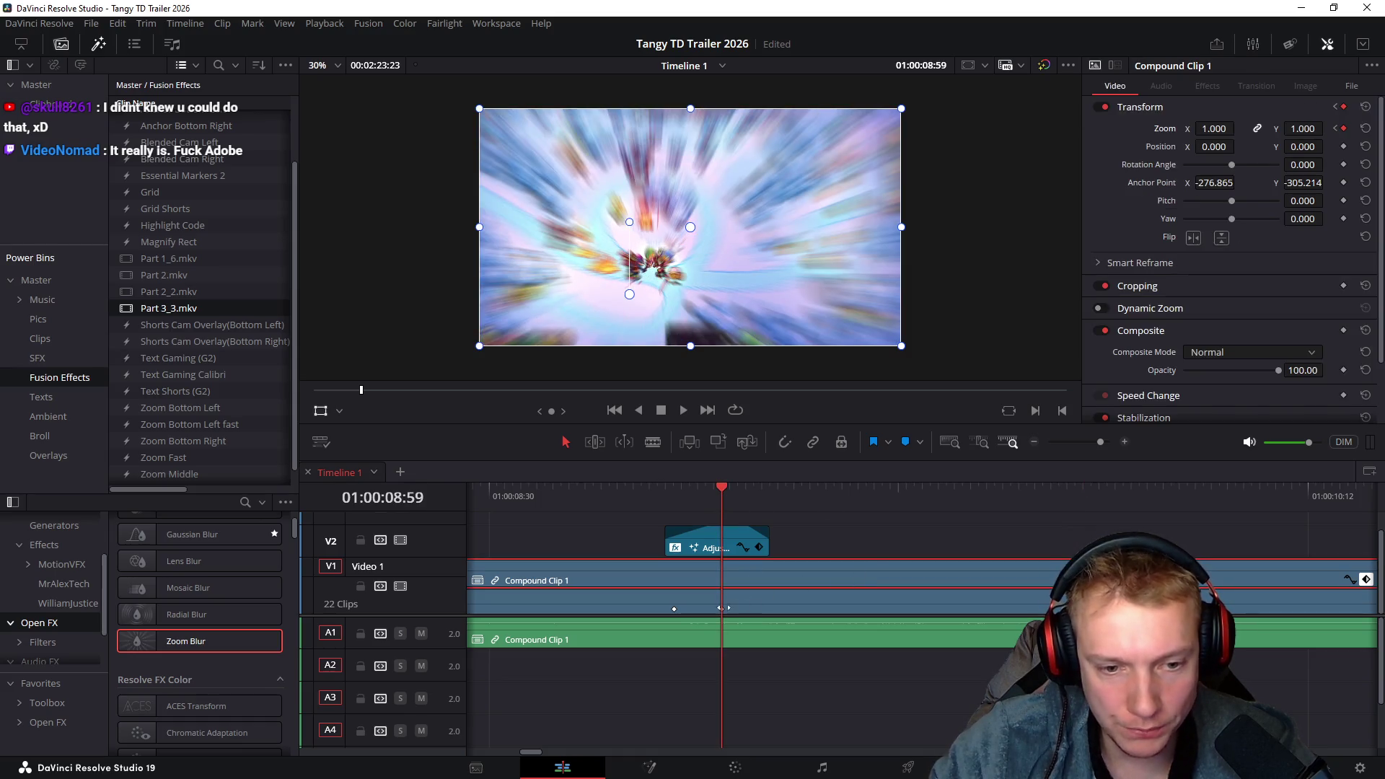
left_click_drag(1205, 128, 1257, 128)
Split Compound Clip 1 at 01:00:11:01
scroll(967, 547, "right", 5)
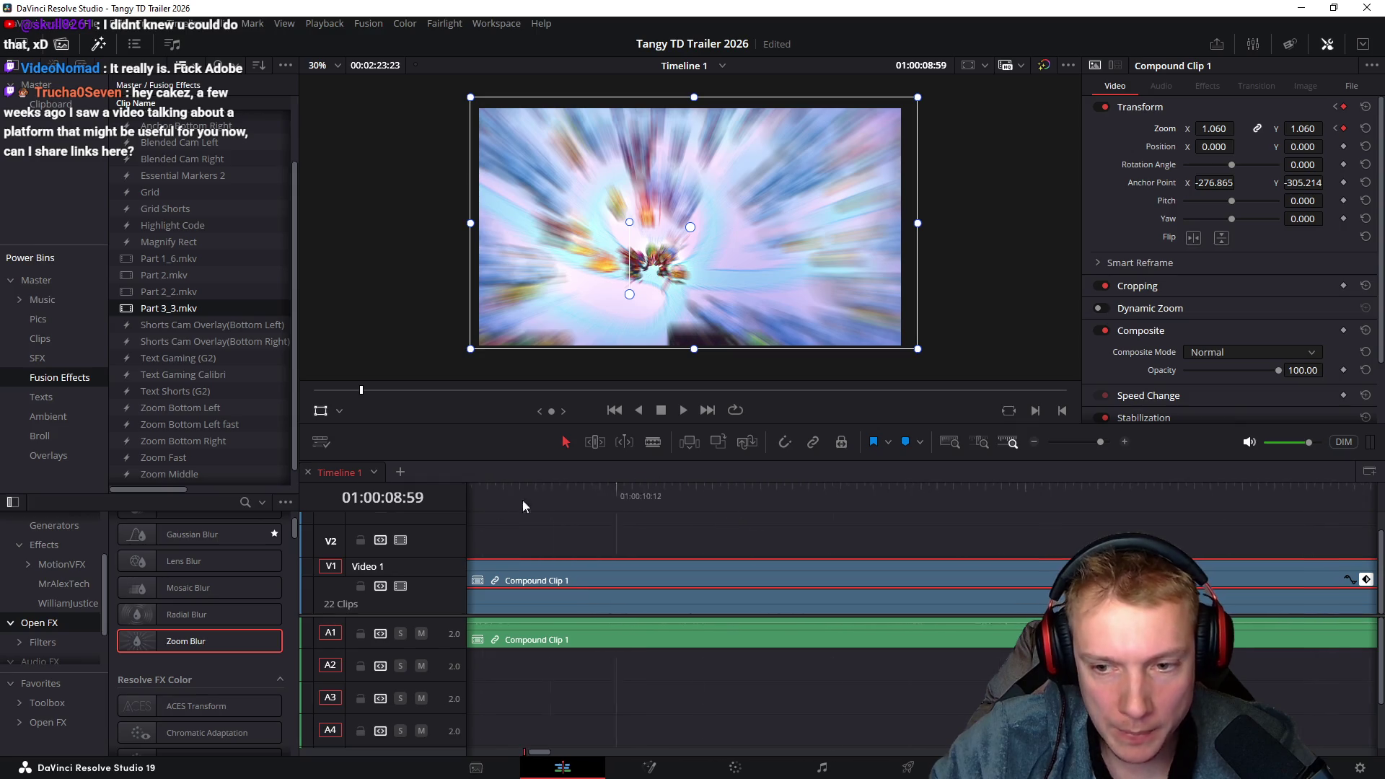
left_click(924, 505)
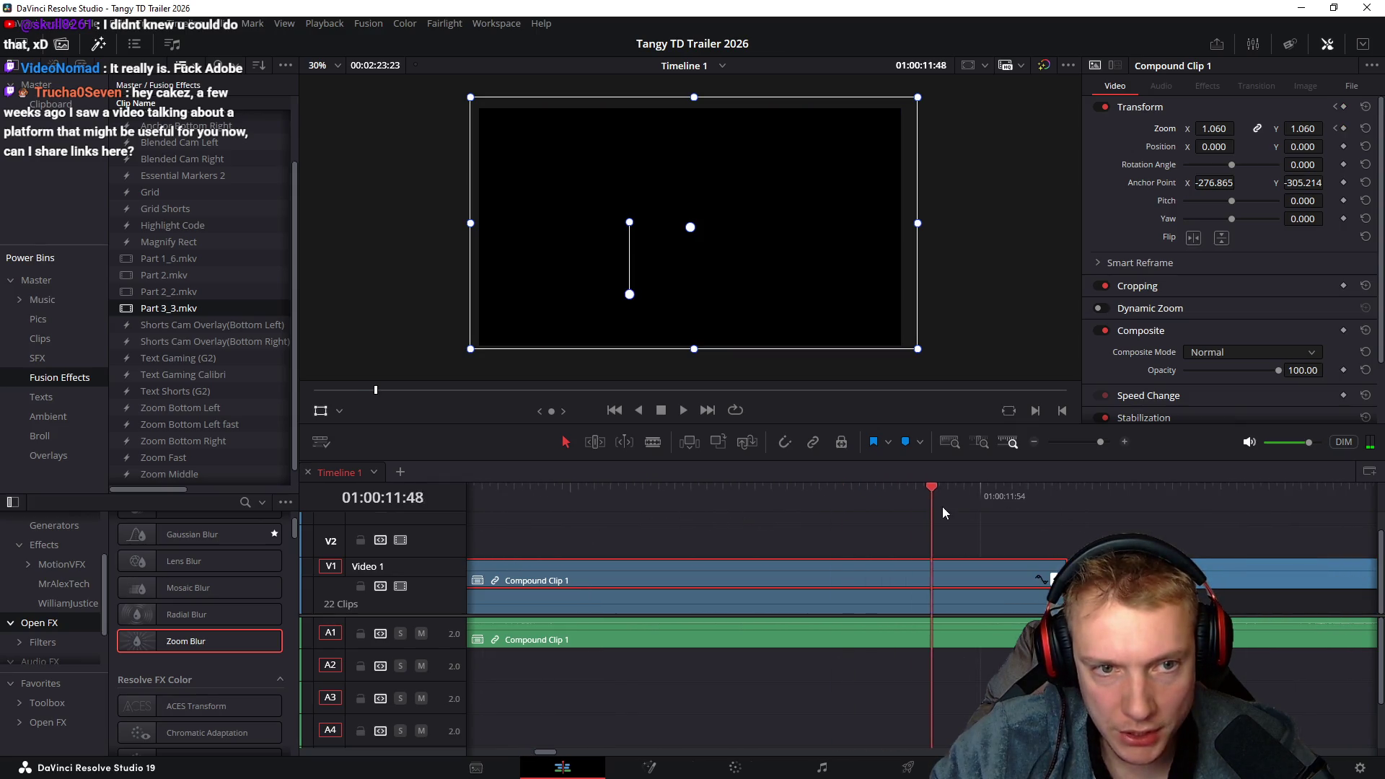
left_click_drag(1063, 517, 639, 518)
scroll(871, 539, "left", 3)
mouse_move(757, 498)
left_mouse_down()
mouse_move(855, 509)
mouse_move(789, 518)
mouse_move(887, 509)
mouse_move(527, 501)
mouse_move(829, 521)
left_mouse_up()
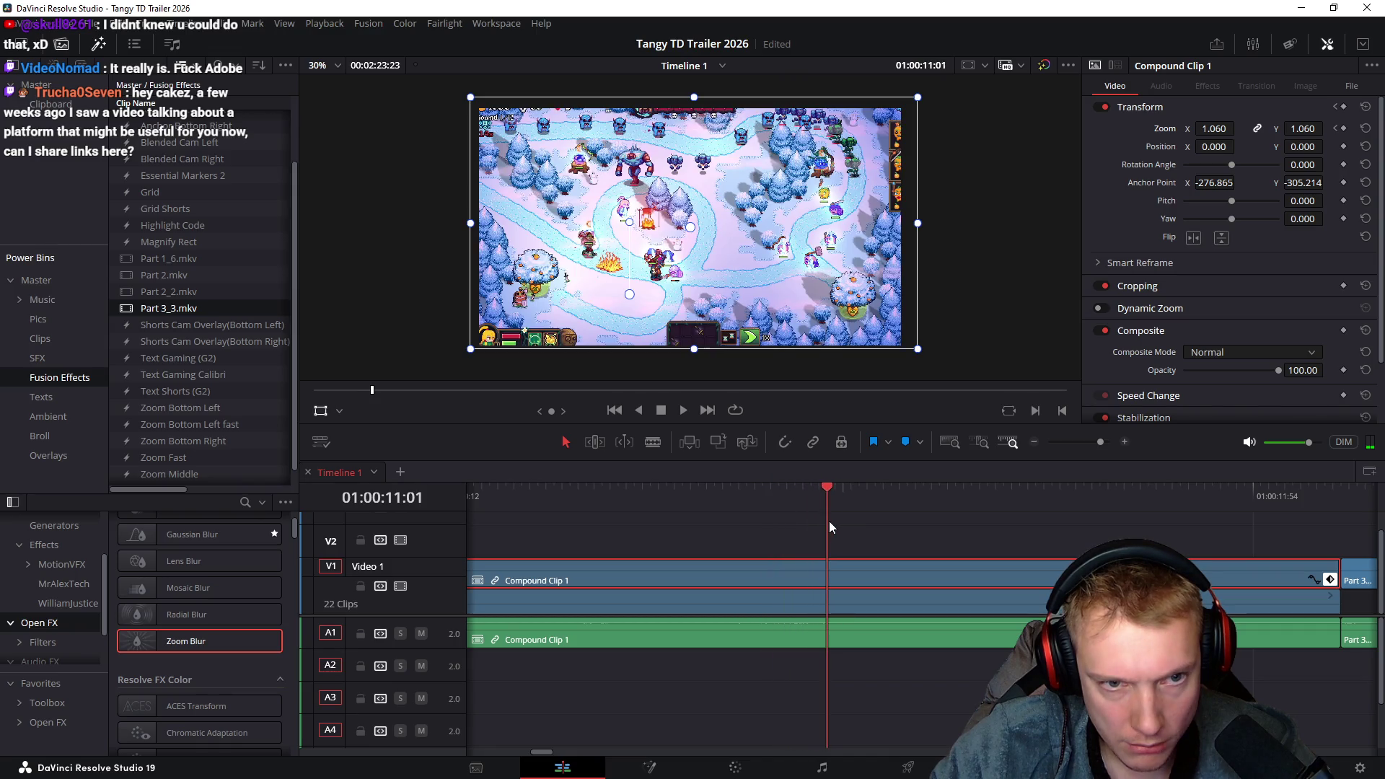
key("ctrl+b")
left_click(945, 581)
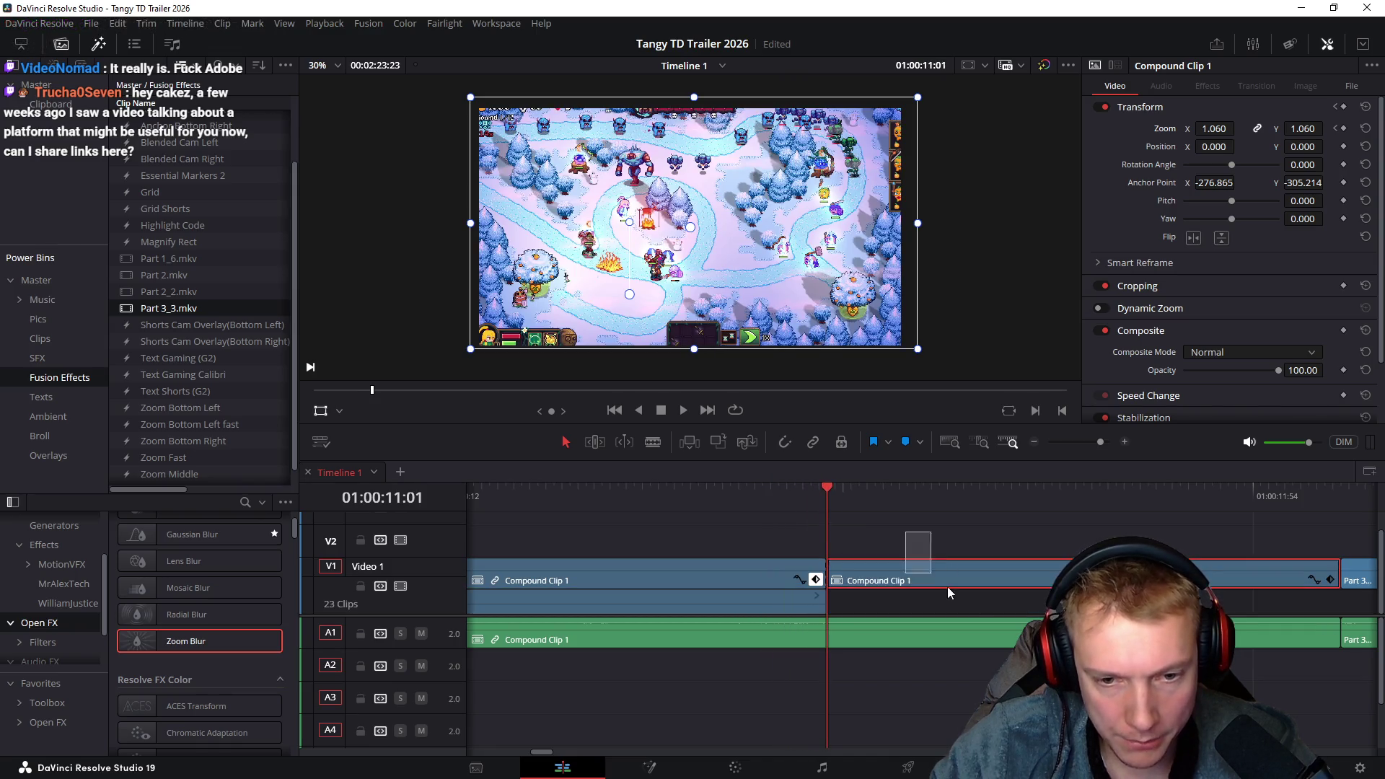
Delete the split-off tail and keyframe the clip's last-frame zoom back to 1.000
key("BackSpace")
left_click(777, 576)
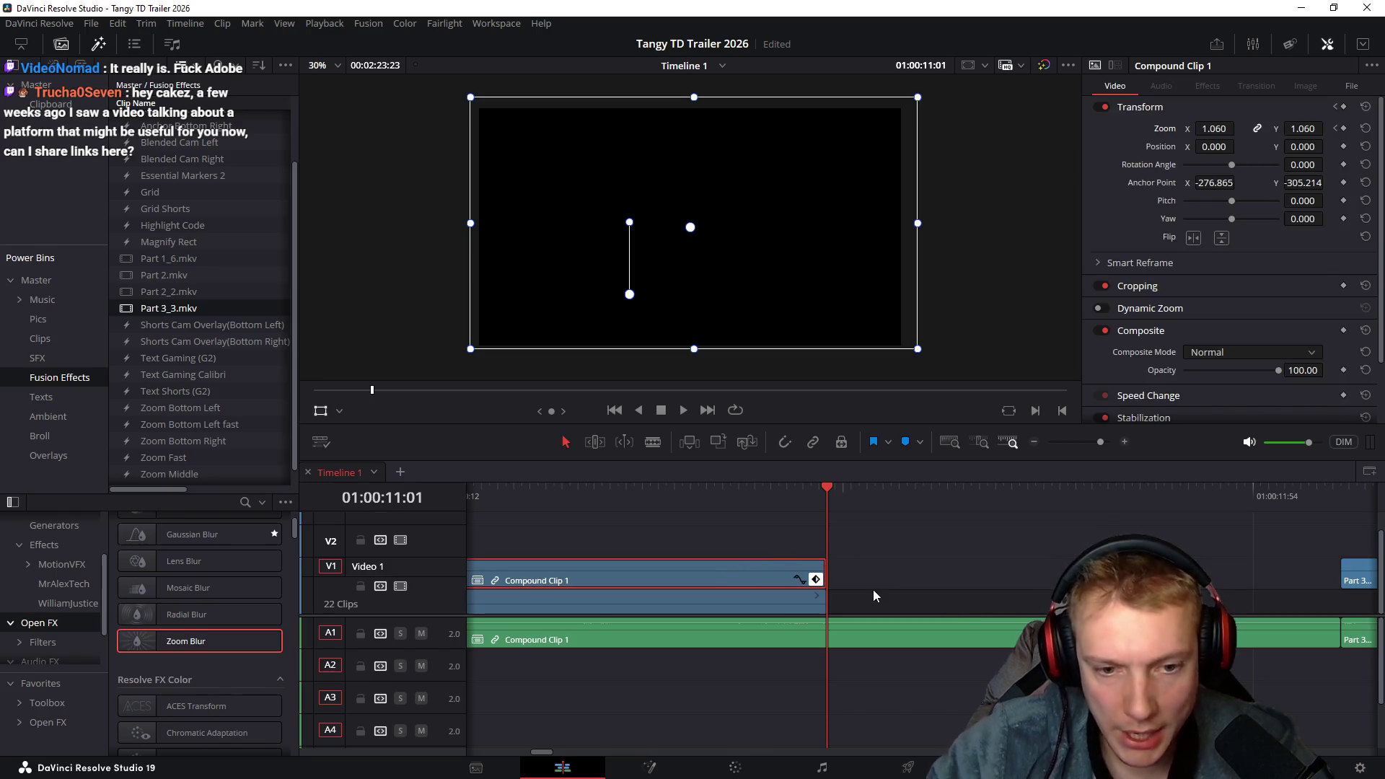
key("Left")
left_click(1344, 129)
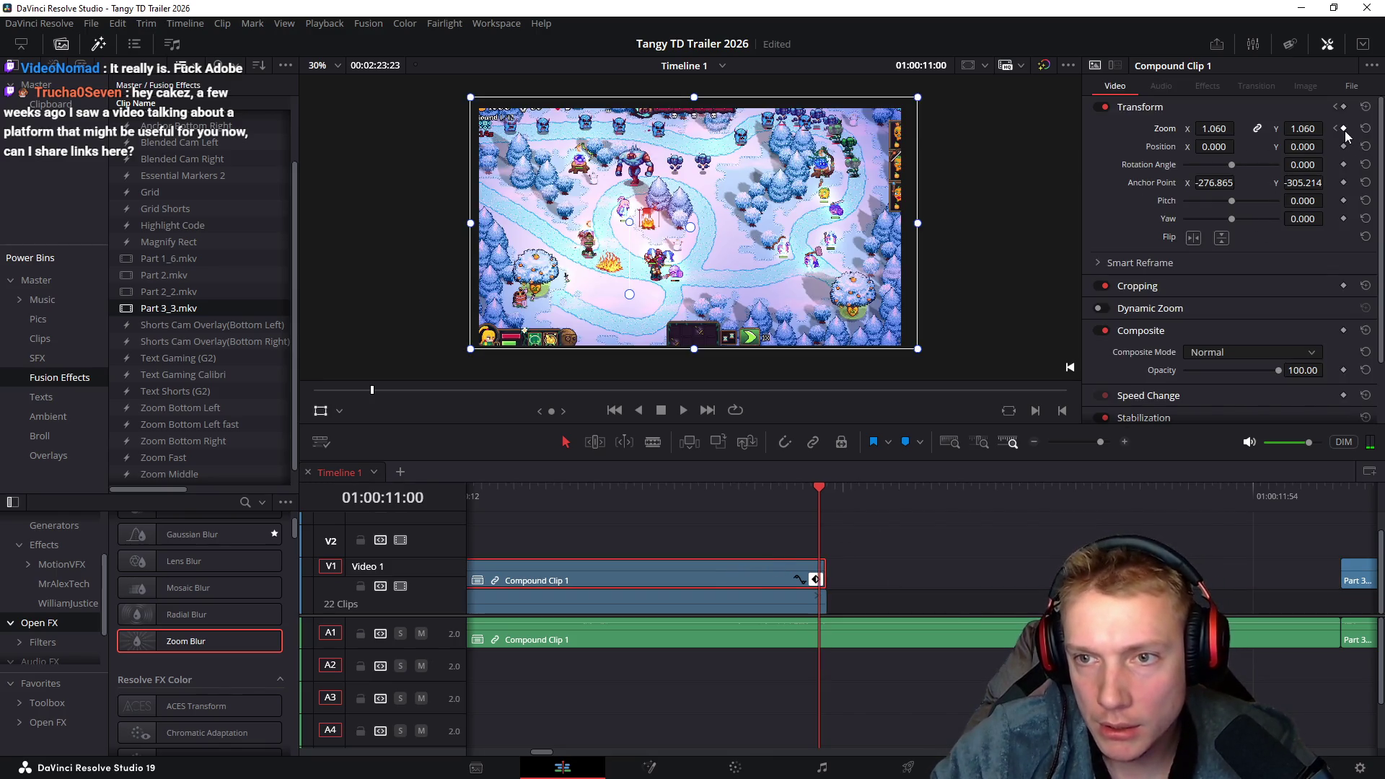
type("1.000")
key("Return")
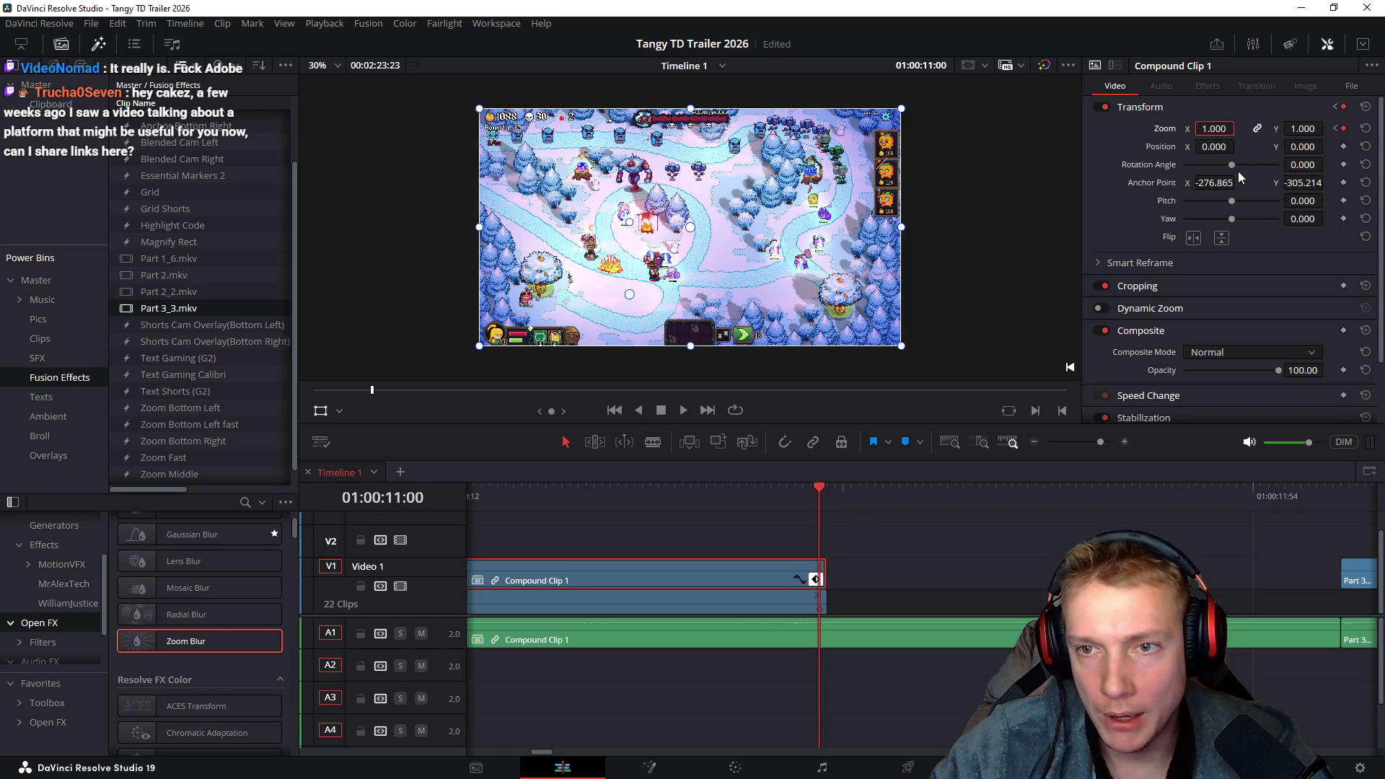
Trim the following compound clip's edge and scrub through the punched-in section
scroll(905, 571, "left", 10)
scroll(743, 501, "left", 5)
mouse_move(743, 501)
left_mouse_down()
mouse_move(790, 492)
mouse_move(1142, 538)
mouse_move(1309, 531)
left_mouse_up()
scroll(1309, 531, "down", 2)
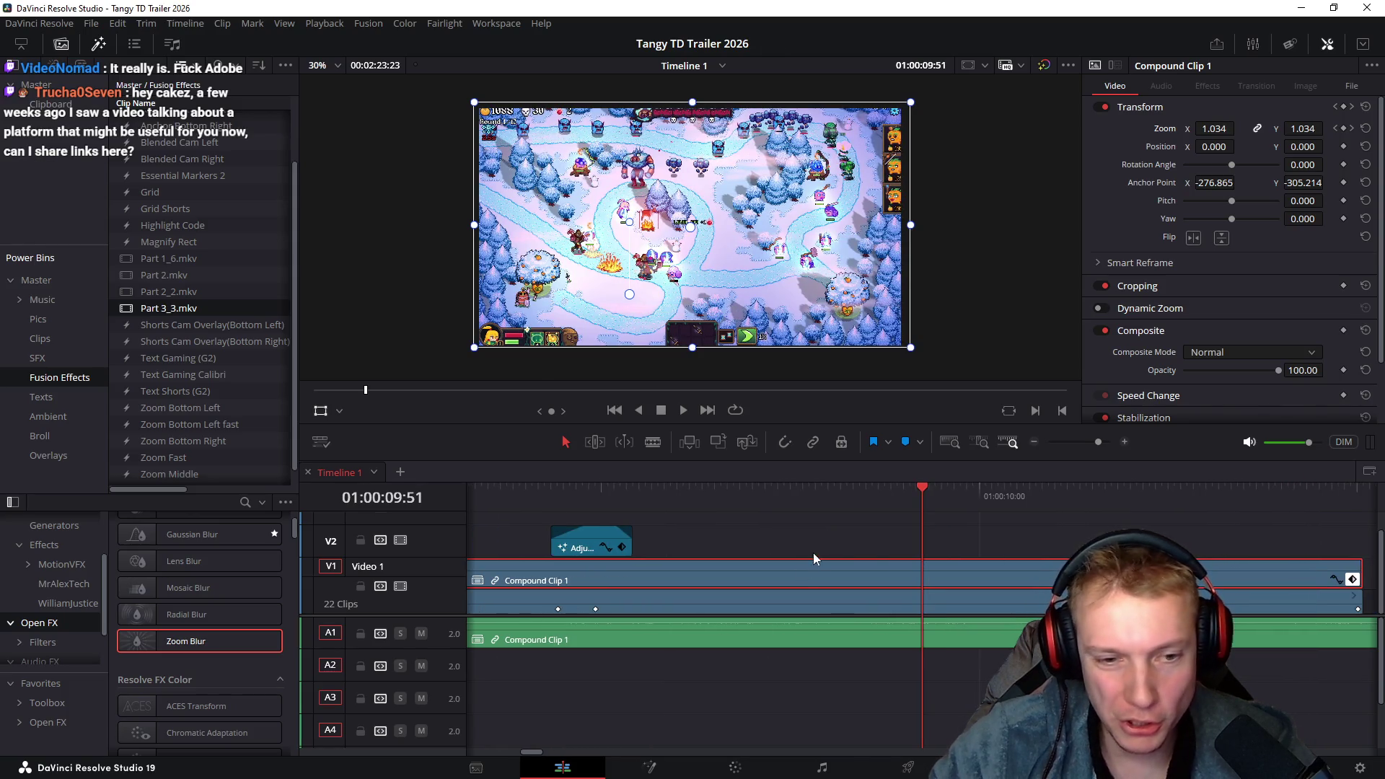
scroll(911, 531, "right", 3)
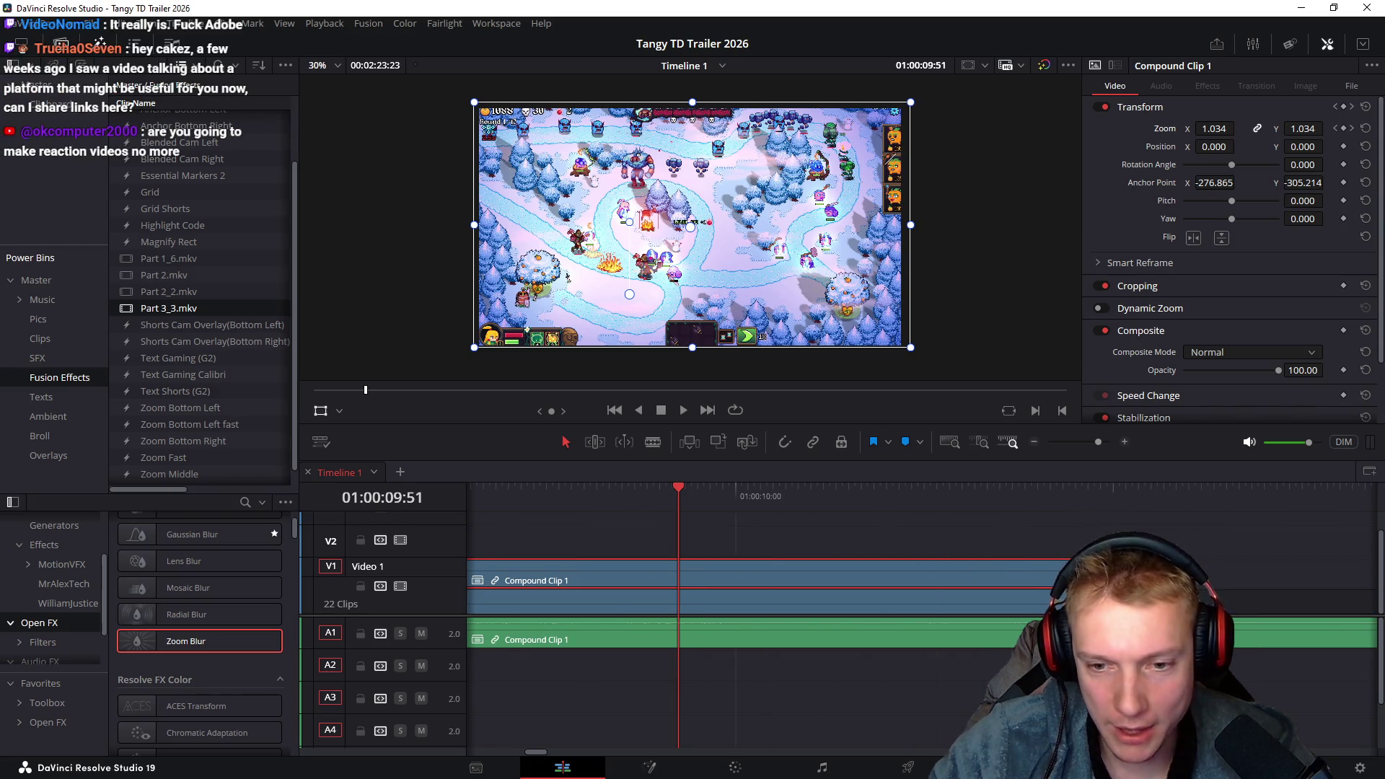
scroll(1082, 570, "up", 1)
scroll(720, 538, "left", 3)
scroll(852, 553, "down", 4)
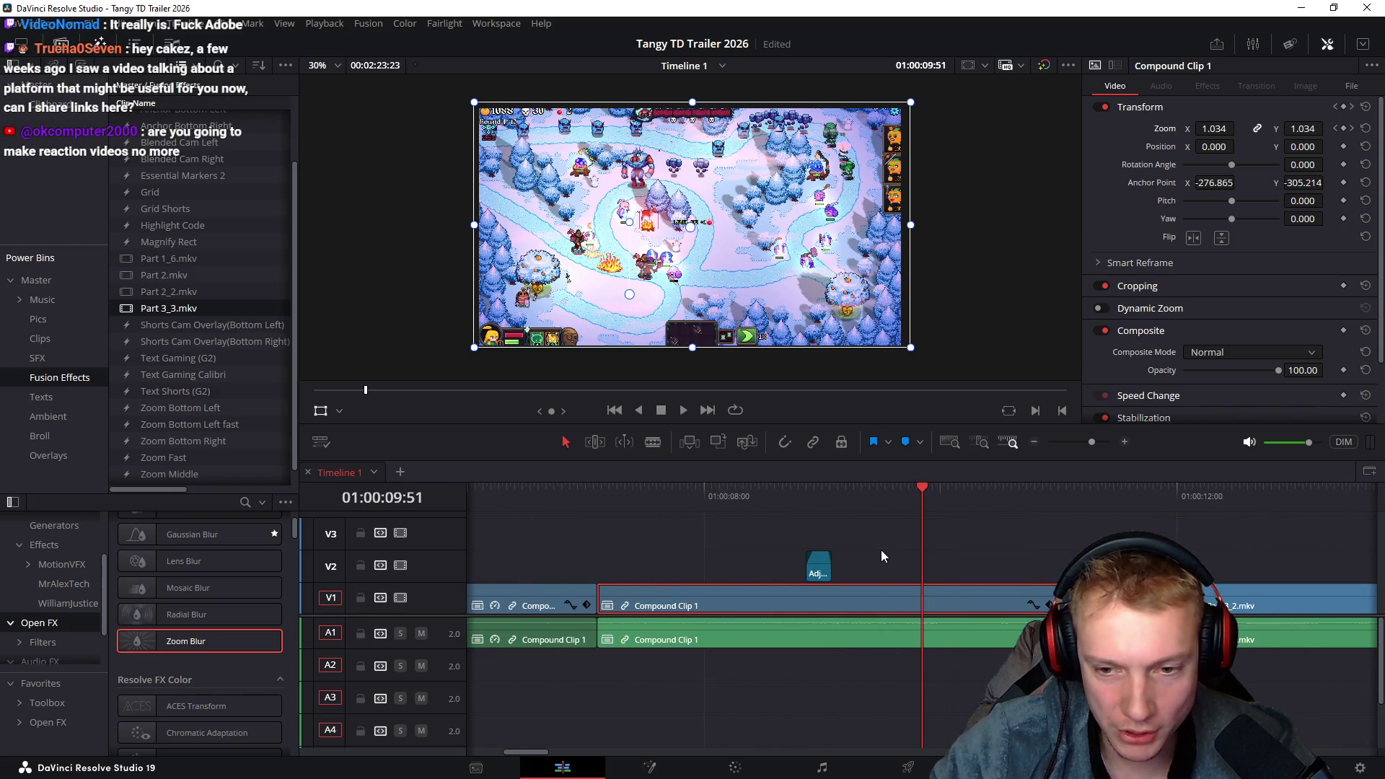
key("ctrl+shift+a")
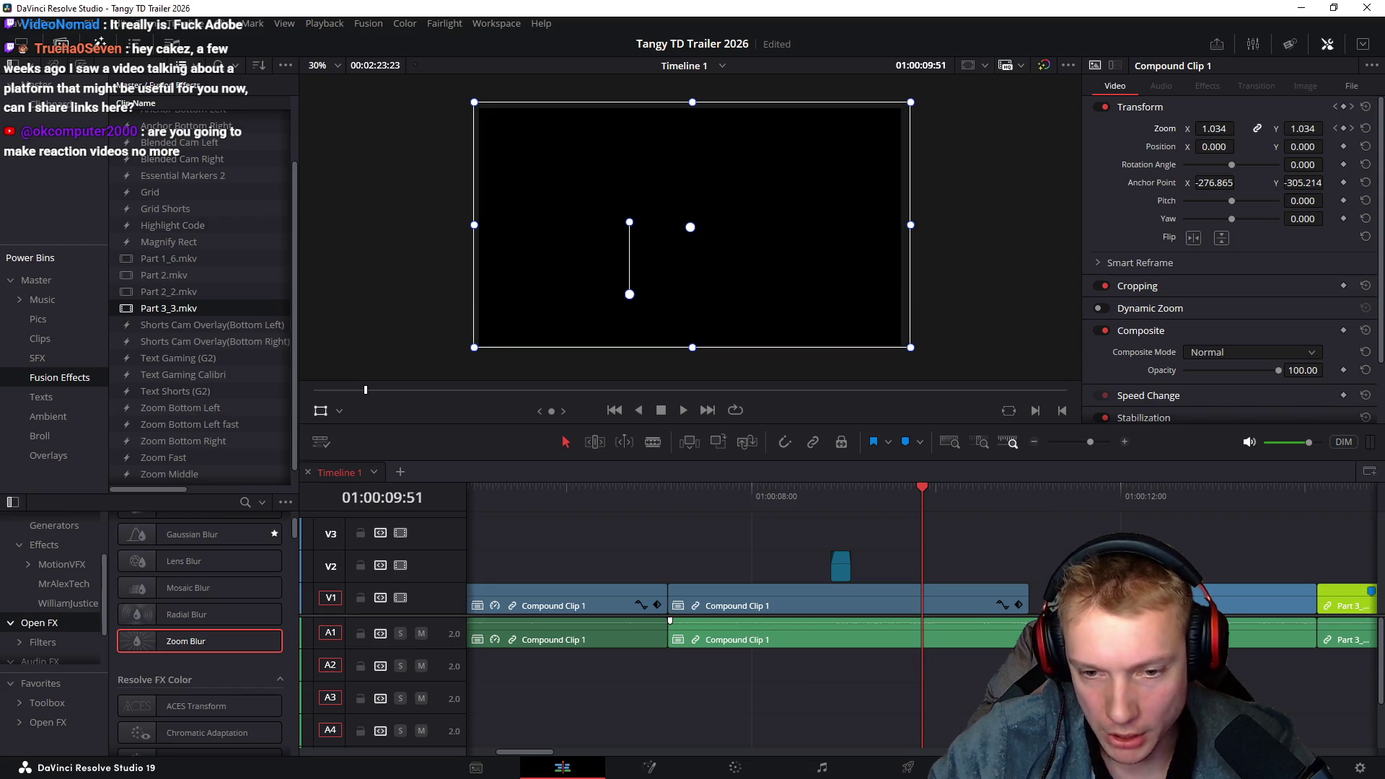
left_click_drag(1028, 606, 1028, 606)
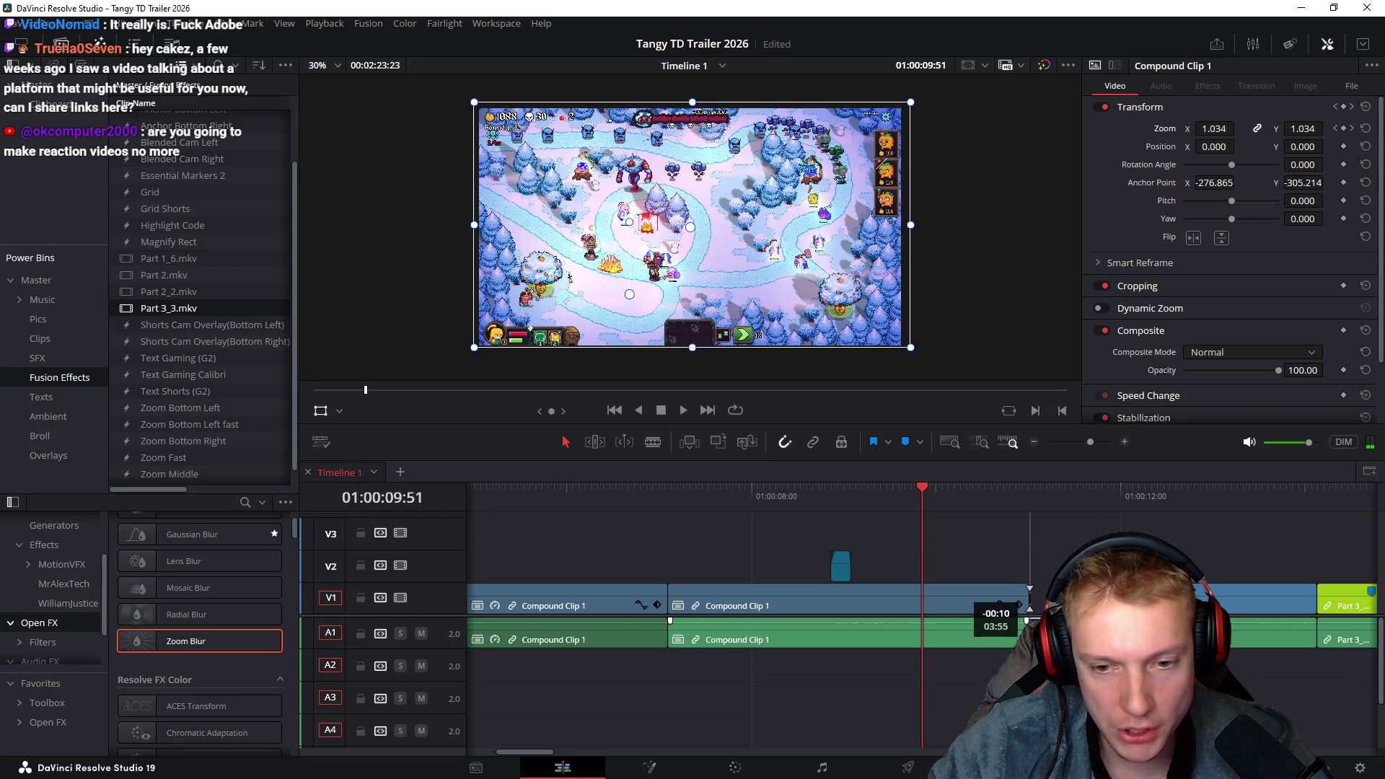
mouse_move(927, 495)
left_mouse_down()
mouse_move(1029, 496)
mouse_move(816, 509)
left_mouse_up()
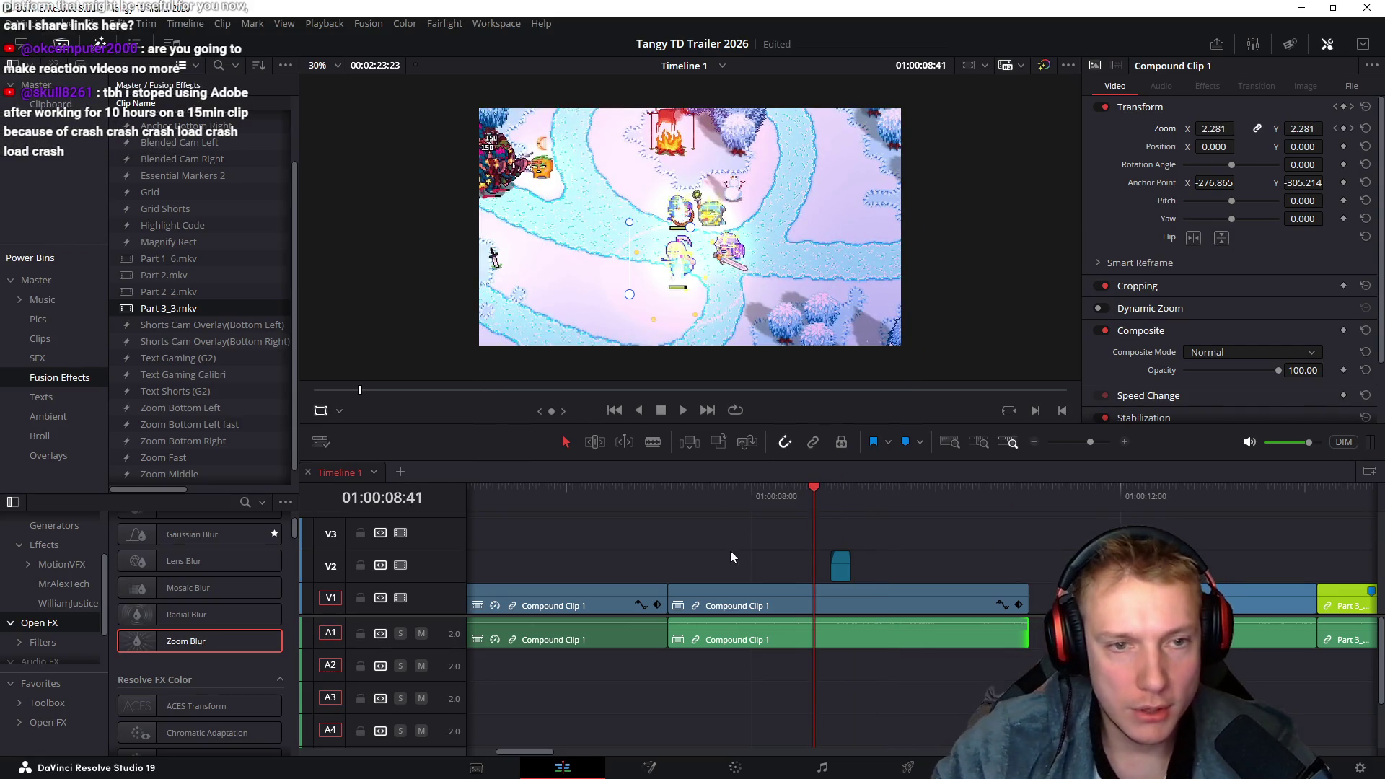
Jump to the start of the timeline and enlarge the viewer panel
scroll(915, 548, "left", 5)
scroll(911, 547, "down", 4)
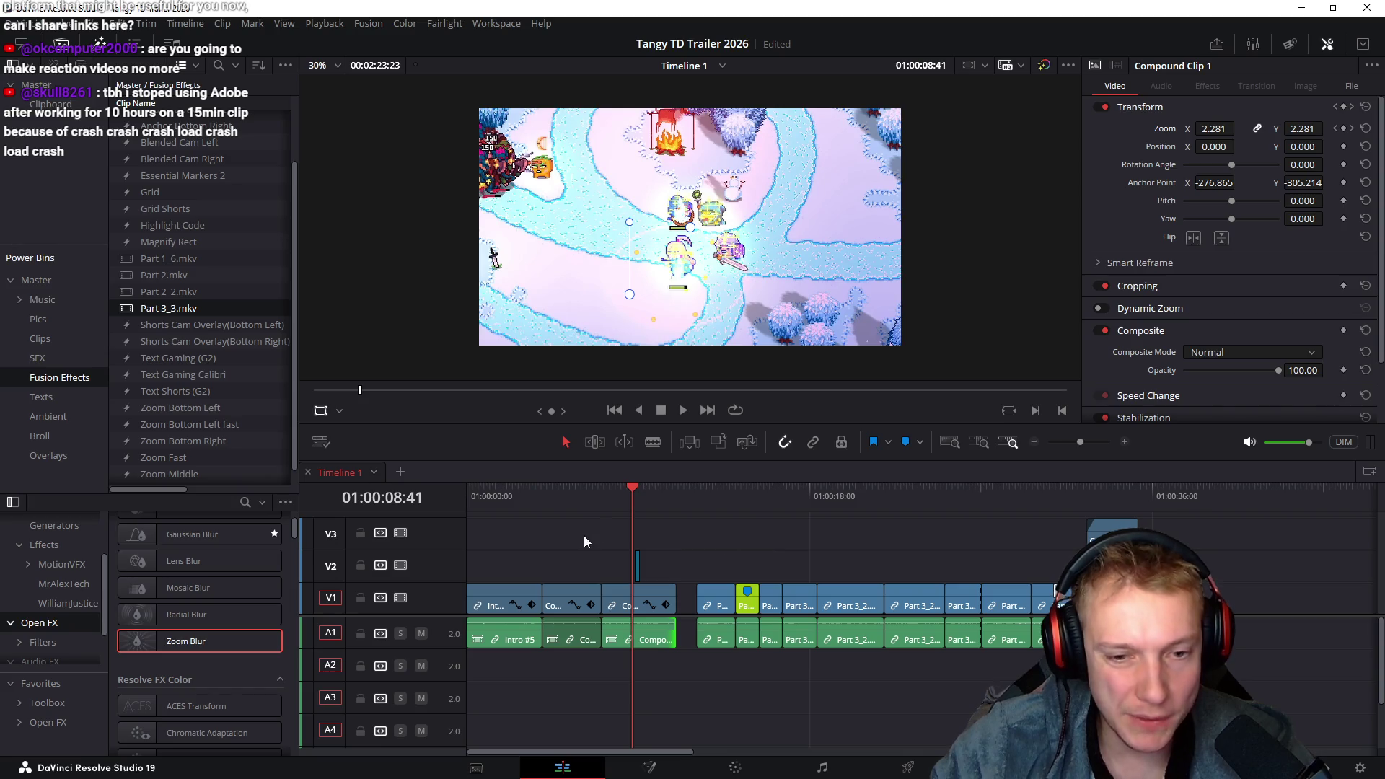
key("Home")
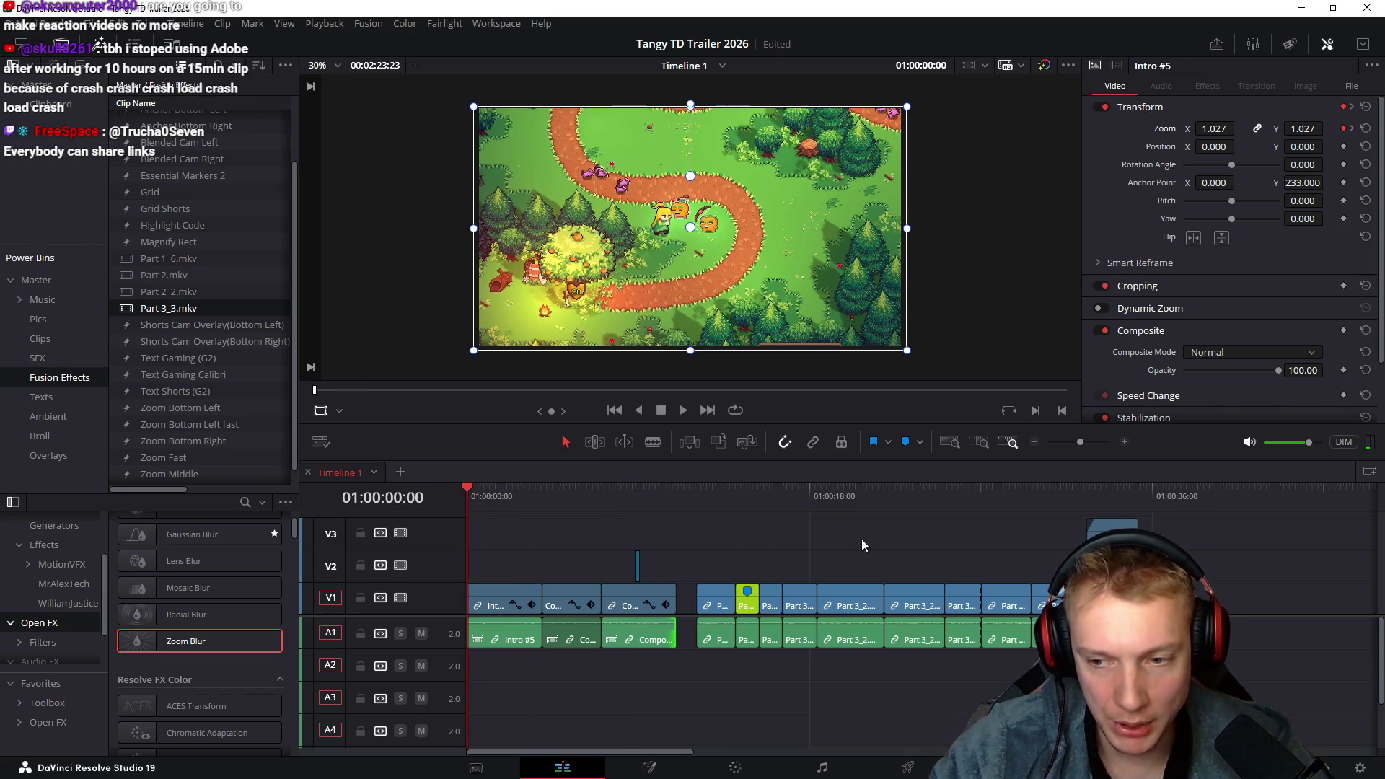
key("shift+z")
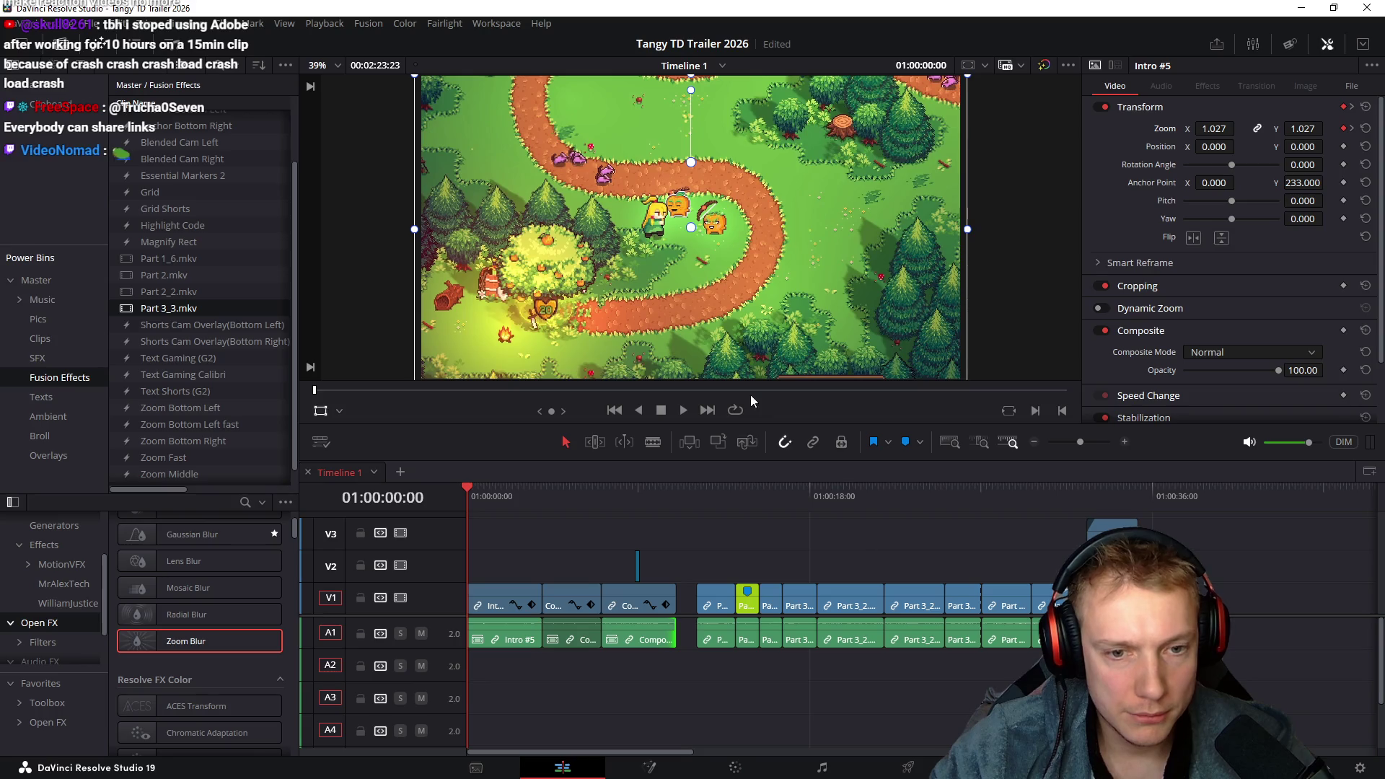
left_click_drag(776, 423, 776, 467)
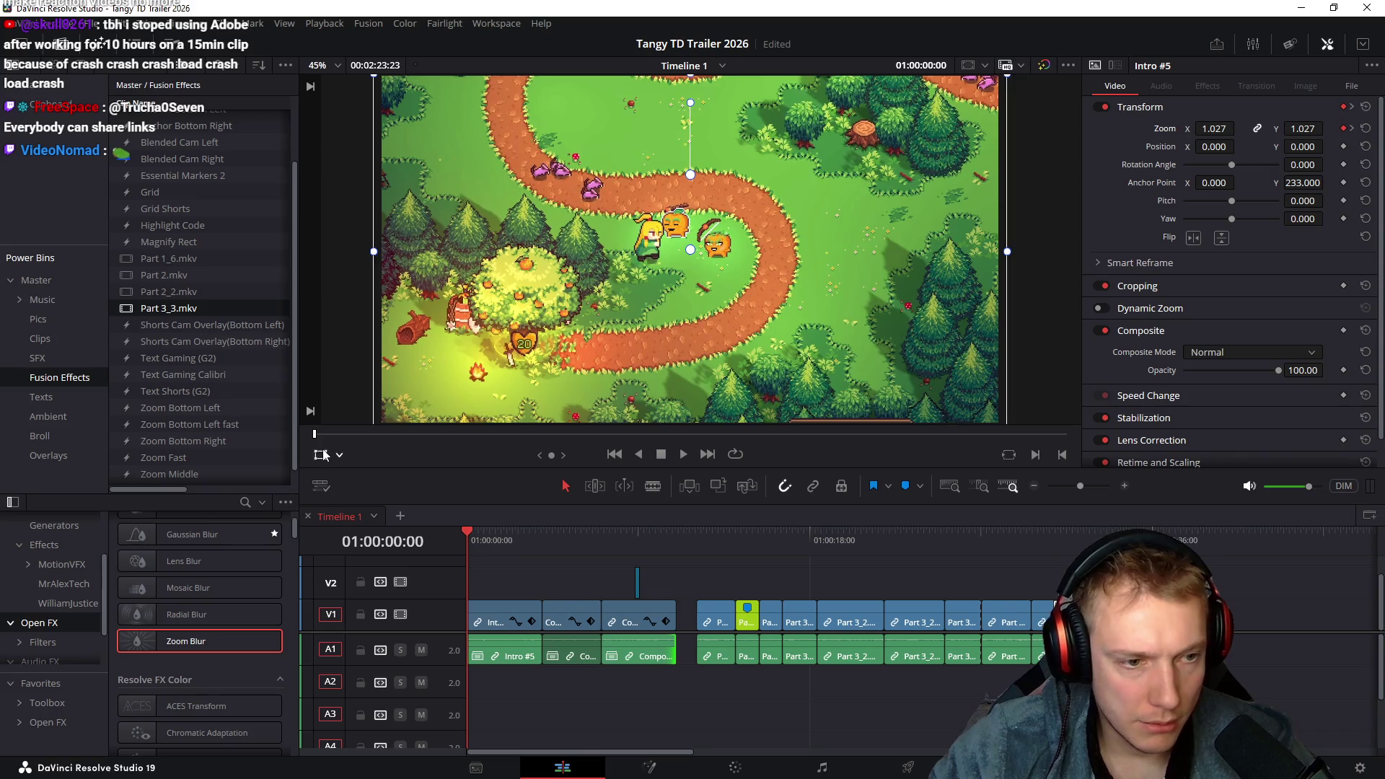
Play the trailer from the start to review the Intro #5 zoom from 1.000 to 1.100
key("space")
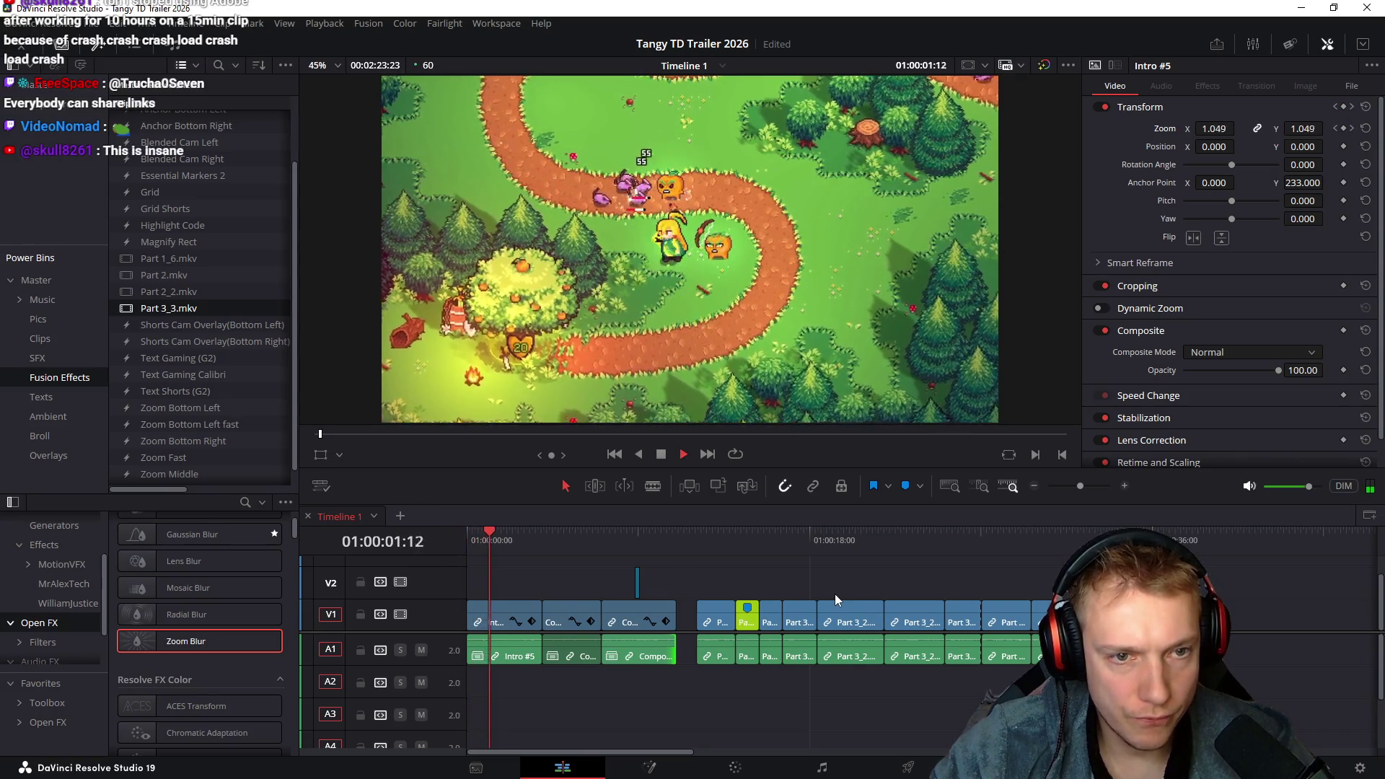
key("space")
key("Home")
key("space")
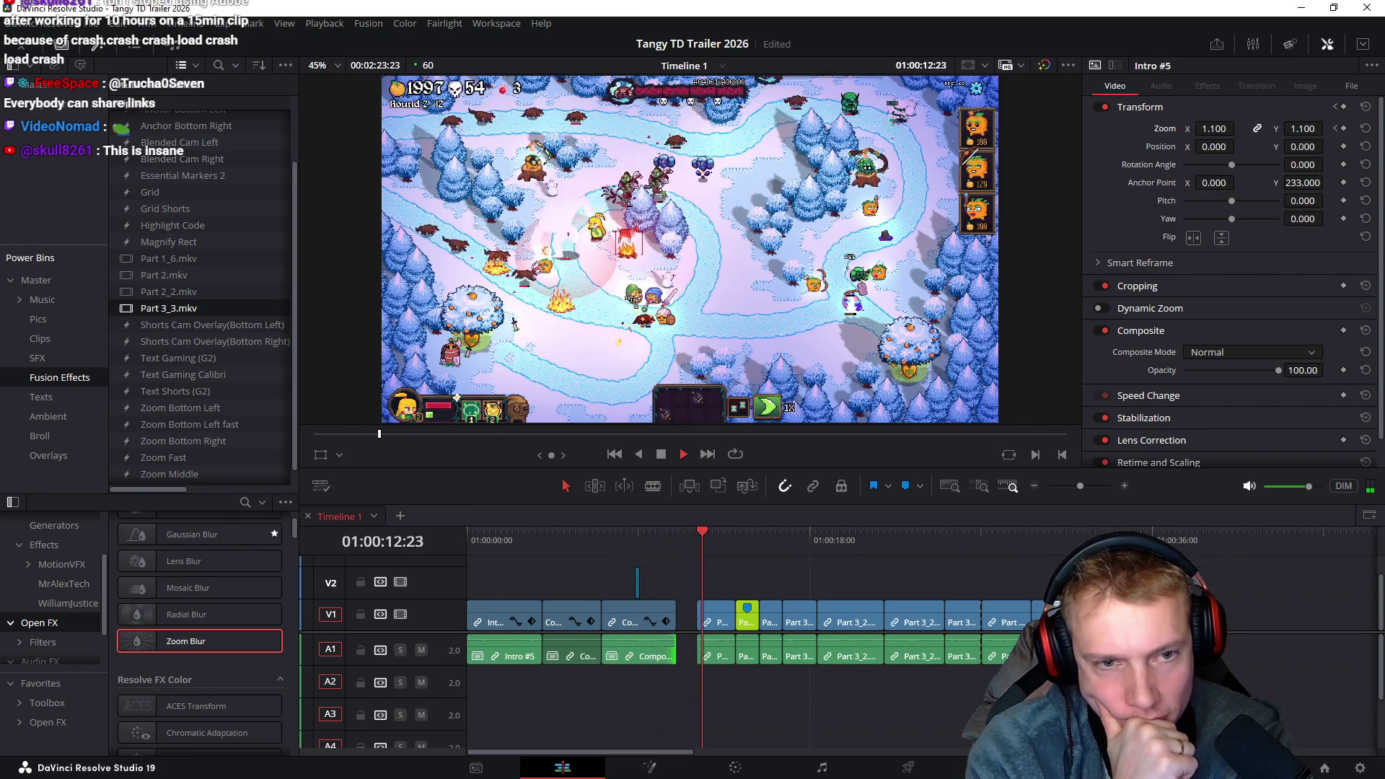
scroll(898, 673, "up", 2)
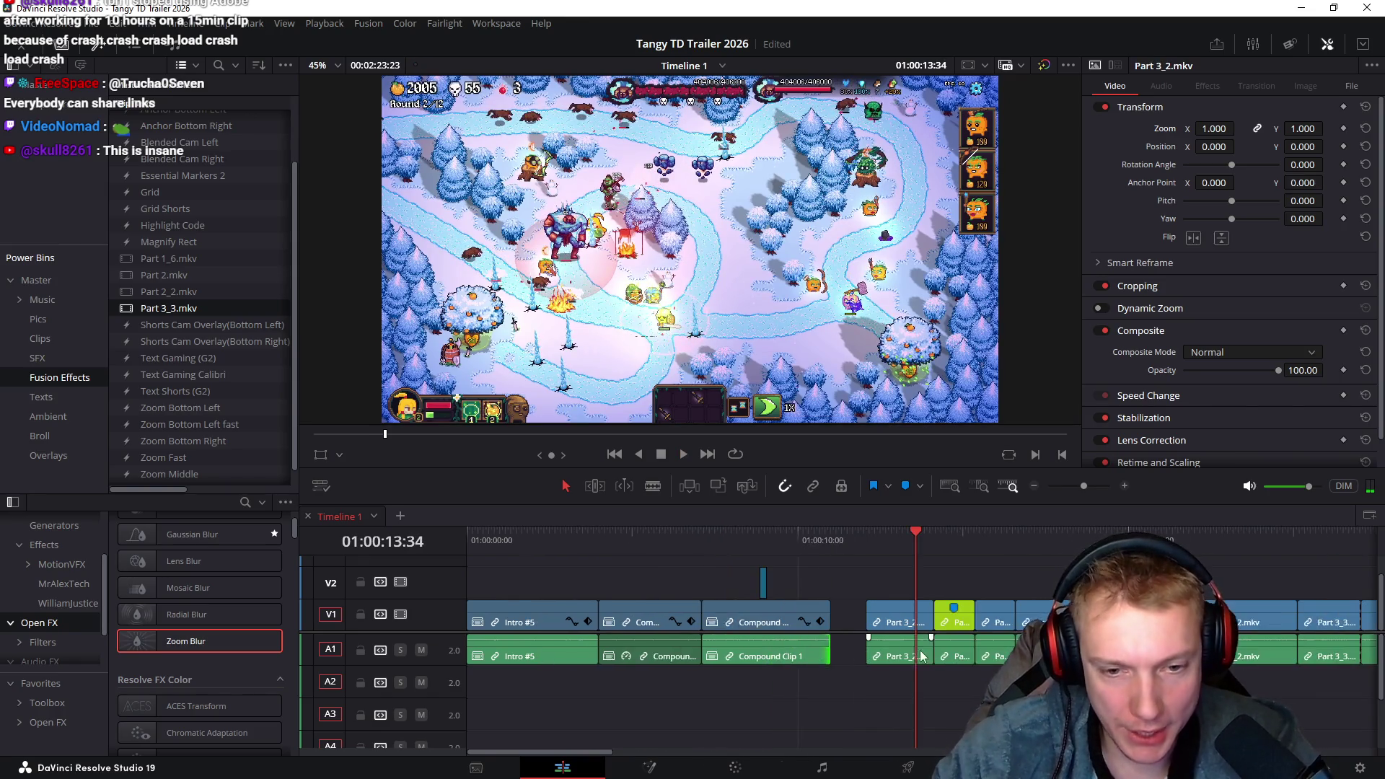
Select the clips forward from the playhead and slide them left to close the gap after Compound Clip 1
key("y")
left_click_drag(899, 615, 858, 608)
left_click(727, 541)
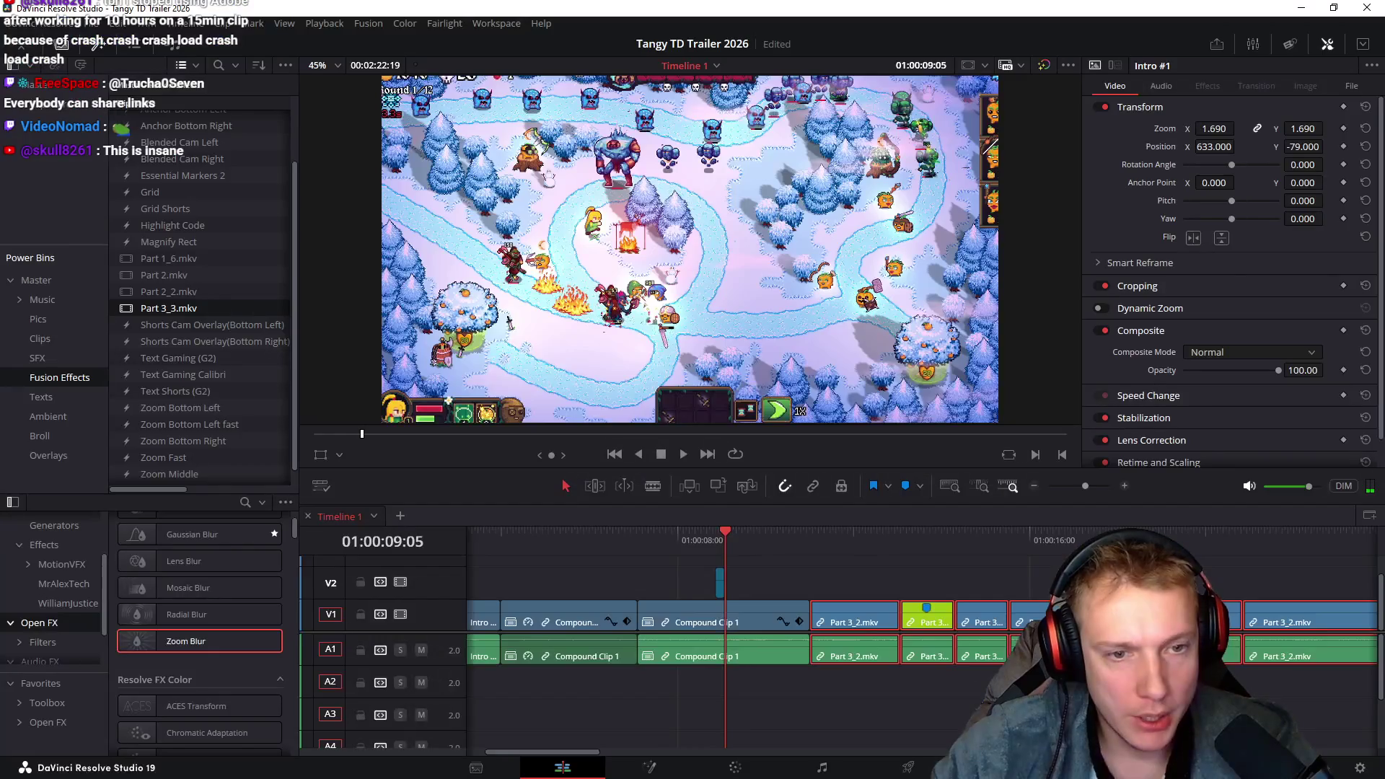
left_click(681, 543)
Lower Compound Clip 1's keyframed punch-in zoom from 2.300 to 2.210
left_click(800, 622)
left_click_drag(701, 542, 718, 543)
scroll(820, 600, "up", 5)
left_click(921, 598)
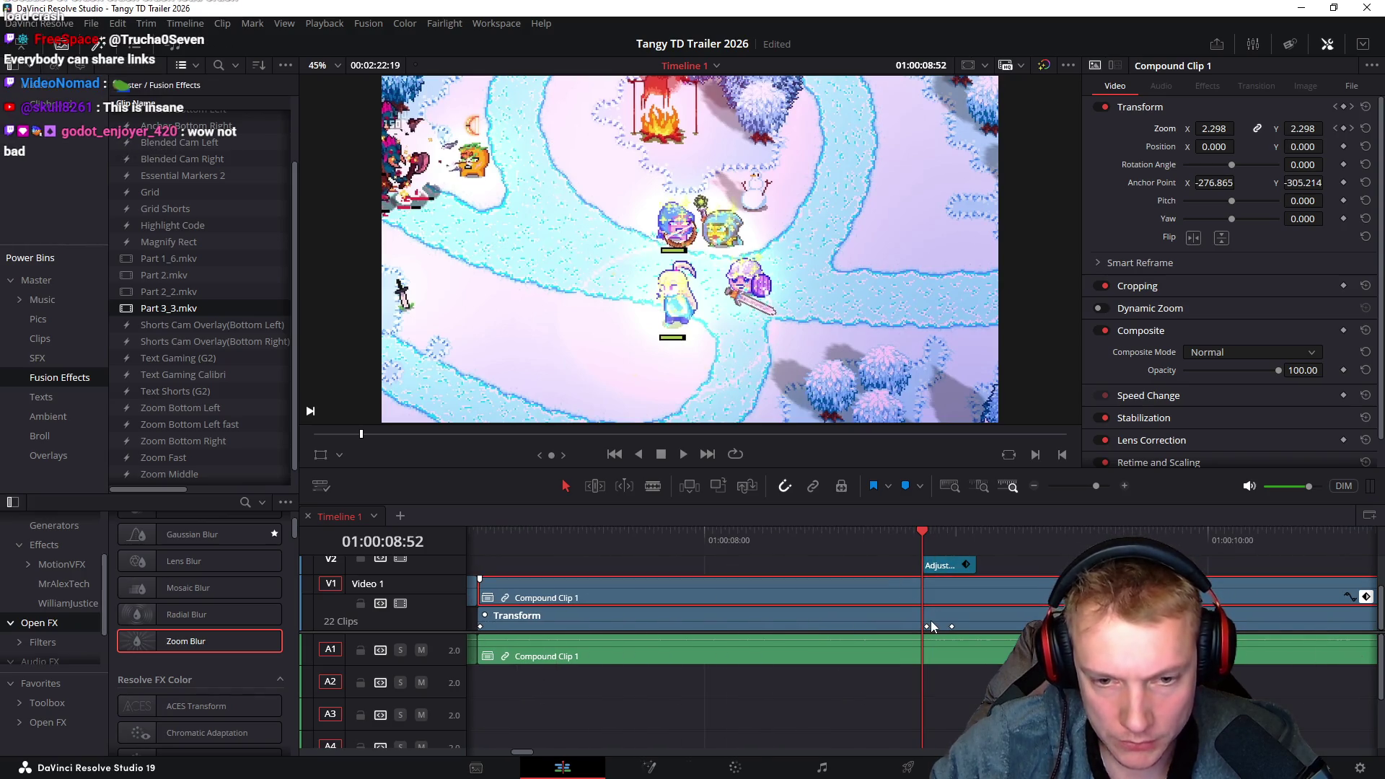
key("Right")
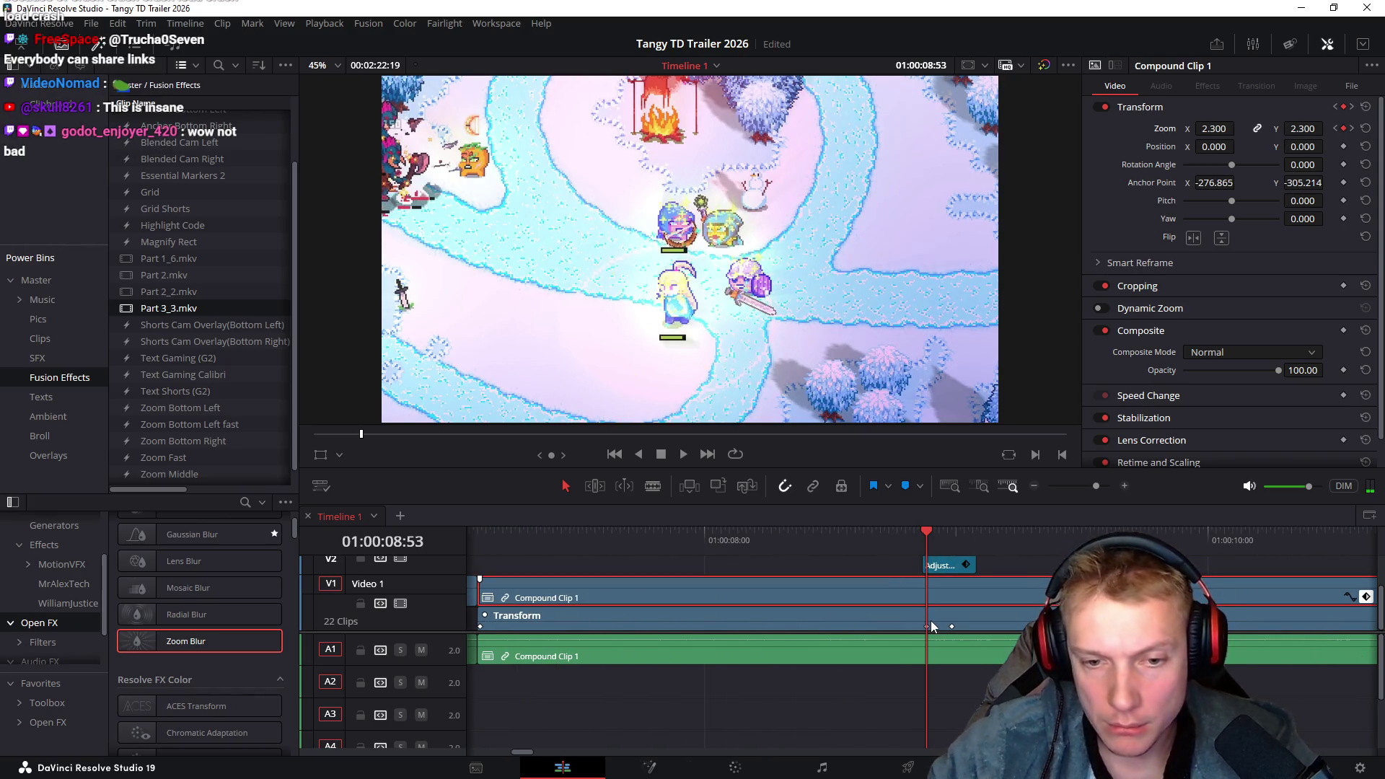
left_click(1336, 129)
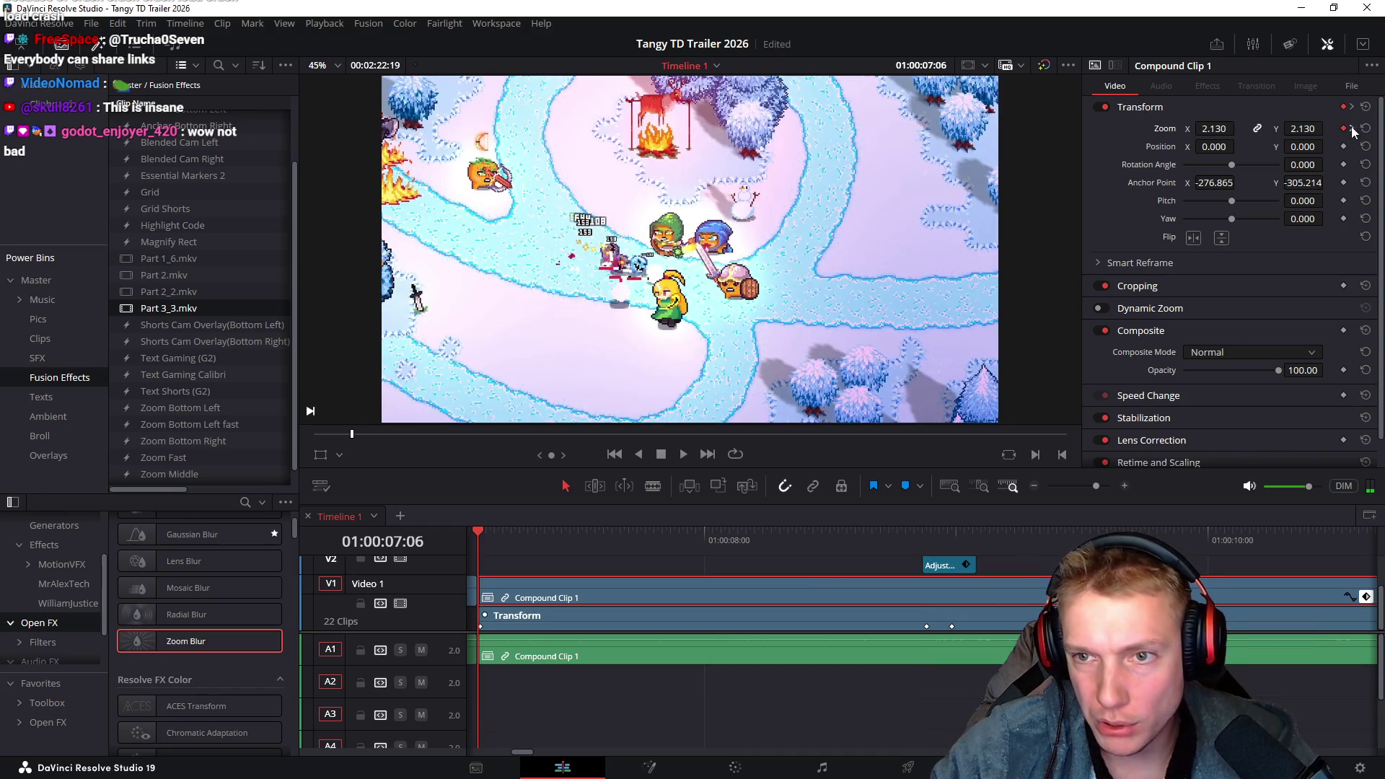
left_click(1353, 130)
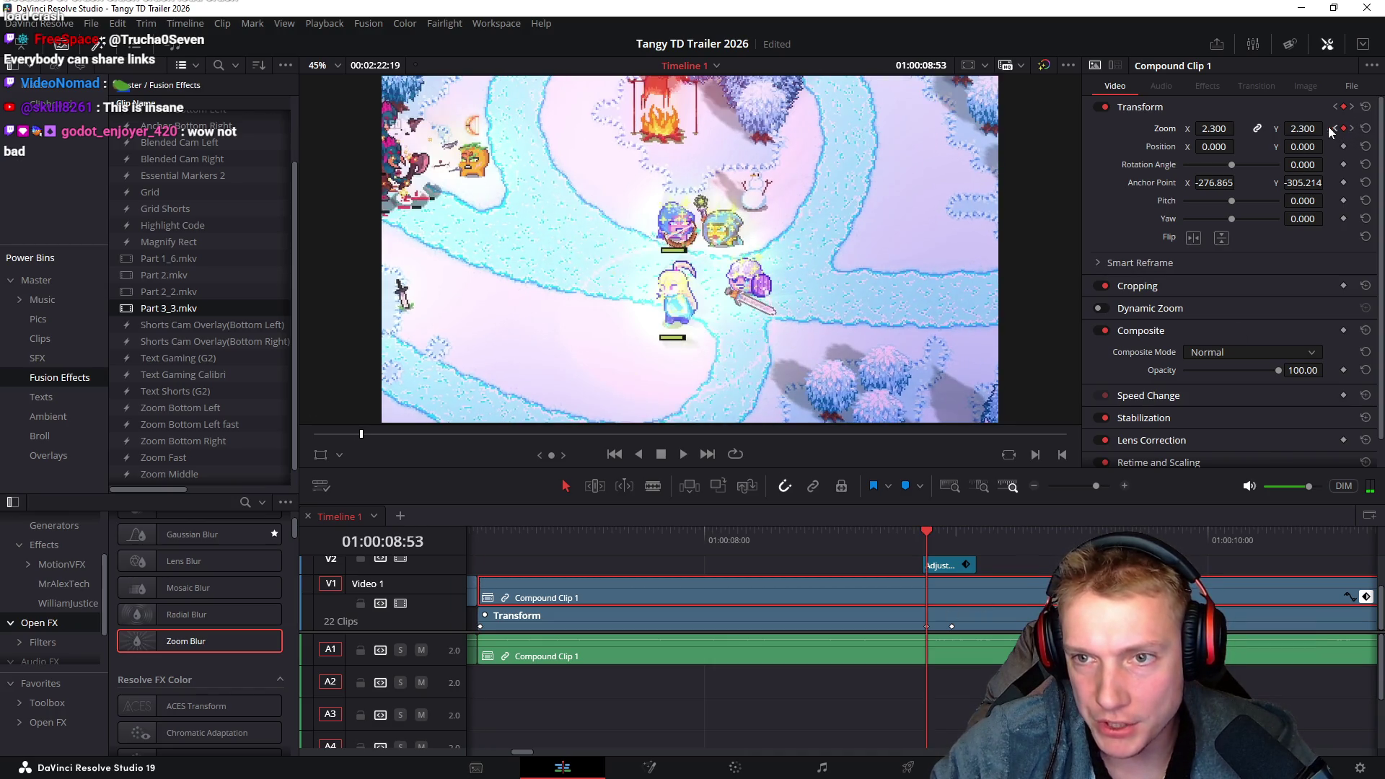
left_click_drag(1333, 128, 1325, 129)
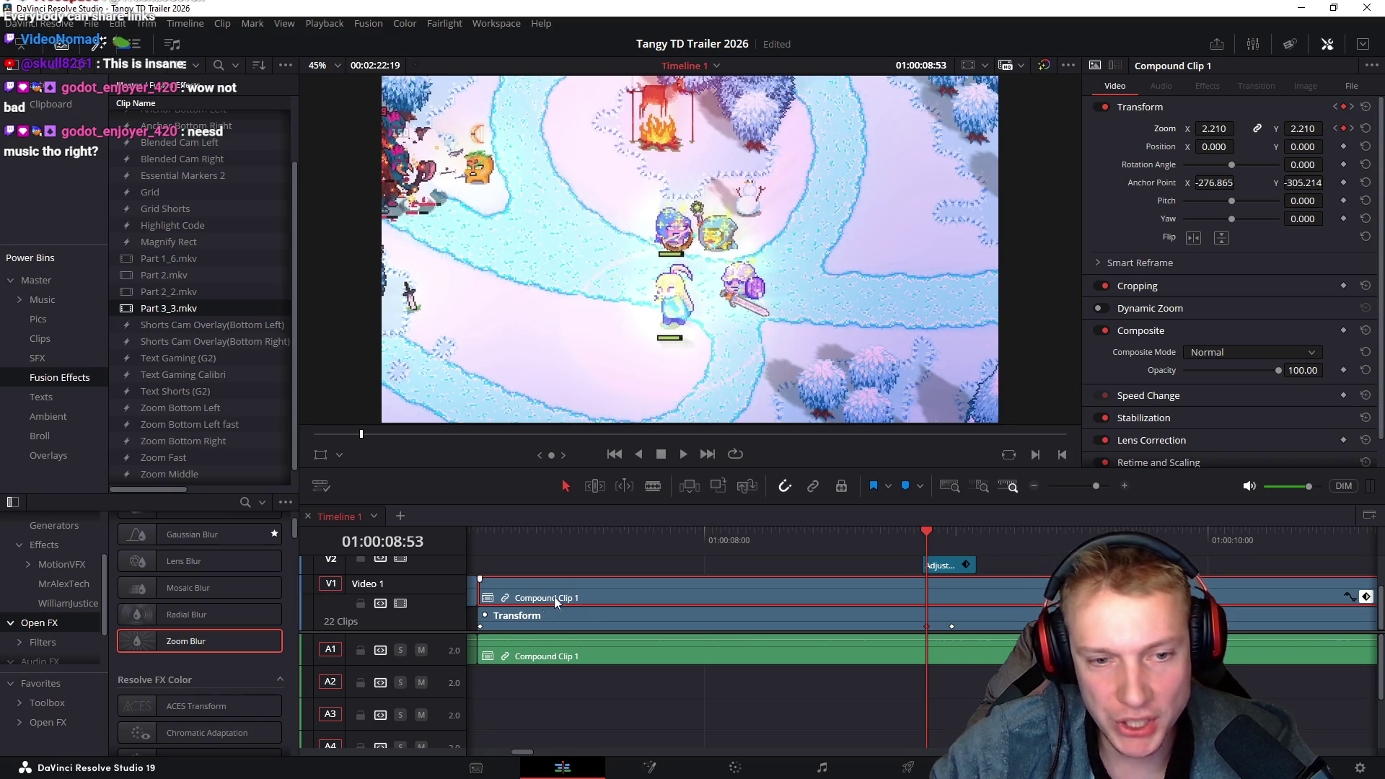
Play the punch-in twice to review it easing back to 1.000 at the cut
left_click(522, 542)
key("space")
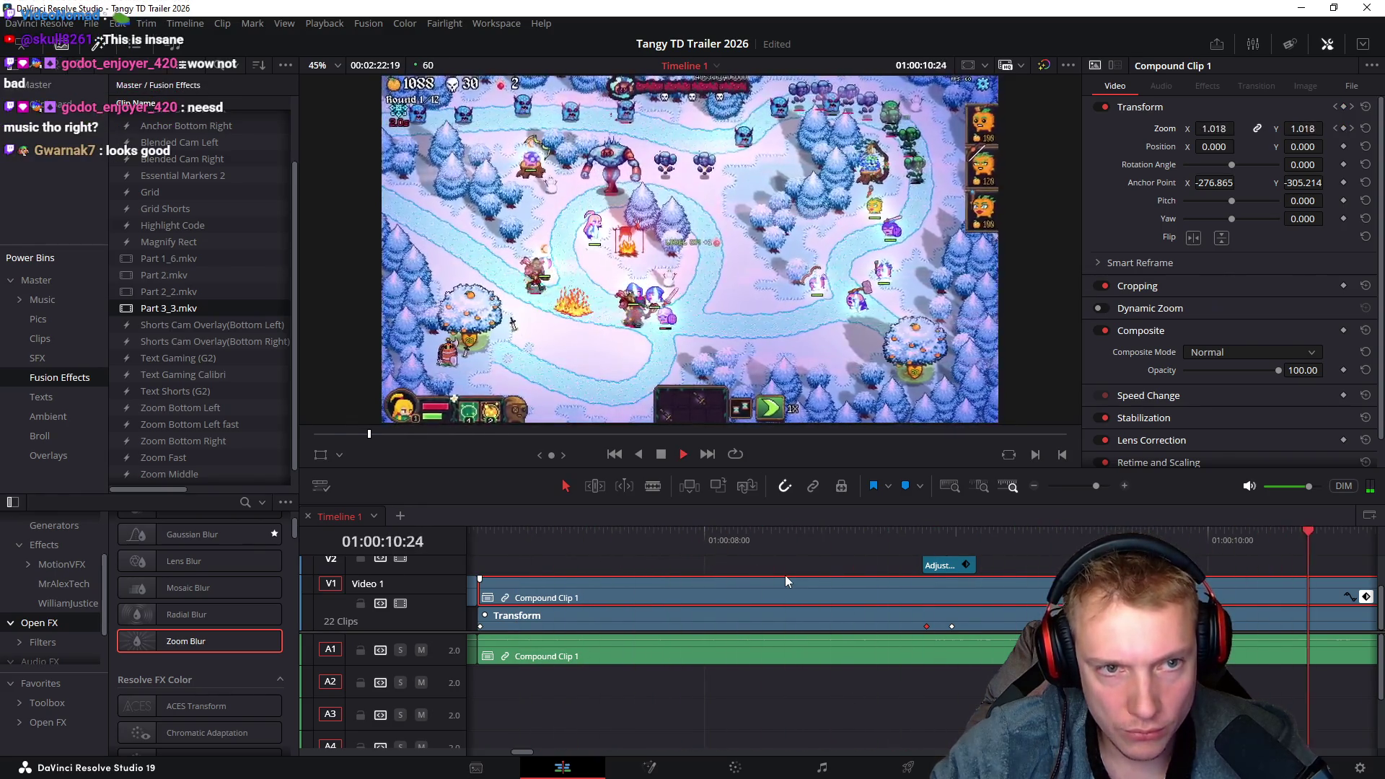
key("space")
scroll(794, 708, "left", 3)
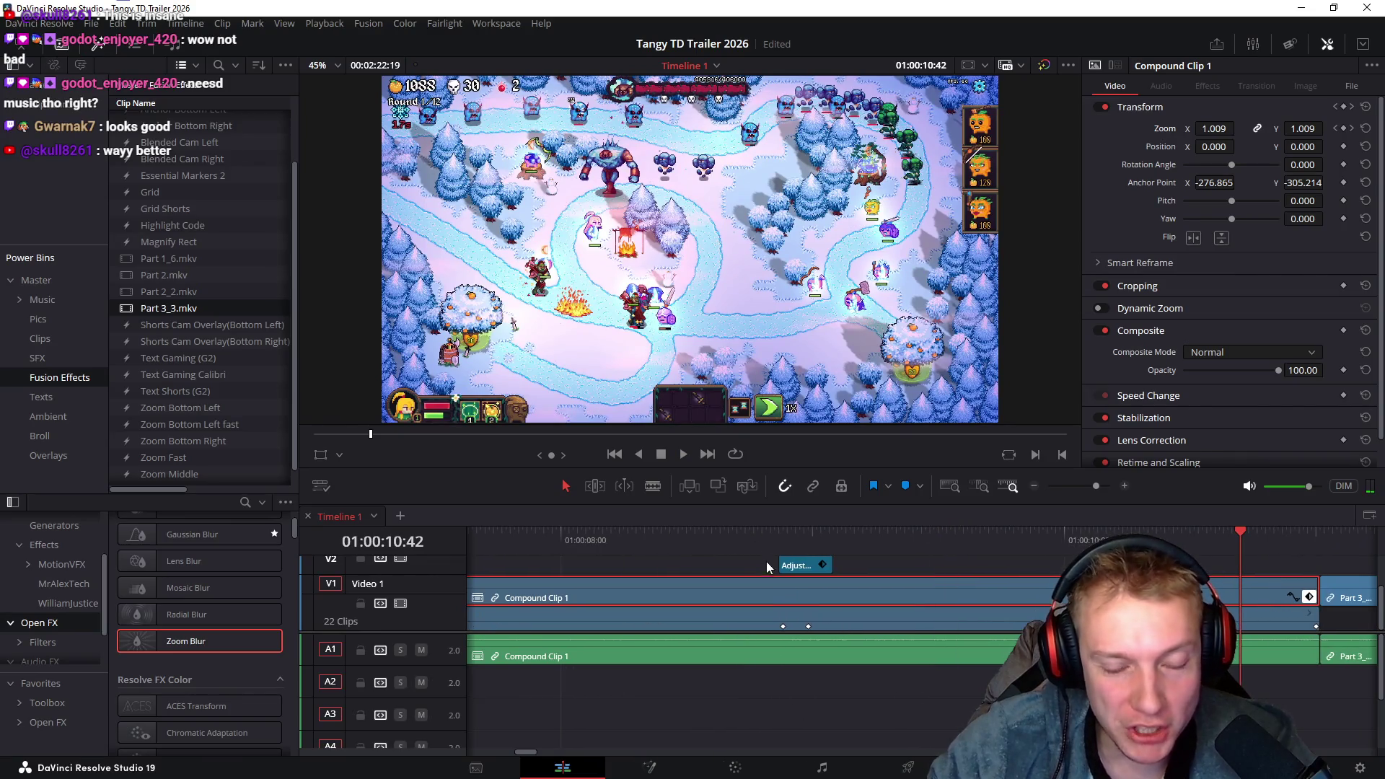
left_click(742, 536)
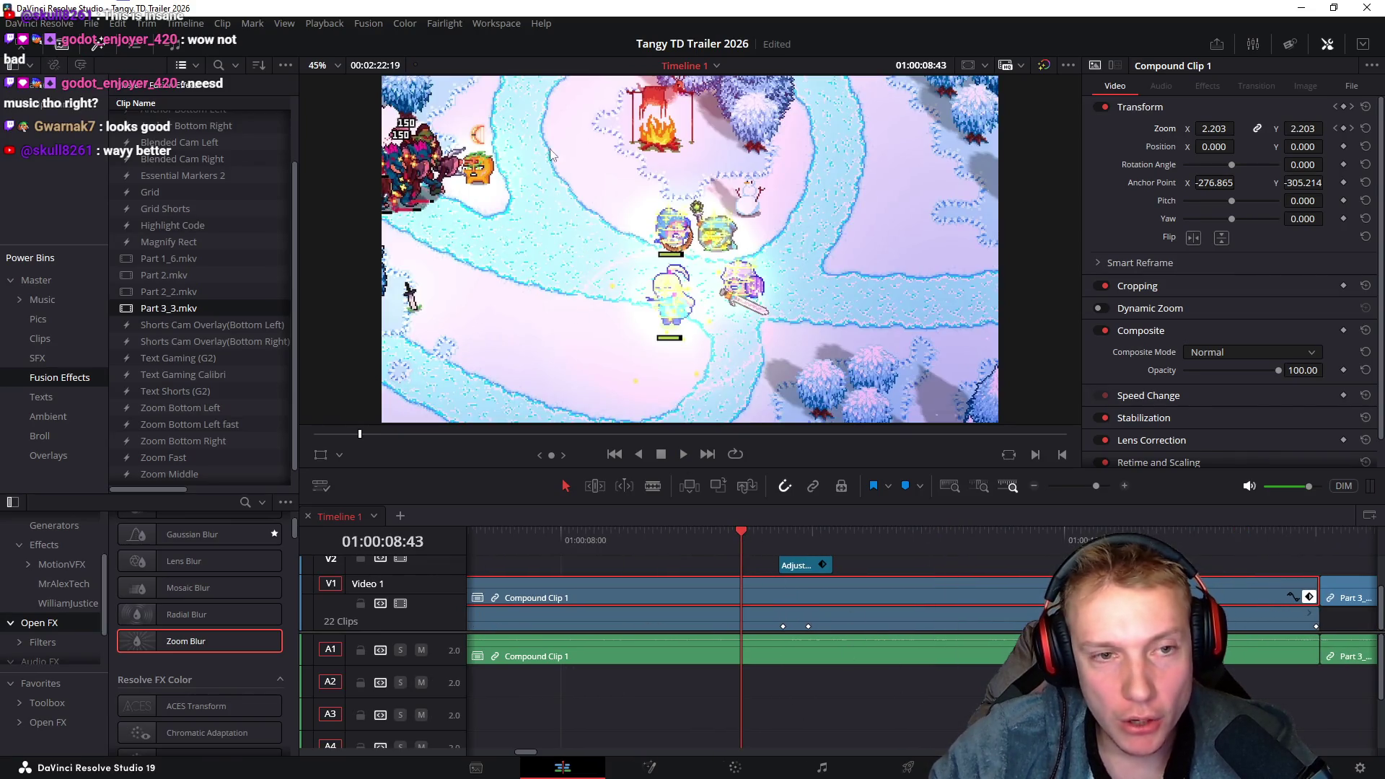
key("space")
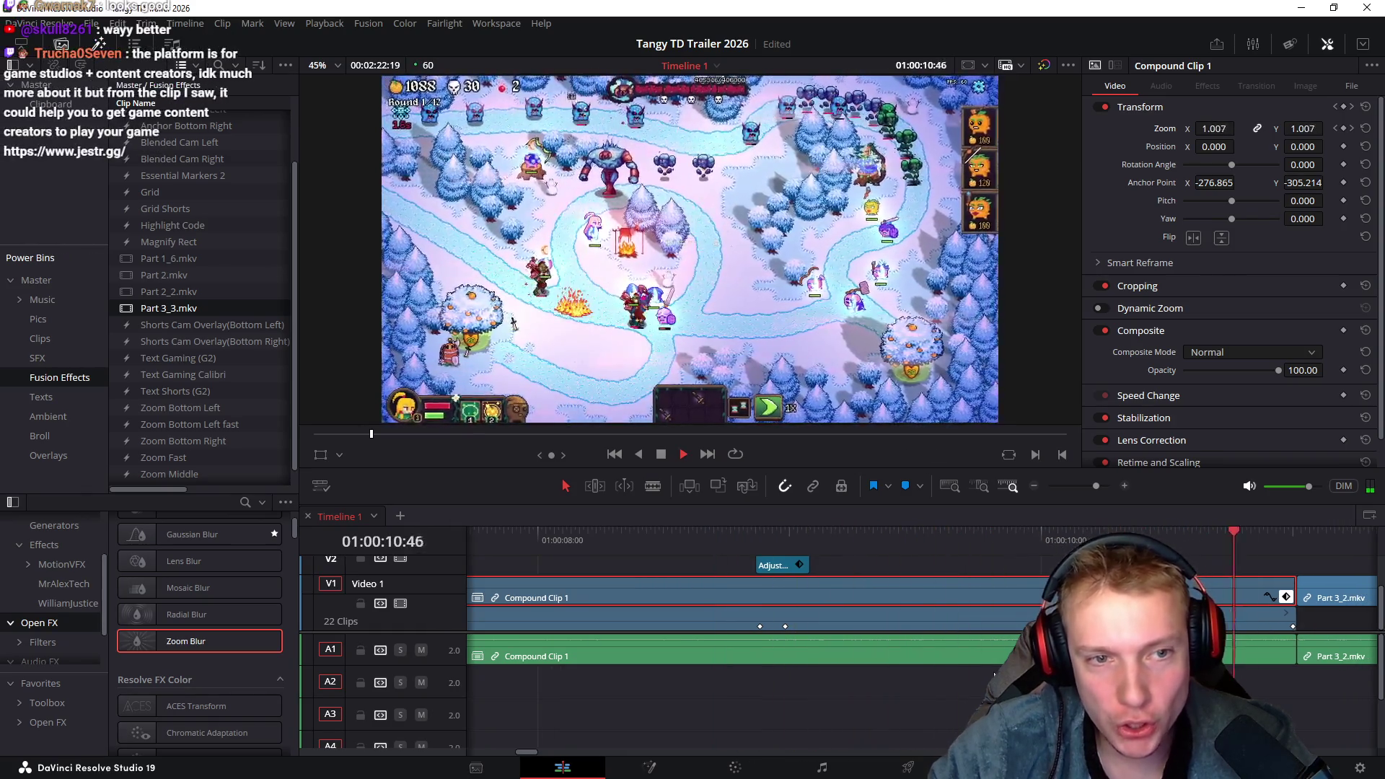
key("space")
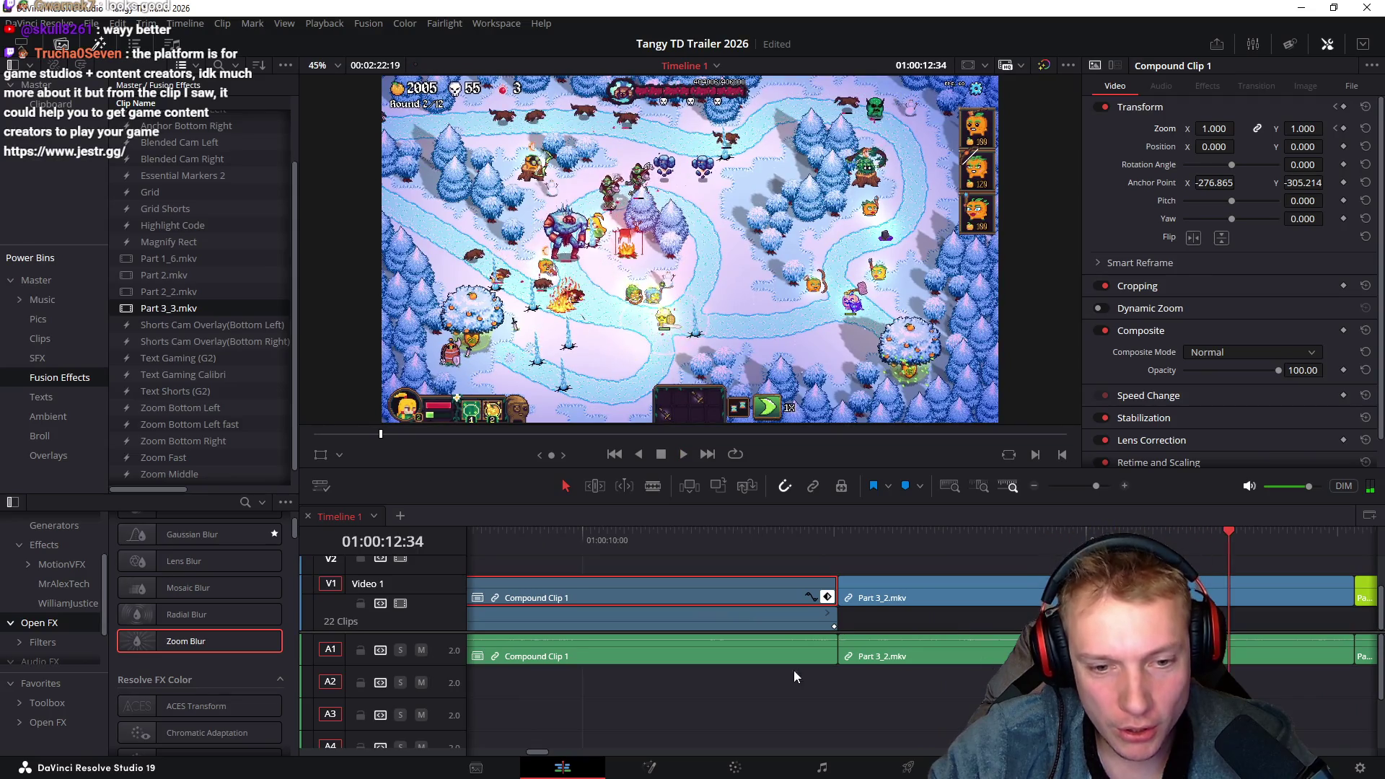
scroll(760, 665, "left", 5)
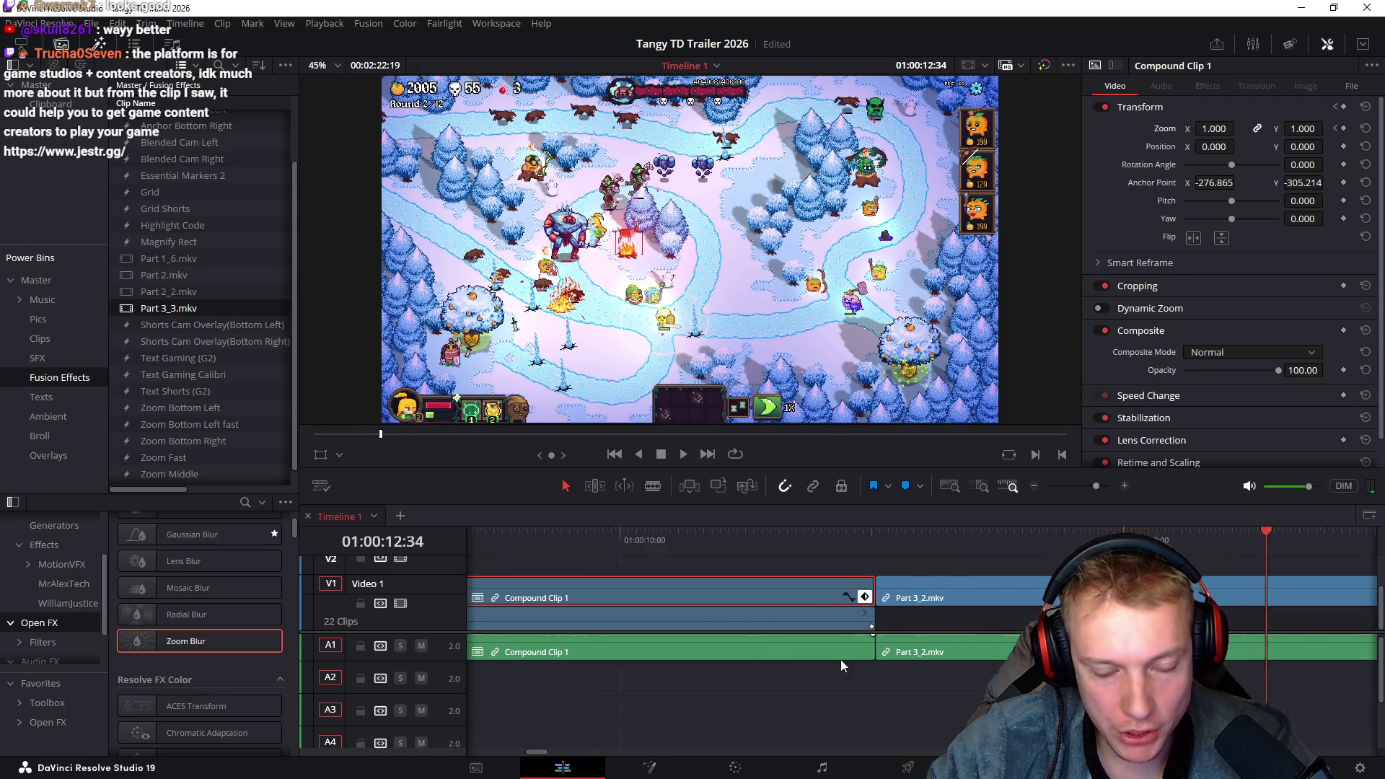
scroll(845, 677, "right", 2)
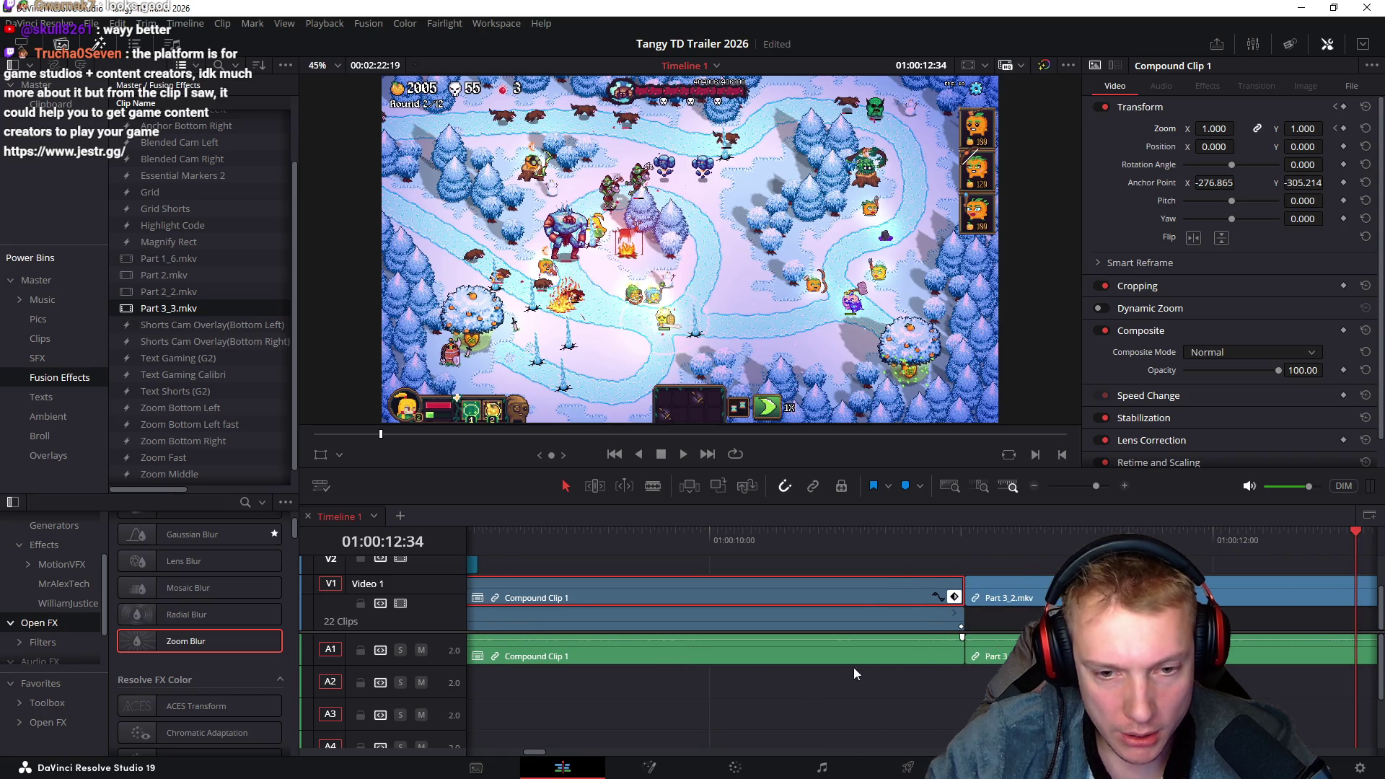
Open Compound Clip 1 as its own timeline to inspect Part 3_2.mkv, then return to Timeline 1
right_click(832, 591)
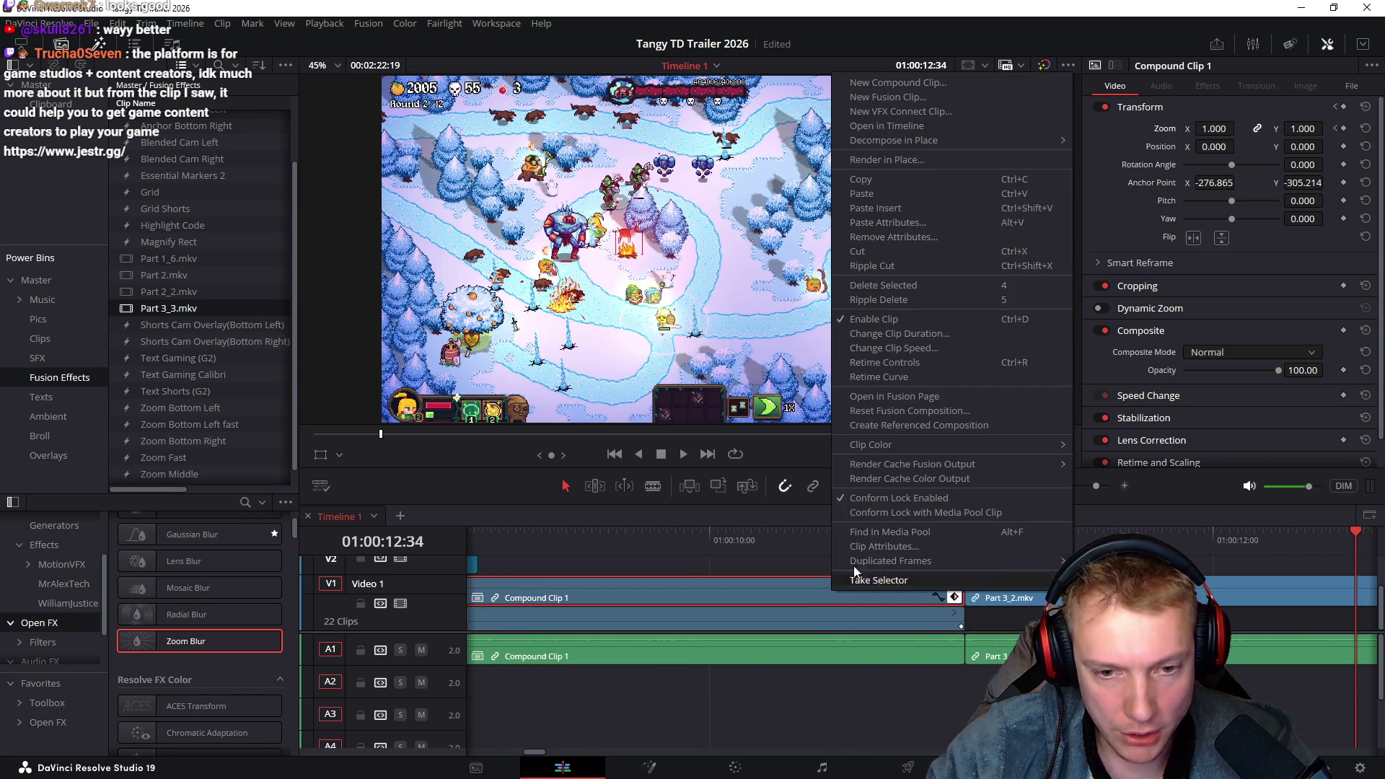
left_click(885, 126)
left_click(925, 653)
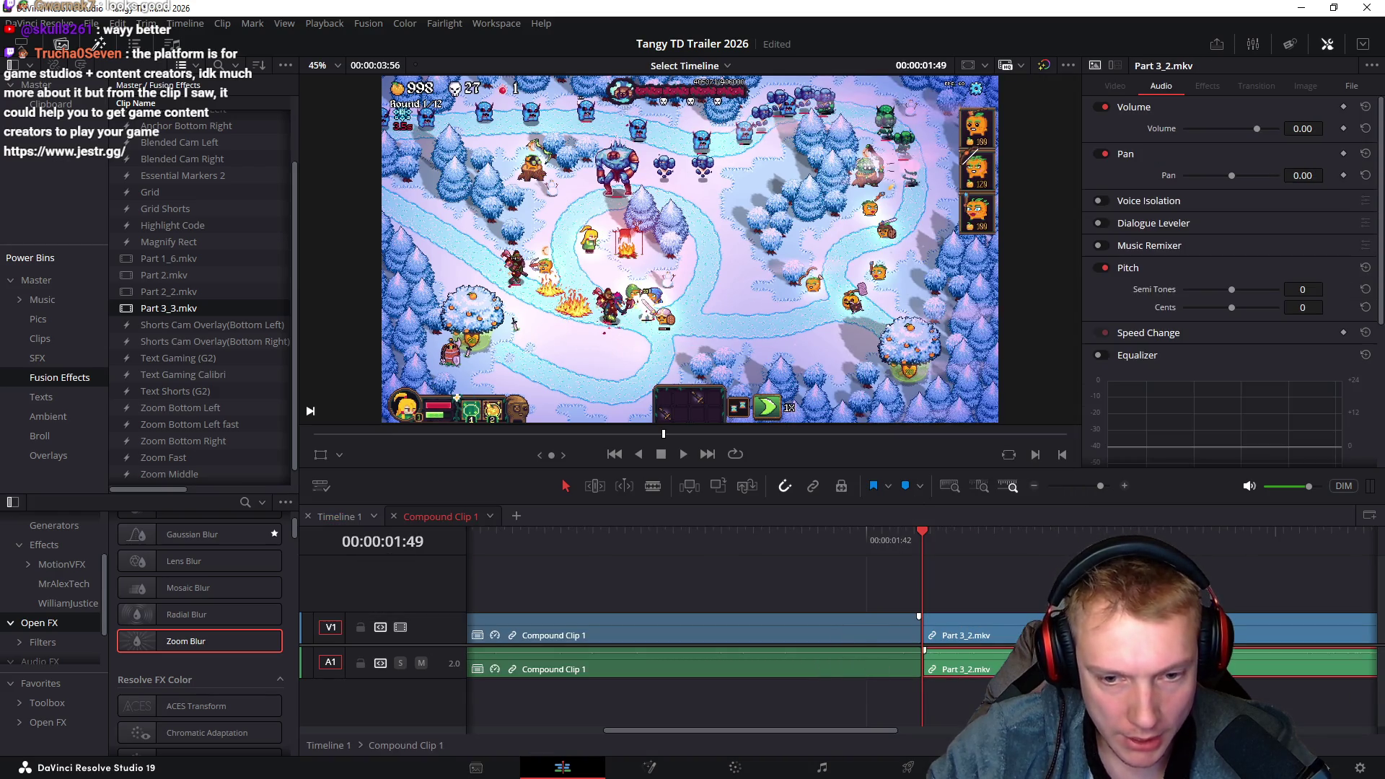
scroll(837, 642, "right", 5)
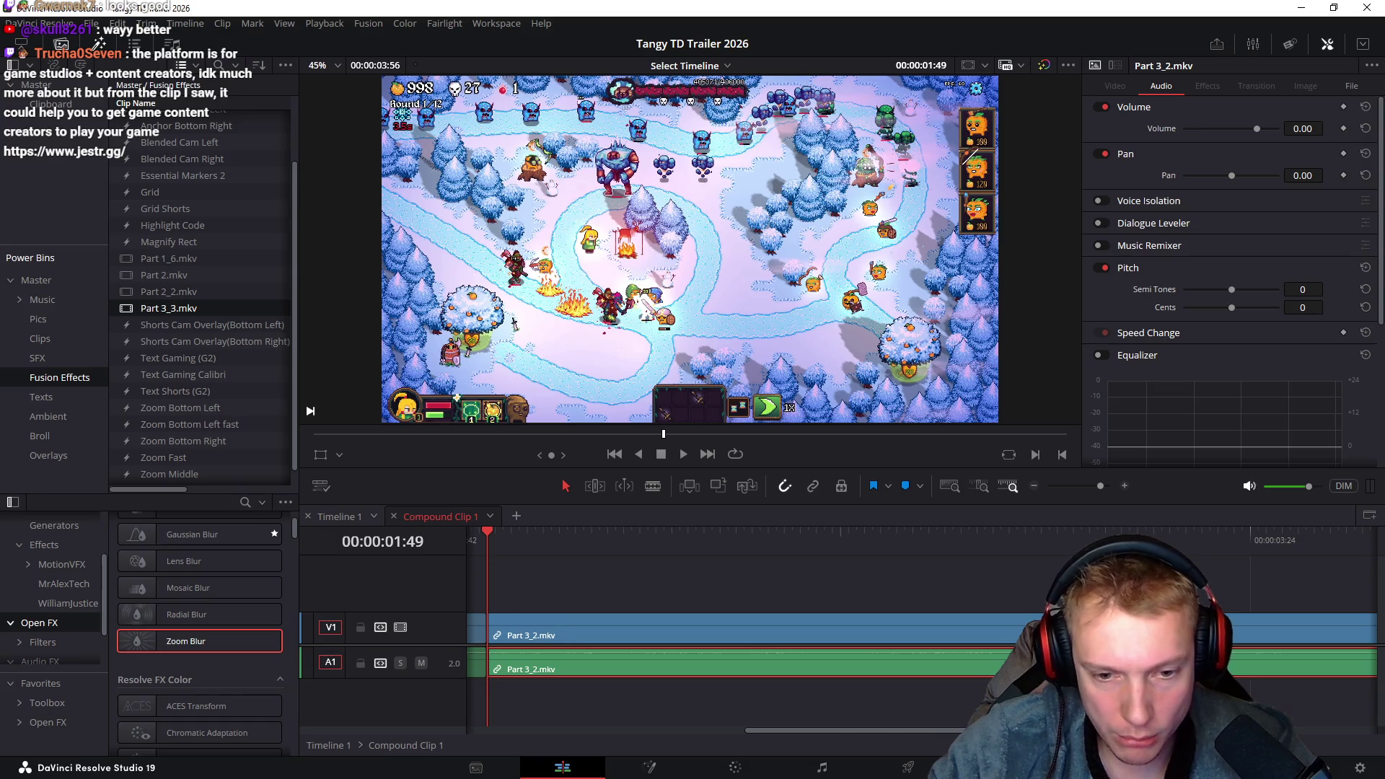
scroll(872, 582, "right", 5)
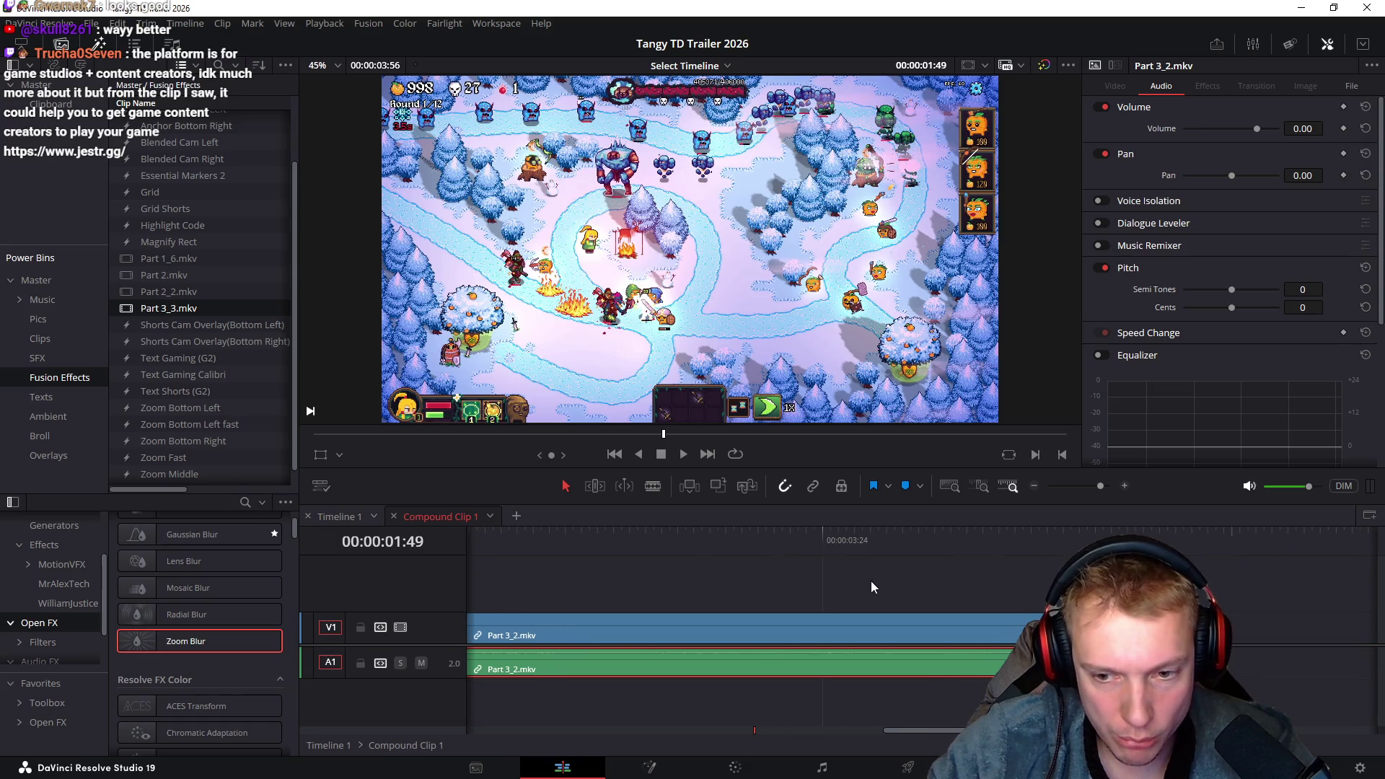
left_click(361, 518)
key("ctrl+z")
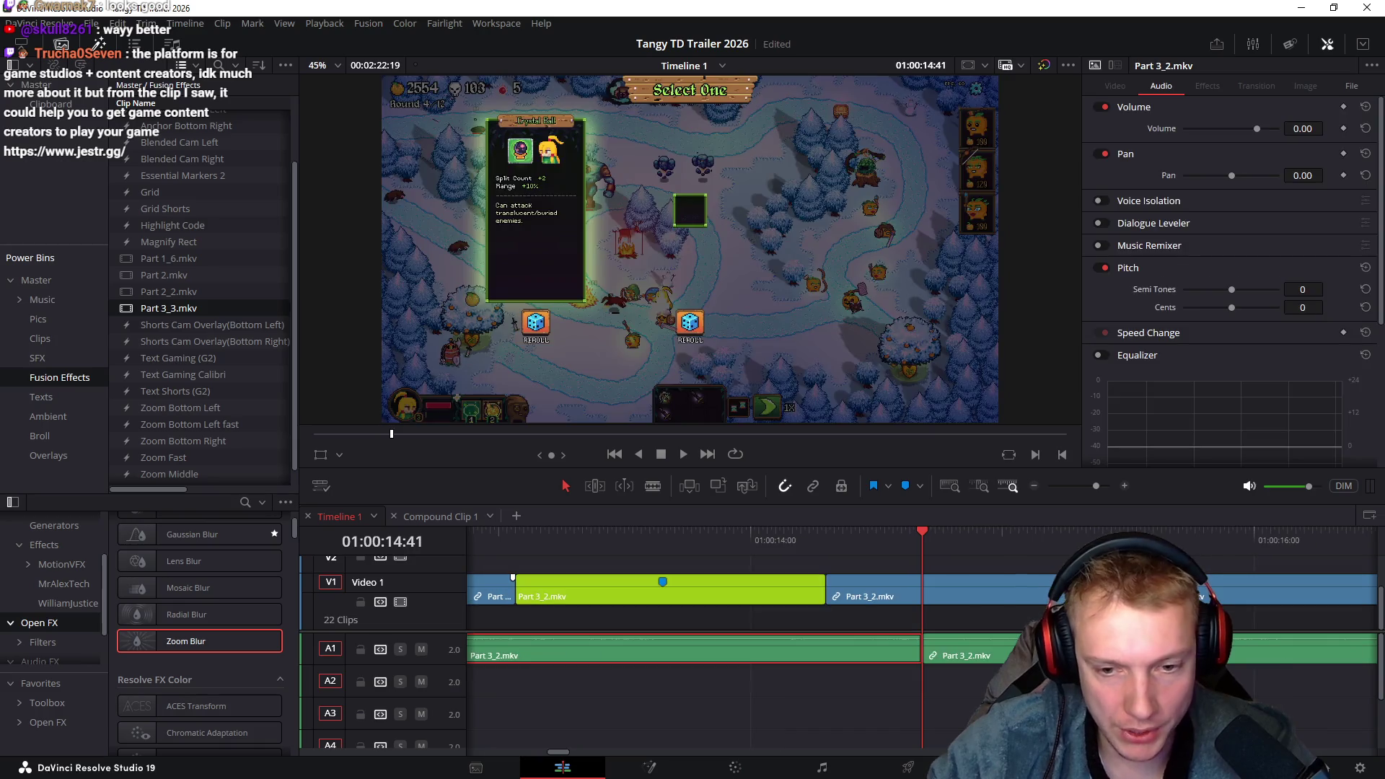
Move the Part 3_2.mkv audio down onto track A2, then delete it from A2
key("ctrl+shift+z")
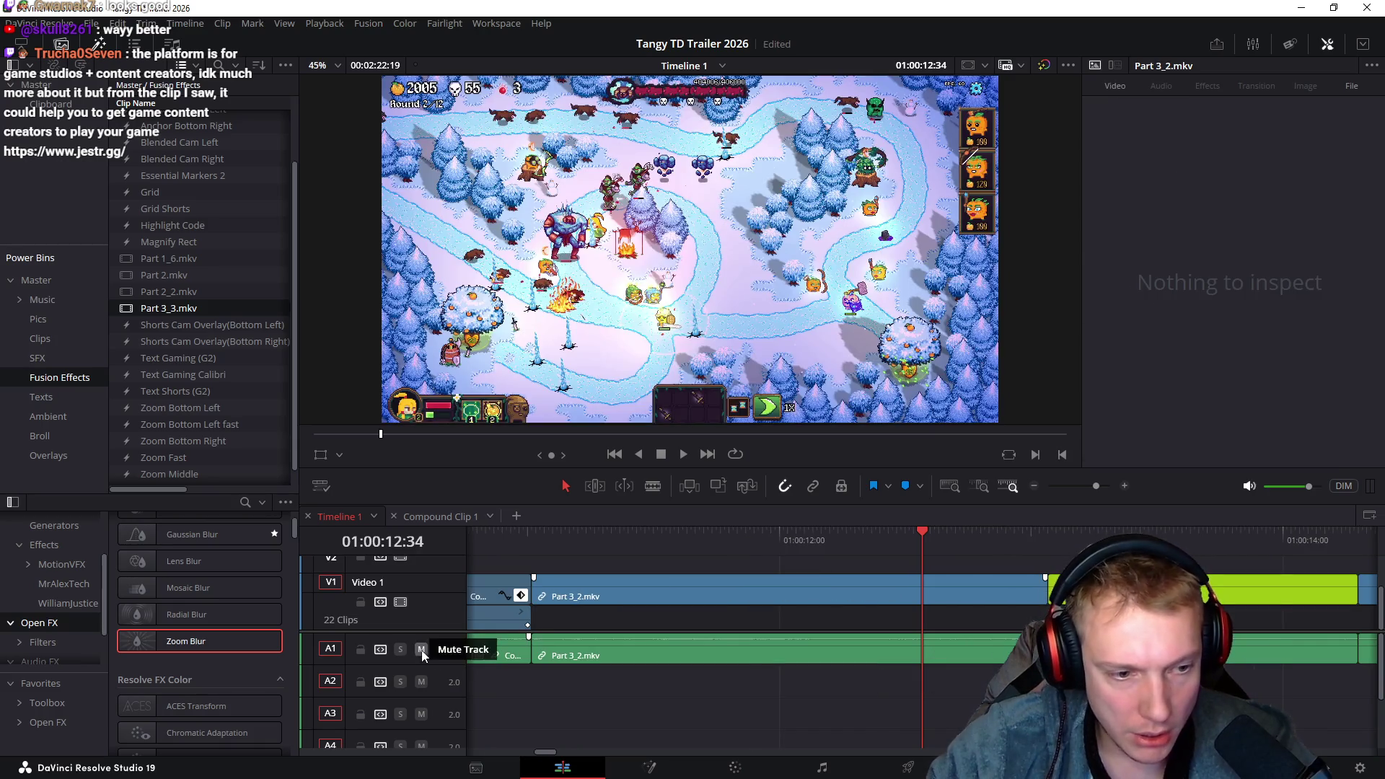
left_click(378, 652)
mouse_move(938, 653)
left_mouse_down()
mouse_move(902, 690)
mouse_move(938, 691)
mouse_move(612, 677)
left_mouse_up()
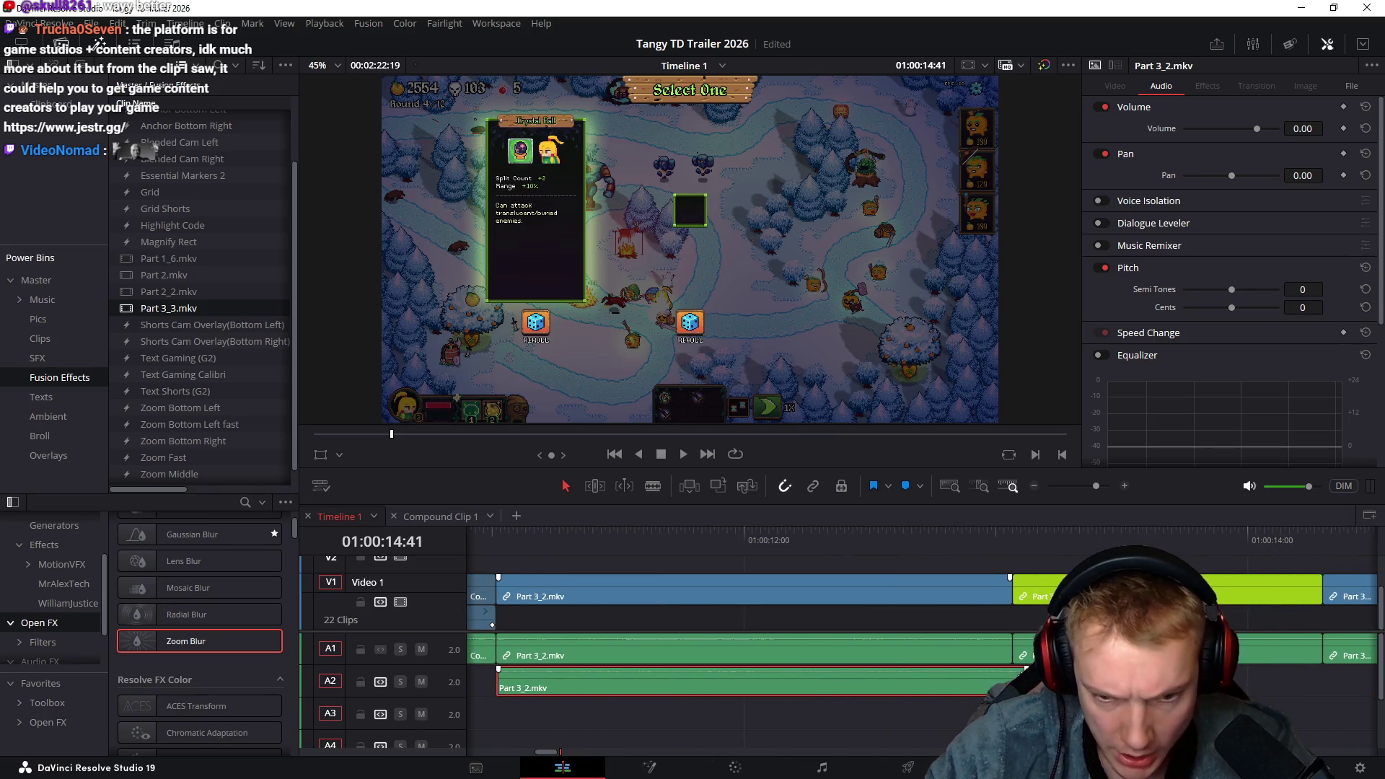
key("ctrl+shift+a")
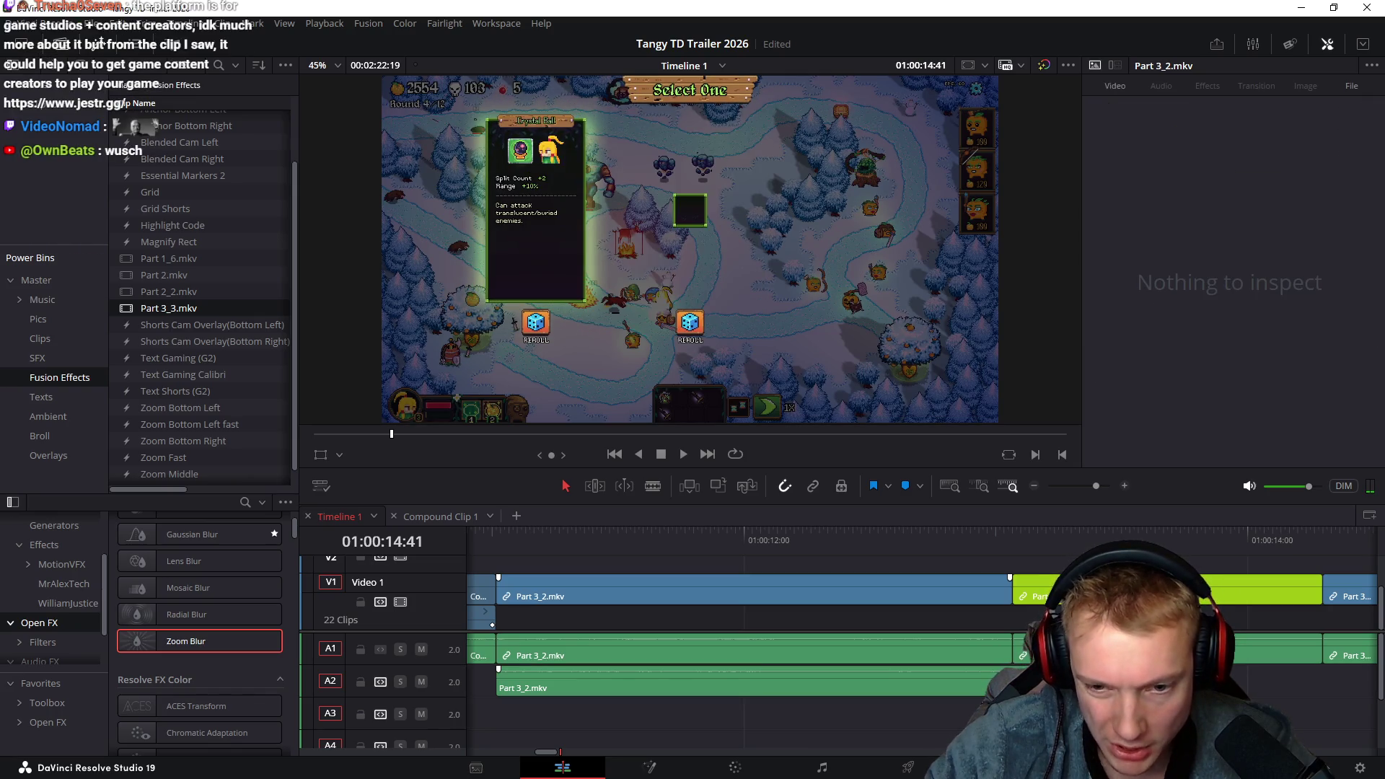
left_click(506, 680)
key("Delete")
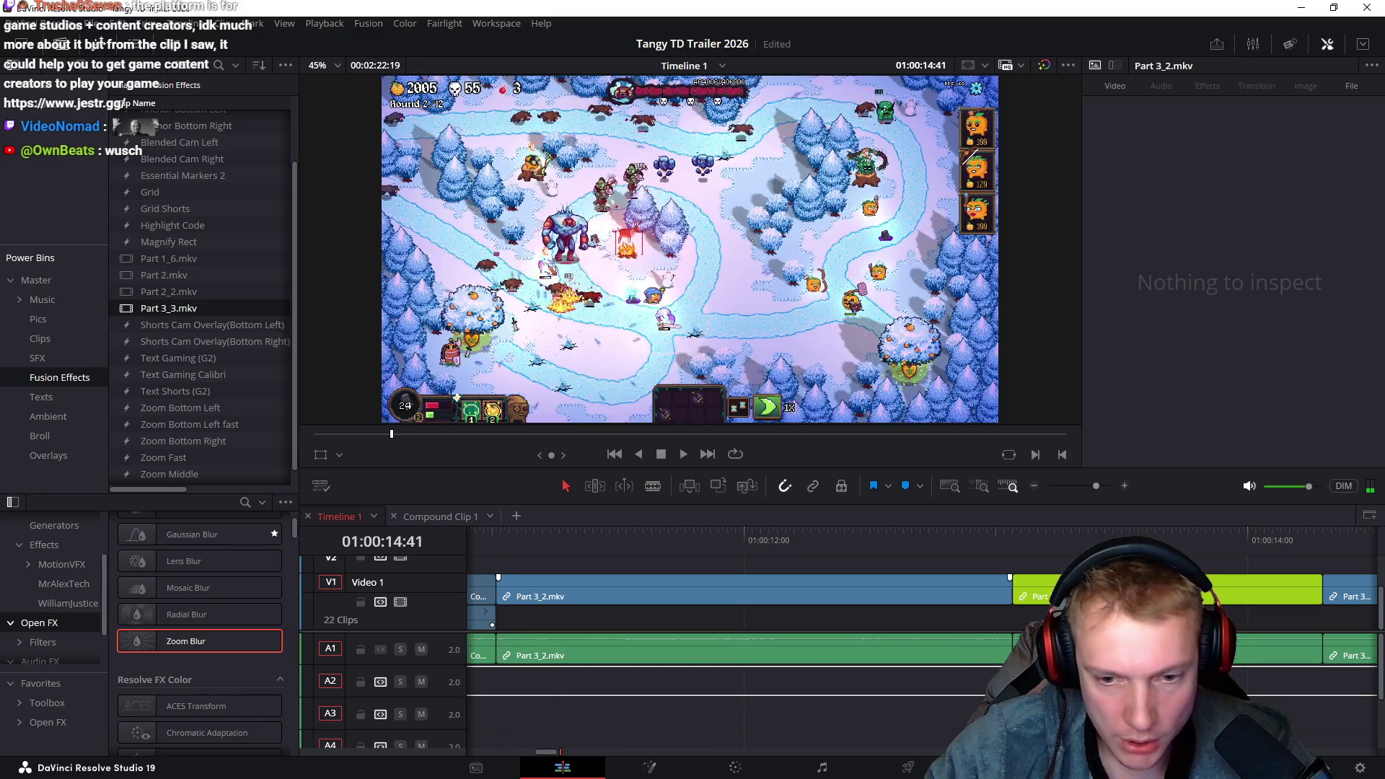
Save the project and raise the Part 3_2.mkv audio volume on A1 to 6.80, then play it back
left_click_drag(887, 547, 1025, 553)
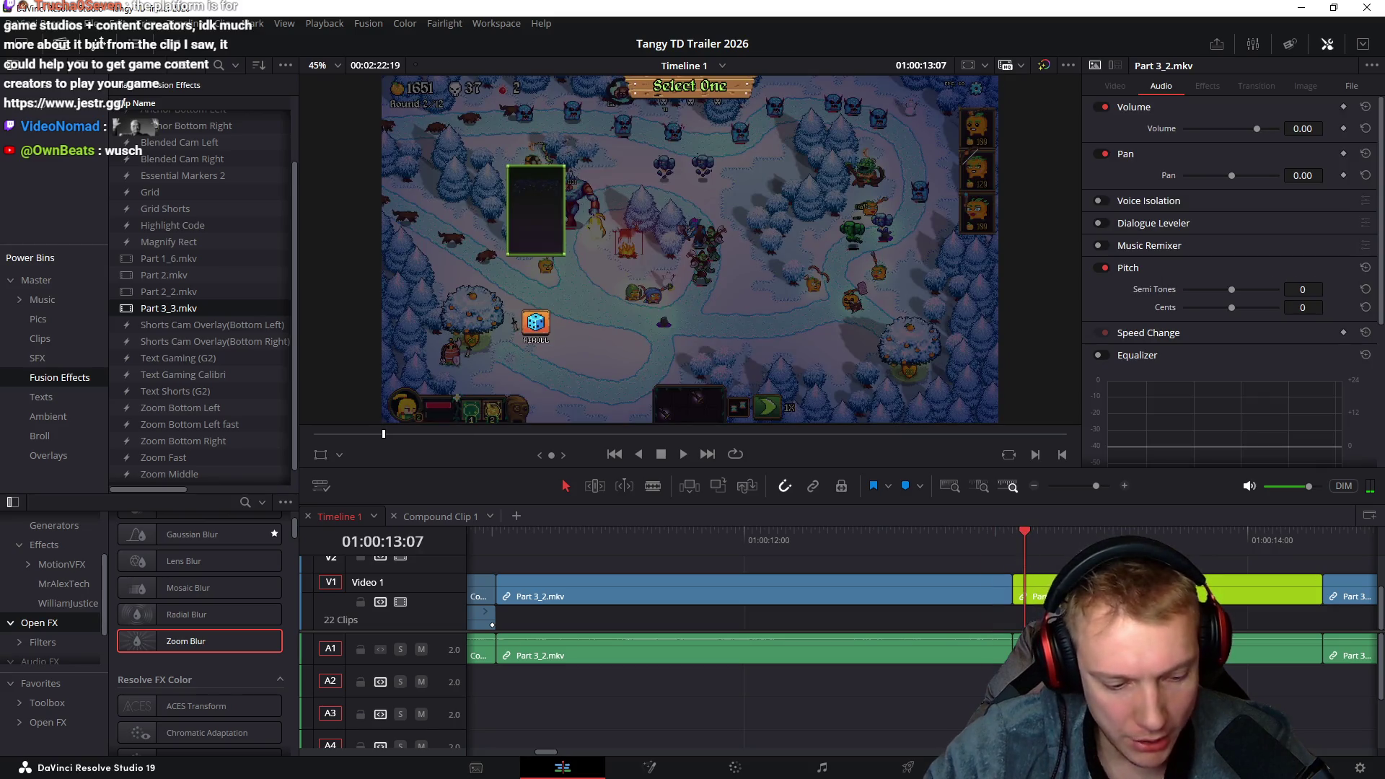
left_click_drag(922, 535, 902, 544)
left_click(943, 648)
key("ctrl+s")
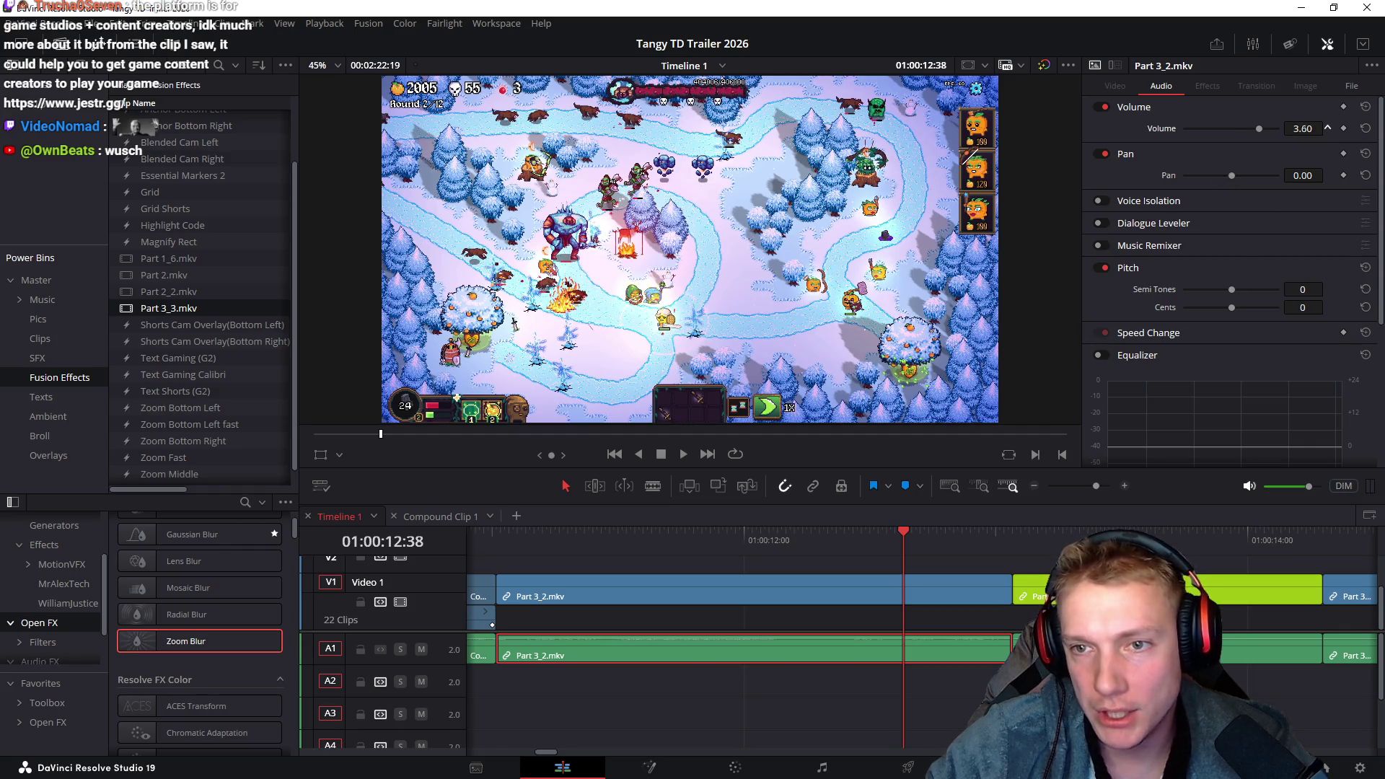
left_click_drag(1257, 128, 1262, 128)
key("space")
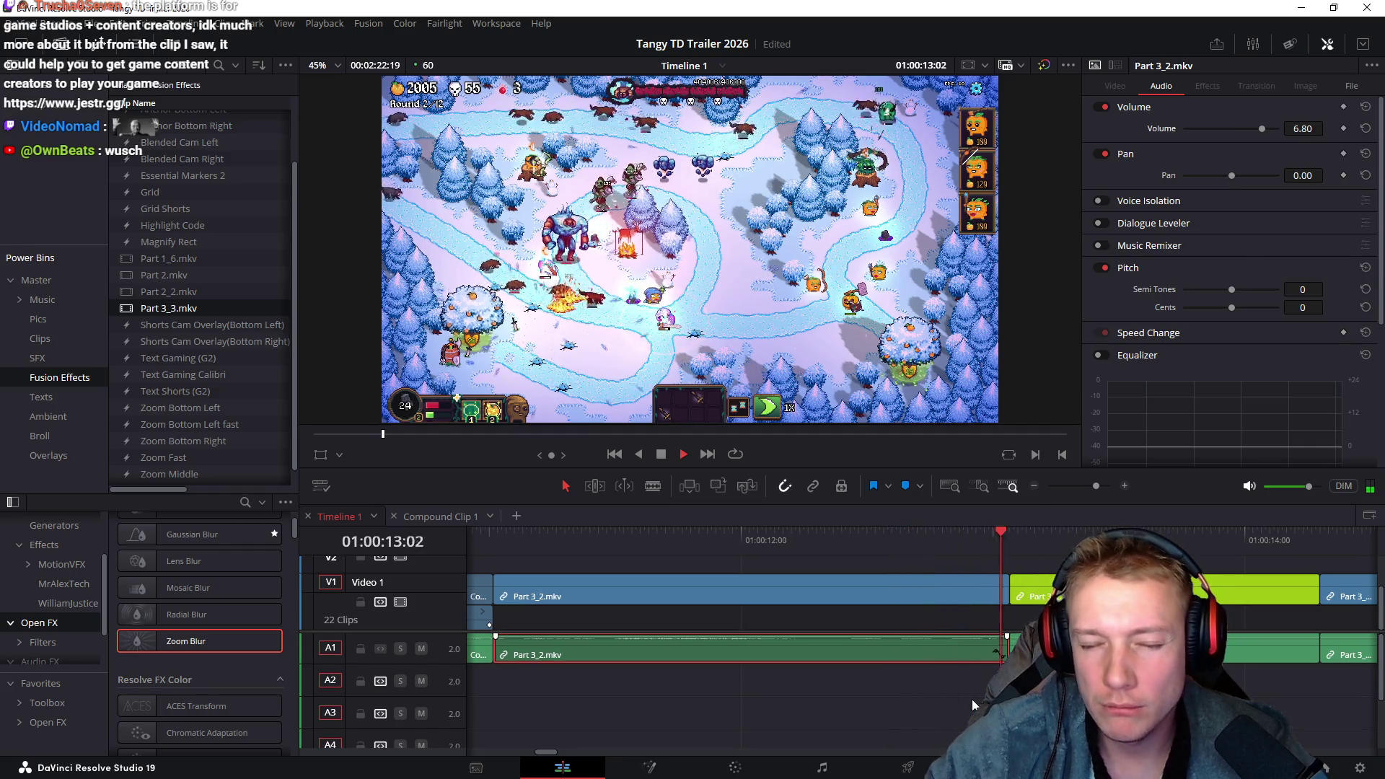
left_click(751, 547)
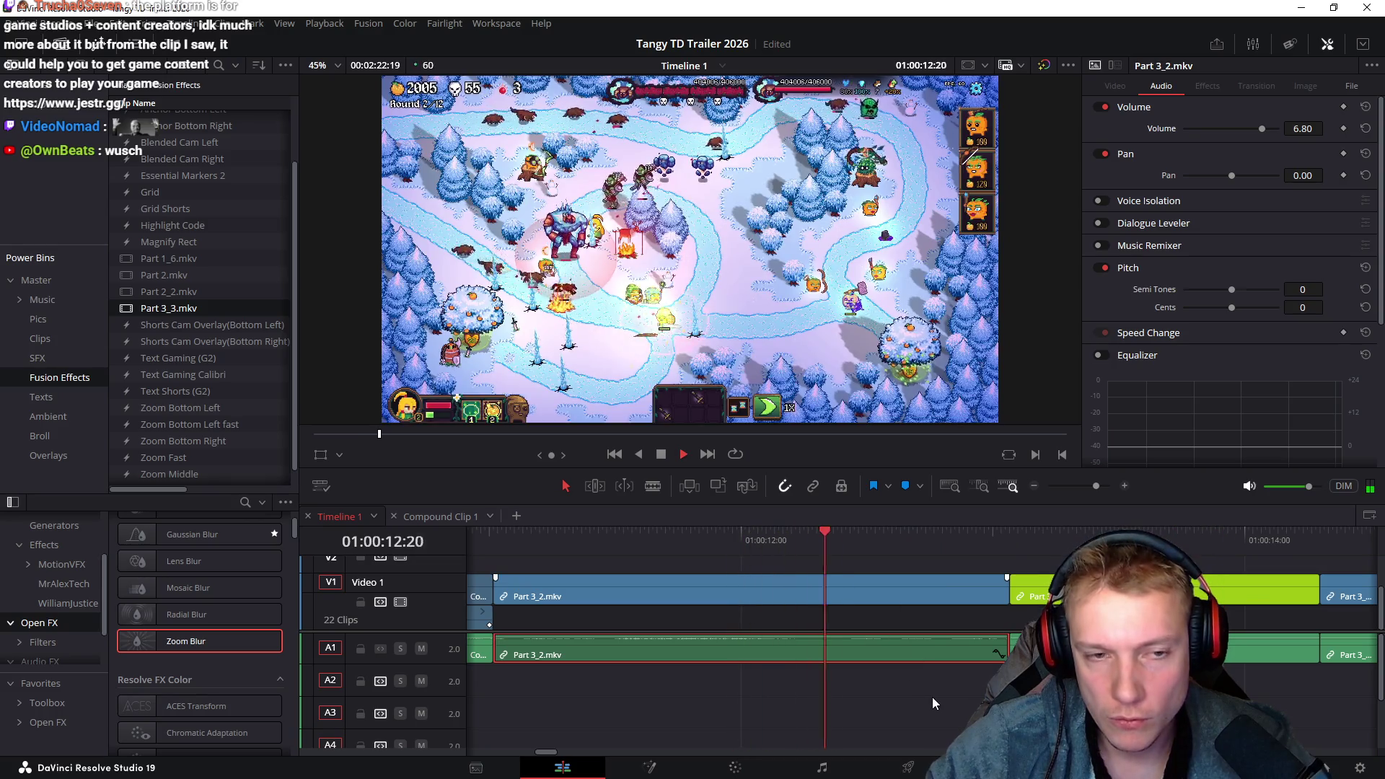
left_click(577, 534)
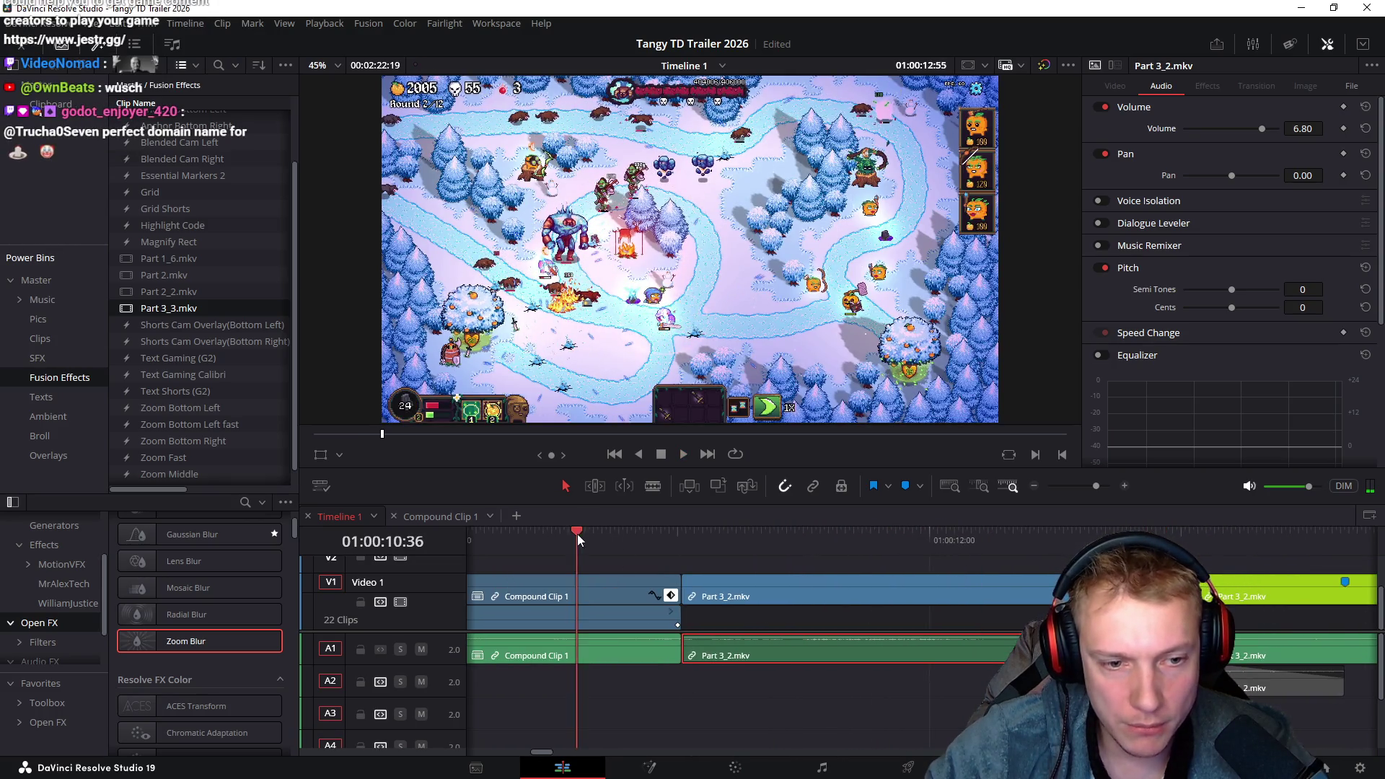
key("space")
scroll(845, 693, "left", 2)
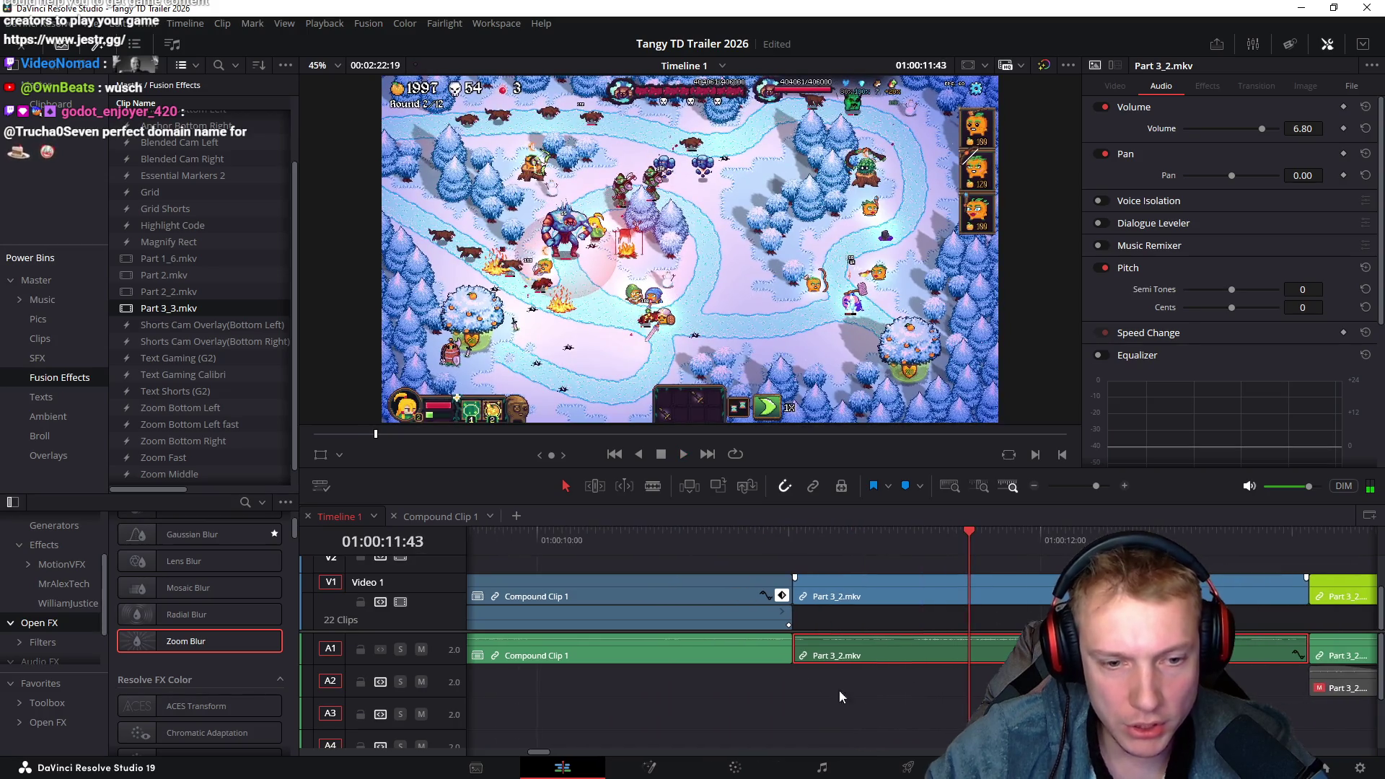
Raise the Compound Clip 1 audio volume to 9.20 and replay the section before the cut
left_click(790, 638)
left_click_drag(1328, 128, 1292, 145)
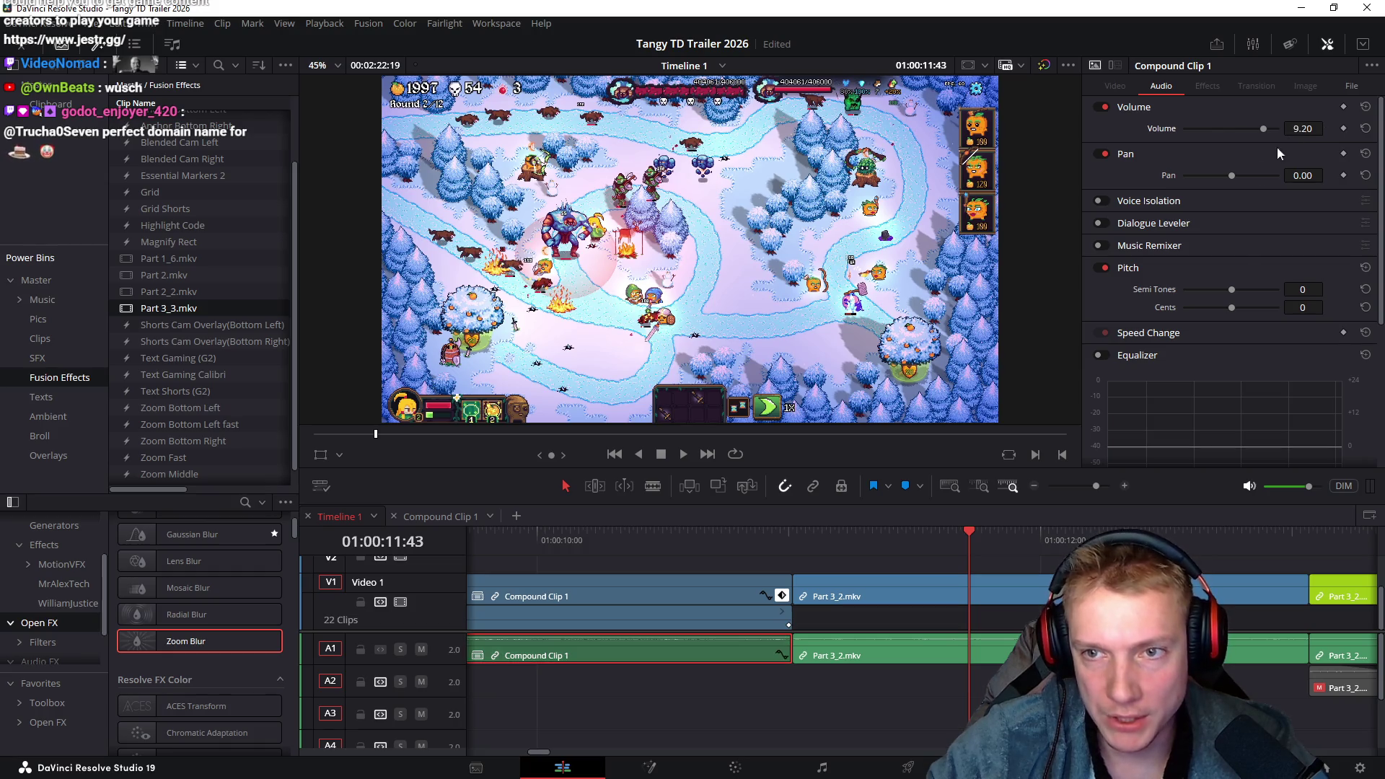
left_click(653, 540)
key("space")
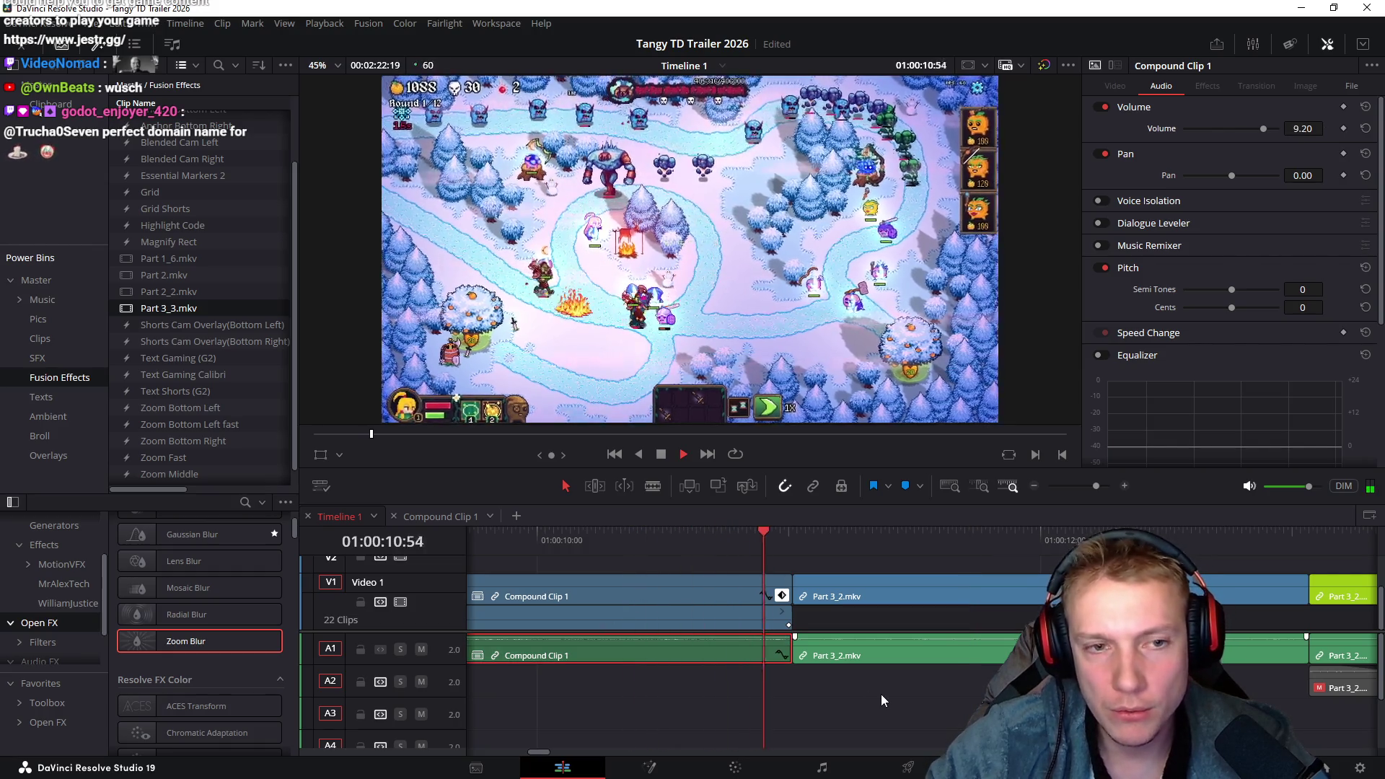
left_click(642, 538)
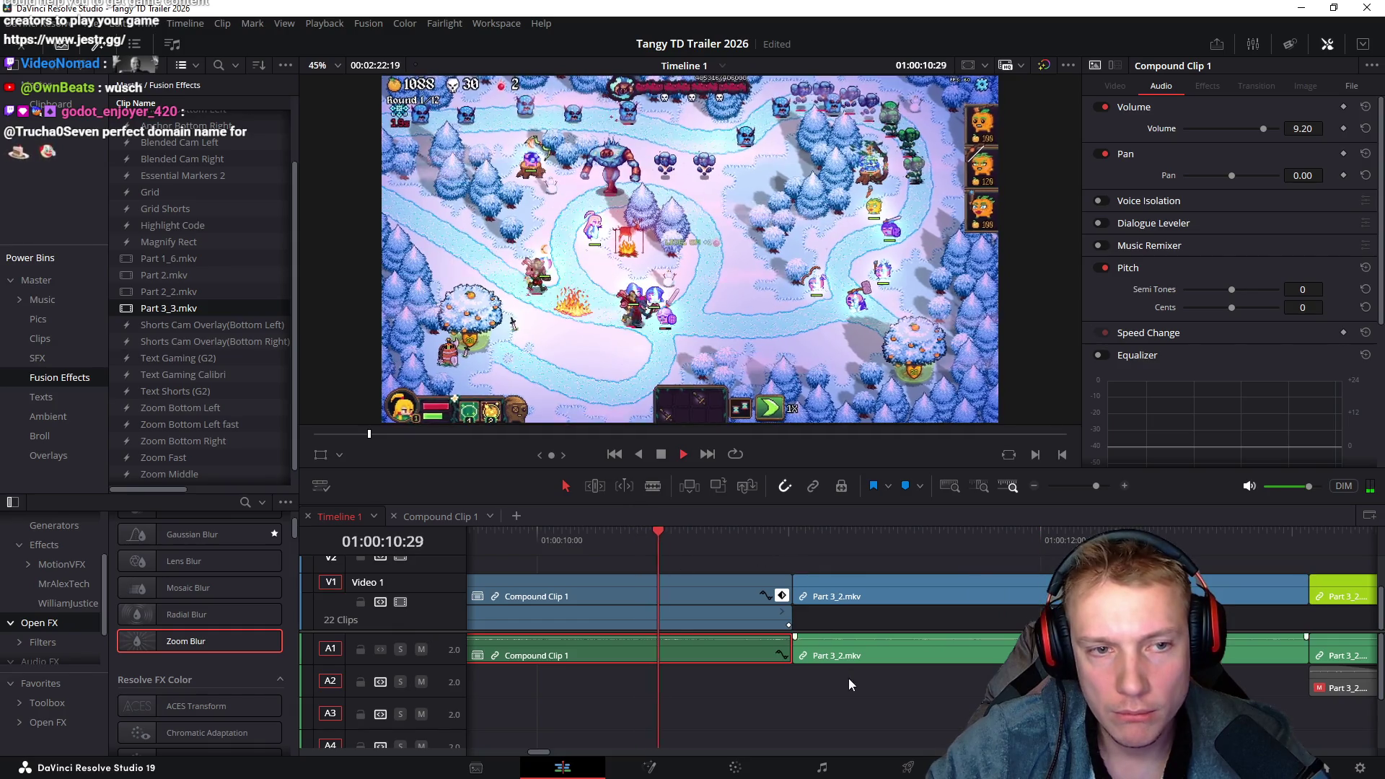
left_click(682, 541)
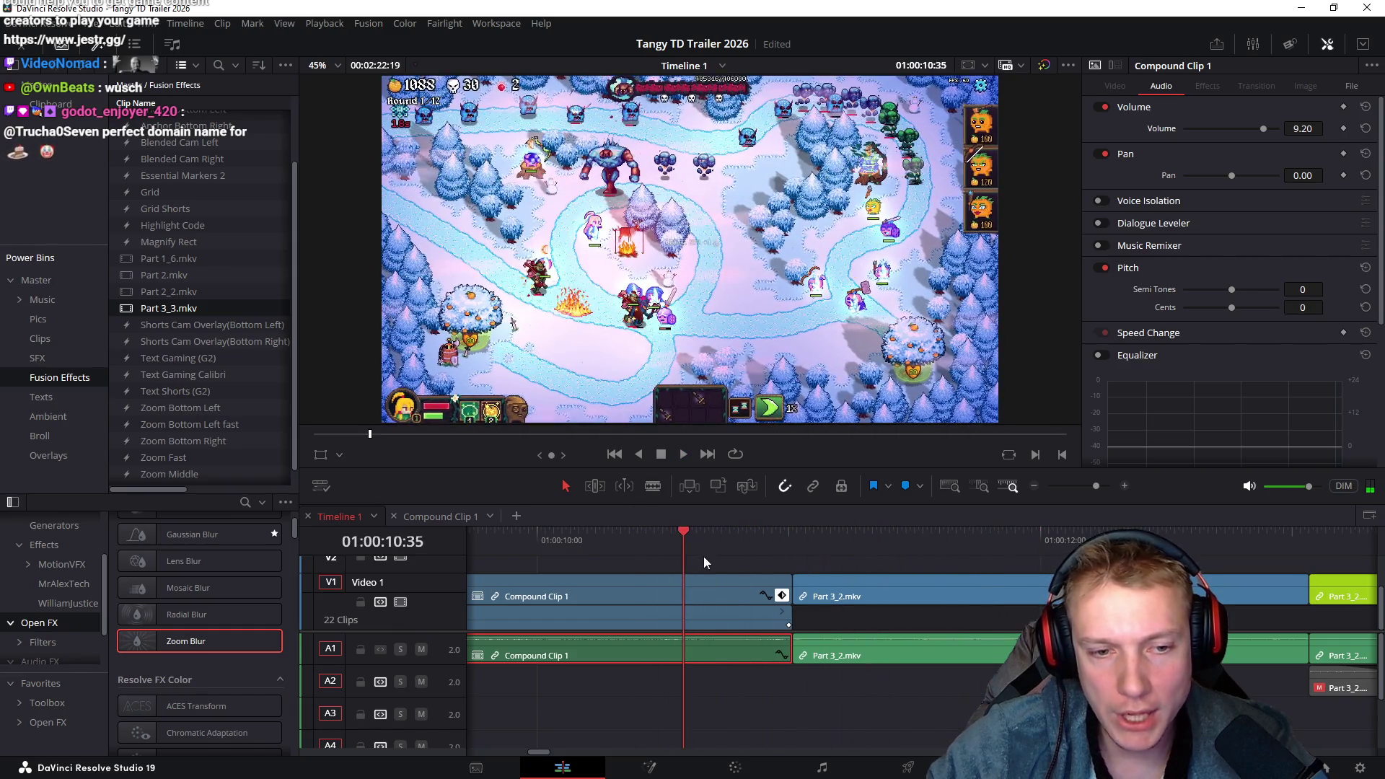
key("space")
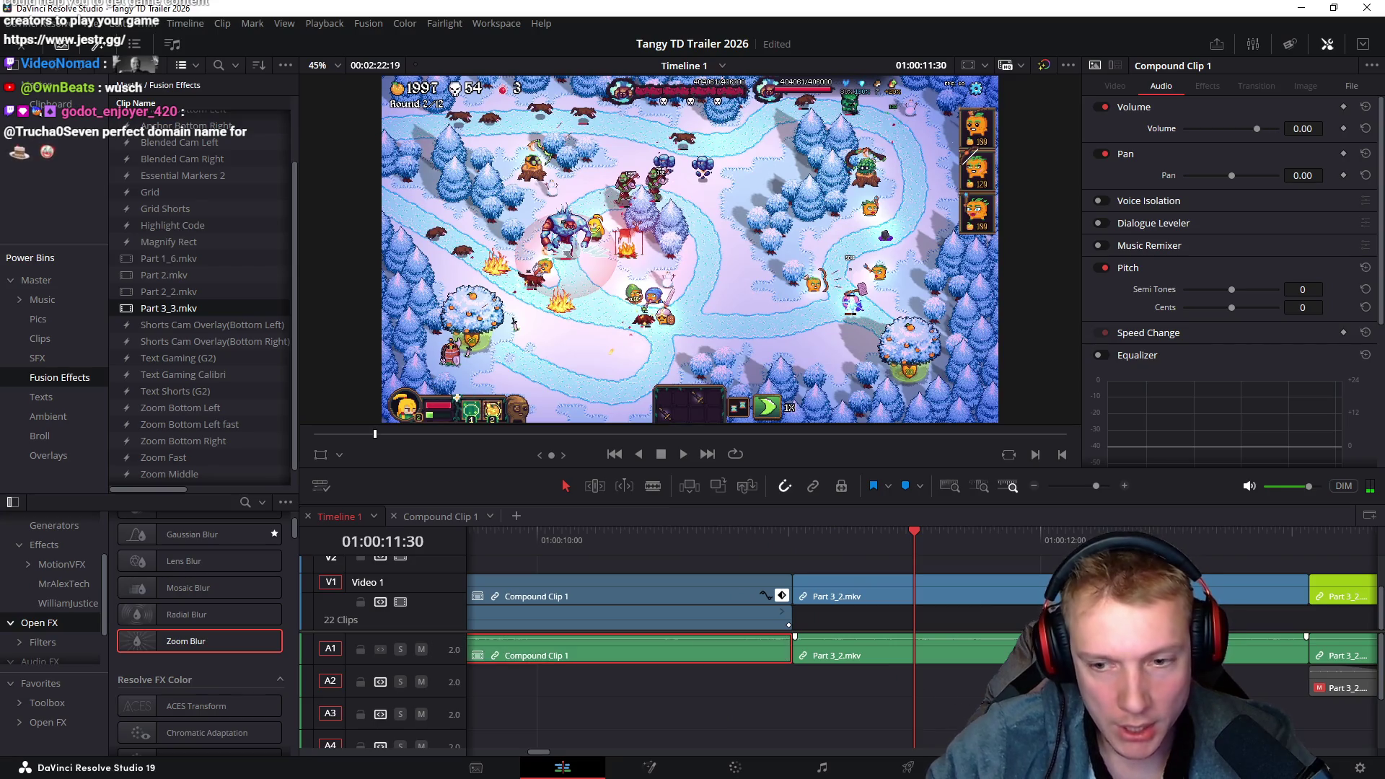
Place the Part 3_2.mkv audio on A2 under the cut and extend its right edge
left_click_drag(1337, 694, 820, 695)
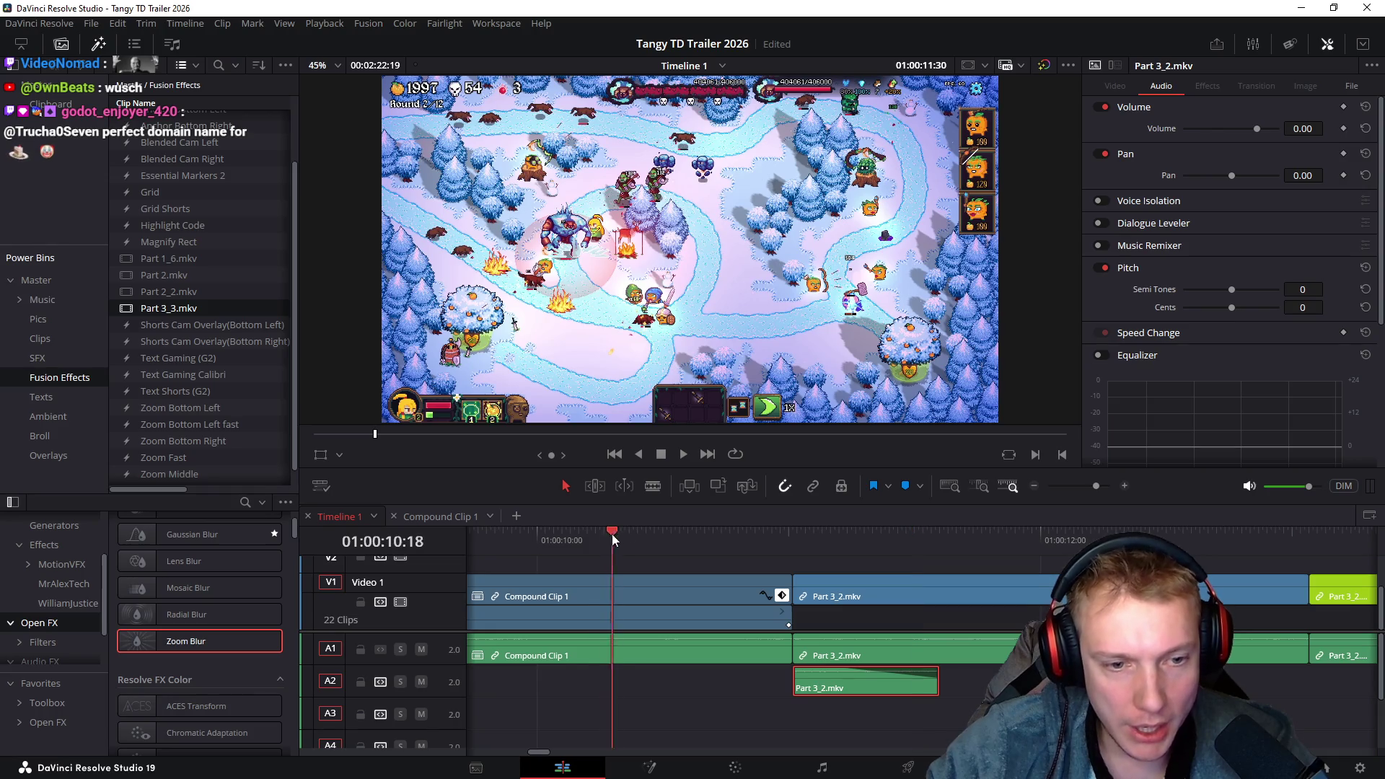
left_click(614, 541)
key("space")
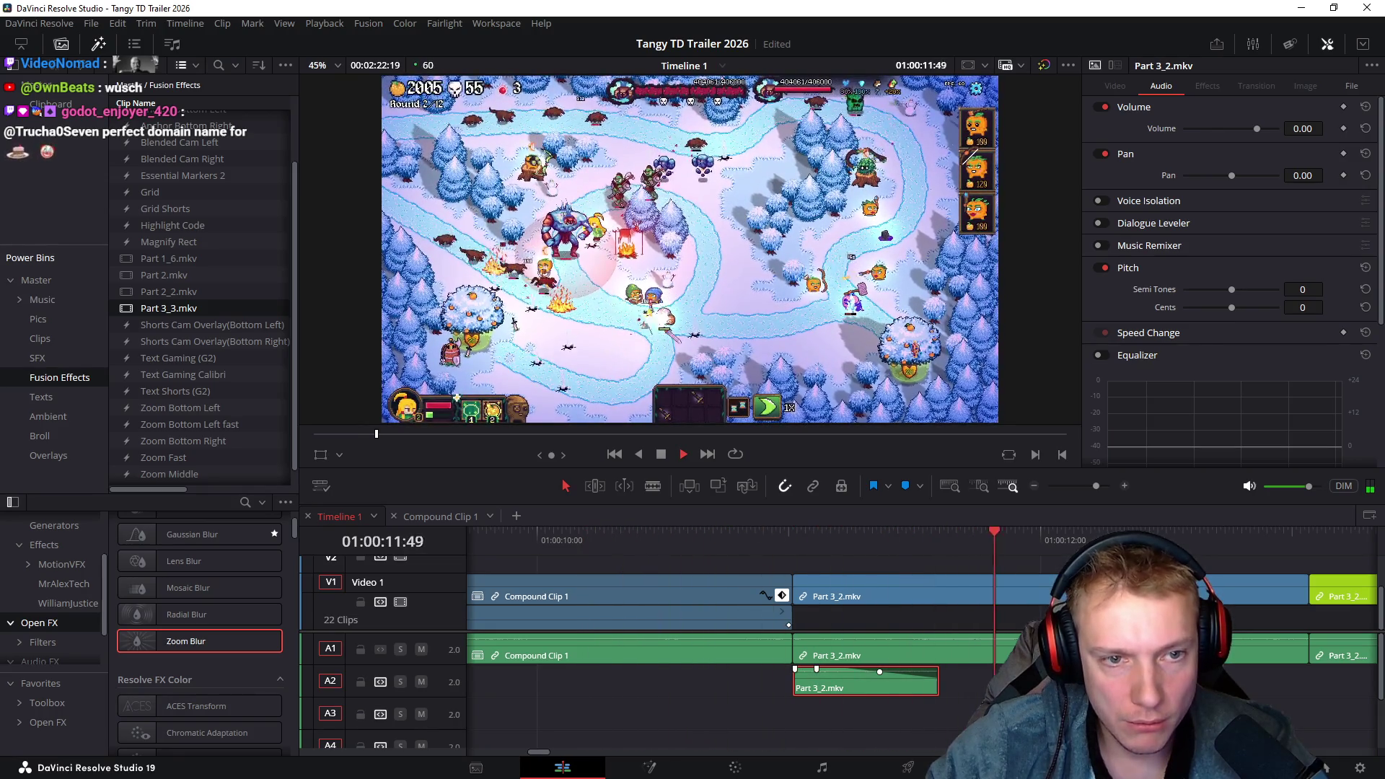
key("space")
left_click_drag(933, 679, 972, 679)
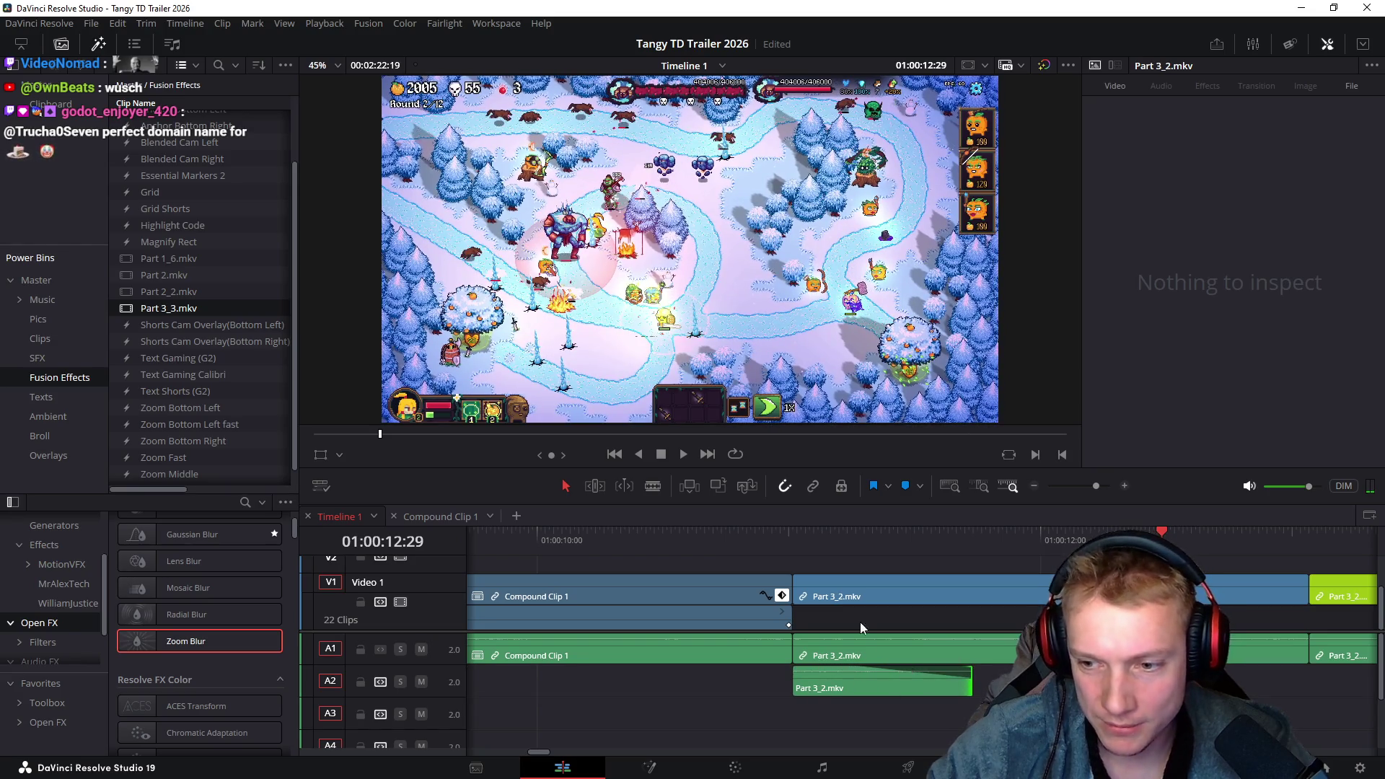
left_click(581, 541)
key("space")
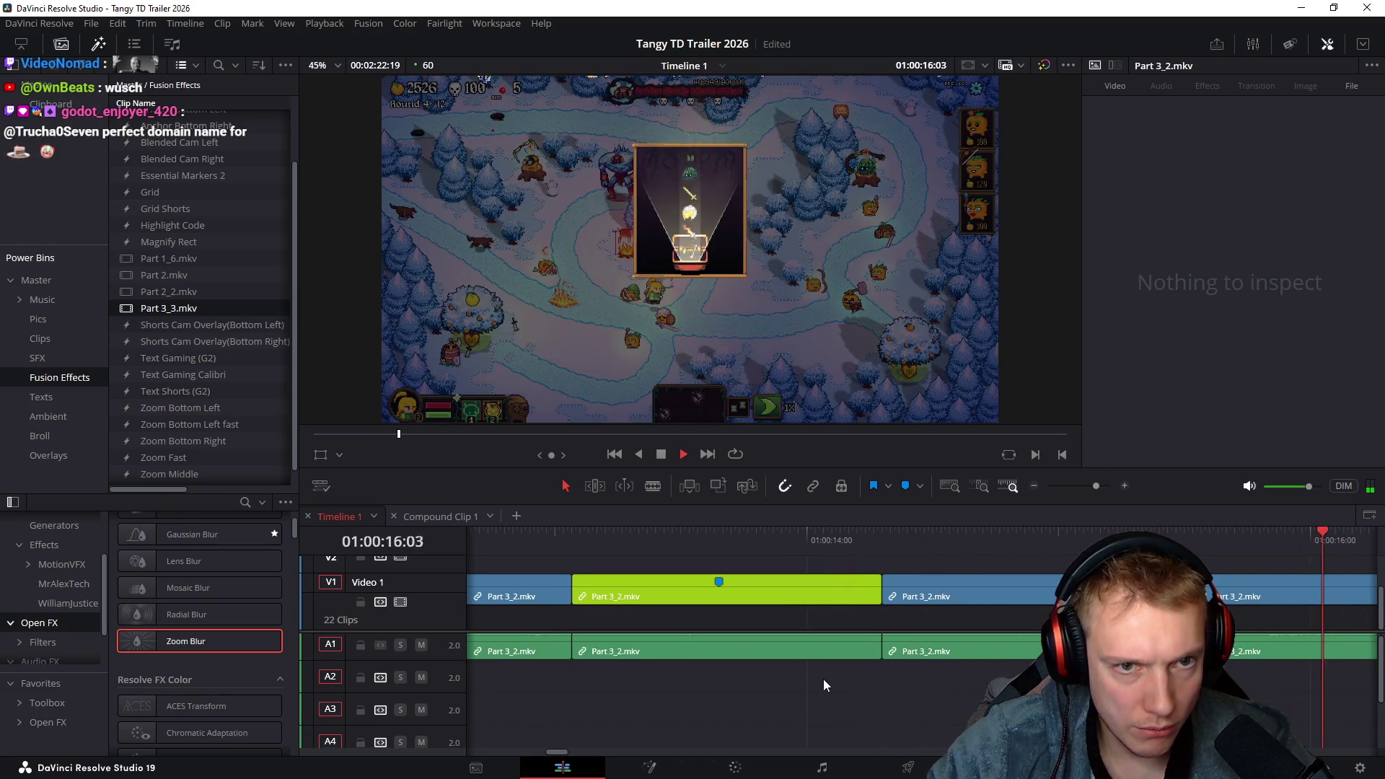
Find the card-reveal cut point and move the Part 3_2.mkv audio down to track A2
left_click(824, 680)
key("space")
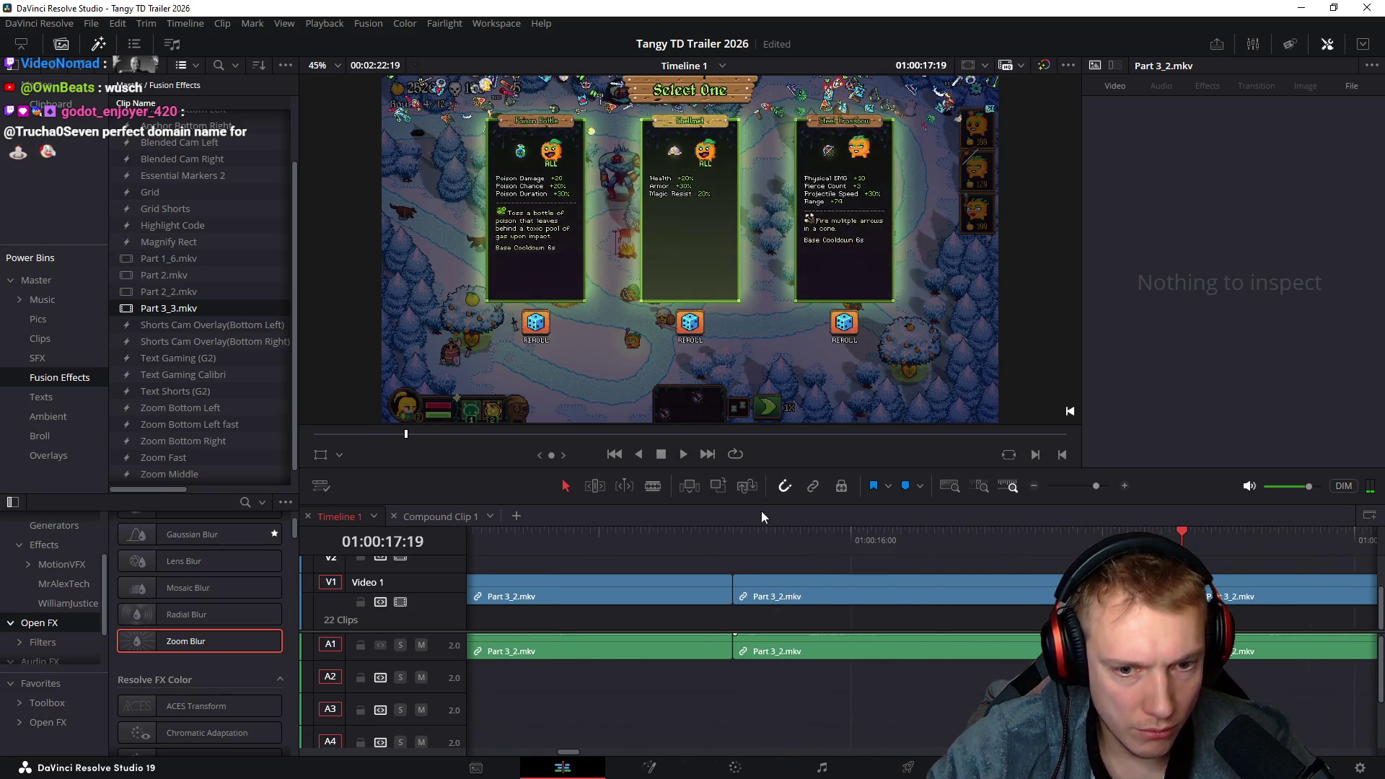
left_click(750, 536)
mouse_move(750, 535)
left_mouse_down()
mouse_move(854, 540)
mouse_move(733, 538)
mouse_move(747, 539)
left_mouse_up()
scroll(847, 704, "up", 1)
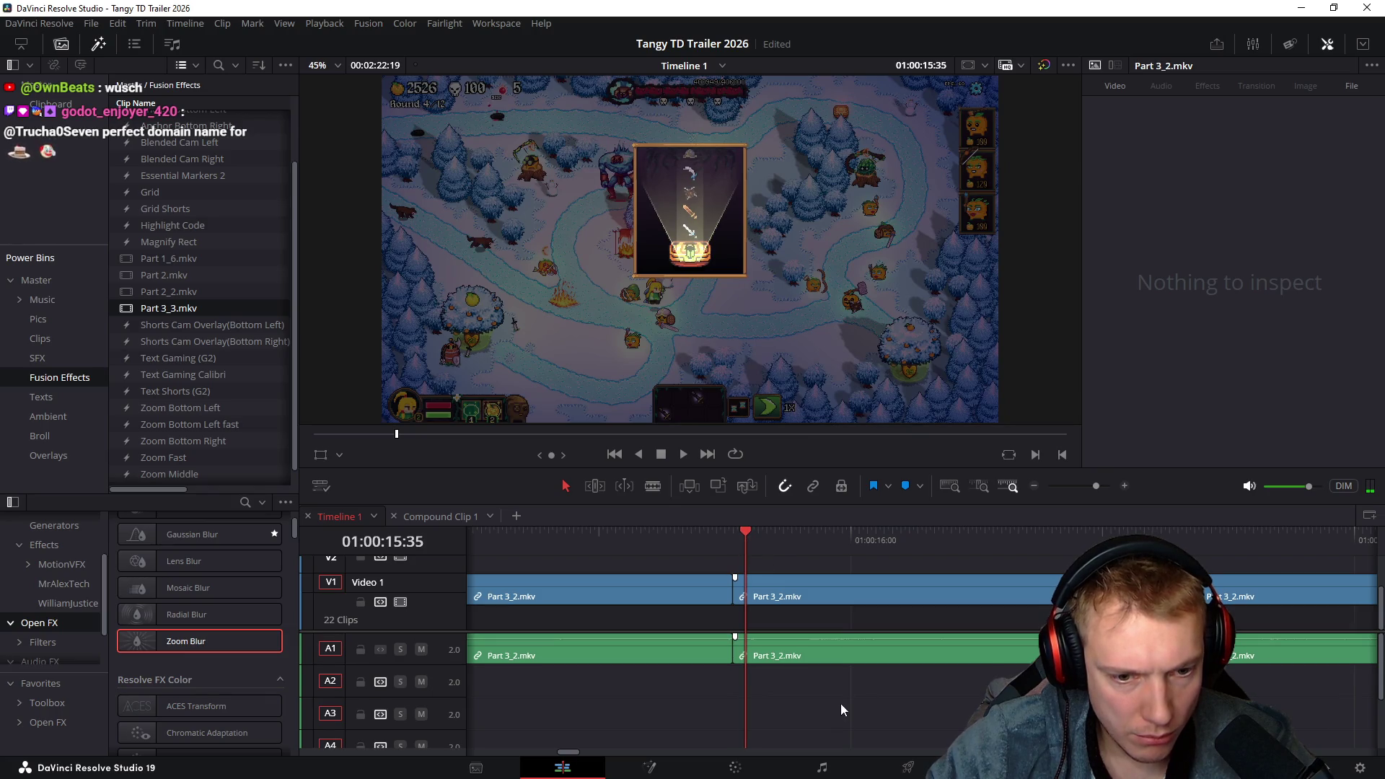
left_click(773, 655)
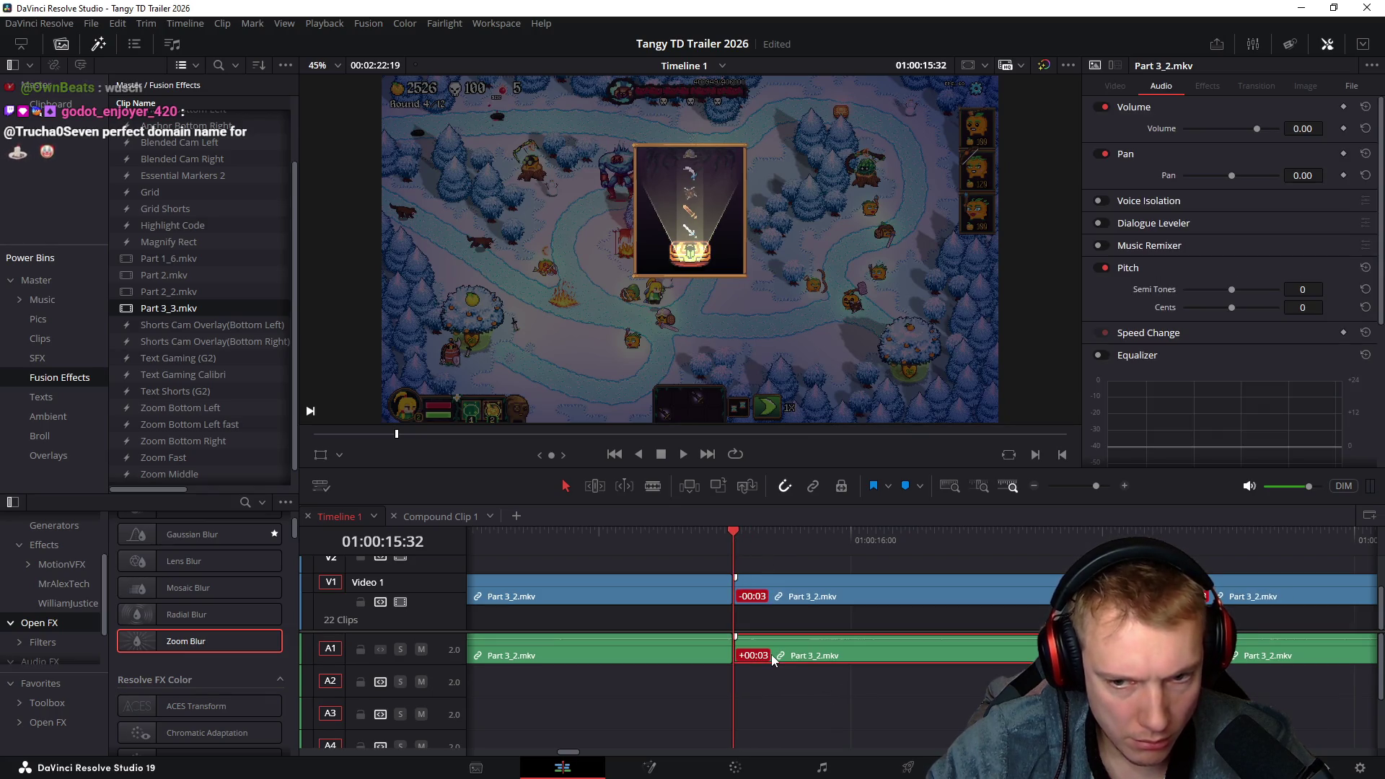
key("ctrl+z")
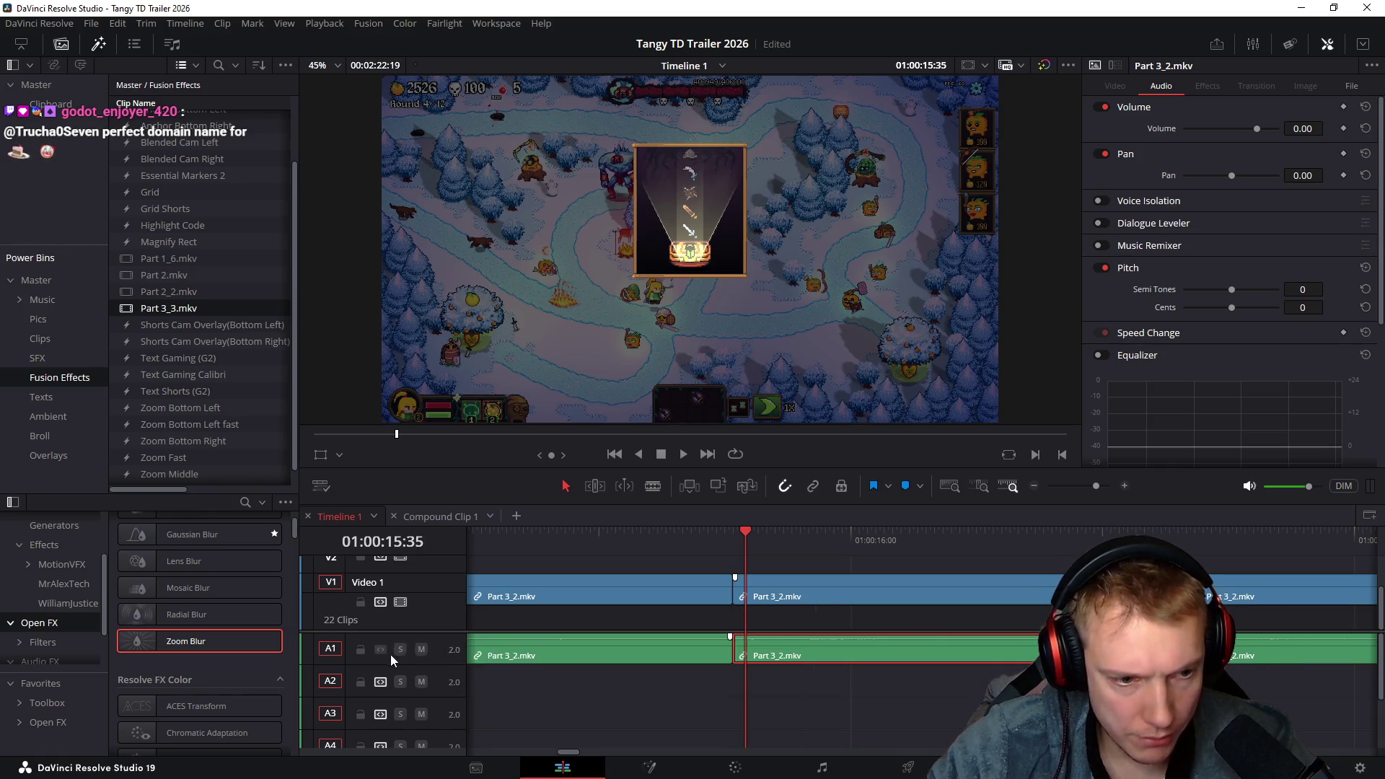
left_click(854, 709)
left_click_drag(777, 655, 710, 680)
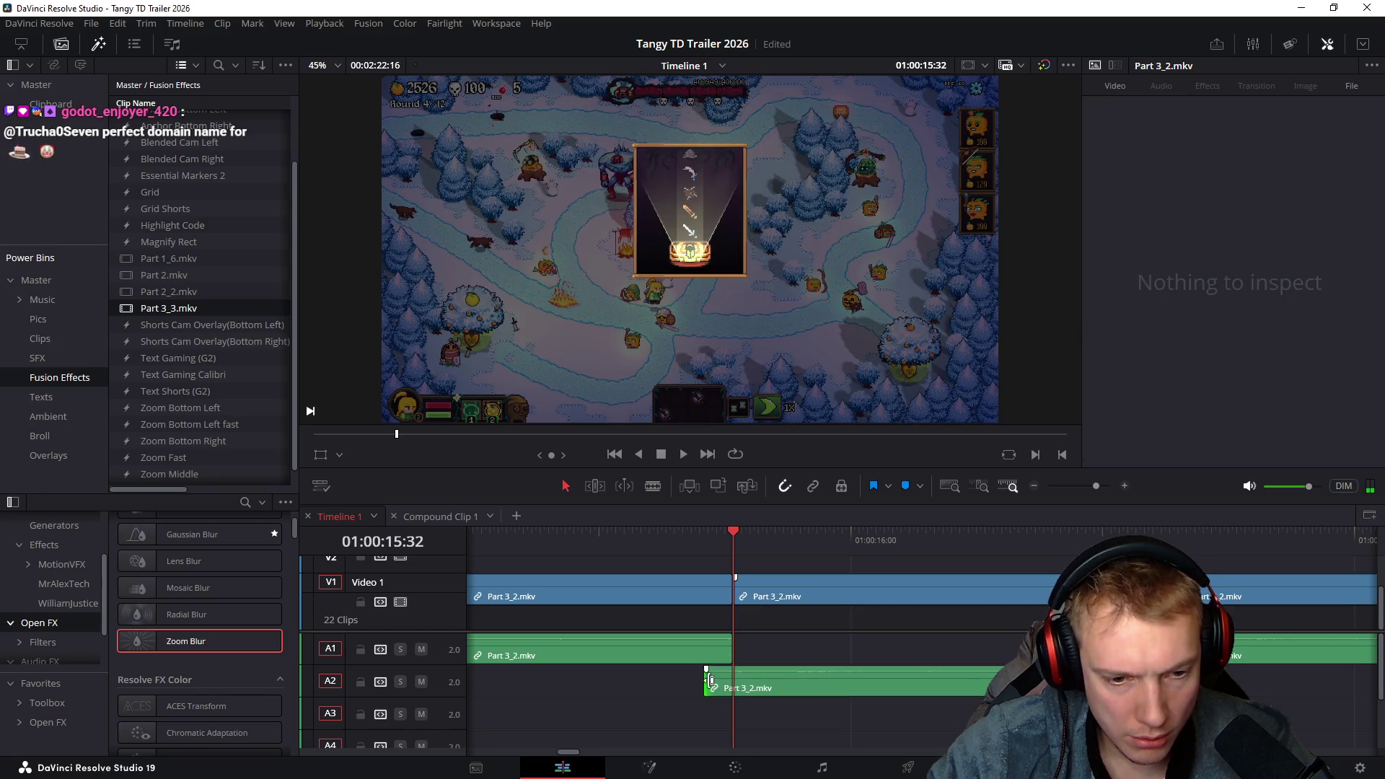
Nudge the Part 3_2.mkv clip a few frames earlier and trim the V1 cut a couple frames later
left_click(800, 541)
left_click(894, 575)
key("comma")
key("comma")
key("comma")
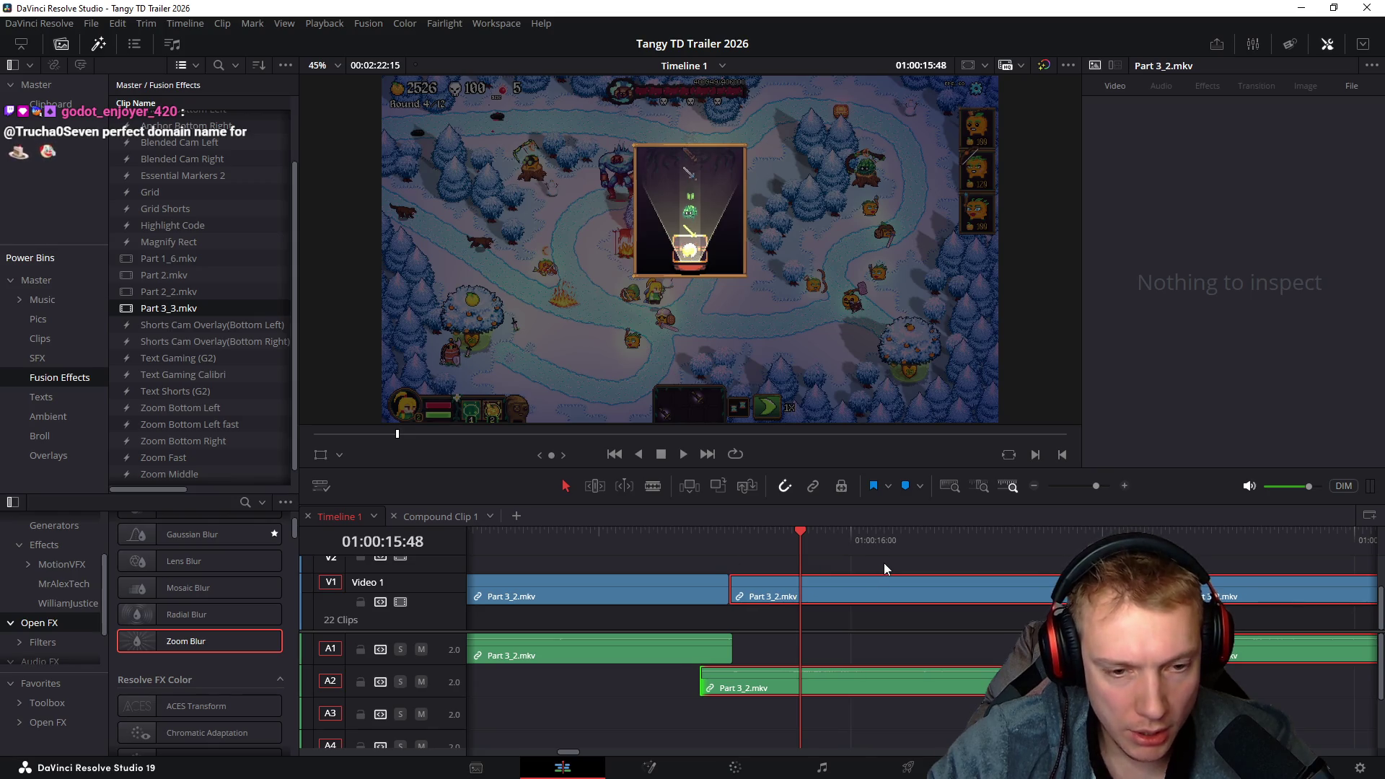
left_click(691, 542)
left_click_drag(717, 586, 731, 586)
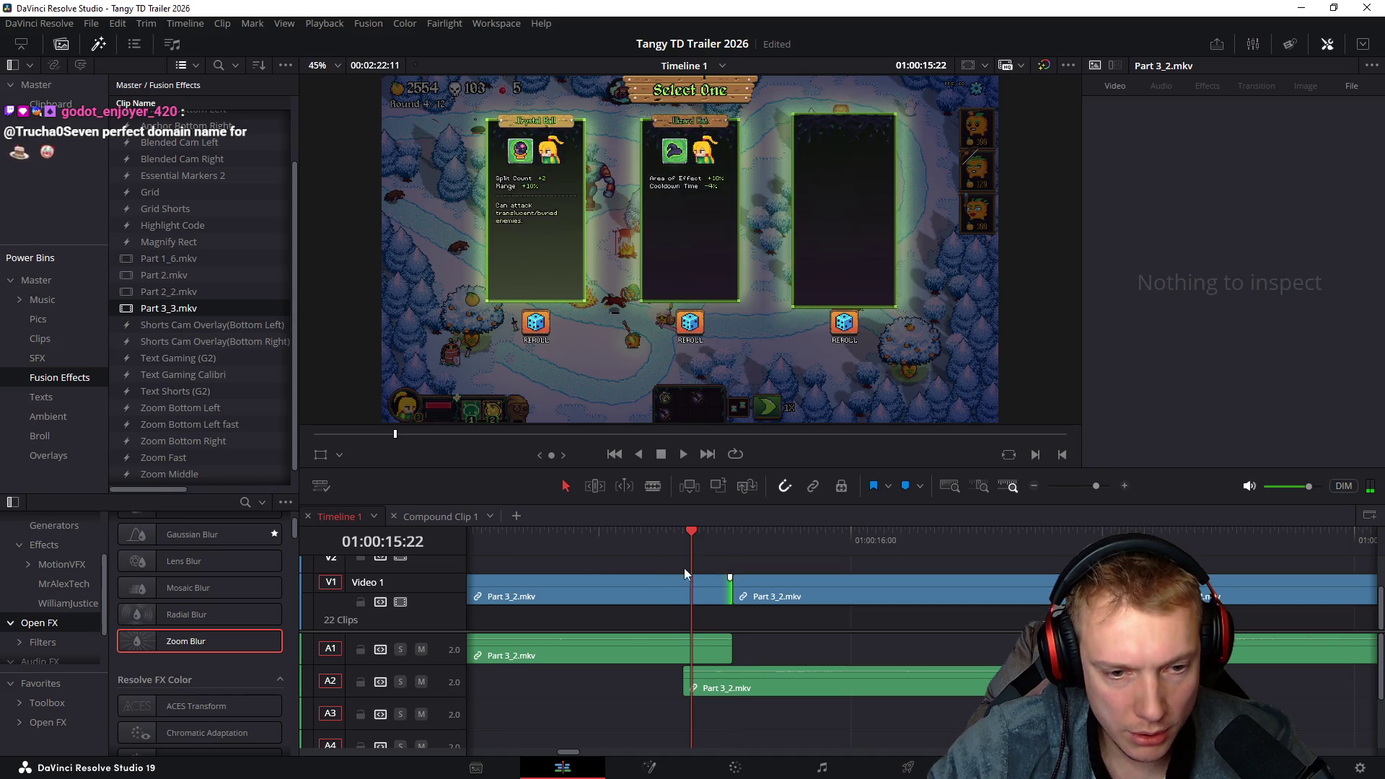
key("j")
key("space")
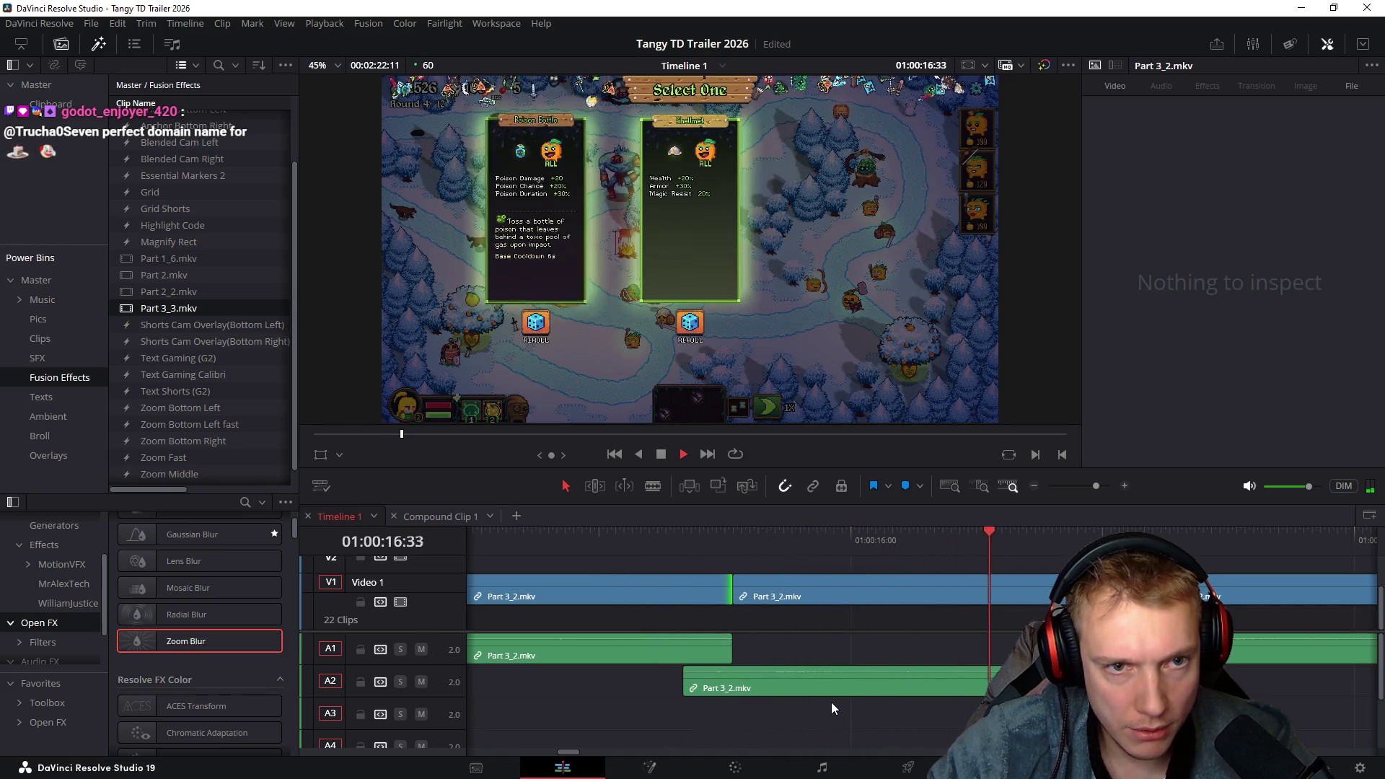
key("space")
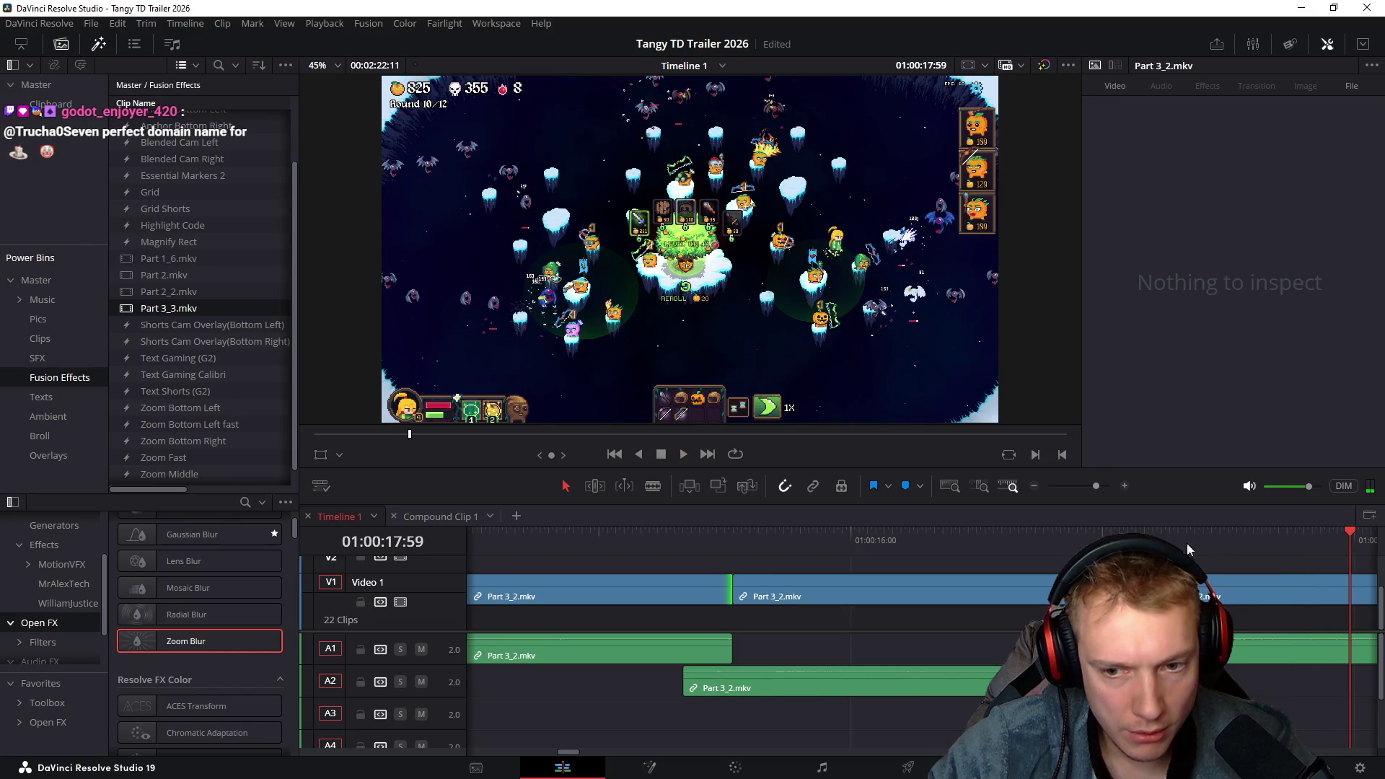
Ripple-trim the following clips, then fine-tune the V1 cut point and the A1 clip's start
left_click(1229, 575)
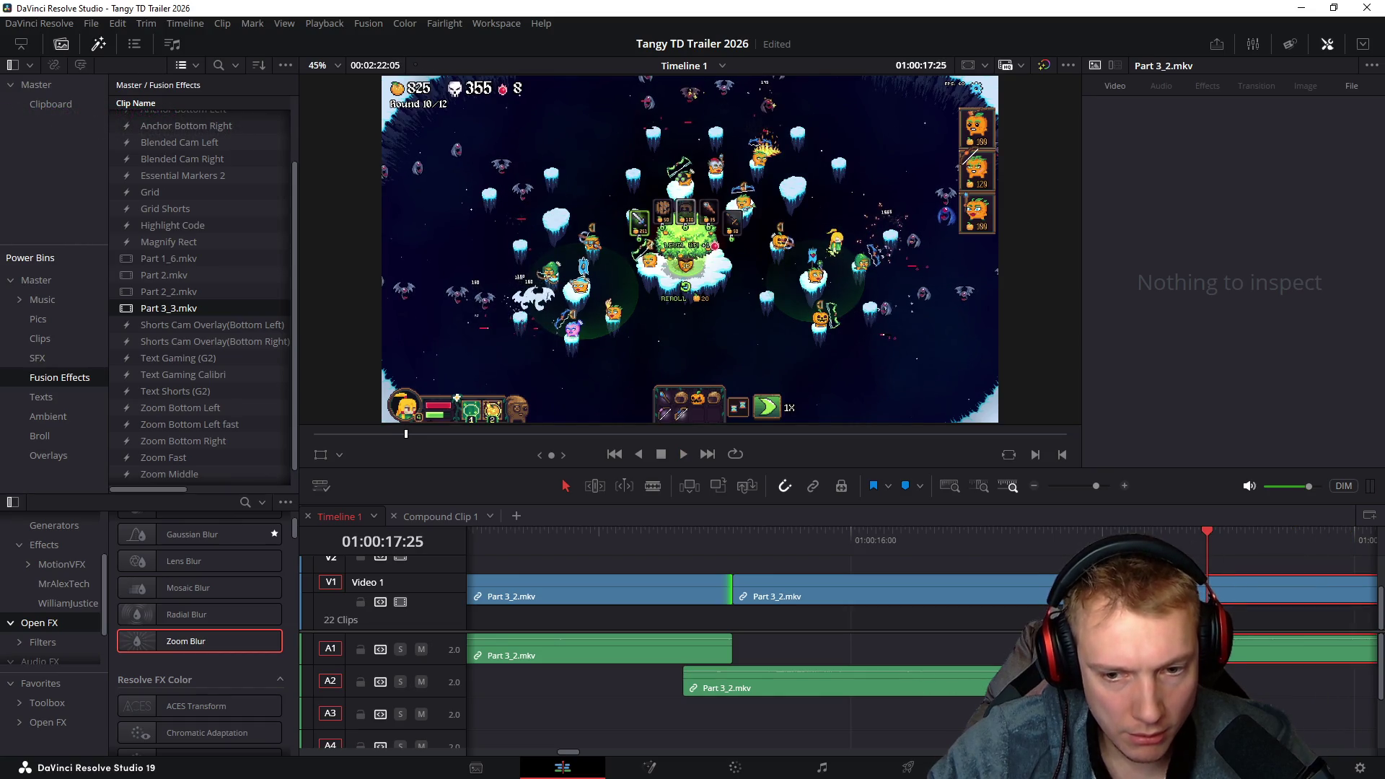
mouse_move(952, 559)
left_mouse_down()
mouse_move(930, 556)
mouse_move(1249, 556)
left_mouse_up()
key("ctrl+shift+bracketleft")
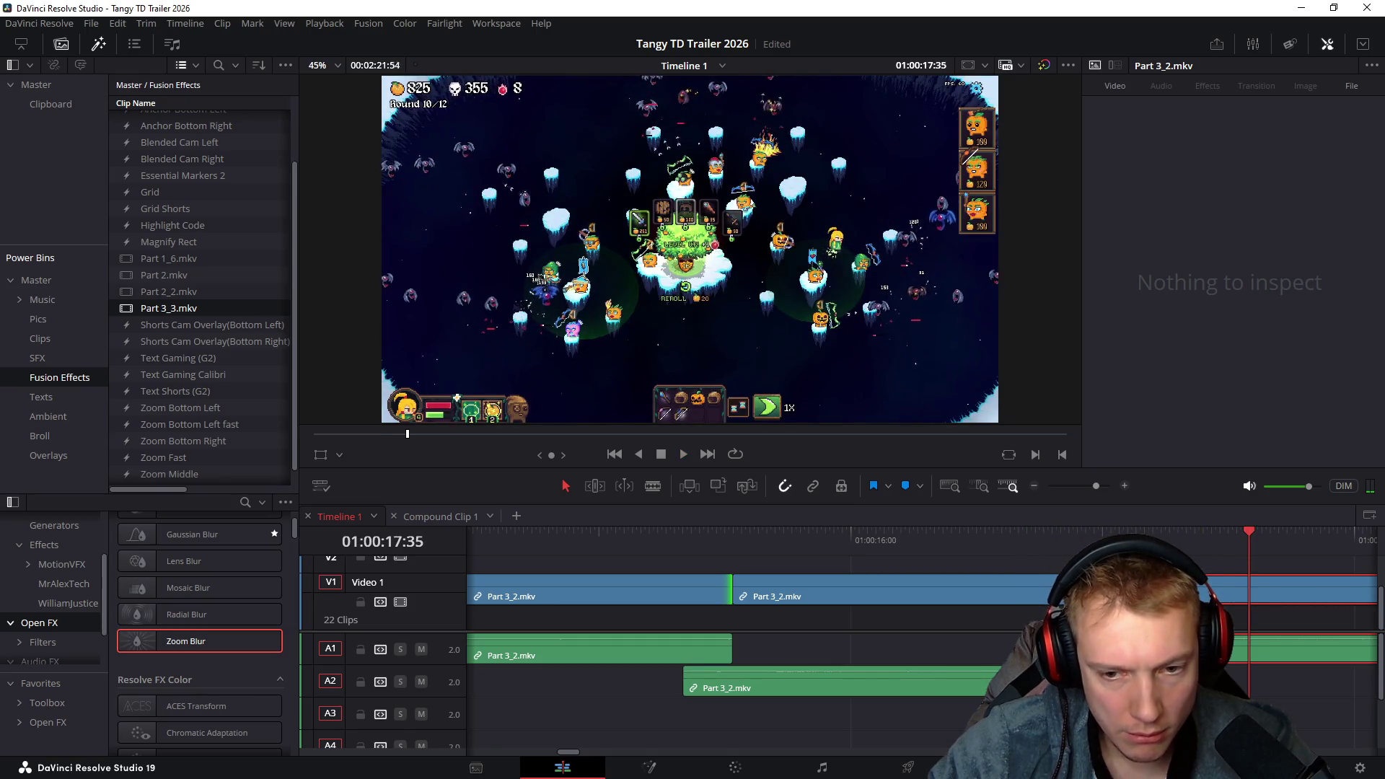
key("slash")
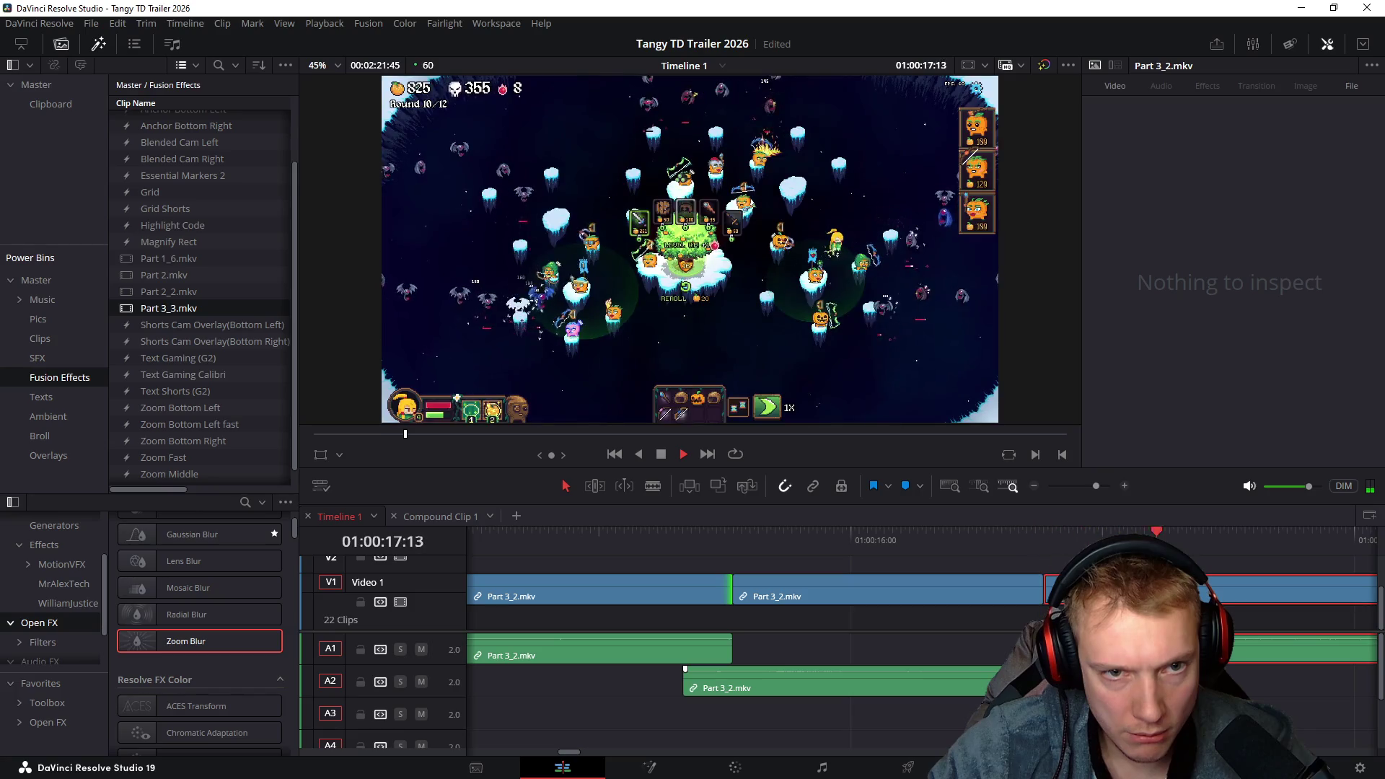
left_click_drag(1045, 583, 911, 574)
scroll(902, 573, "right", 2)
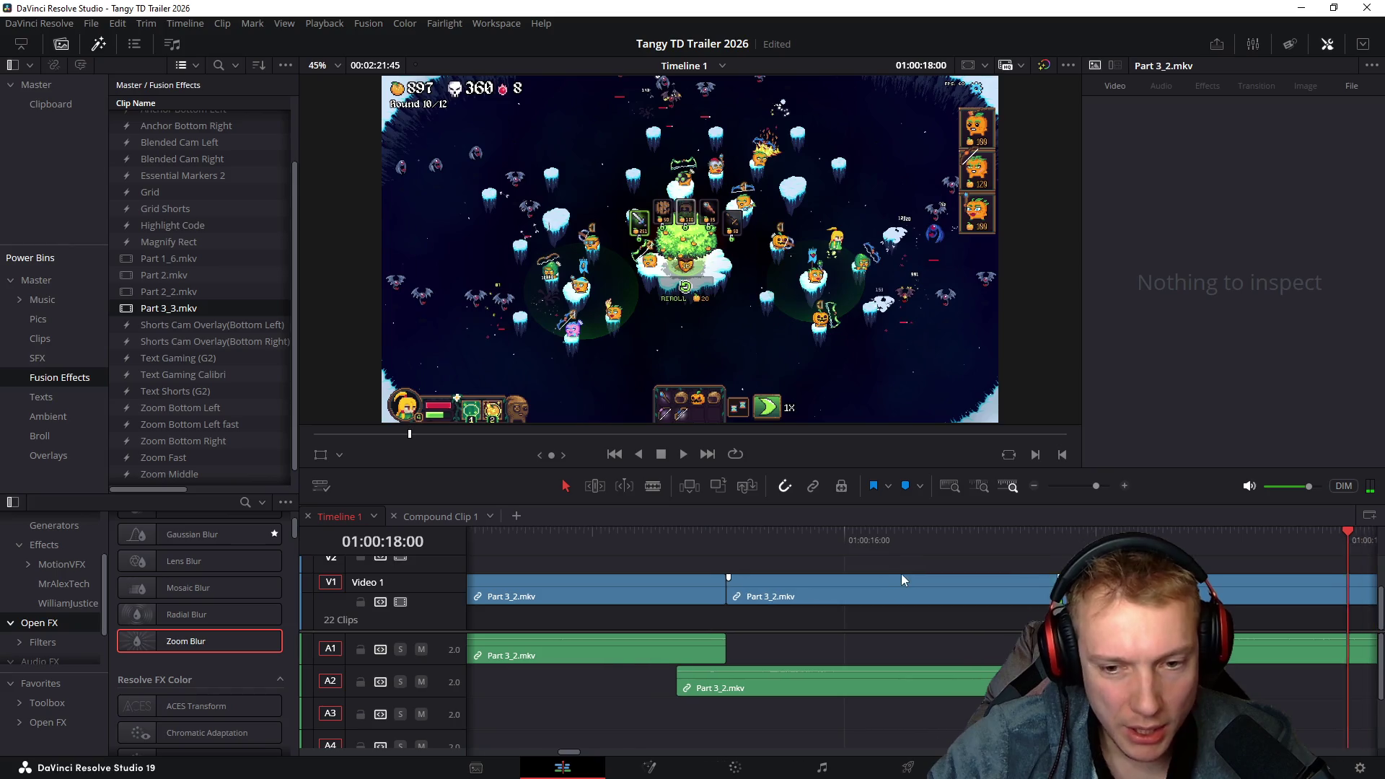
left_click_drag(968, 642, 951, 639)
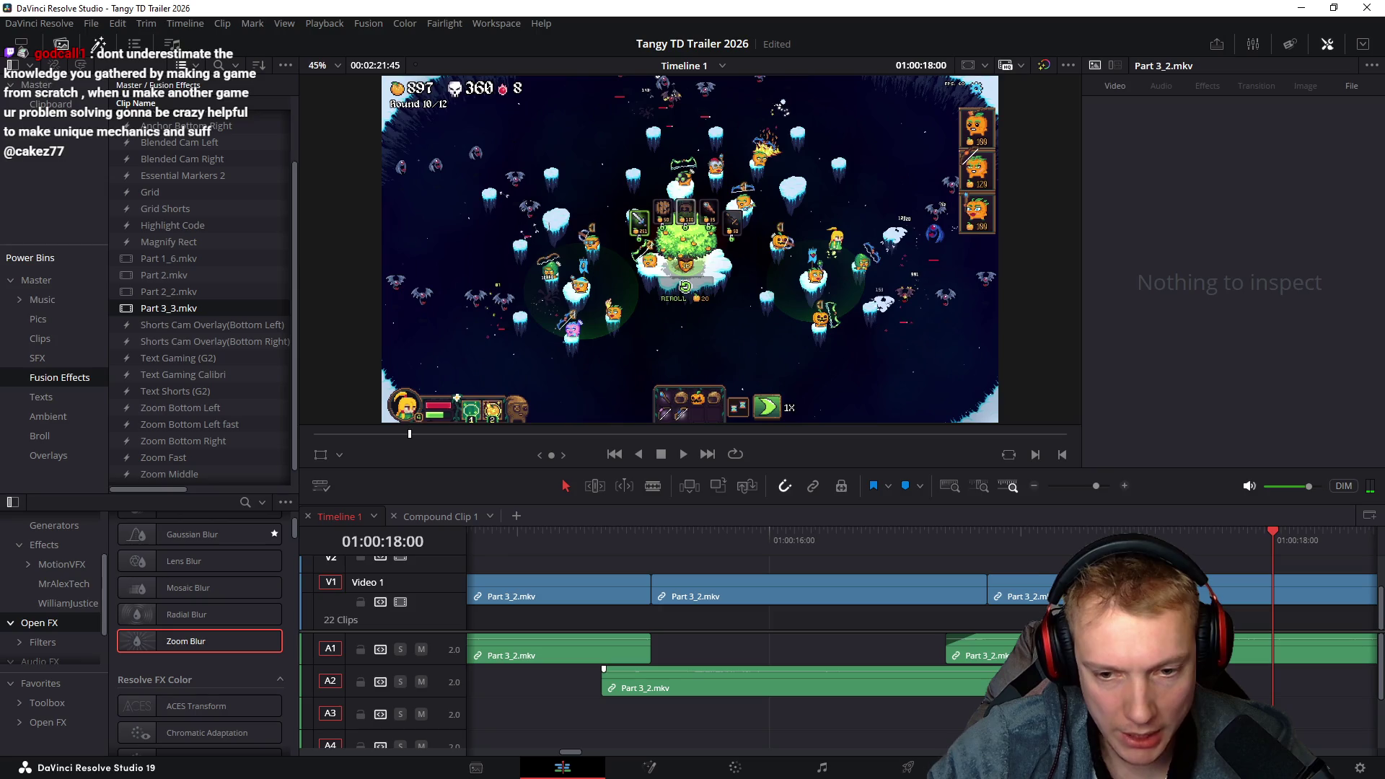
Enlarge the timeline area and zoom out to view the short Part 3_2.mkv clips on V1
scroll(779, 642, "left", 3)
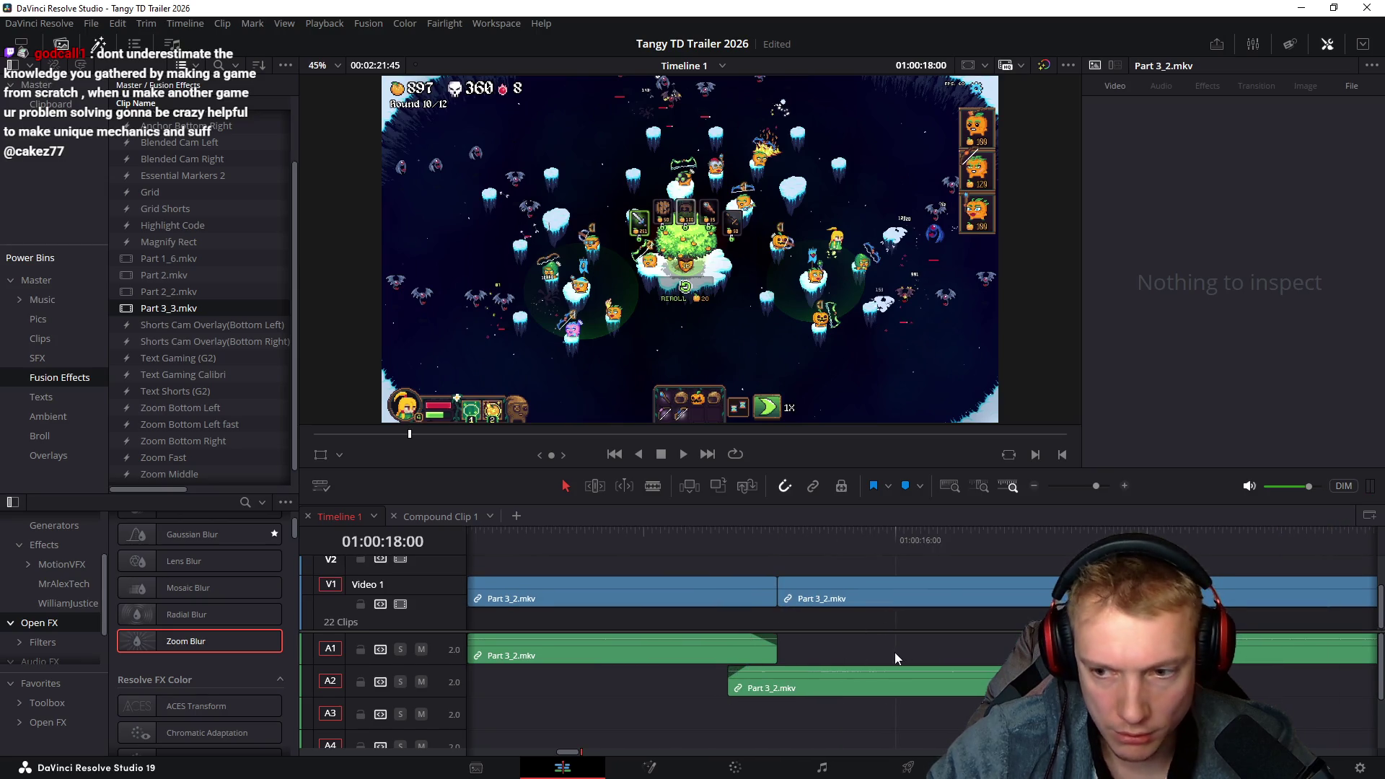
scroll(895, 652, "down", 1)
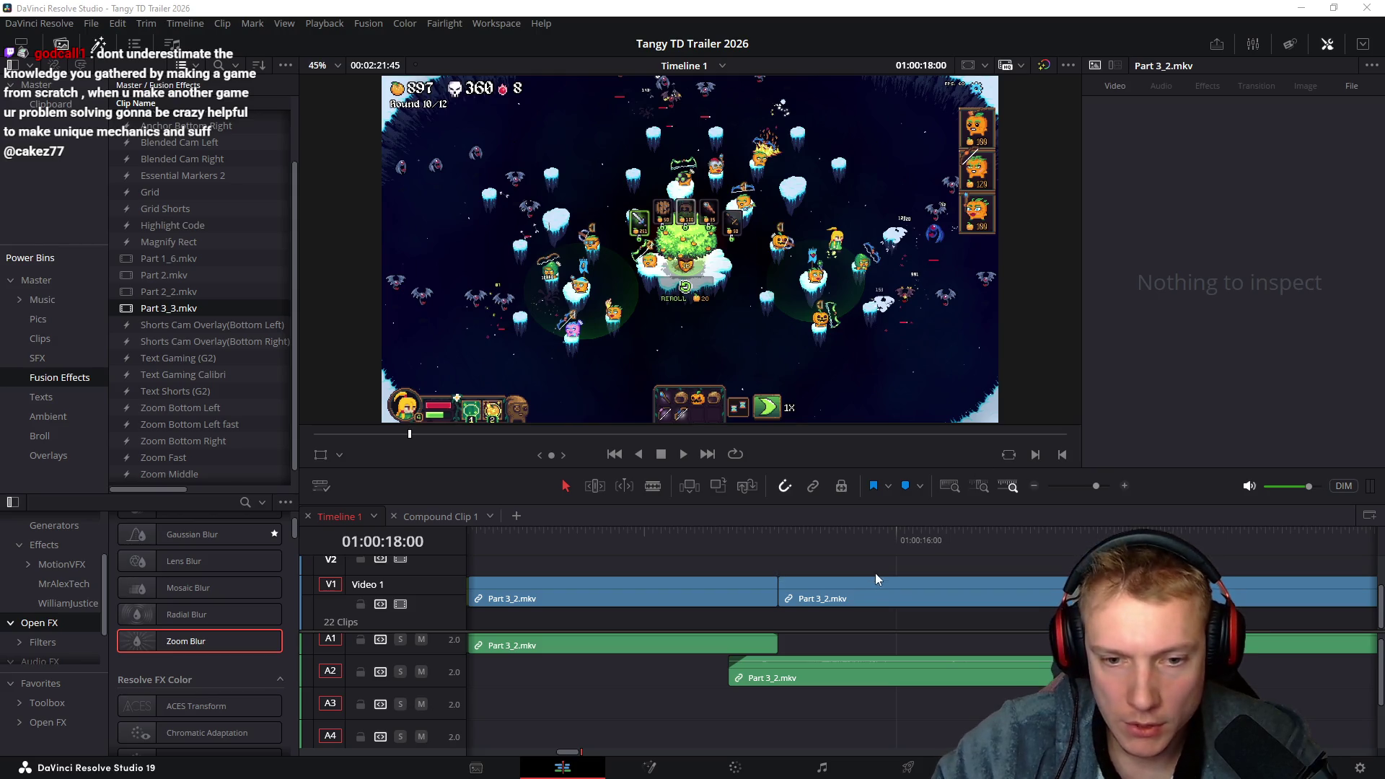
scroll(919, 600, "down", 2)
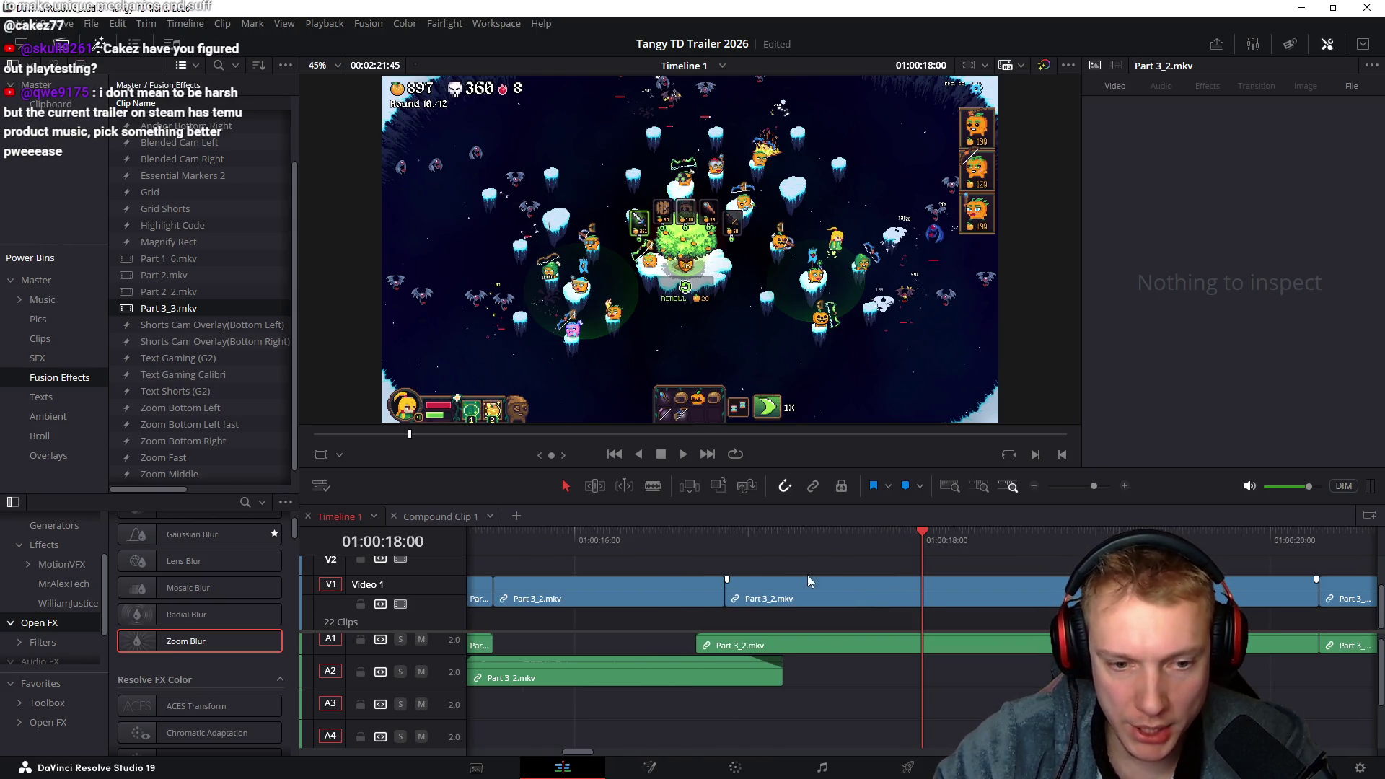
scroll(872, 671, "up", 1)
scroll(603, 631, "down", 1)
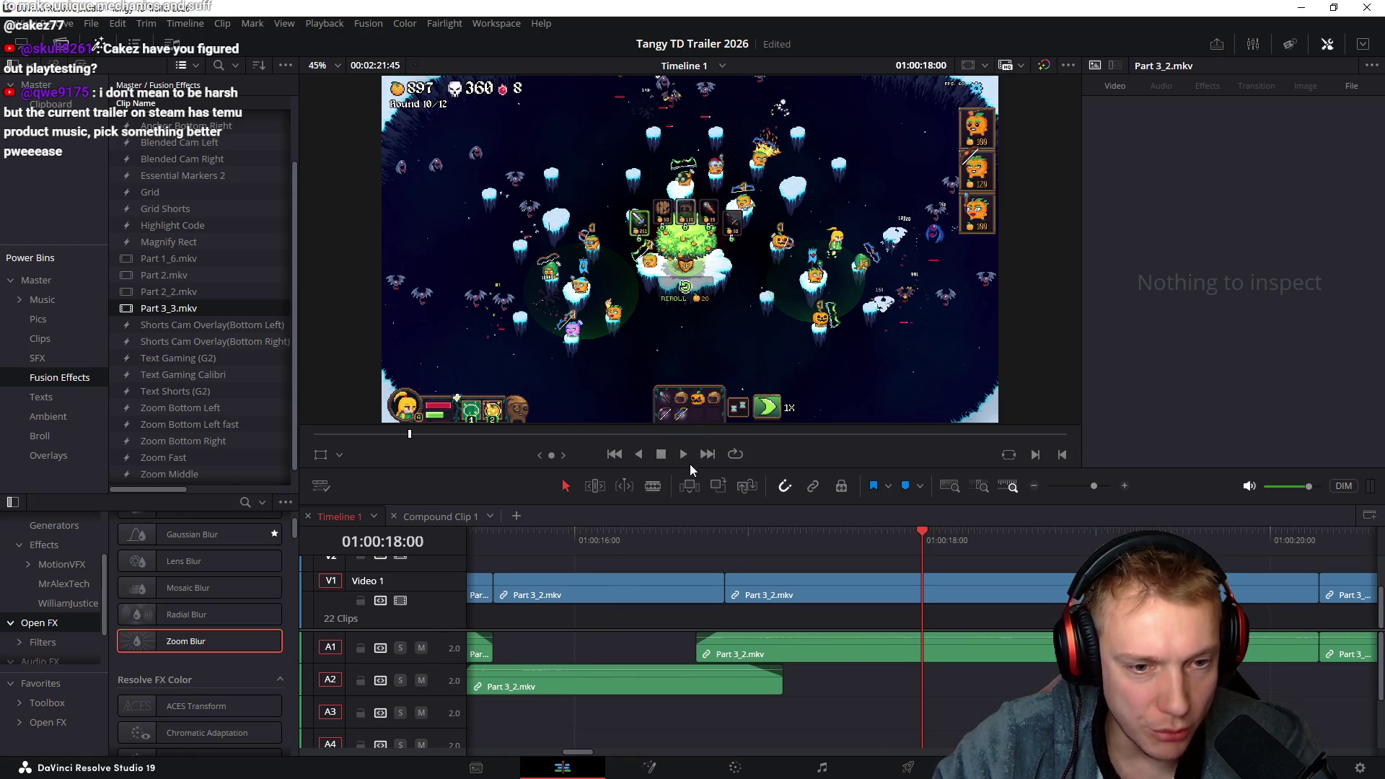
left_click_drag(687, 470, 687, 435)
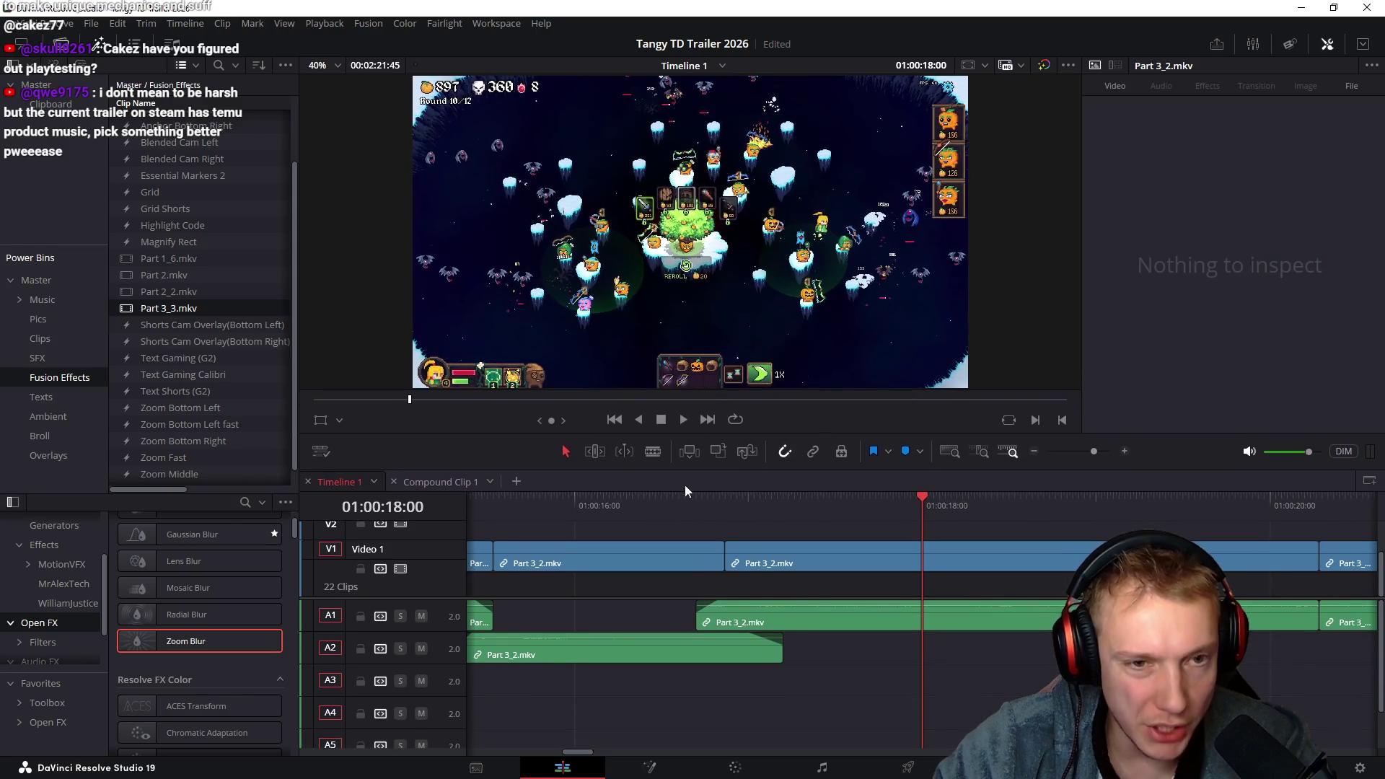
scroll(668, 594, "left", 5)
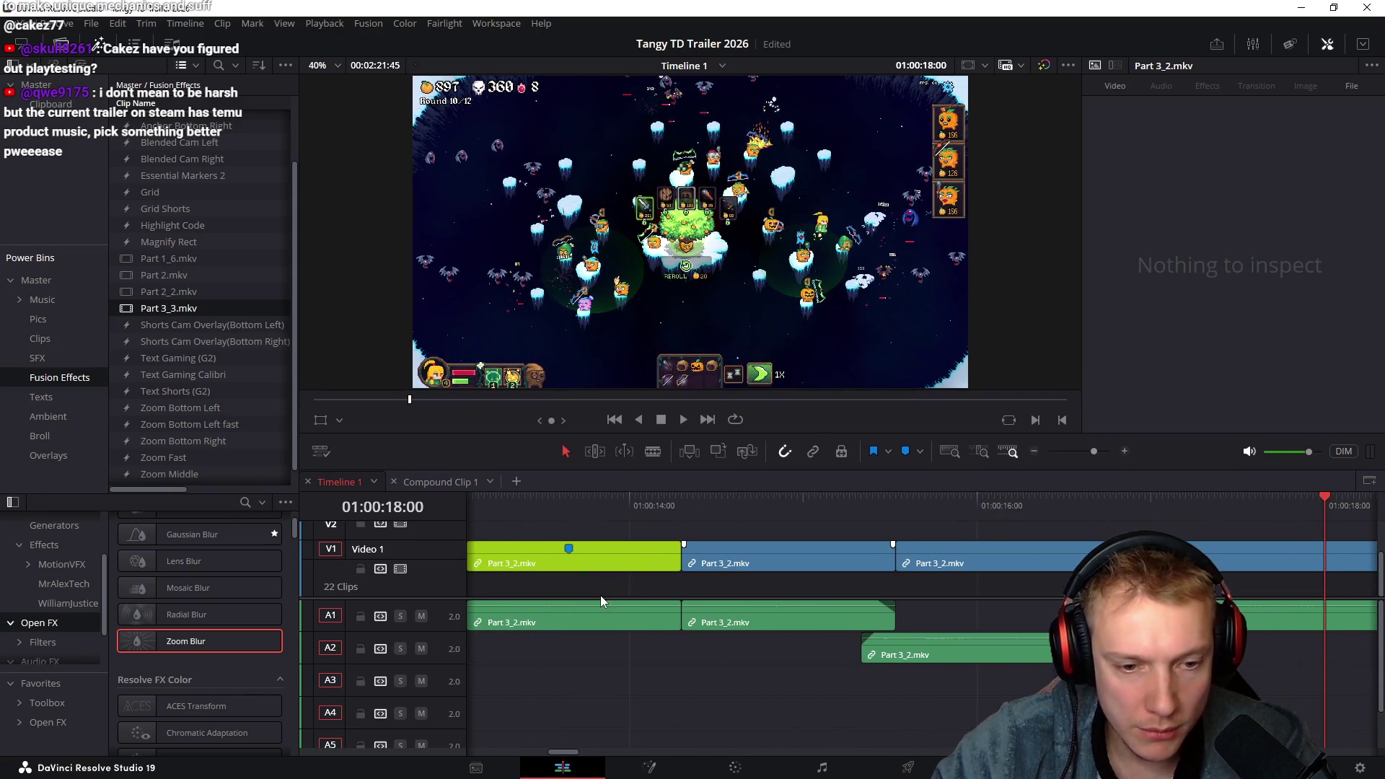
scroll(668, 606, "up", 2)
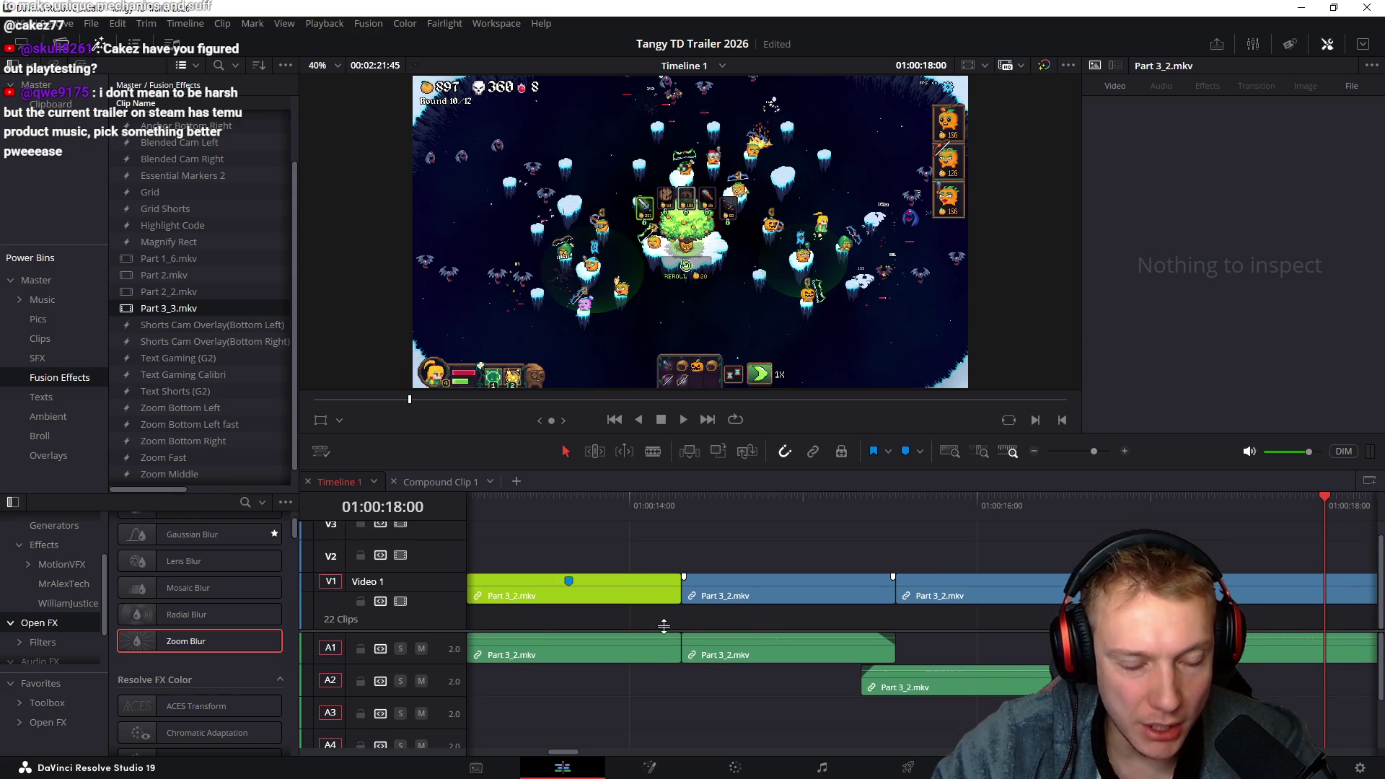
scroll(696, 552, "down", 4)
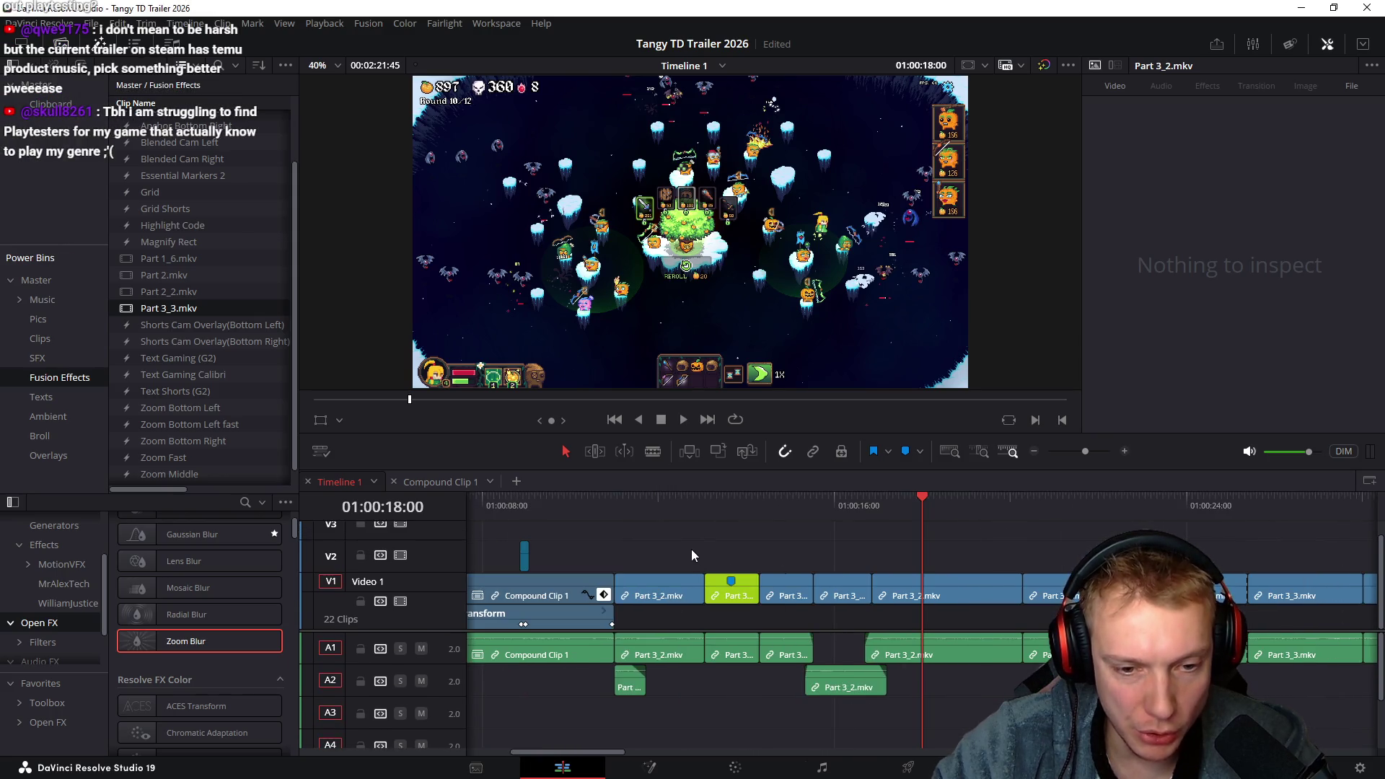
scroll(664, 548, "left", 4)
mouse_move(614, 511)
left_mouse_down()
mouse_move(717, 525)
mouse_move(654, 538)
mouse_move(691, 699)
left_mouse_up()
Speed the compound clip after Intro #5 to 150%, slide the later clips left to close the gap, and replay the edit
type("r110")
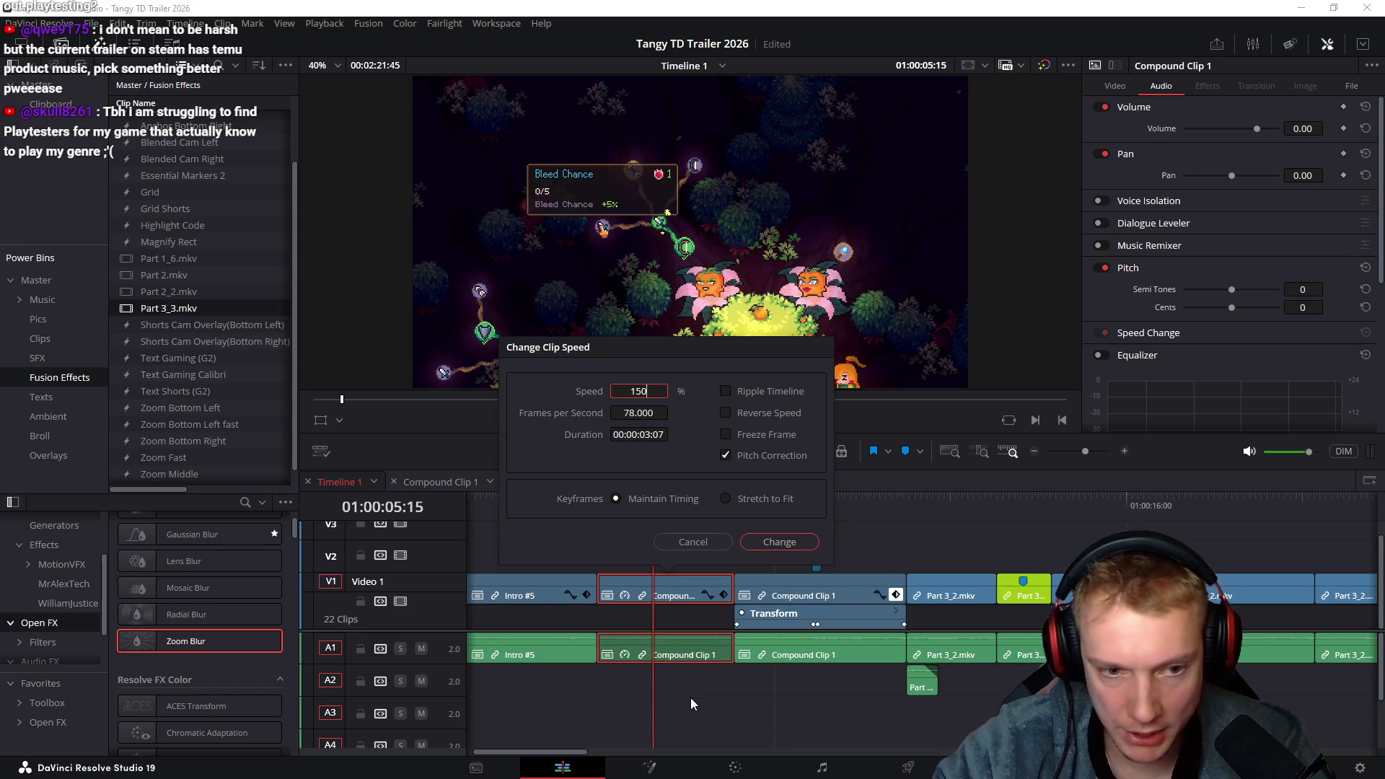
key("Return")
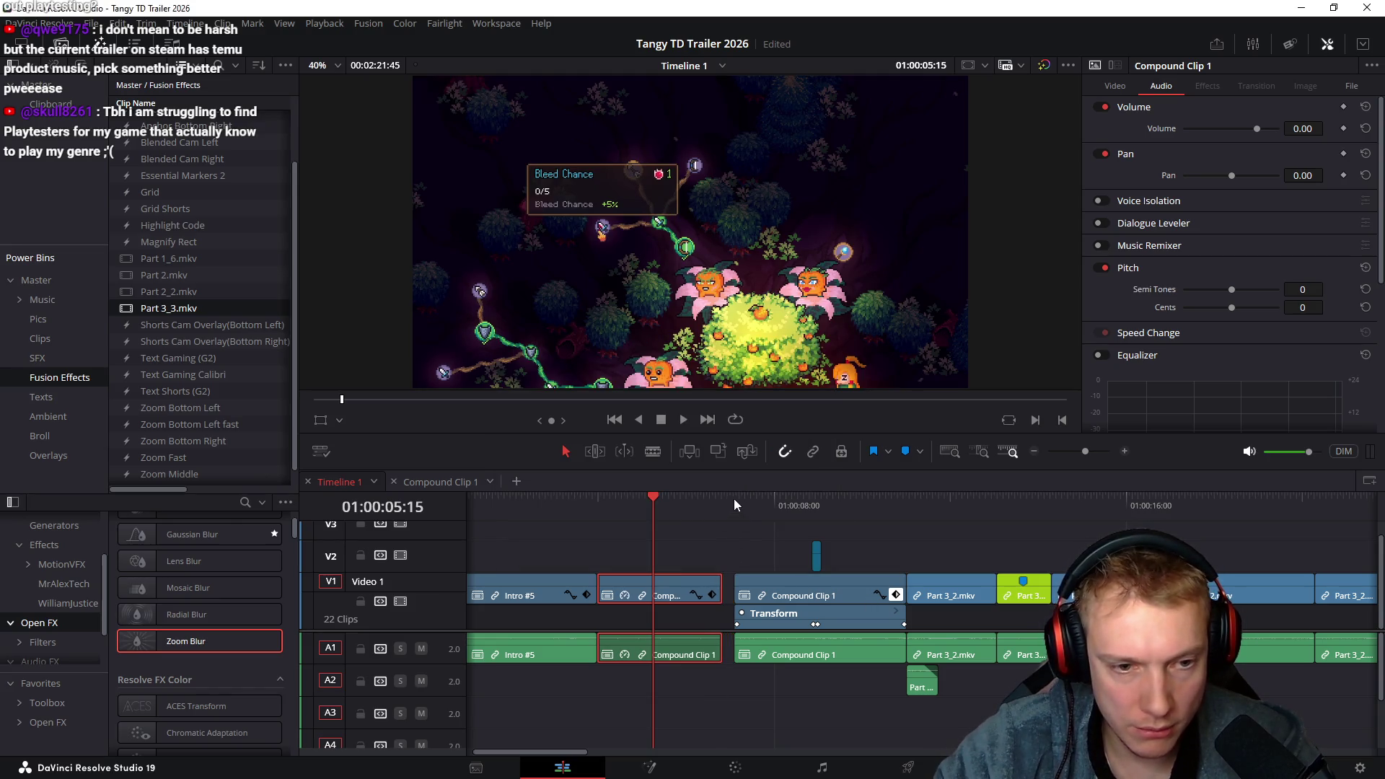
left_click(735, 498)
left_click_drag(773, 590, 761, 587)
left_click(600, 498)
key("space")
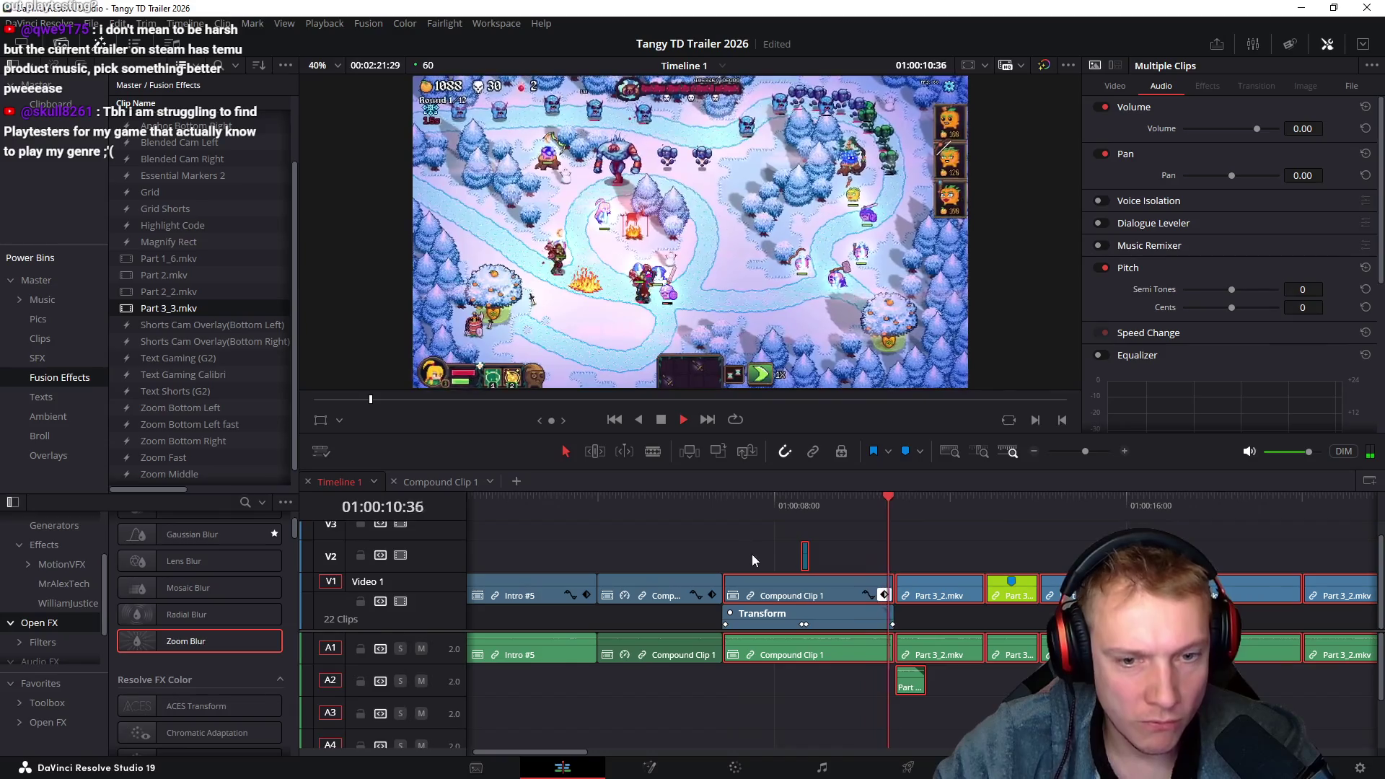
Zoom the Part 3_2.mkv card-select clip to 1.430 and shift anchor point Y to 526
scroll(807, 544, "right", 1)
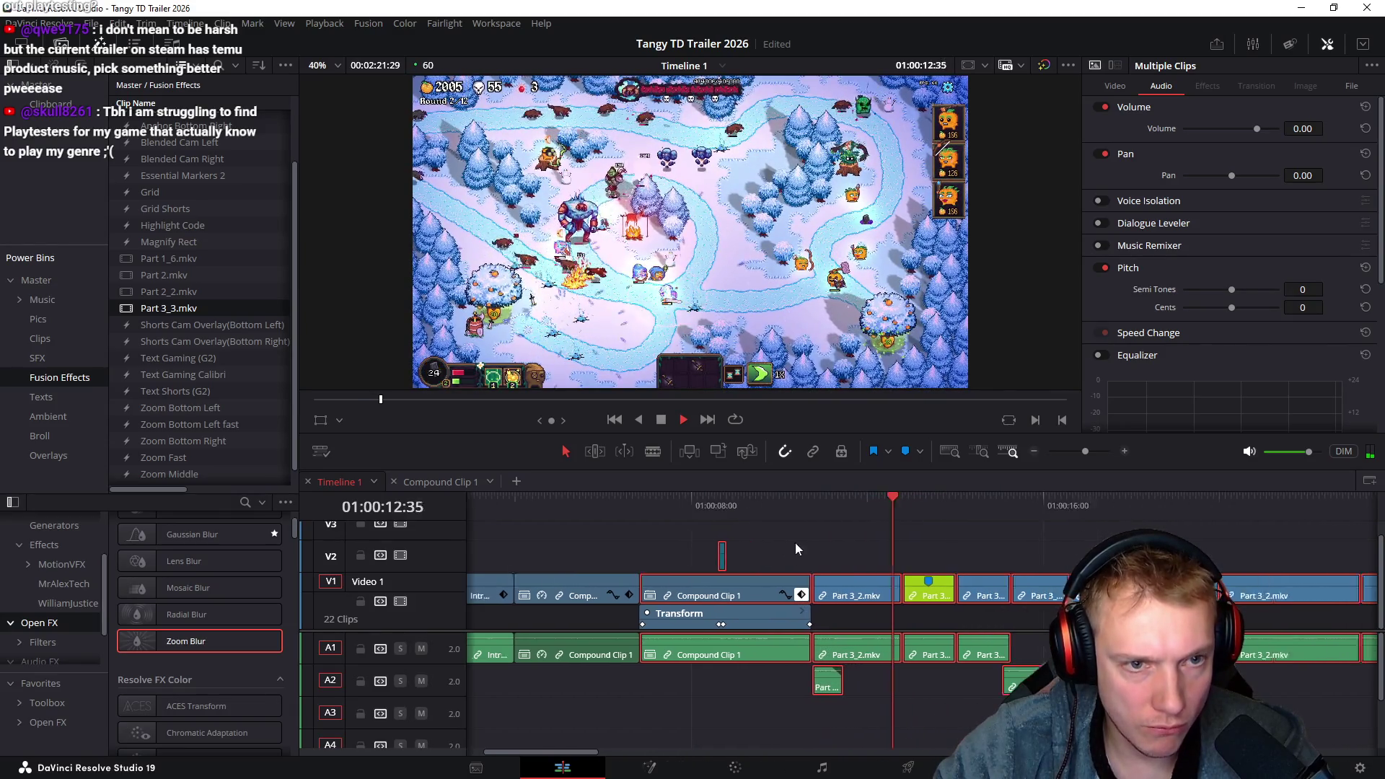
scroll(807, 549, "right", 3)
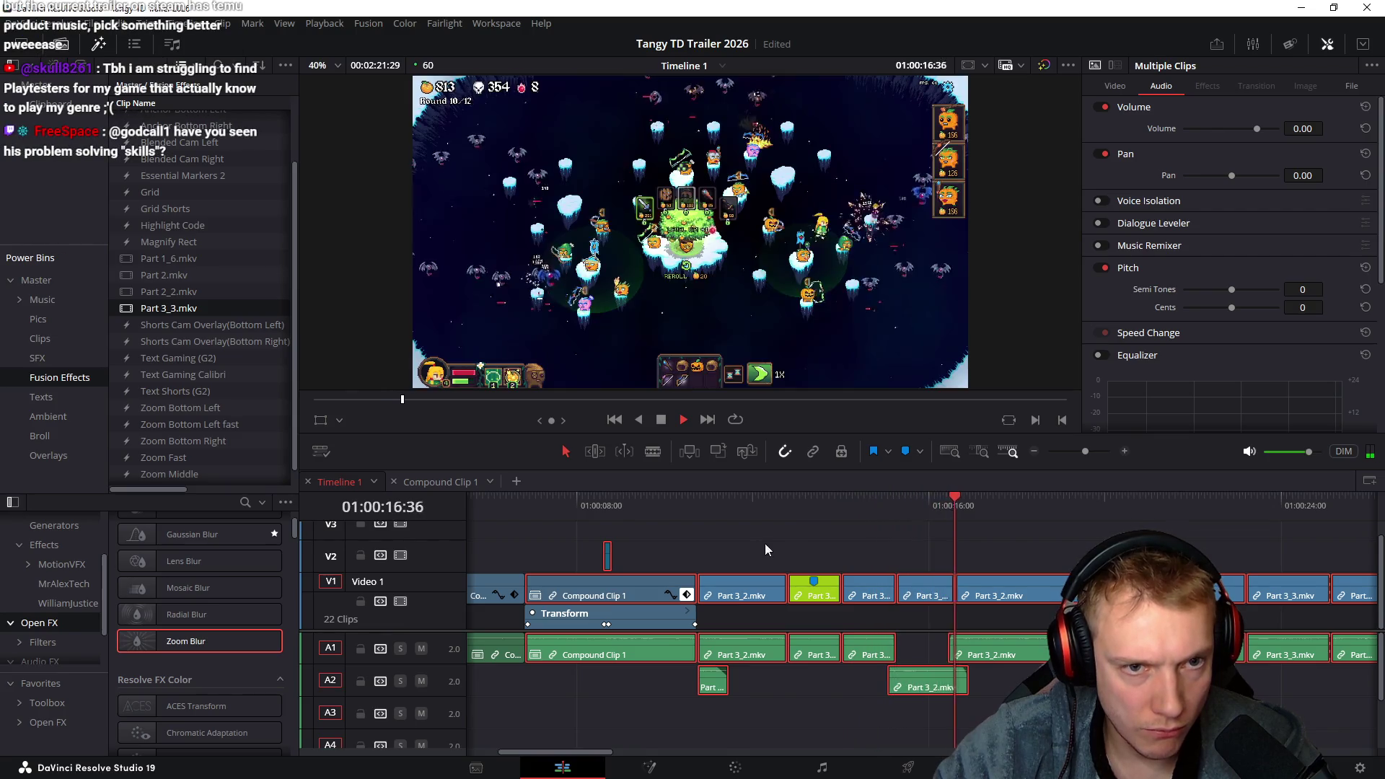
left_click_drag(798, 510, 862, 513)
left_click(872, 593)
left_click_drag(1217, 128, 1239, 128)
left_click_drag(1304, 183, 1328, 182)
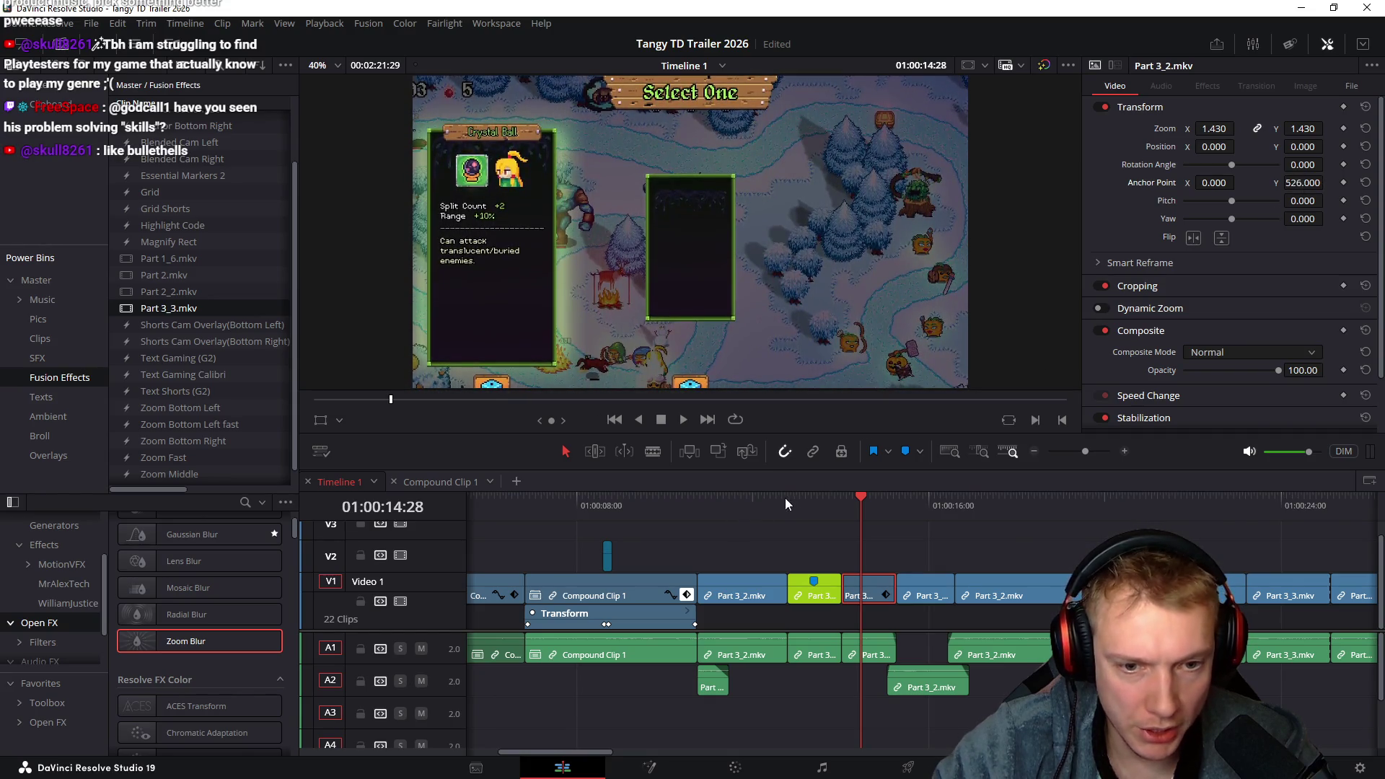
Review the zoomed card-select shot and extend the clip's end by 00:38
left_click(786, 498)
key("space")
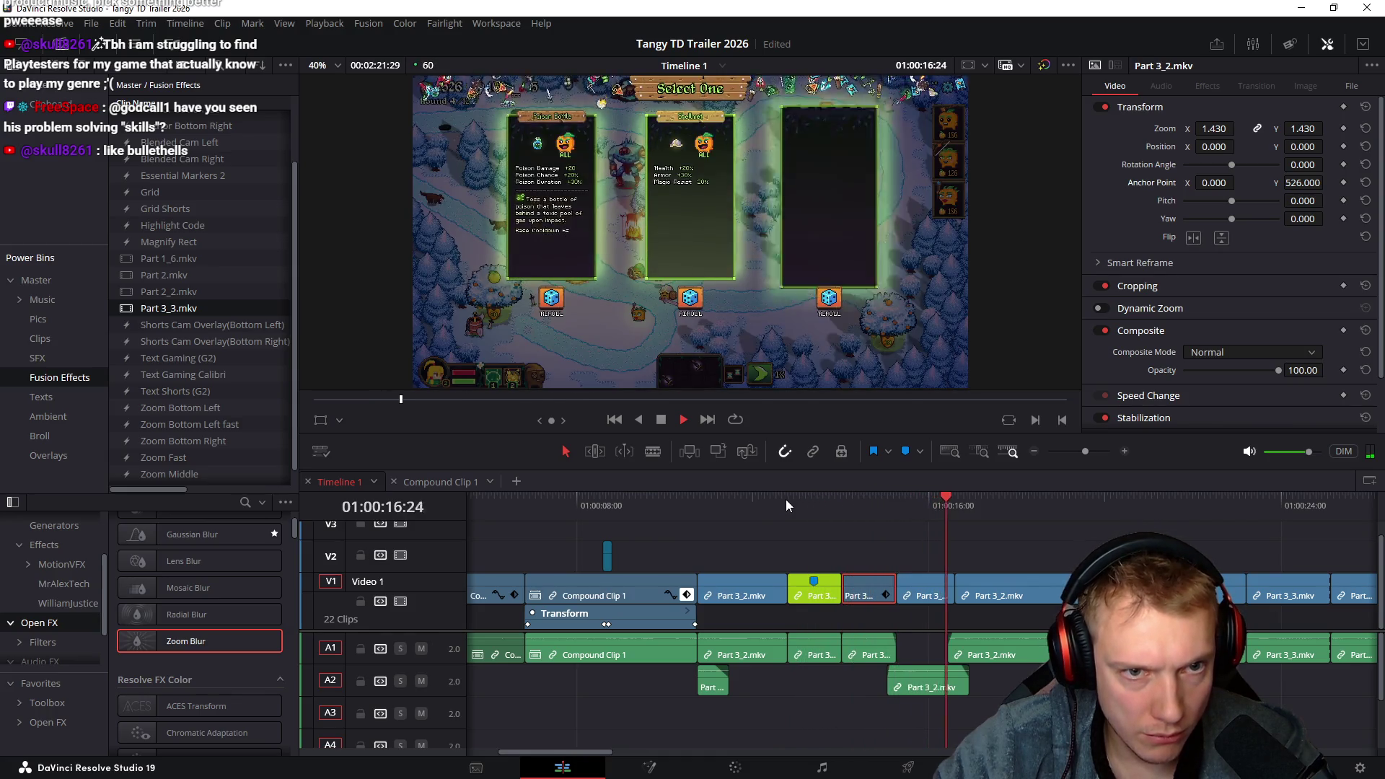
left_click_drag(895, 501, 999, 500)
left_click_drag(947, 587, 974, 585)
Select the next card-select clips and bring up Paste Attributes with Alt+V
left_click_drag(895, 508, 949, 518)
left_click(868, 594)
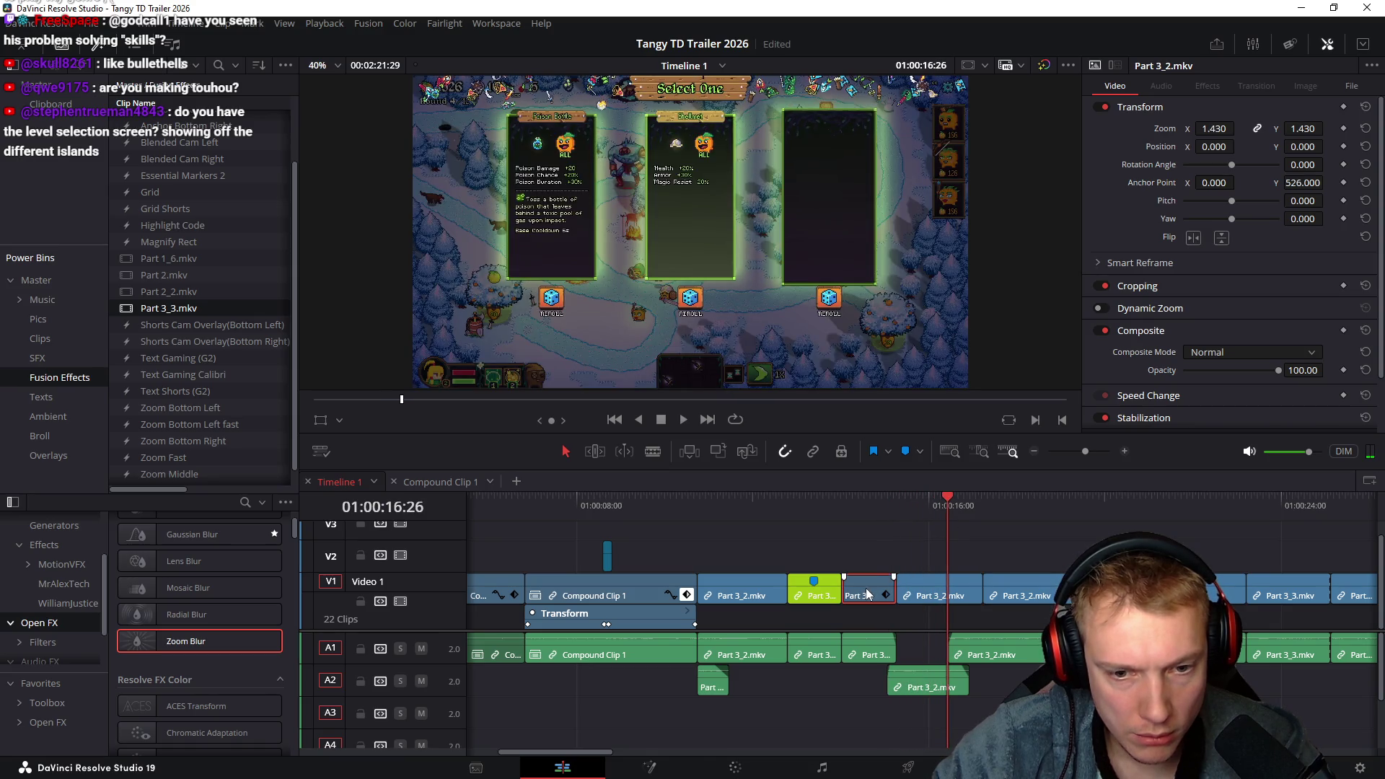
key("alt+v")
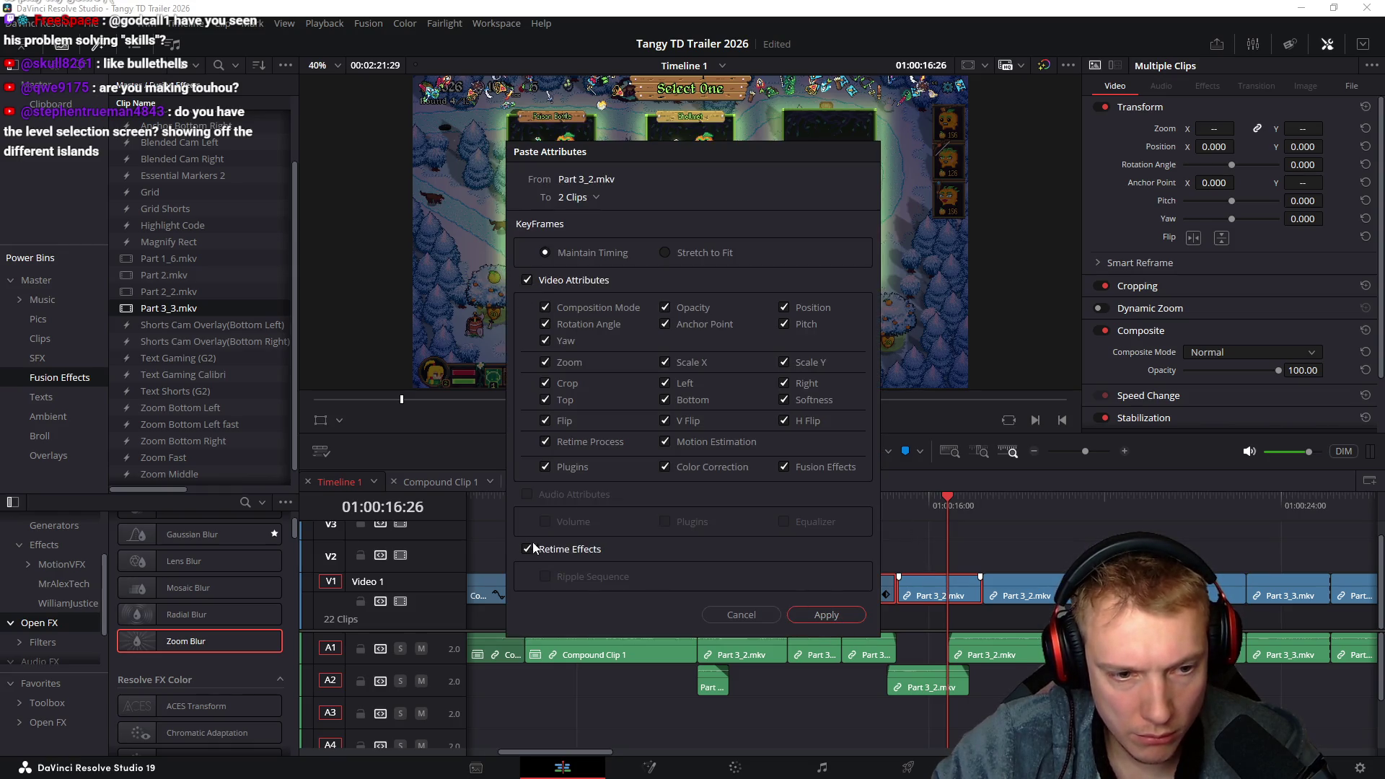
Paste the zoom onto both clips, then ease the first card-select clip back to 1.250 zoom
left_click(827, 615)
mouse_move(843, 509)
left_mouse_down()
mouse_move(980, 527)
mouse_move(967, 535)
left_mouse_up()
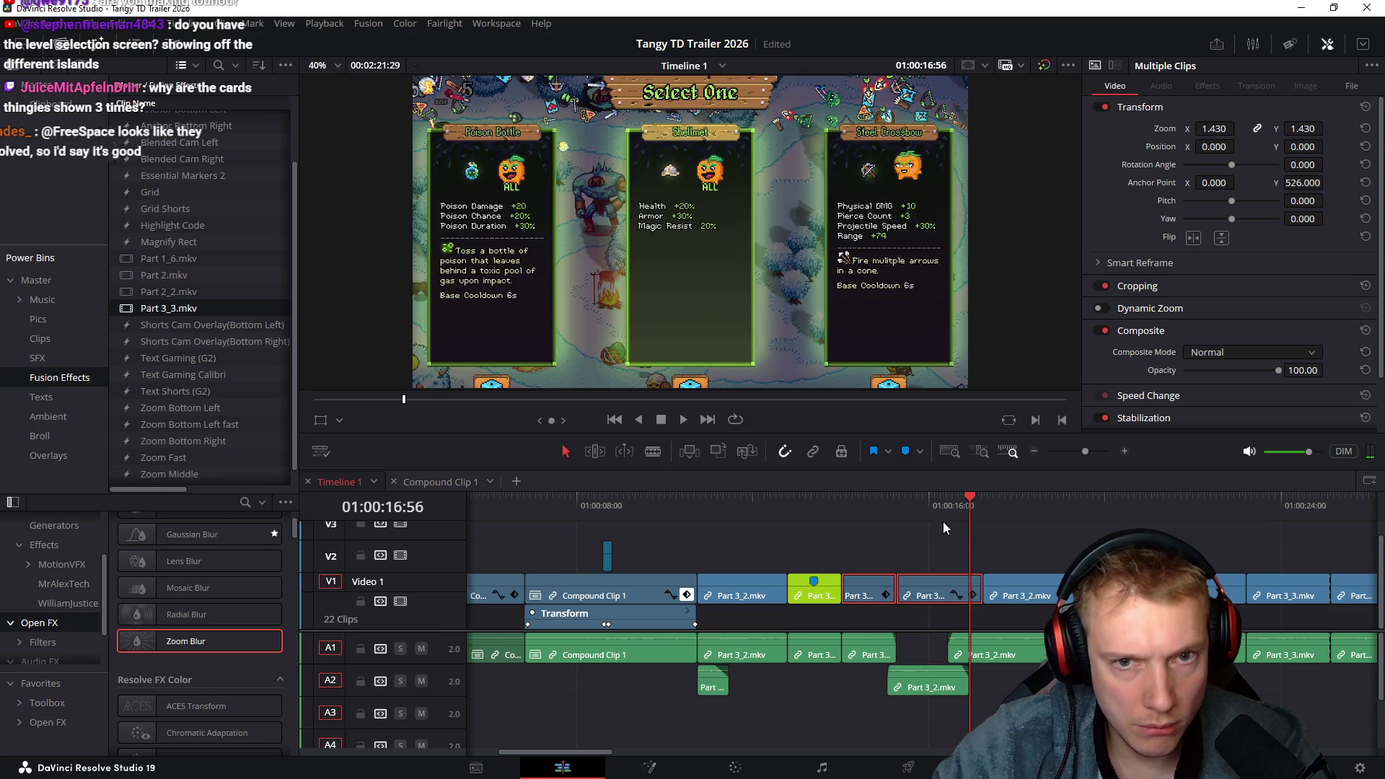
left_click(863, 532)
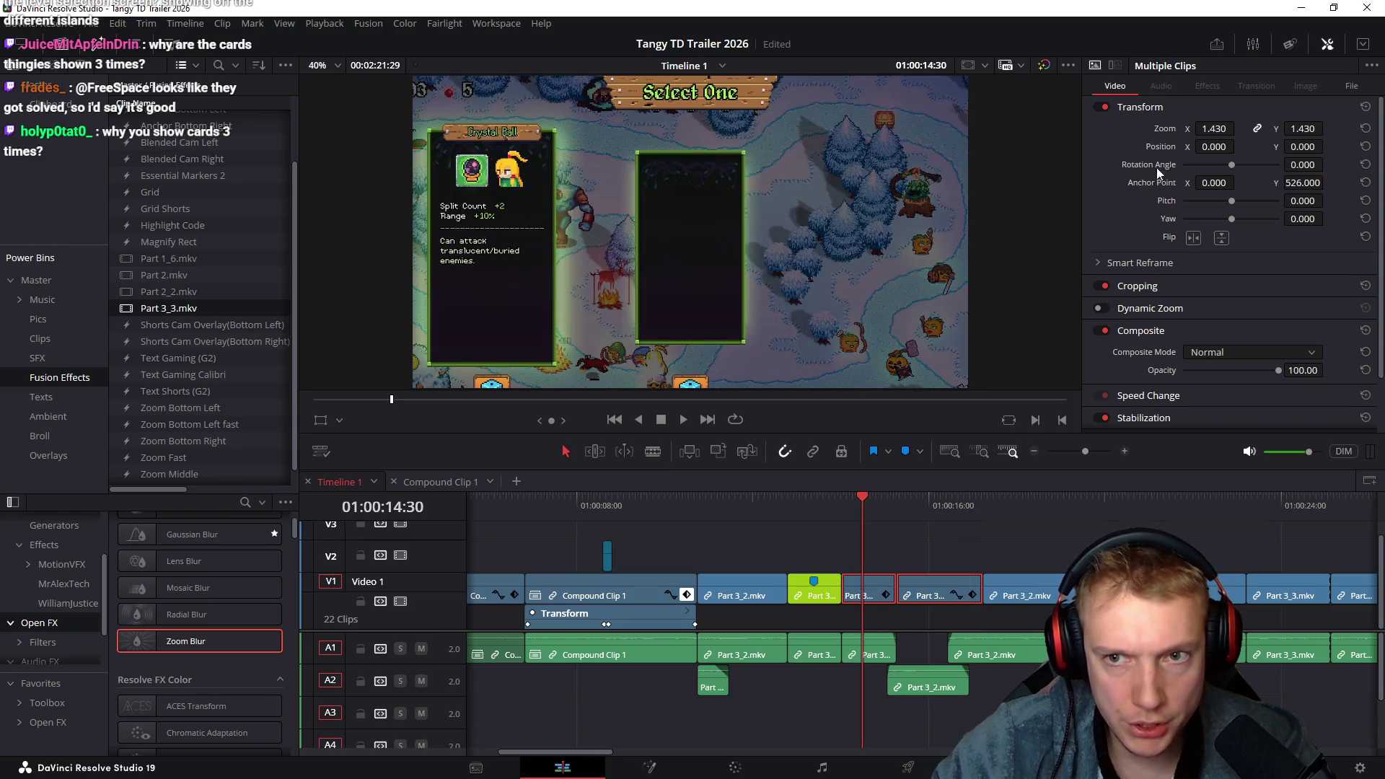
left_click(864, 605)
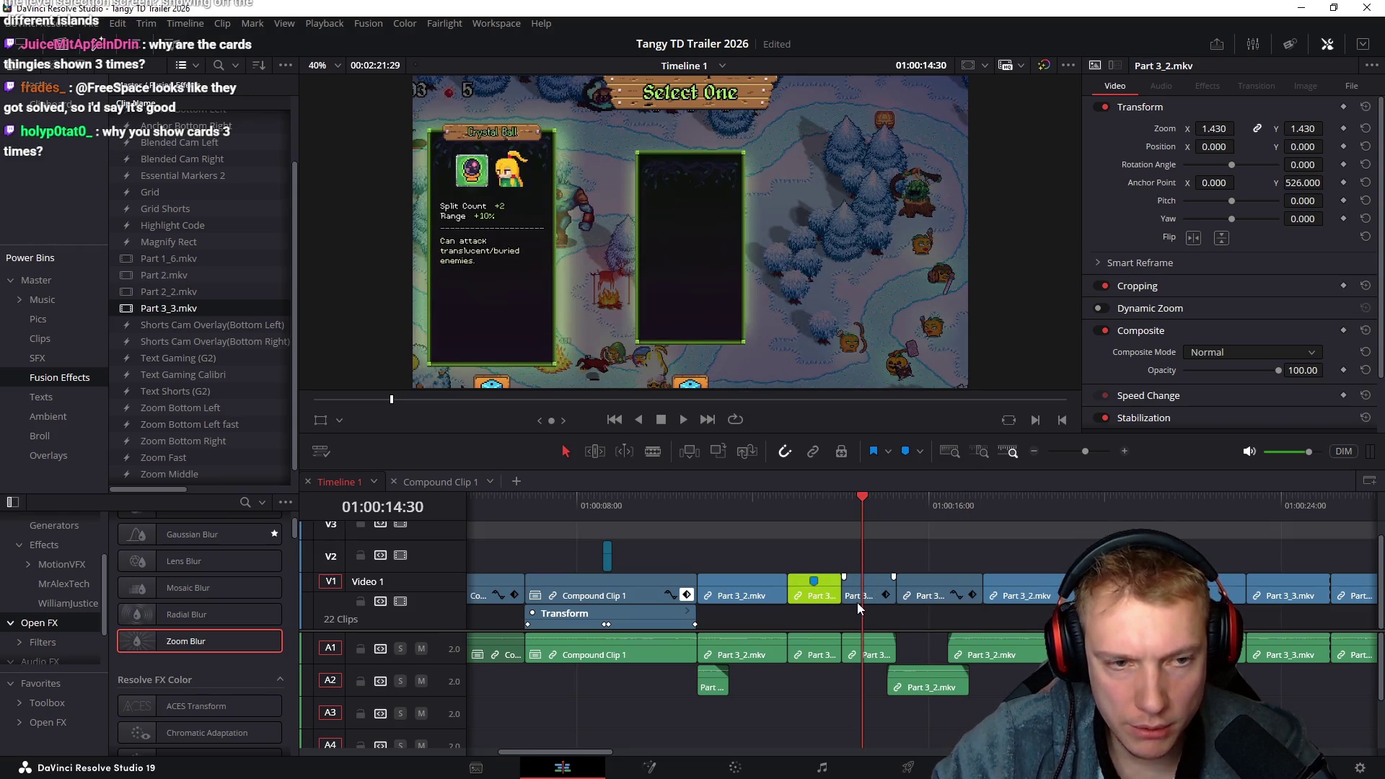
left_click_drag(1216, 129, 1179, 130)
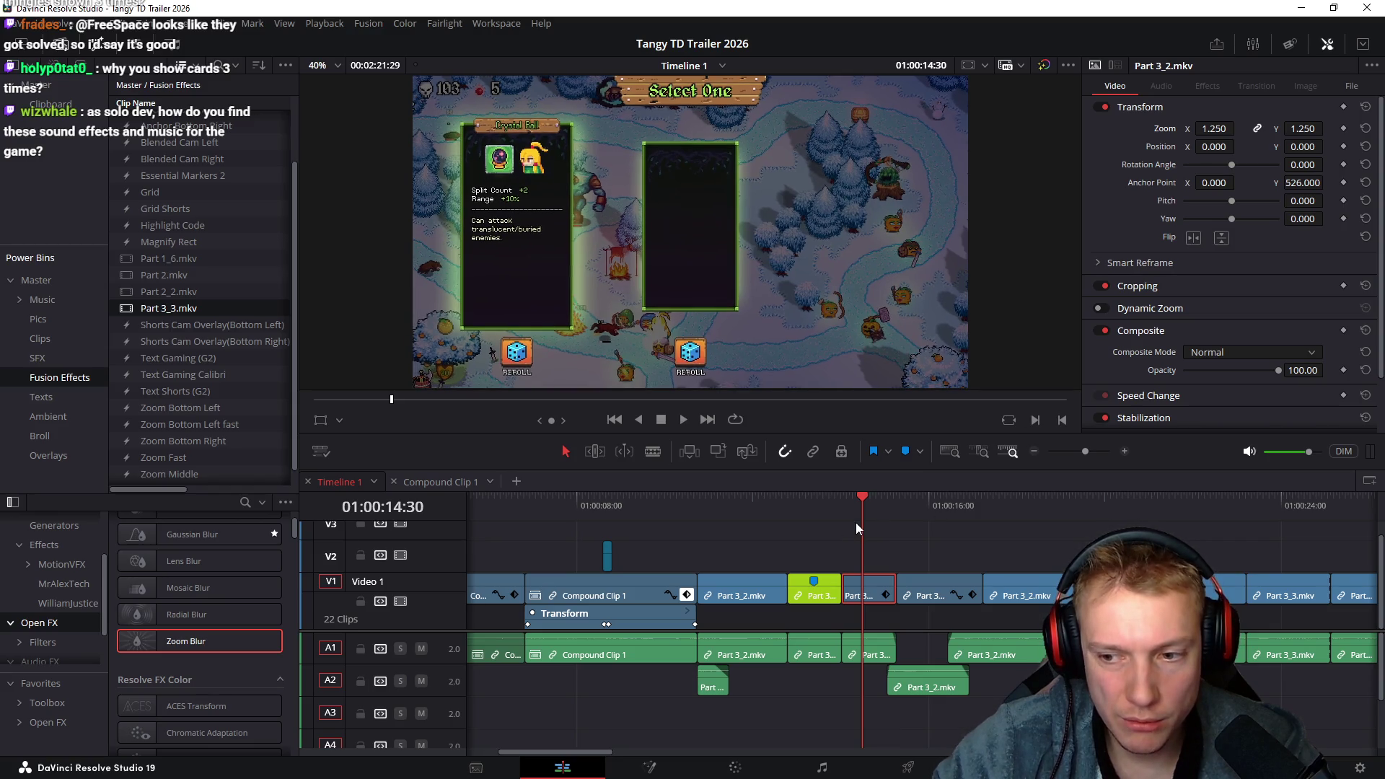
Review the card-select section, clear the clip selection and switch to the web browser
mouse_move(718, 517)
left_mouse_down()
mouse_move(890, 519)
mouse_move(821, 520)
left_mouse_up()
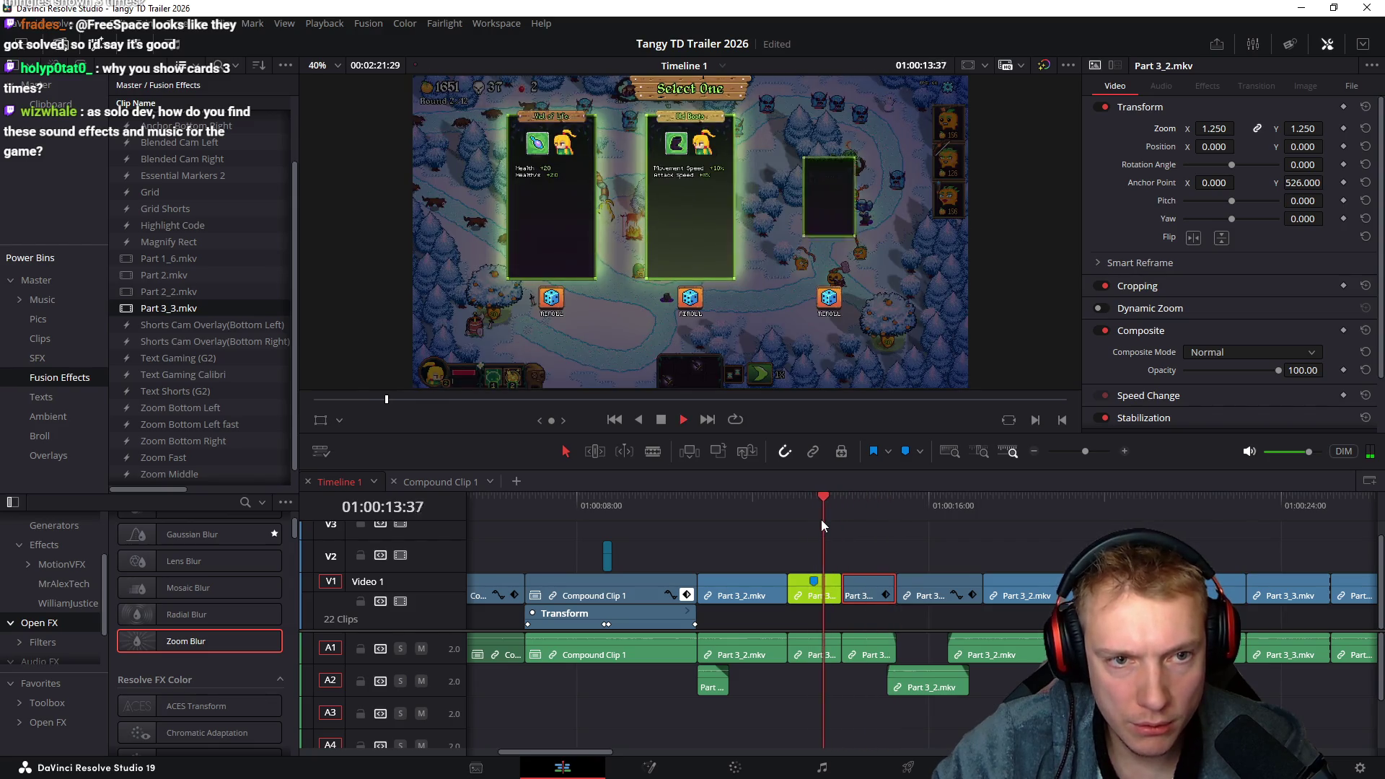
key("space")
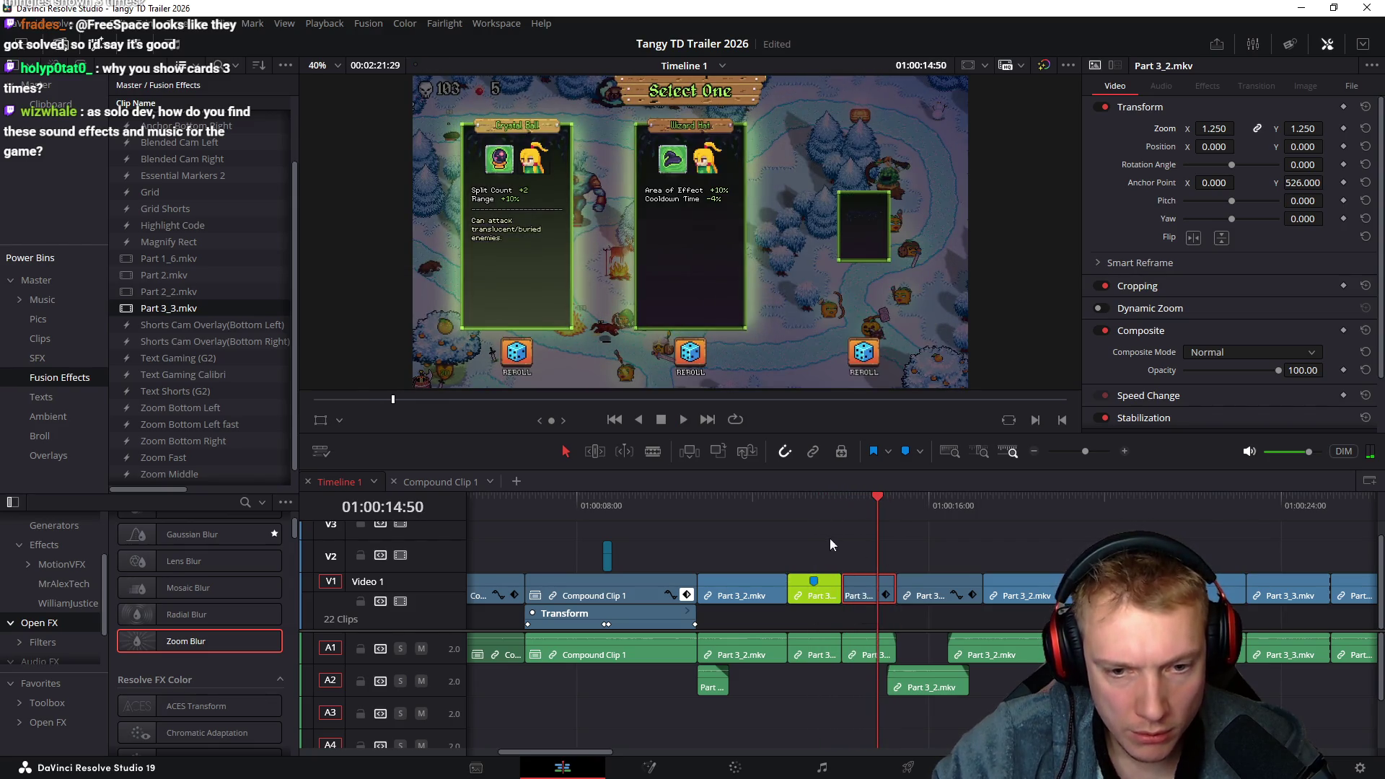
left_click(859, 514)
left_click(910, 543)
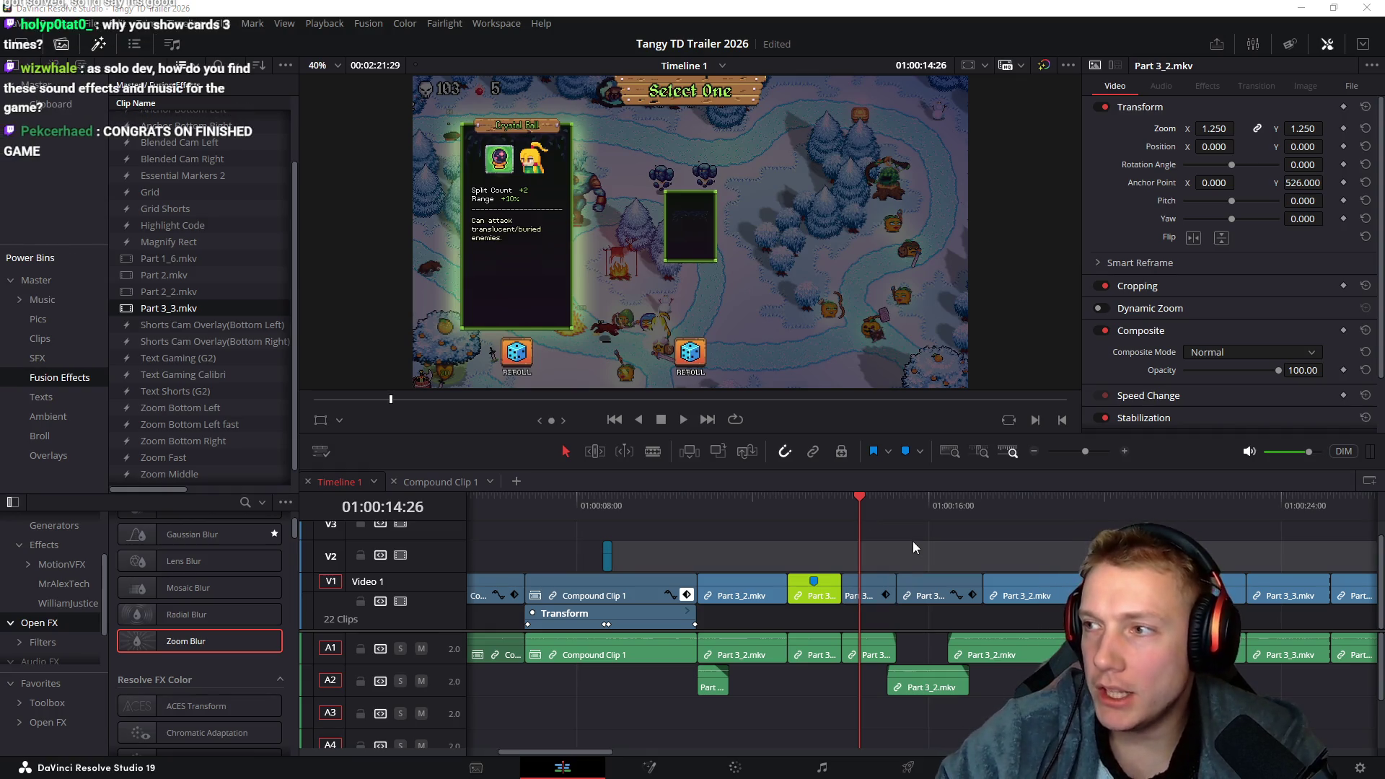
key("alt+Tab")
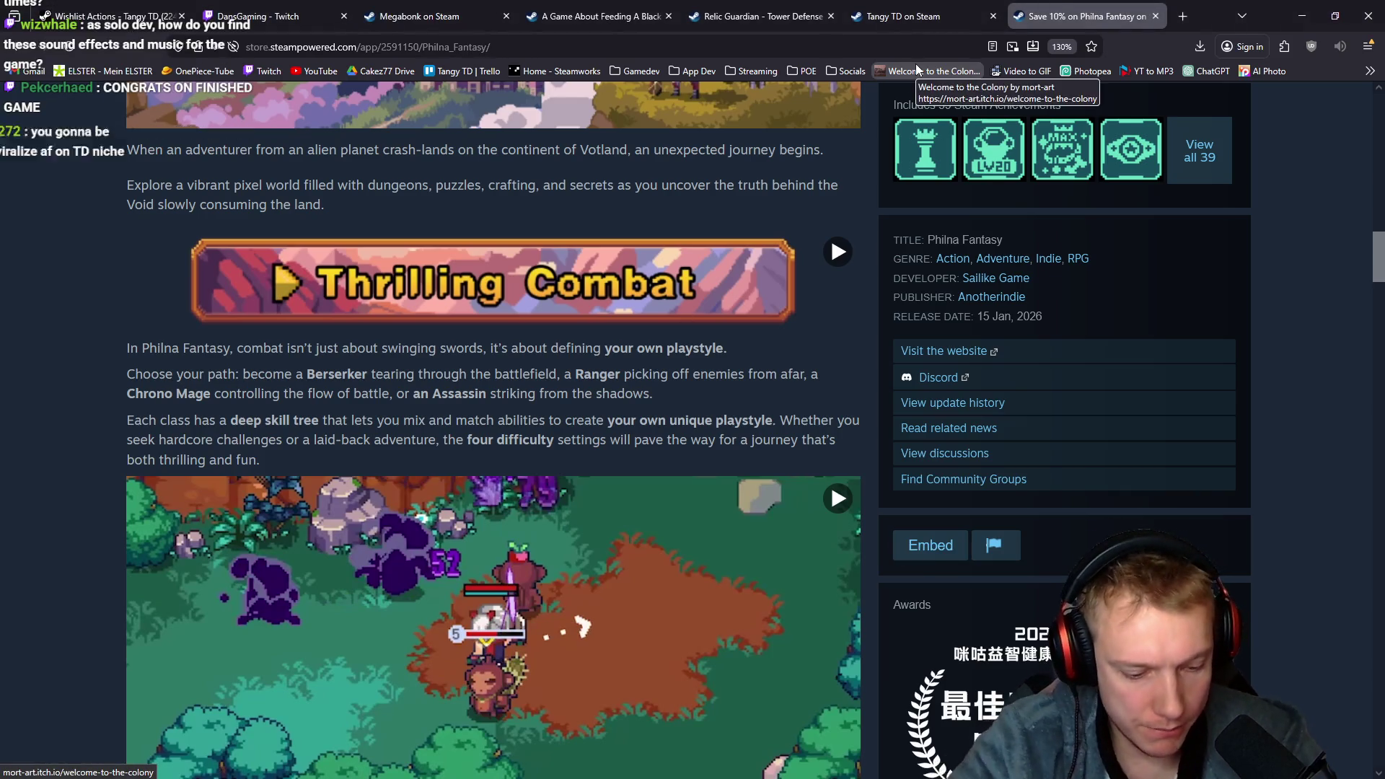
Search 'gnomes steam' in a new tab and open the Gnomes Steam Store page
key("ctrl+t")
type("gnomes steam")
key("Return")
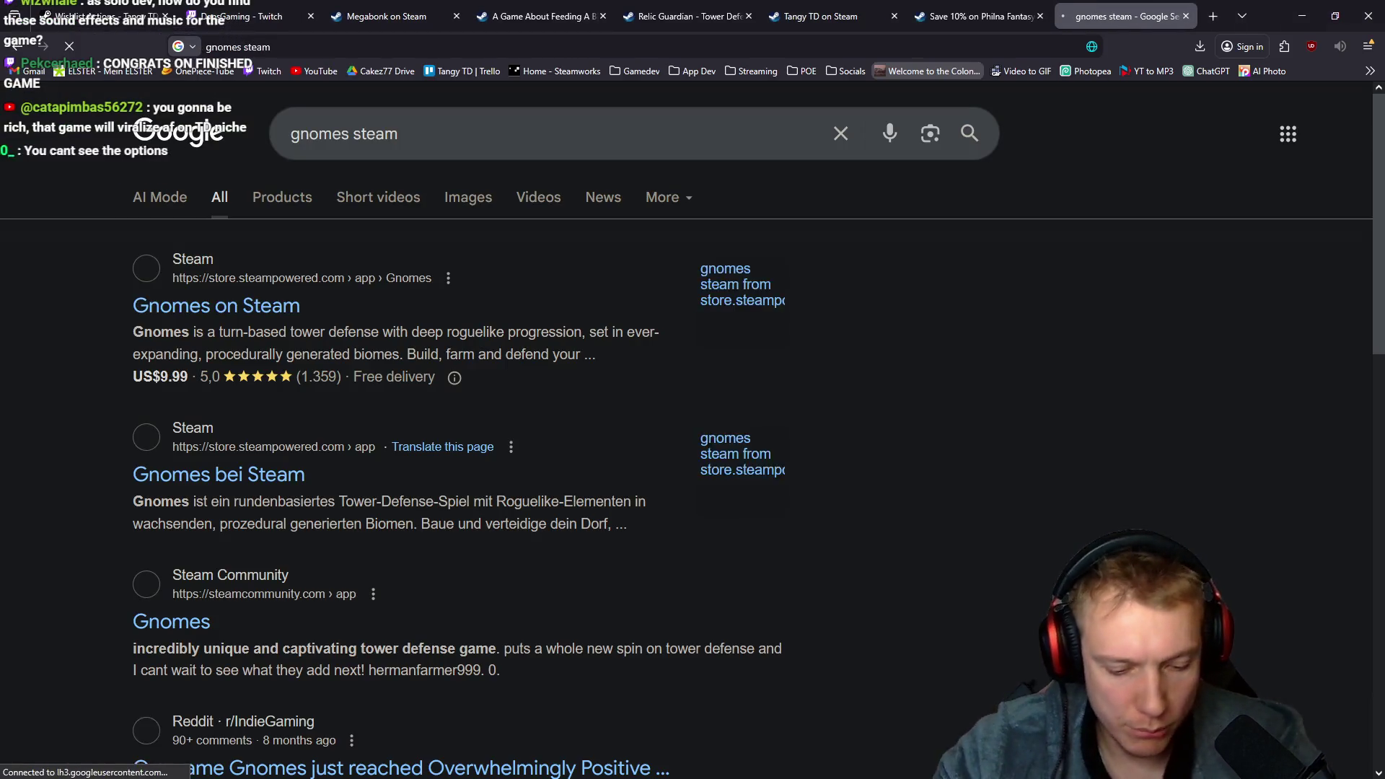
left_click(249, 311)
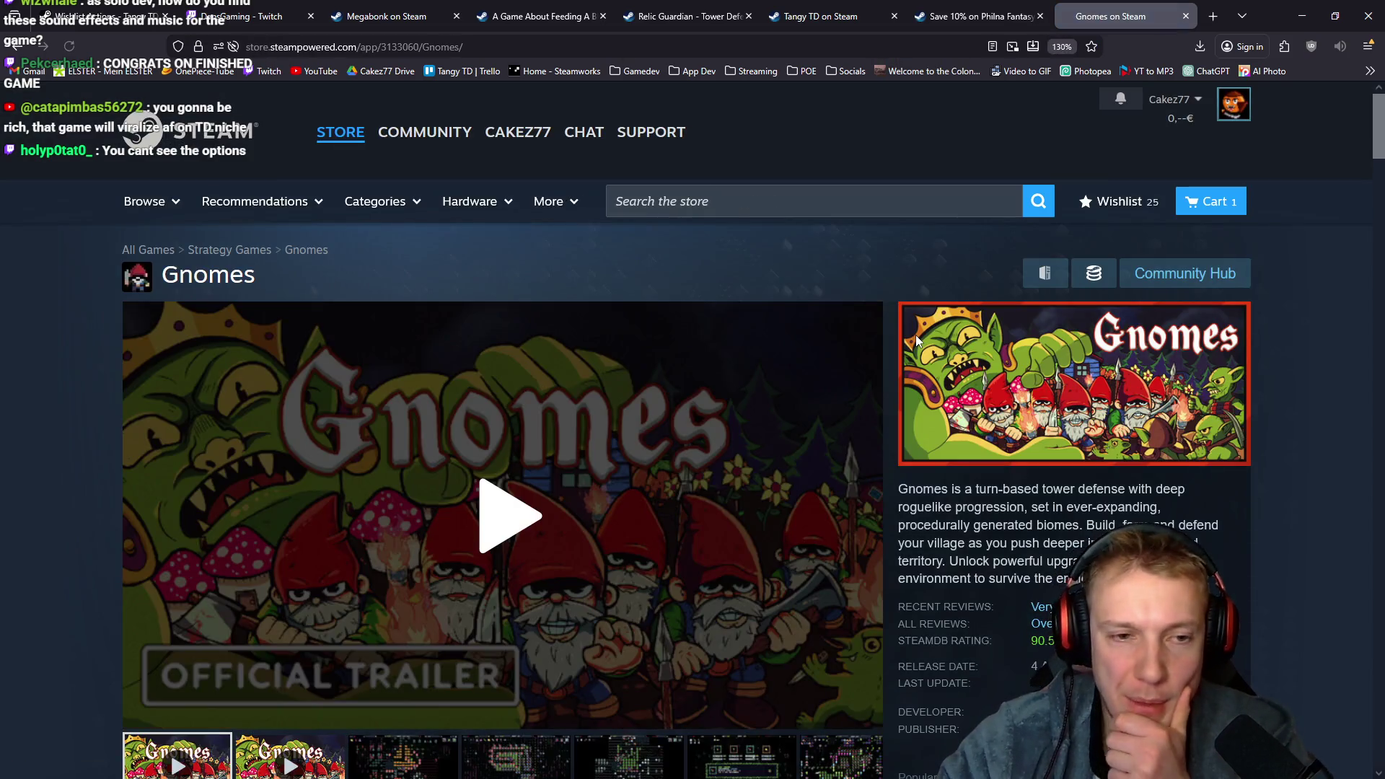
Watch part of the Gnomes trailer, pause it, and minimize the browser
left_click(529, 521)
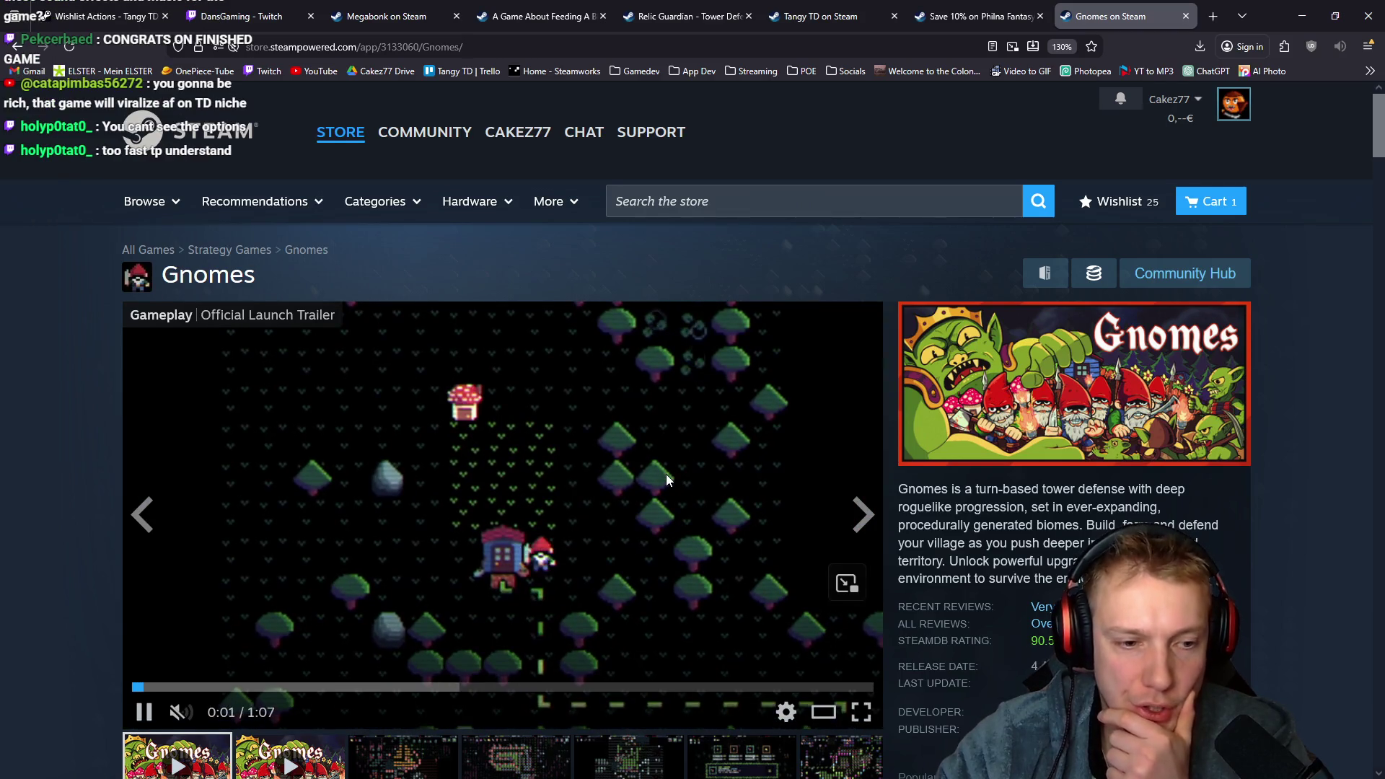
scroll(261, 532, "down", 2)
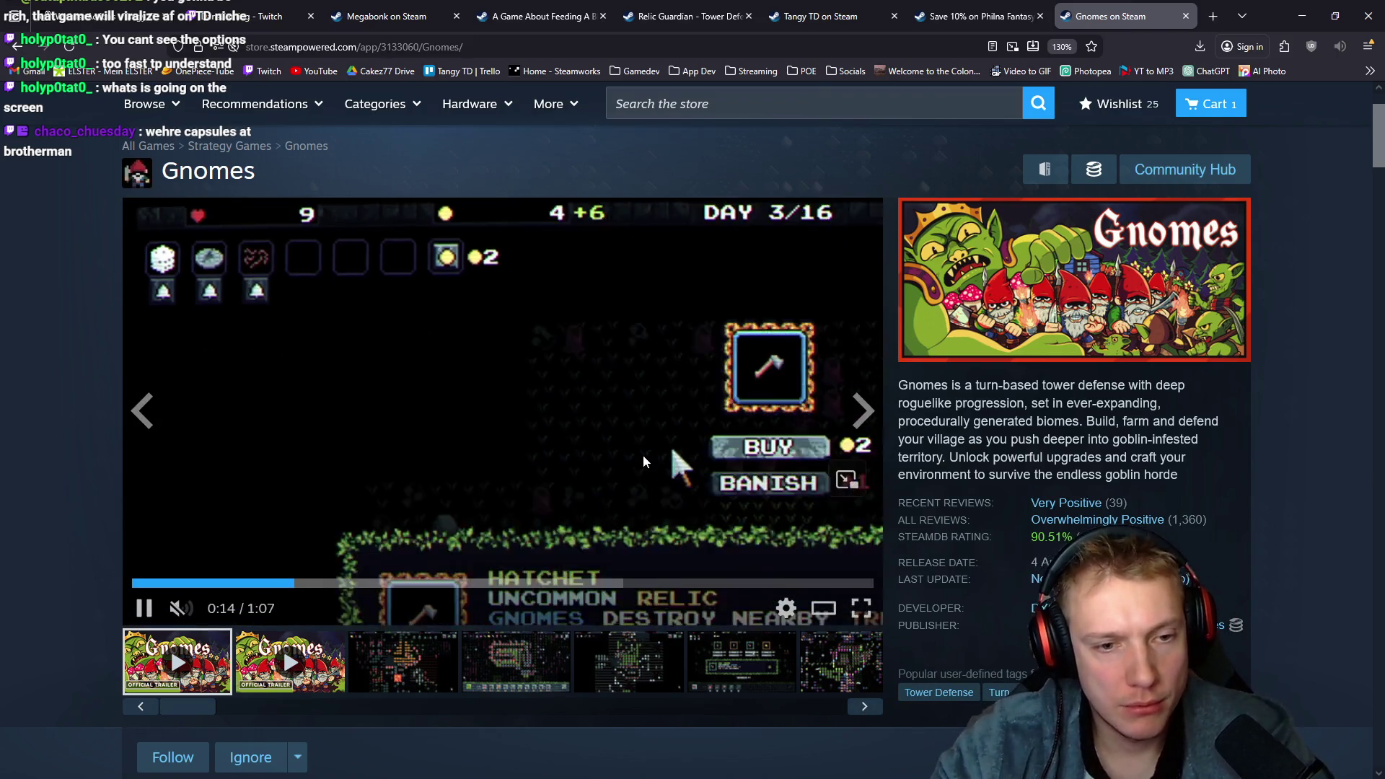
left_click(508, 364)
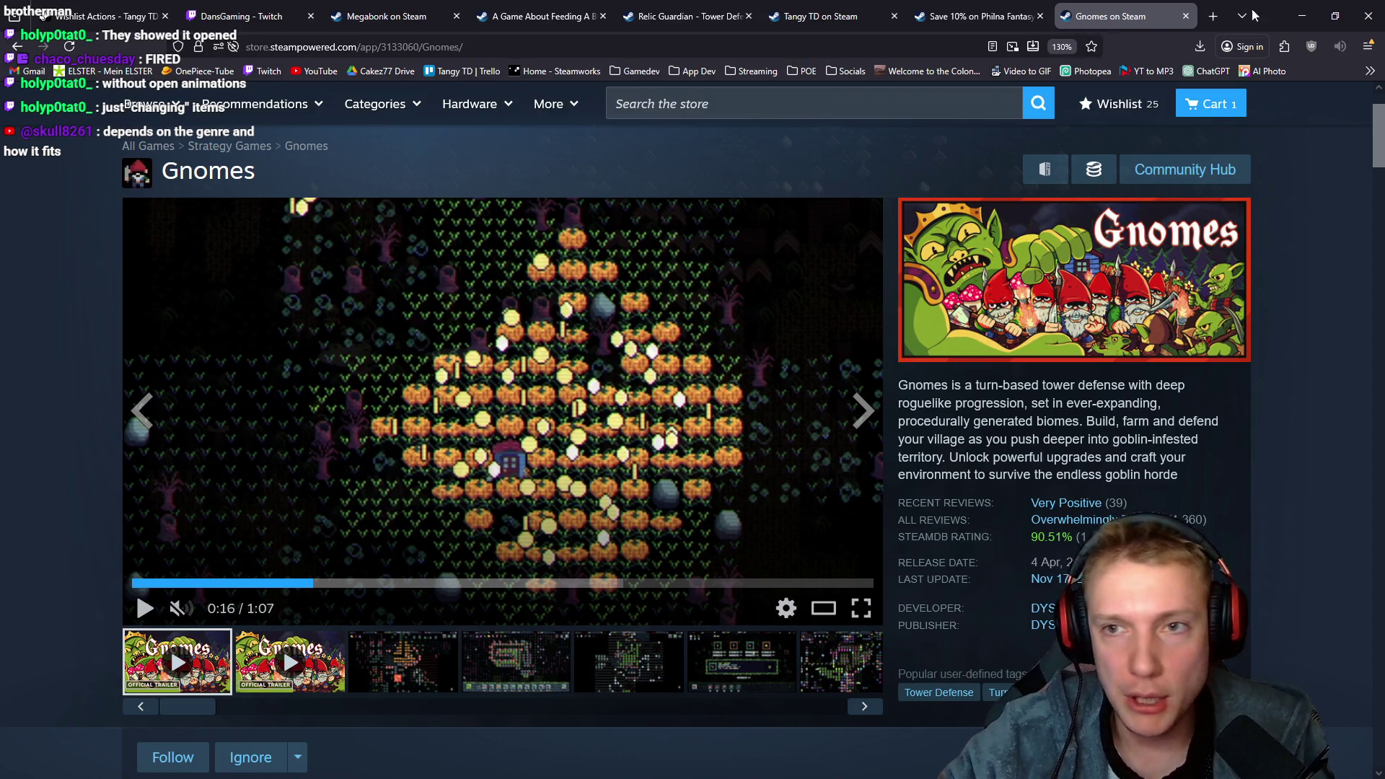
left_click(1302, 16)
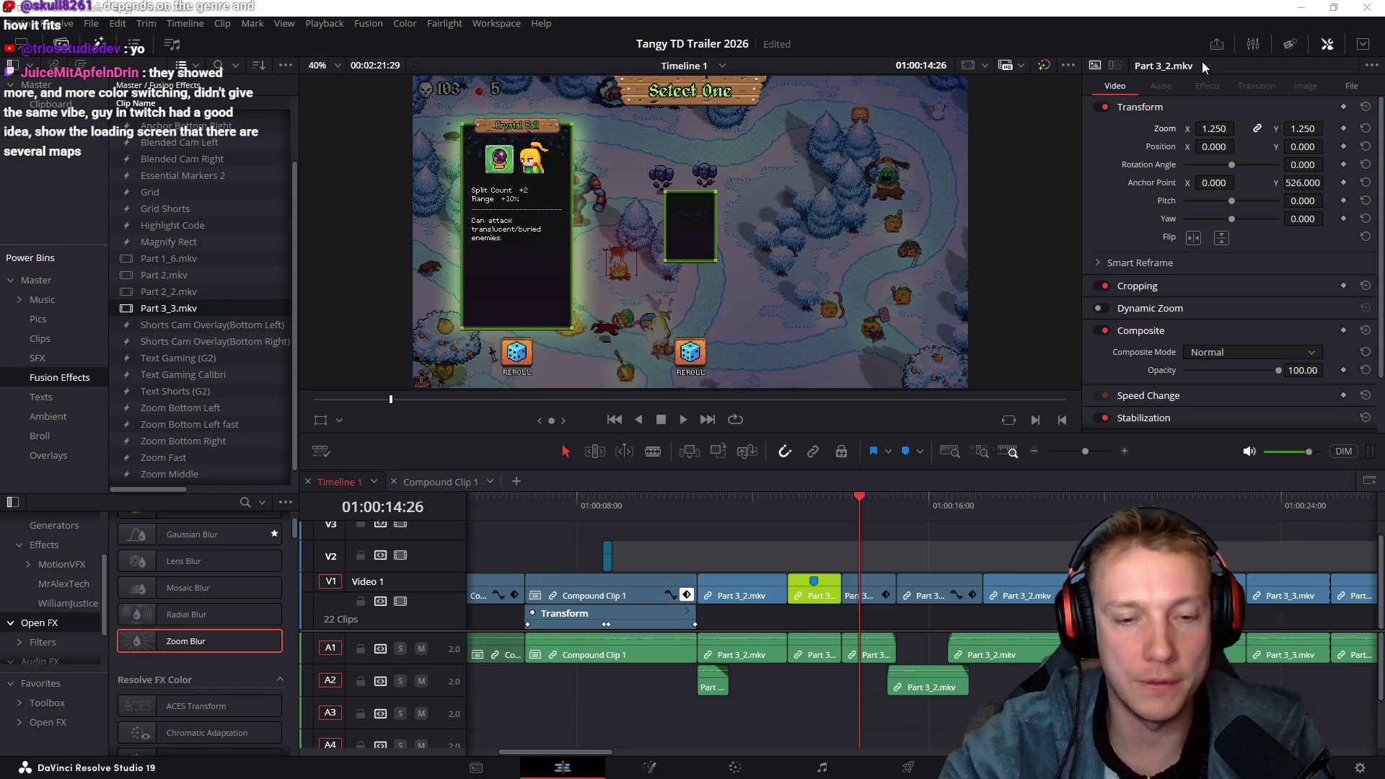
Trim the A2 Part 3_2.mkv audio clip to start +00:12 later and extend its end
left_click_drag(772, 503, 820, 488)
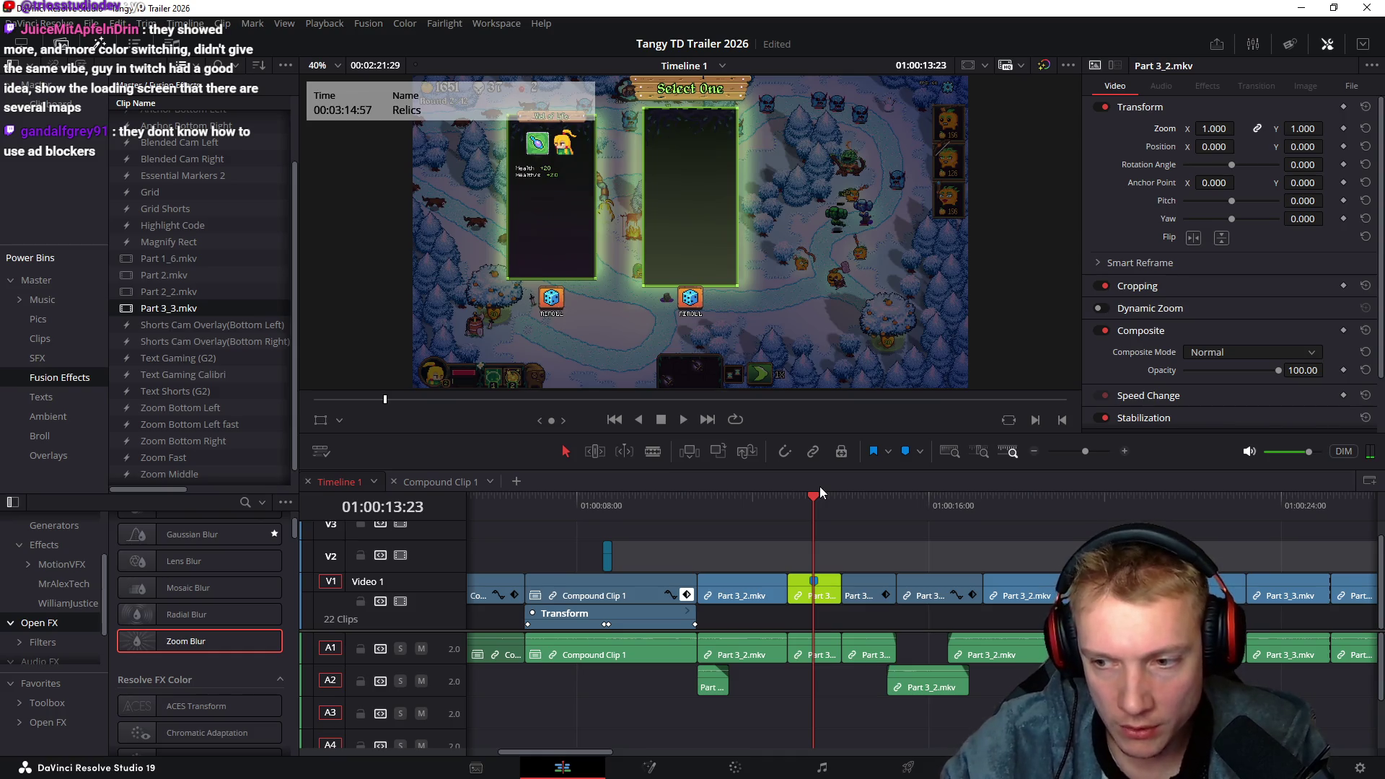
mouse_move(778, 504)
left_mouse_down()
mouse_move(765, 503)
mouse_move(988, 499)
mouse_move(916, 504)
mouse_move(943, 500)
left_mouse_up()
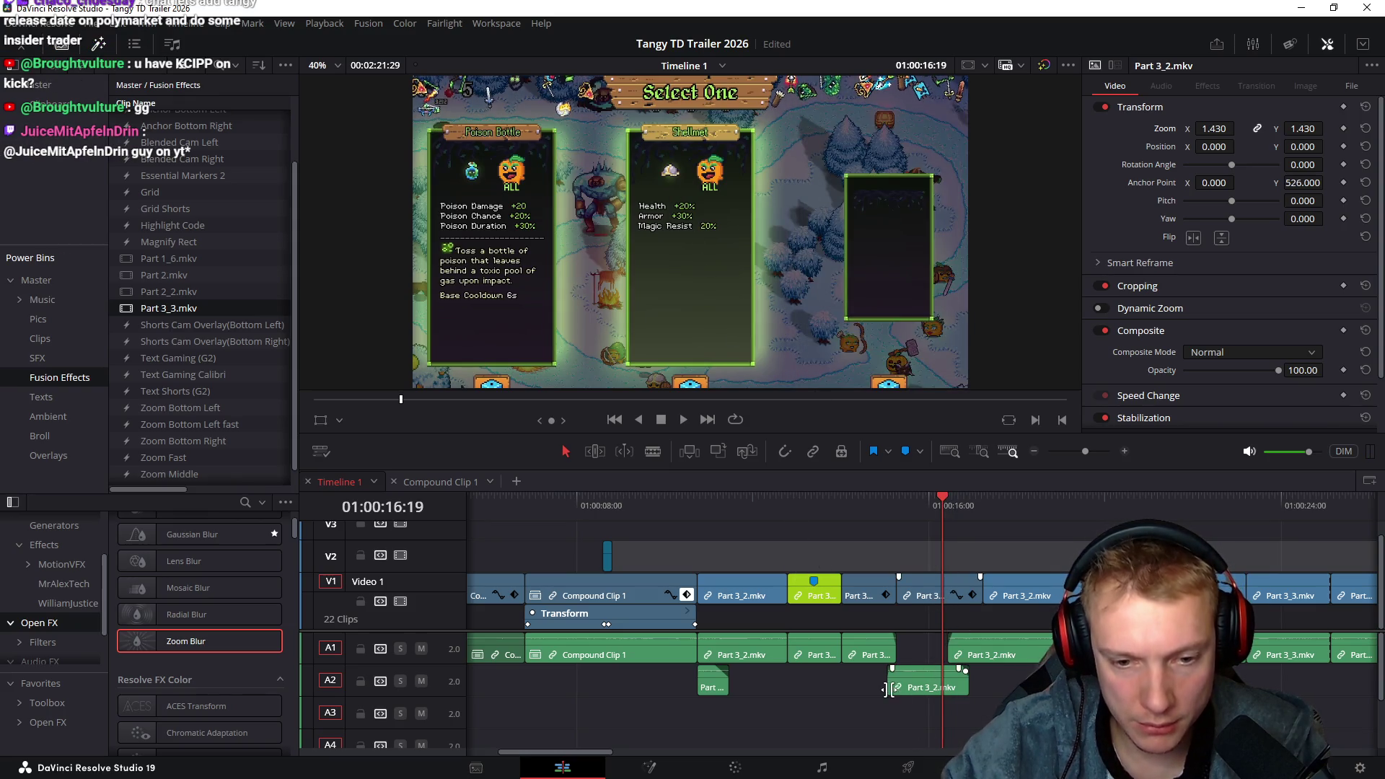
left_click_drag(897, 683, 981, 681)
left_click(1036, 595)
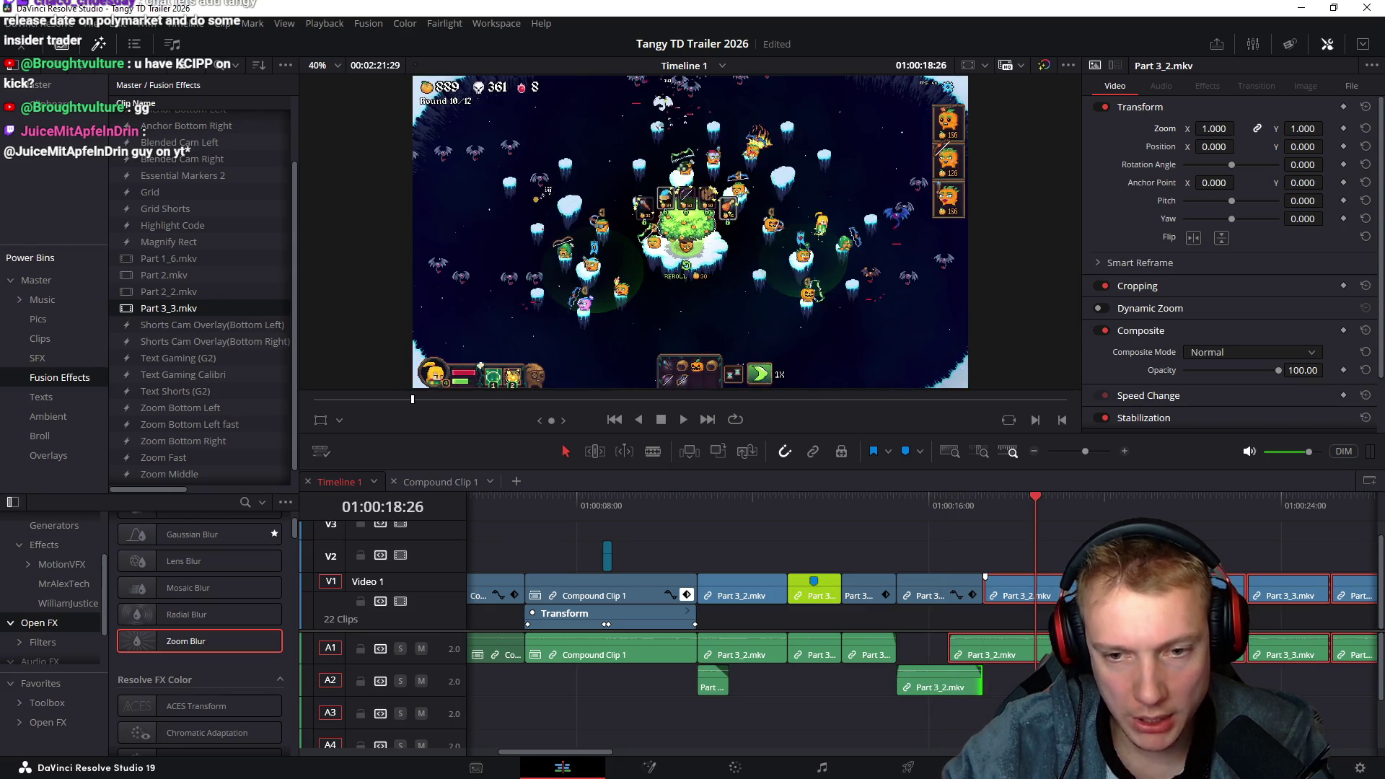
Park the playhead at 01:00:15:16, right after the card-select clips
left_click_drag(1031, 584, 1246, 584)
scroll(861, 568, "right", 3)
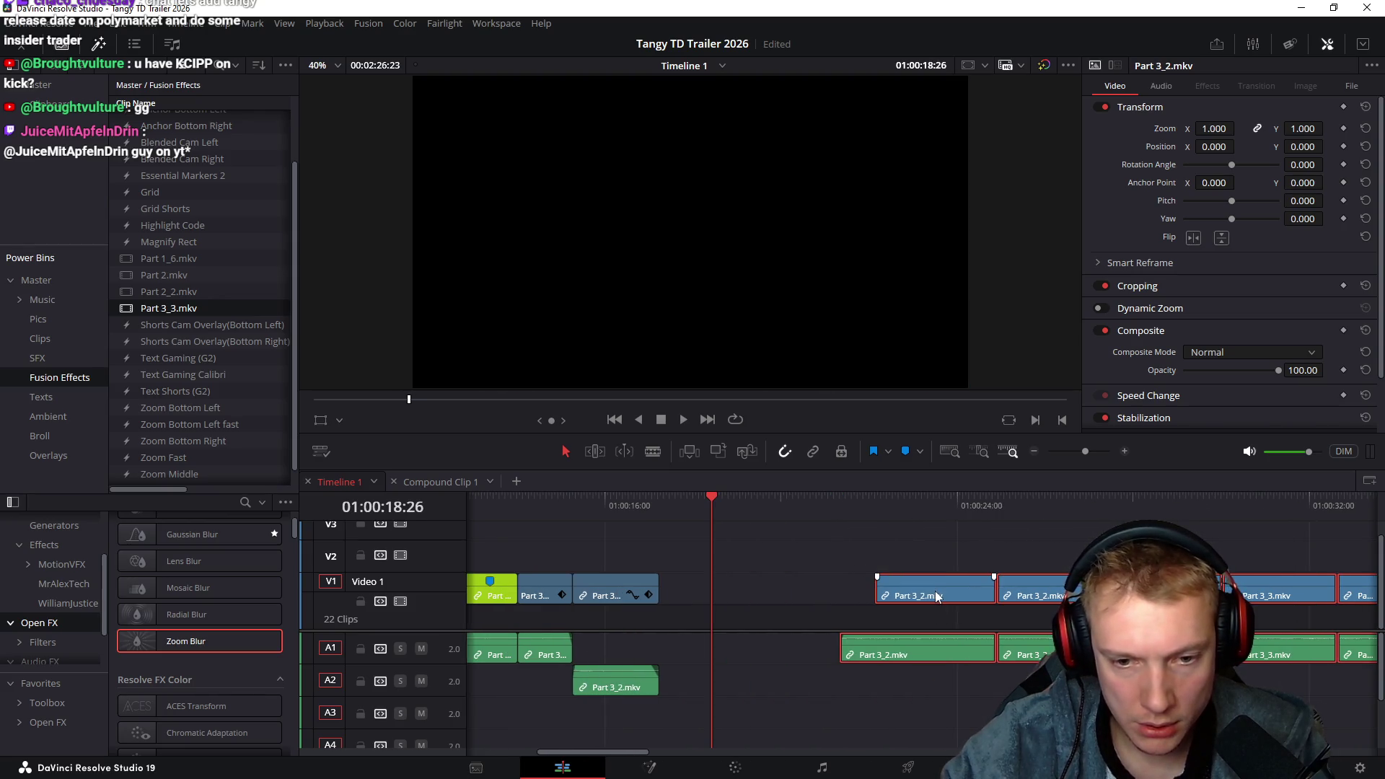
left_click_drag(936, 596, 1081, 597)
scroll(717, 678, "left", 3)
mouse_move(725, 682)
left_mouse_down()
mouse_move(728, 620)
mouse_move(902, 588)
left_mouse_up()
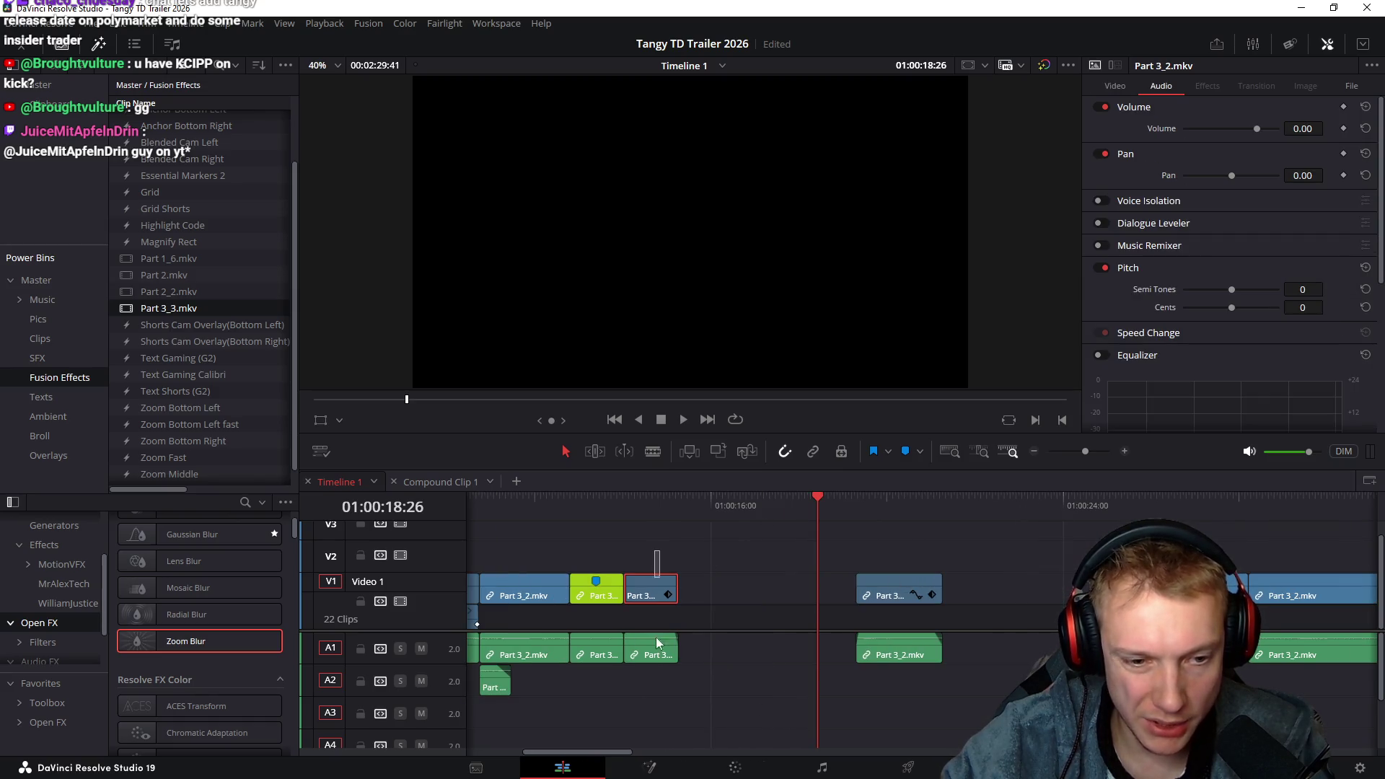
left_click_drag(632, 511, 679, 514)
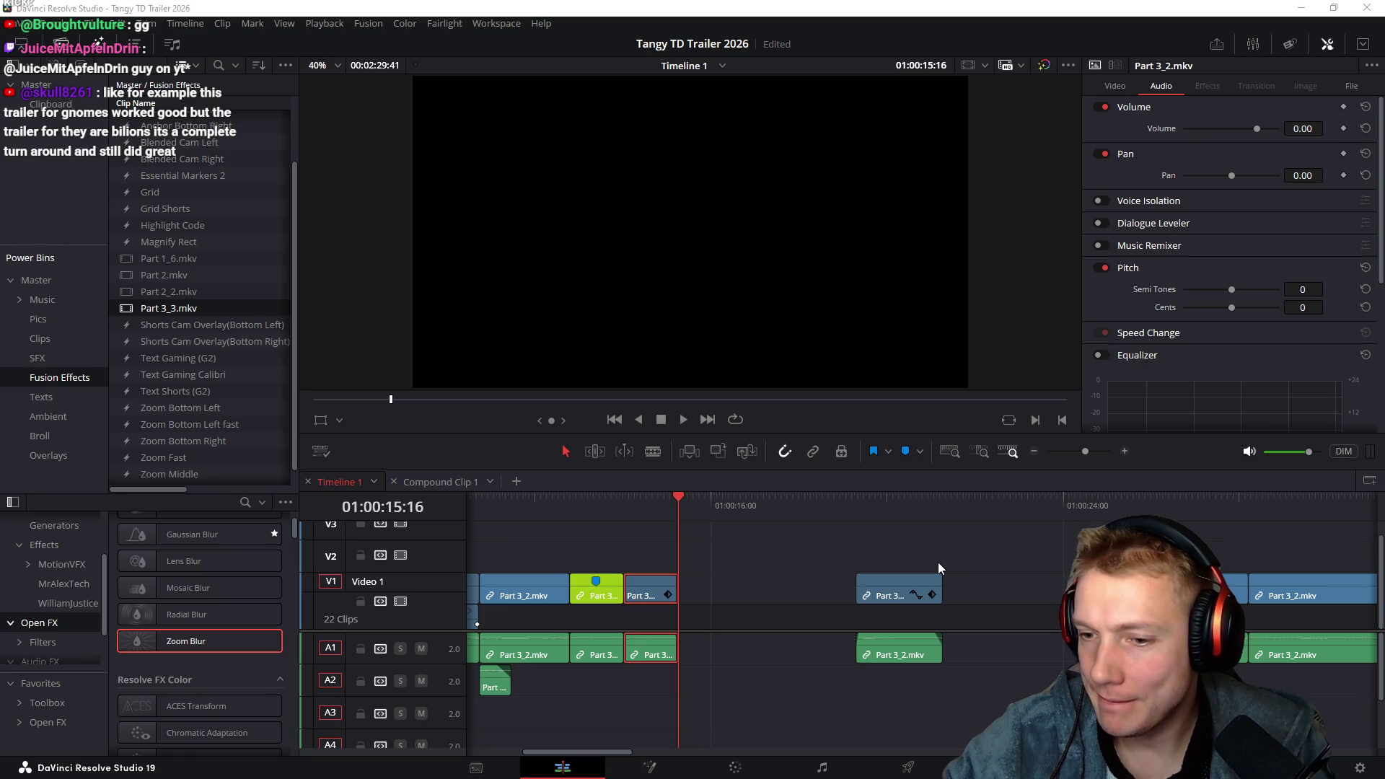
Leave the current level via the skill tree and start the Mountain Trail mission
key("alt+Tab")
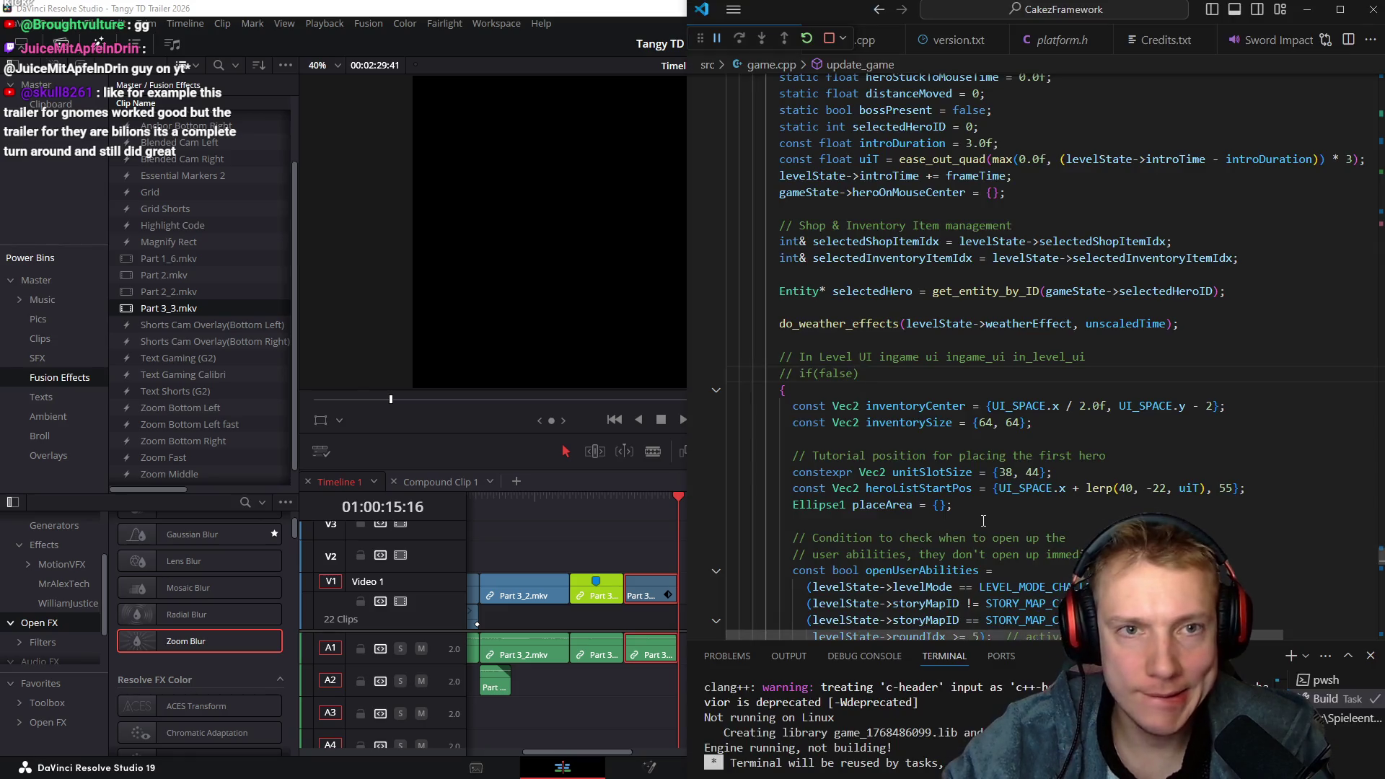
key("alt+Tab")
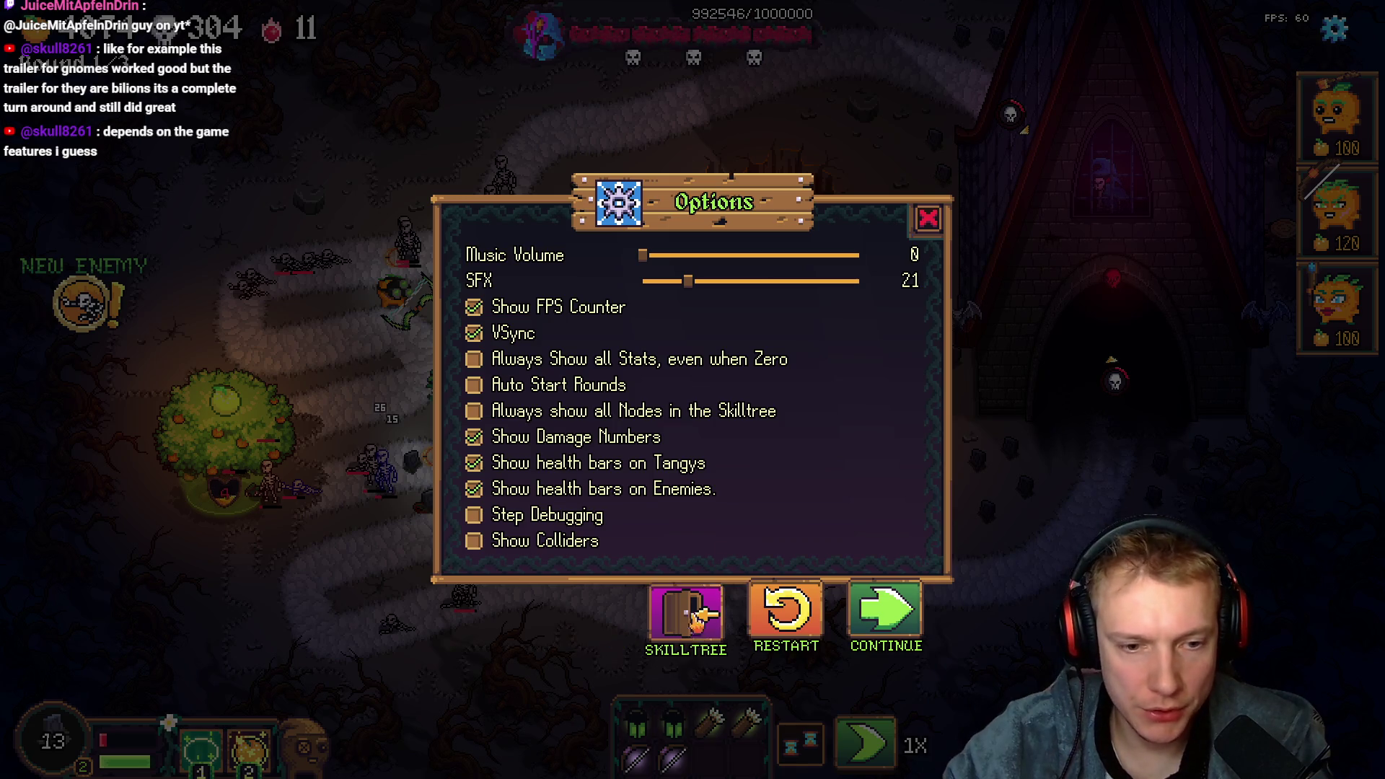
left_click(686, 612)
left_click(776, 498)
left_click(621, 729)
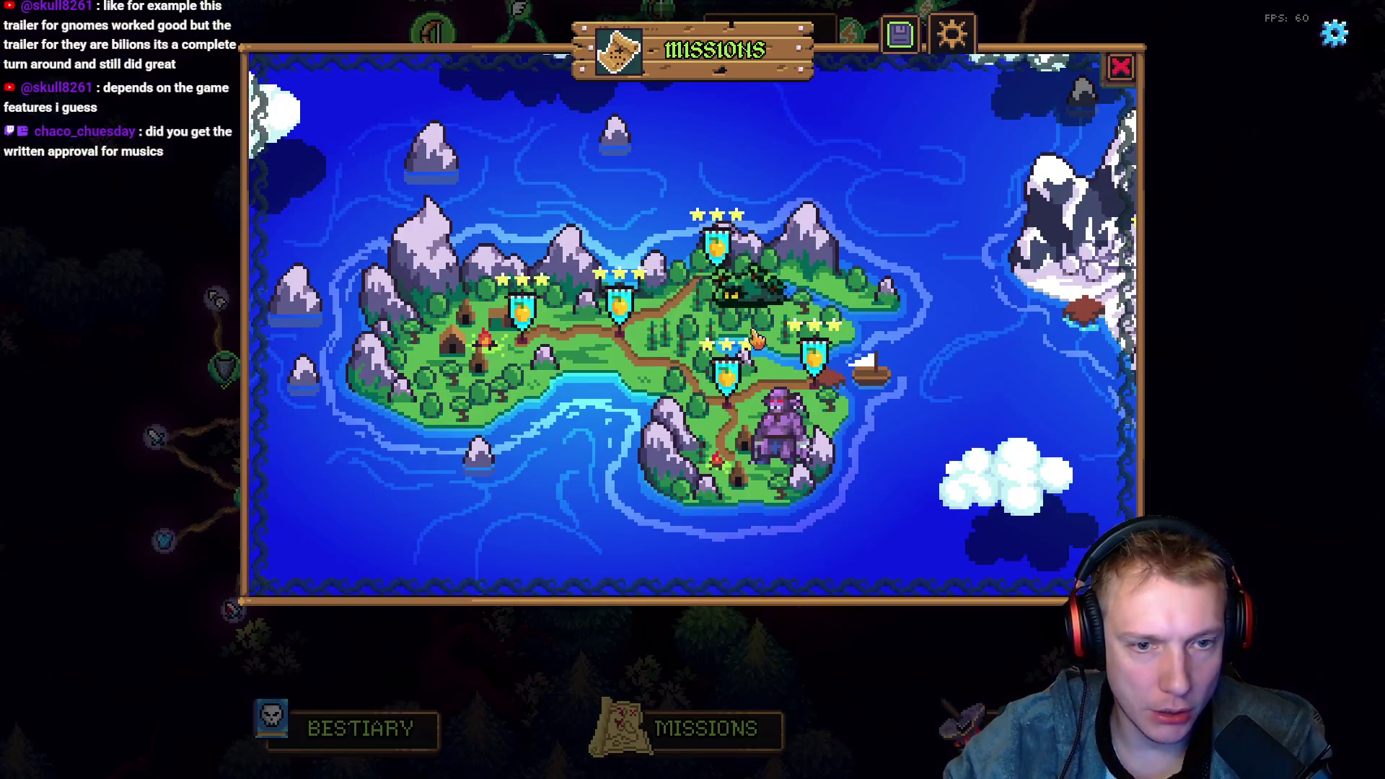
left_click_drag(628, 325, 428, 324)
left_click(1042, 248)
left_click(711, 526)
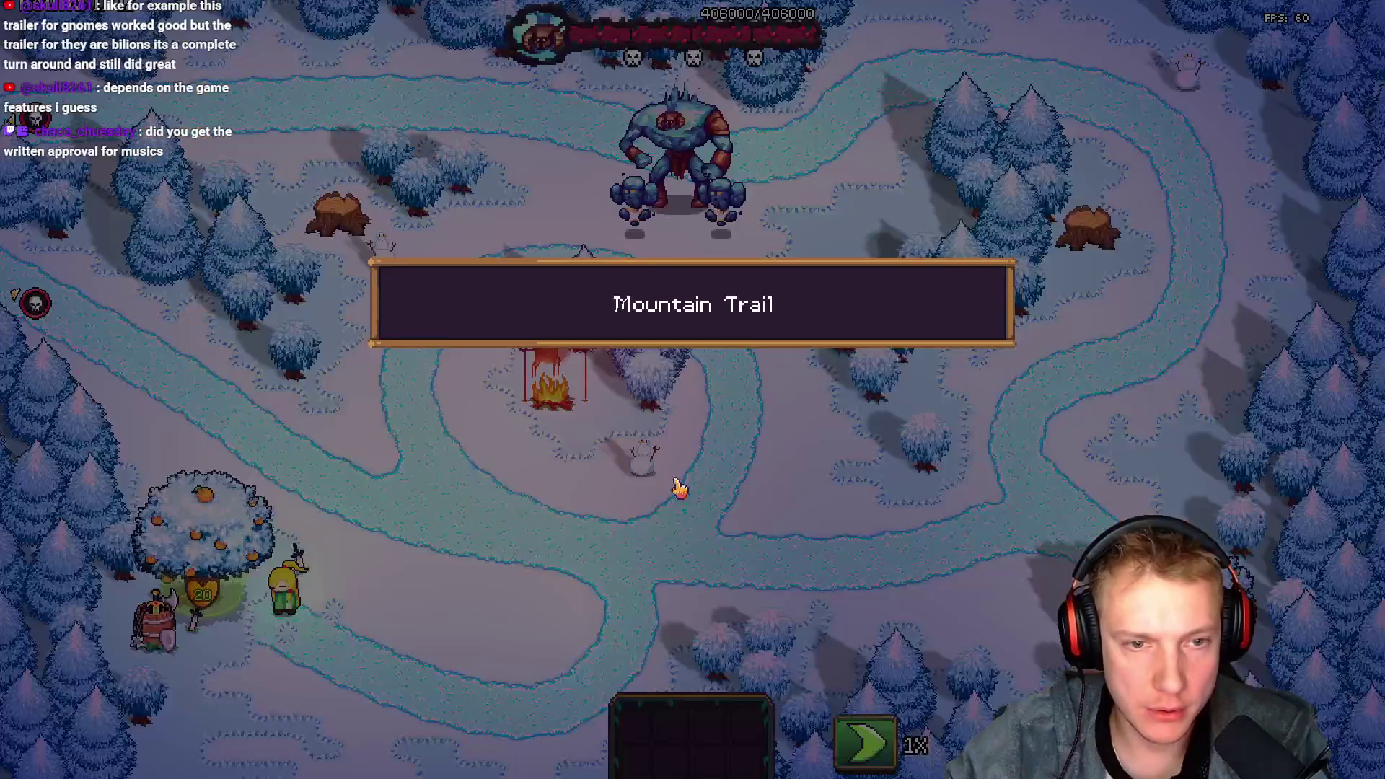
Move the heroine and place five 120-cost pickaxe pumpkin towers around the snowy path
left_click(618, 535)
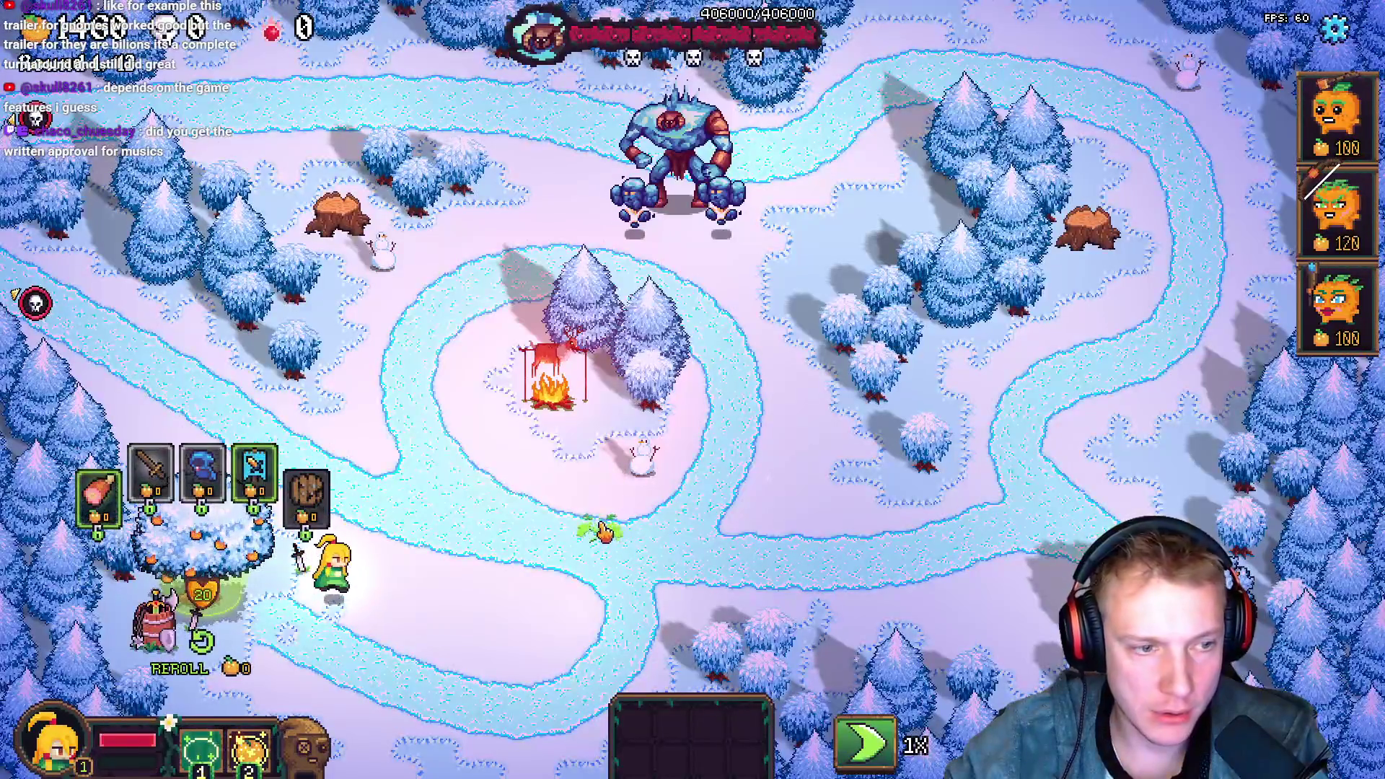
left_click(1339, 209)
left_click(567, 476)
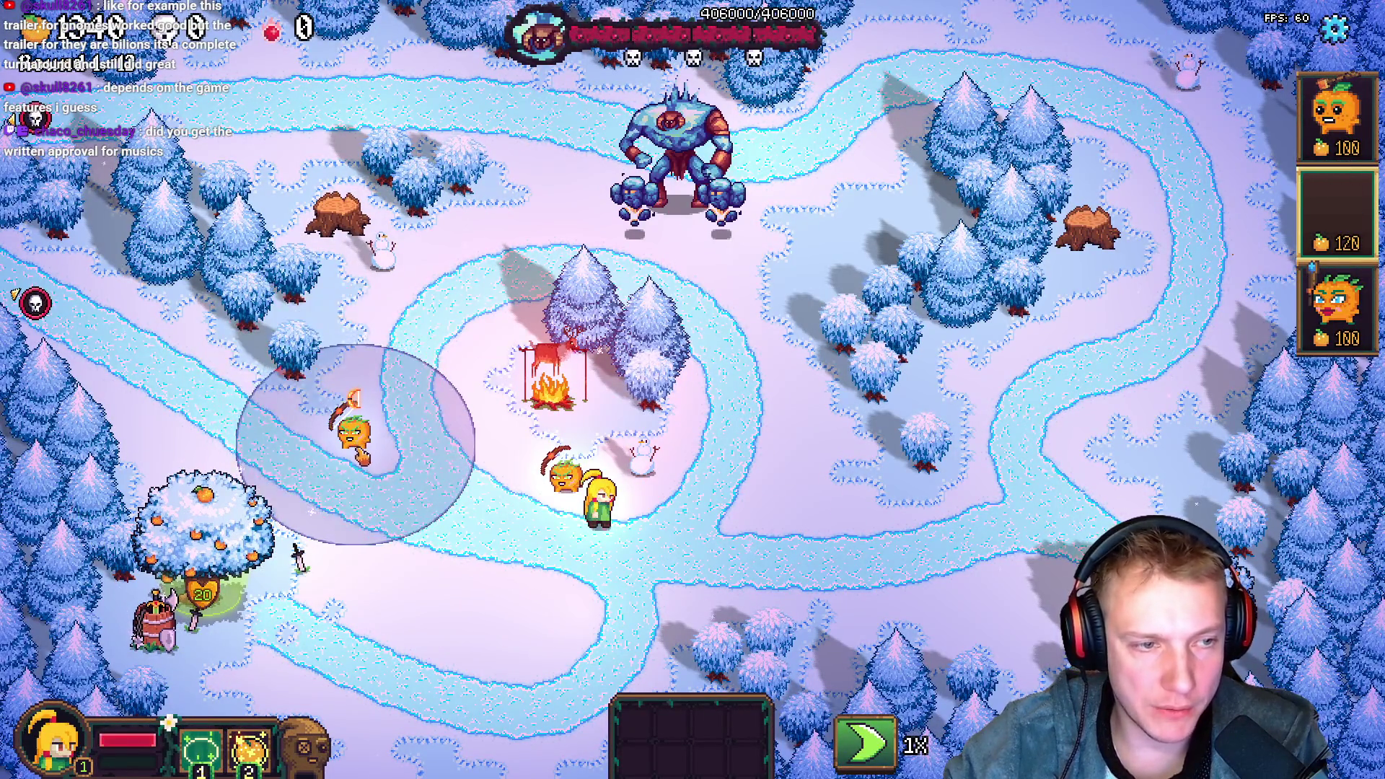
left_click(358, 433)
left_click(338, 204)
left_click(1086, 215)
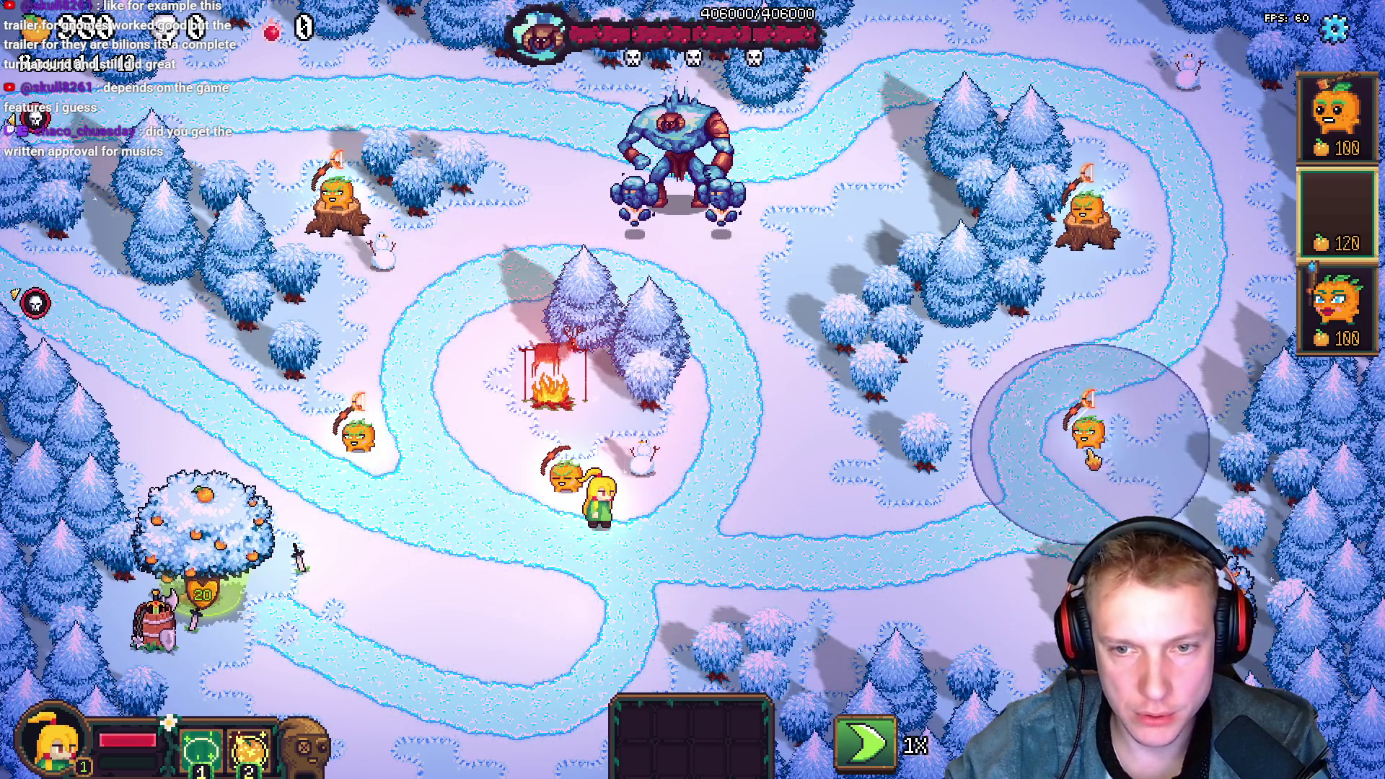
left_click(1082, 444)
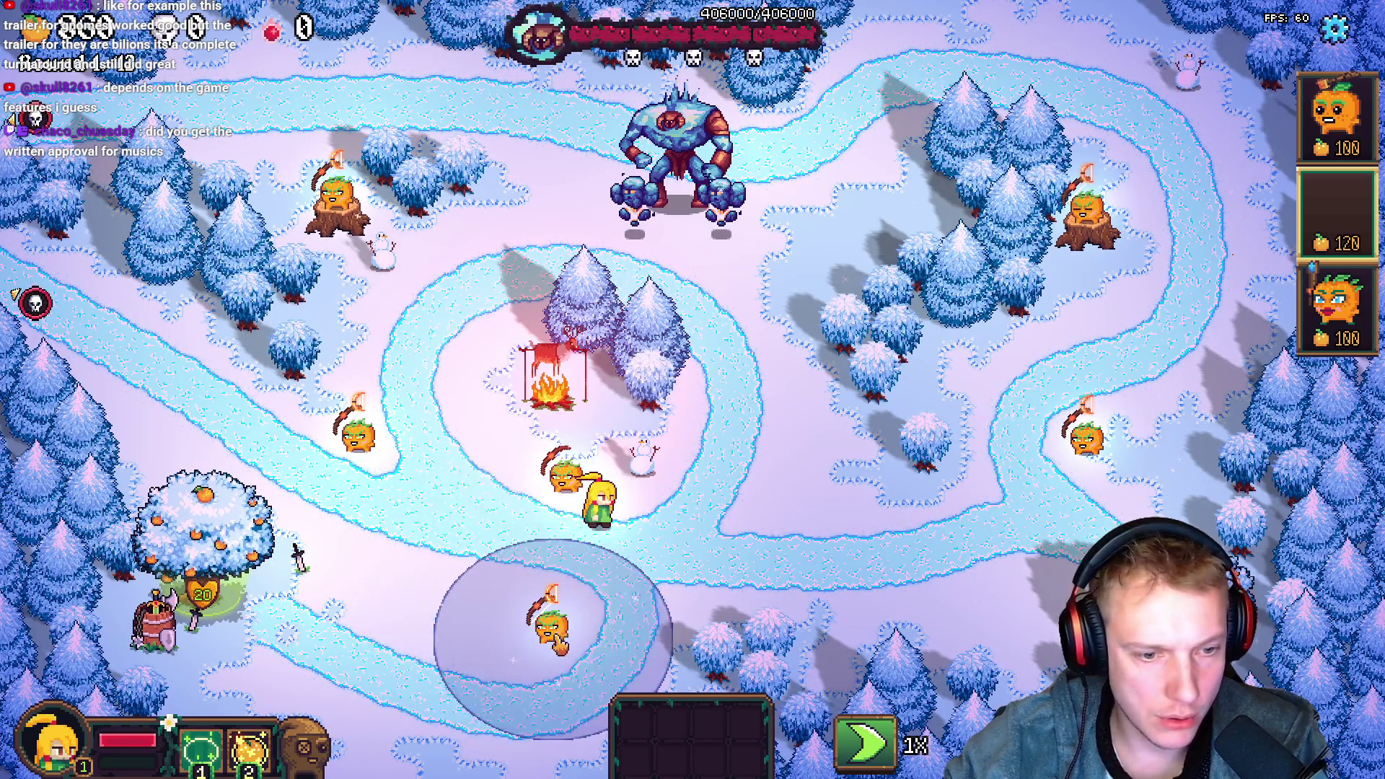
right_click(804, 495)
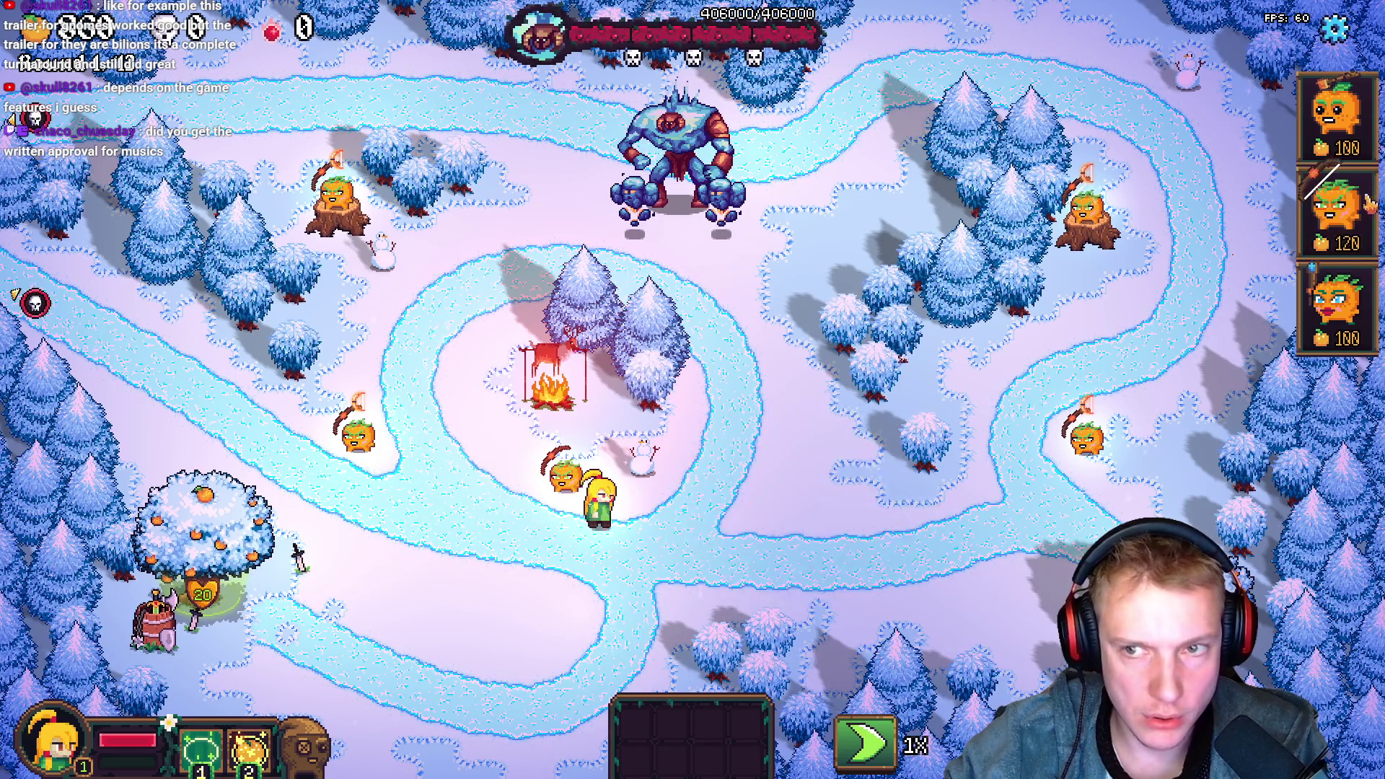
Add a blue-haired pumpkin near the heroine and four first-card pumpkin towers along the path
left_click(1339, 310)
left_click(744, 400)
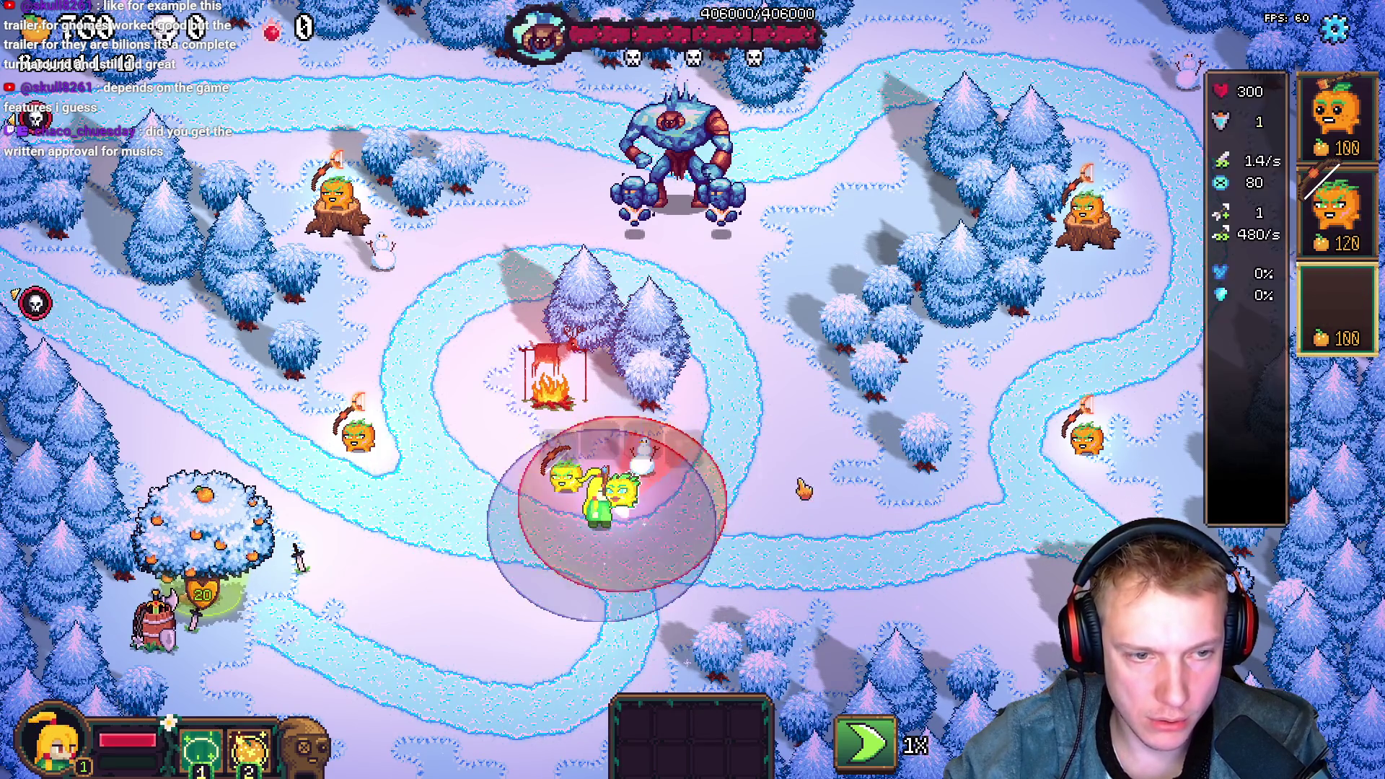
key("1")
left_click(1112, 318)
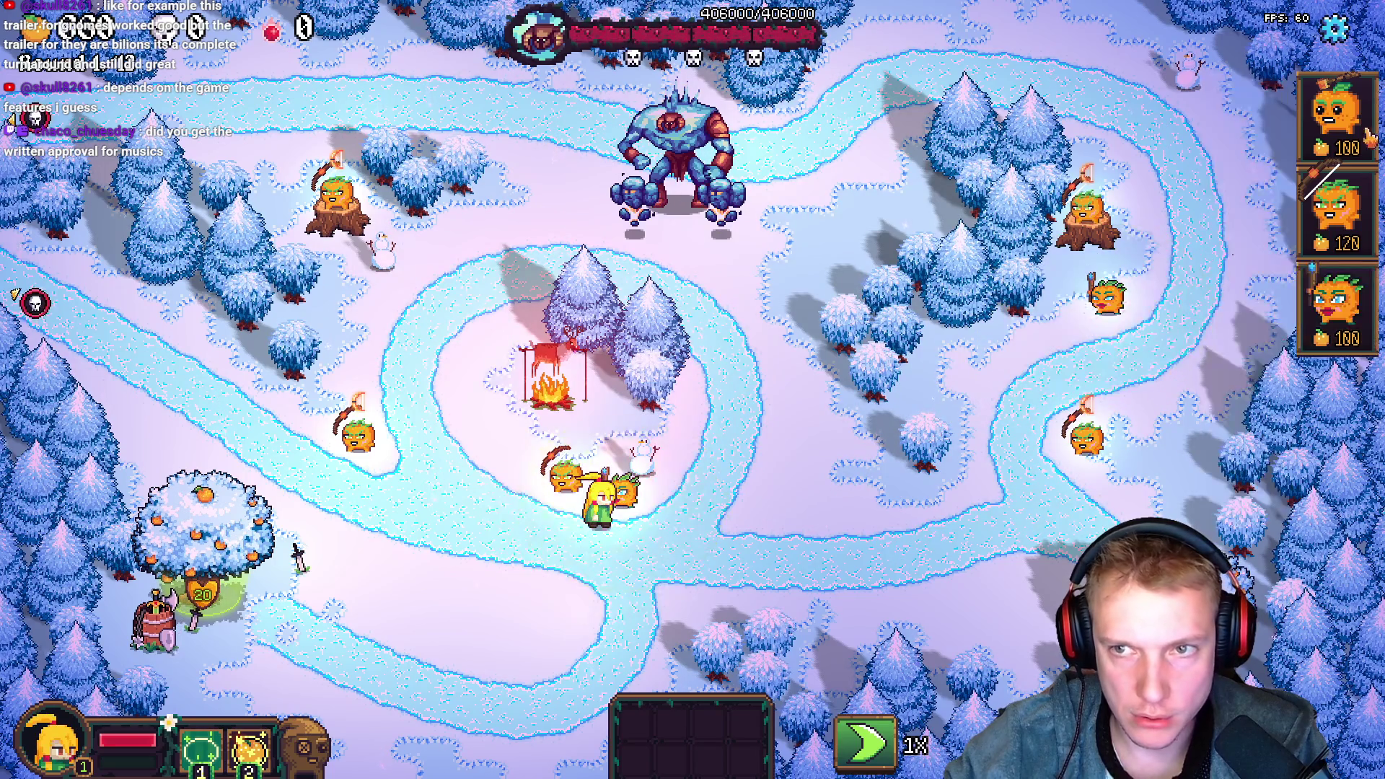
left_click(1137, 350)
left_click(635, 552)
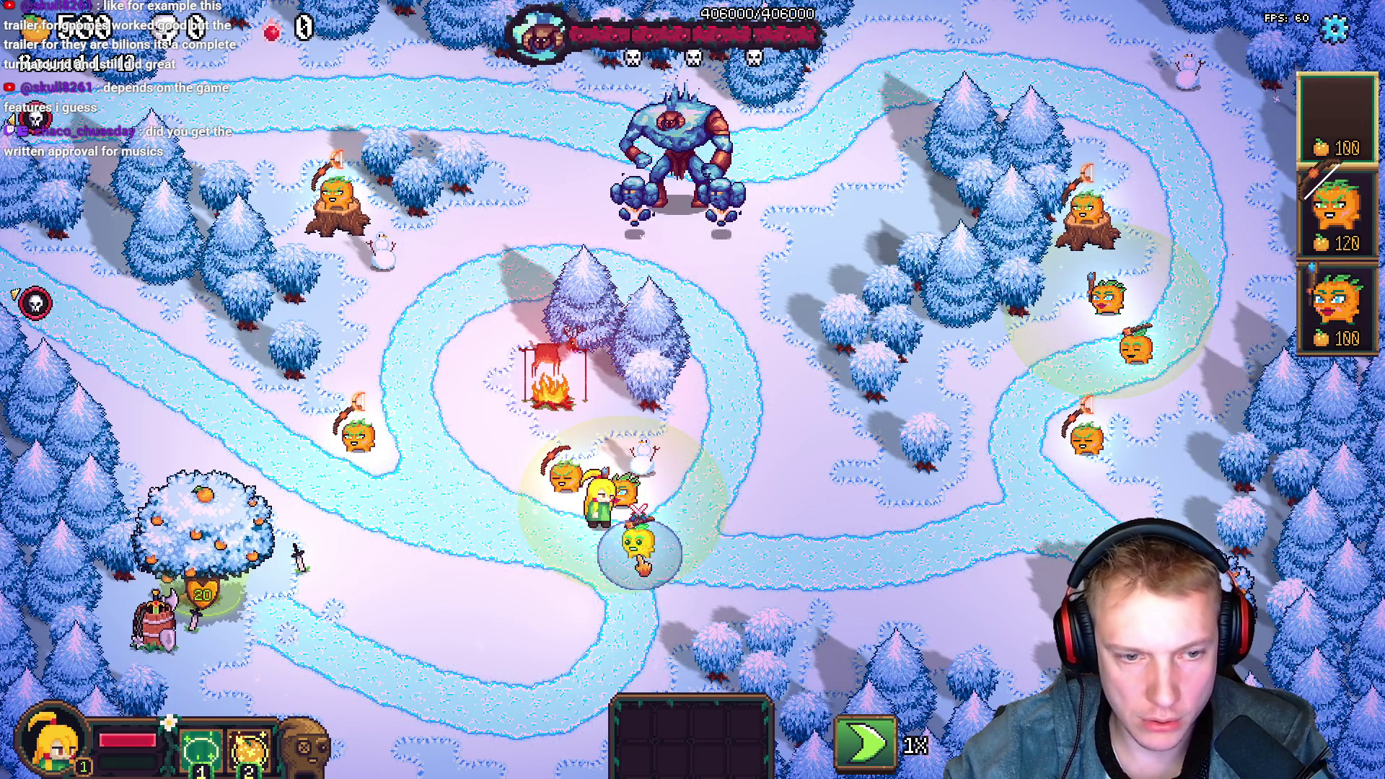
left_click(1053, 516)
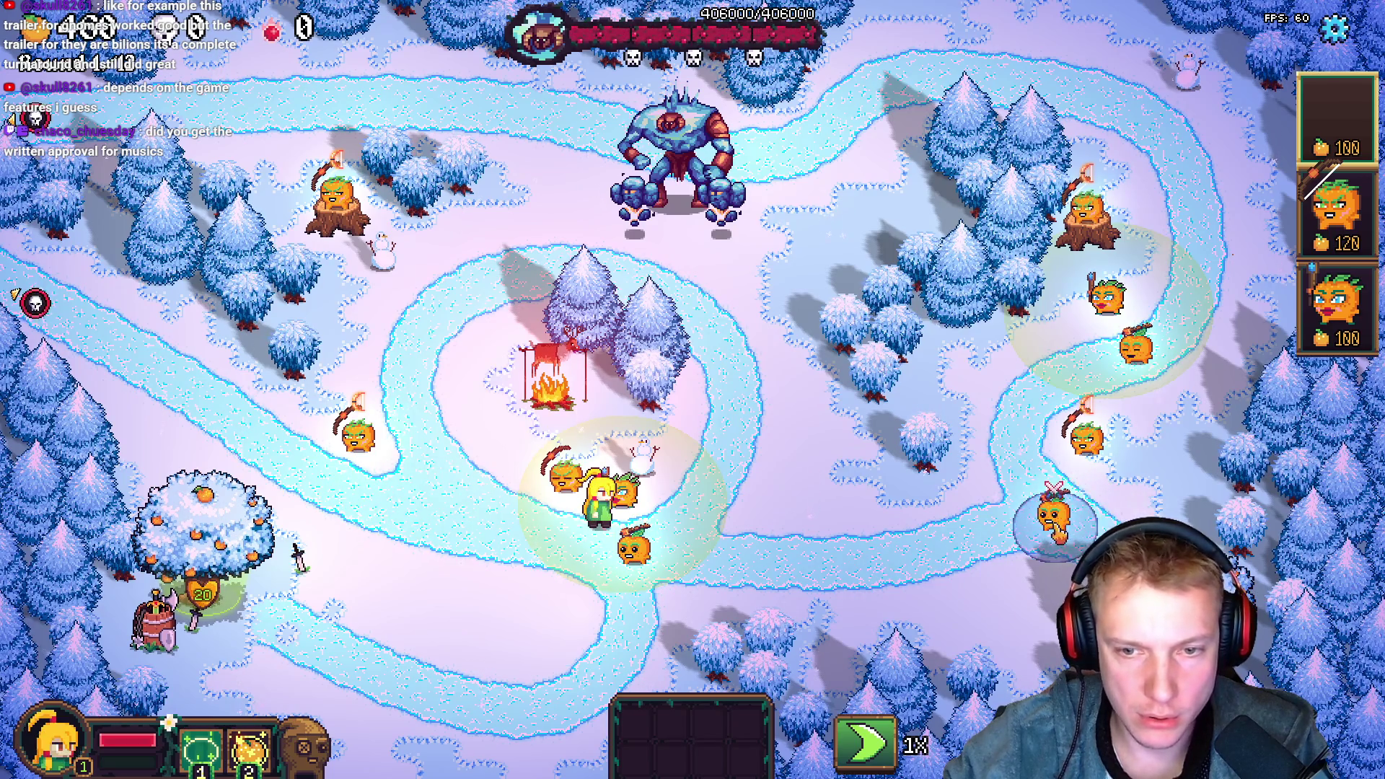
key("3")
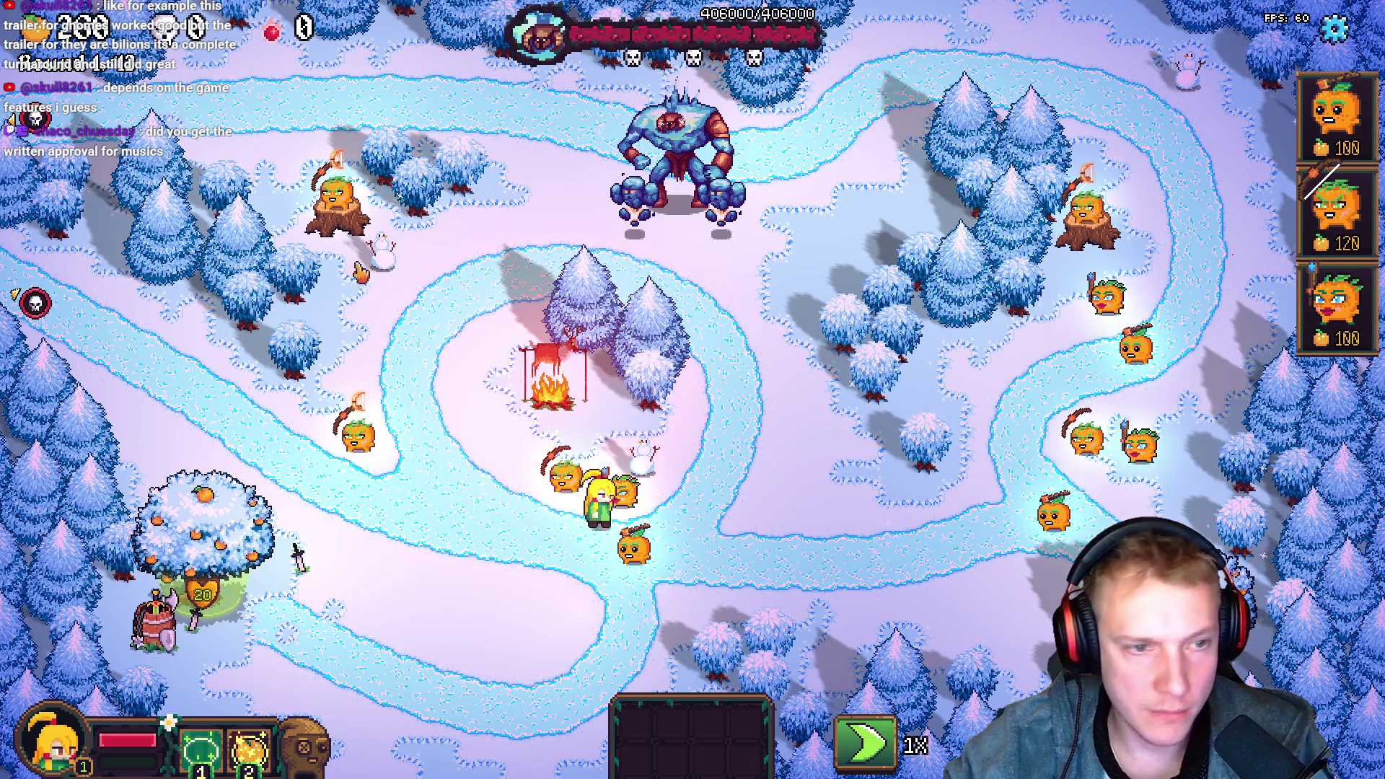
key("grave")
Run toggle_item_list in the developer console to show the debug item list
type("toggle_item_1")
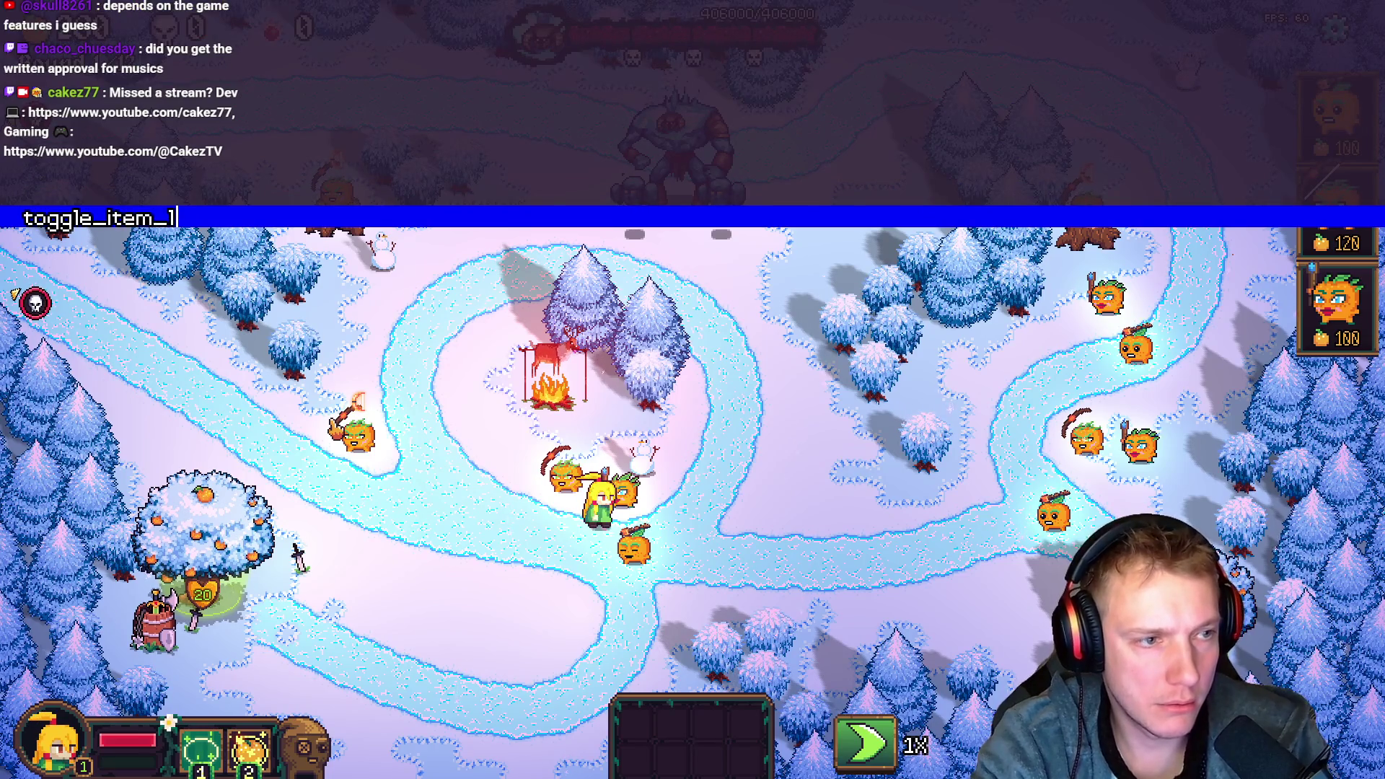
type("ist")
key("Return")
key("grave")
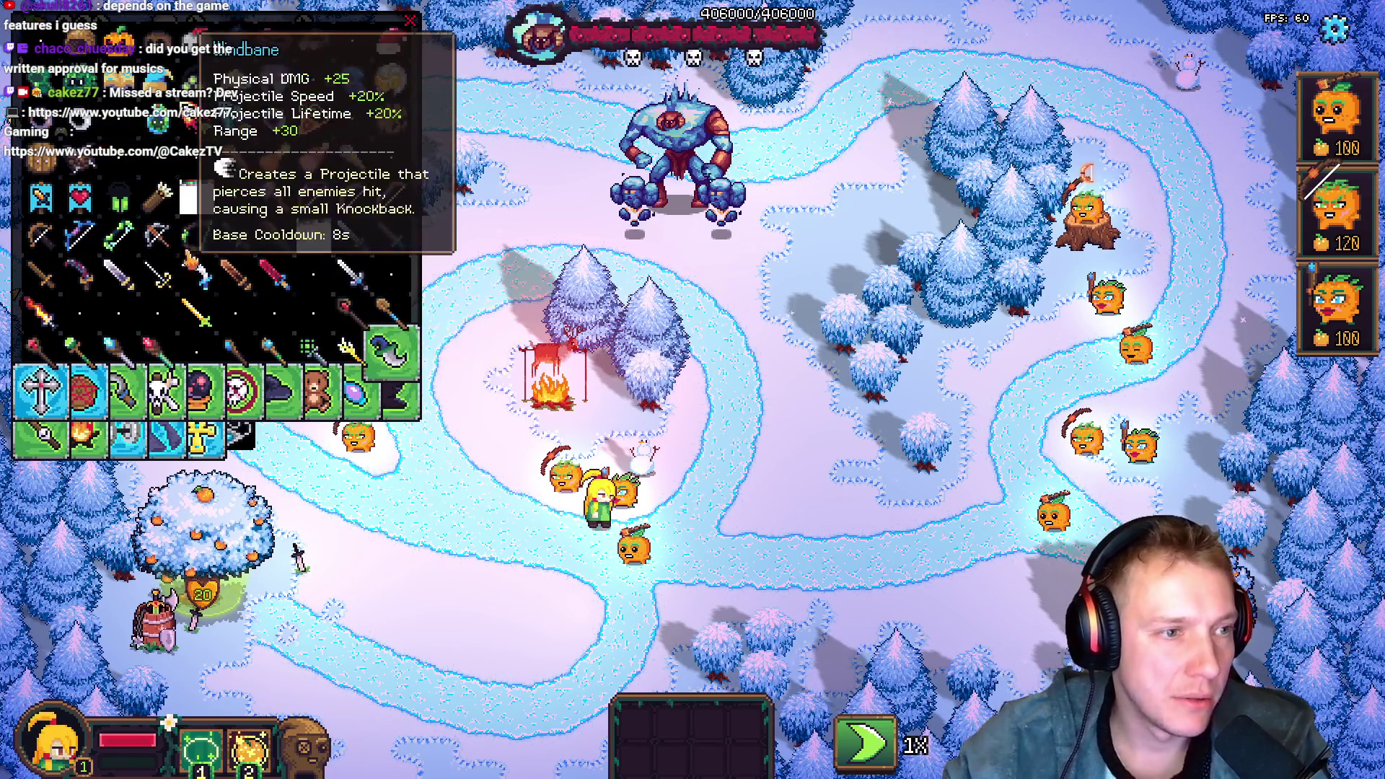
Add several items to the inventory, including a helmet, wooden barrel, Pumpkin Helm and steel sword
left_click(293, 170)
left_click(310, 199)
left_click(307, 206)
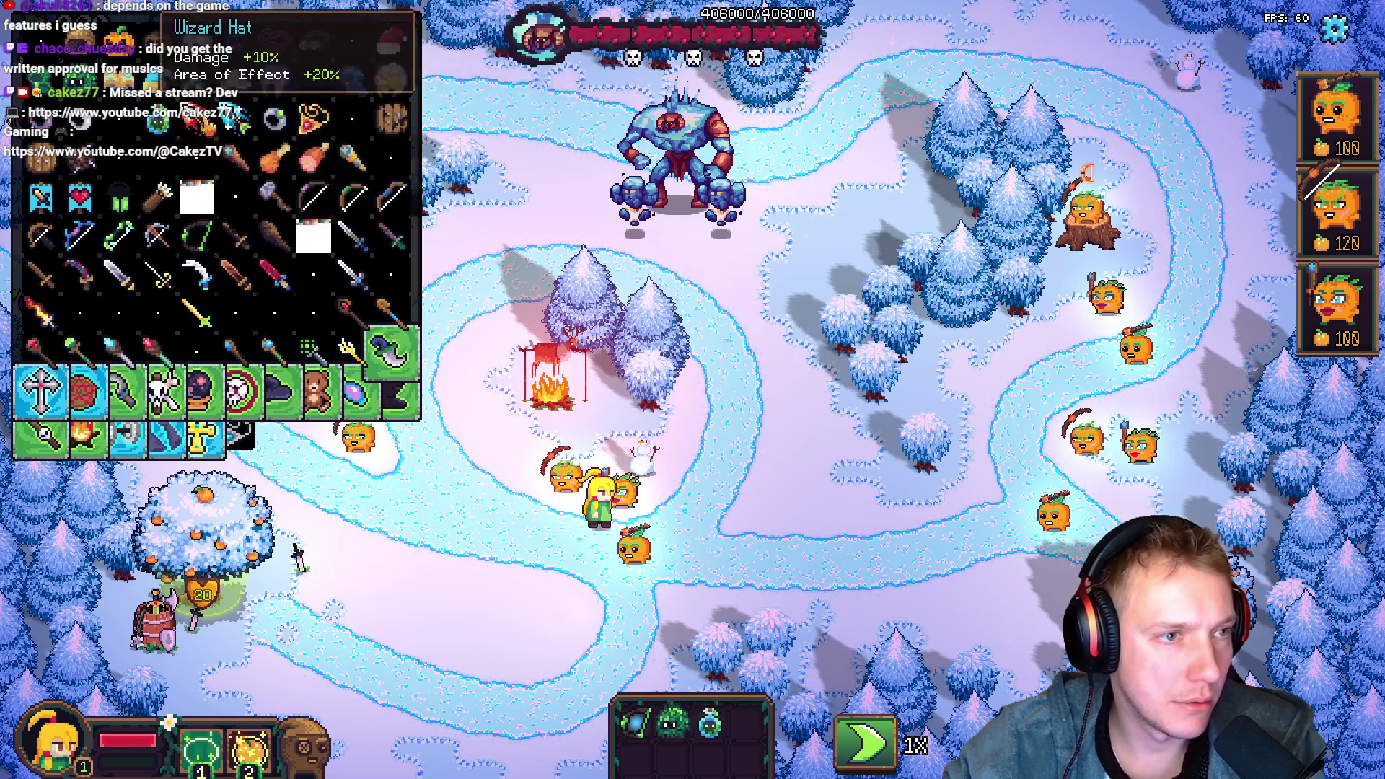
left_click(354, 79)
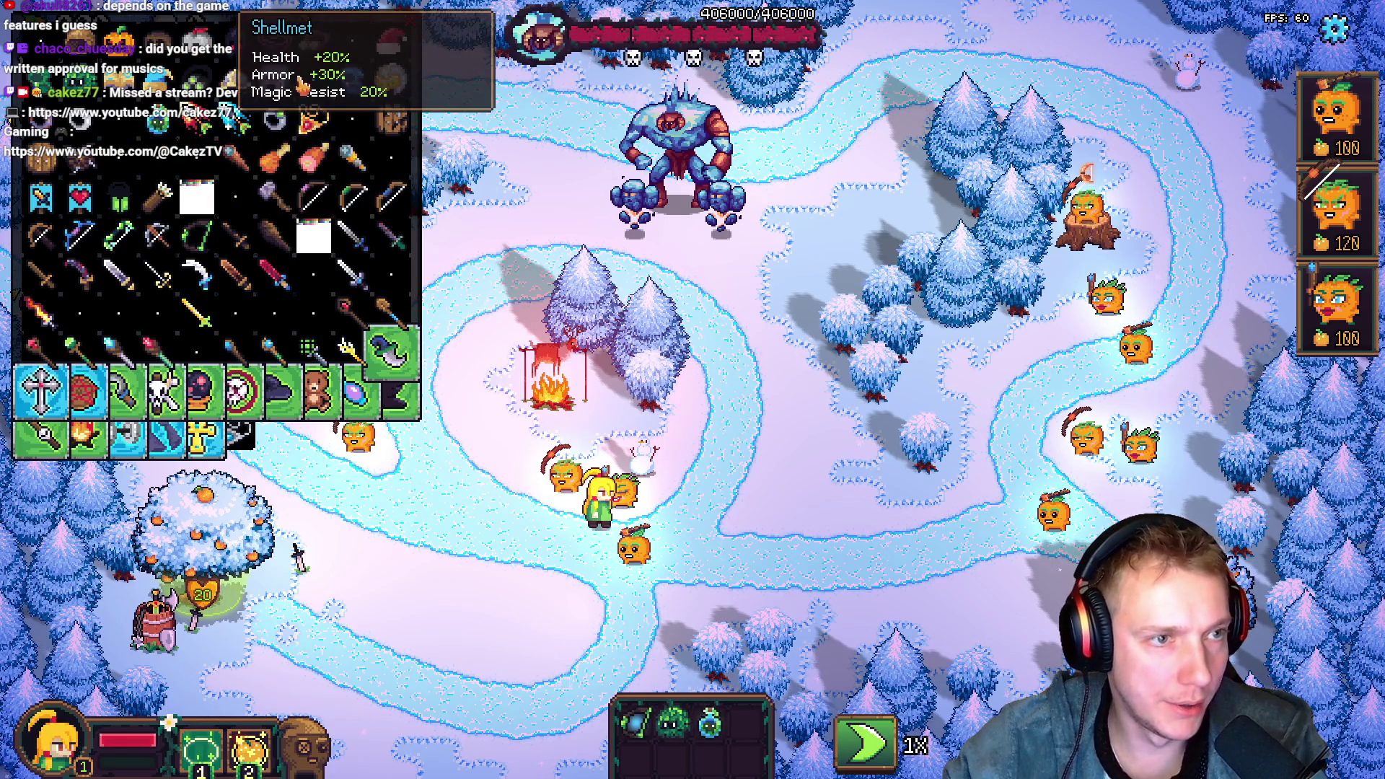
left_click(393, 116)
left_click(354, 79)
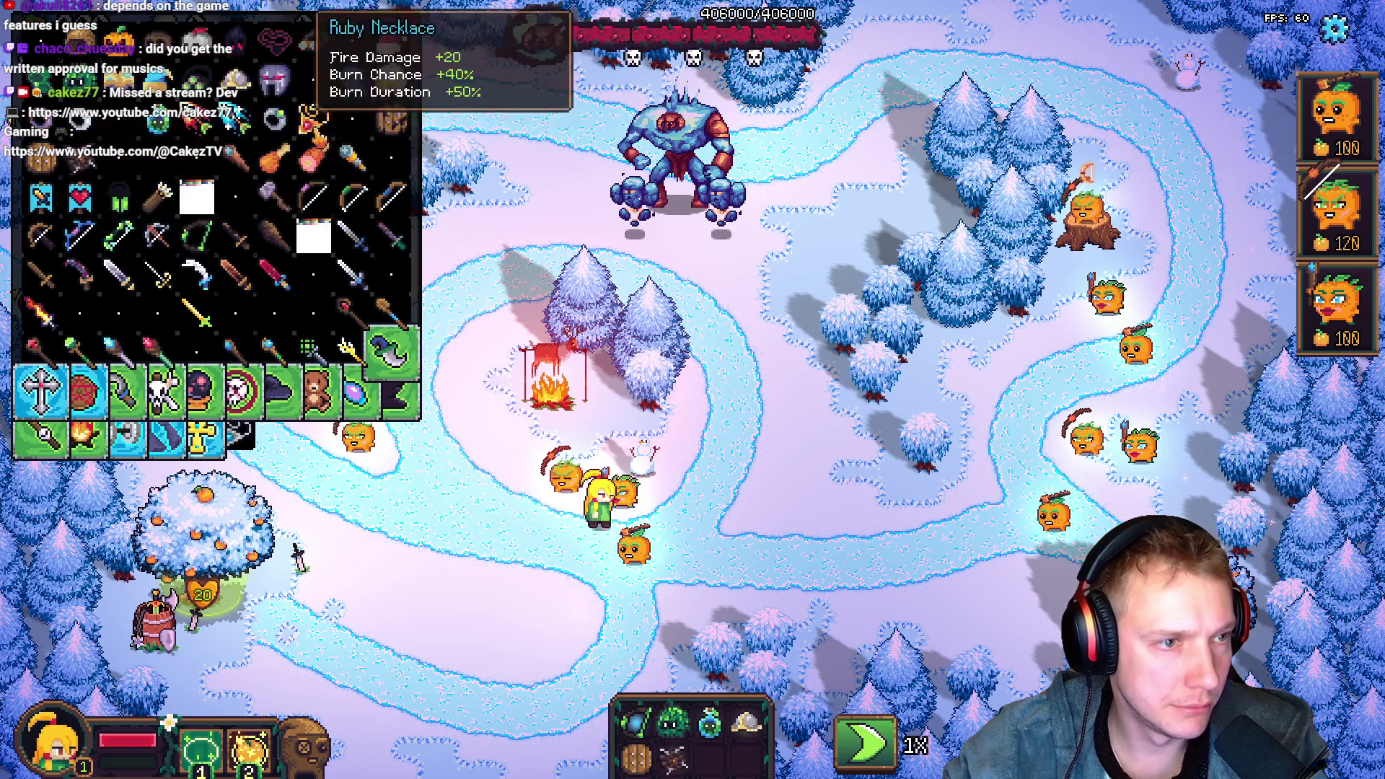
left_click(115, 36)
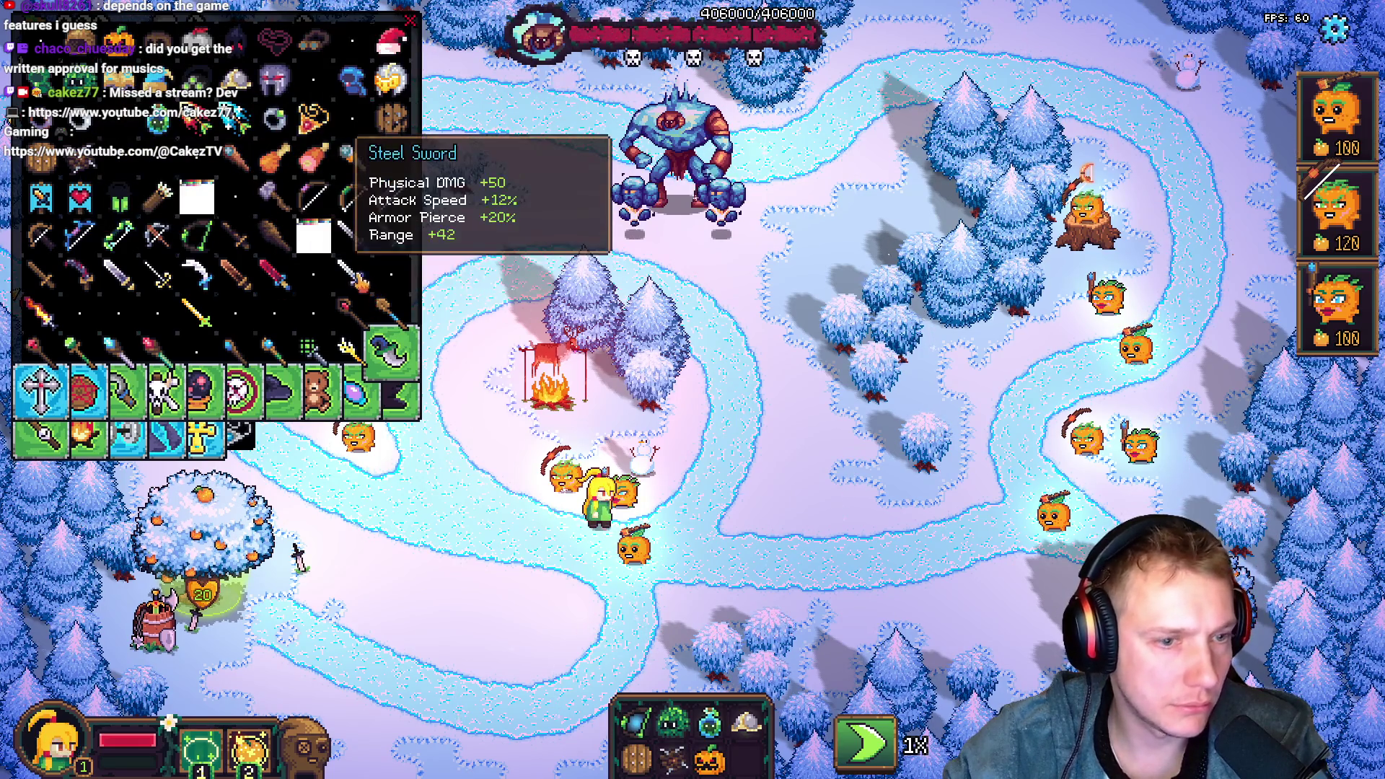
left_click(350, 155)
Equip the pumpkin below the heroine with the steel sword and helmet
left_click(711, 770)
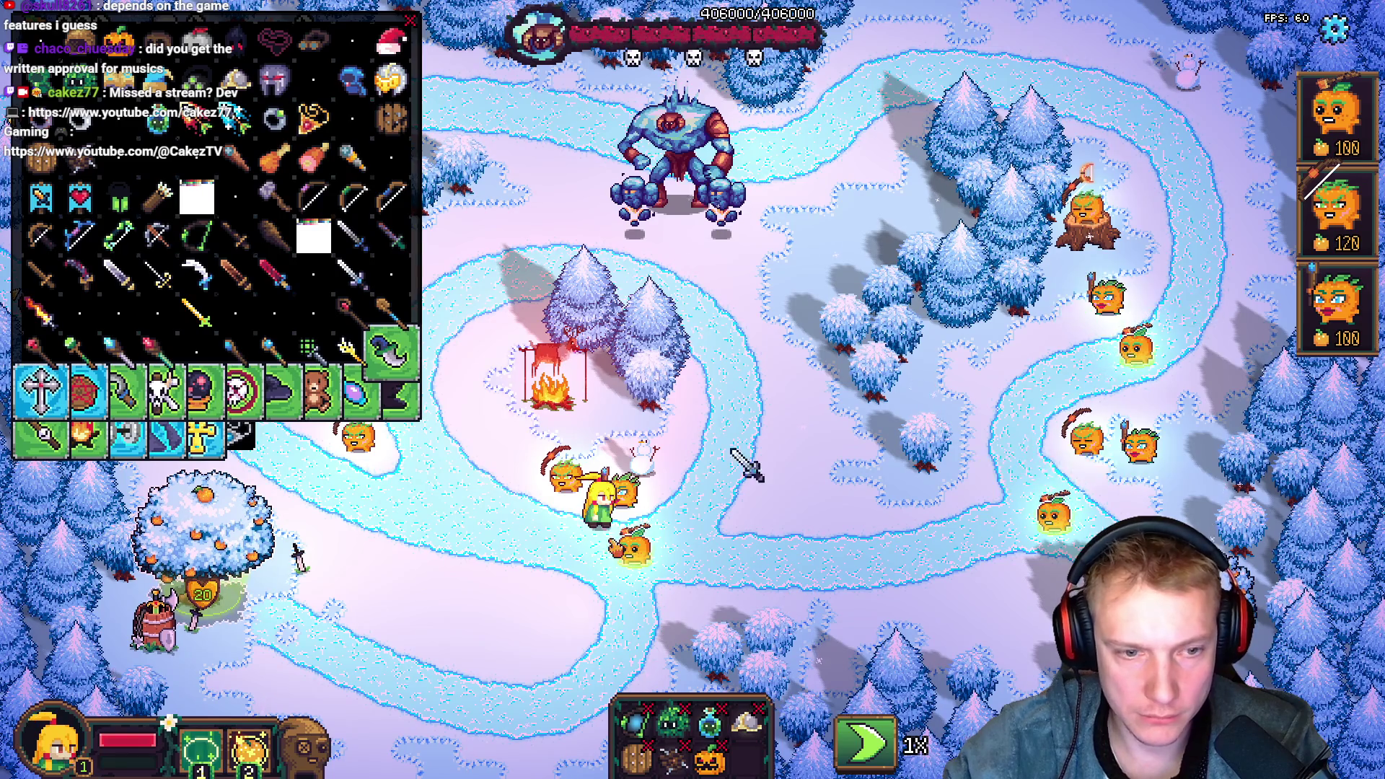
left_click(635, 545)
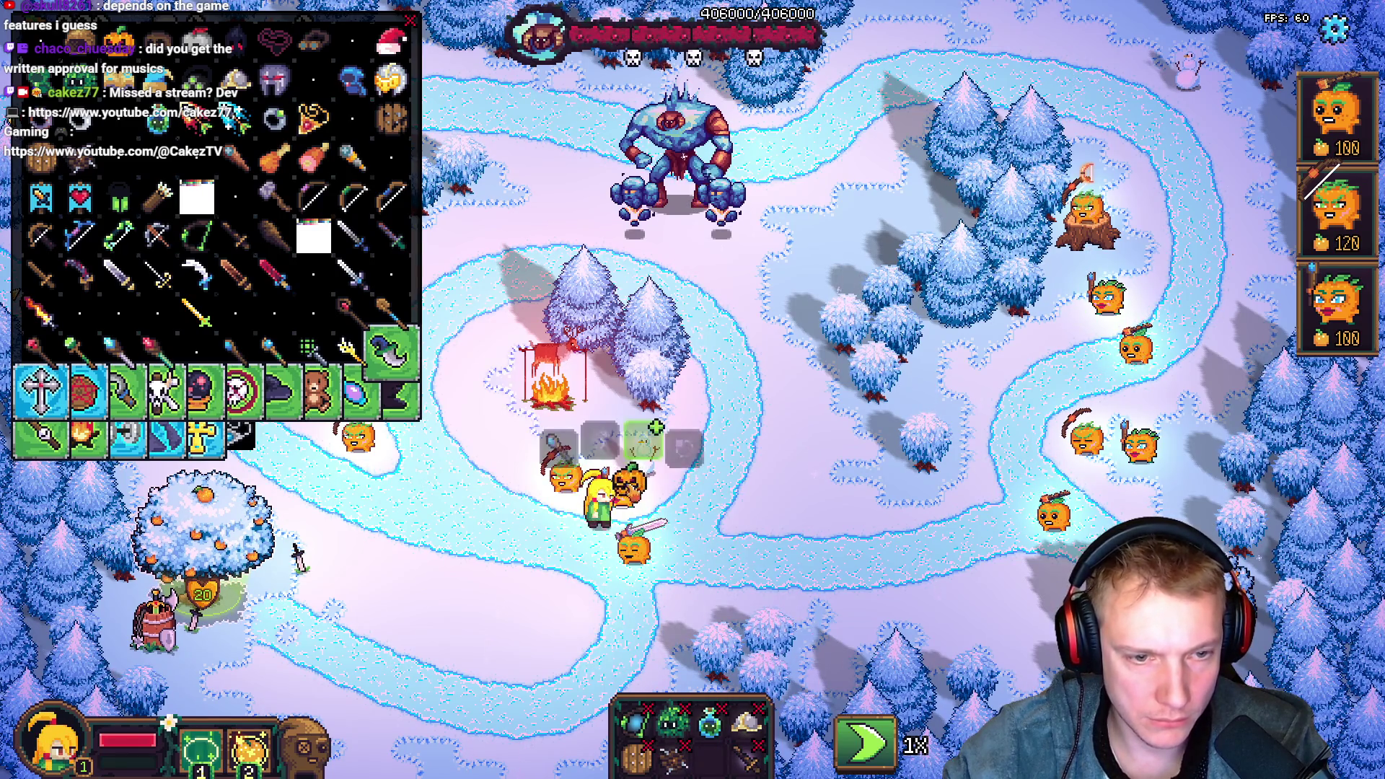
left_click(633, 552)
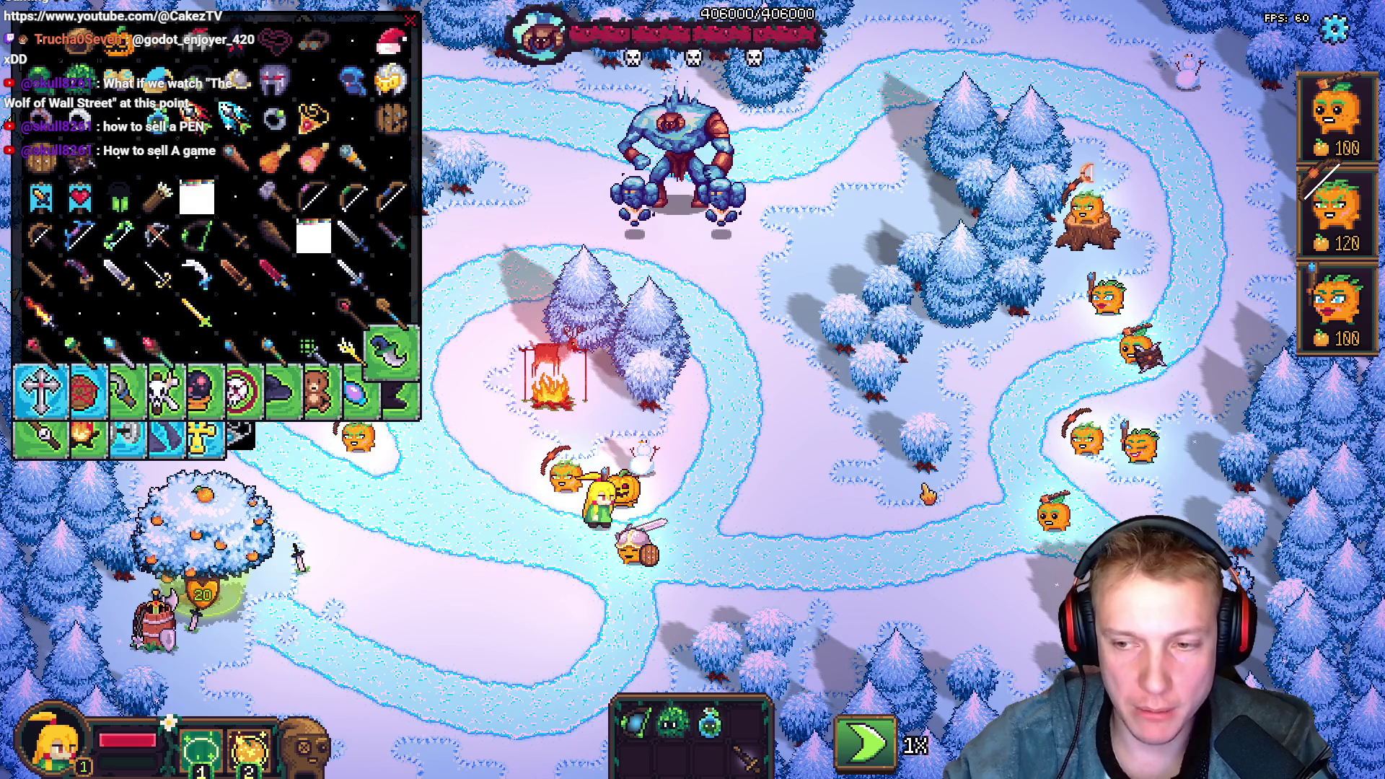
Give the stump pumpkin a blue orb, remove its green bow, drop the Evergreen Cape and return the Iron Sword
mouse_move(740, 737)
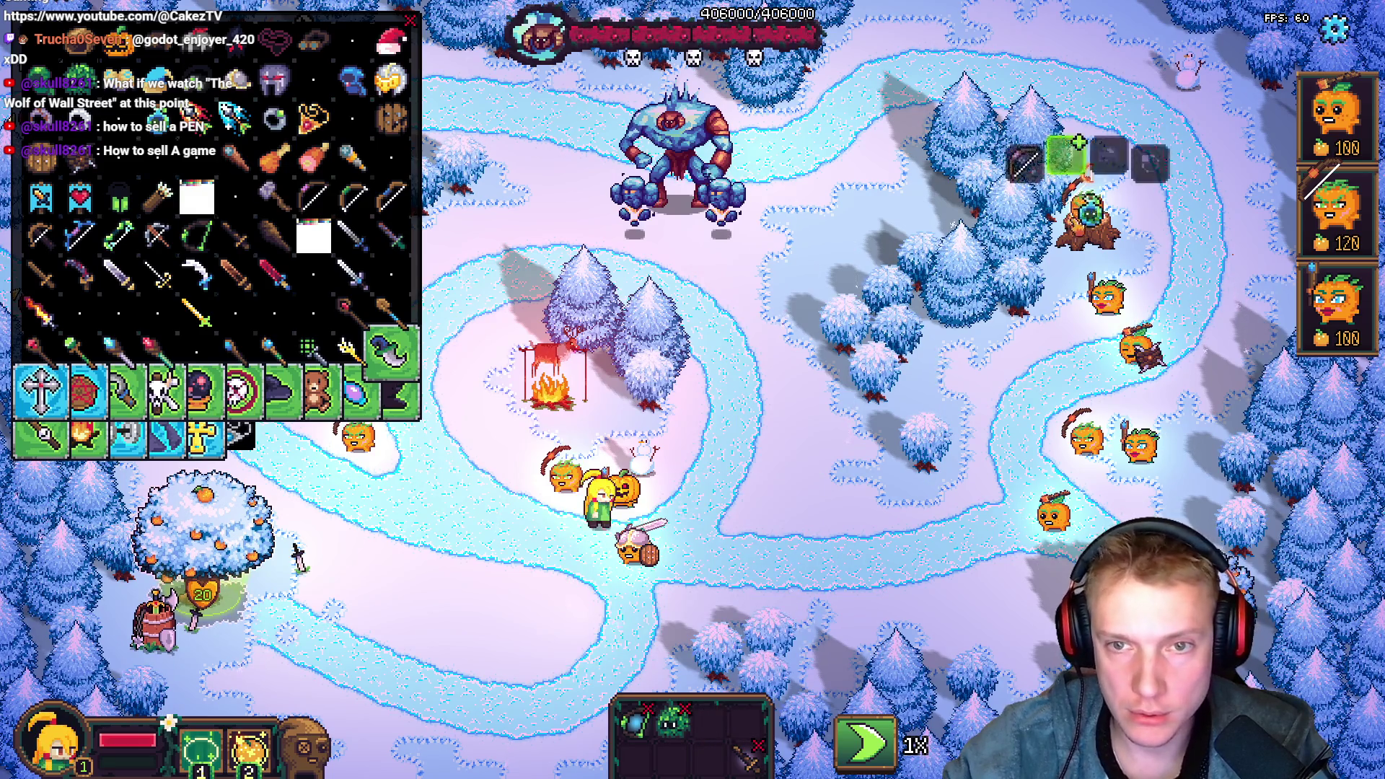
left_click(1066, 155)
left_click(1024, 160)
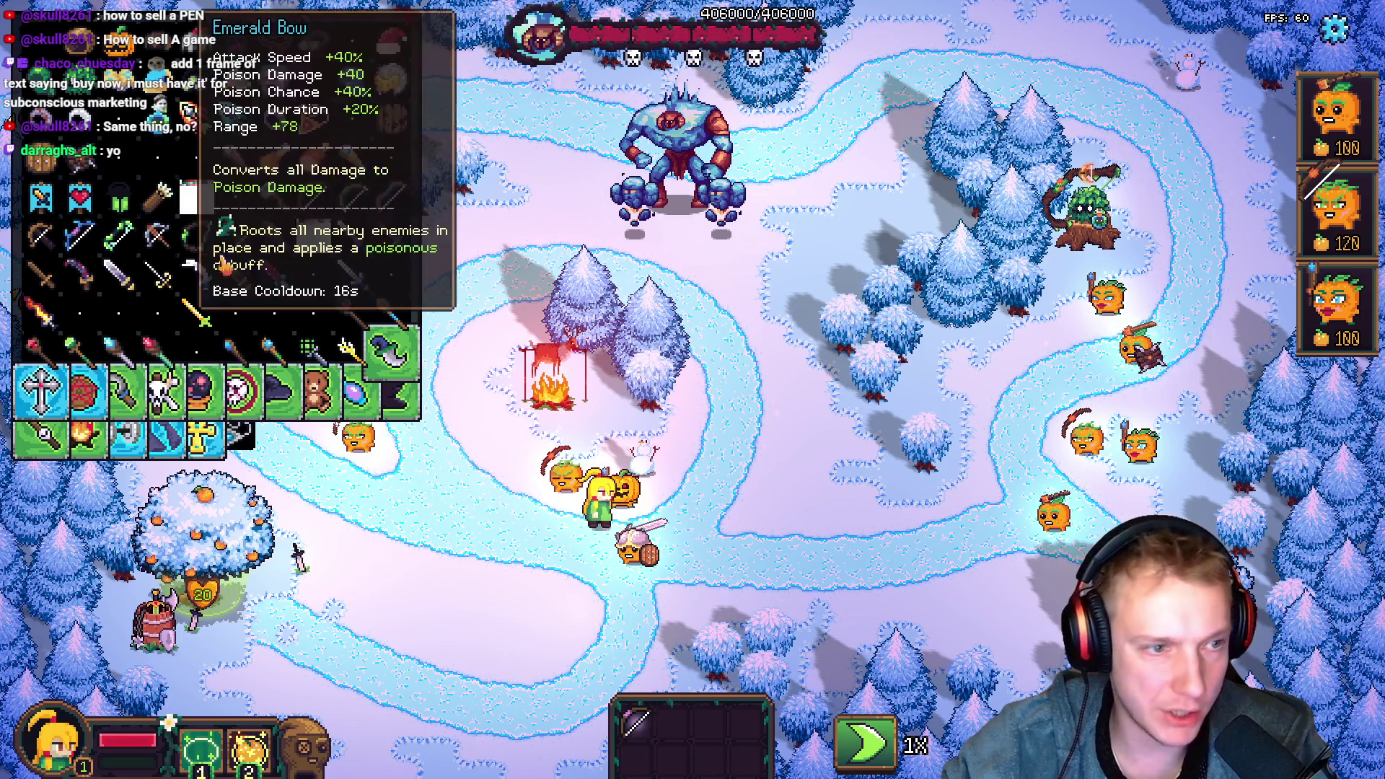
left_click(635, 721)
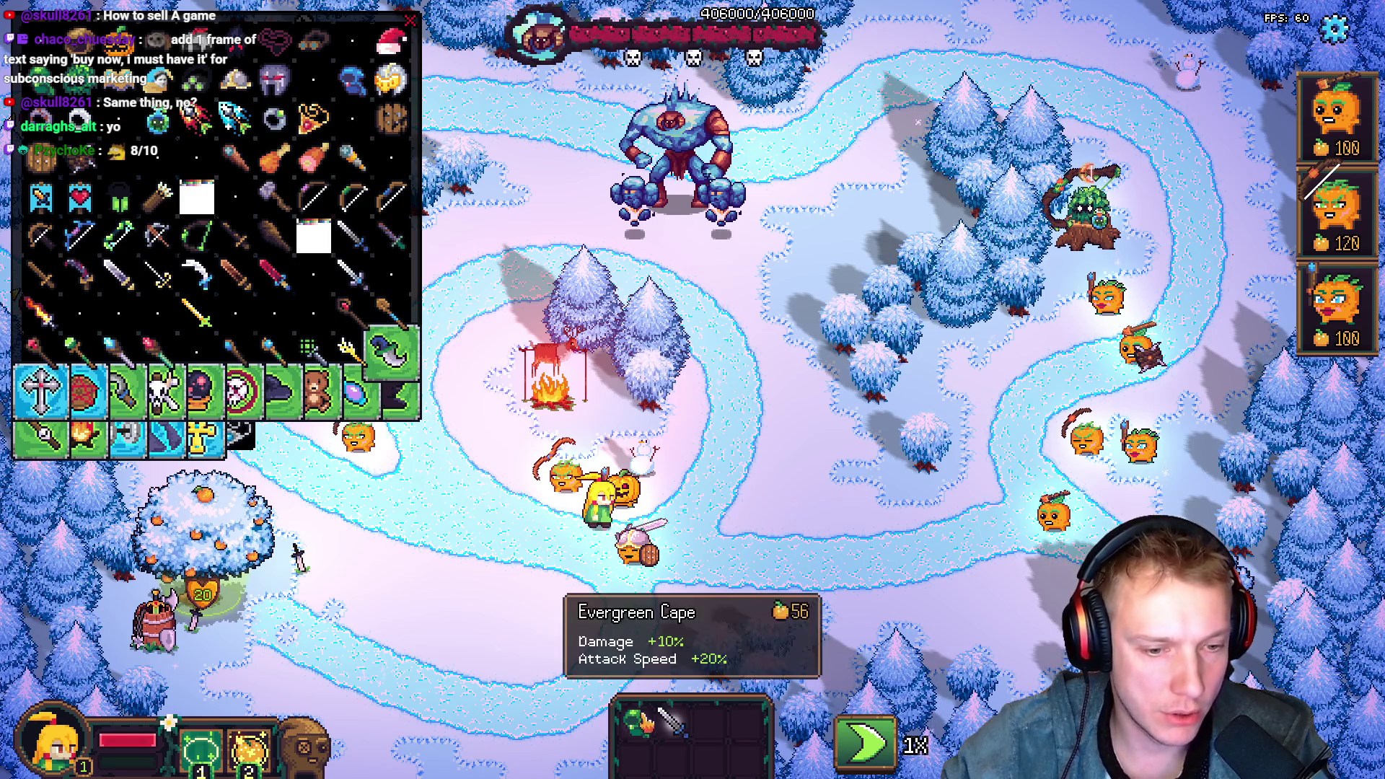
right_click(635, 721)
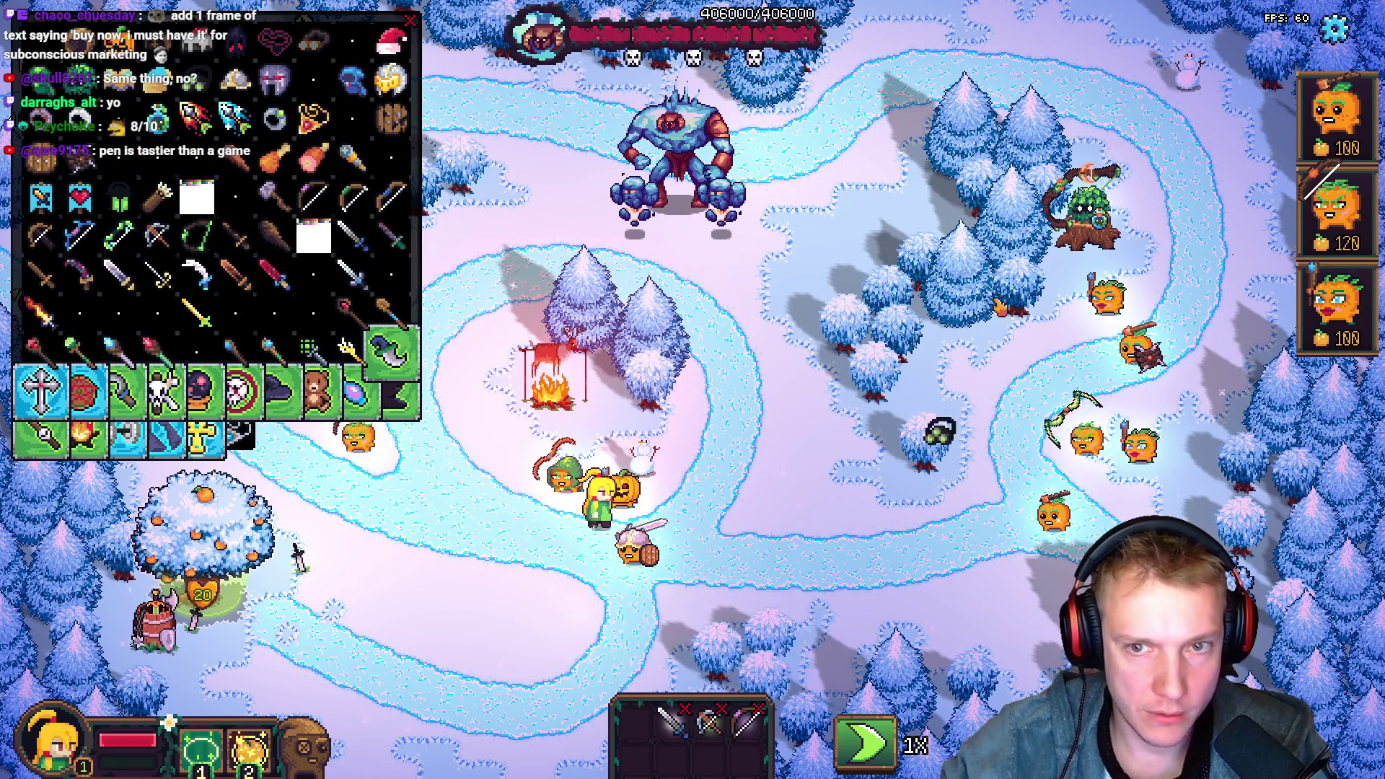
left_click_drag(672, 721, 635, 552)
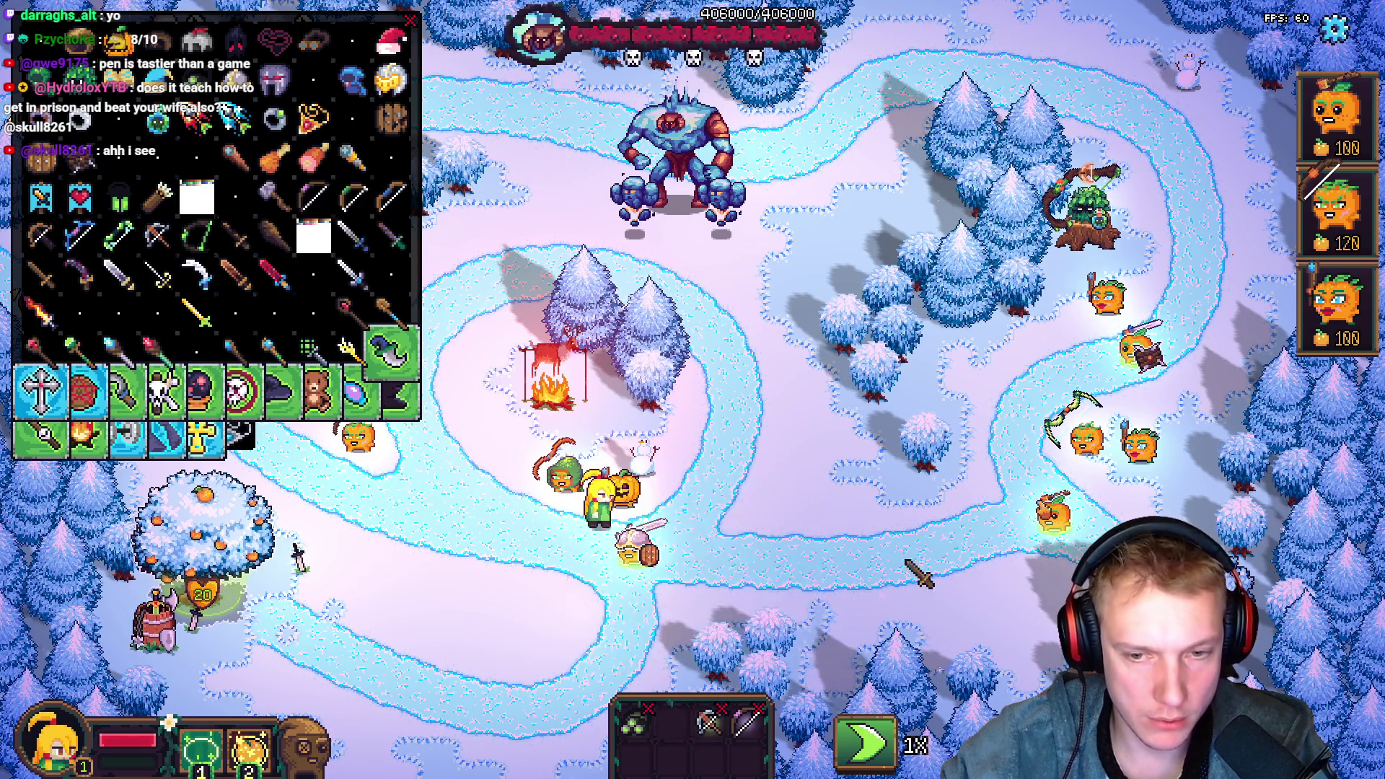
left_click_drag(992, 469, 394, 119)
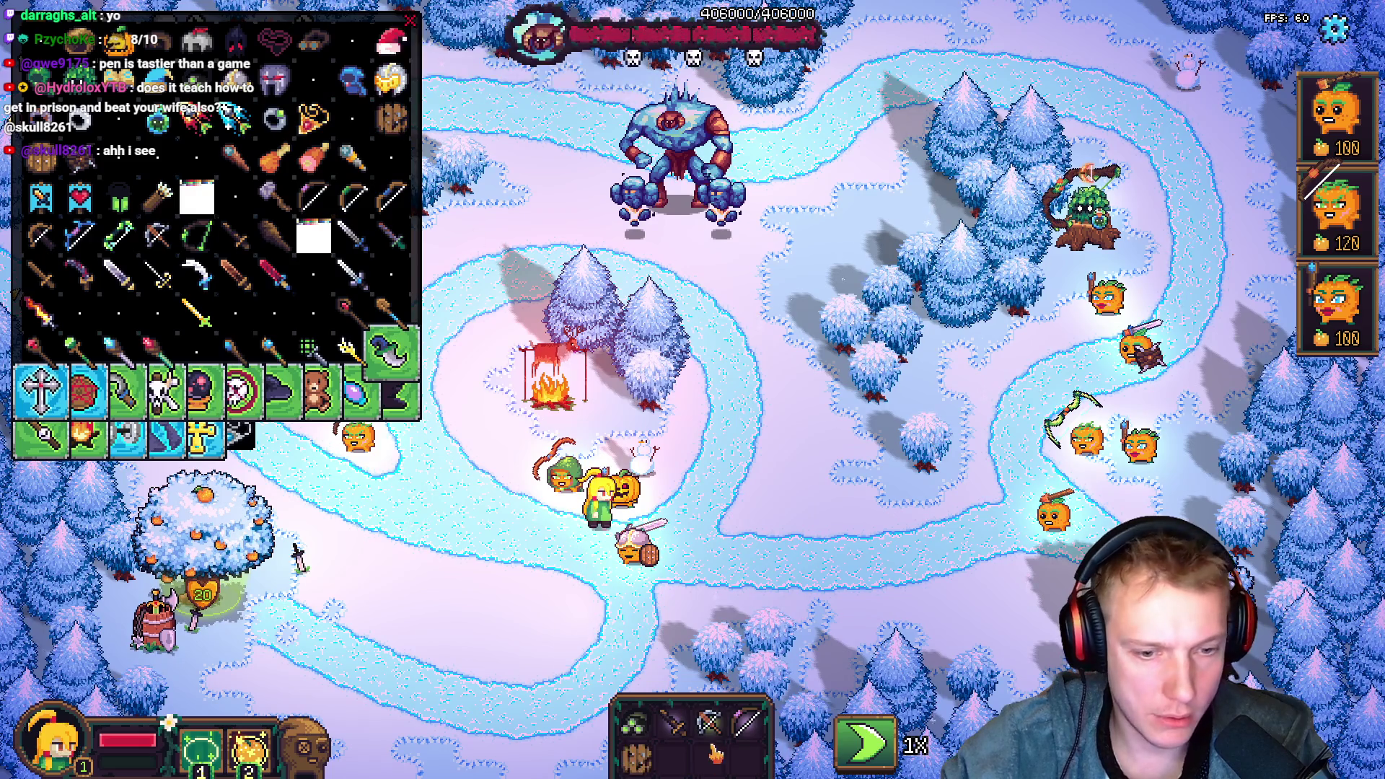
Equip pumpkin units with the Broken Shield, Leather Helmet and Wooden Wand
mouse_move(635, 754)
left_mouse_down()
mouse_move(1039, 509)
mouse_move(1054, 514)
left_mouse_up()
left_click(171, 43)
mouse_move(638, 750)
left_mouse_down()
mouse_move(1125, 473)
mouse_move(314, 116)
left_mouse_up()
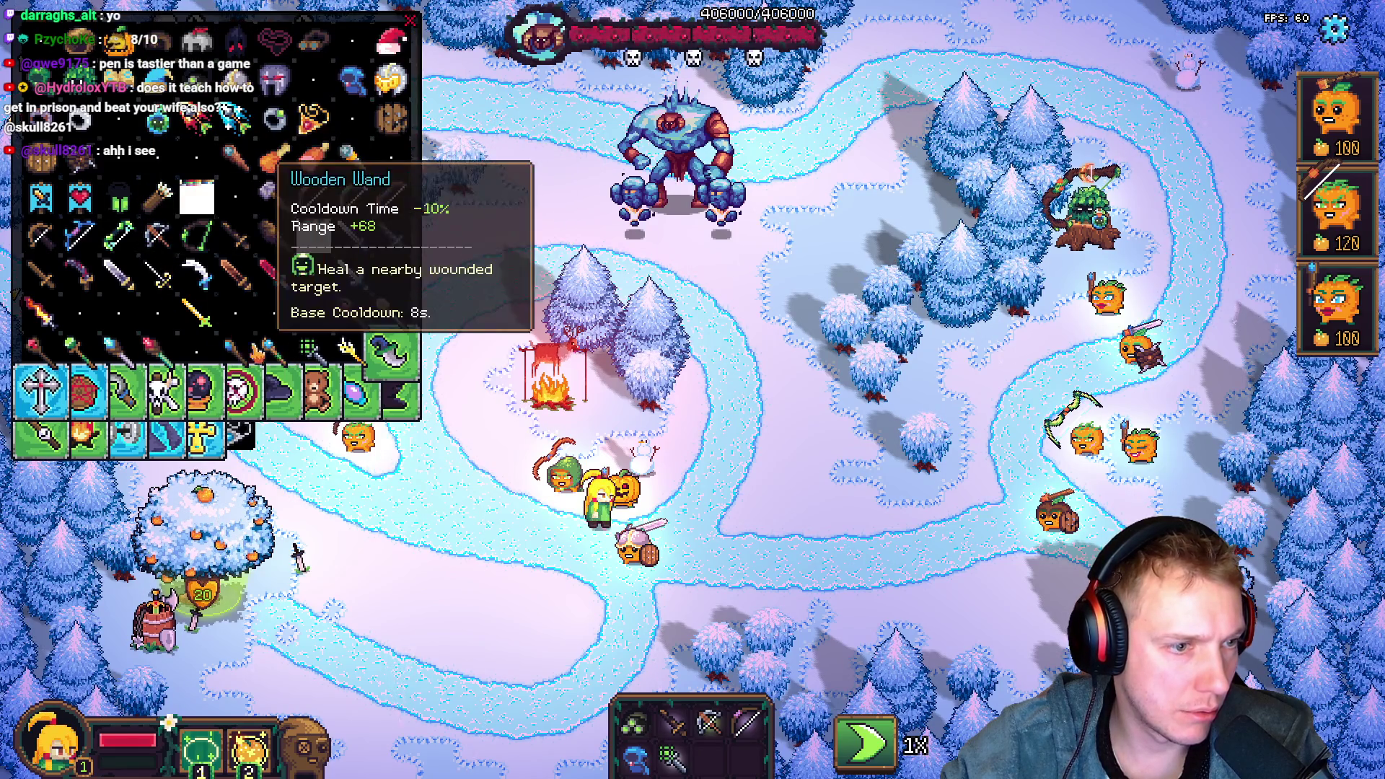
left_click(350, 156)
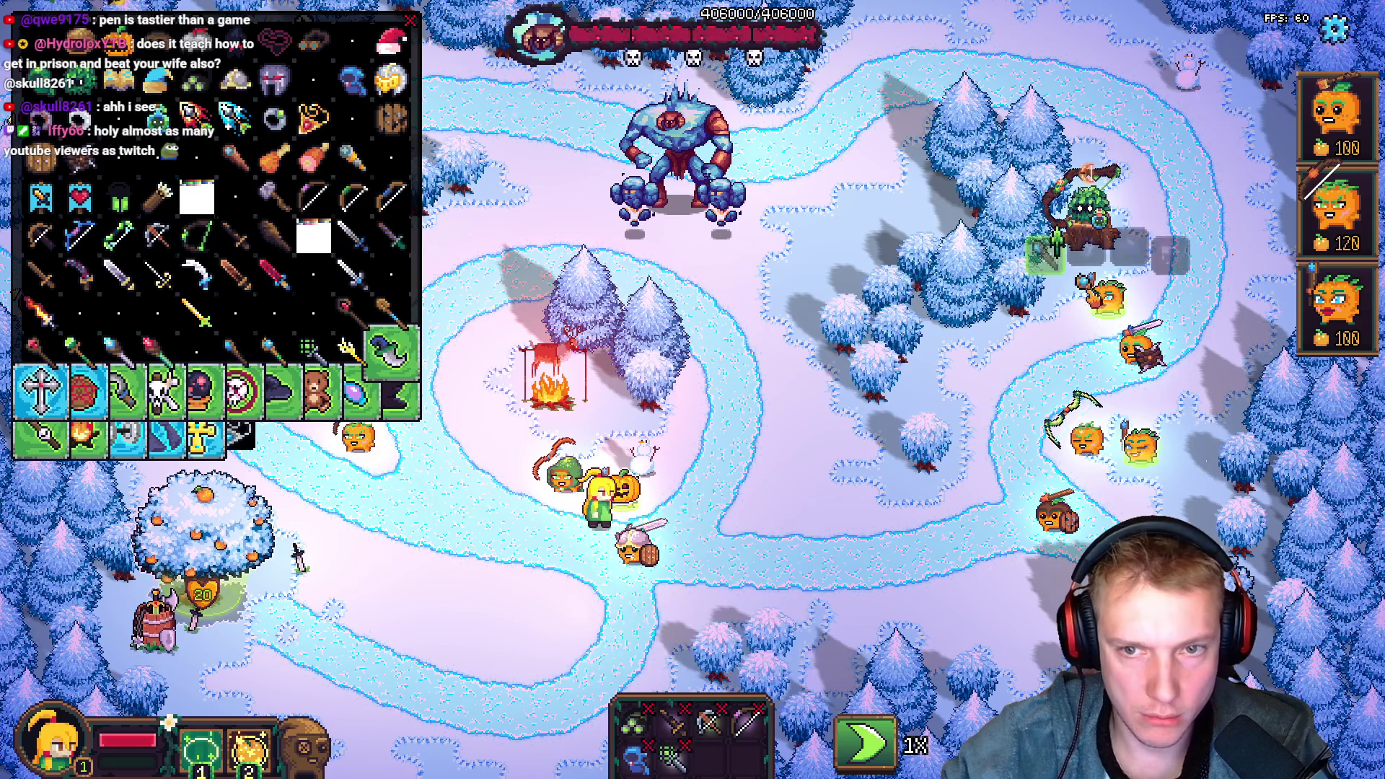
left_click_drag(635, 754, 754, 469)
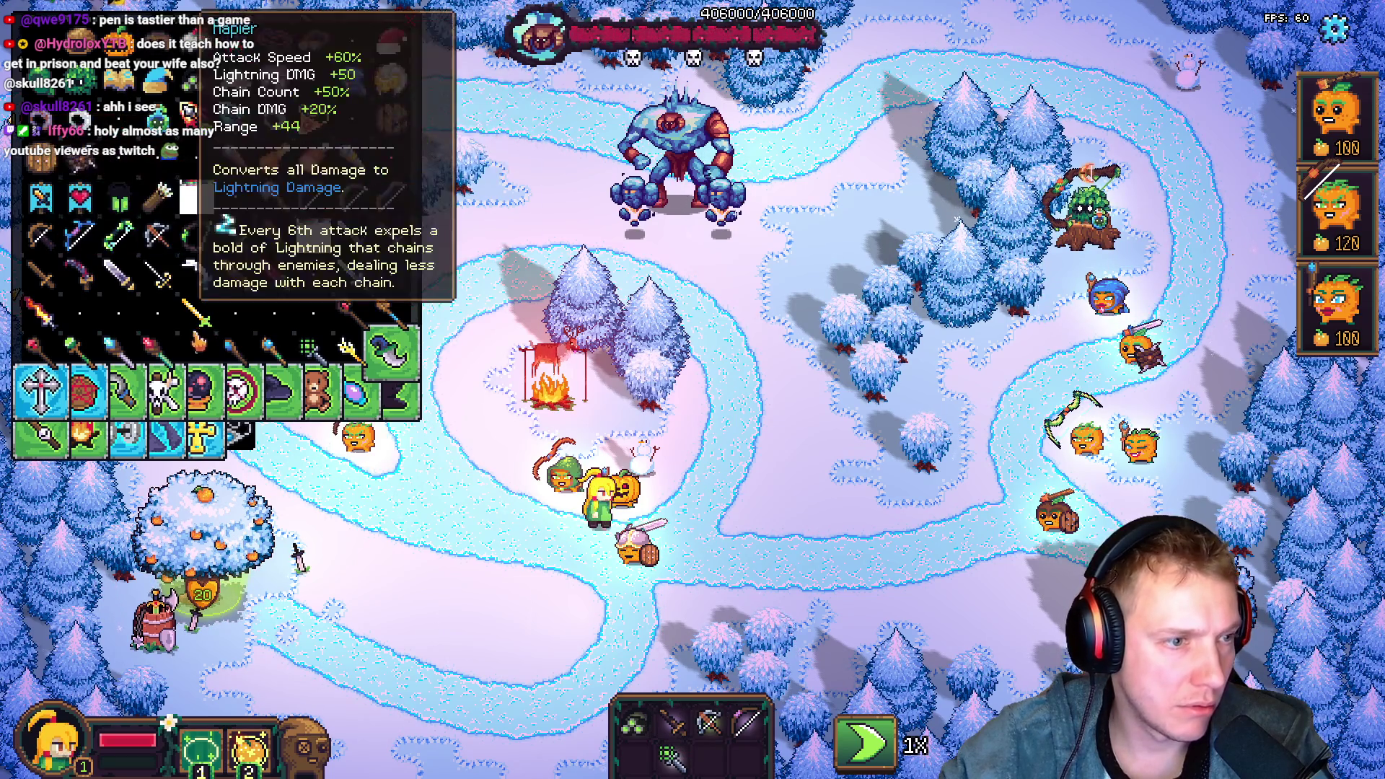
Close the item list, put the Steel Crossbow on the top-left tower and try placing the Bow
key("Escape")
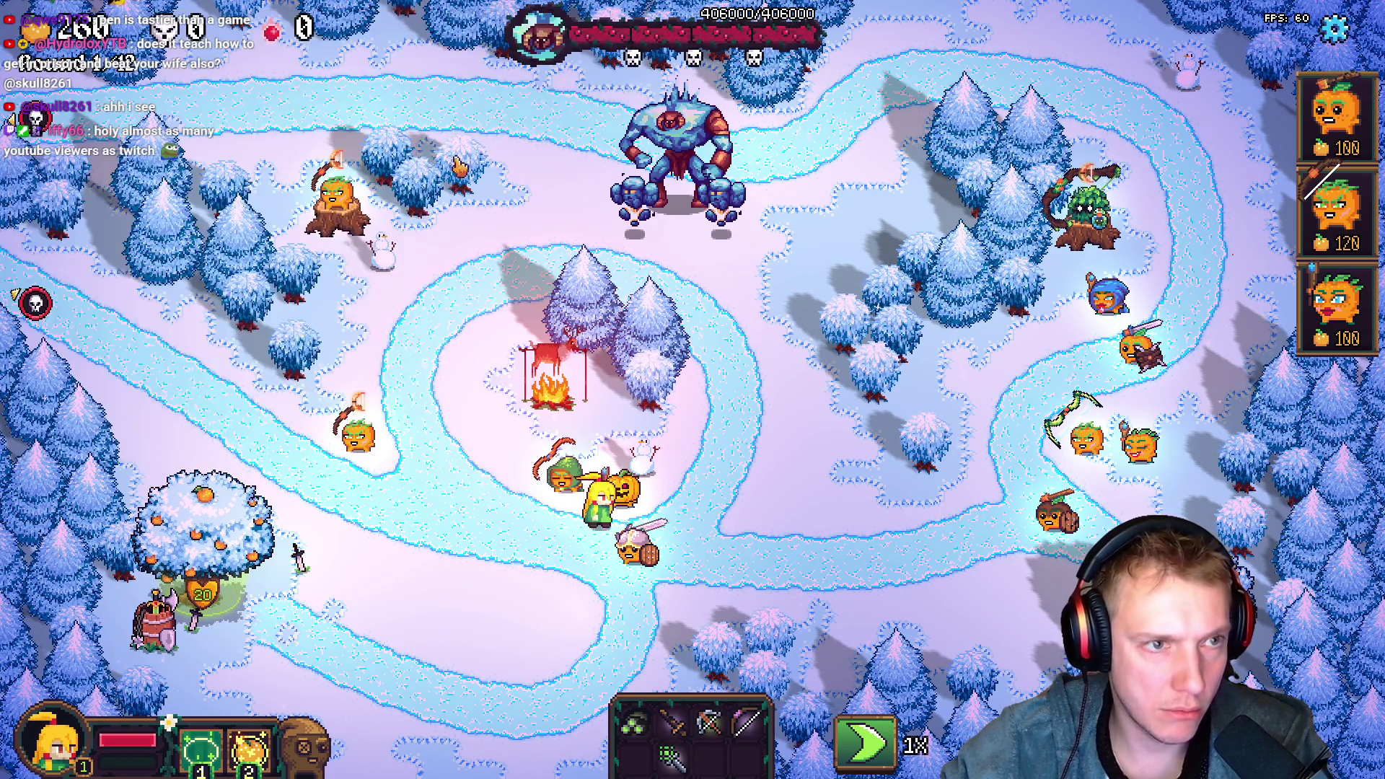
left_click_drag(710, 722, 365, 231)
mouse_move(704, 725)
left_mouse_down()
mouse_move(381, 384)
mouse_move(540, 414)
left_mouse_up()
mouse_move(710, 726)
left_mouse_down()
mouse_move(357, 433)
mouse_move(707, 751)
left_mouse_up()
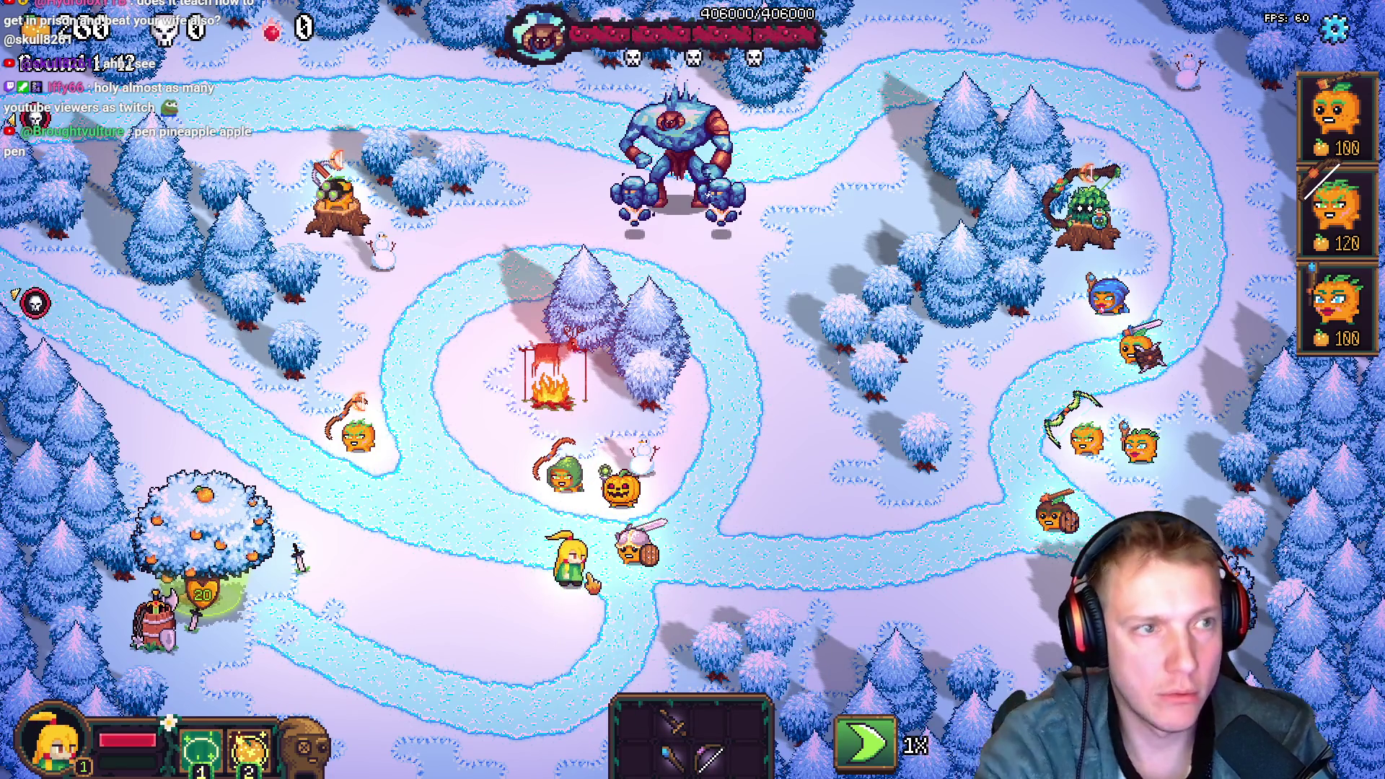
Sell the Bow, healing staff and torch, raising gold to 332, then start the wave
right_click(718, 762)
right_click(671, 758)
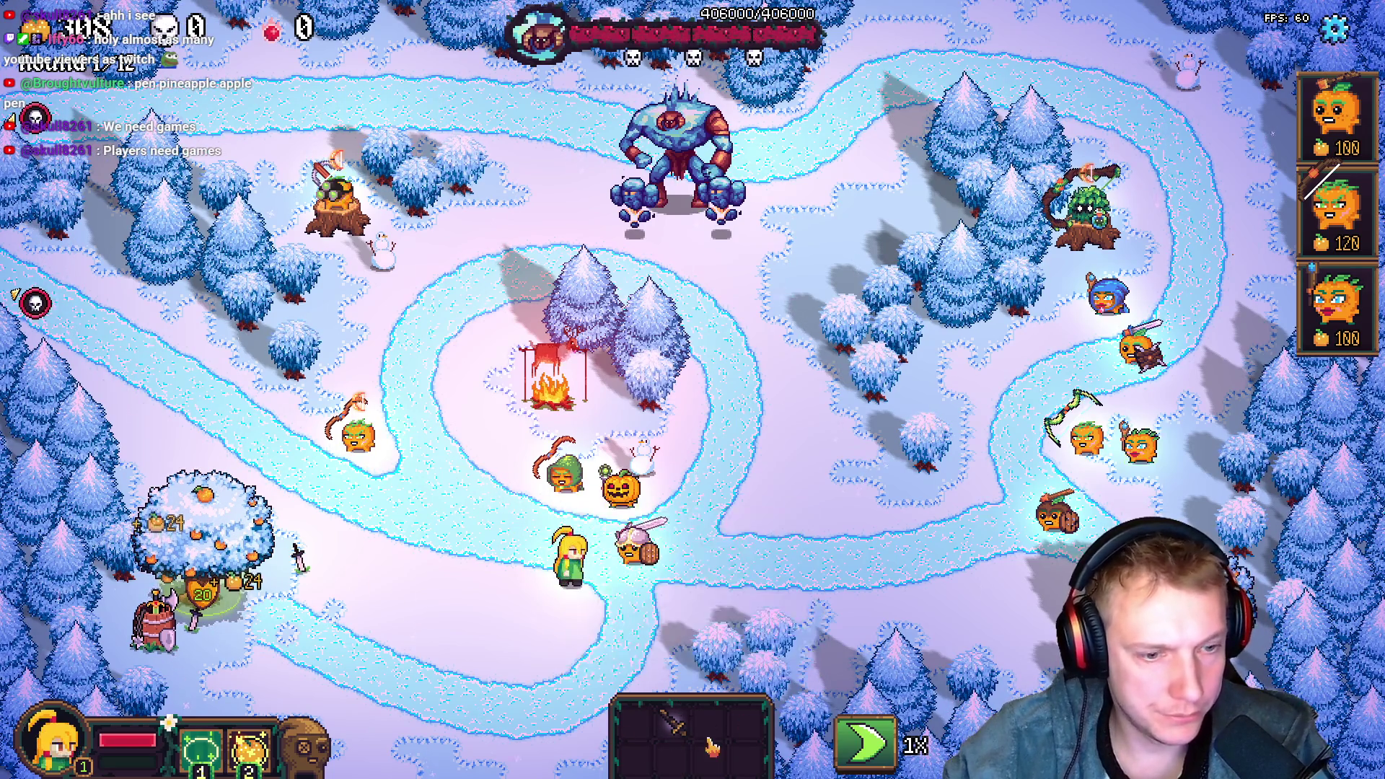
right_click(663, 711)
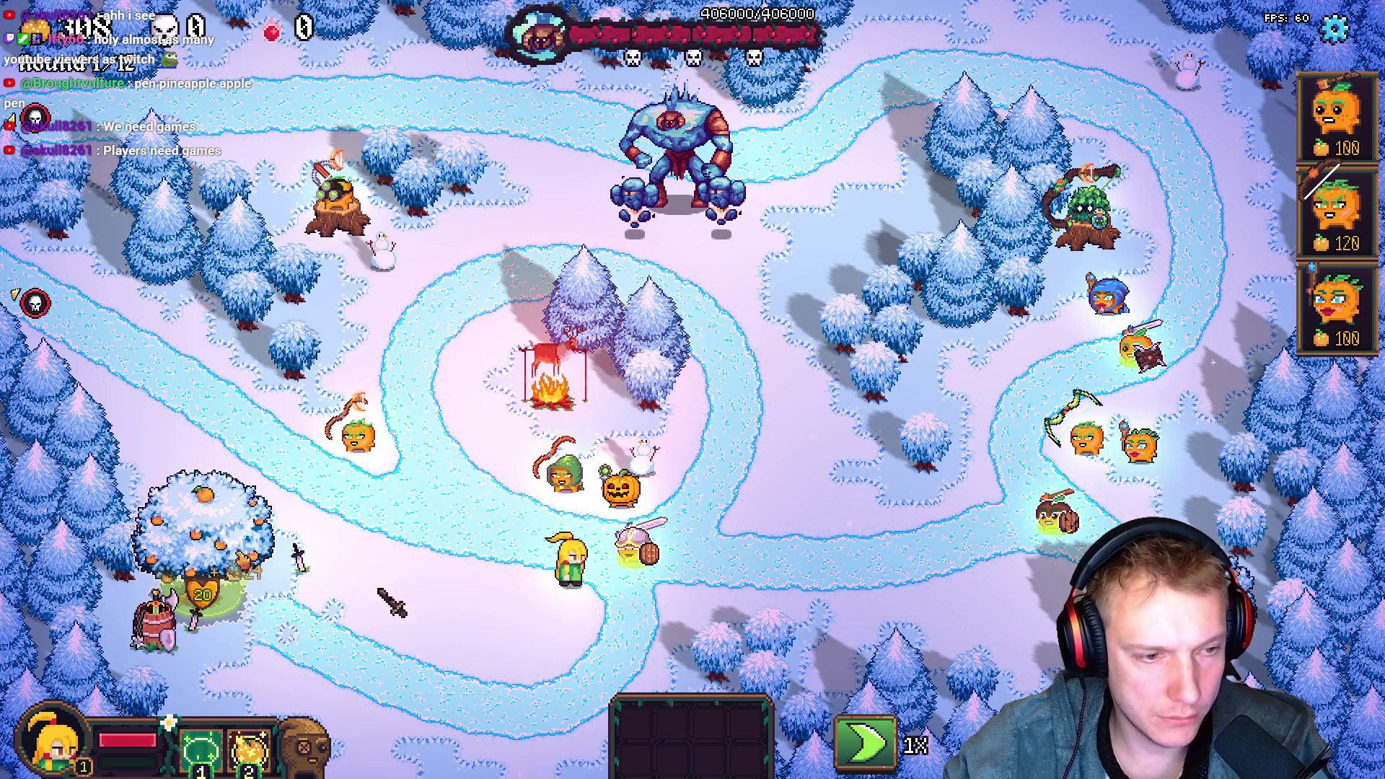
left_click(36, 306)
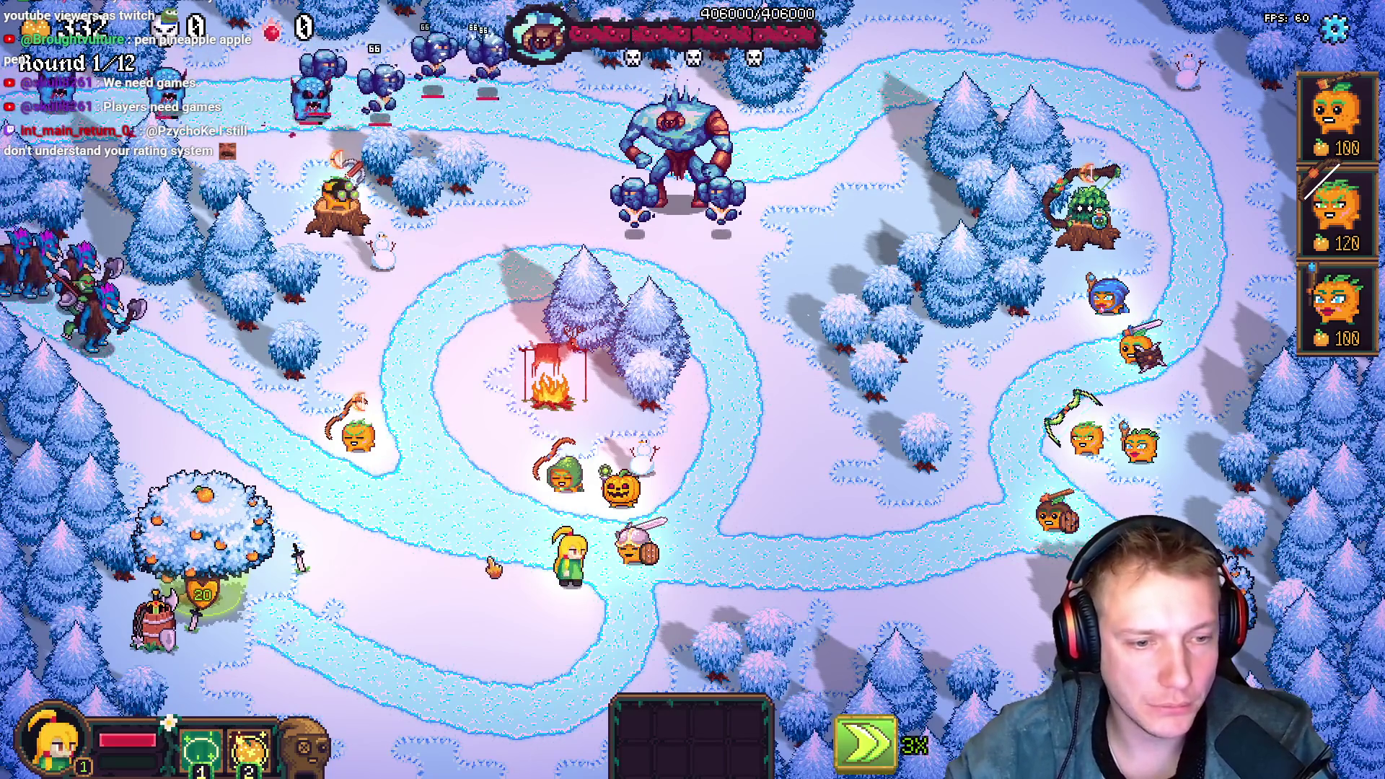
Switch the game speed to 1X and back to 3X, then pause into Options and resume
key("space")
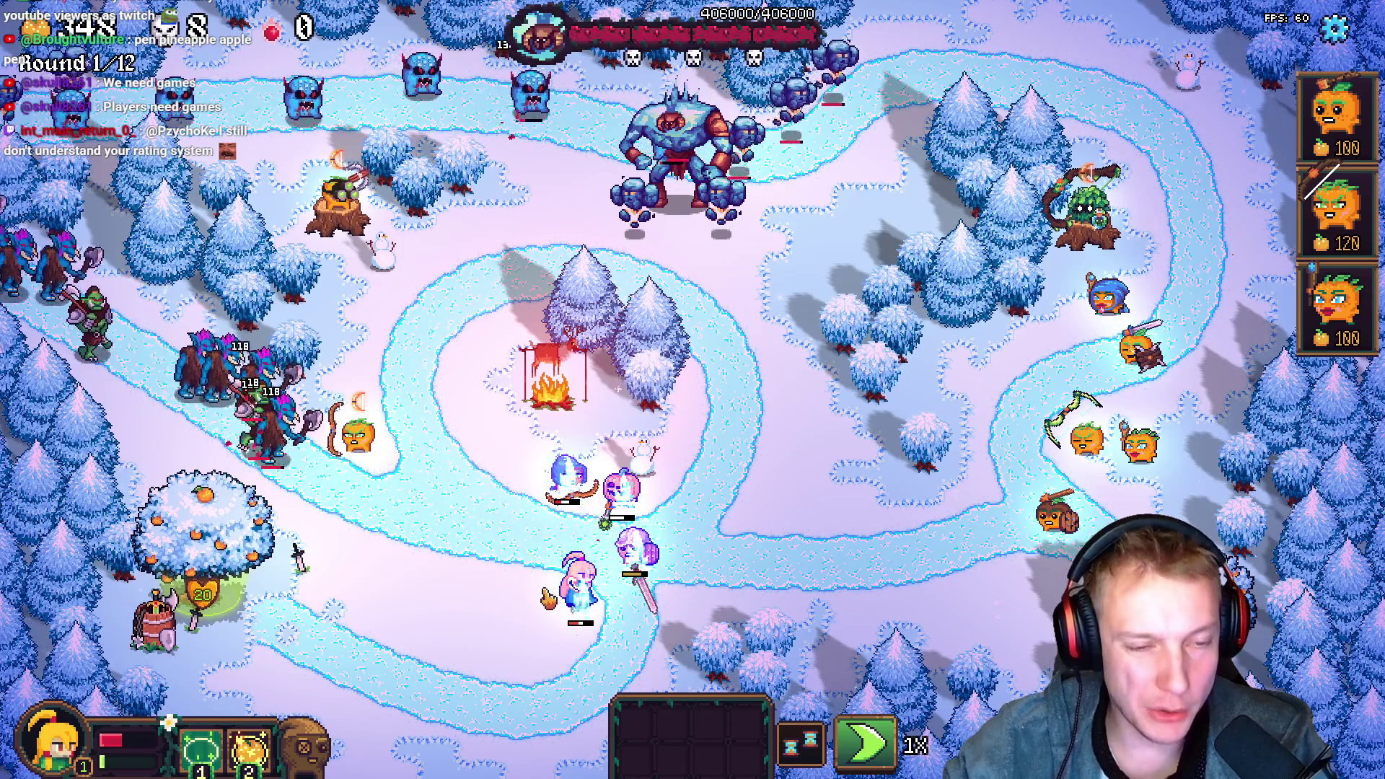
key("space")
key("space")
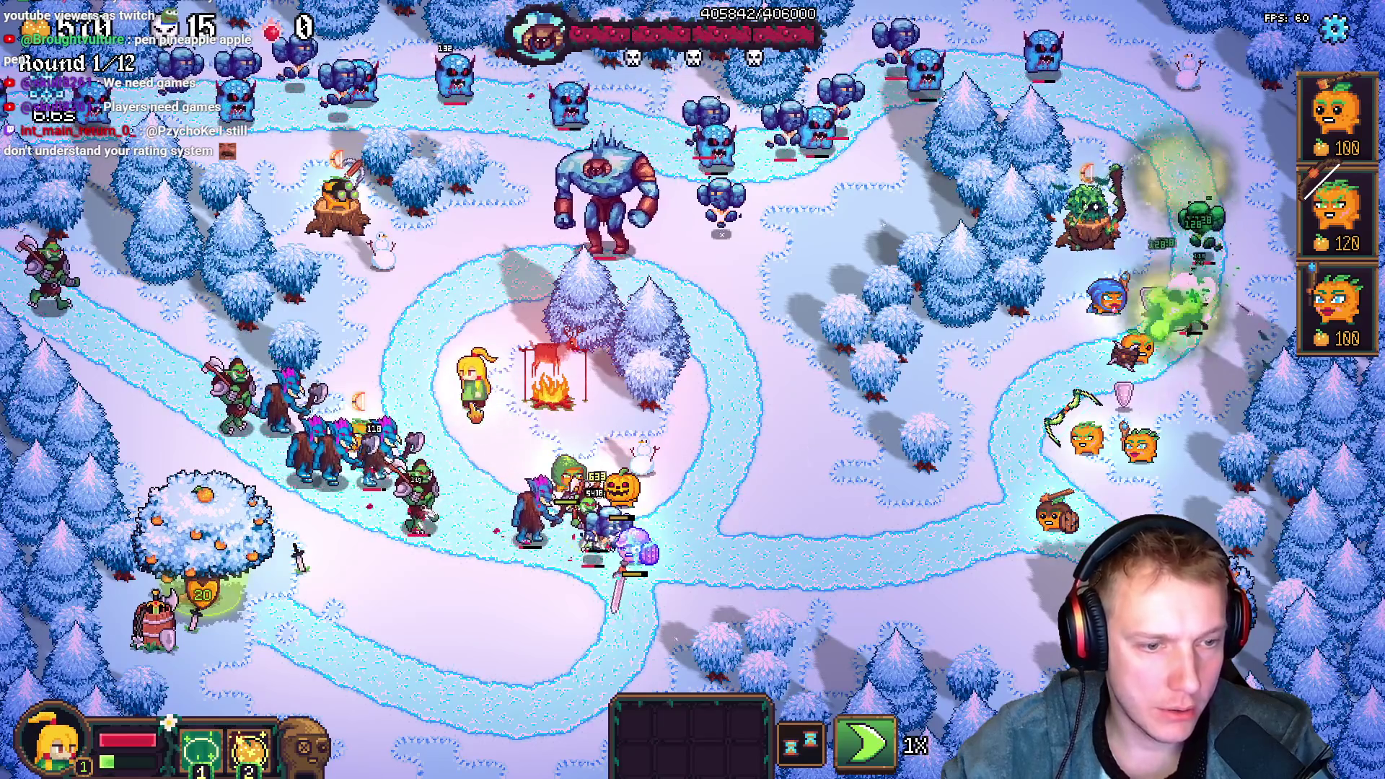
key("Escape")
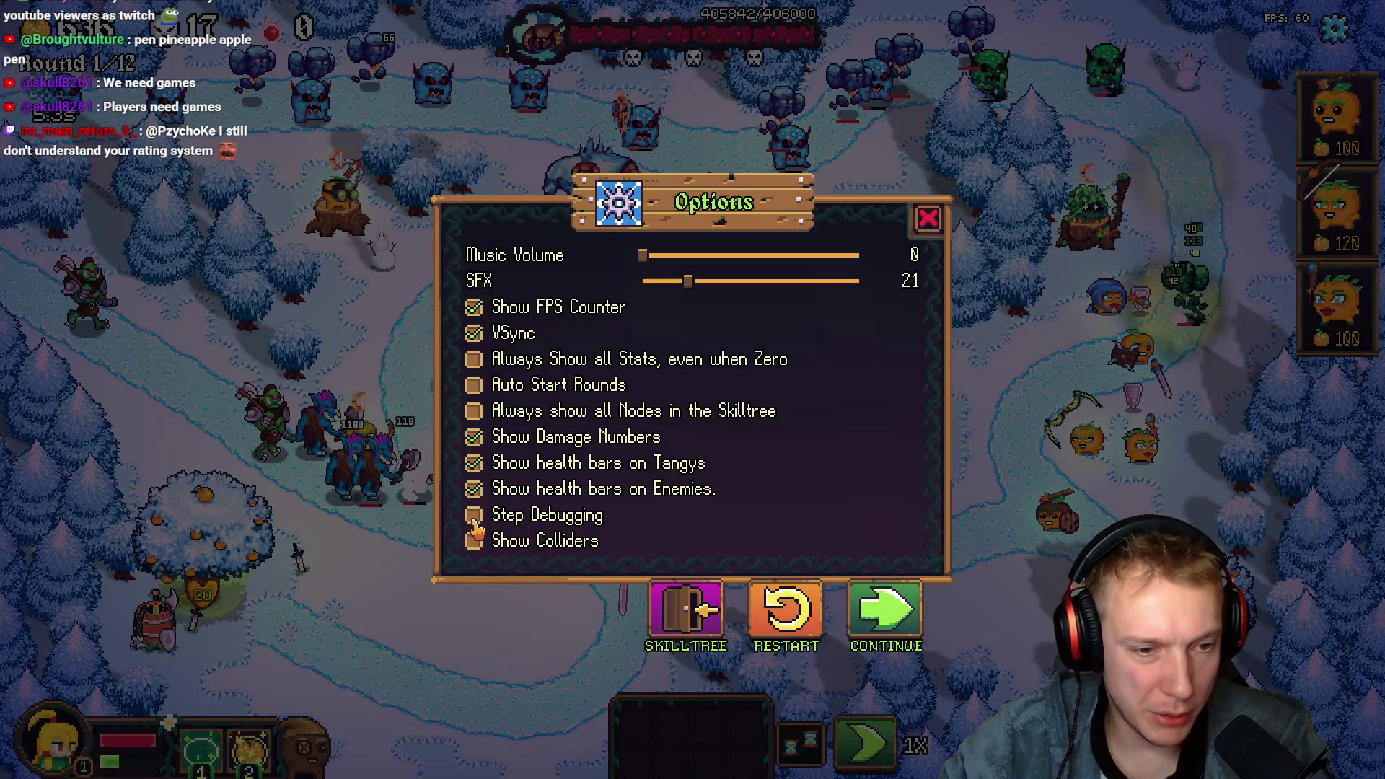
key("Escape")
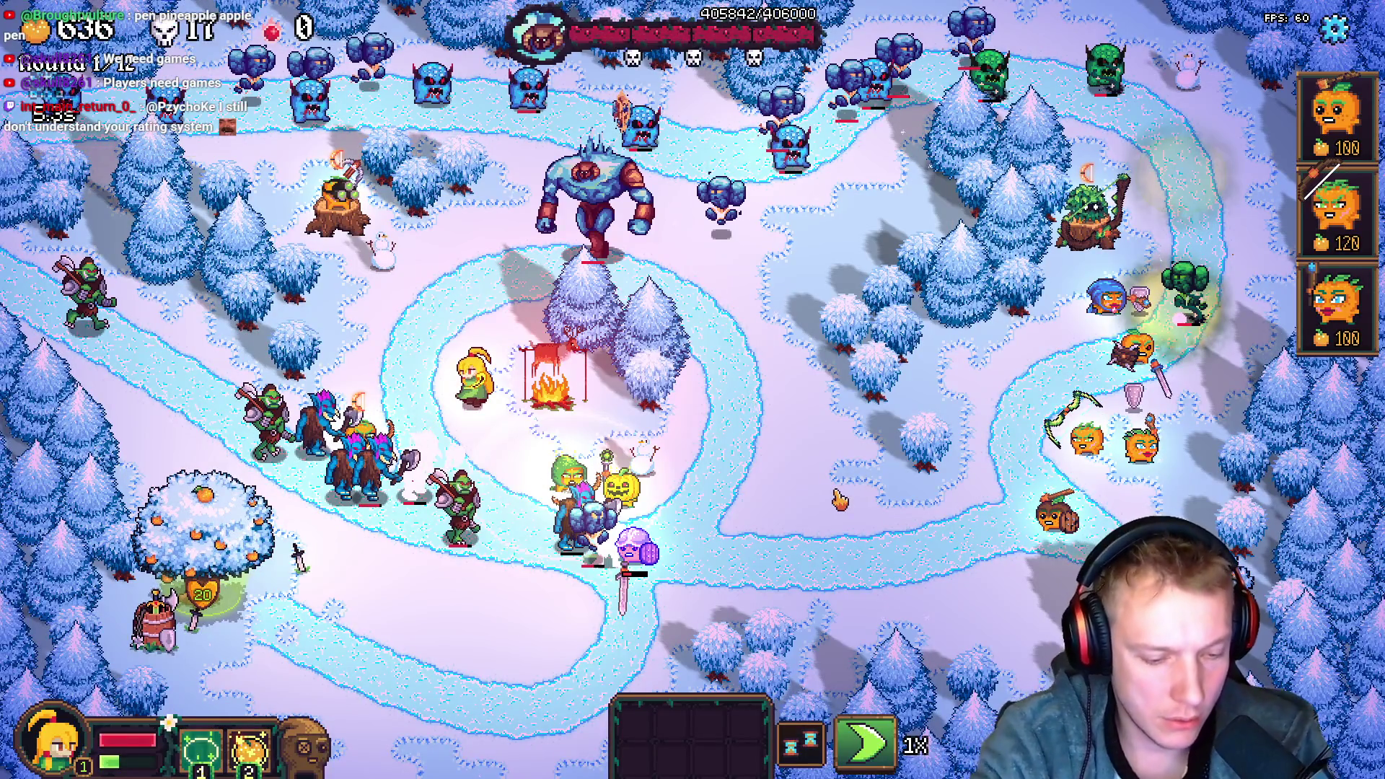
Run give_relics in the developer console to get a Dumbbell, Campfire and Skull choice
key("grave")
type("give_relics")
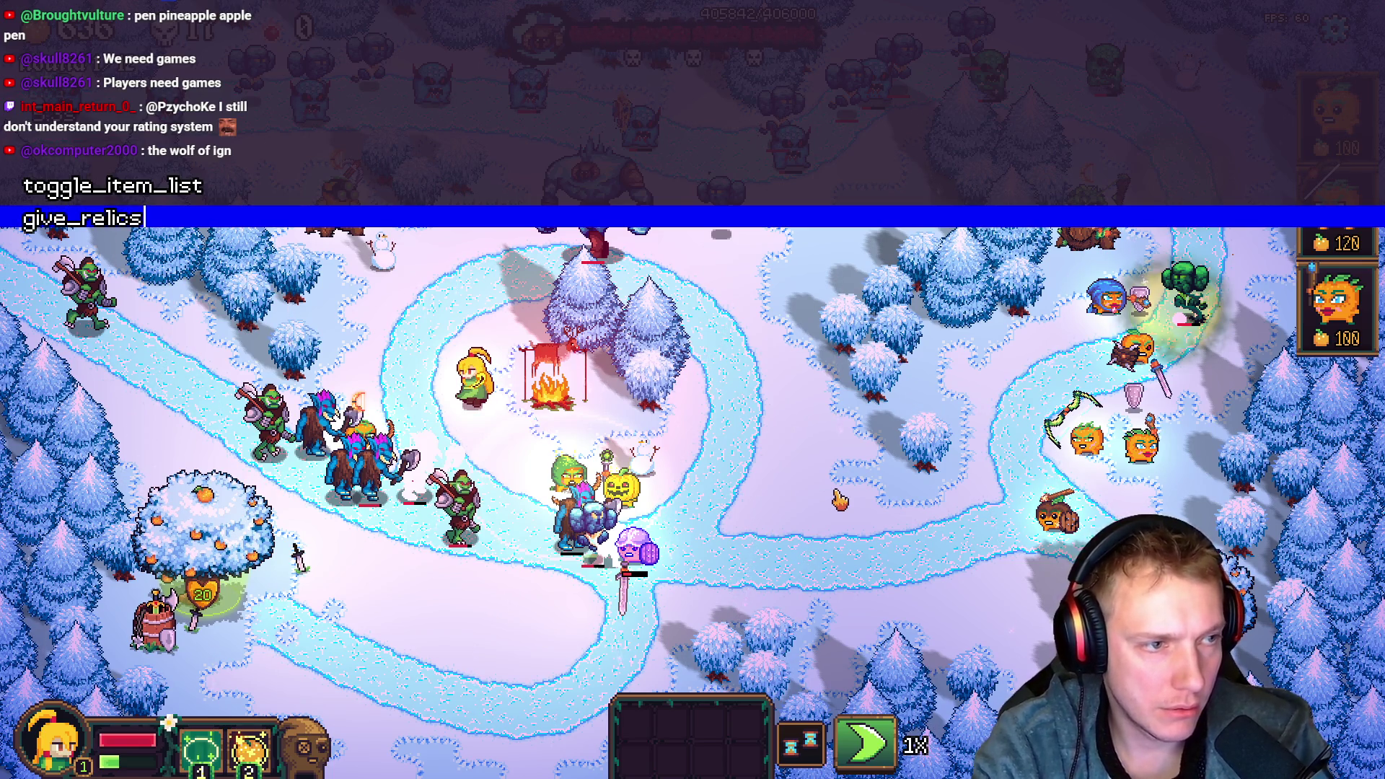
key("Return")
key("grave")
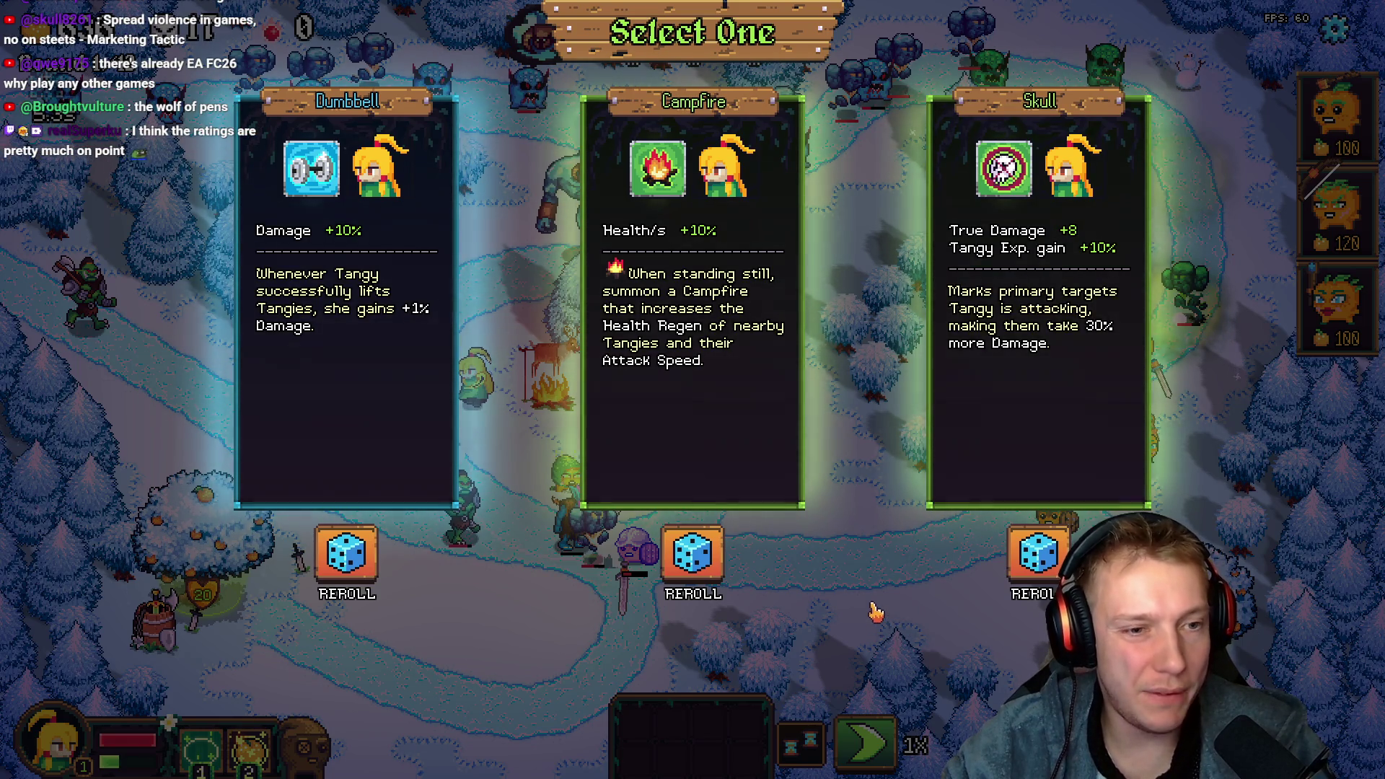
Reroll the Skull offer, claim a relic, resume from Options, then take the Dumbbell relic
left_click(1038, 554)
left_click(752, 462)
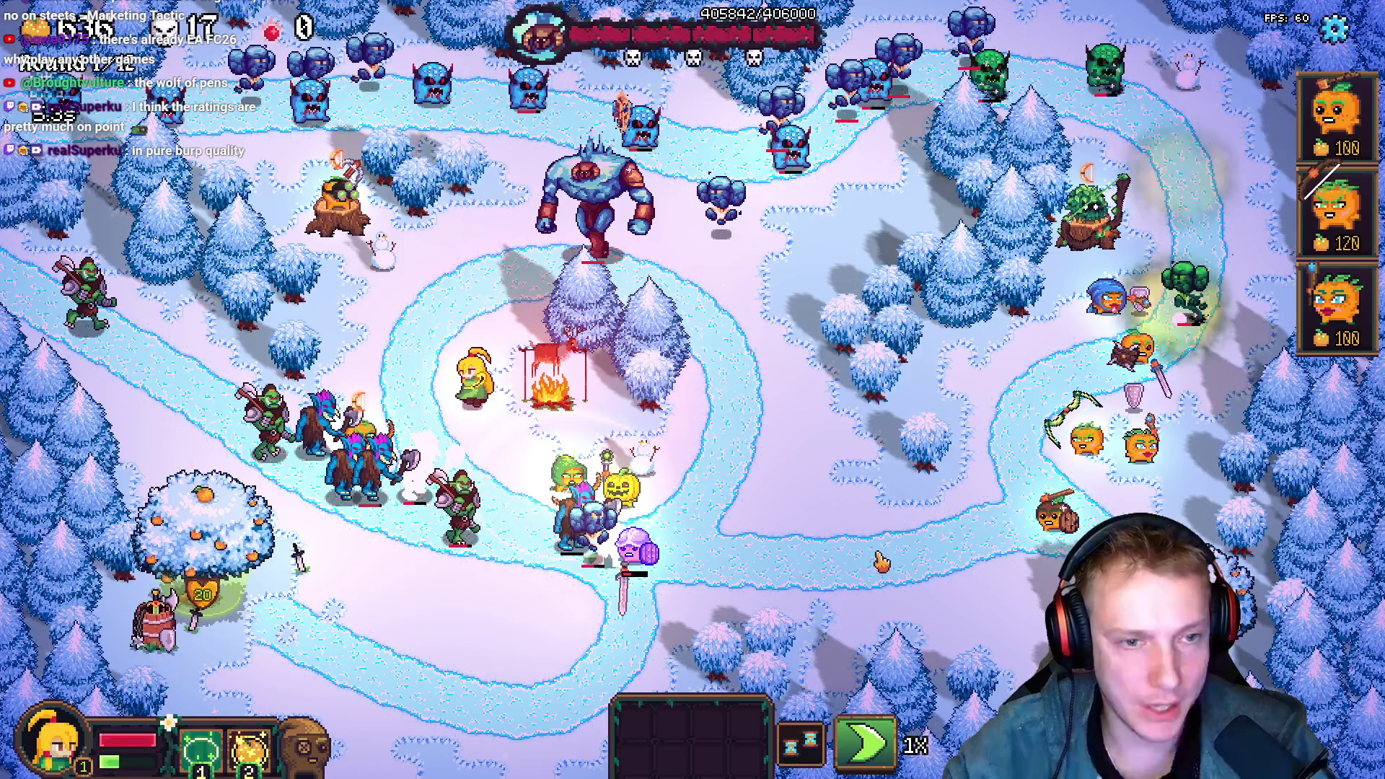
key("Escape")
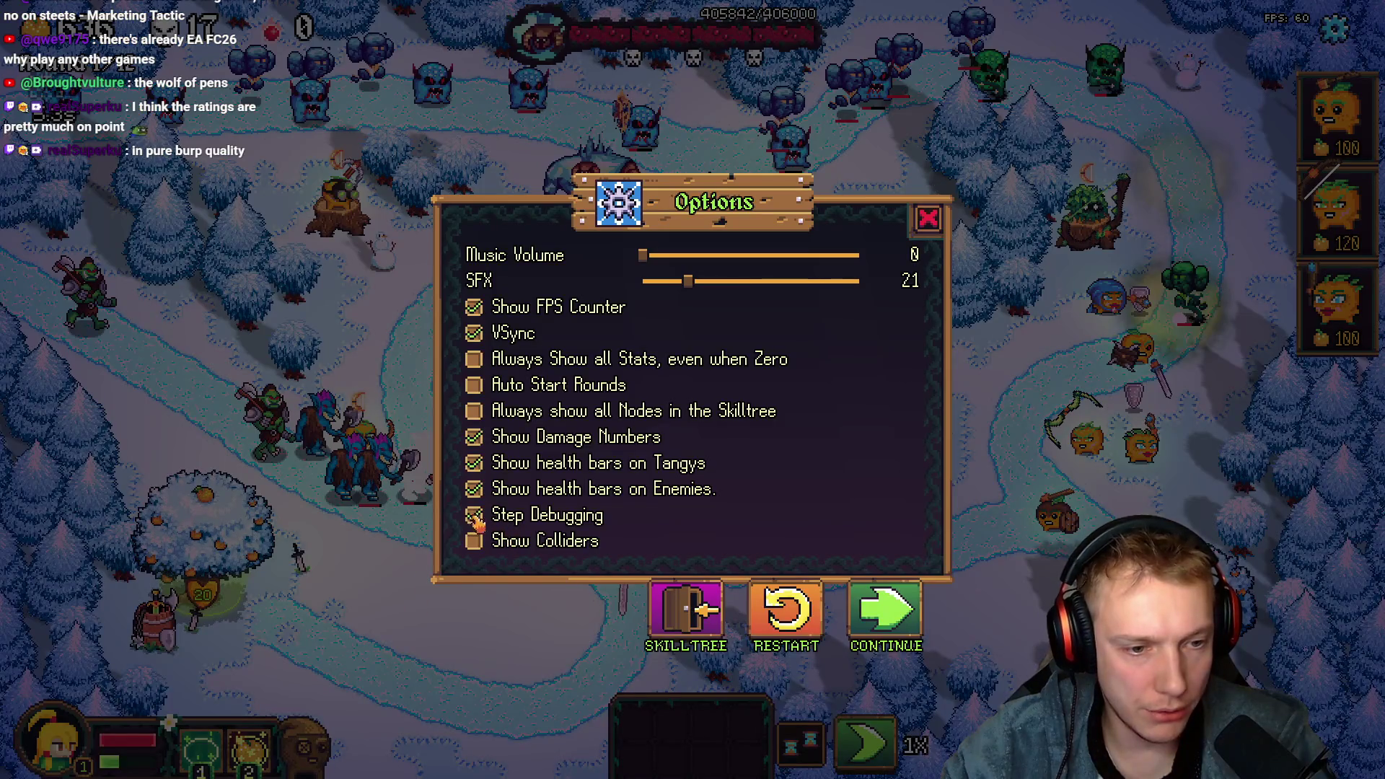
left_click(887, 612)
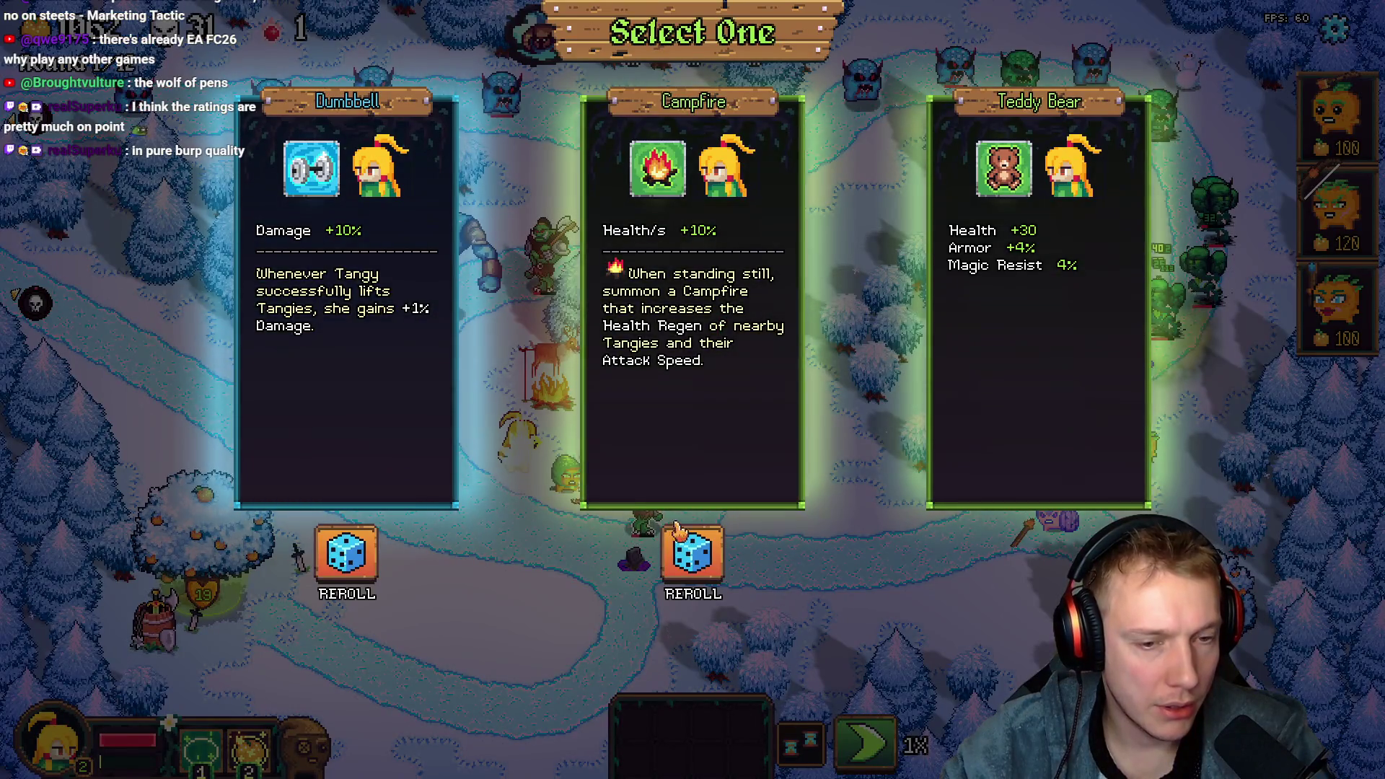
left_click(454, 447)
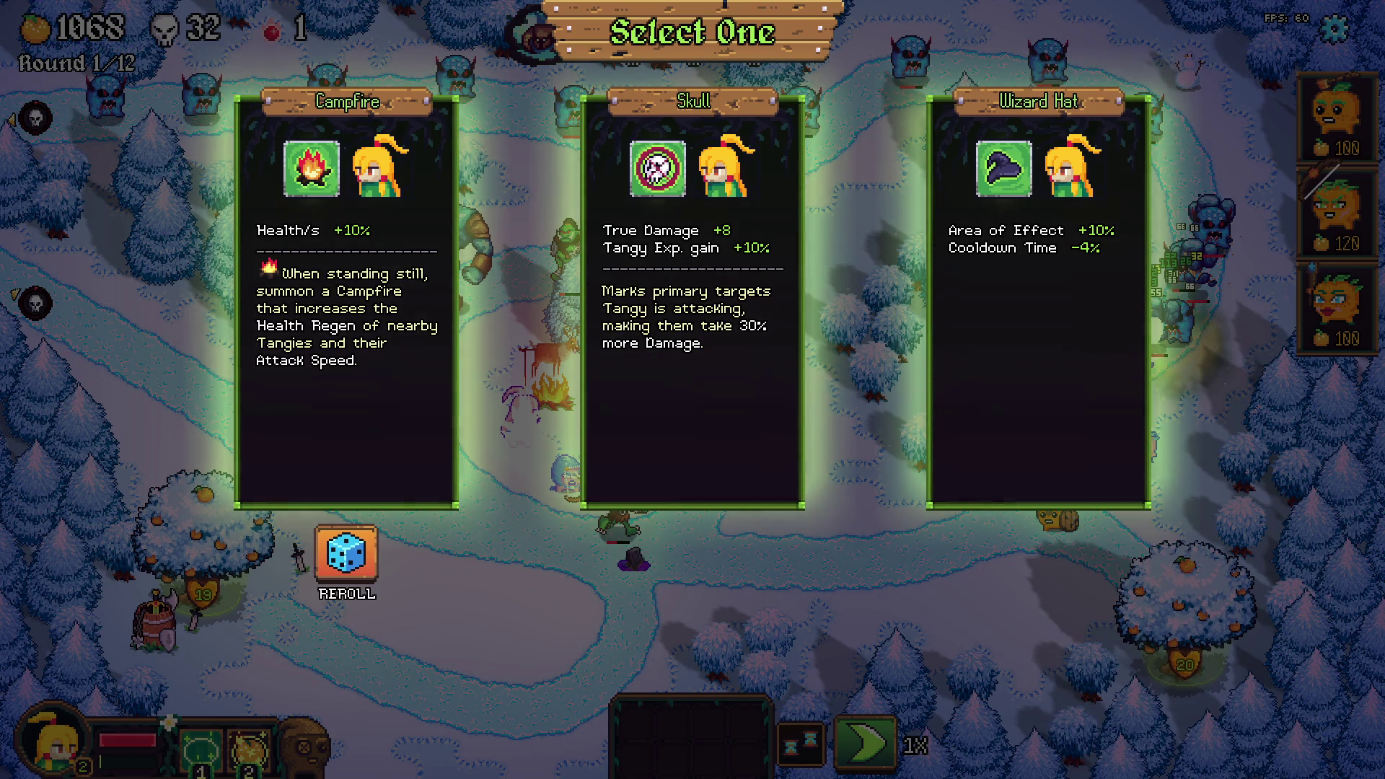
Take the Skull, Wand of Death and Crystal Ball relics, rerolling Crystal Ball, Campfire and Holy Cross offers
left_click(680, 334)
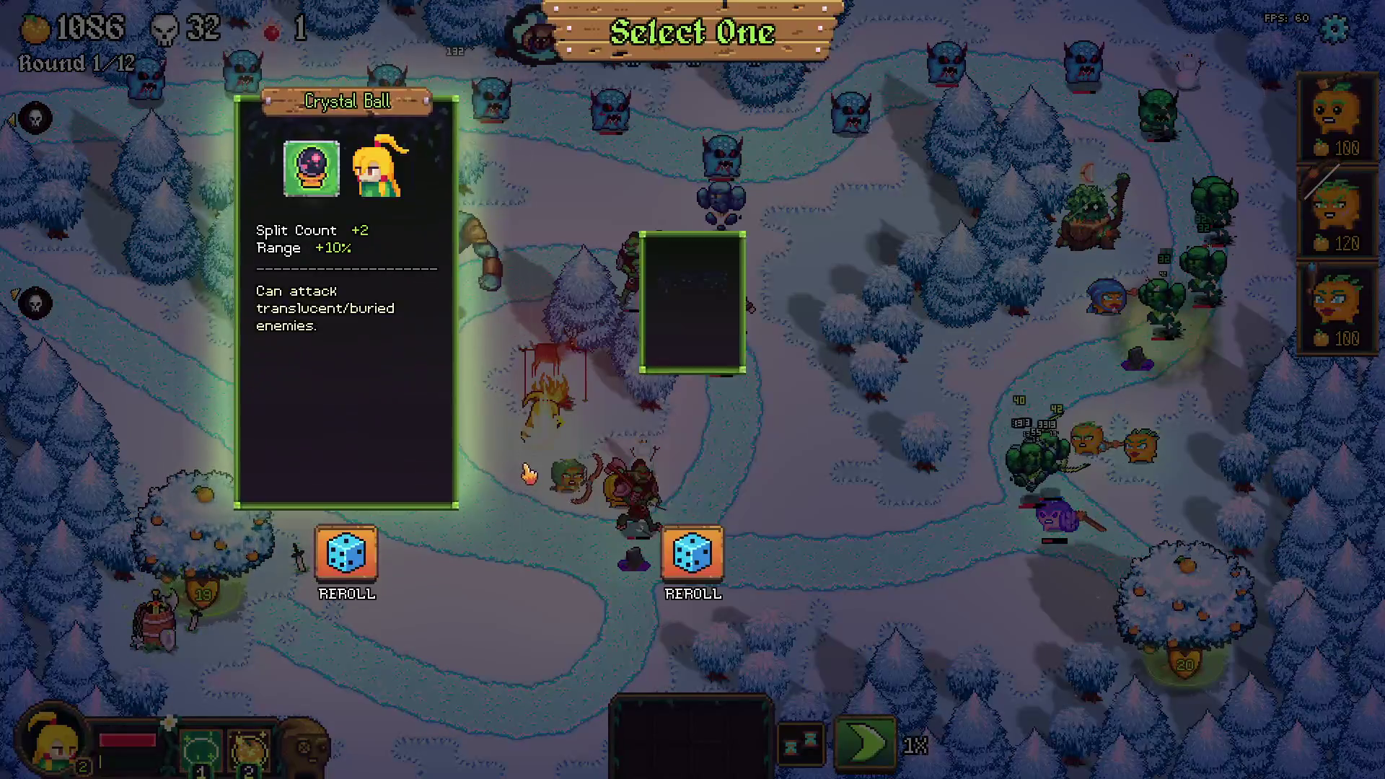
left_click(353, 562)
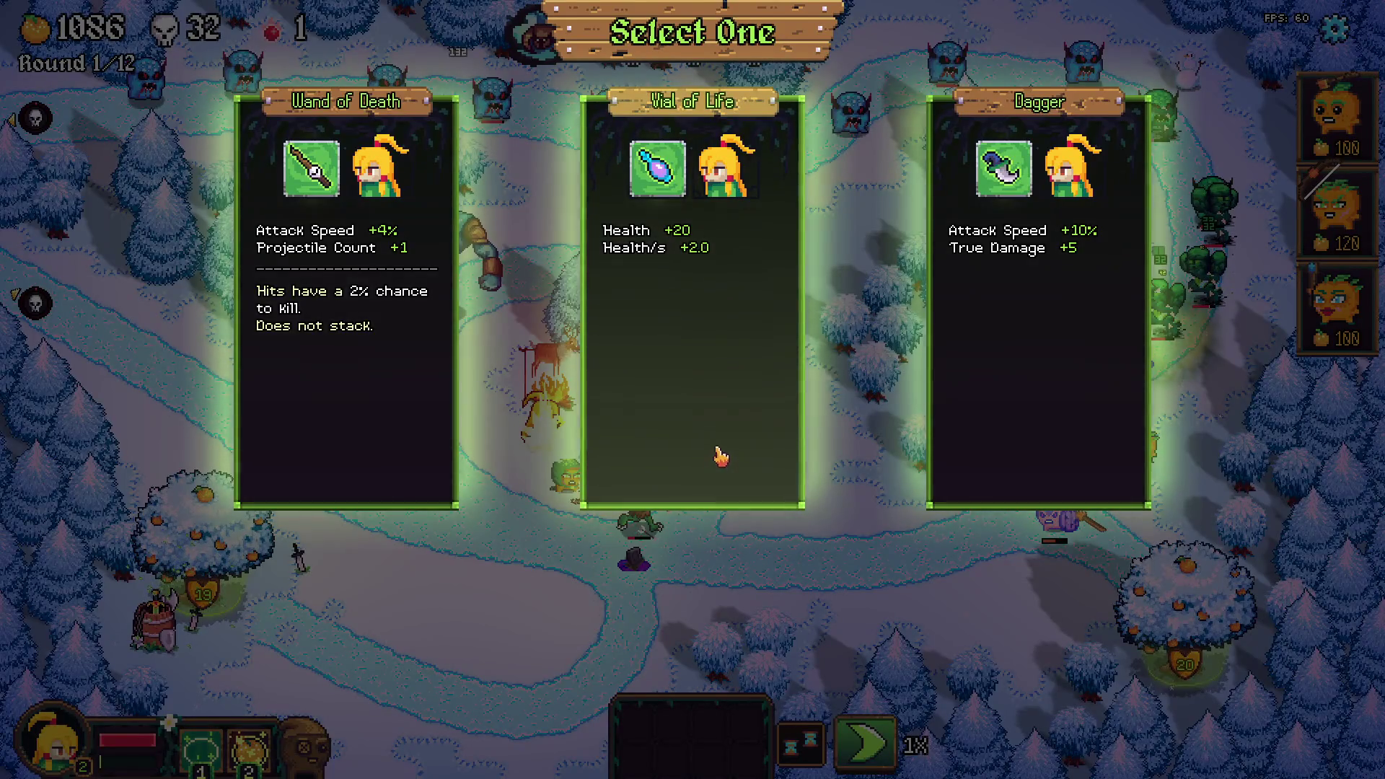
left_click(447, 364)
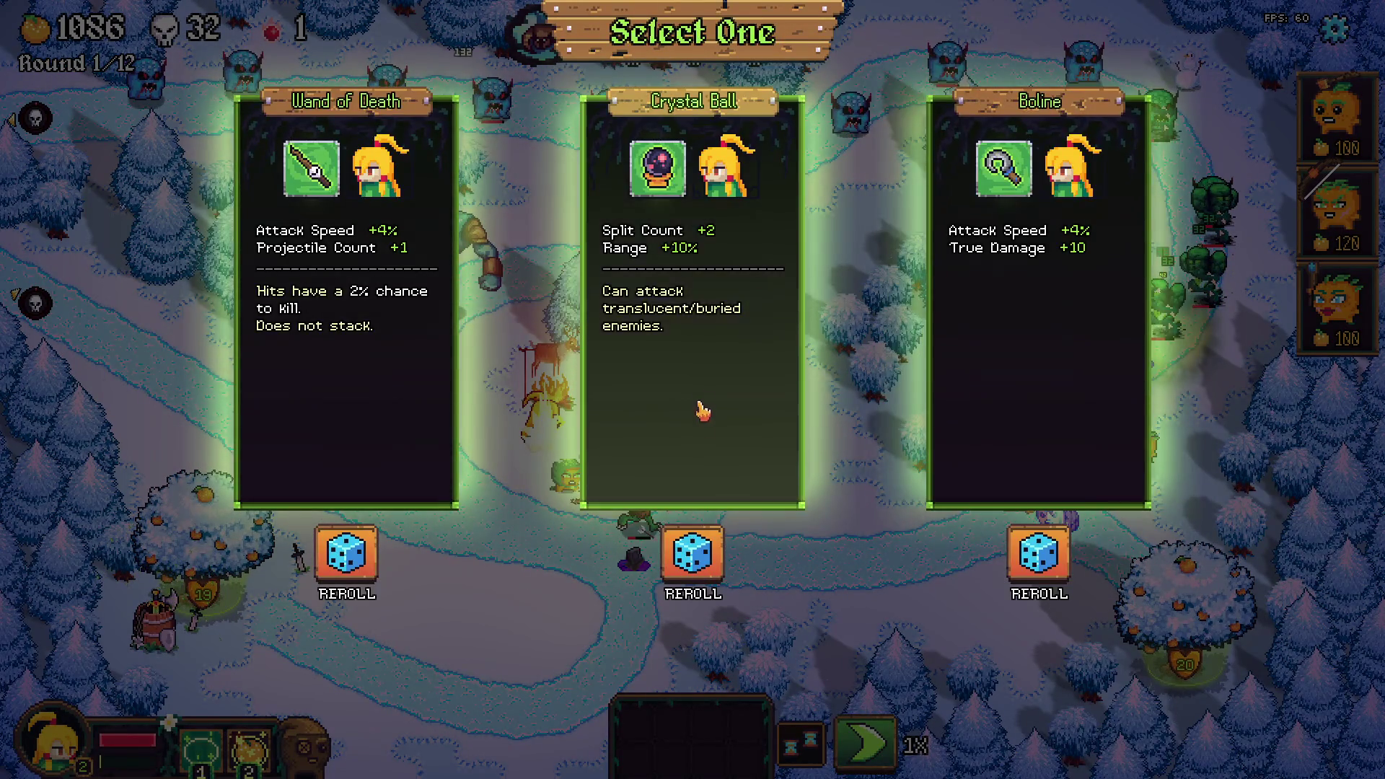
left_click(700, 421)
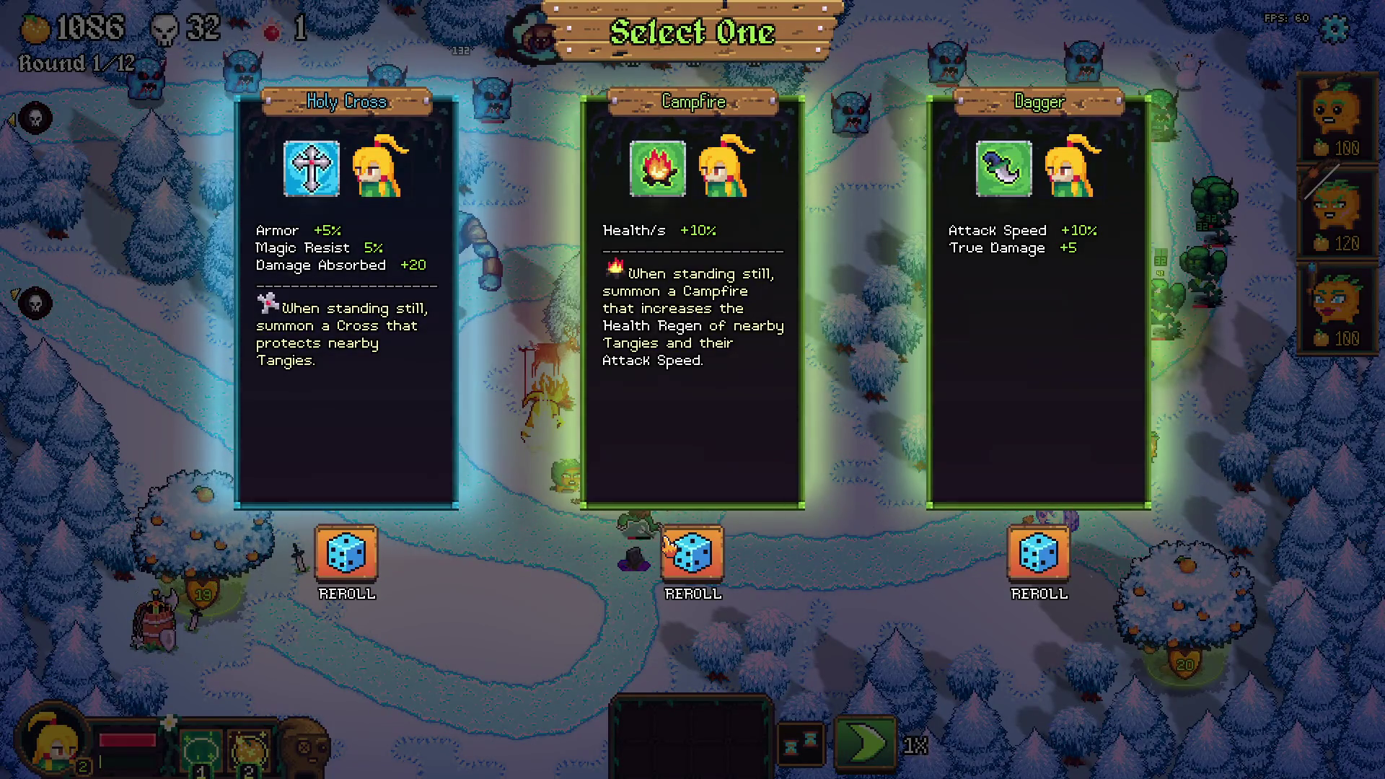
left_click(702, 570)
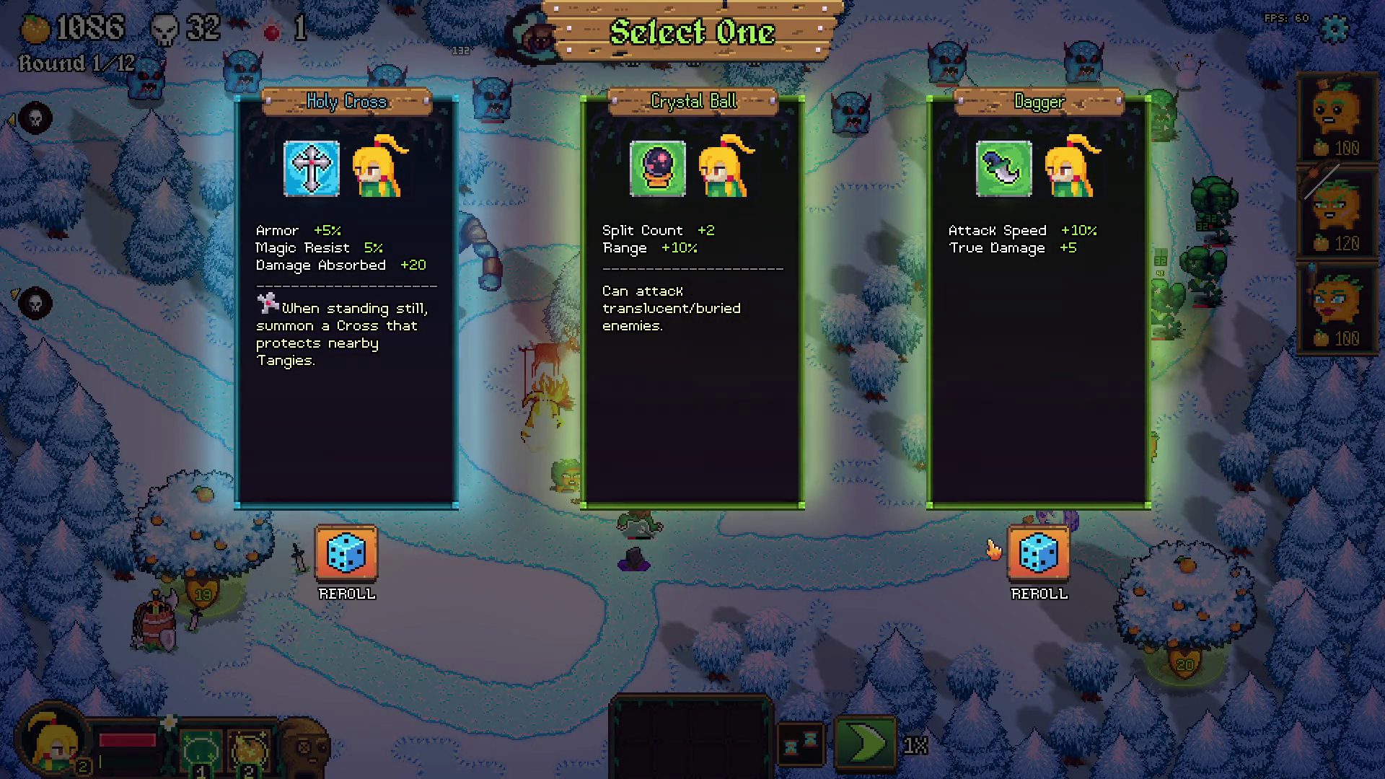
left_click(363, 565)
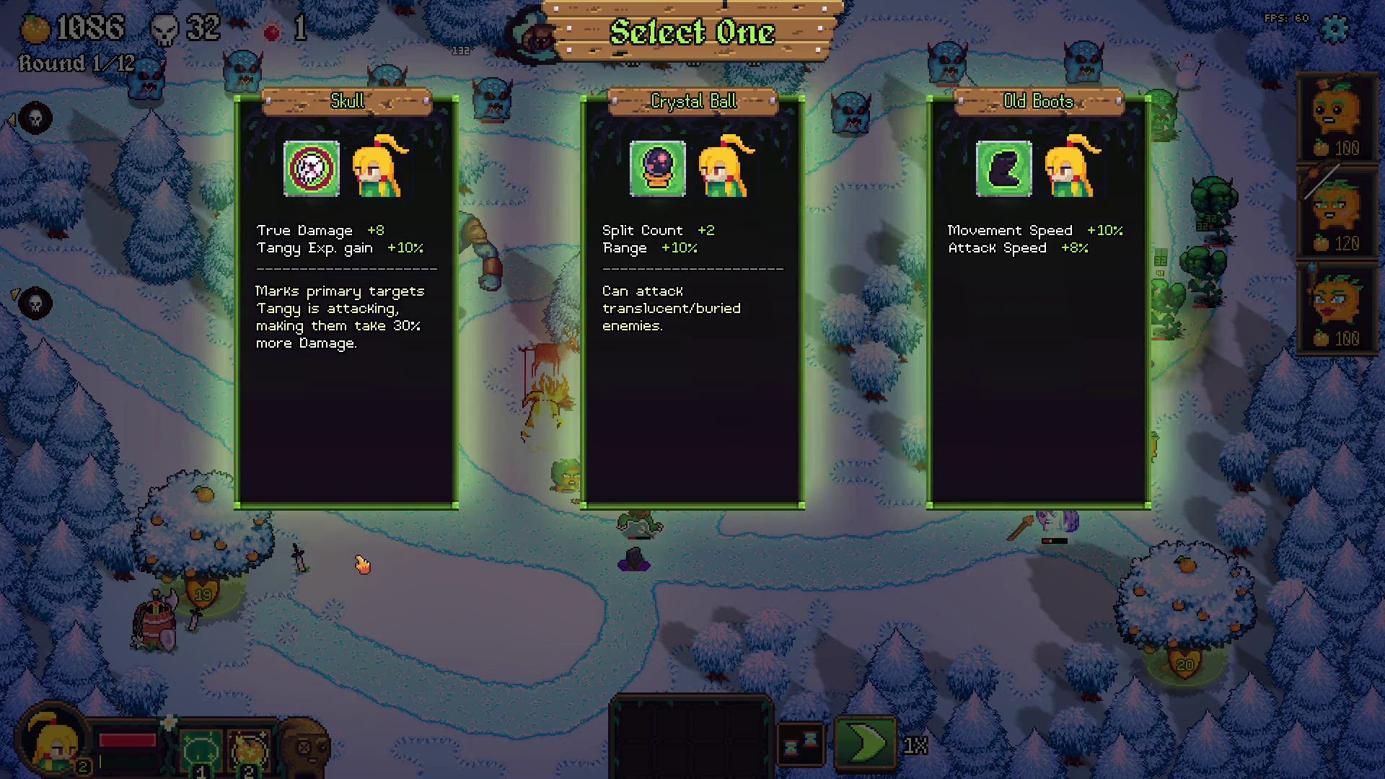
left_click(357, 501)
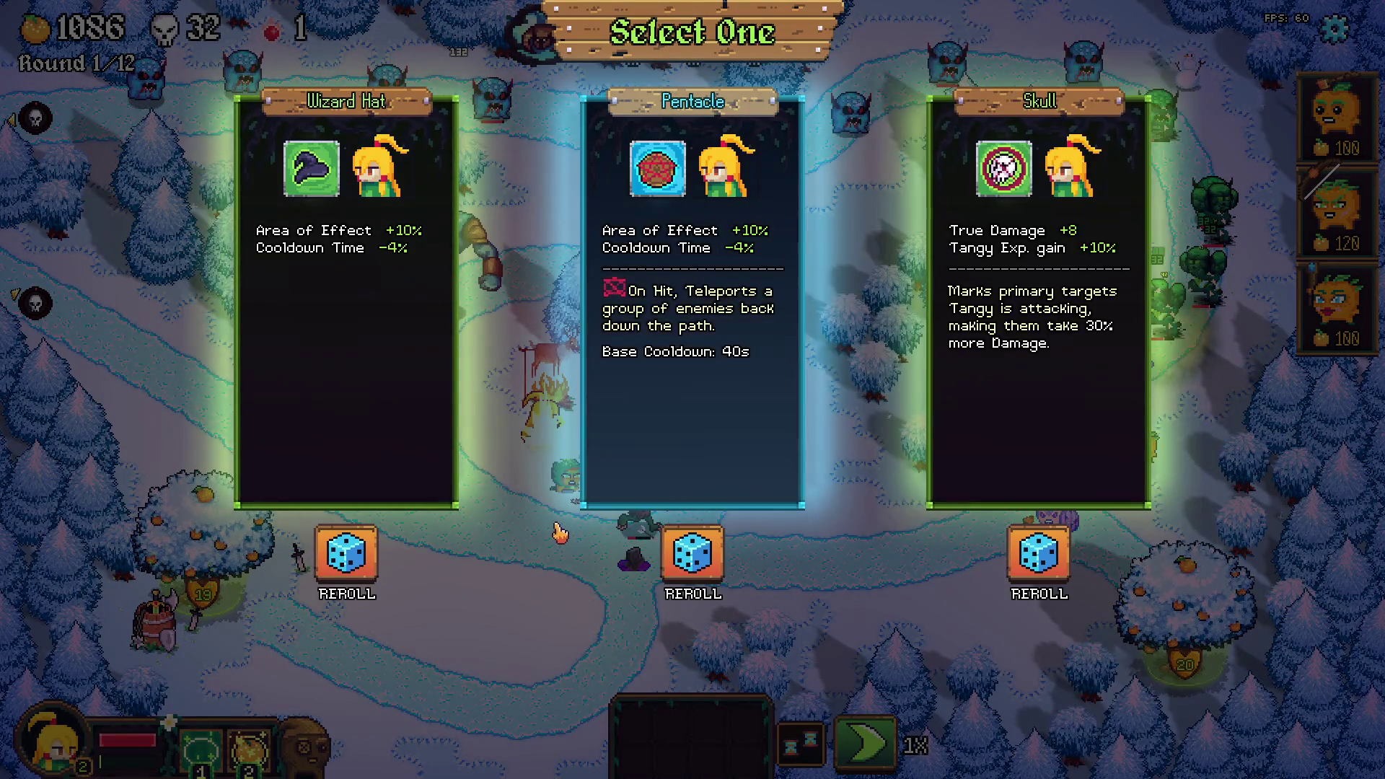
Reroll the Wizard Hat, Pentacle and Skull offers, then take the right-hand relic
left_click(319, 570)
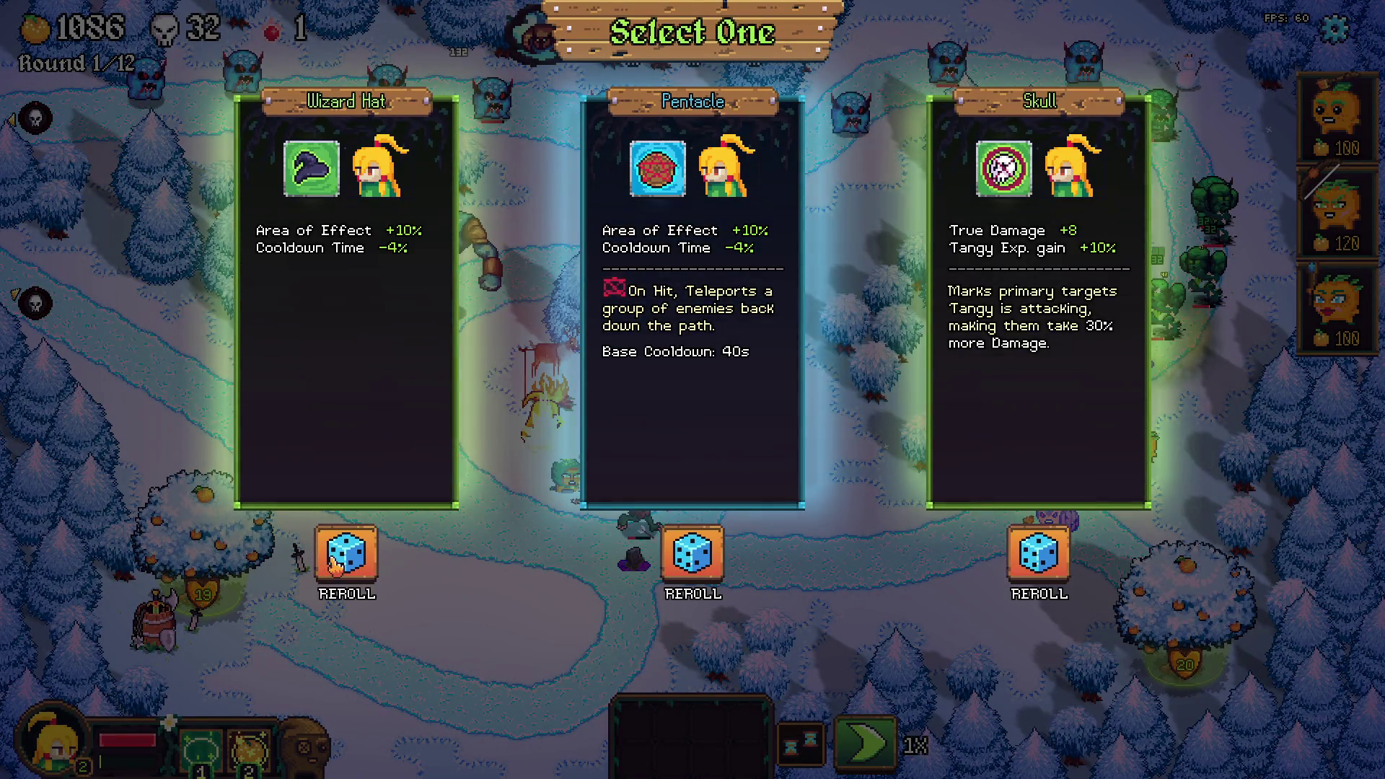
left_click(711, 560)
left_click(1042, 556)
left_click(1019, 225)
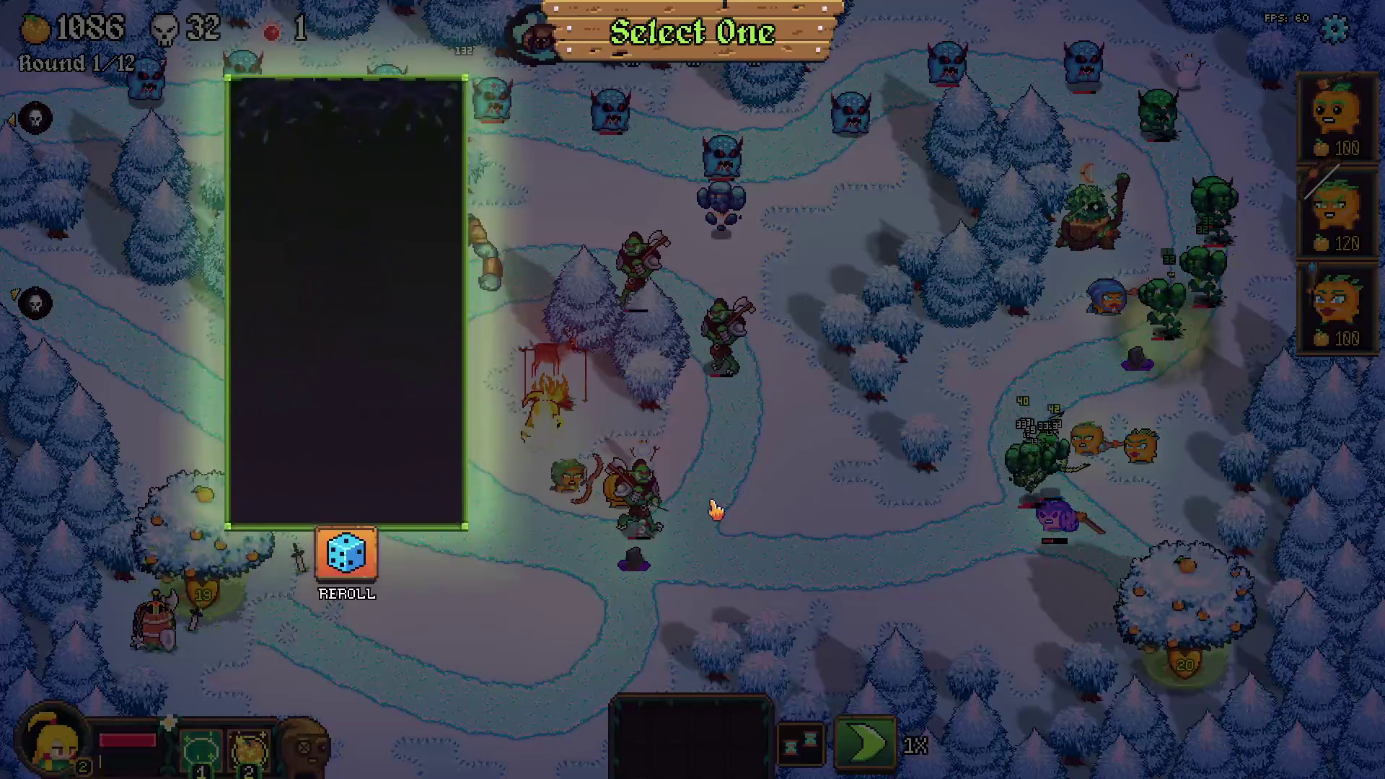
Reroll all three item cards, take Wand of Death, and pause into Options
left_click(698, 569)
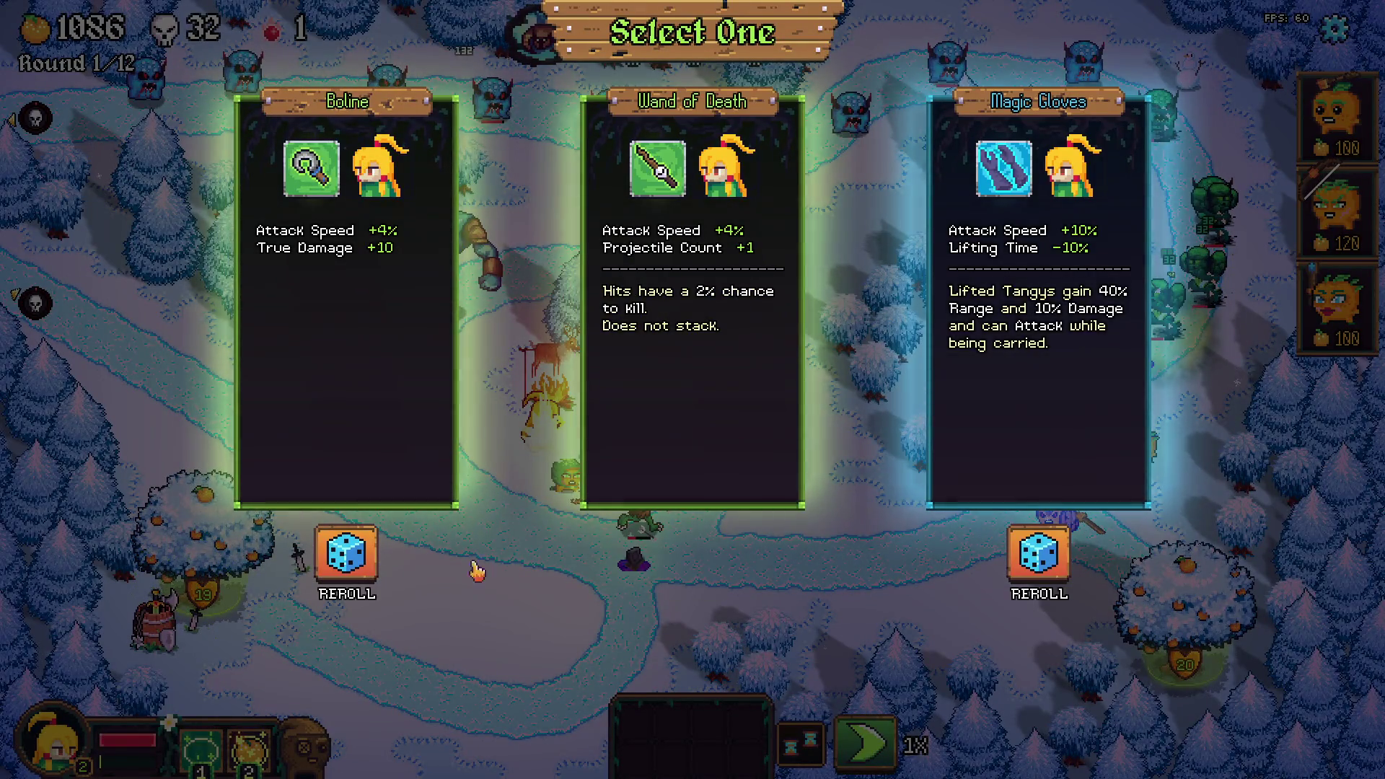
left_click(318, 577)
left_click(1037, 558)
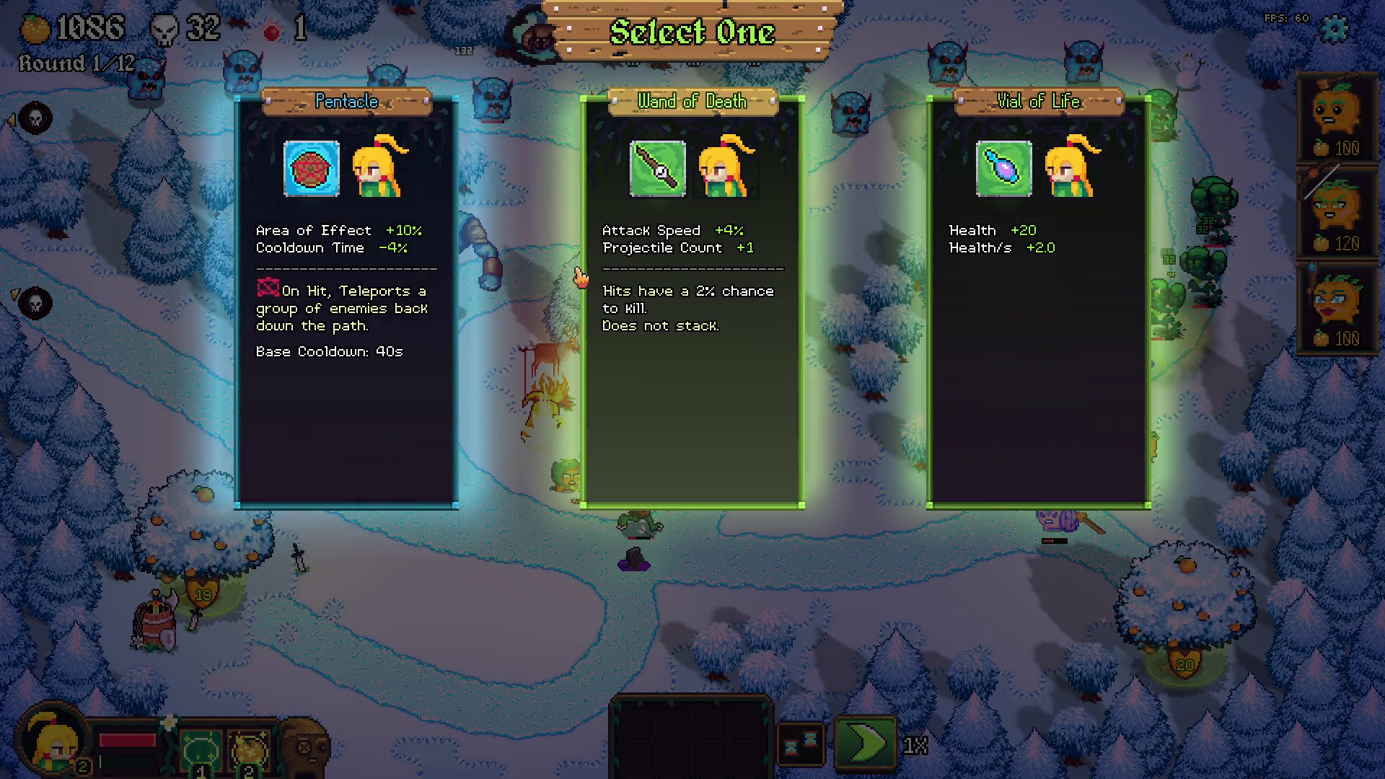
left_click(635, 469)
key("Escape")
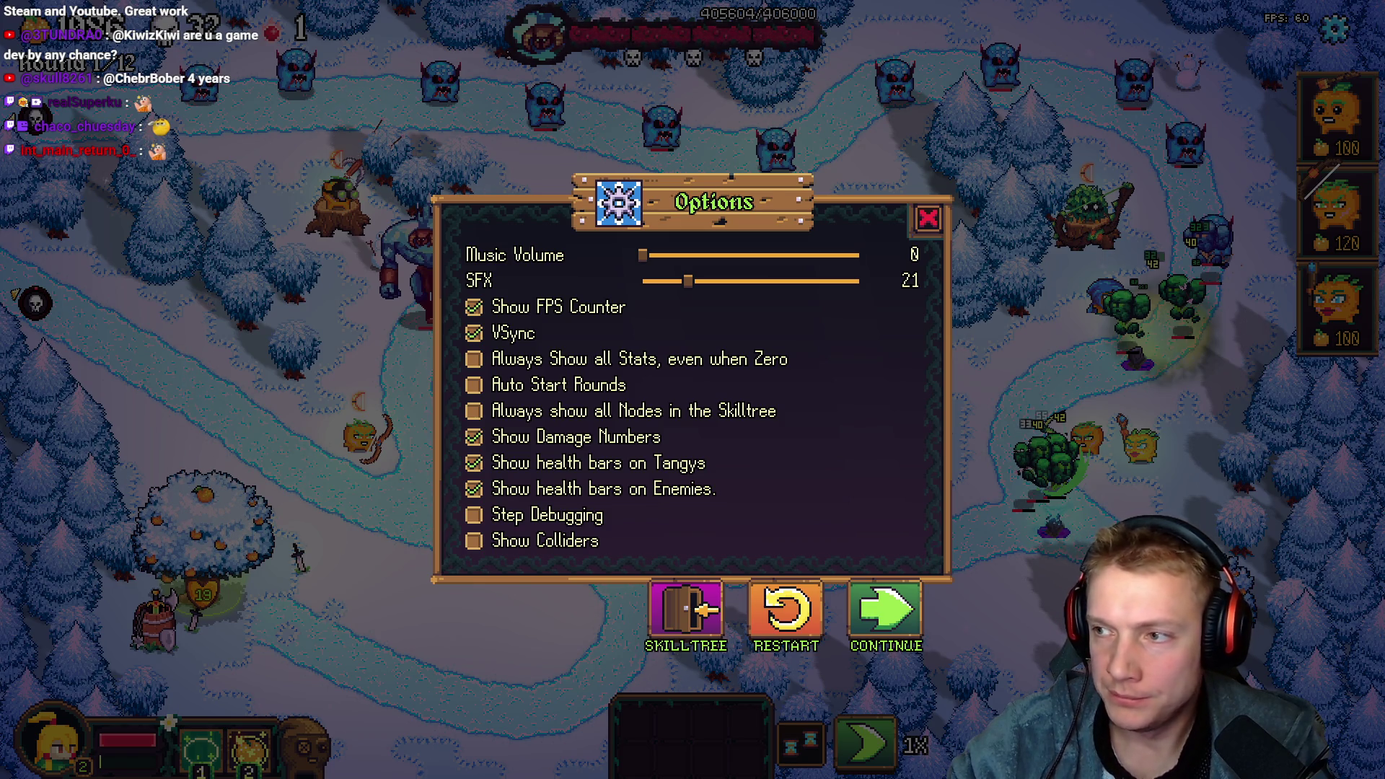
Switch from the paused game to the File Explorer window with the Tangy TD Trailer 2026 folder
key("alt+Tab")
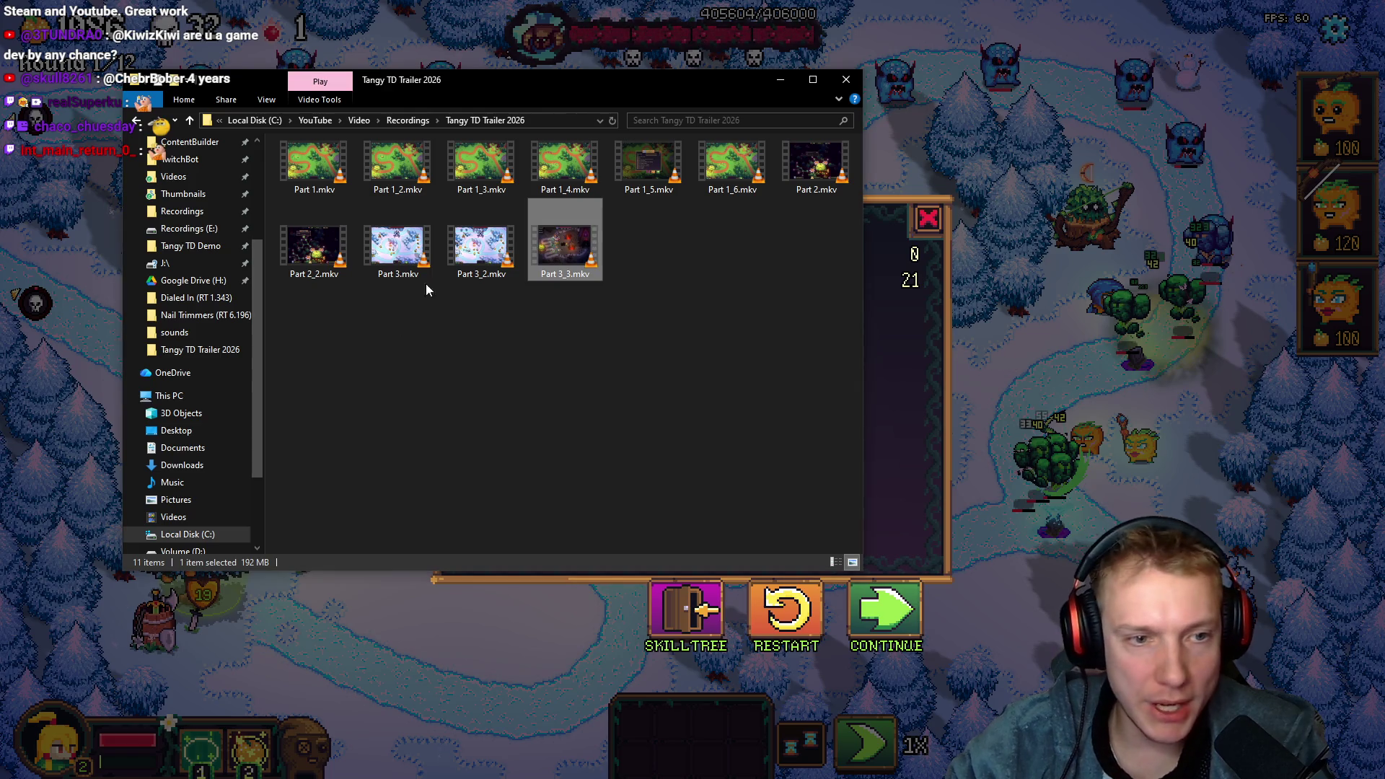
Rename the newest recording 01_15_26 15_36.mkv on Recordings (E:) to Part 3_4.mkv
left_click(1047, 473)
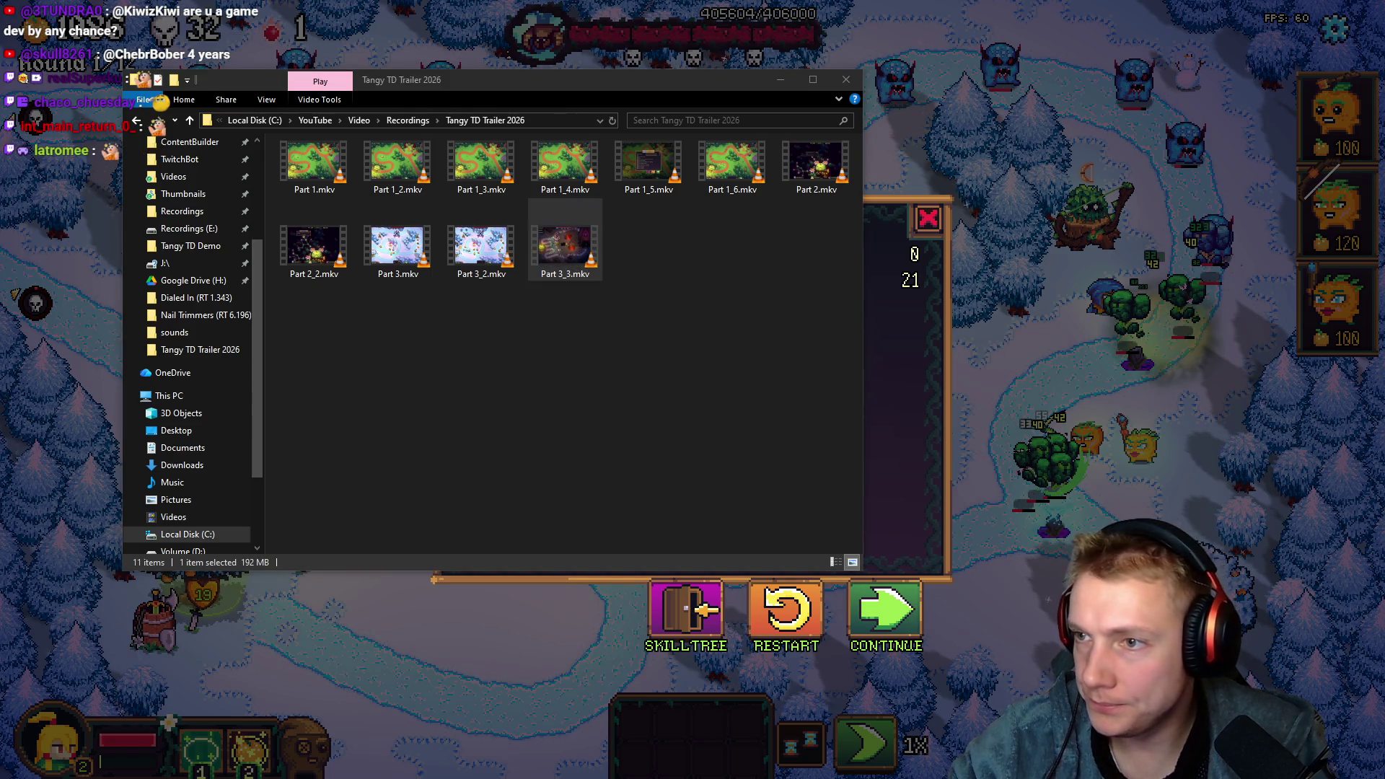
key("alt+Tab")
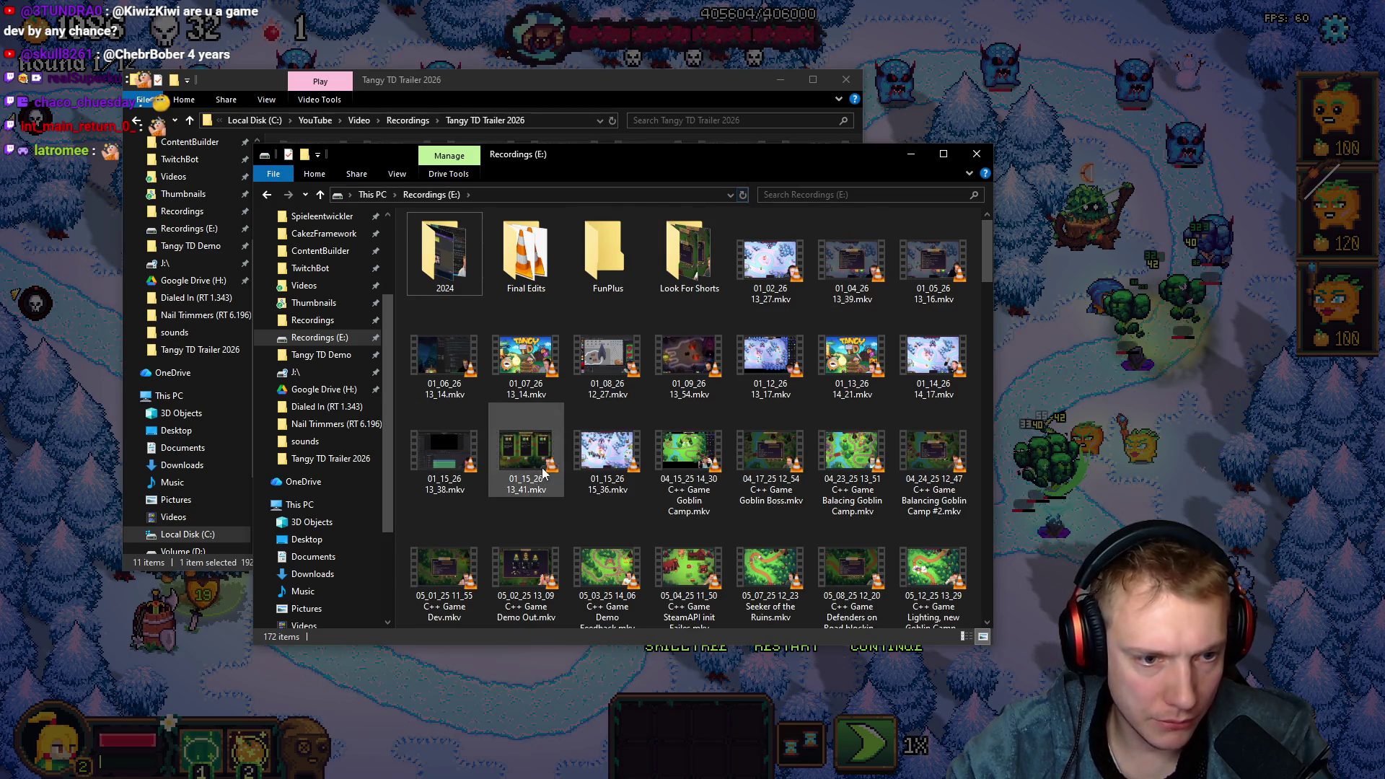
left_click(617, 464)
key("F2")
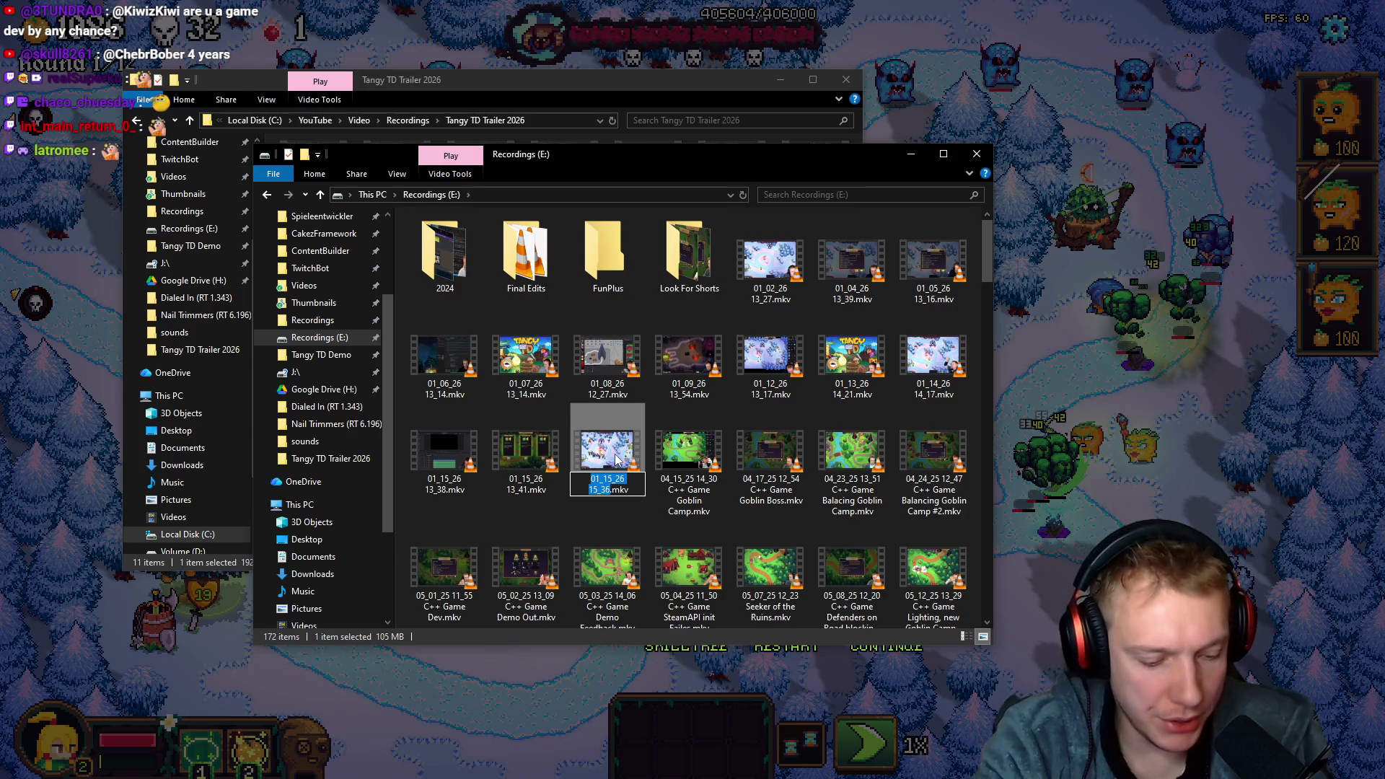
type("Part3_4")
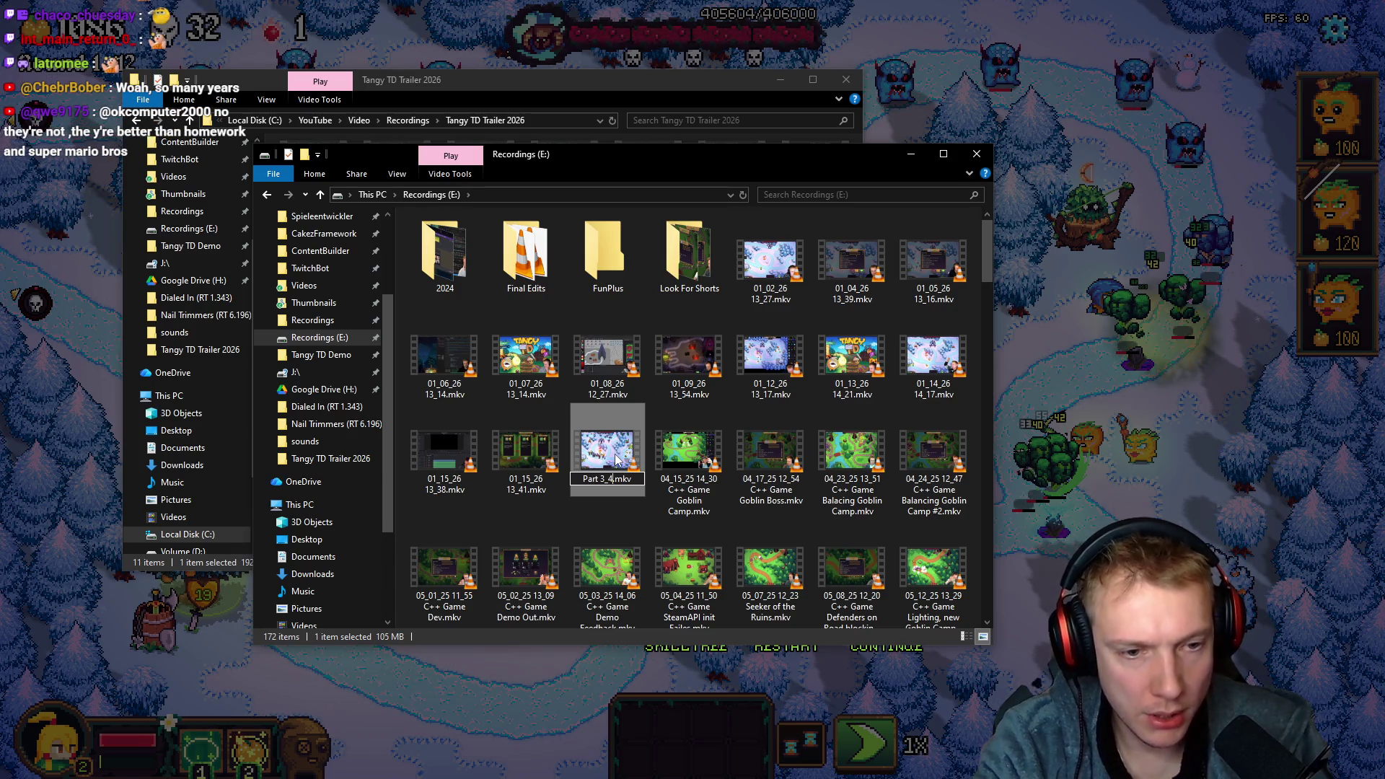
Paste Part 3_4.mkv into the Tangy TD Trailer 2026 folder and return to Resolve
left_click(613, 130)
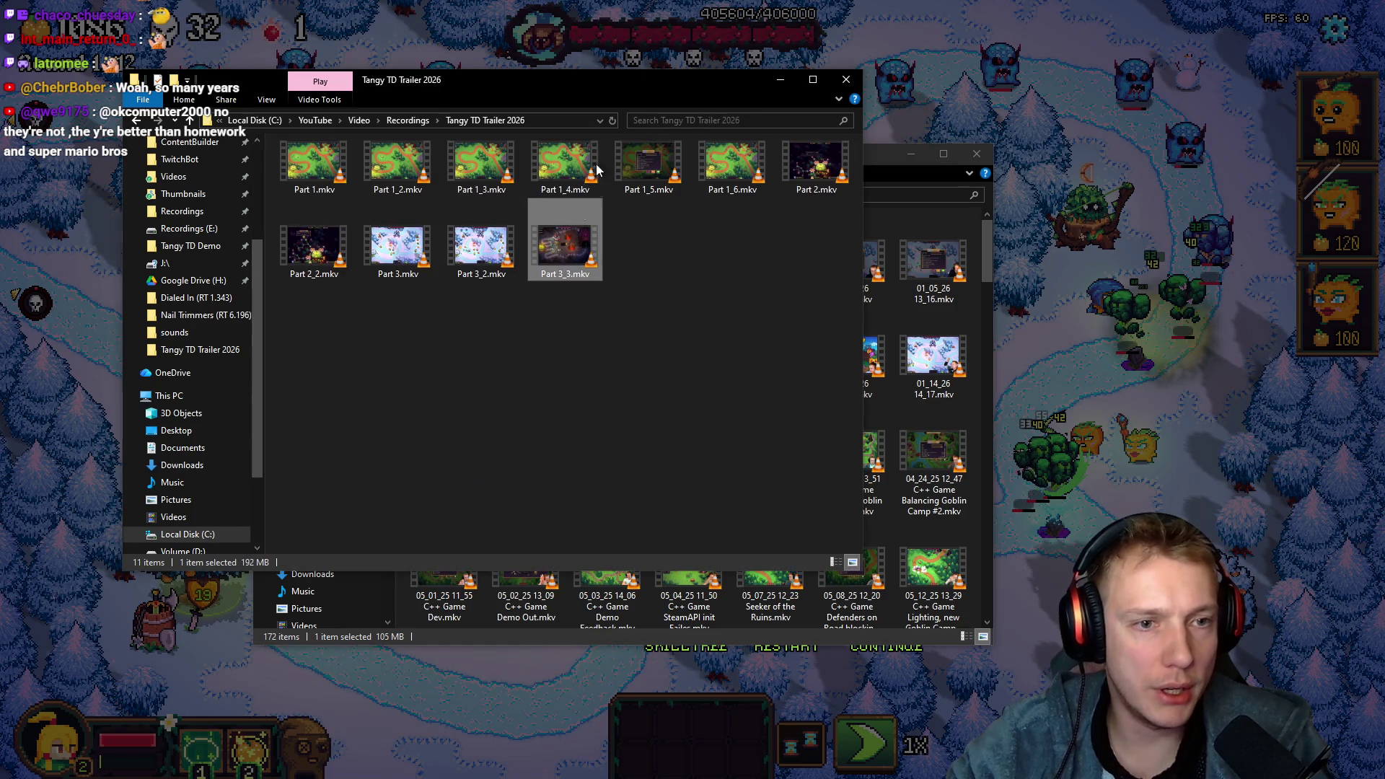
key("ctrl+v")
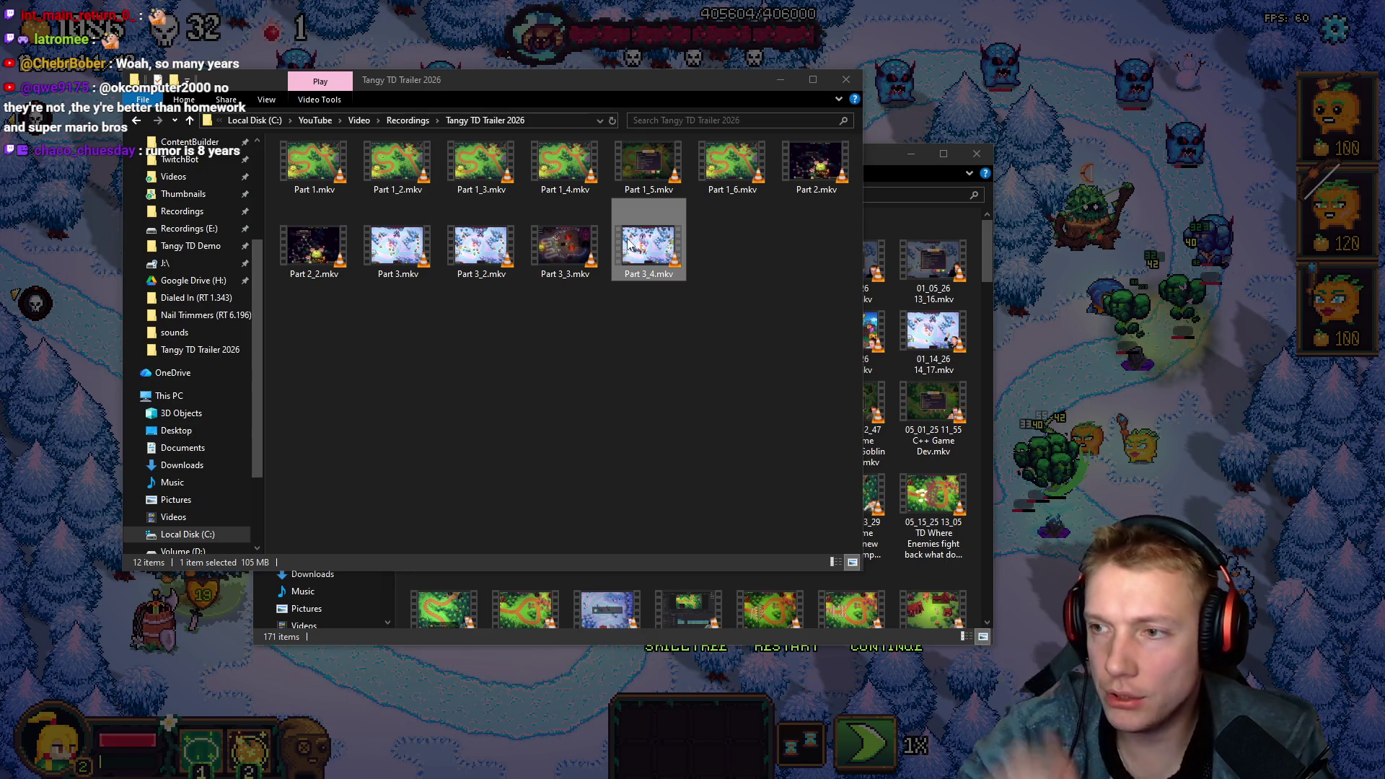
key("alt+Tab")
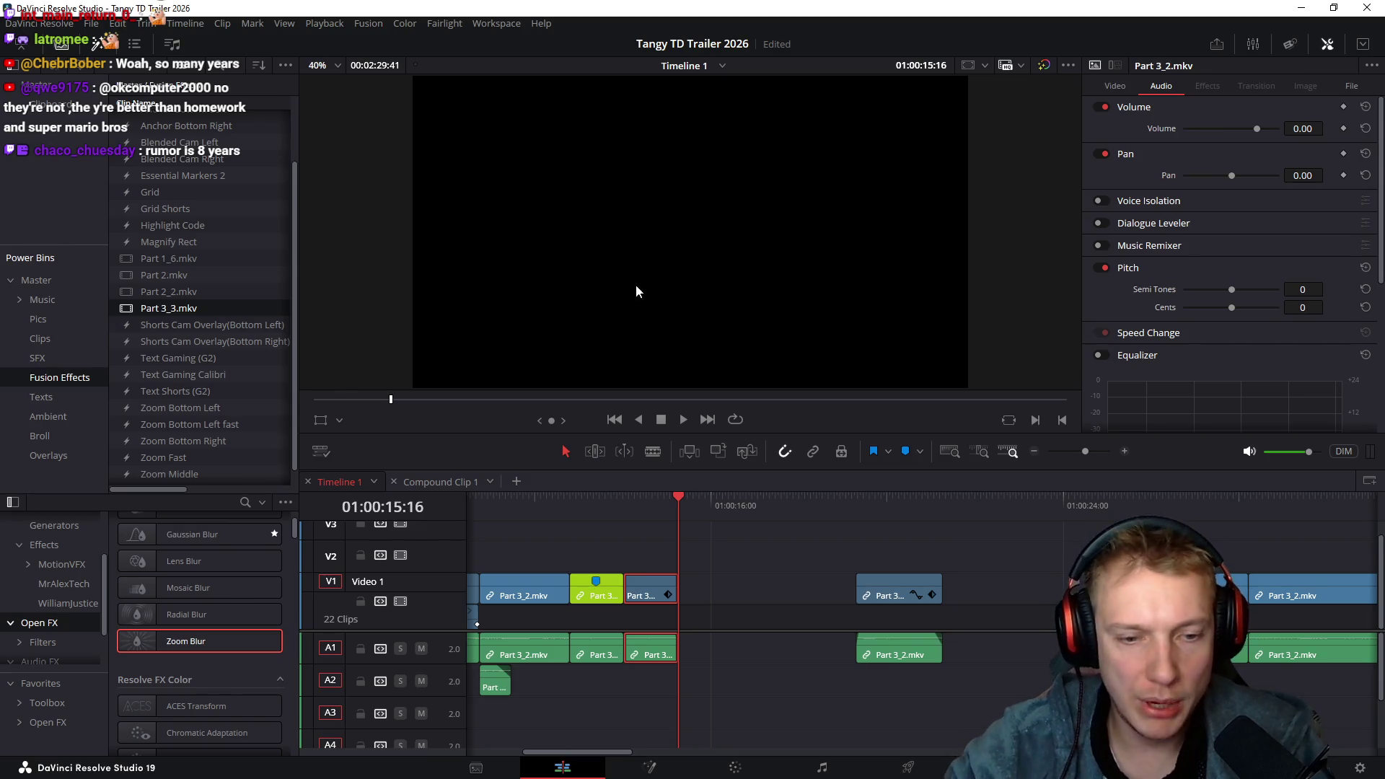
Drop Part 3_4.mkv from the trailer folder onto the timeline after the last clip
scroll(959, 549, "down", 6)
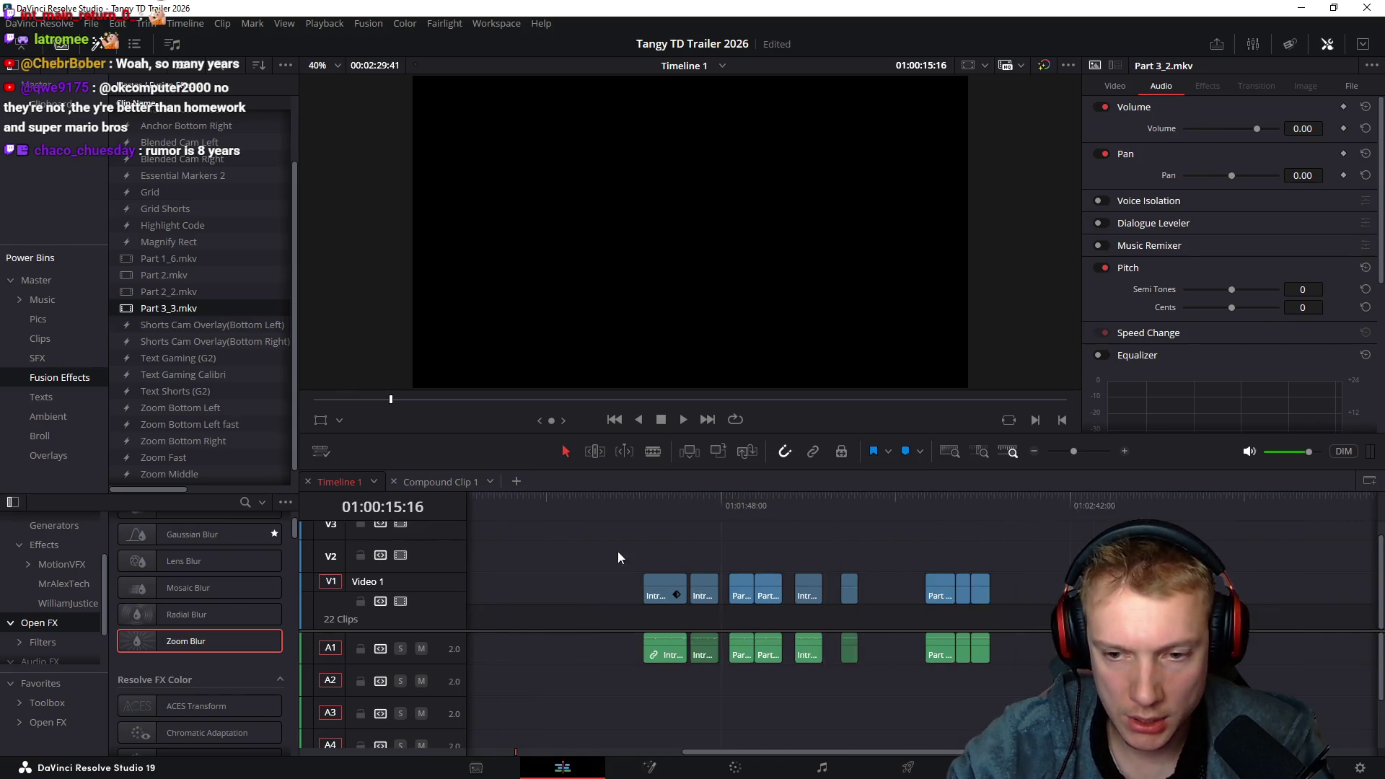
scroll(556, 553, "right", 5)
left_click(769, 501)
key("alt+Tab")
mouse_move(635, 247)
left_mouse_down()
mouse_move(881, 635)
mouse_move(883, 582)
mouse_move(741, 607)
left_mouse_up()
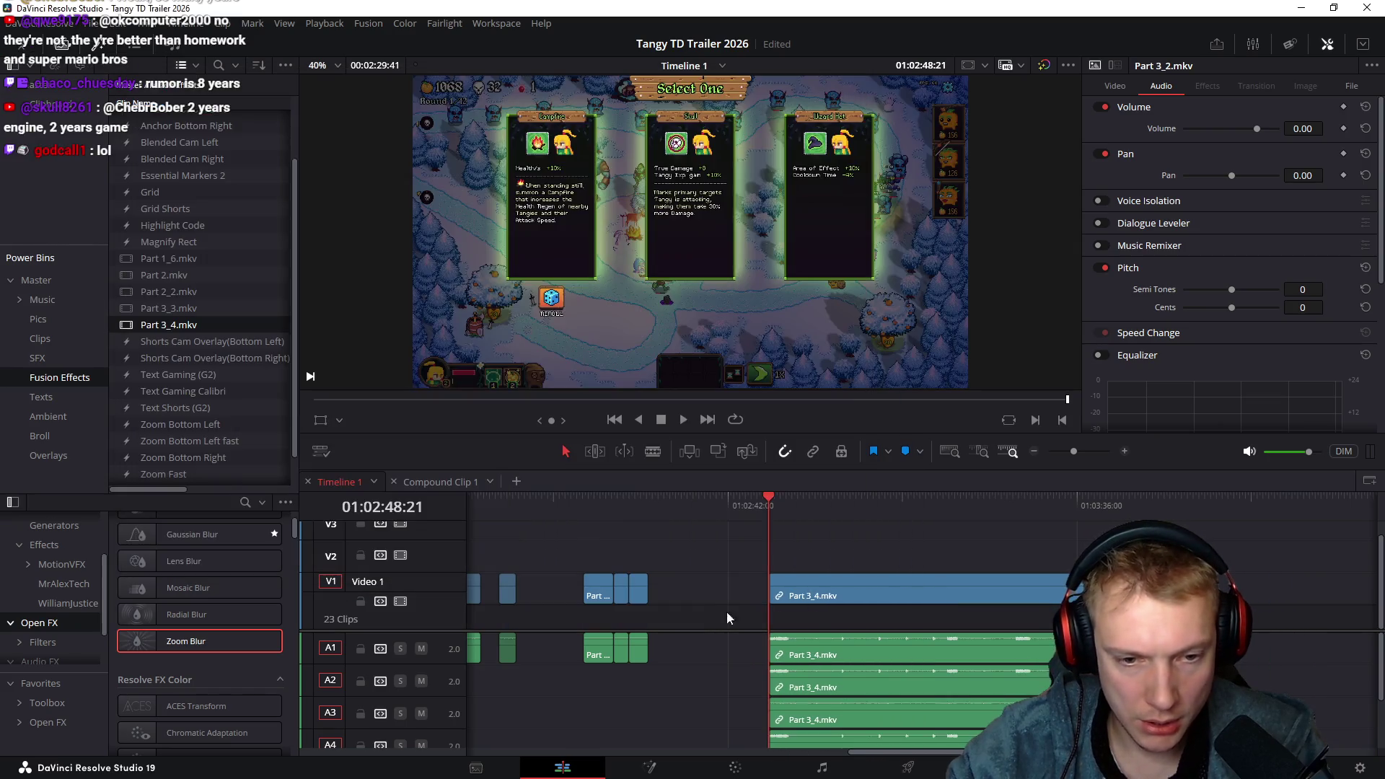
Delete the extra Part 3_4 audio clips, keeping a single audio clip on A1
left_click(812, 679)
key("Delete")
left_click(803, 706)
left_click_drag(804, 705, 804, 653)
left_click_drag(733, 684, 853, 750)
key("Delete")
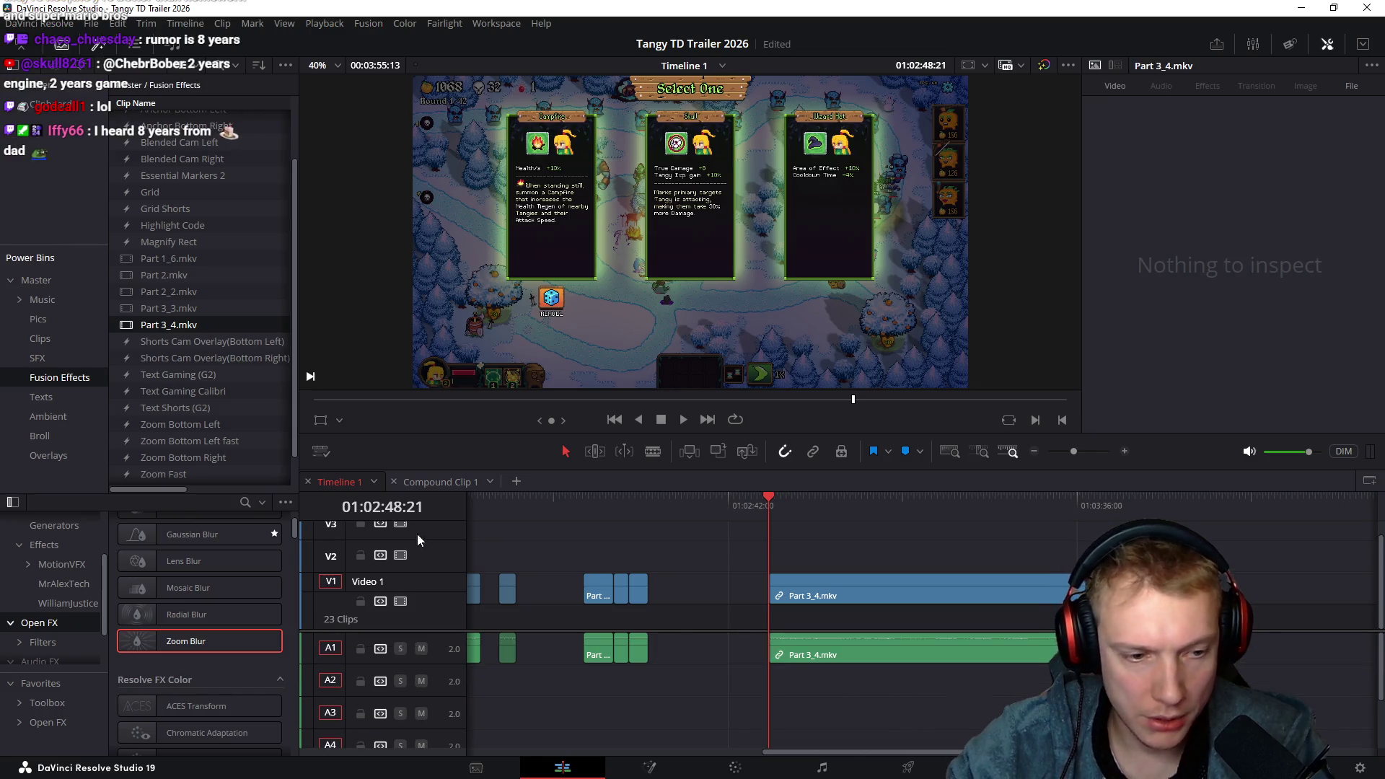
Delete the empty tracks and select the Part 3_4.mkv clip pair
right_click(433, 560)
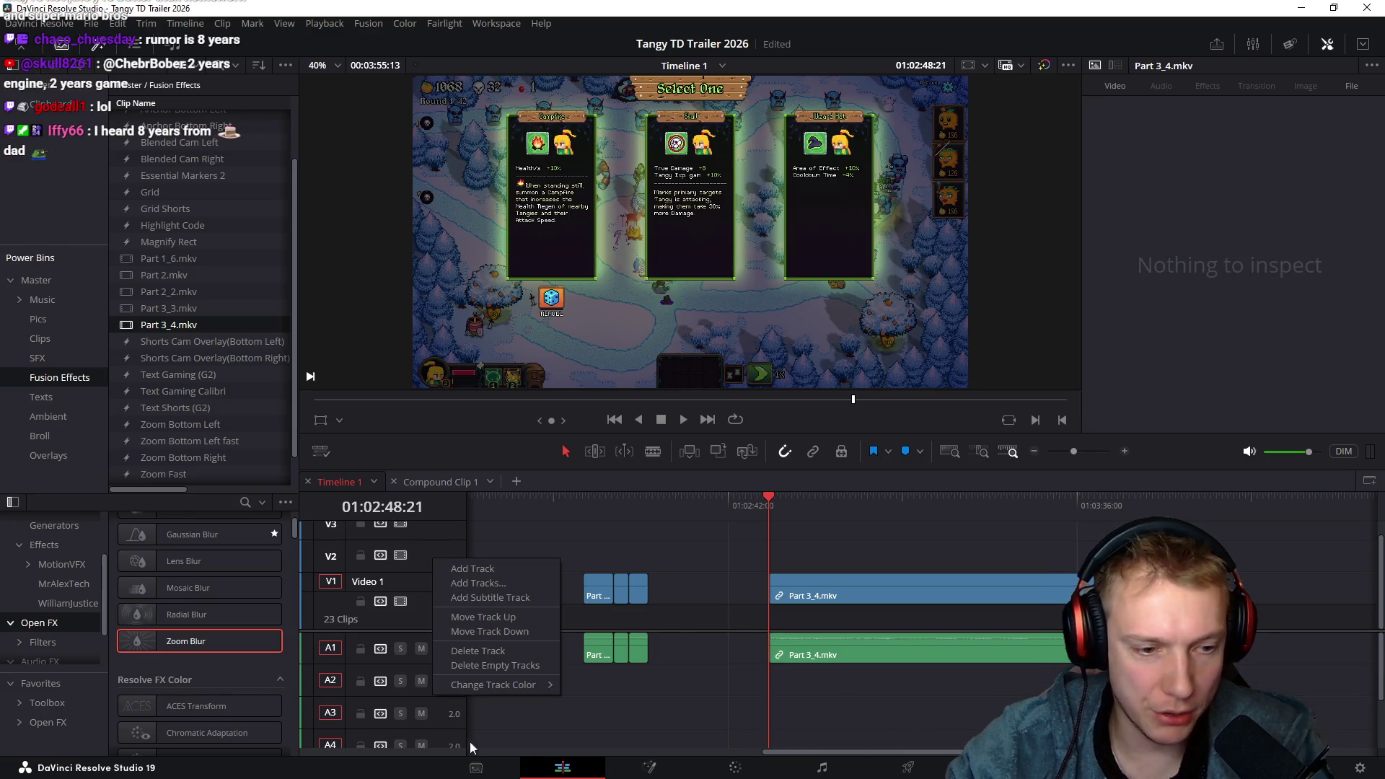
left_click(491, 667)
left_click_drag(750, 557, 878, 682)
mouse_move(764, 522)
left_mouse_down()
mouse_move(1104, 540)
mouse_move(835, 574)
mouse_move(910, 560)
left_mouse_up()
Ripple-trim the start of Part 3_4.mkv to the card-select frame near 01:03:06
scroll(909, 560, "up", 2)
left_click(878, 535)
left_click_drag(878, 505, 893, 500)
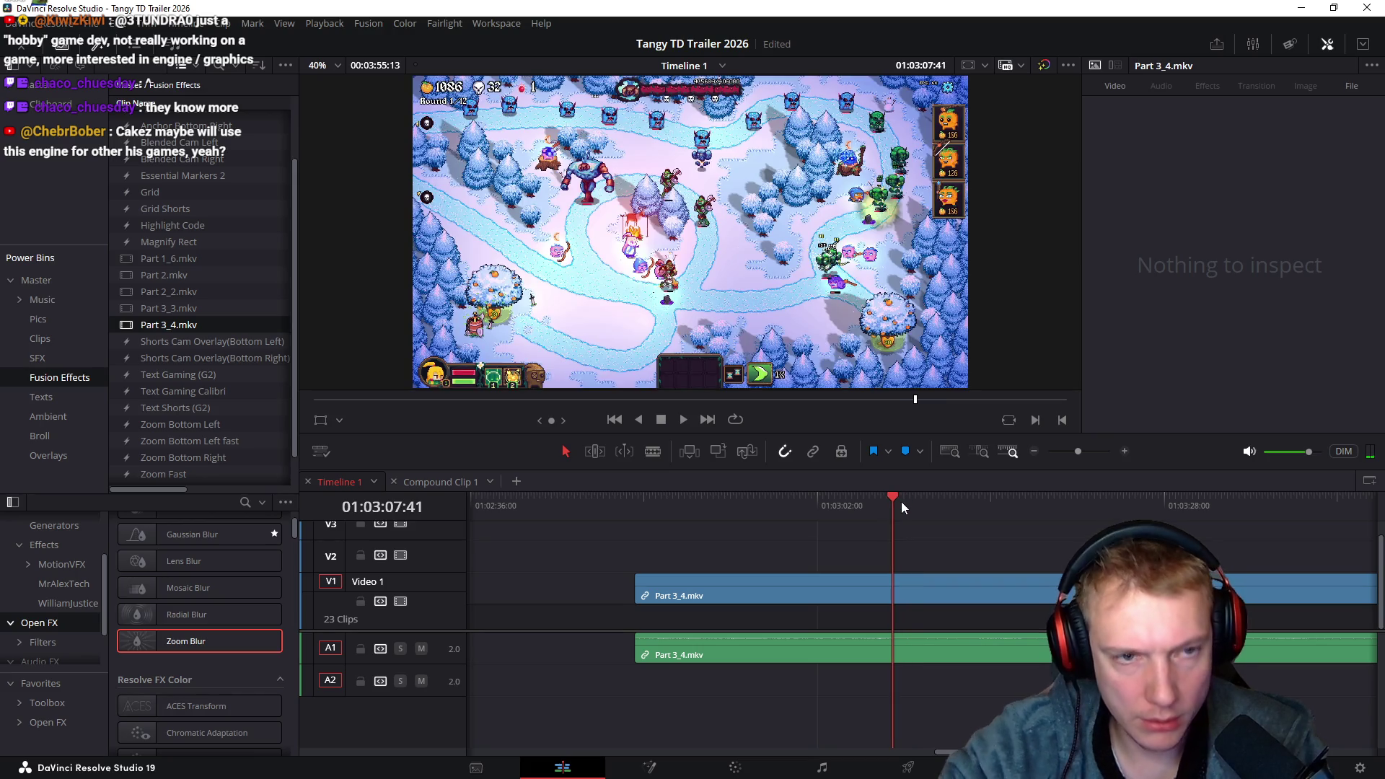
key("Right")
key("Right")
key("Right")
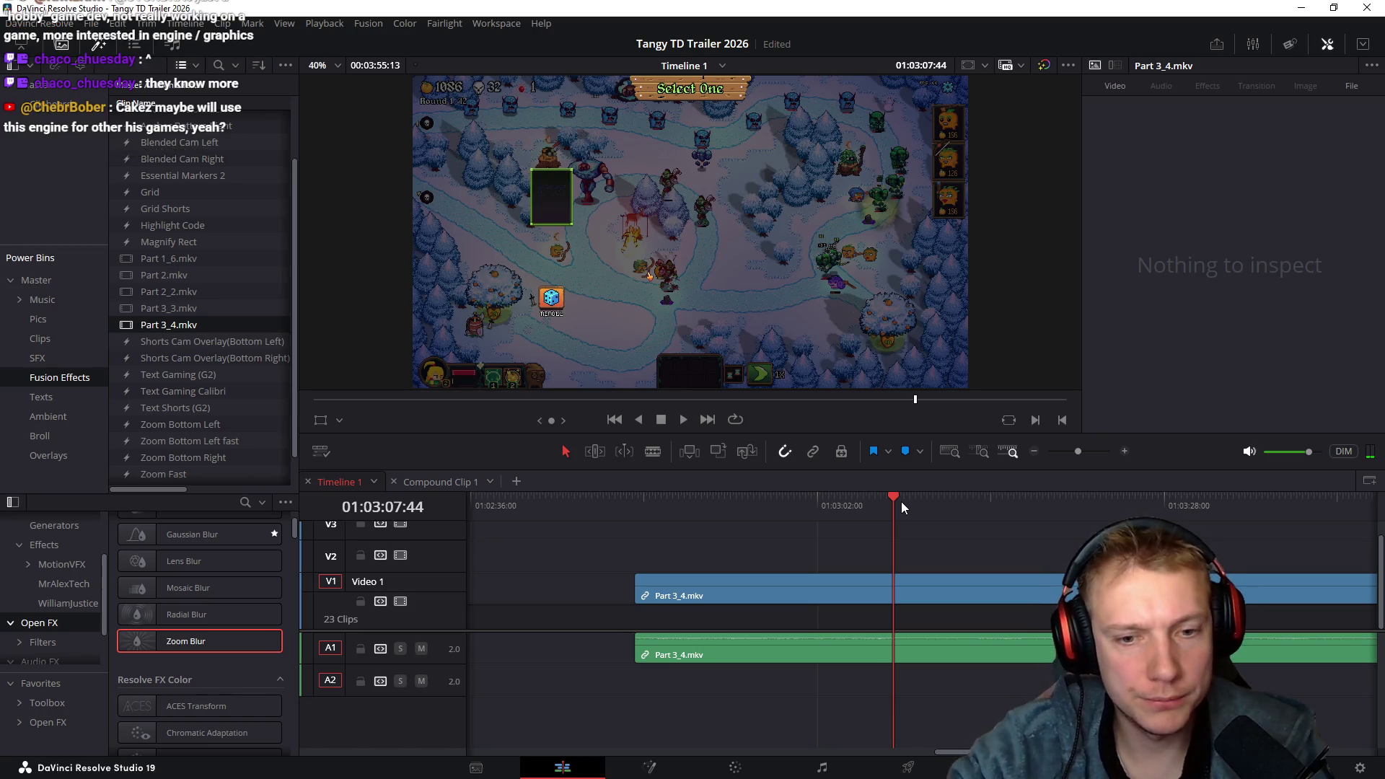
key("ctrl+shift+bracketleft")
key("ctrl+shift+bracketleft")
key("space")
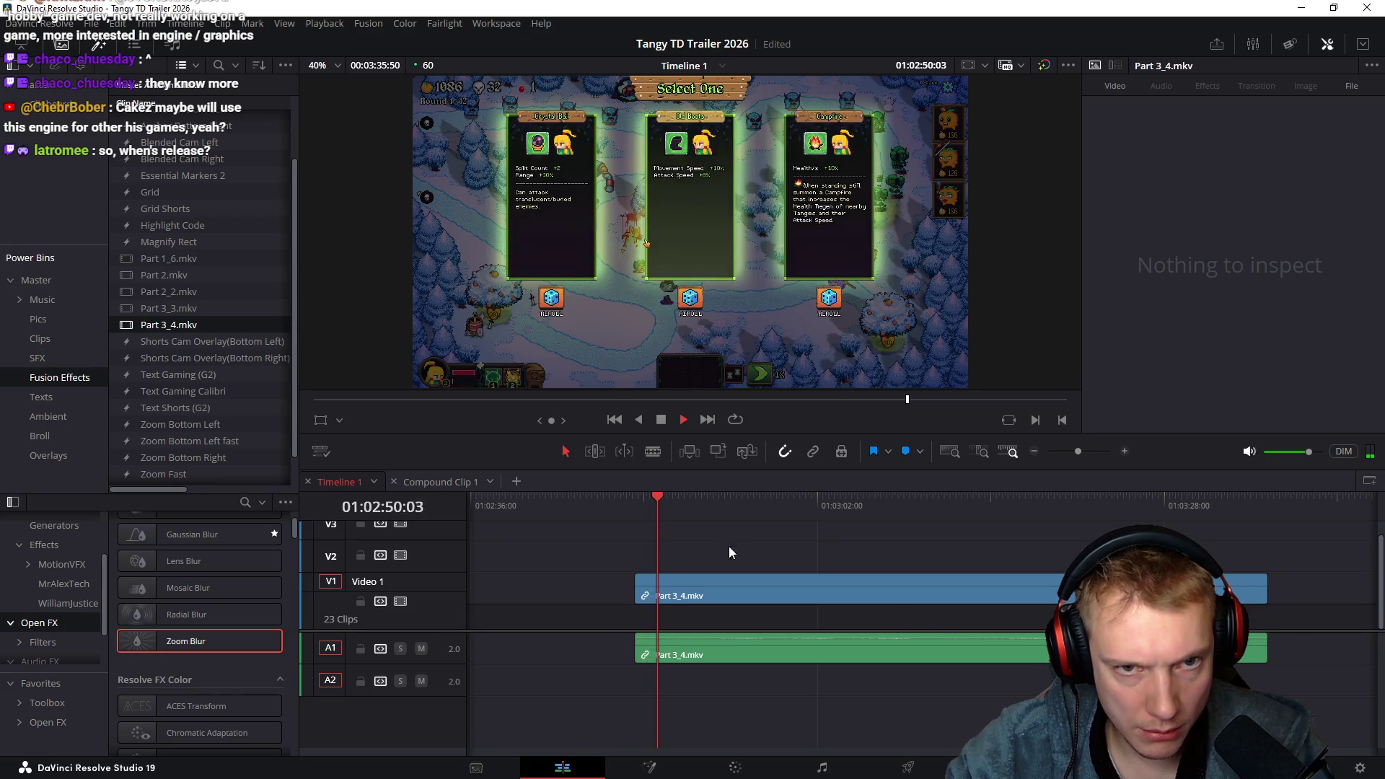
Blade Part 3_4.mkv at two cut points and select the first two pieces
key("ctrl+equal")
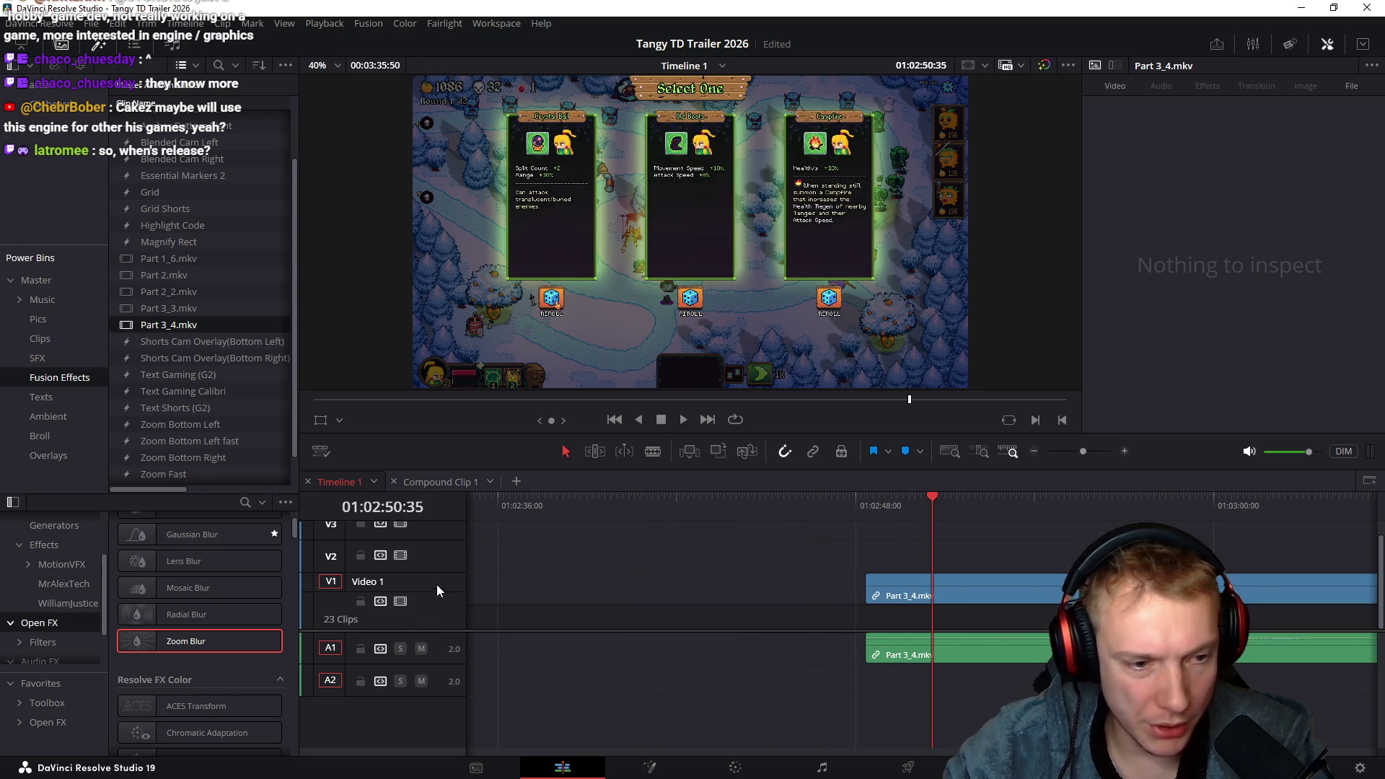
scroll(830, 548, "right", 3)
key("ctrl+b")
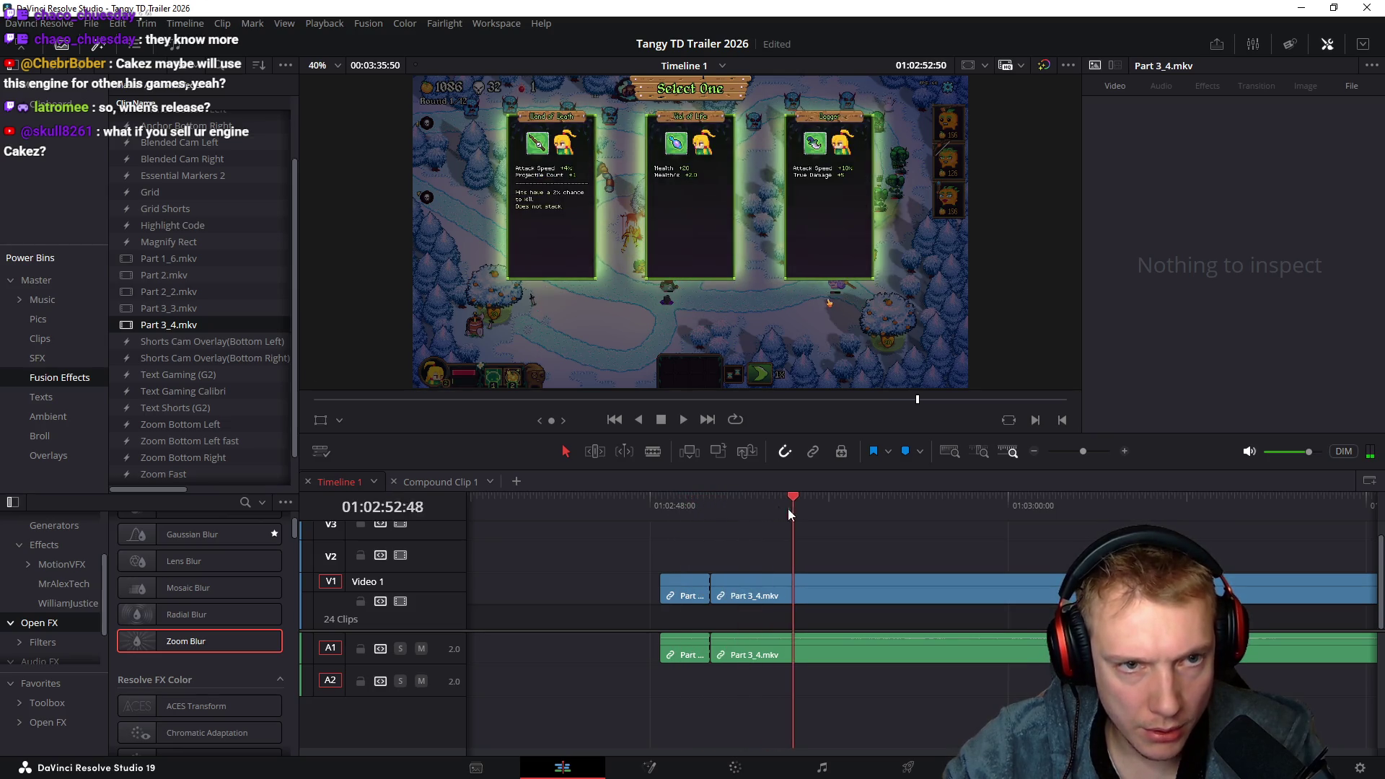
left_click(670, 506)
mouse_move(723, 509)
left_mouse_down()
mouse_move(738, 511)
mouse_move(718, 520)
mouse_move(1178, 522)
left_mouse_up()
key("ctrl+b")
left_click_drag(655, 563, 776, 665)
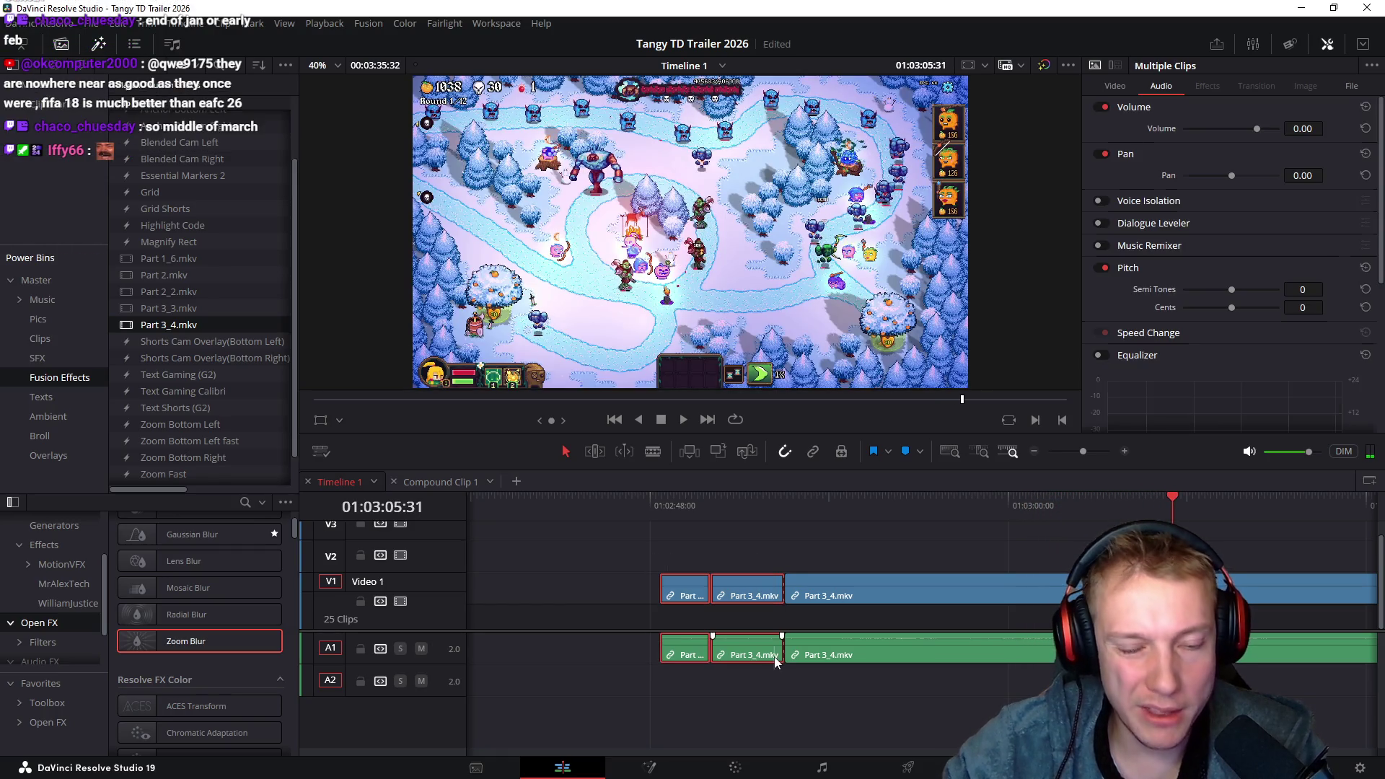
Delete the two selected Part 3_4 pieces and play back from around 01:00:11
key("Delete")
scroll(736, 564, "down", 2)
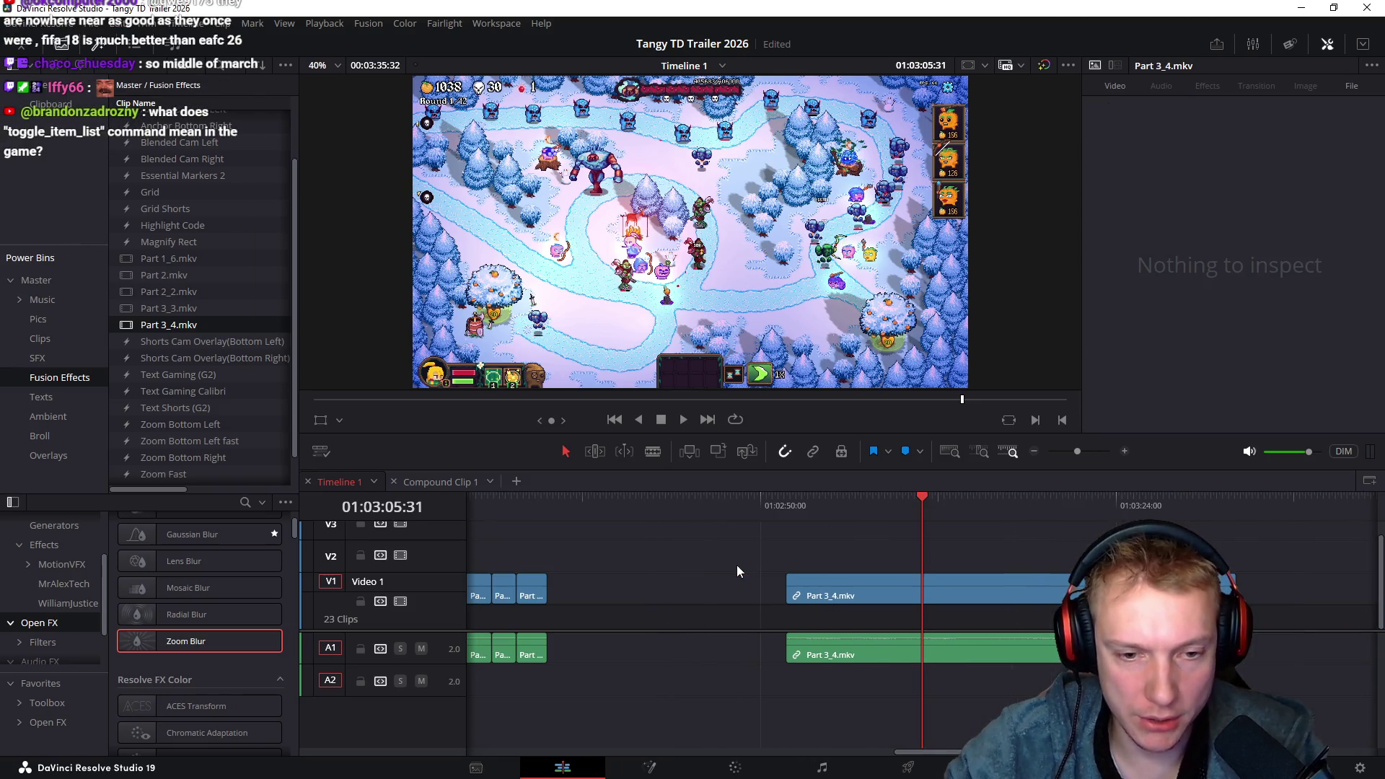
scroll(713, 554, "left", 15)
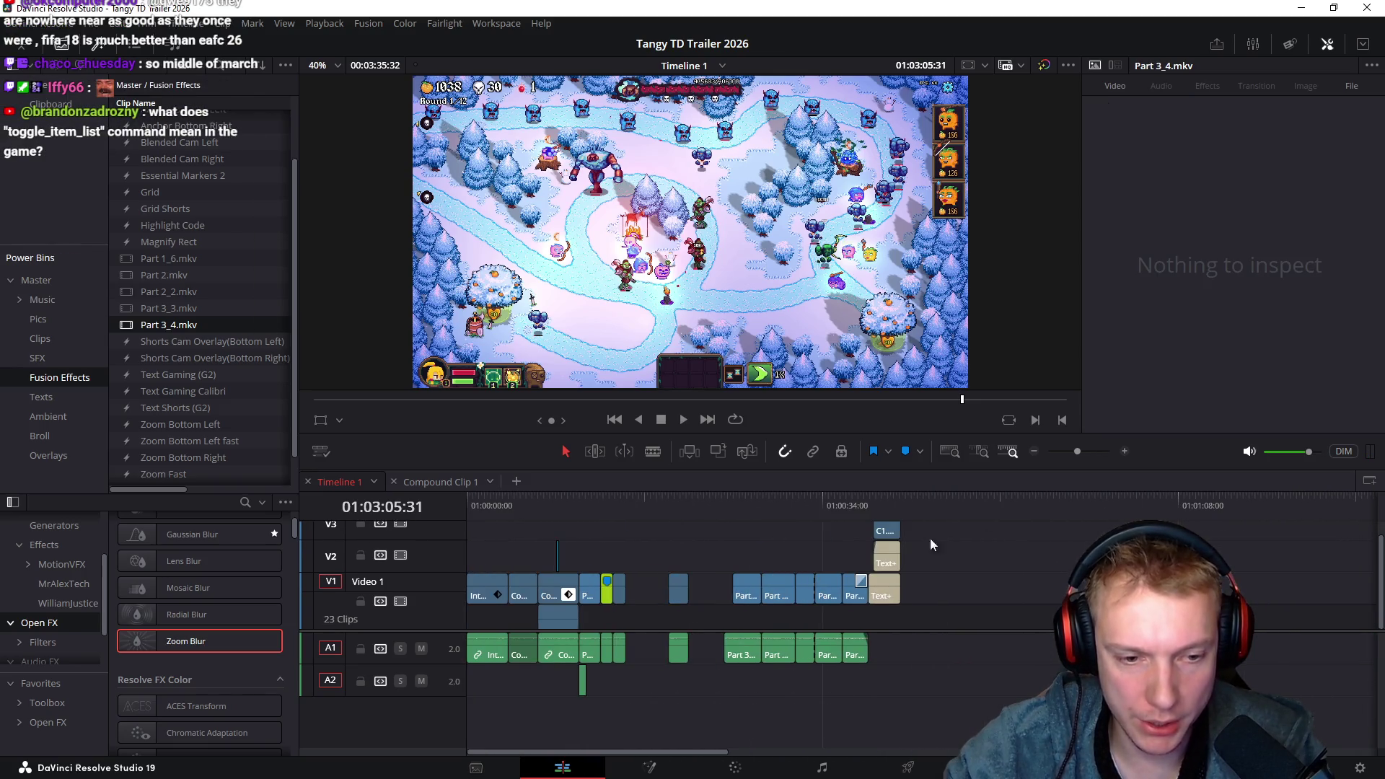
left_click(591, 508)
left_click(578, 511)
key("space")
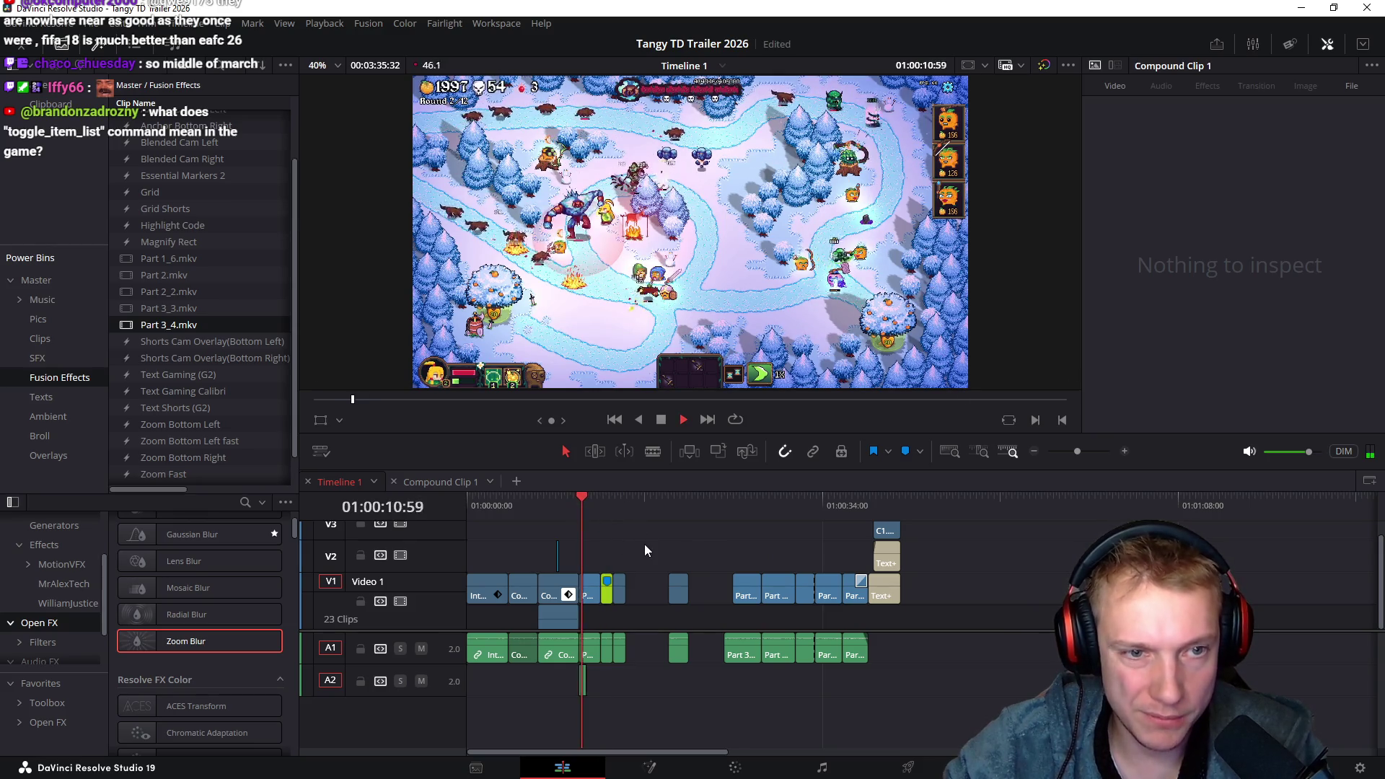
Remove the Part 3_2.mkv clip further along the timeline
scroll(787, 595, "up", 2)
scroll(837, 583, "up", 2)
scroll(834, 541, "up", 2)
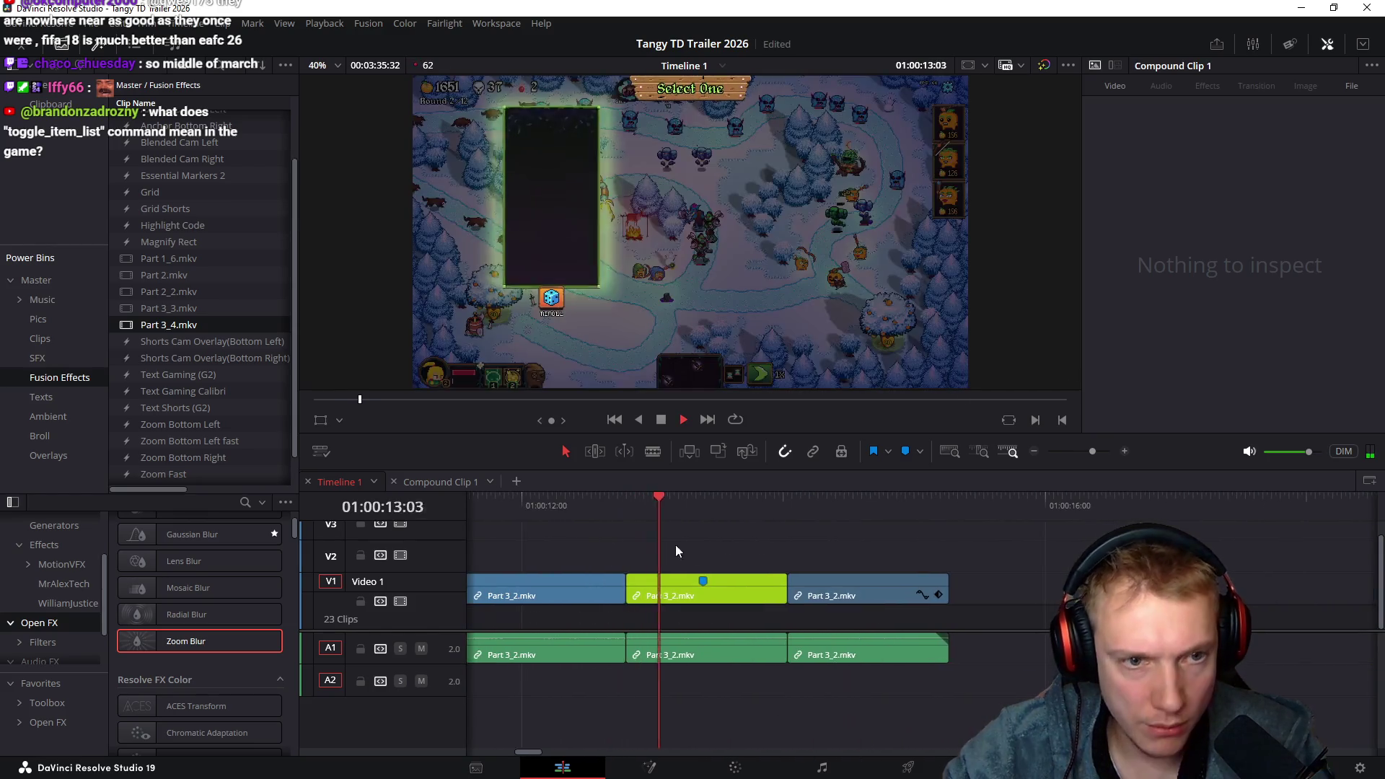
scroll(801, 539, "right", 3)
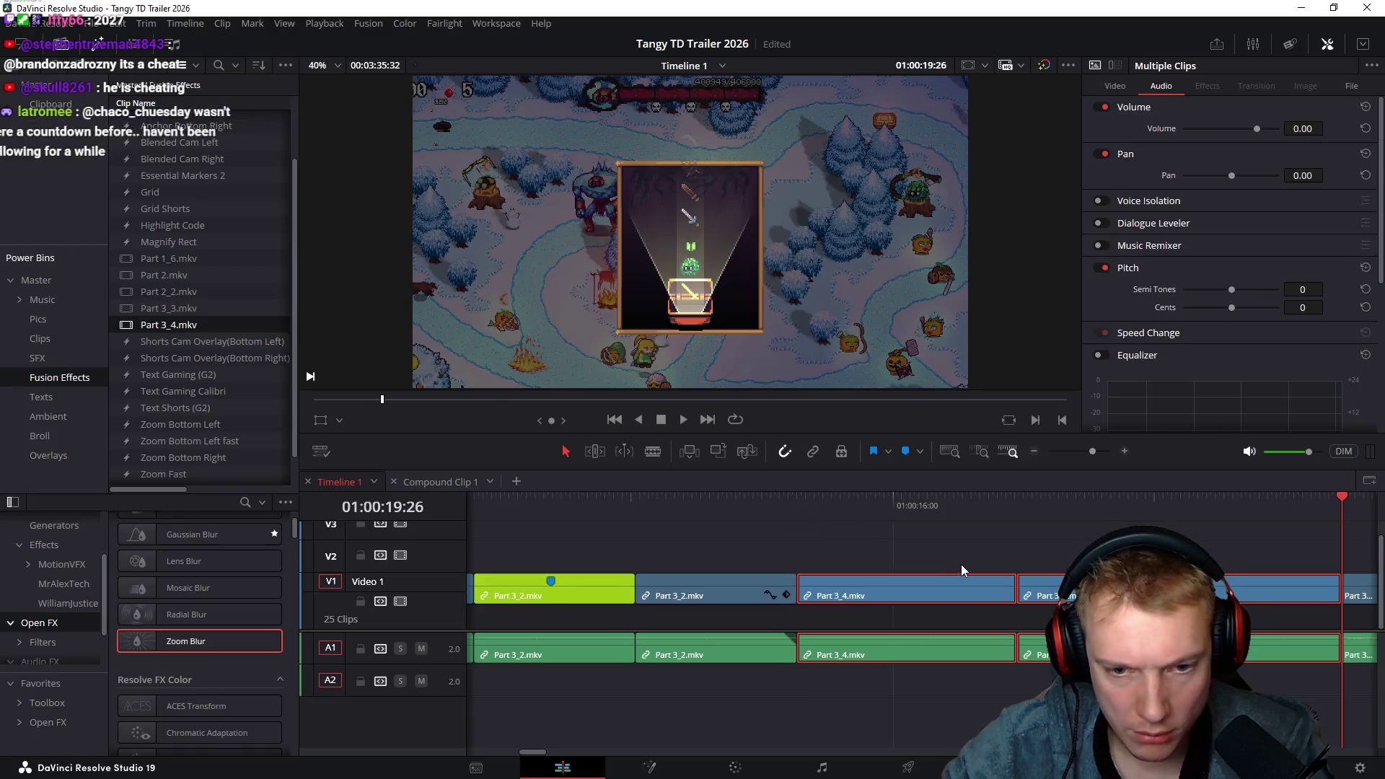
scroll(1039, 570, "right", 5)
left_click(1037, 509)
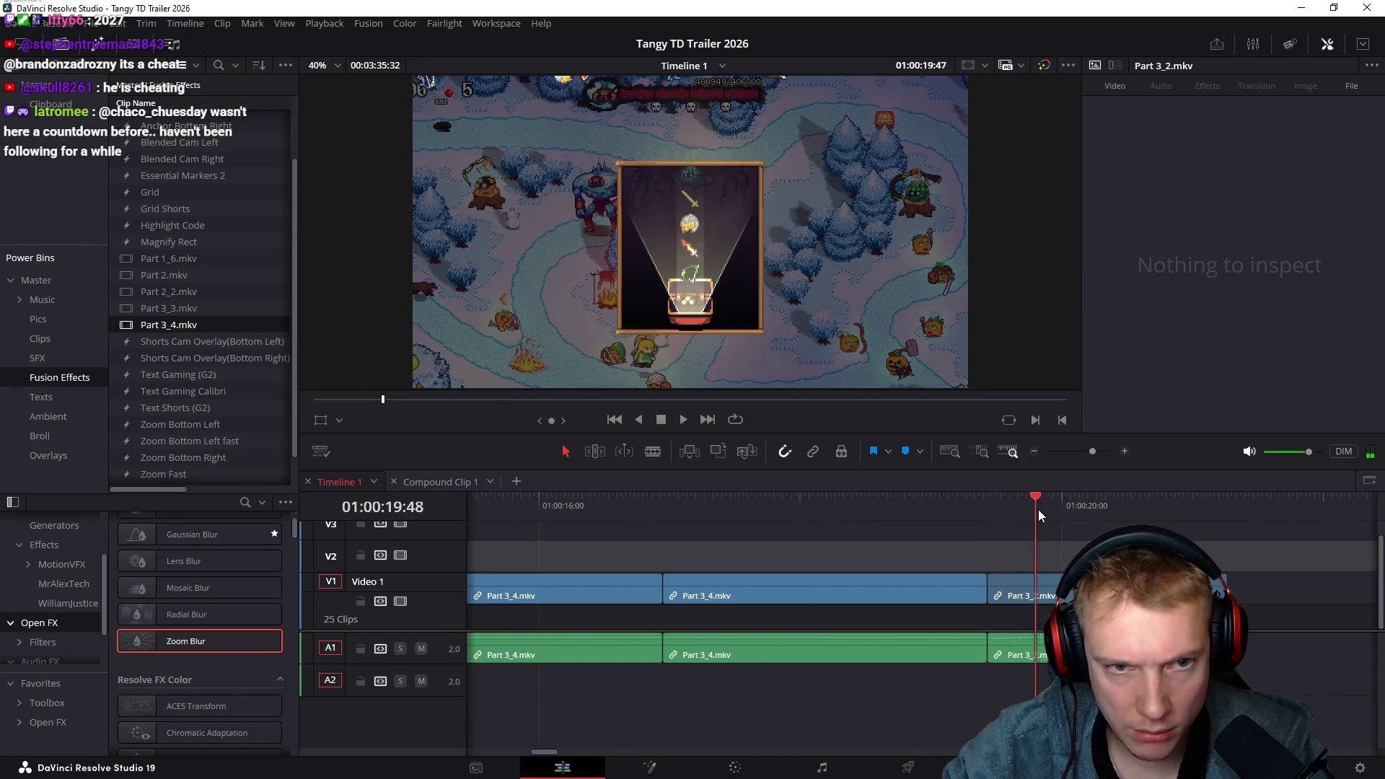
left_click_drag(898, 521, 980, 678)
key("Delete")
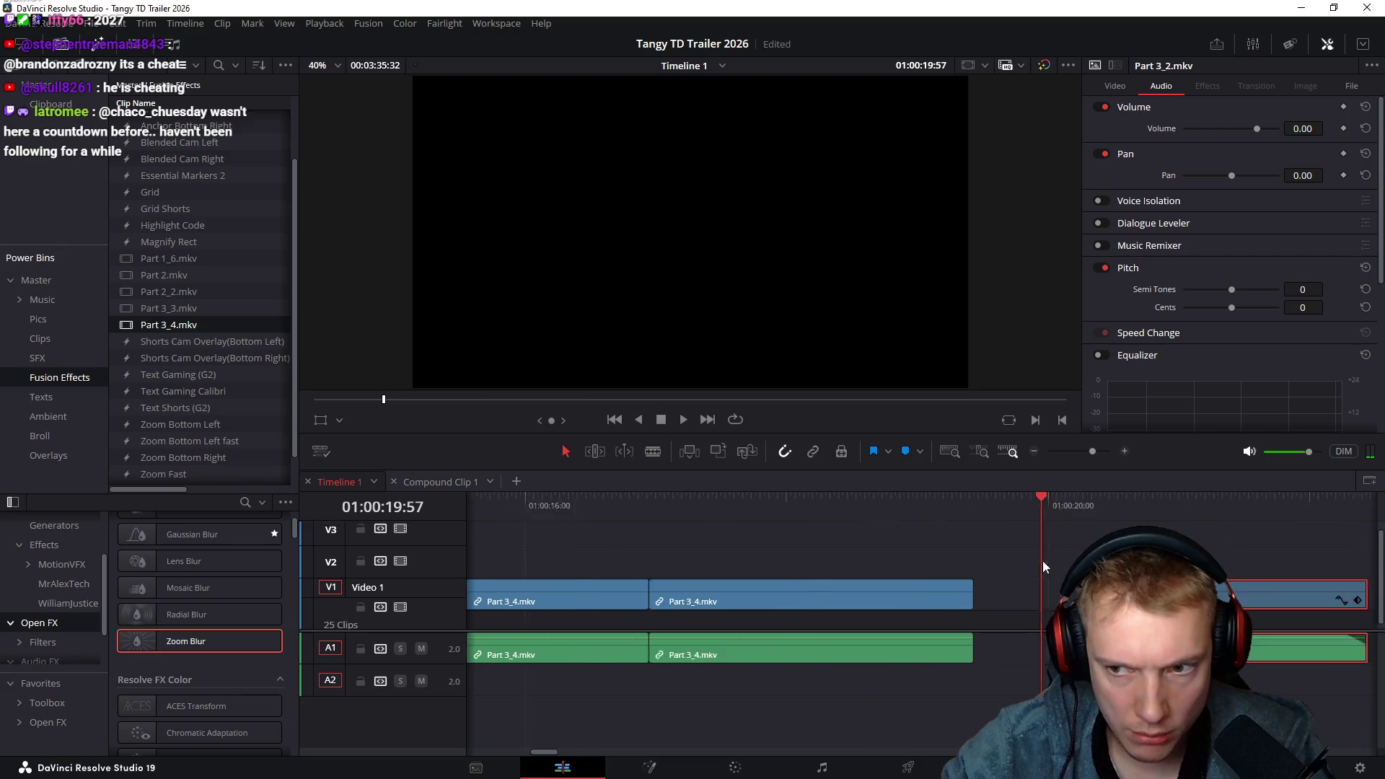
Ripple-delete another Part 3 clip and the Part 3_2 clip in the card-selection section
scroll(764, 573, "left", 4)
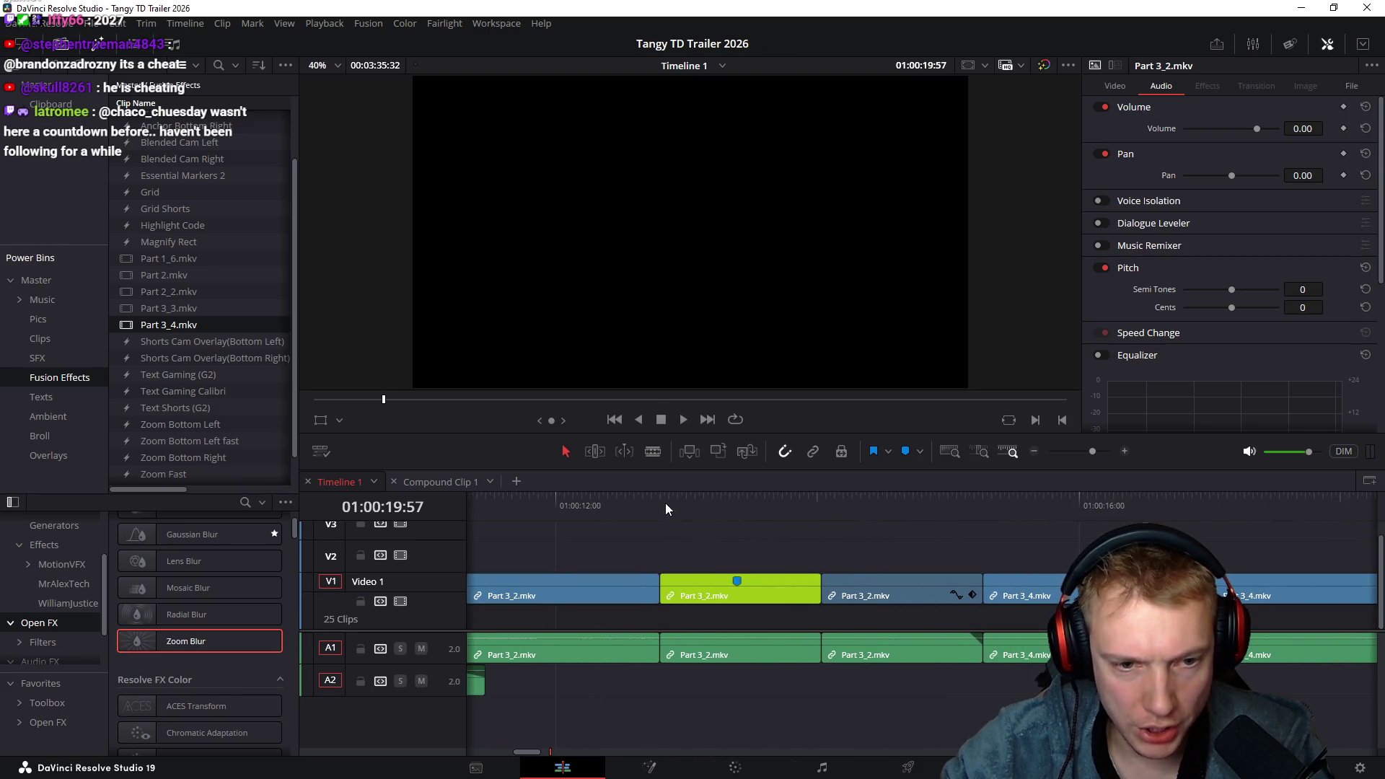
left_click(684, 502)
mouse_move(686, 503)
left_mouse_down()
mouse_move(906, 534)
mouse_move(1187, 538)
mouse_move(1234, 557)
left_mouse_up()
scroll(911, 582, "right", 2)
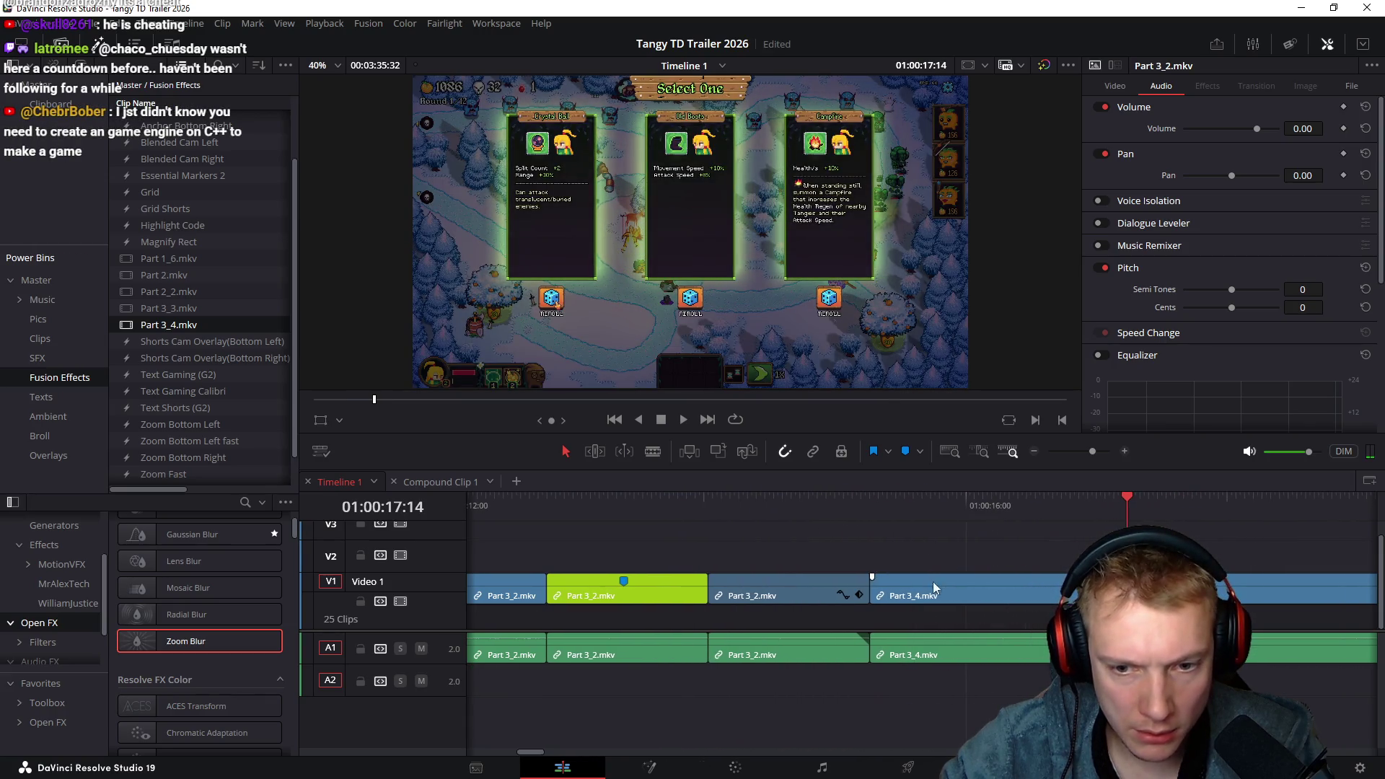
scroll(769, 547, "left", 8)
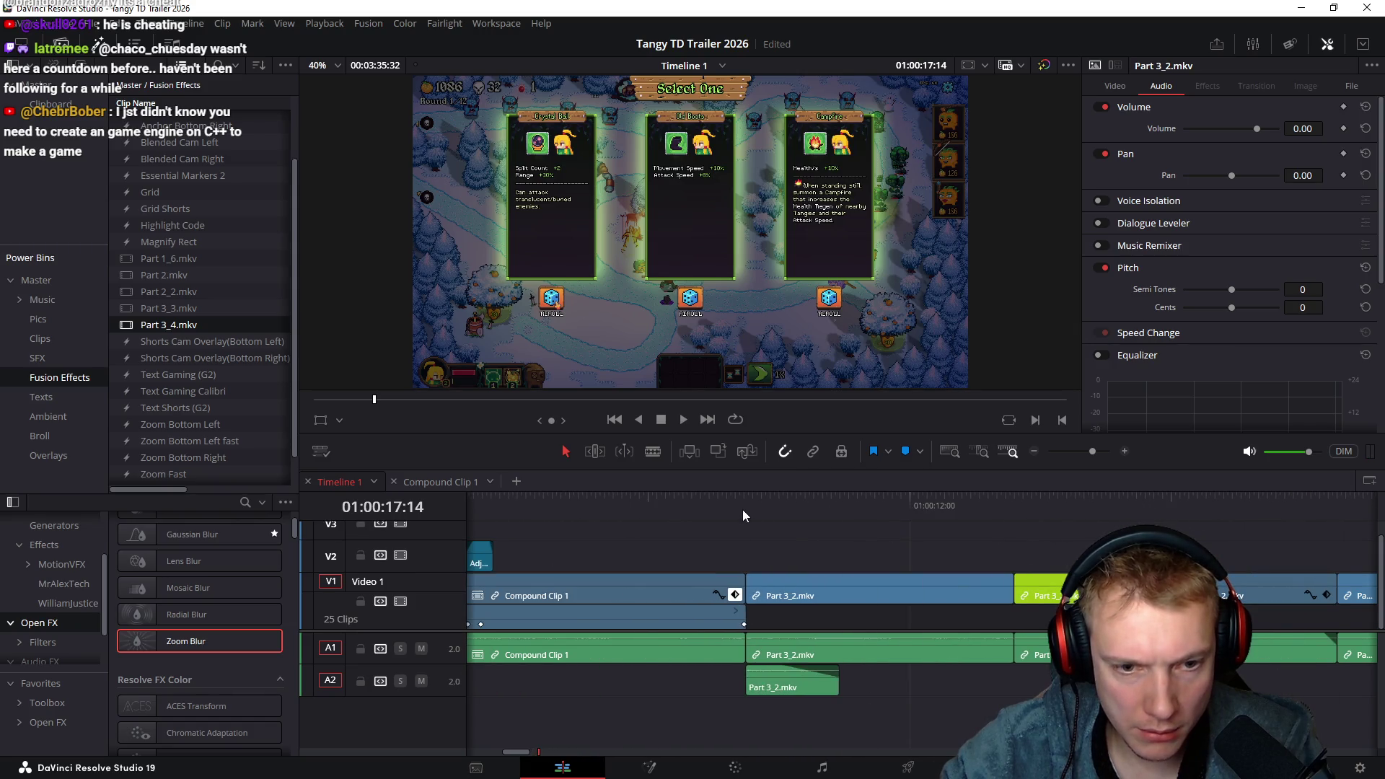
left_click(783, 508)
left_click_drag(792, 509, 1066, 534)
scroll(821, 547, "right", 3)
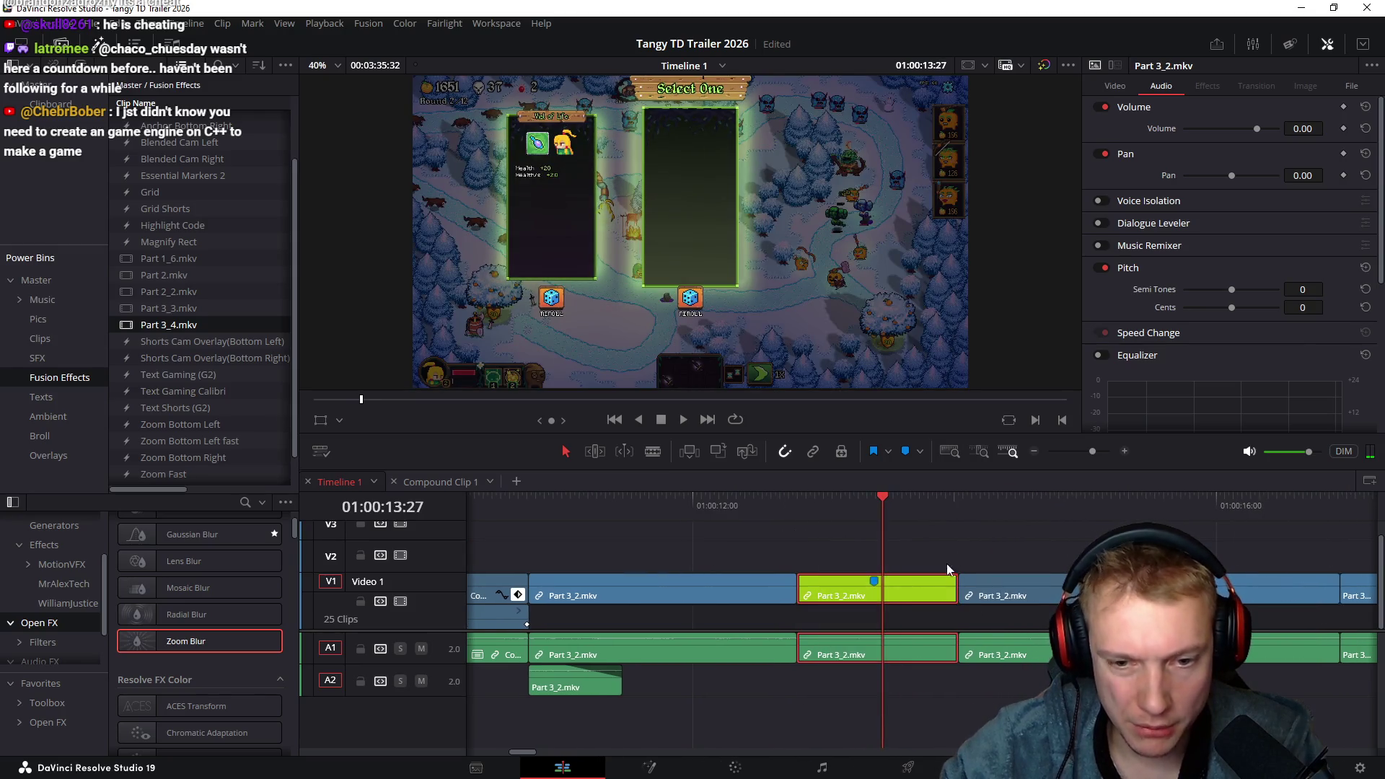
key("Delete")
scroll(787, 515, "right", 4)
left_click(599, 653)
key("Delete")
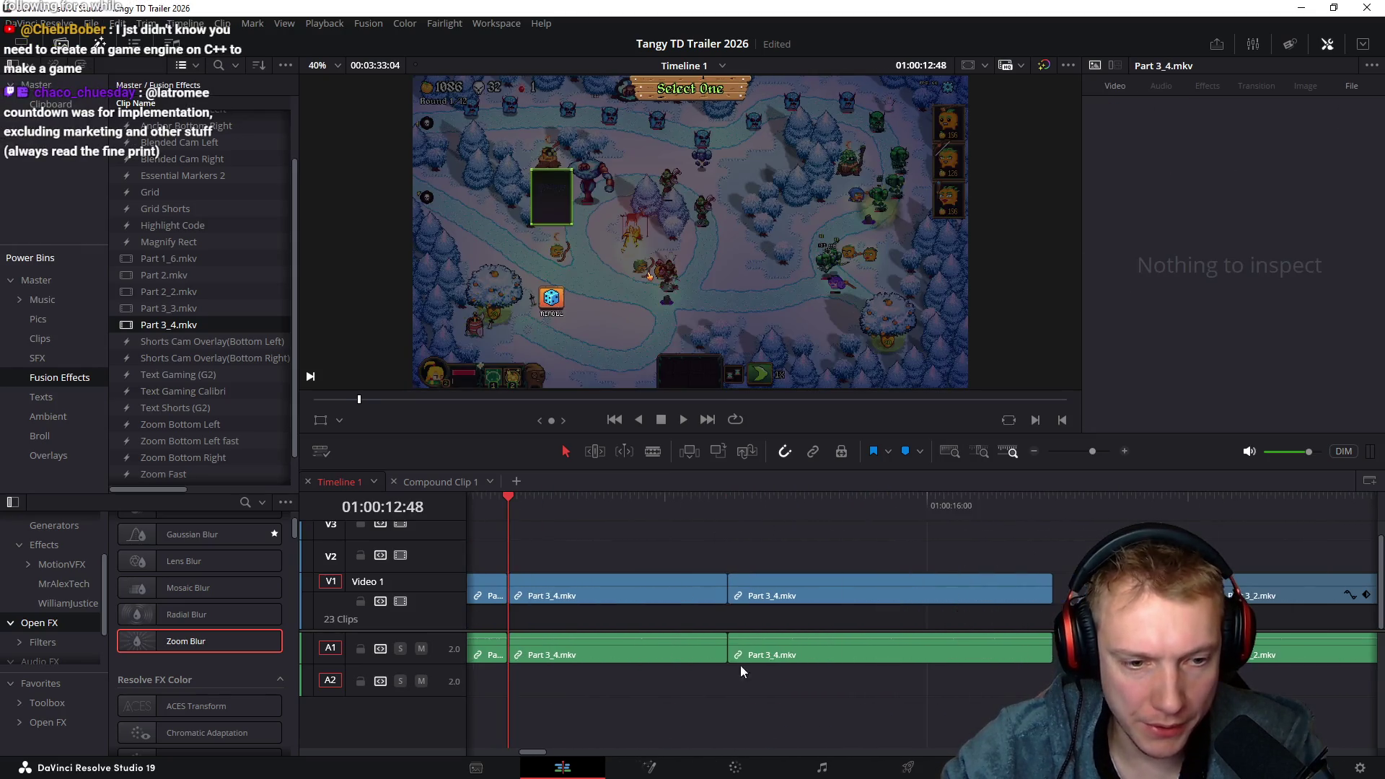
Ripple-trim clip tails at 01:00:14:02 and where the third card changes
scroll(690, 540, "left", 2)
key("space")
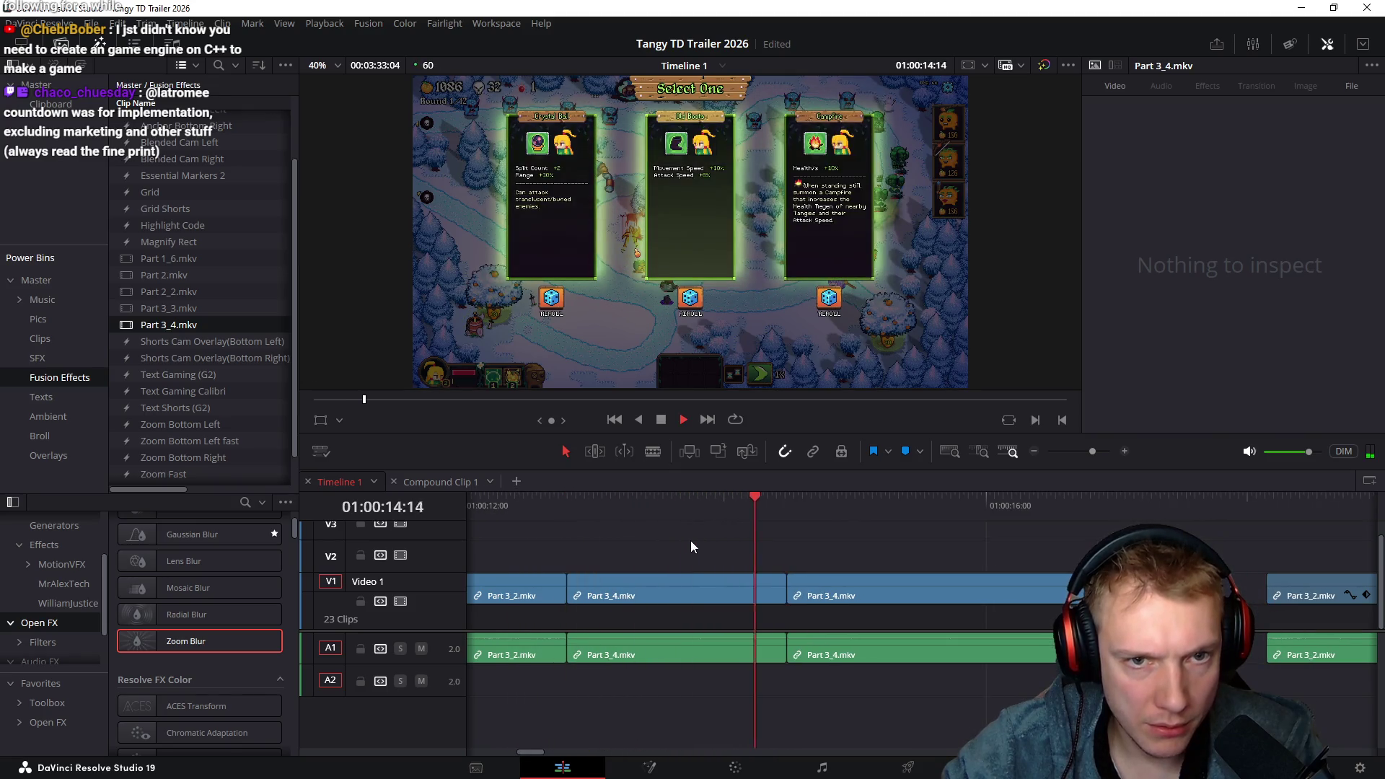
left_click(729, 505)
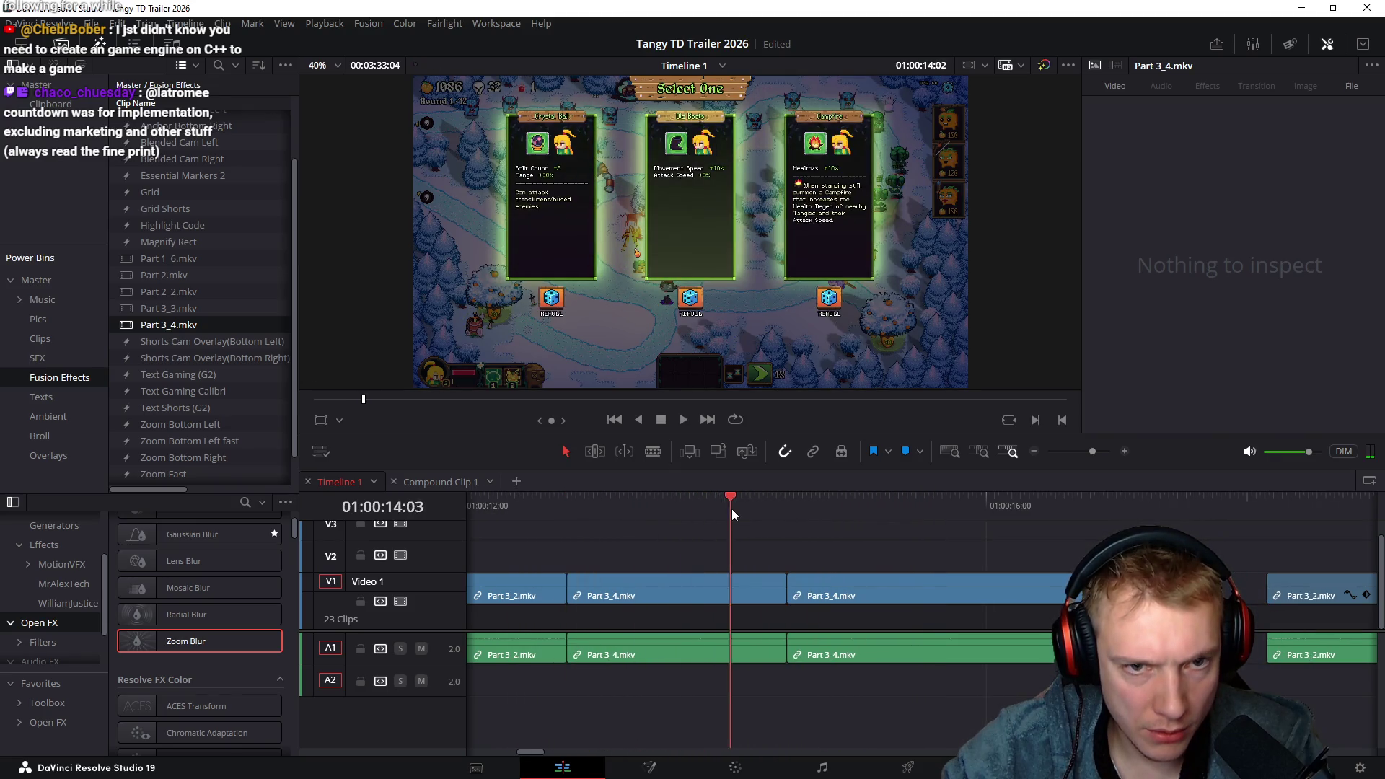
mouse_move(762, 508)
left_mouse_down()
mouse_move(783, 508)
mouse_move(696, 525)
mouse_move(721, 523)
left_mouse_up()
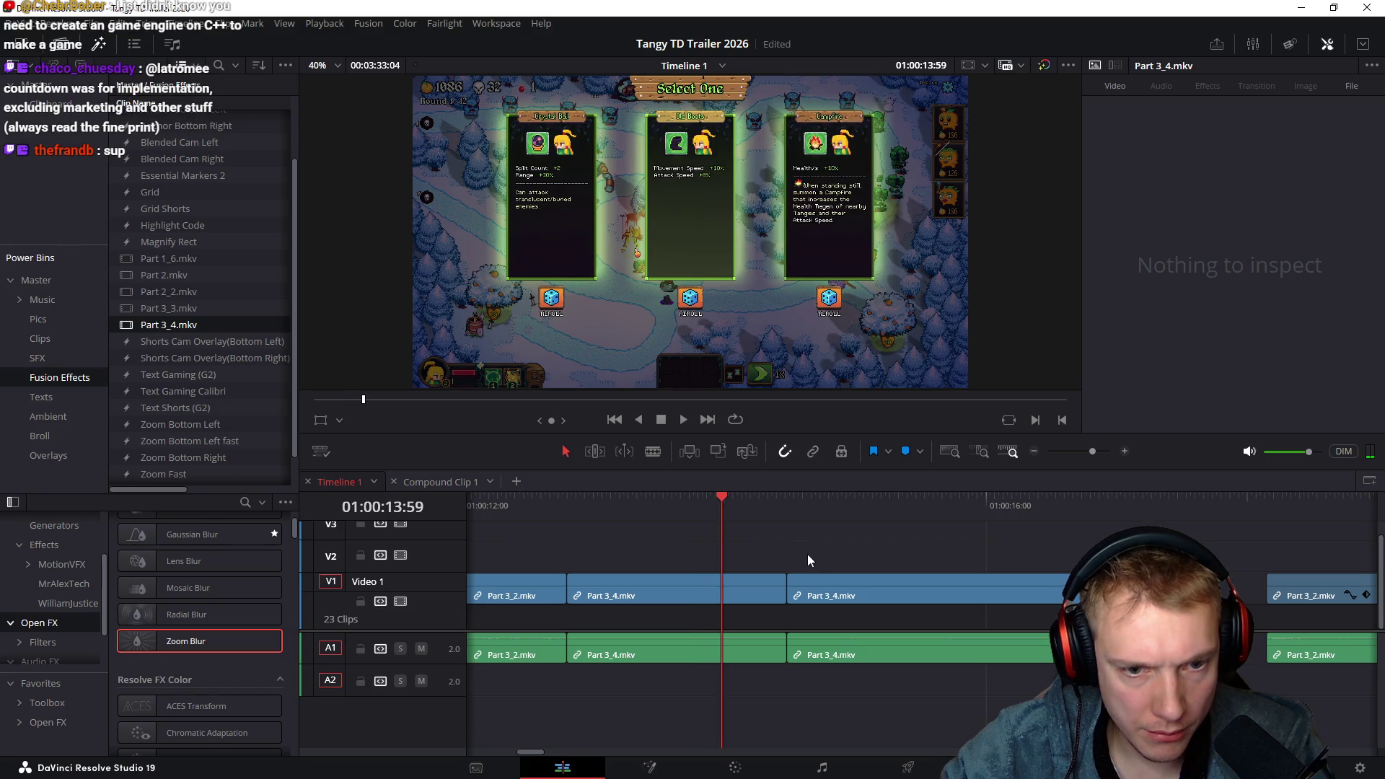
key("ctrl+shift+]")
left_click_drag(544, 505, 807, 539)
mouse_move(918, 542)
left_mouse_down()
mouse_move(1032, 544)
mouse_move(1026, 554)
left_mouse_up()
key("ctrl+shift+]")
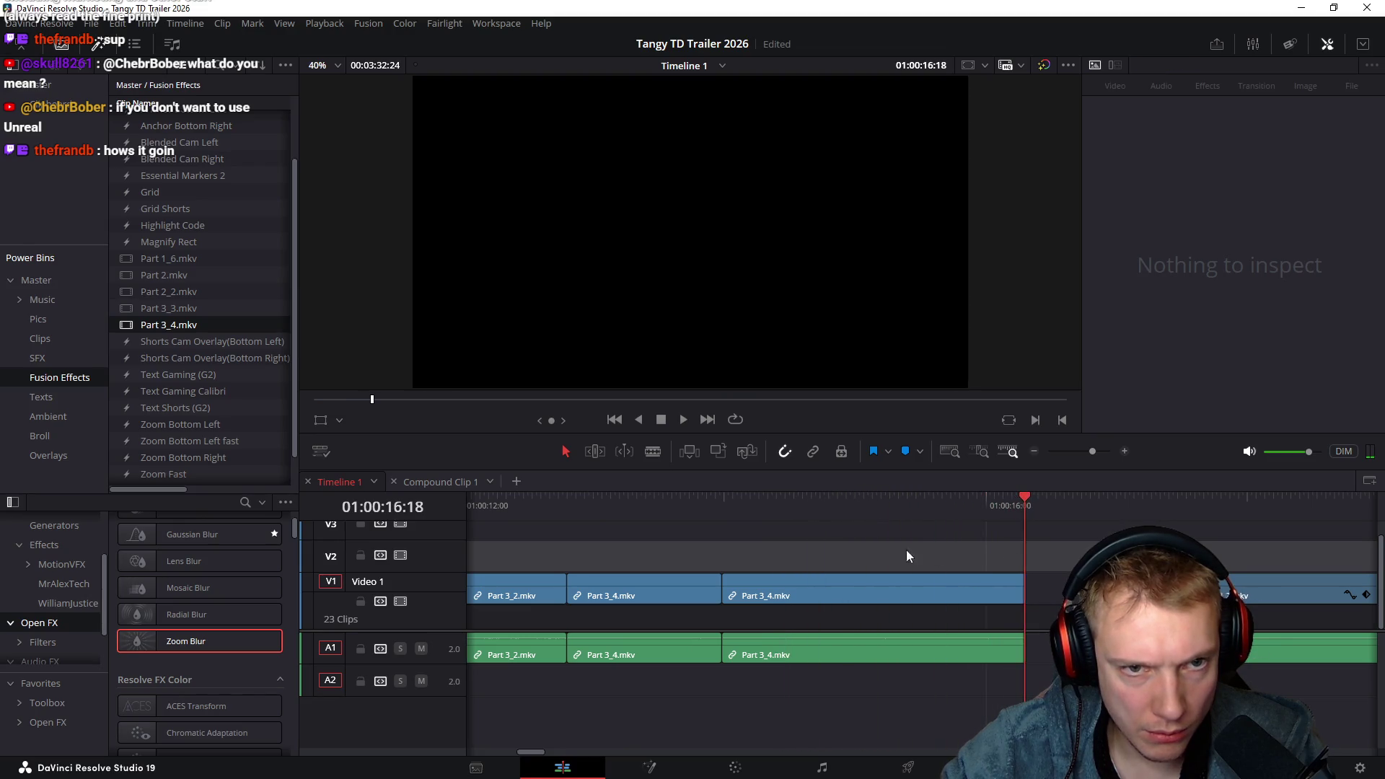
Select the two Part 3_4 clips and bring up their context menu
left_click_drag(837, 552, 1047, 635)
left_click_drag(606, 504, 707, 529)
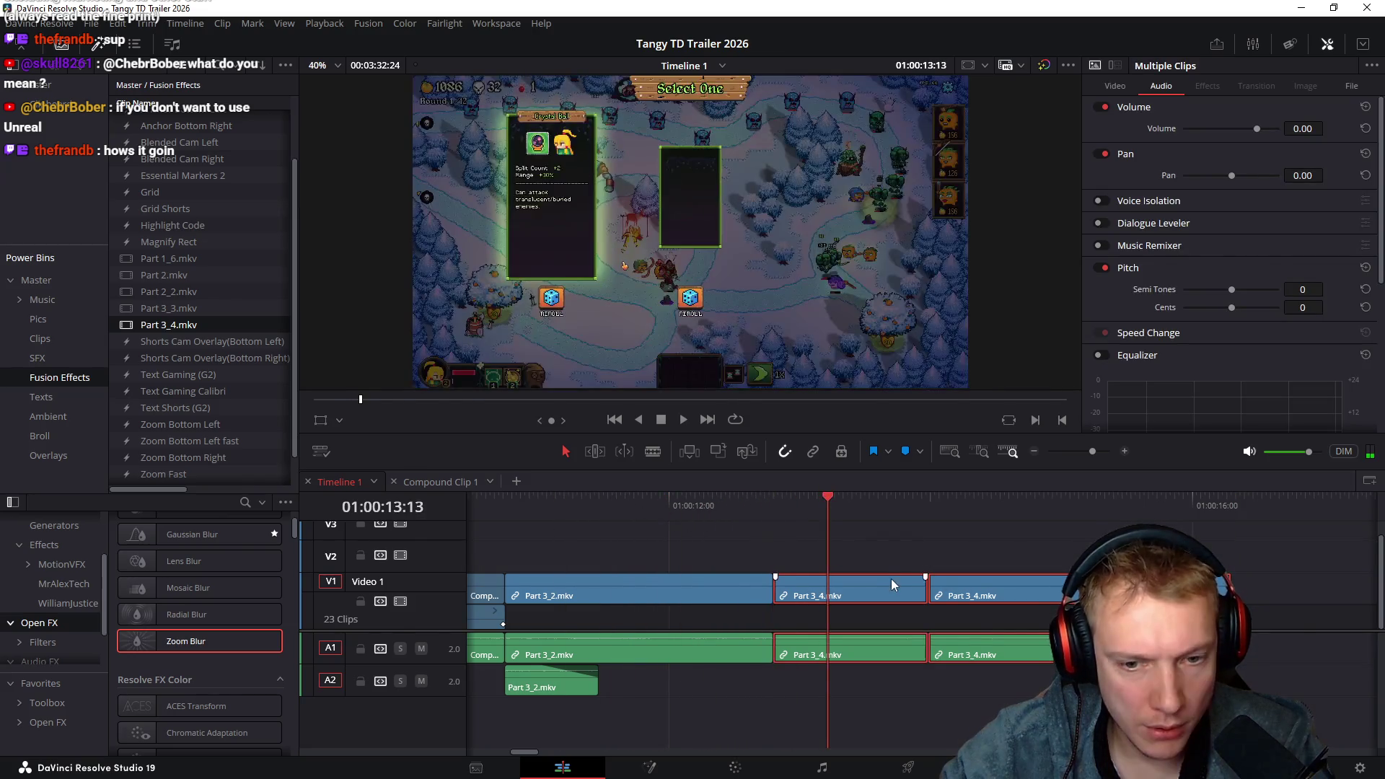
right_click(892, 581)
Create Compound Clip 1 and add volume and zoom keyframes at its start
left_click(952, 467)
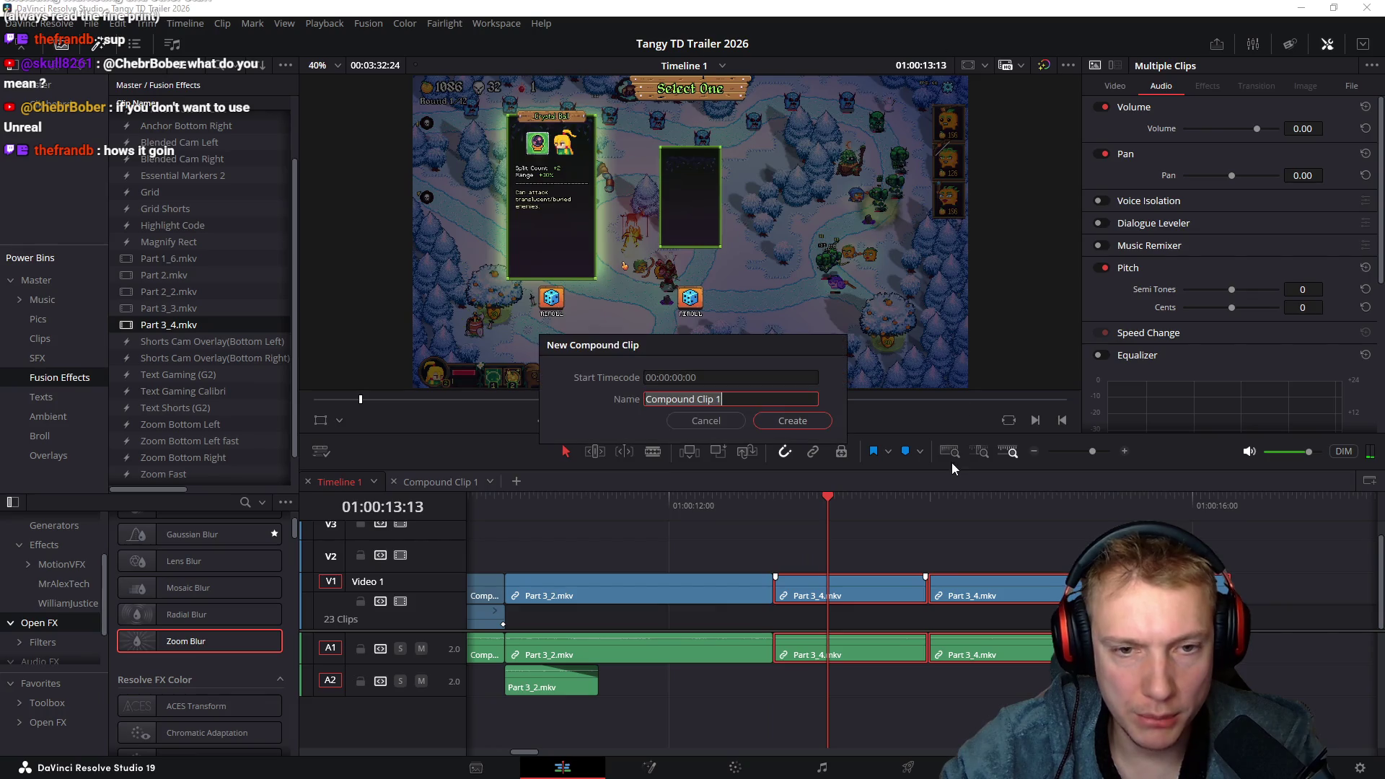
left_click(793, 420)
left_click_drag(762, 498, 742, 505)
left_click(1344, 128)
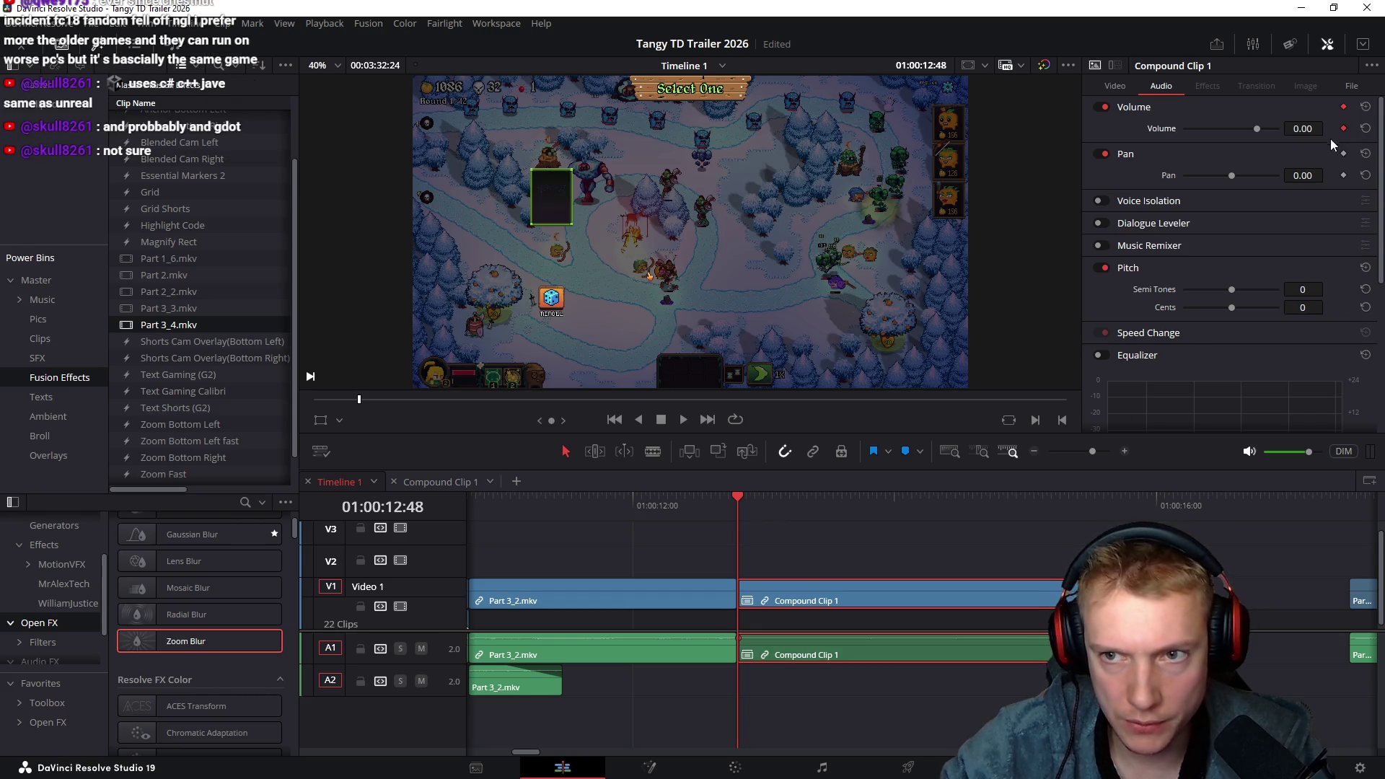
left_click(1115, 86)
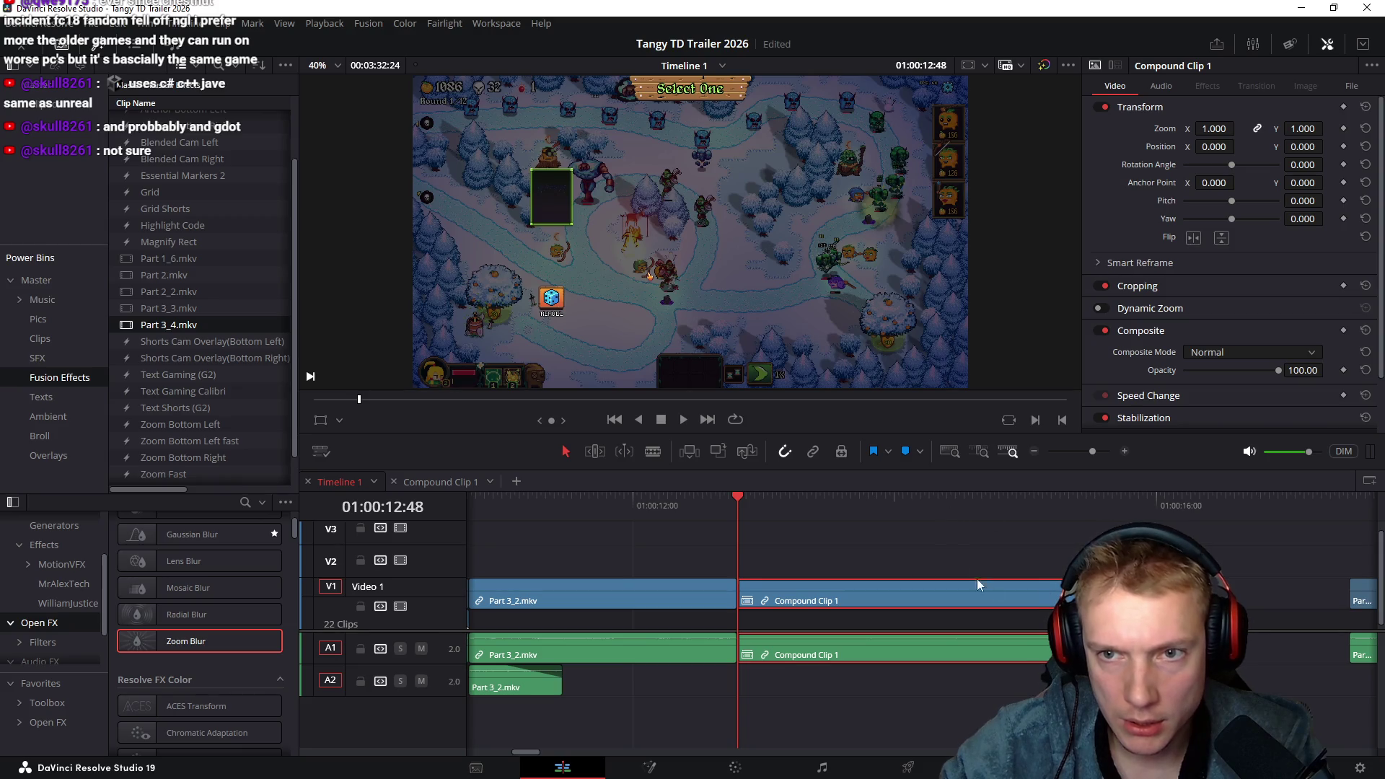
left_click(1344, 128)
Delete the short Part 3_2 insert clip, leaving a gap
mouse_move(744, 496)
left_mouse_down()
mouse_move(1067, 531)
mouse_move(579, 542)
mouse_move(633, 540)
mouse_move(697, 562)
left_mouse_up()
scroll(697, 561, "left", 5)
left_click_drag(650, 500, 811, 521)
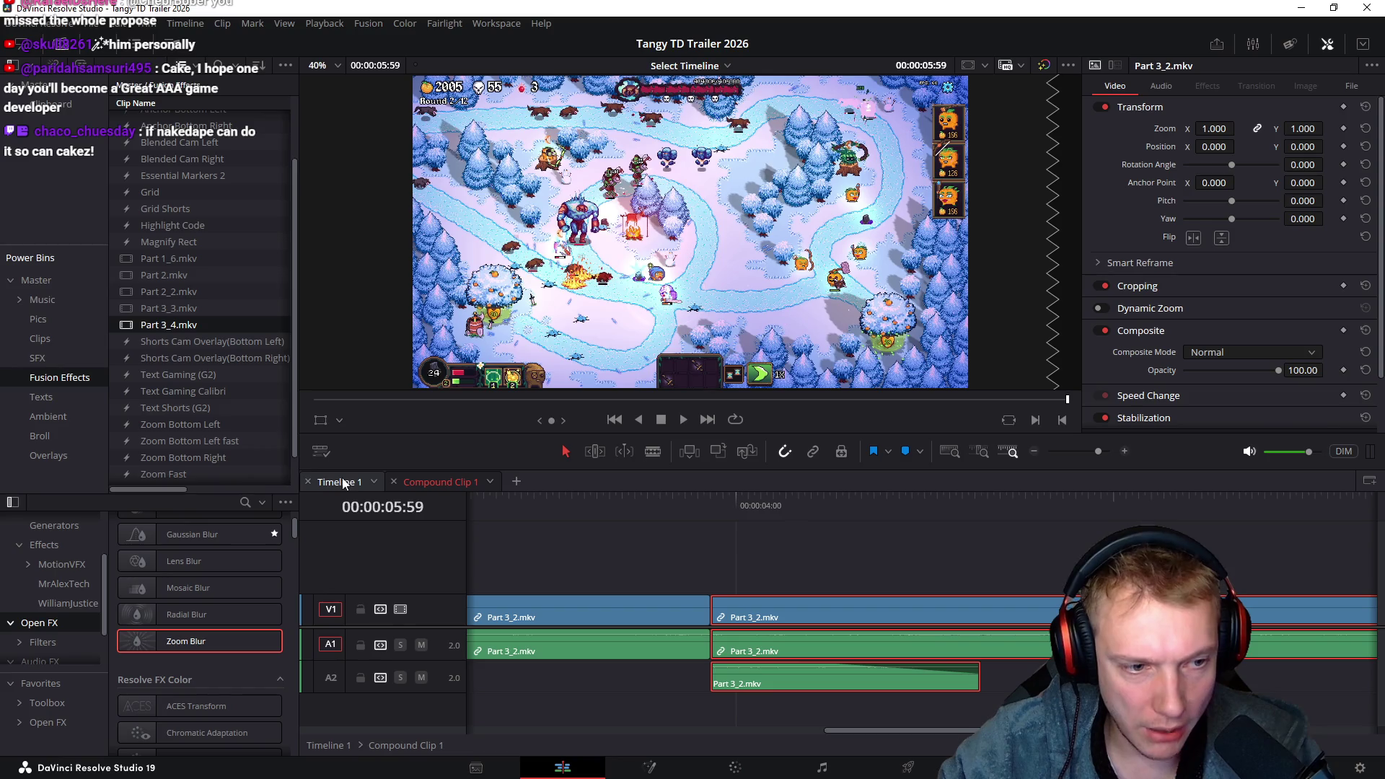
left_click(617, 539)
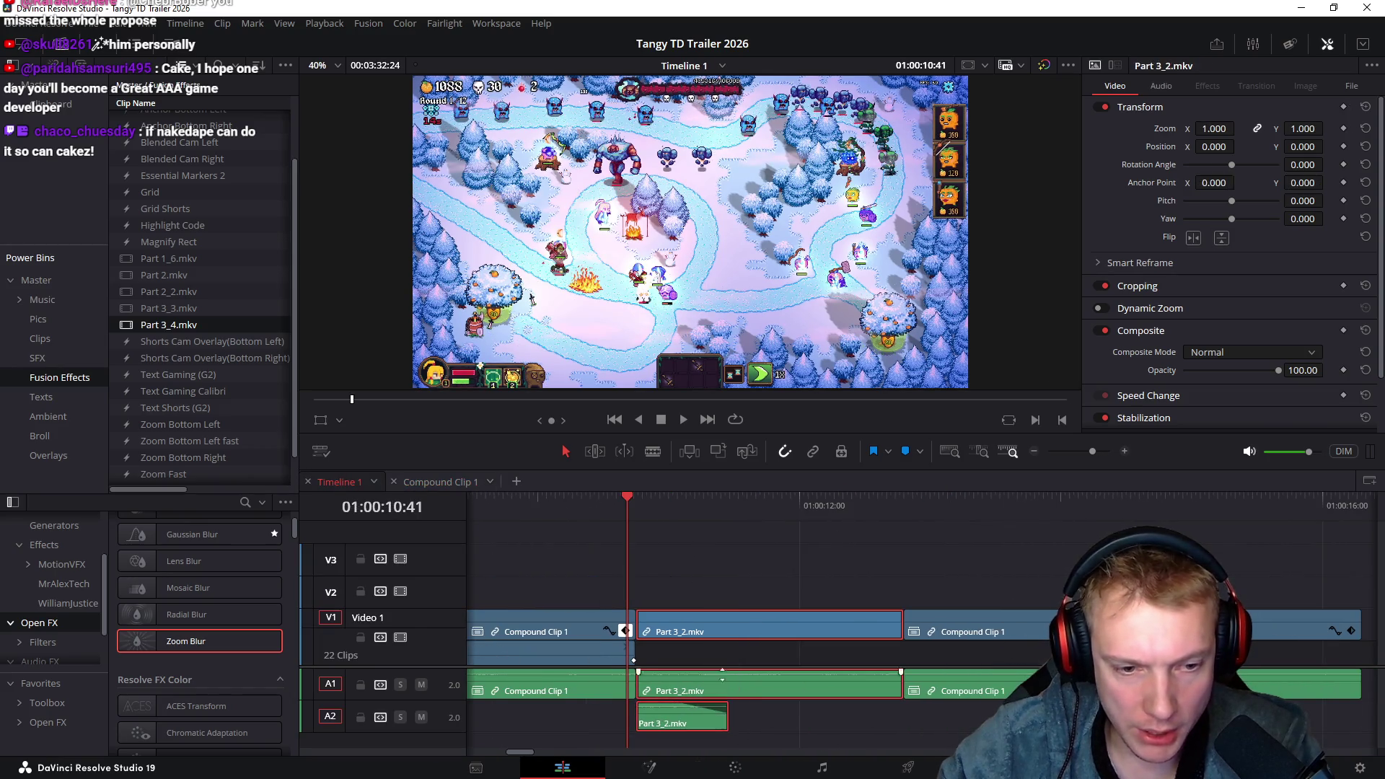
key("Delete")
Lengthen Compound Clip 1 over the gap and shift its zoom keyframe to a new time
left_click_drag(635, 620, 900, 622)
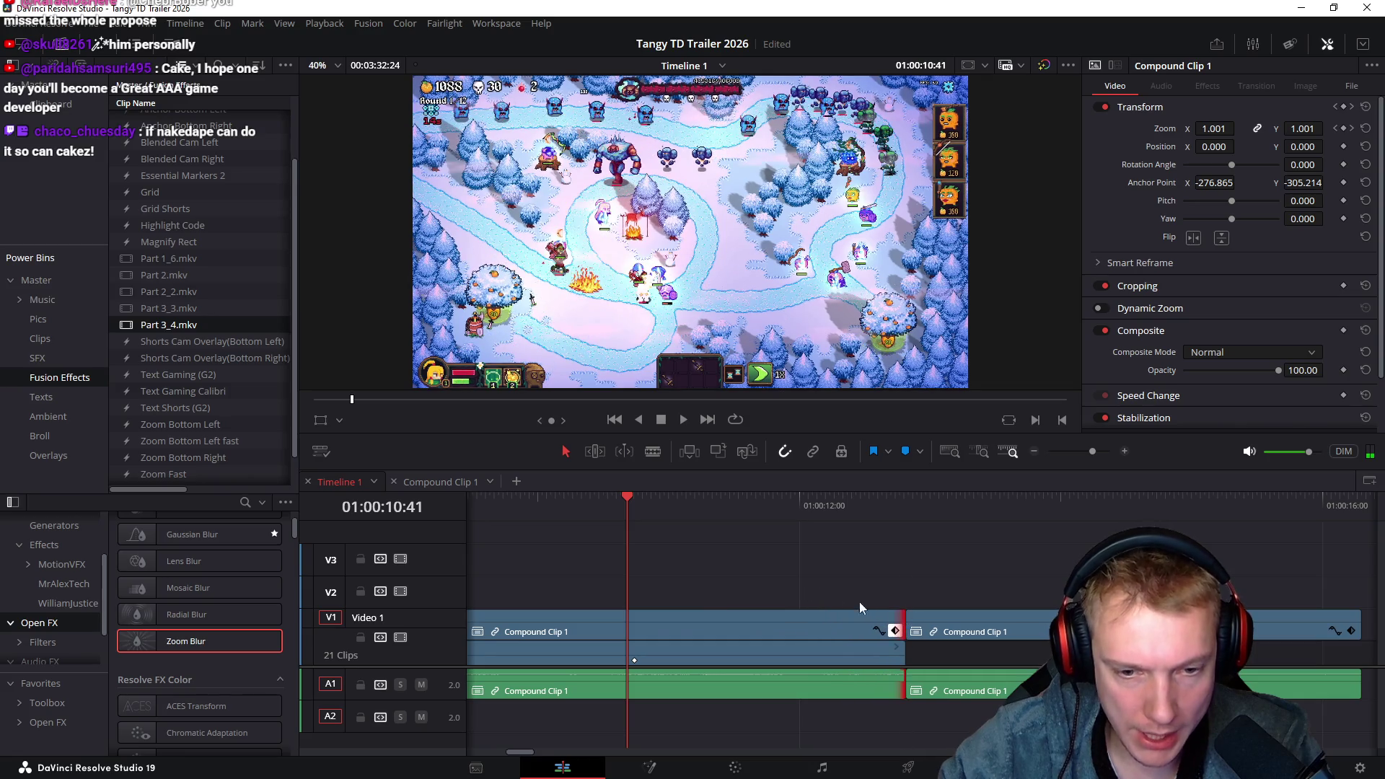
left_click(956, 592)
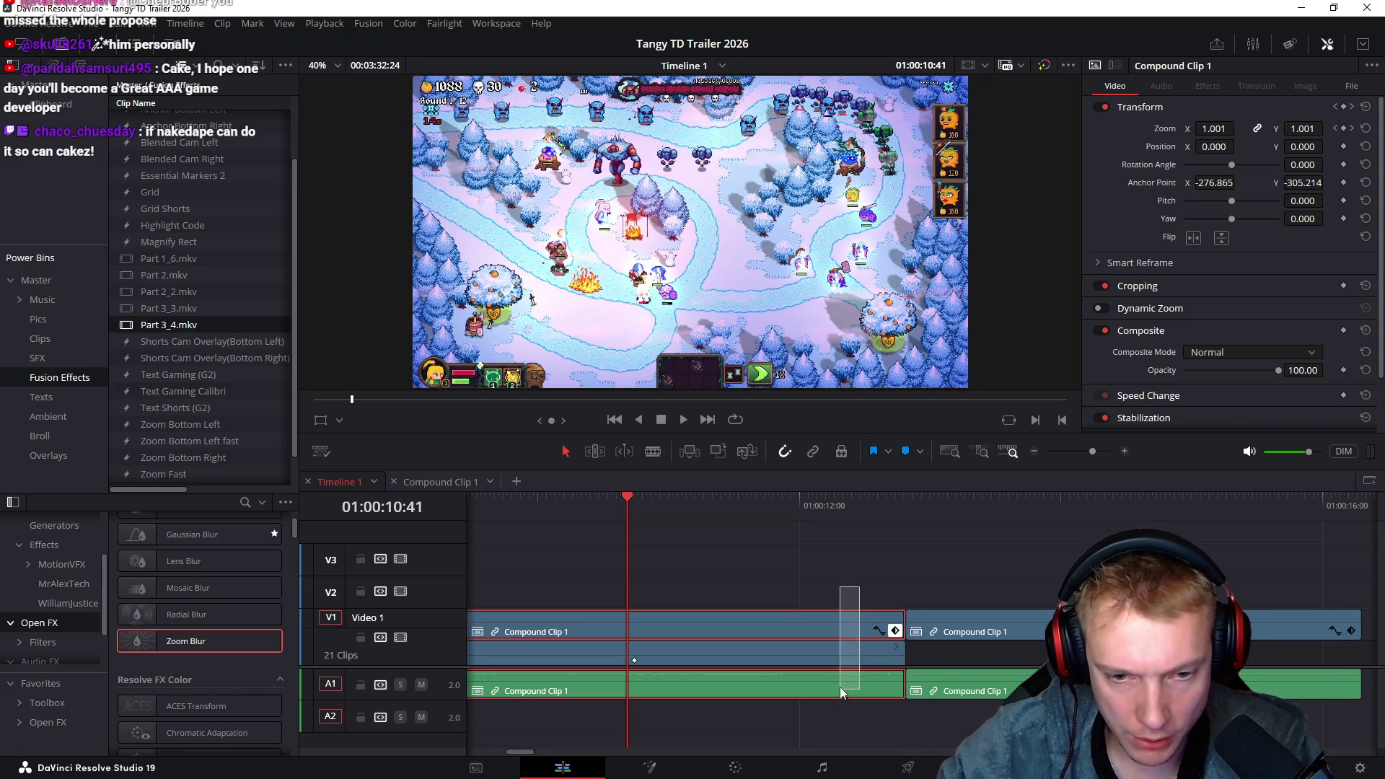
left_click_drag(866, 508, 907, 509)
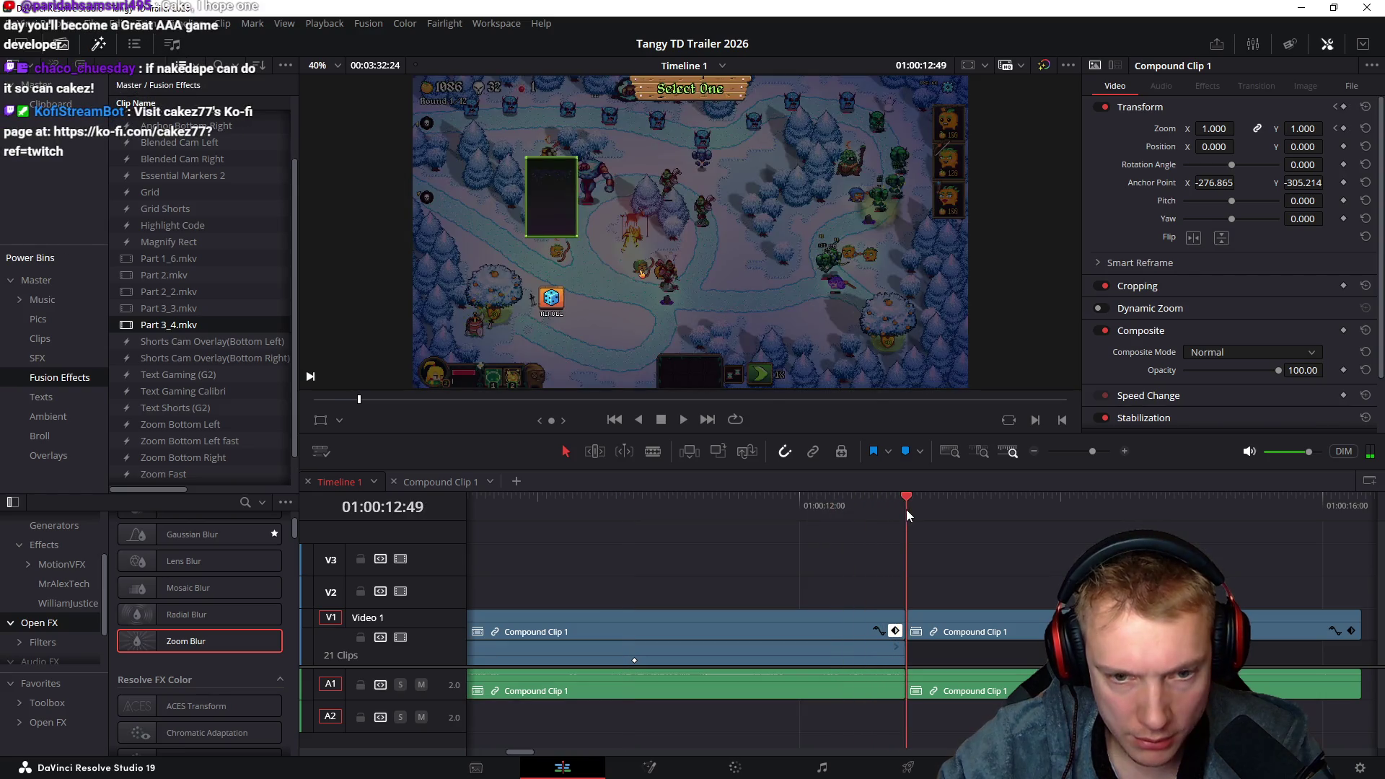
key("j")
left_click_drag(635, 662, 907, 662)
Play back the zoom punch-in from about 01:00:08:31 until the black gap
scroll(1022, 527, "left", 5)
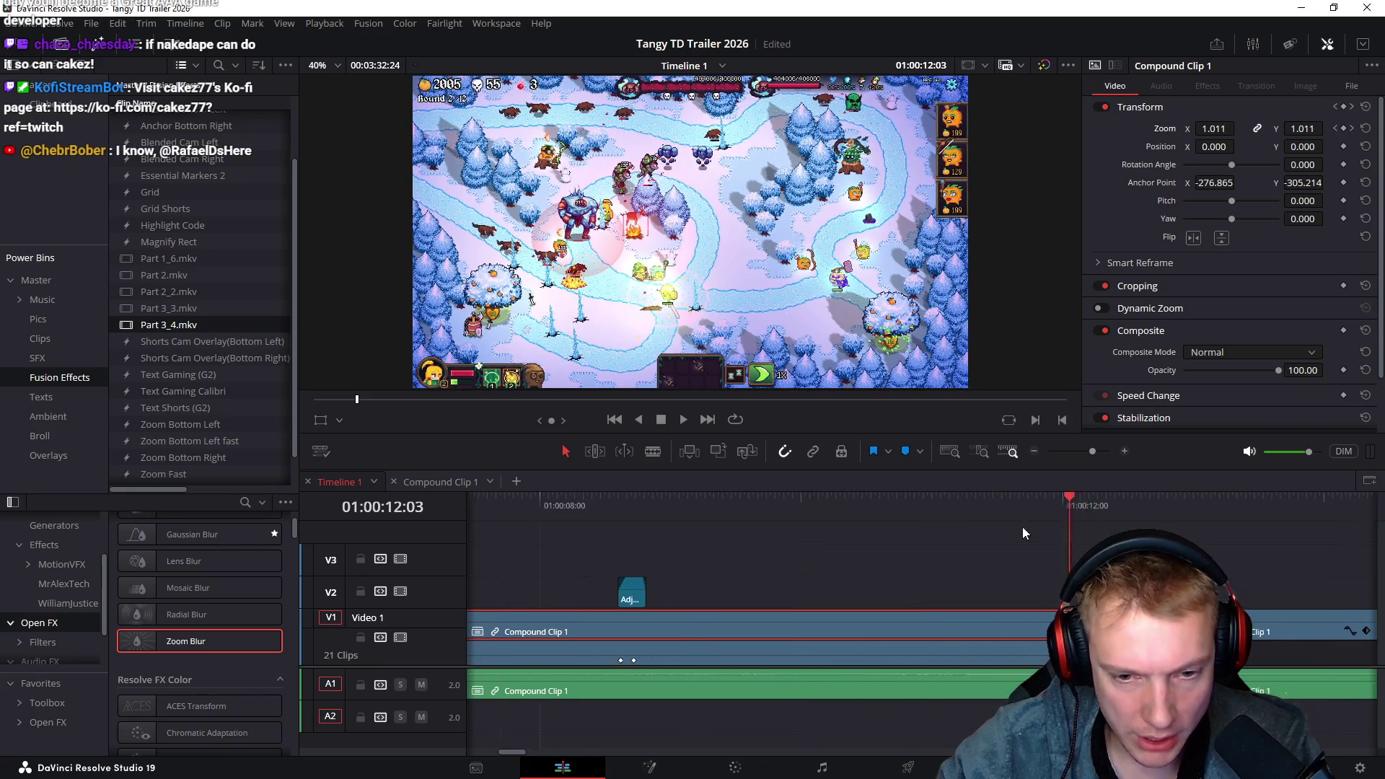
left_click(715, 500)
key("space")
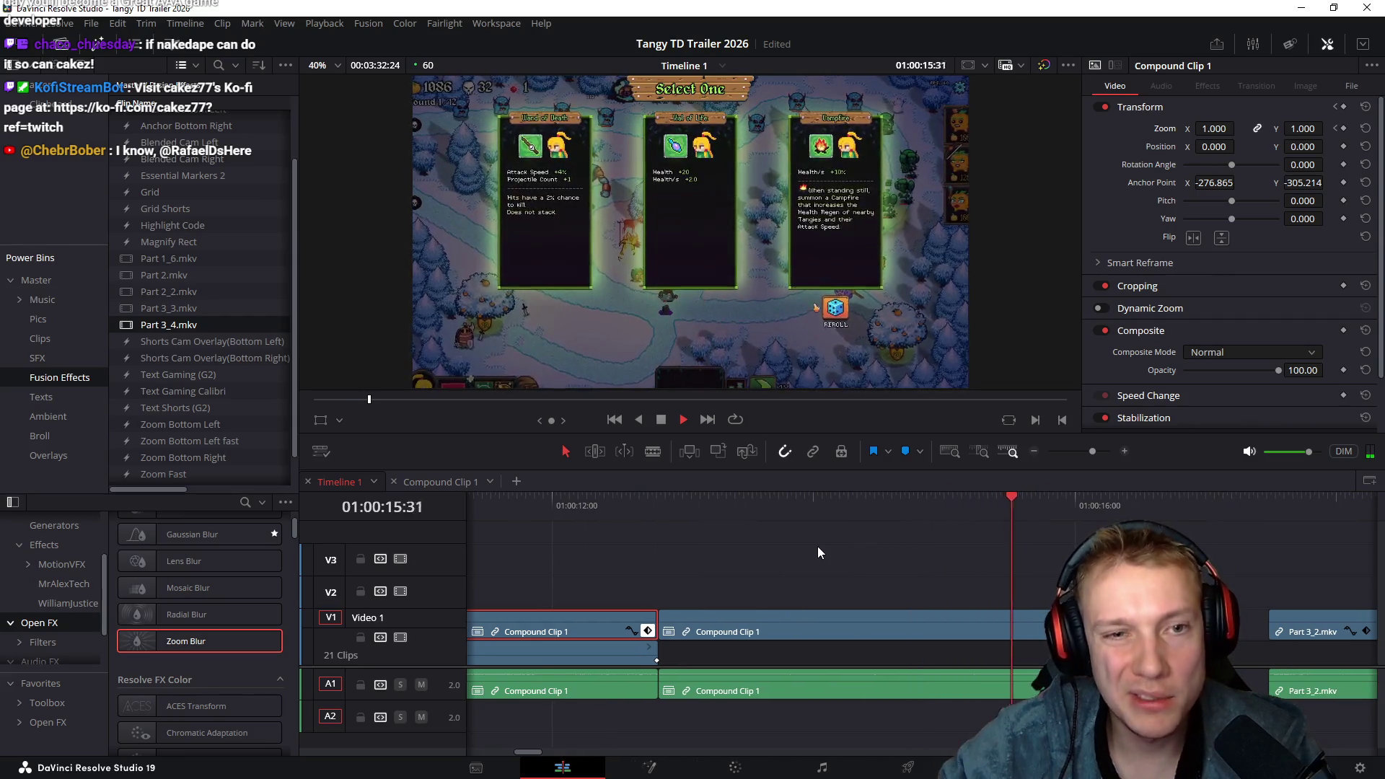
key("space")
Slide Part 3_2 left until it butts against Compound Clip 1, and save the project
scroll(938, 522, "down", 2)
left_click_drag(966, 510, 1234, 544)
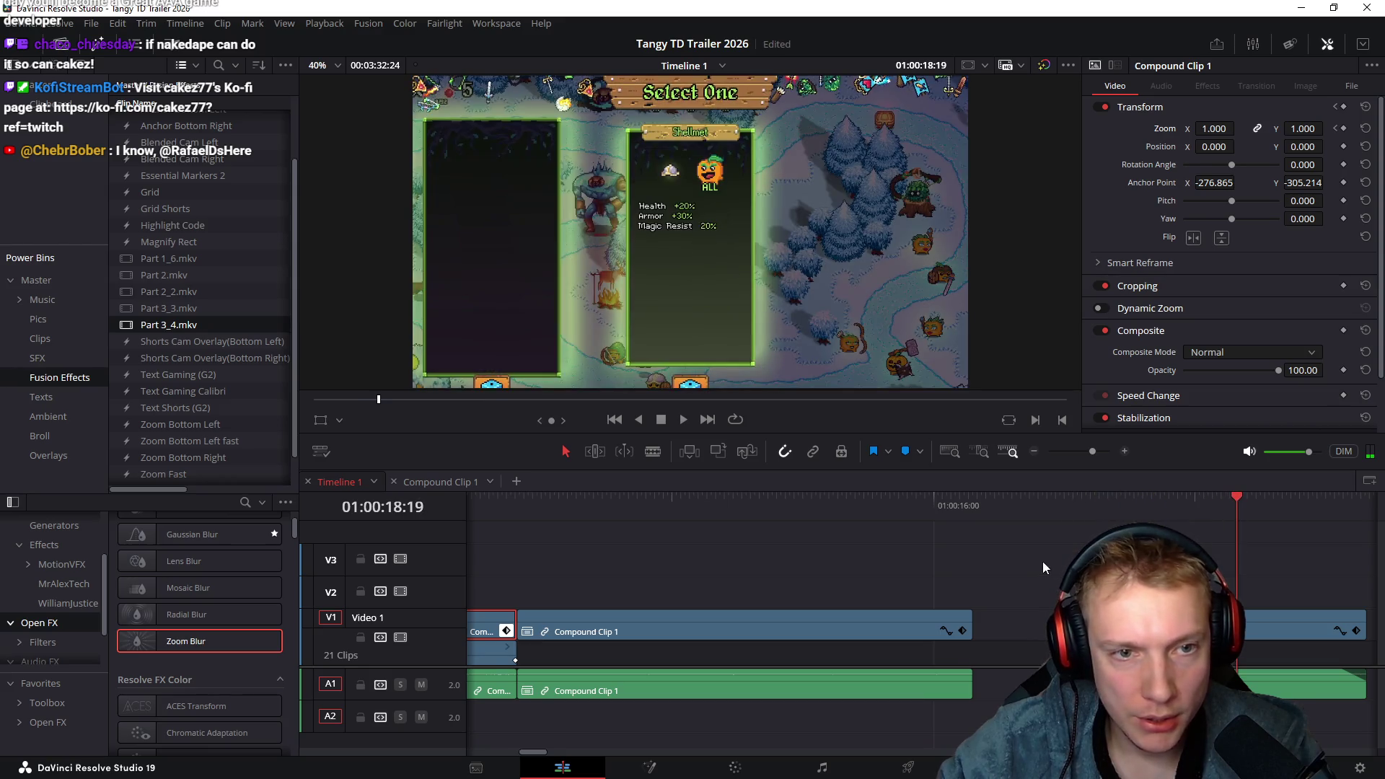
scroll(1041, 561, "down", 3)
left_click(903, 505)
left_click_drag(954, 635, 880, 633)
key("ctrl+s")
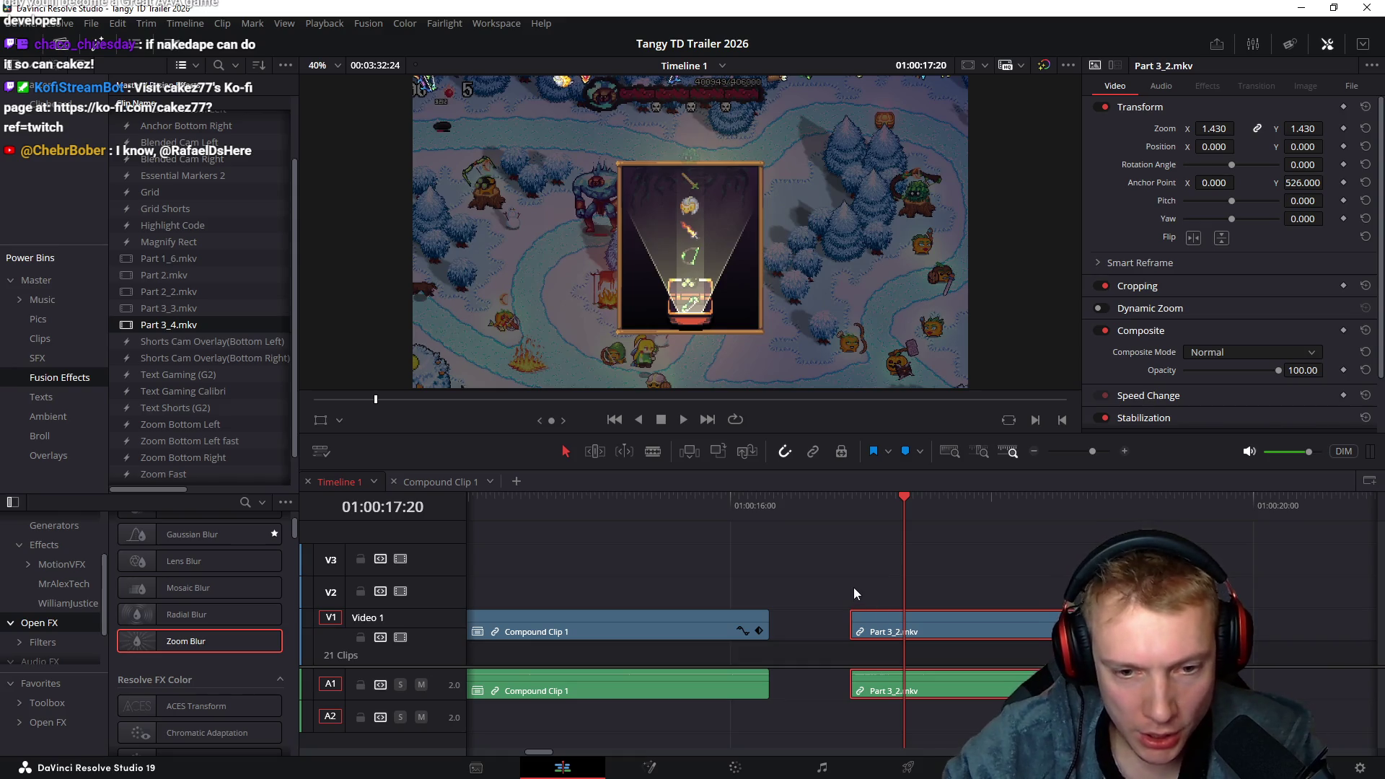
mouse_move(878, 621)
left_mouse_down()
mouse_move(1039, 625)
mouse_move(838, 628)
left_mouse_up()
mouse_move(734, 504)
left_mouse_down()
mouse_move(915, 524)
mouse_move(811, 539)
left_mouse_up()
Reset Part 3_2's zoom to 1.000 and select the earlier Compound Clip 1 to read its zoom
left_click(929, 579)
left_click(938, 629)
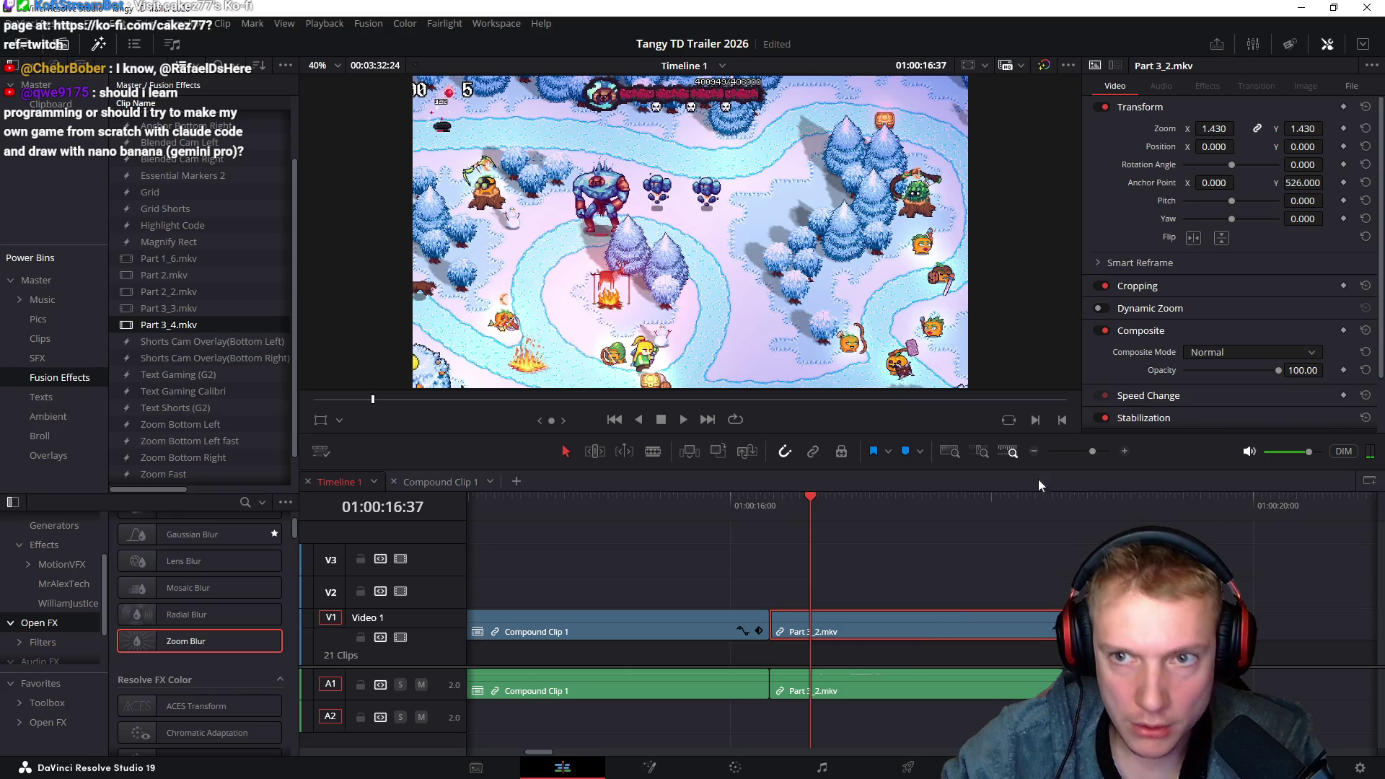
left_click(1366, 128)
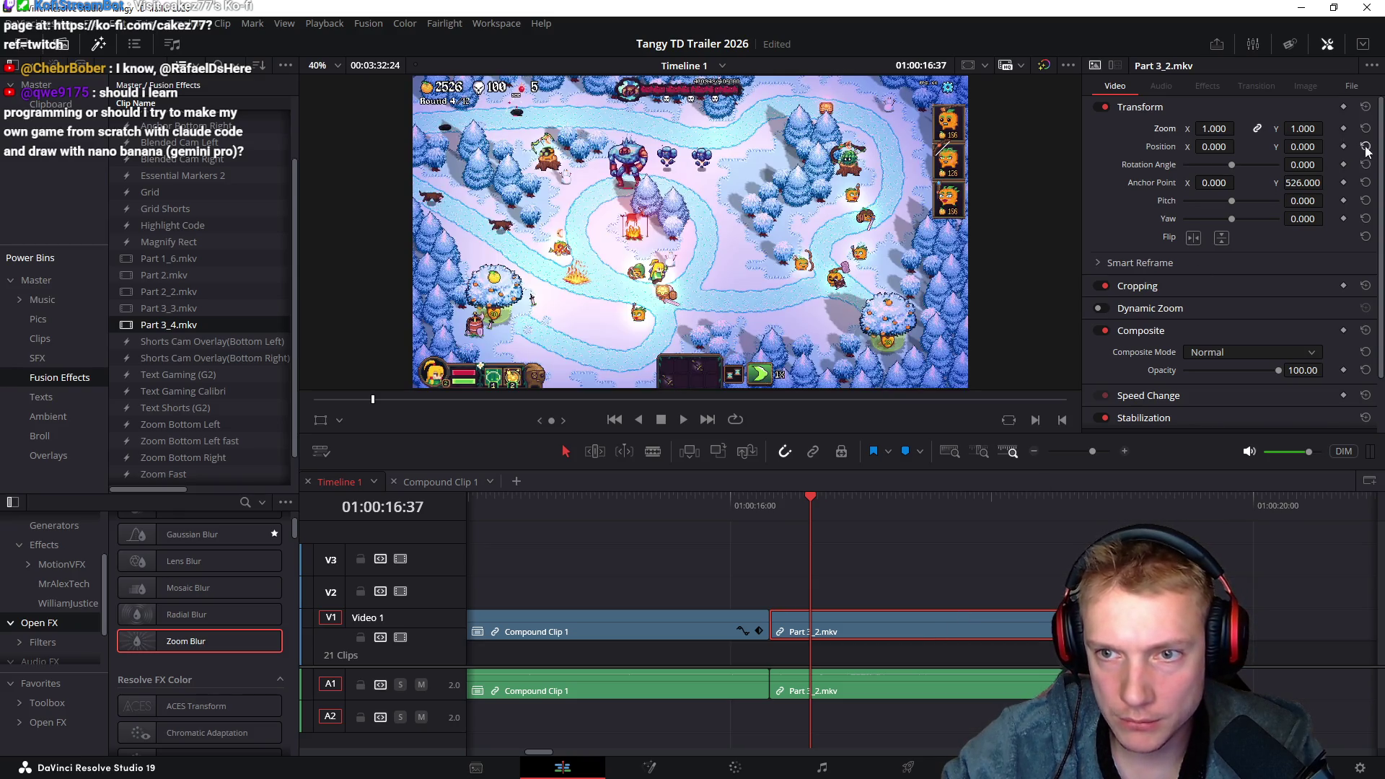
scroll(705, 574, "left", 15)
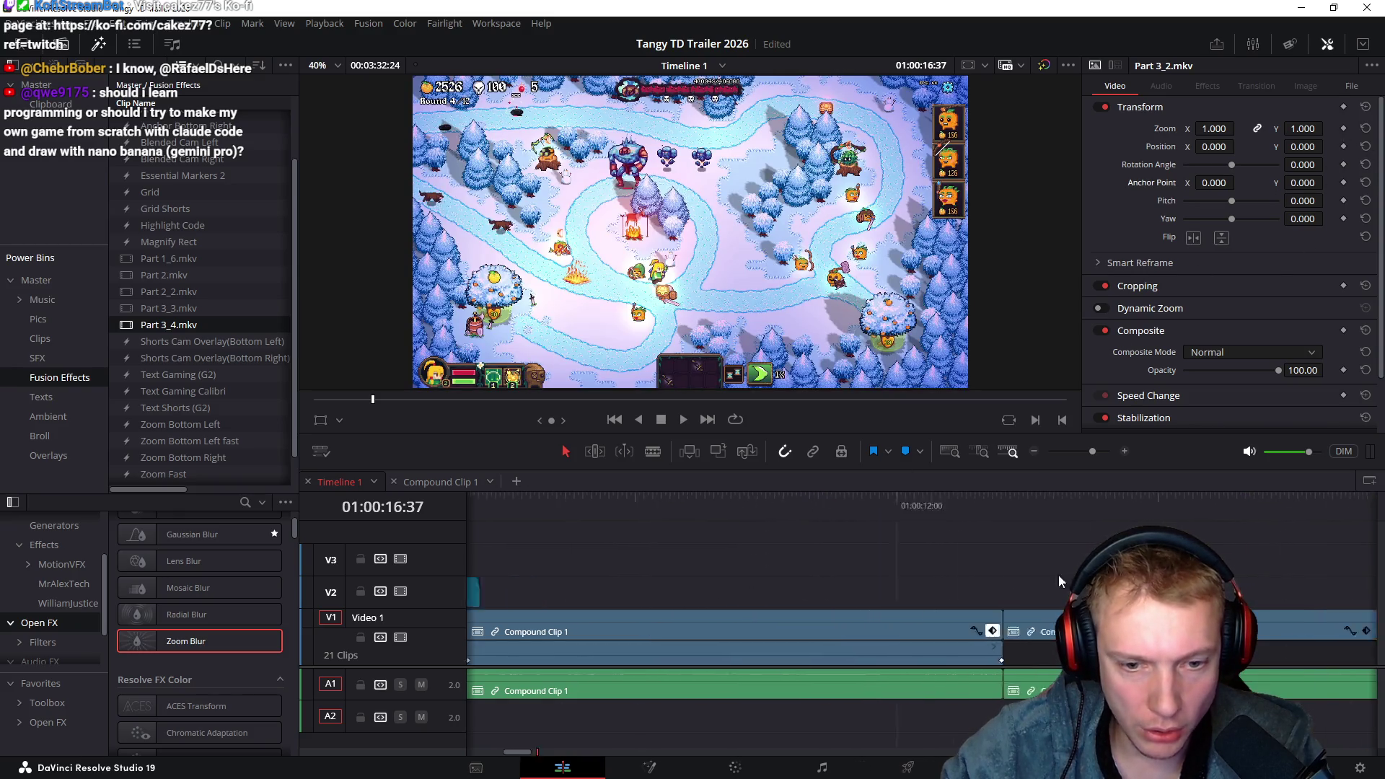
left_click(862, 505)
left_click_drag(862, 505, 844, 505)
left_click(844, 661)
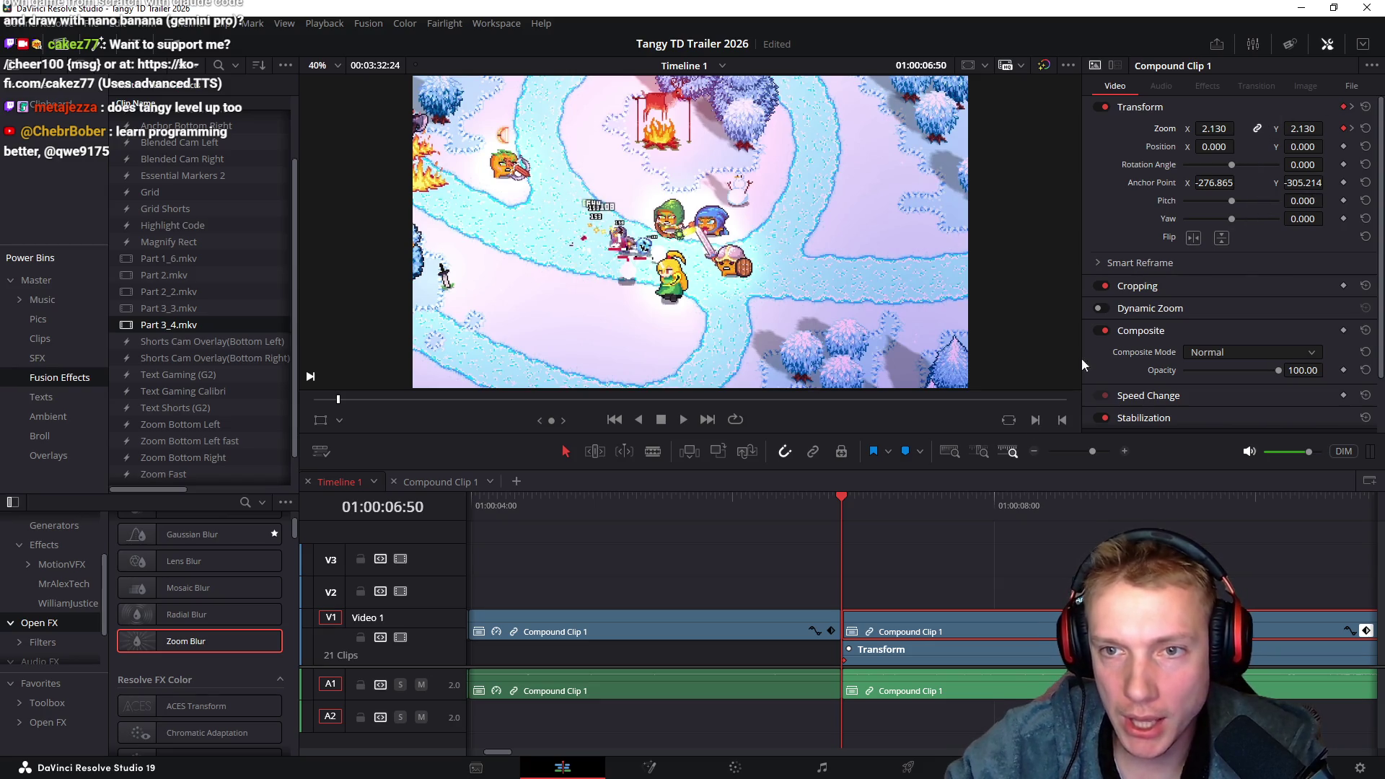
Paste the 2.130 zoom keyframe onto Part 3_2 and show its transform keyframe track
scroll(938, 566, "right", 5)
scroll(879, 560, "right", 3)
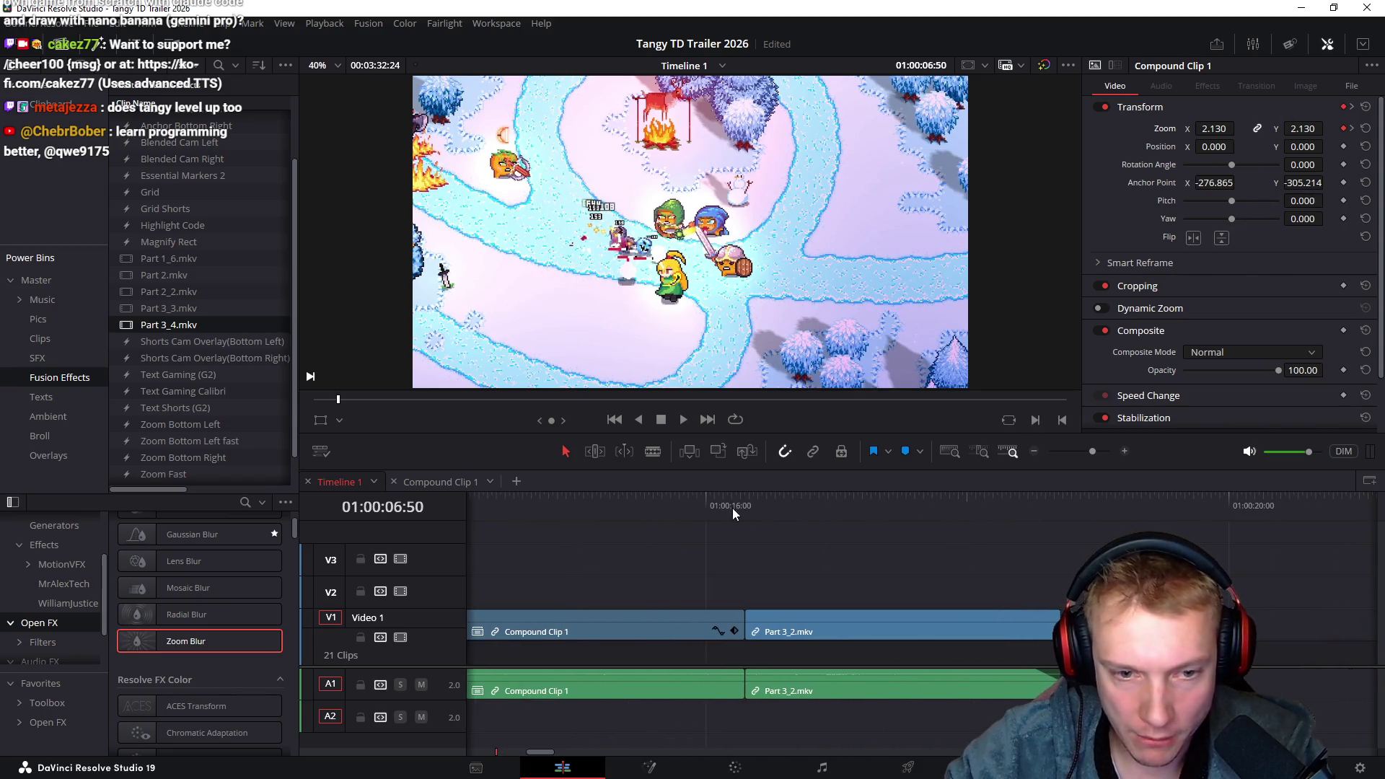
left_click(743, 501)
left_click(819, 630)
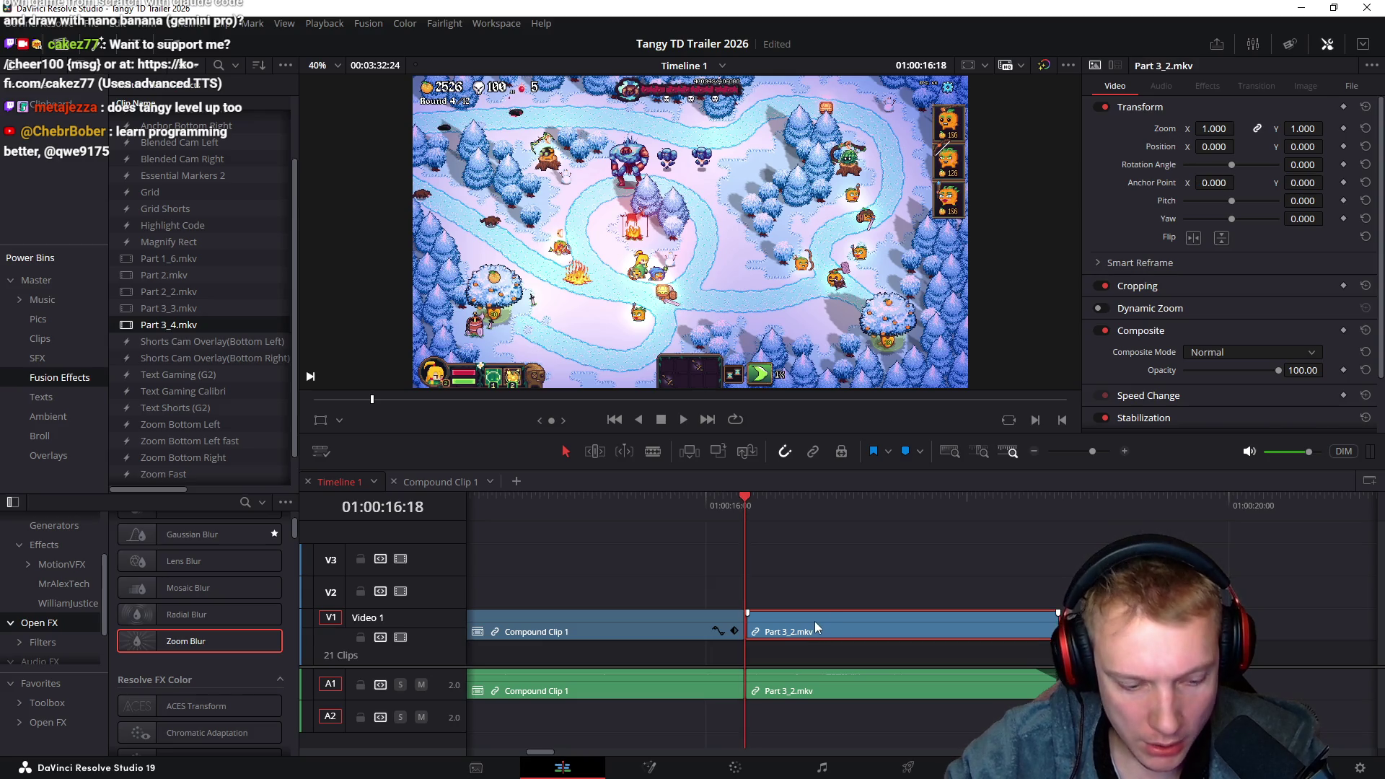
key("ctrl+v")
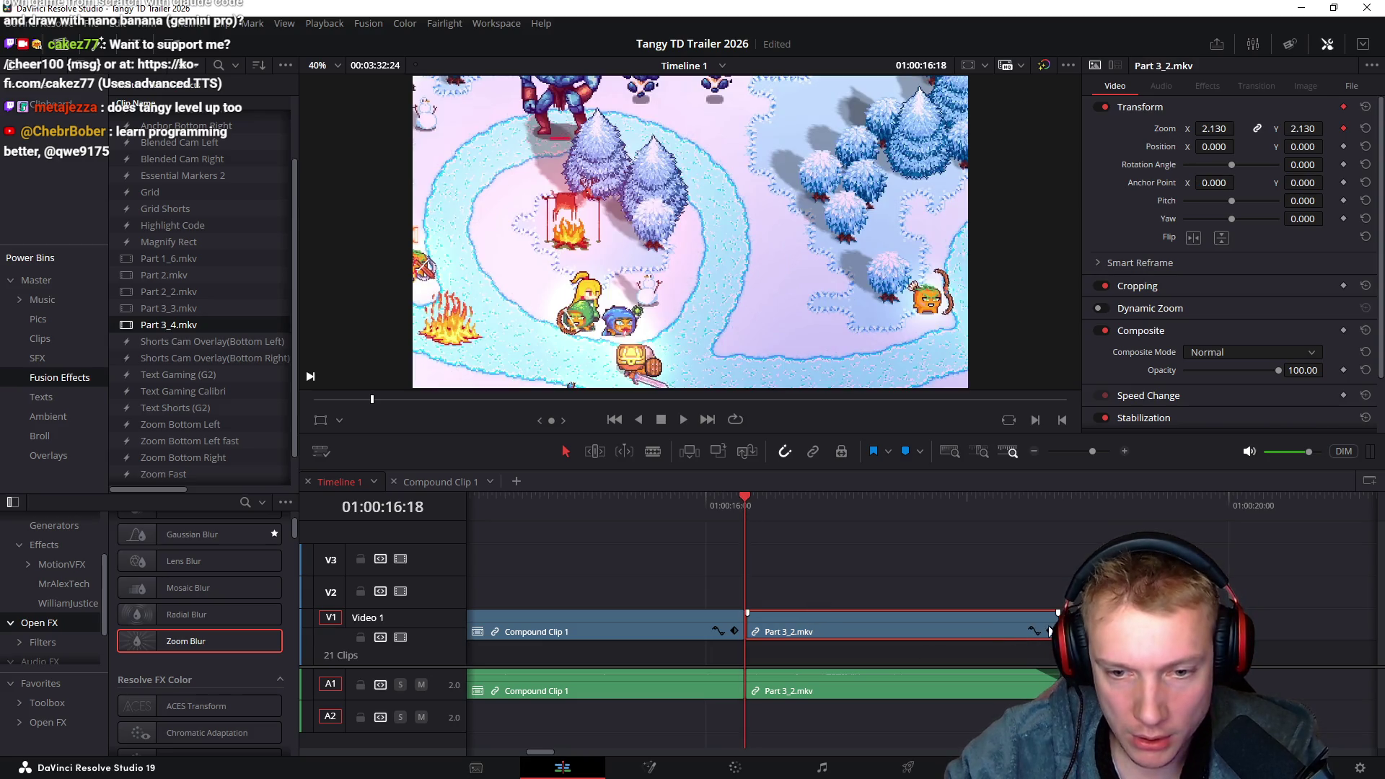
left_click(1050, 632)
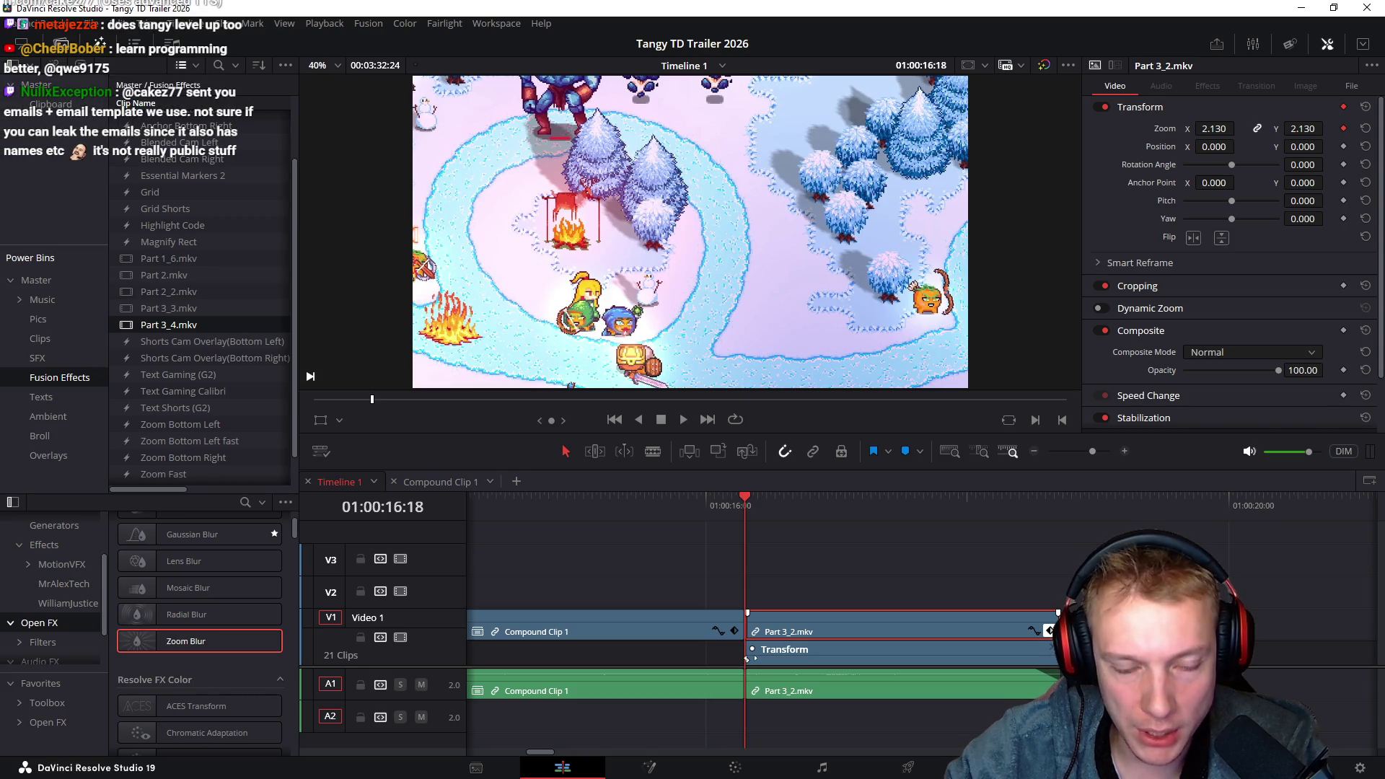
Select the second Compound Clip 1 at 01:00:06:50 and copy its settings
scroll(668, 579, "left", 5)
scroll(884, 547, "left", 5)
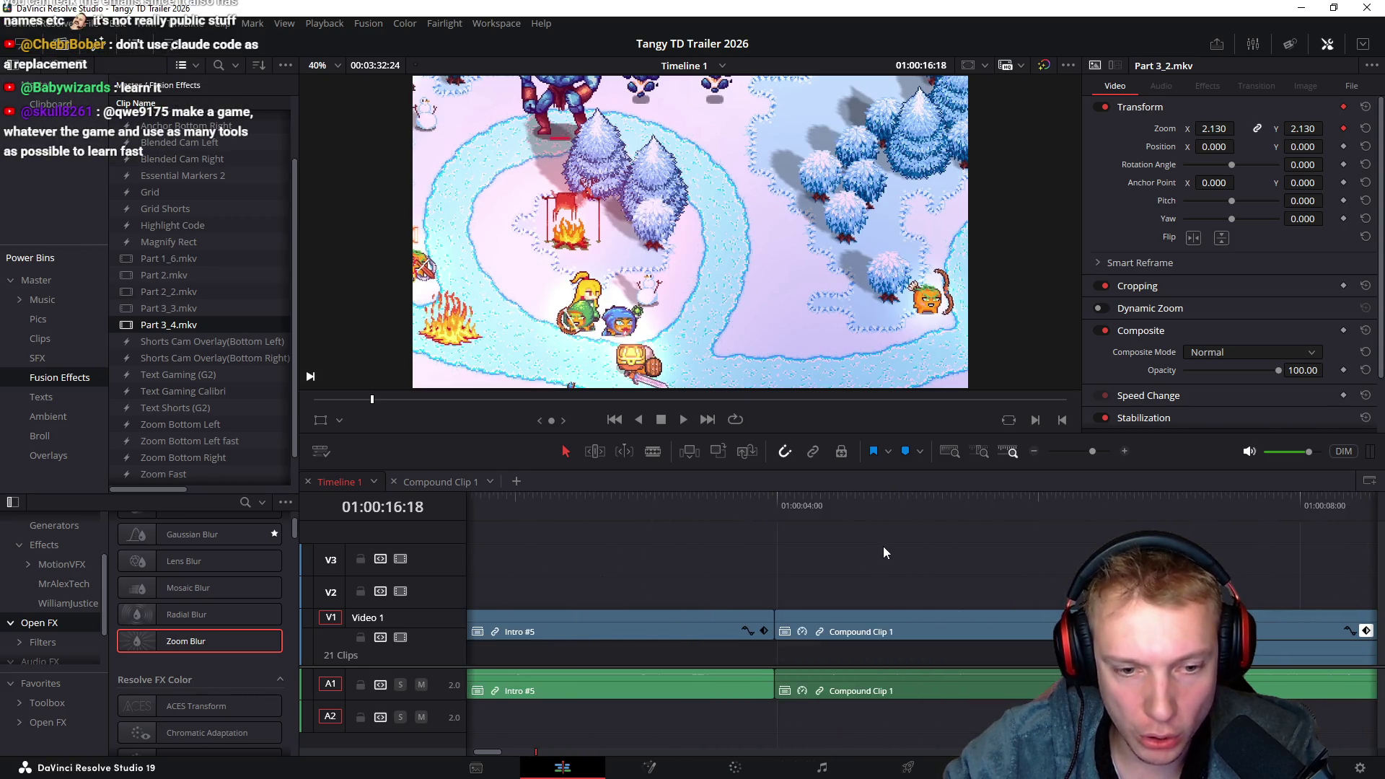
scroll(803, 560, "right", 5)
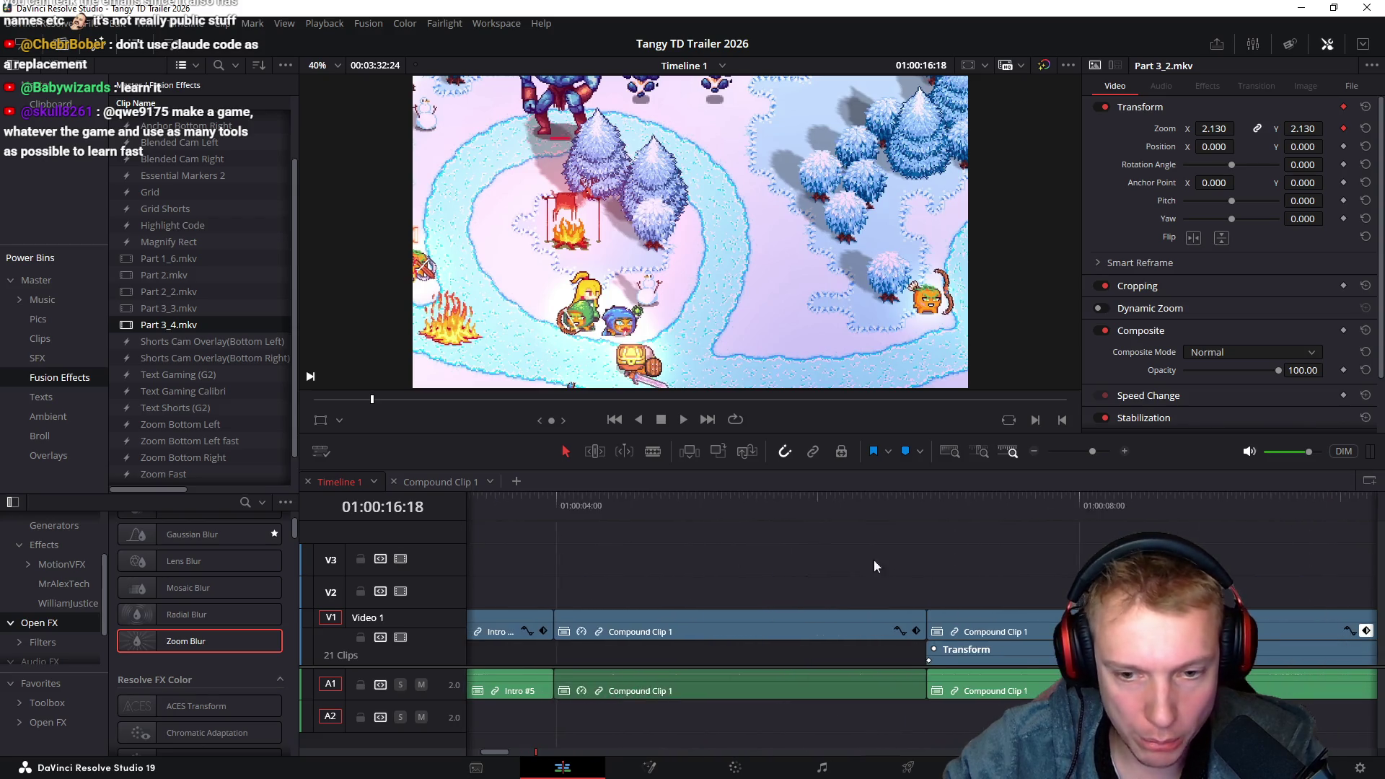
left_click(796, 504)
left_click(888, 626)
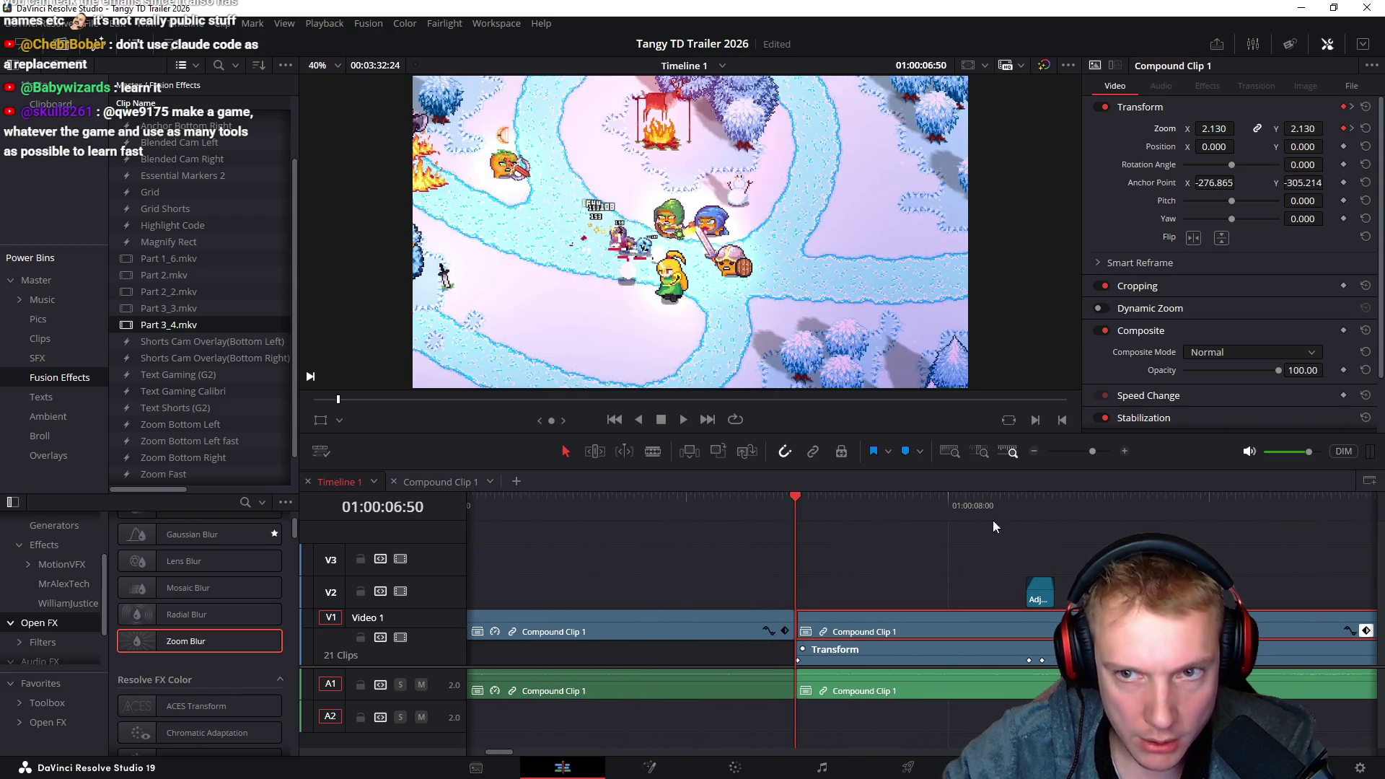
key("Home")
key("Delete")
key("Return")
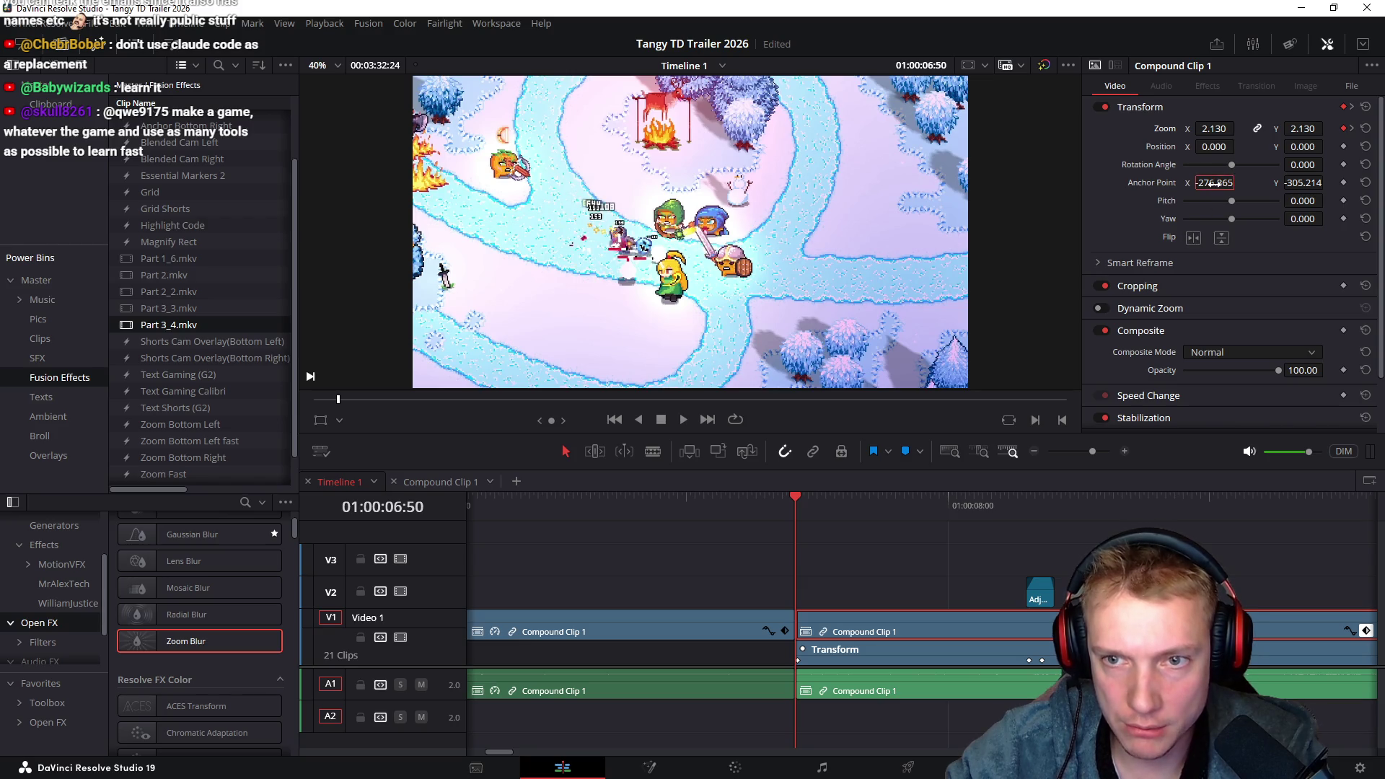
Select Part 3_2.mkv at 01:00:16:18 and bring up Paste Attributes with Alt+V
scroll(816, 556, "right", 2)
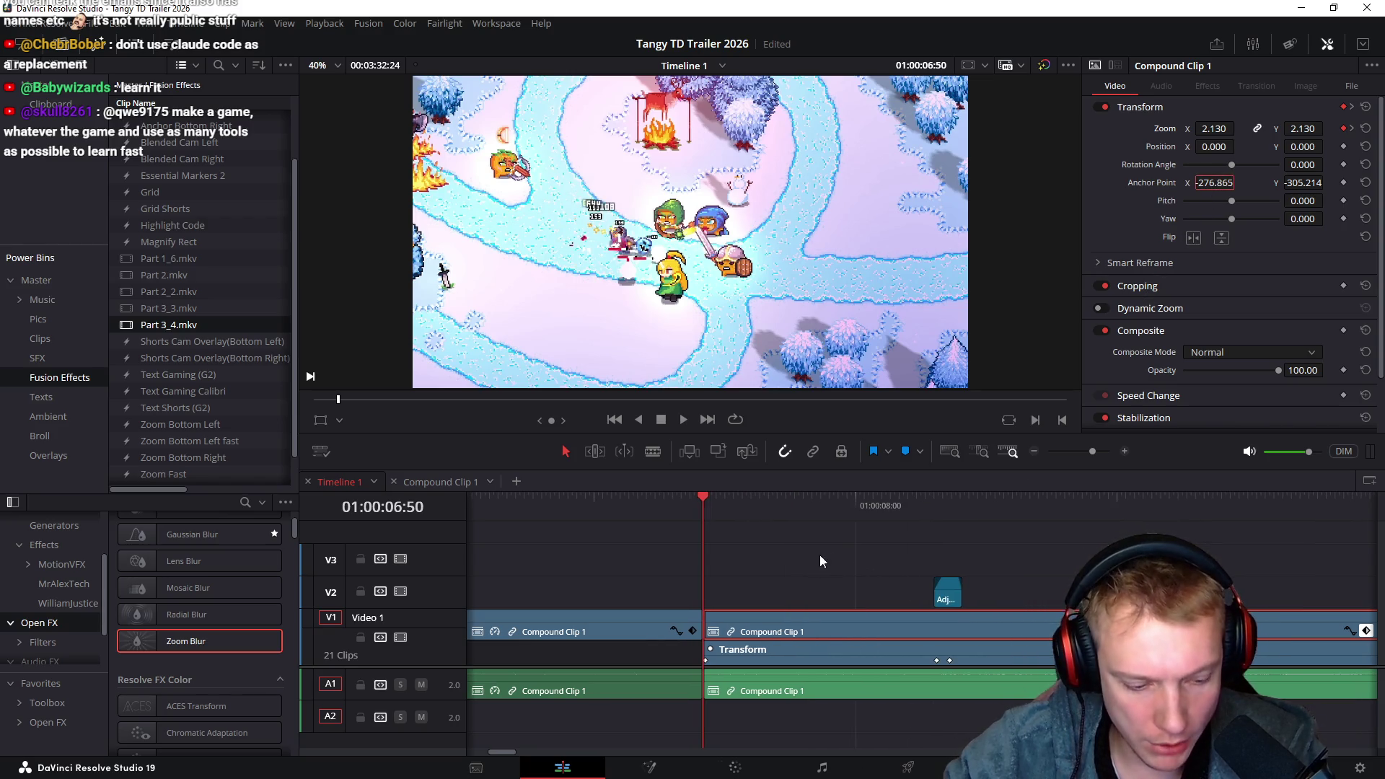
scroll(581, 565, "right", 20)
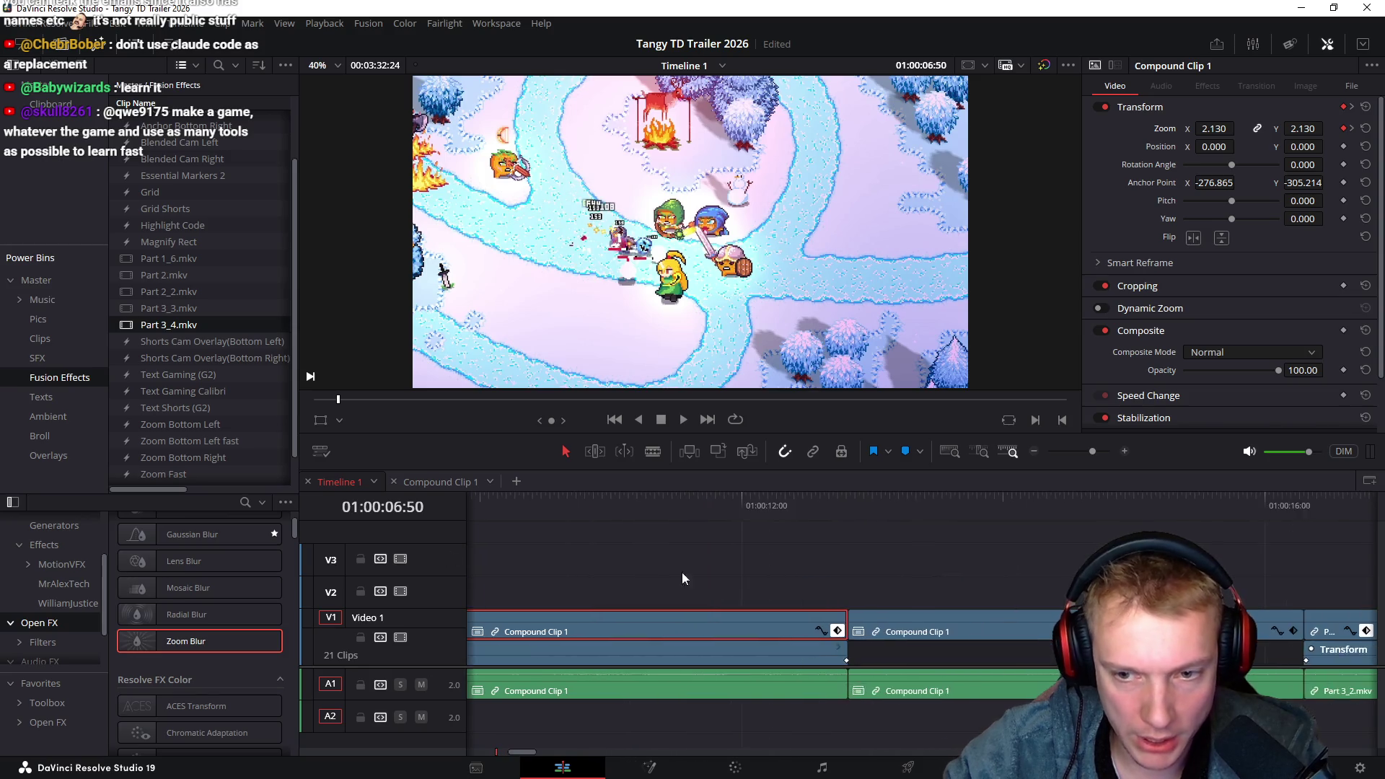
left_click(764, 506)
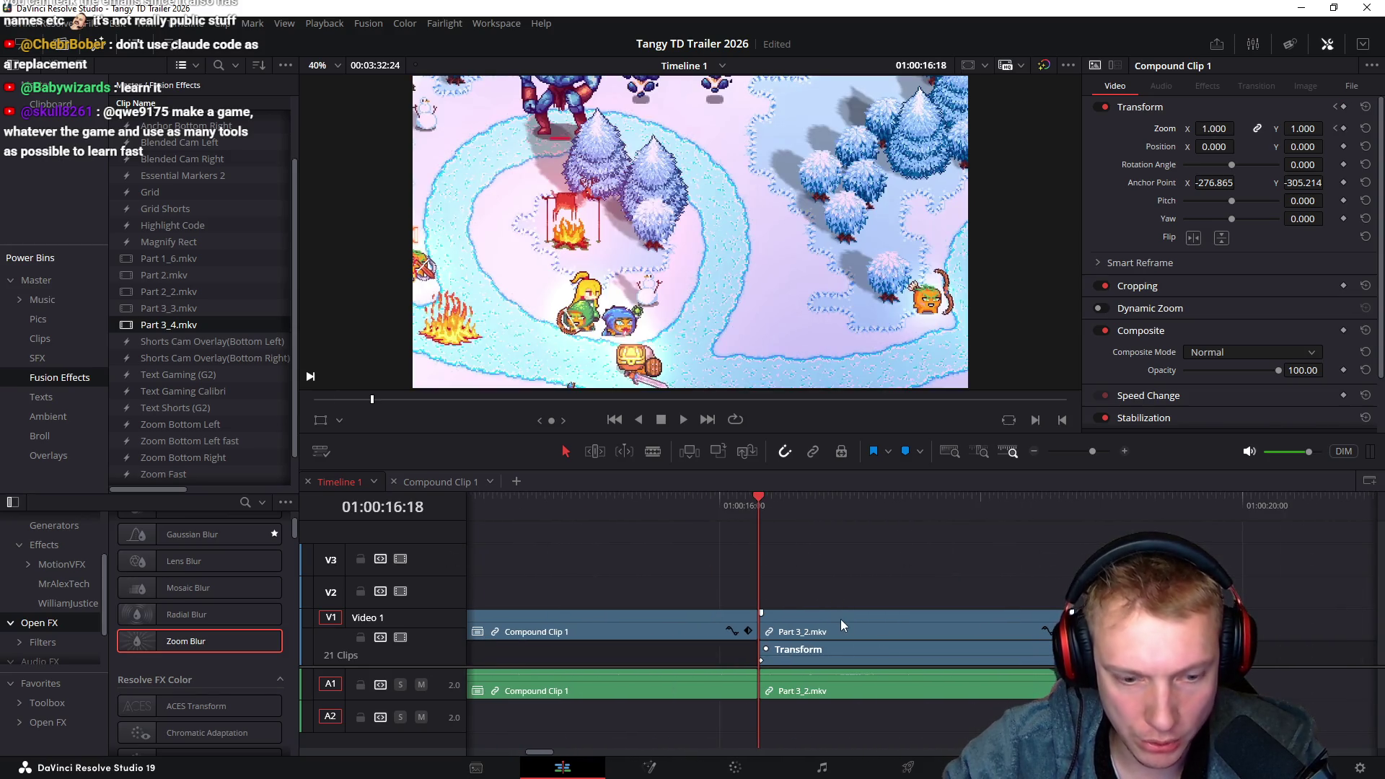
left_click(842, 619)
key("alt+v")
Paste only the Anchor Point onto Part 3_2.mkv, with all other video attributes cleared
left_click(526, 280)
left_click(527, 280)
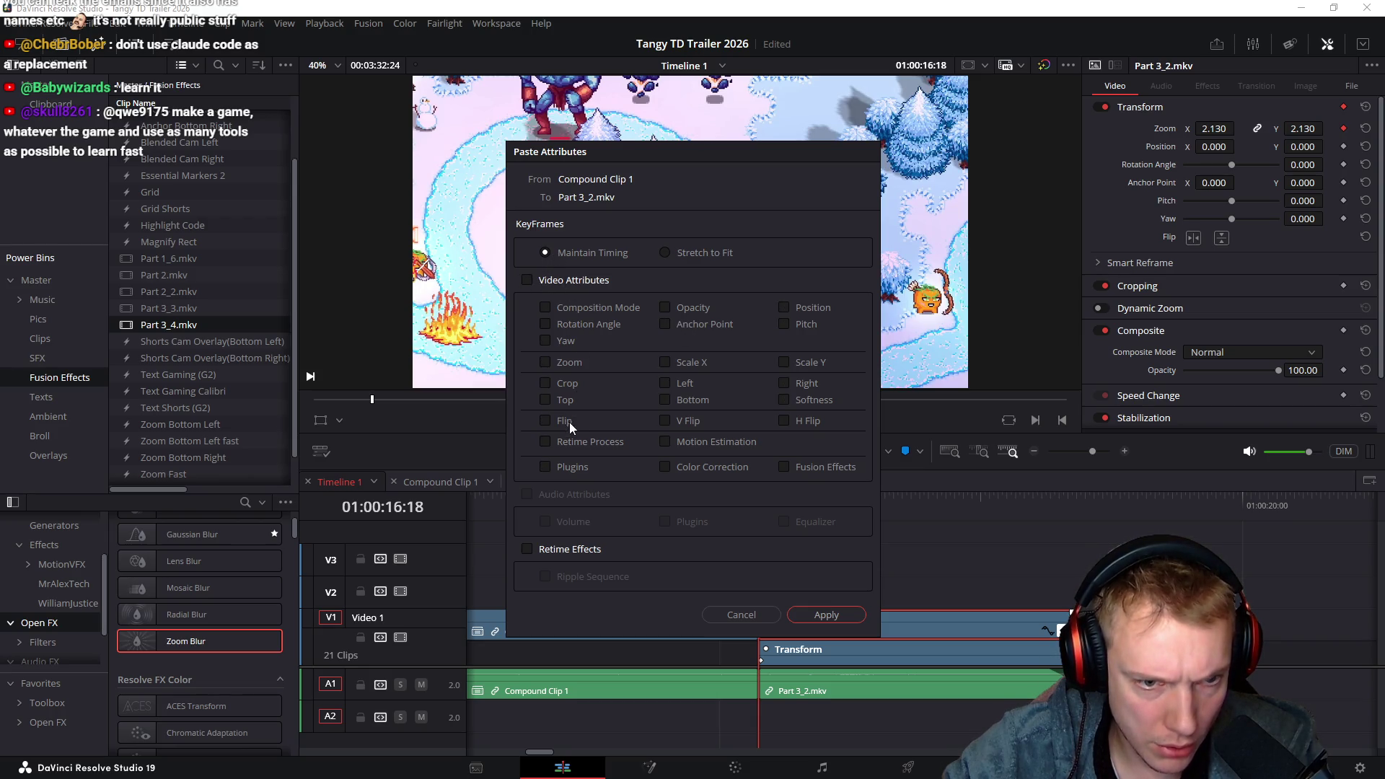
left_click(665, 324)
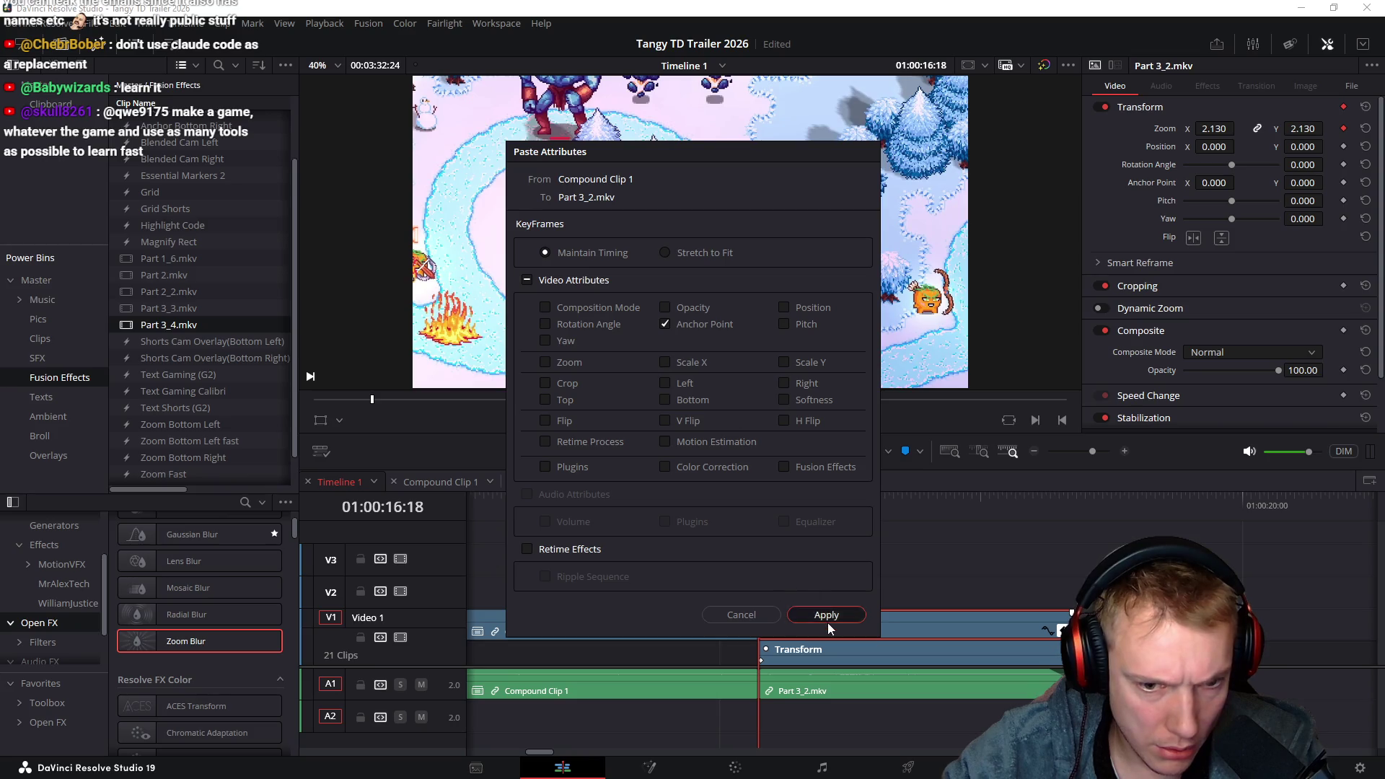
left_click(828, 621)
Preview the start of Part 3_2.mkv and compare its zoom with the compound clip's
left_click(733, 509)
left_click_drag(733, 509, 807, 515)
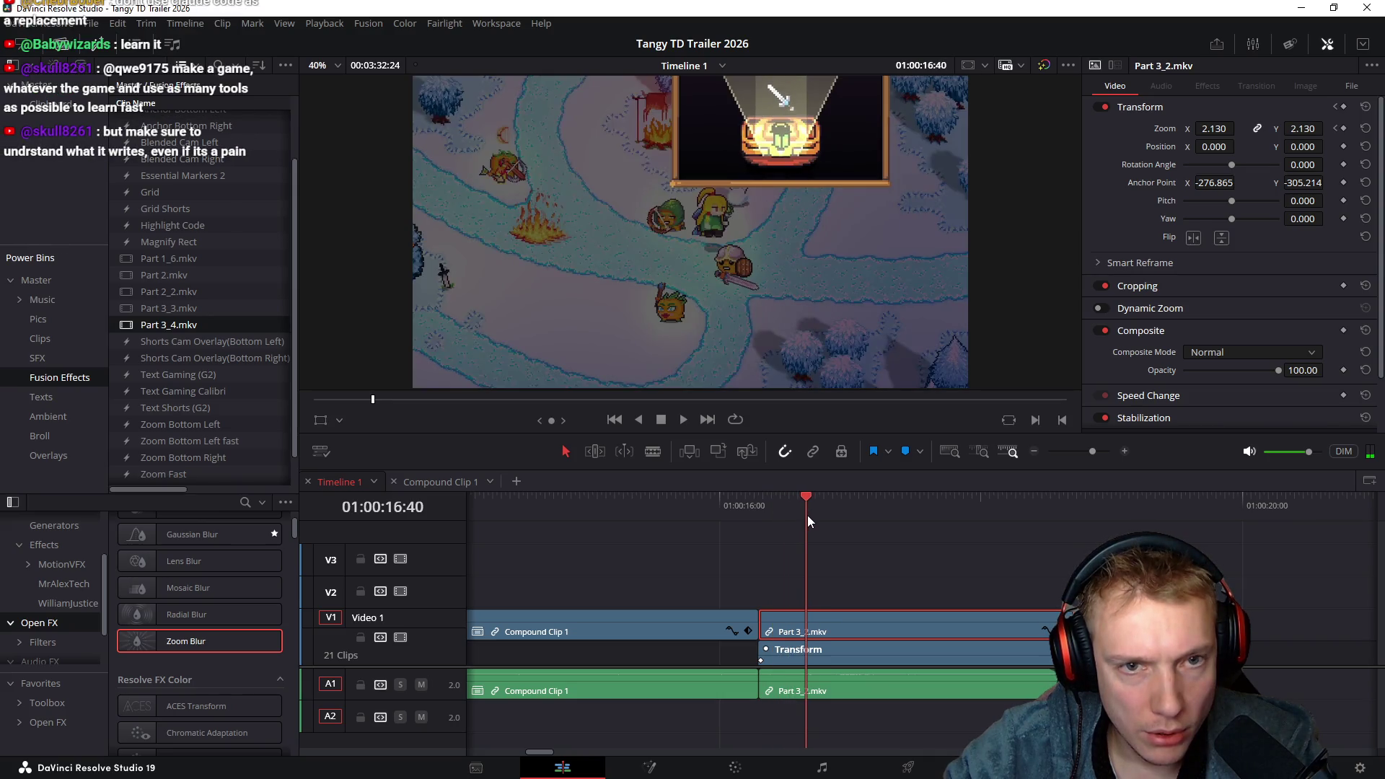
scroll(665, 570, "left", 5)
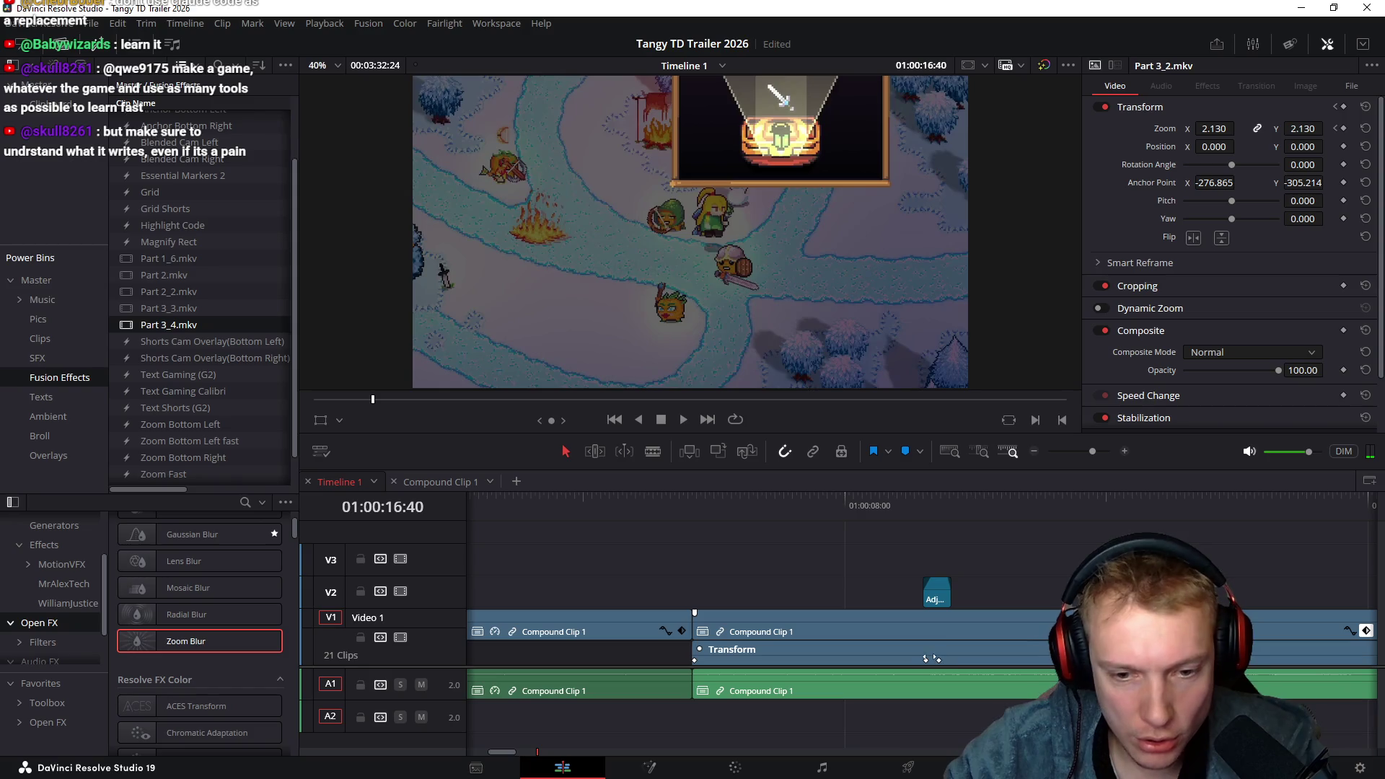
left_click(744, 632)
scroll(671, 562, "right", 5)
scroll(672, 556, "right", 15)
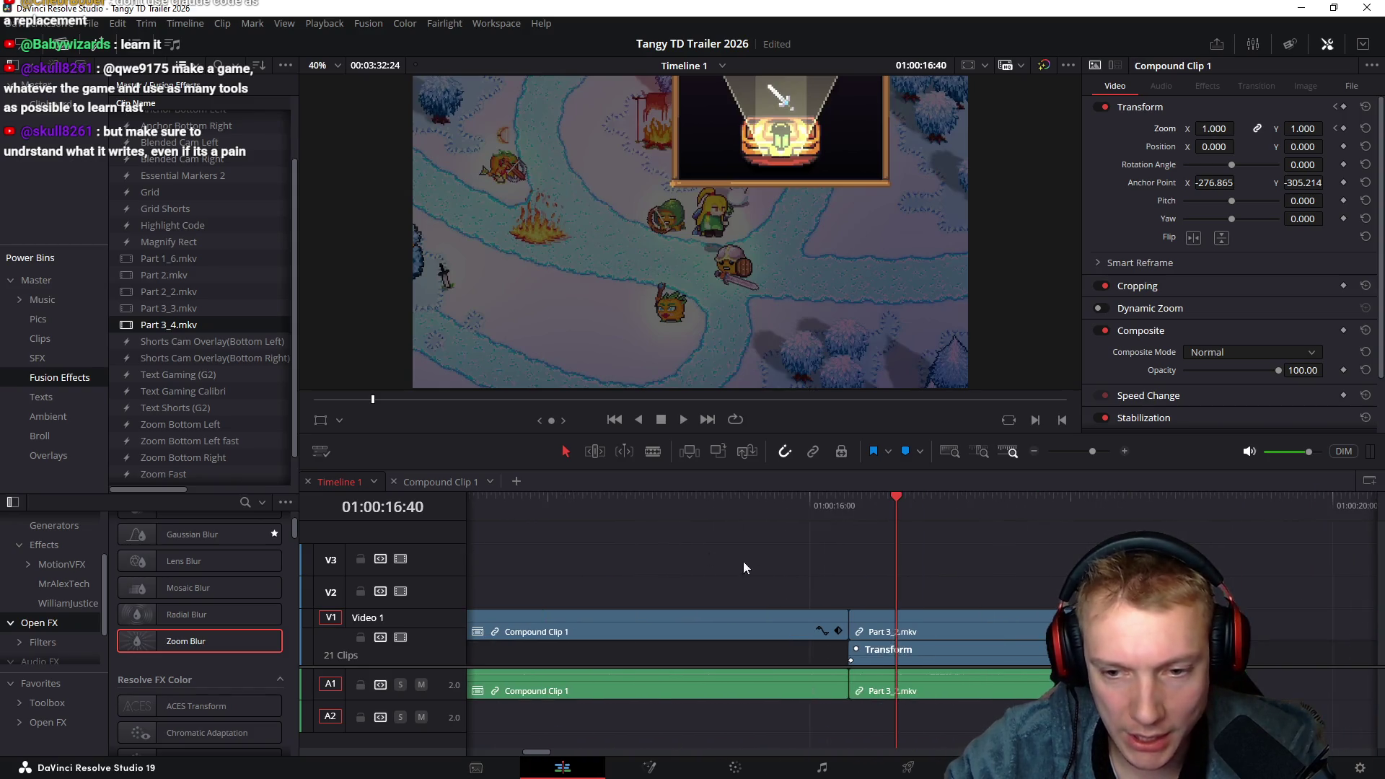
left_click(915, 651)
scroll(945, 541, "left", 20)
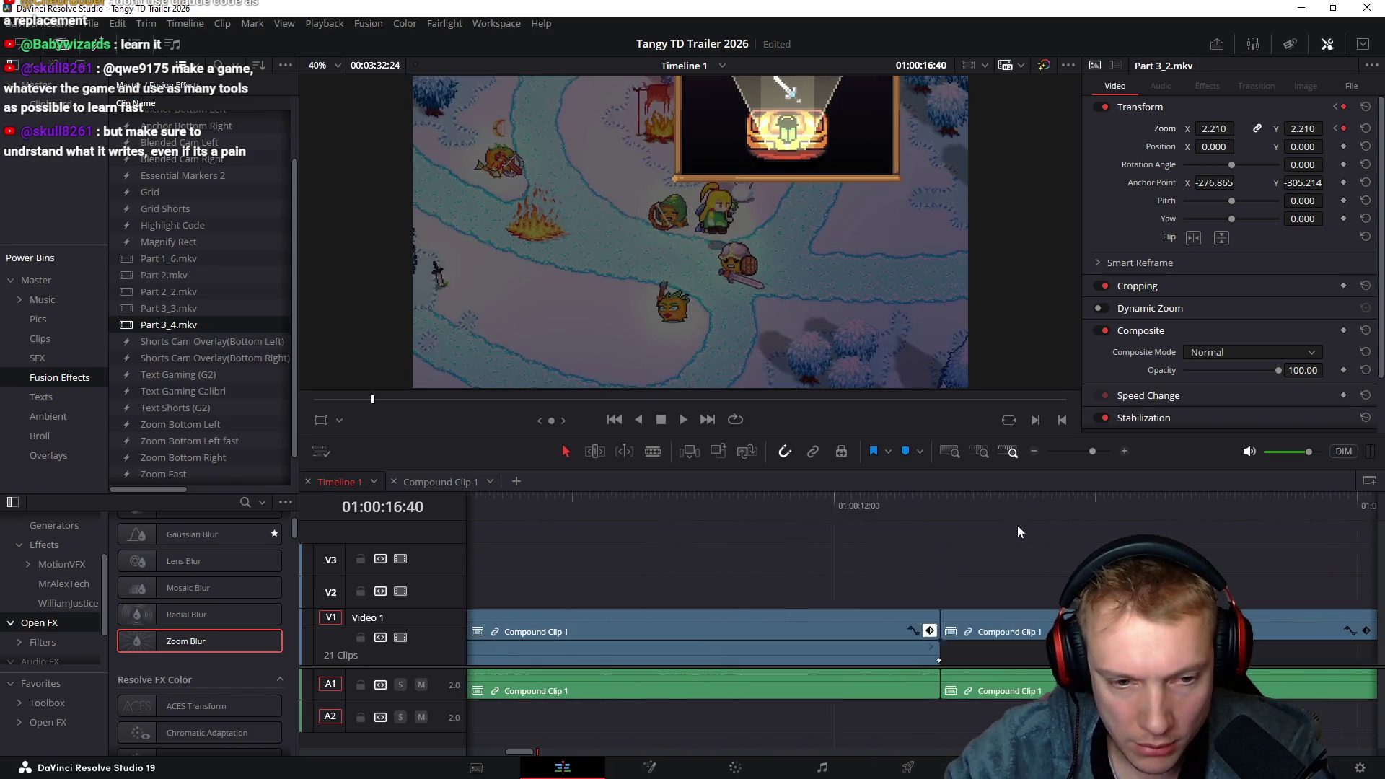
left_click(851, 628)
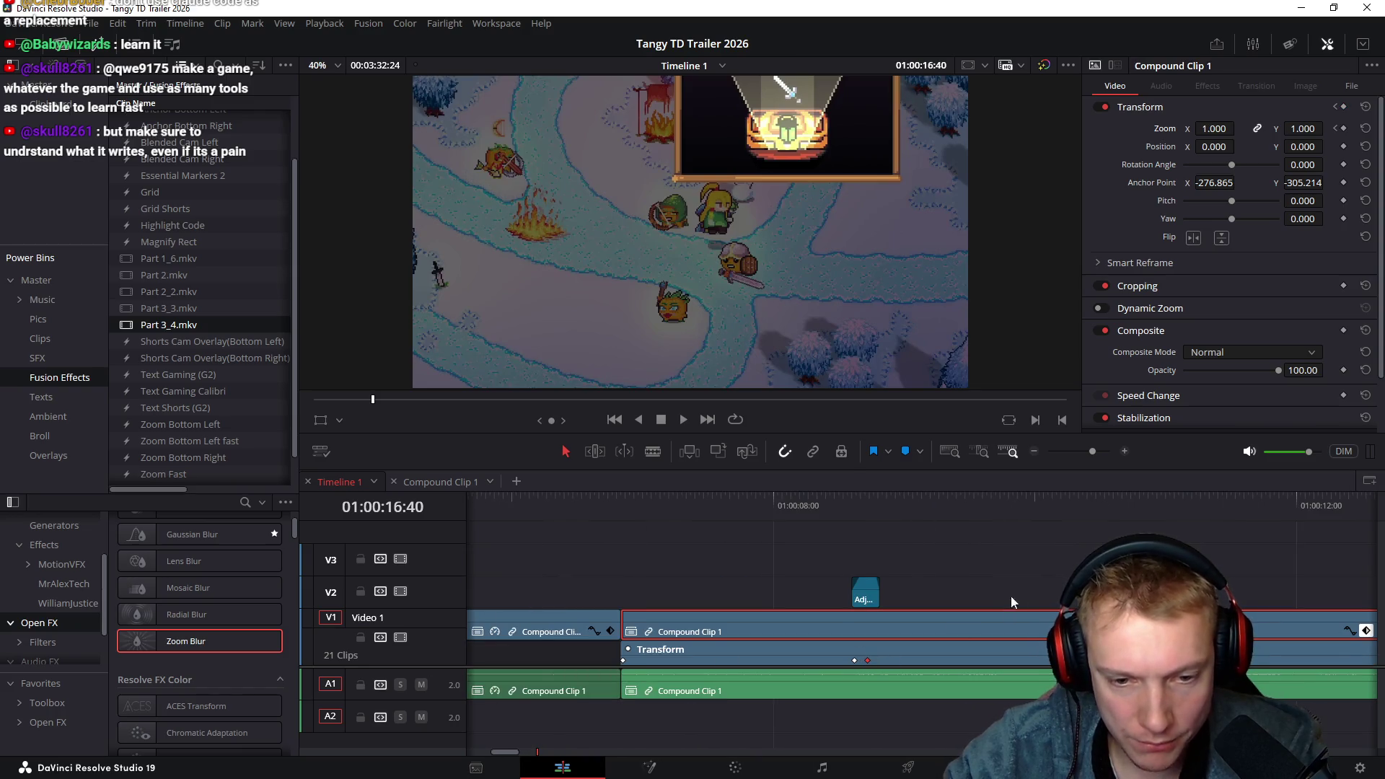
Step frame by frame through the zoom-blur at 01:00:08:37 and the chest reveal at 01:00:16:40
scroll(462, 537, "right", 10)
scroll(892, 553, "left", 6)
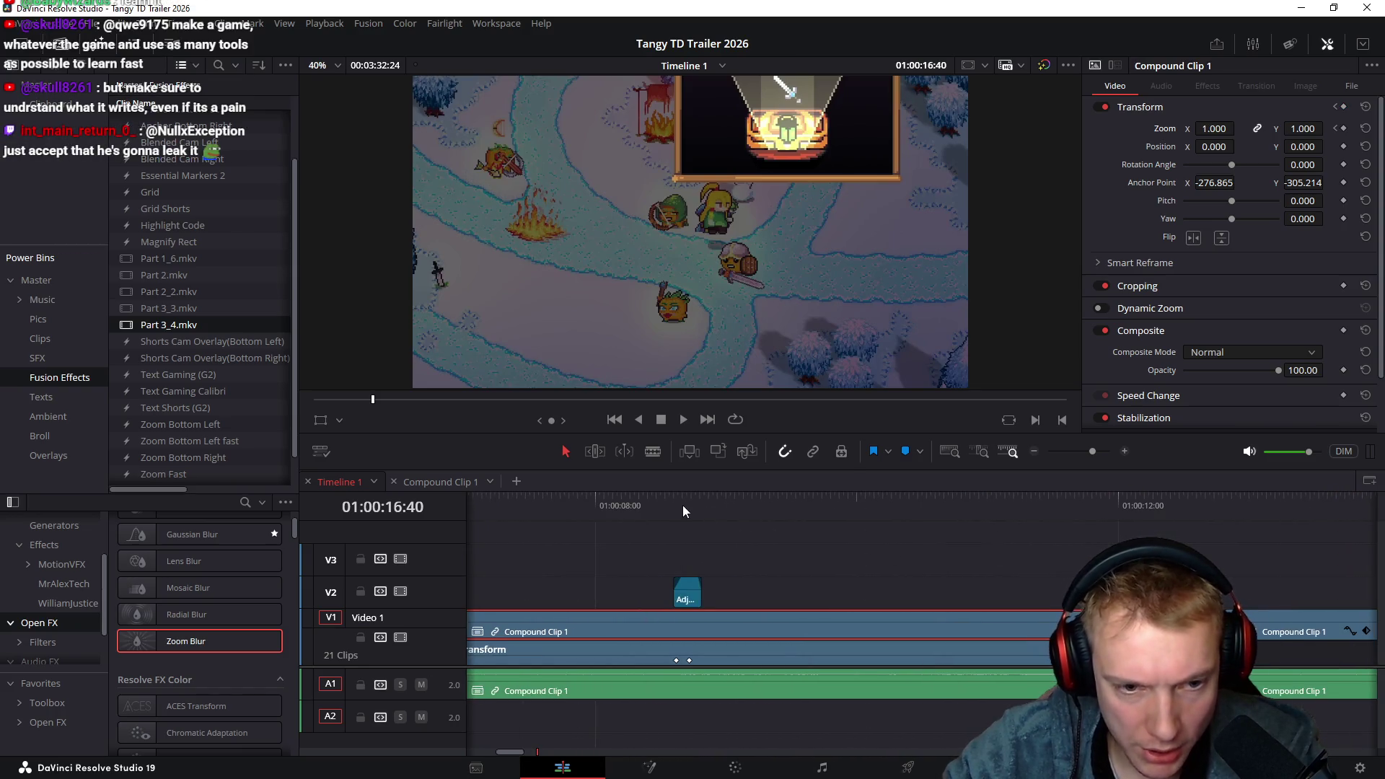
left_click(674, 505)
key("Right")
key("Right")
key("Right")
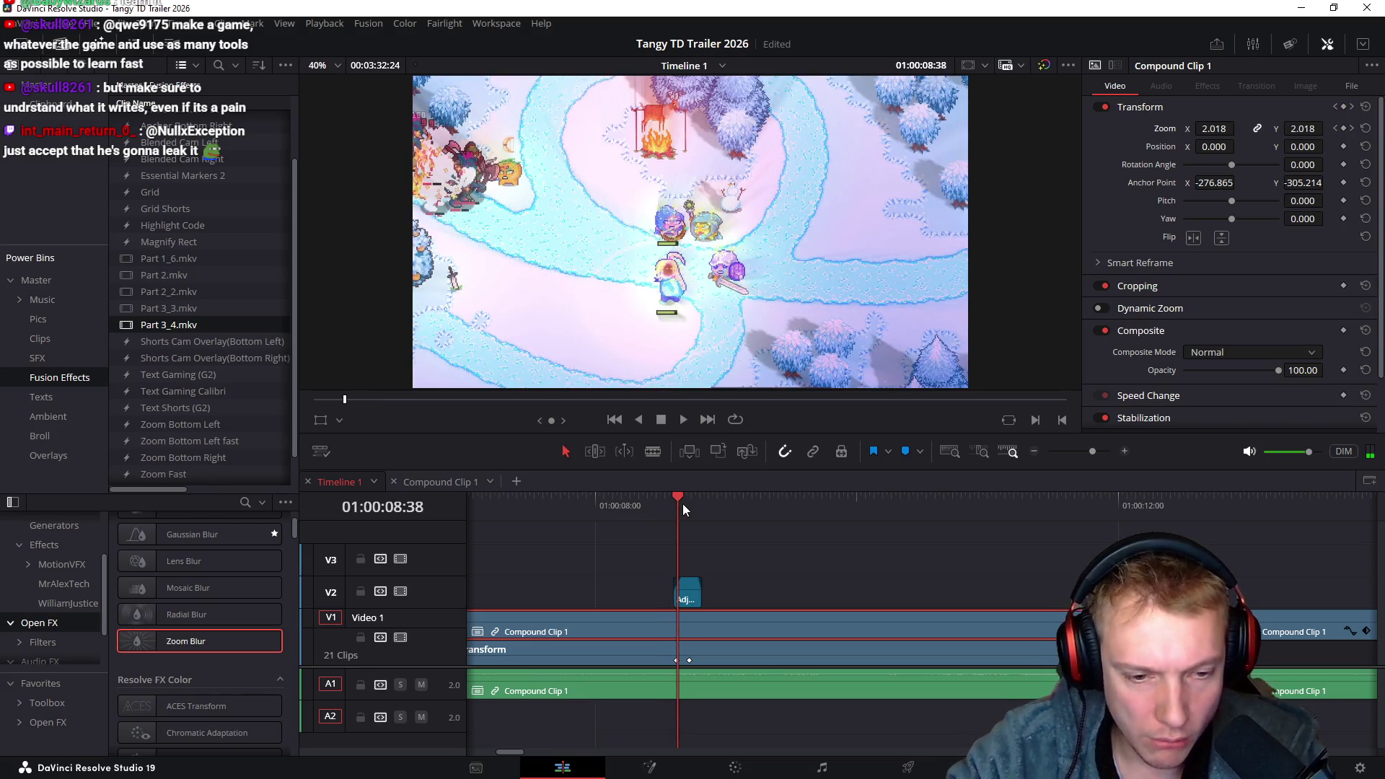
key("Right")
key("Right")
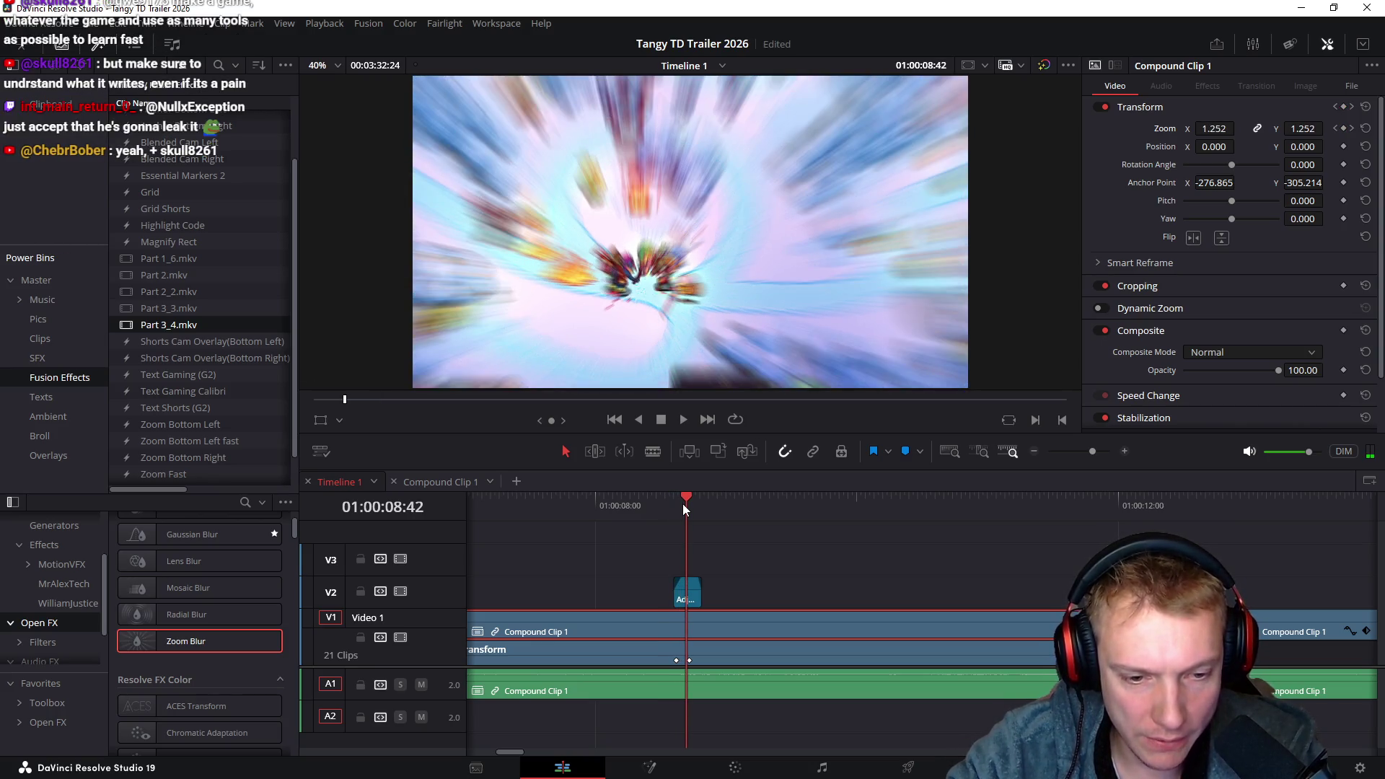
scroll(482, 501, "right", 10)
scroll(482, 501, "right", 12)
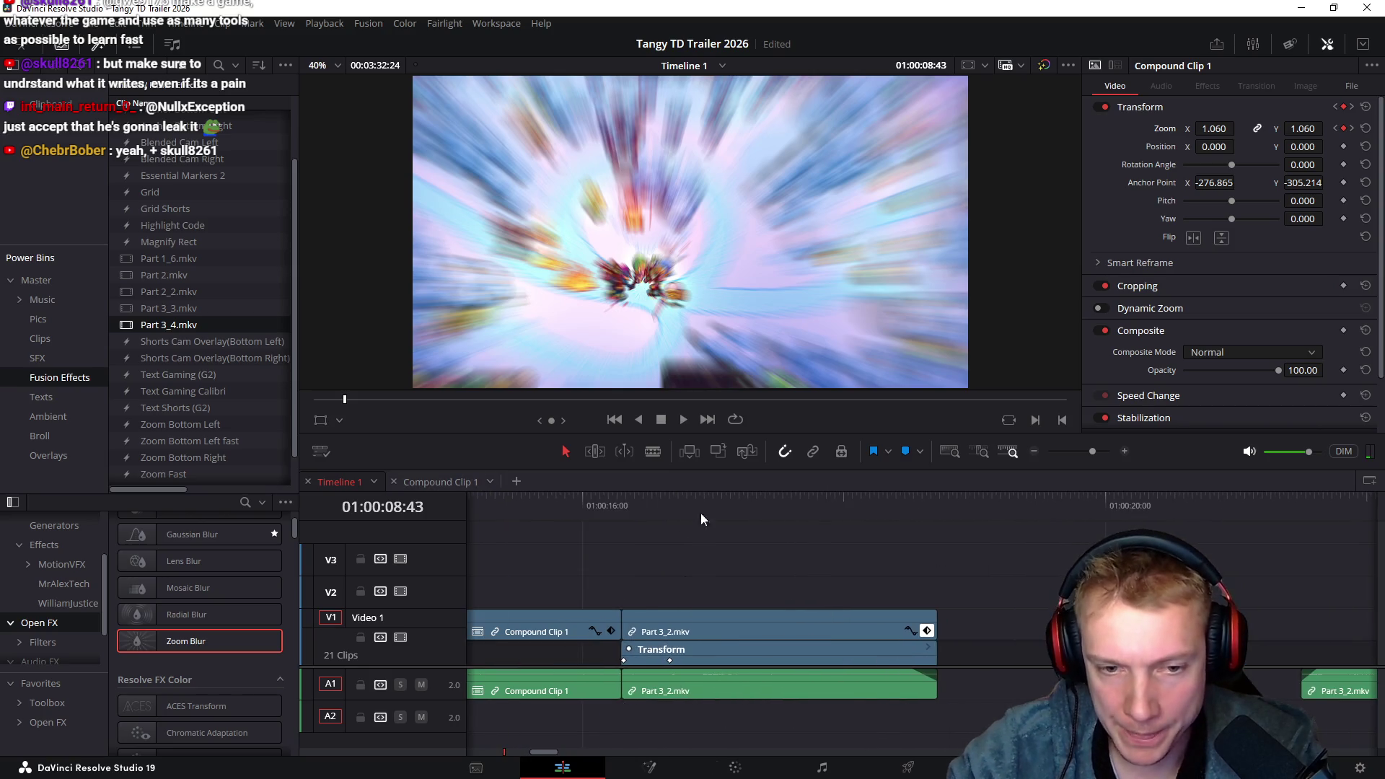
left_click(668, 505)
key("Right")
key("Right")
key("Right")
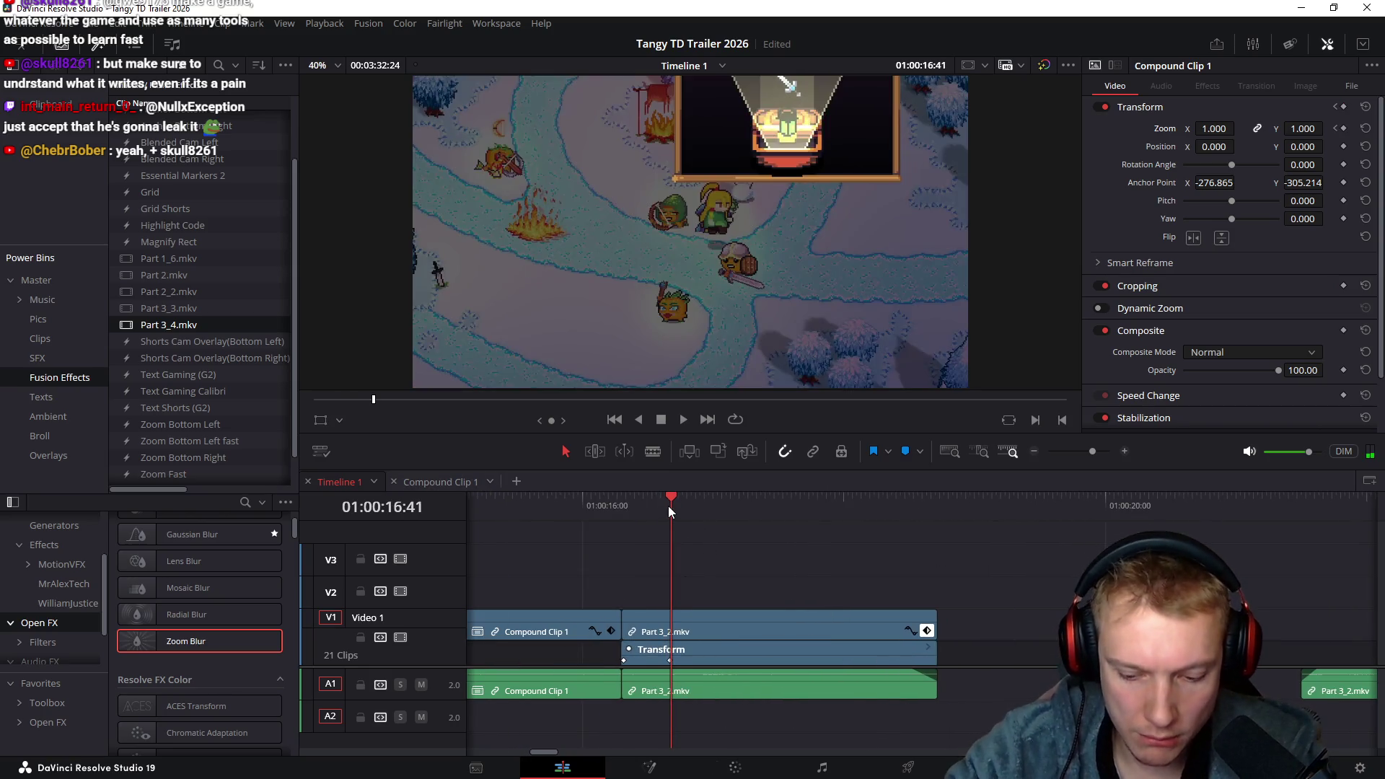
Select the zoom-blur adjustment clip and move the playhead to its start
left_click(733, 622)
scroll(1001, 524, "left", 15)
scroll(721, 547, "left", 6)
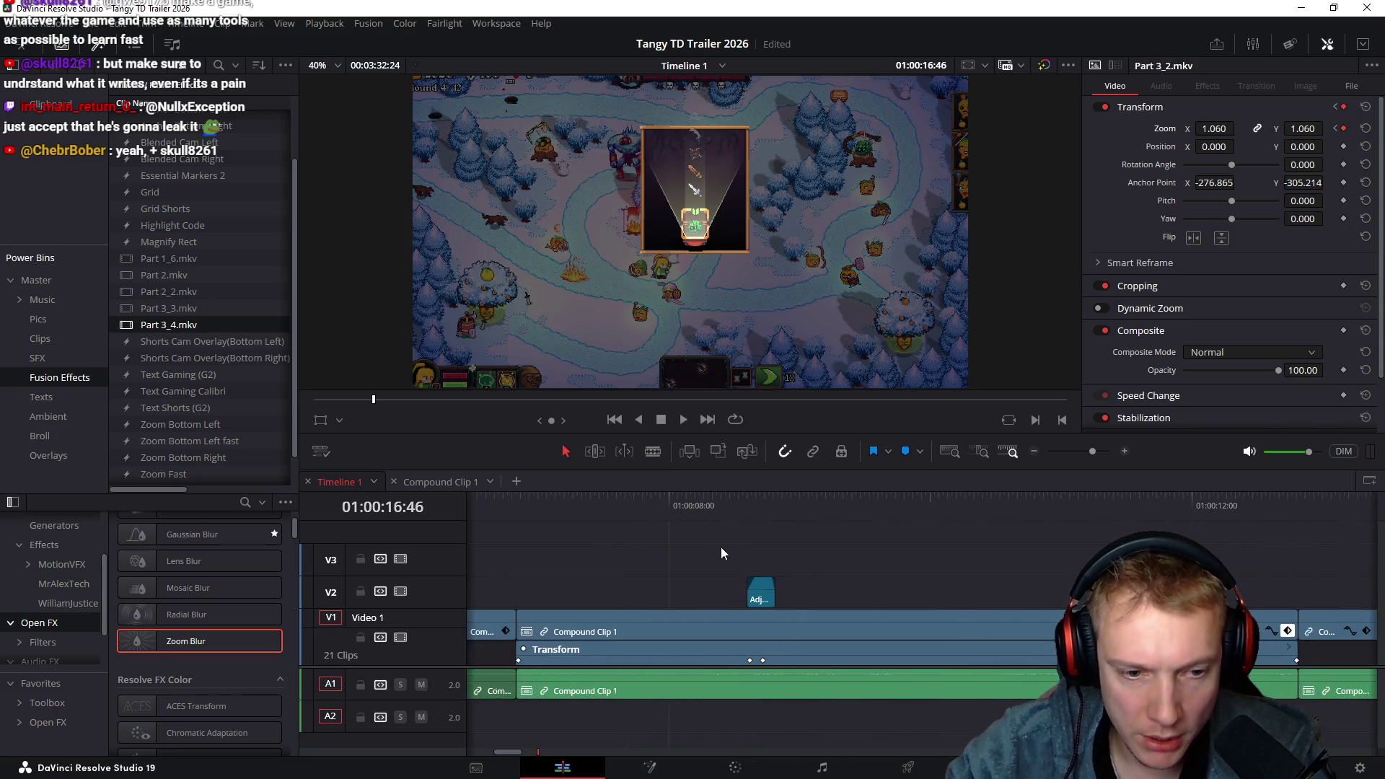
left_click(773, 595)
left_click(752, 512)
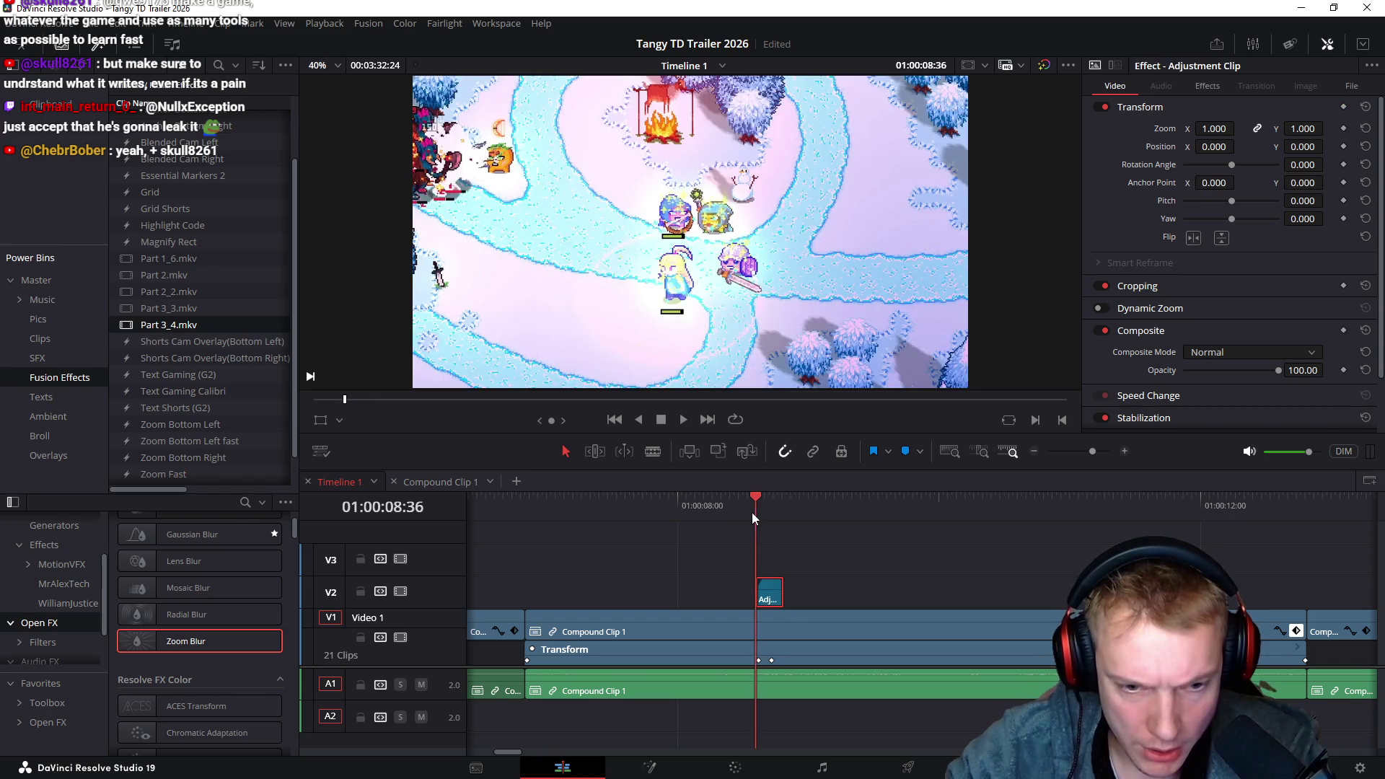
Shift the adjustment clip slightly earlier, near 01:00:16:40
scroll(792, 570, "up", 5)
mouse_move(923, 508)
left_mouse_down()
mouse_move(936, 506)
mouse_move(921, 514)
left_mouse_up()
scroll(816, 565, "right", 11)
scroll(813, 560, "left", 10)
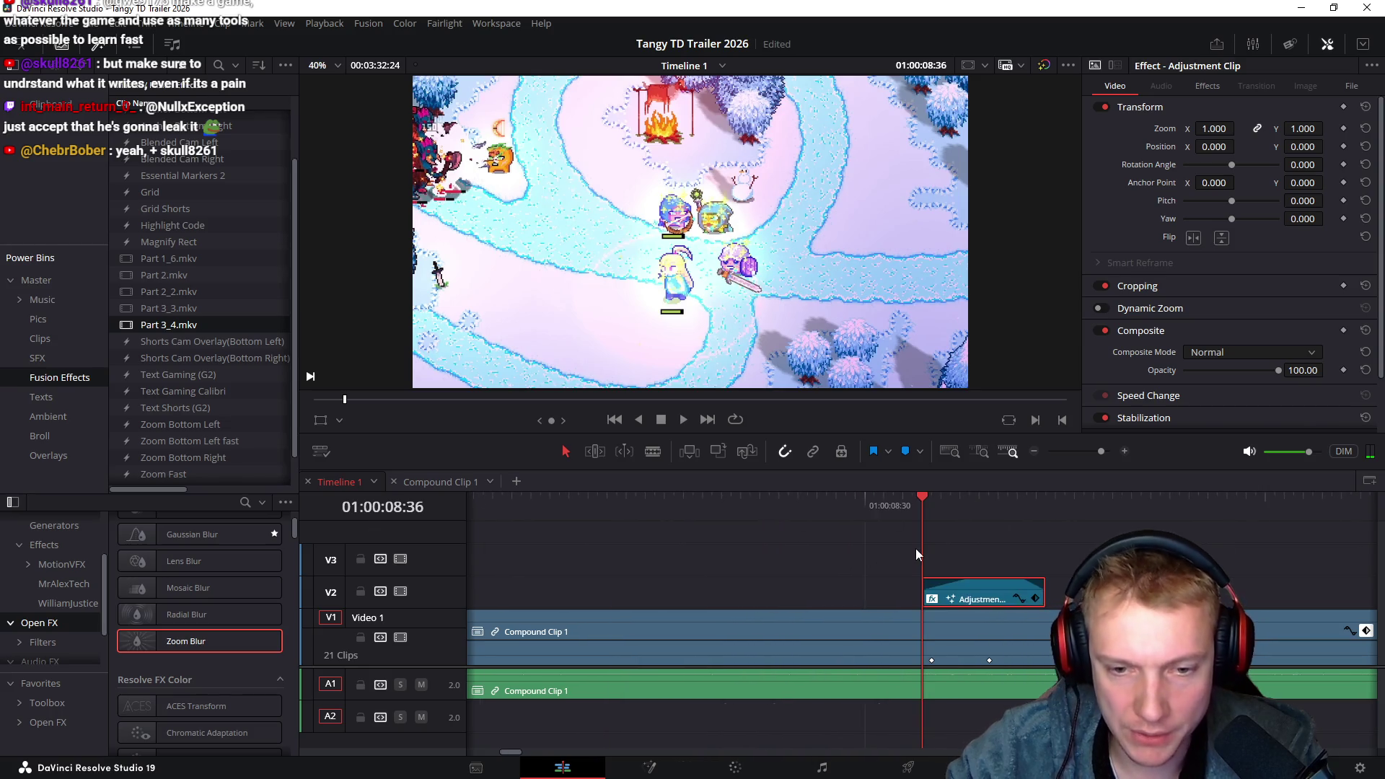
scroll(915, 549, "down", 3)
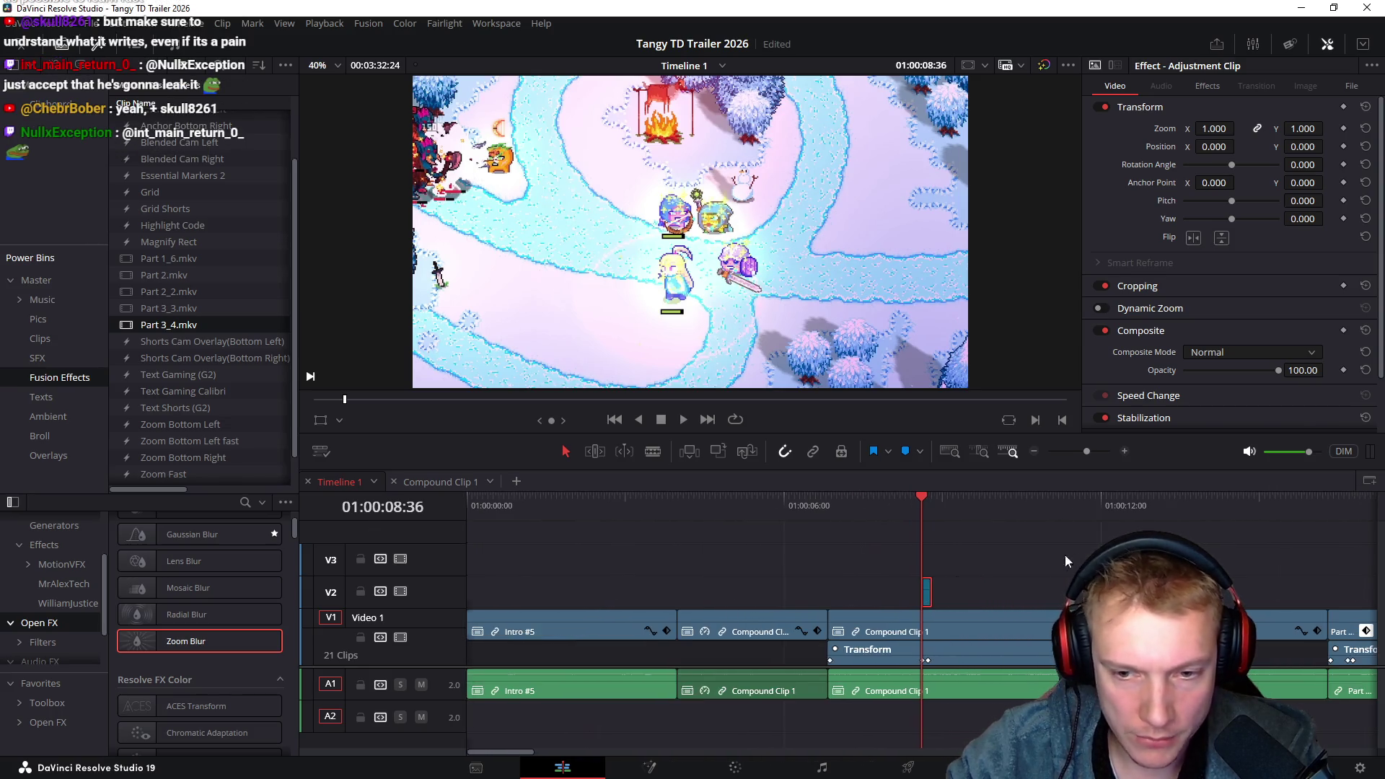
scroll(938, 577, "down", 2)
scroll(902, 581, "right", 8)
left_click(837, 511)
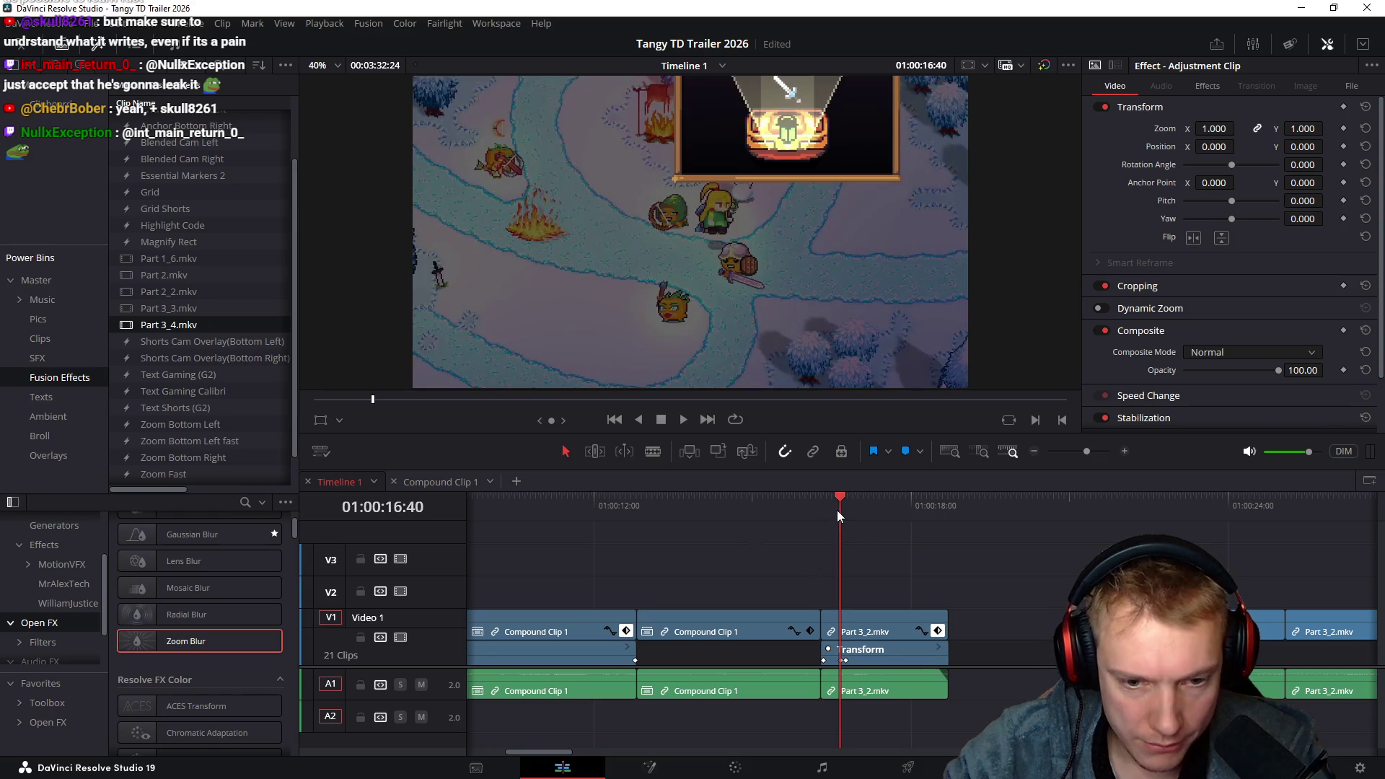
scroll(859, 539, "up", 5)
left_click_drag(943, 600, 930, 598)
Play back the punch-in from 01:00:16:27 to review it, then return to 01:00:16:23
left_click(842, 510)
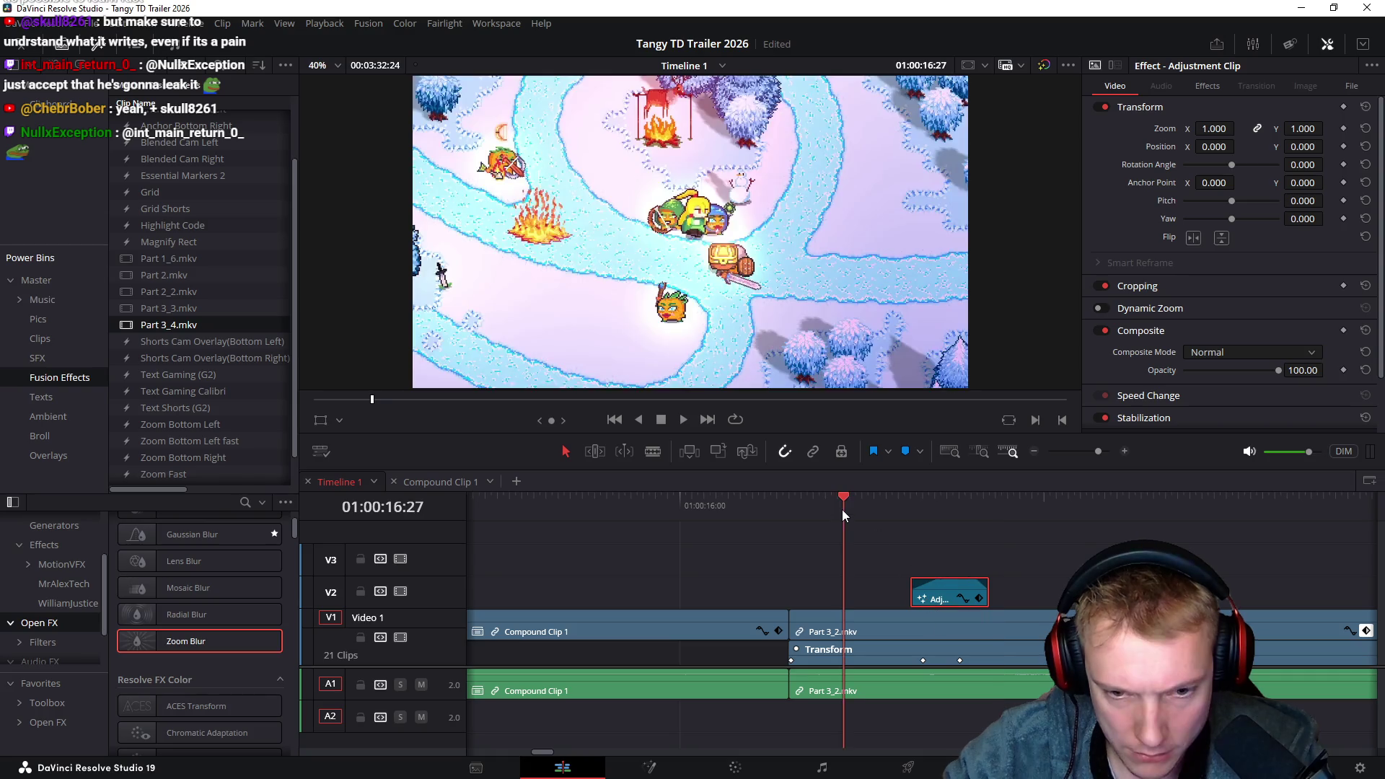
key("space")
left_click_drag(851, 508, 908, 511)
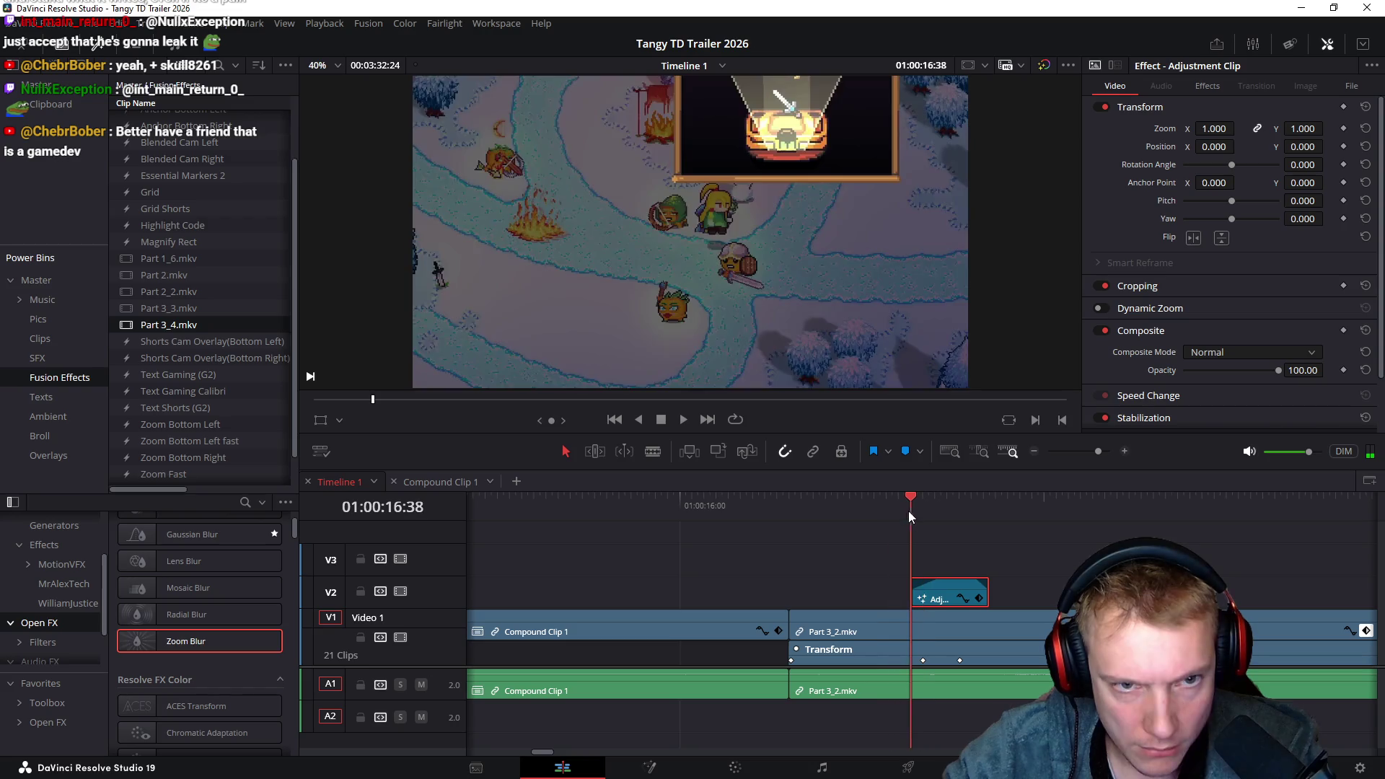
scroll(762, 533, "right", 3)
left_click_drag(688, 505, 705, 508)
Try moving the adjustment clip's anchor point on-frame, undo it, and select Part 3_2.mkv
left_click(320, 419)
left_click_drag(691, 235, 733, 238)
left_click_drag(682, 503, 728, 497)
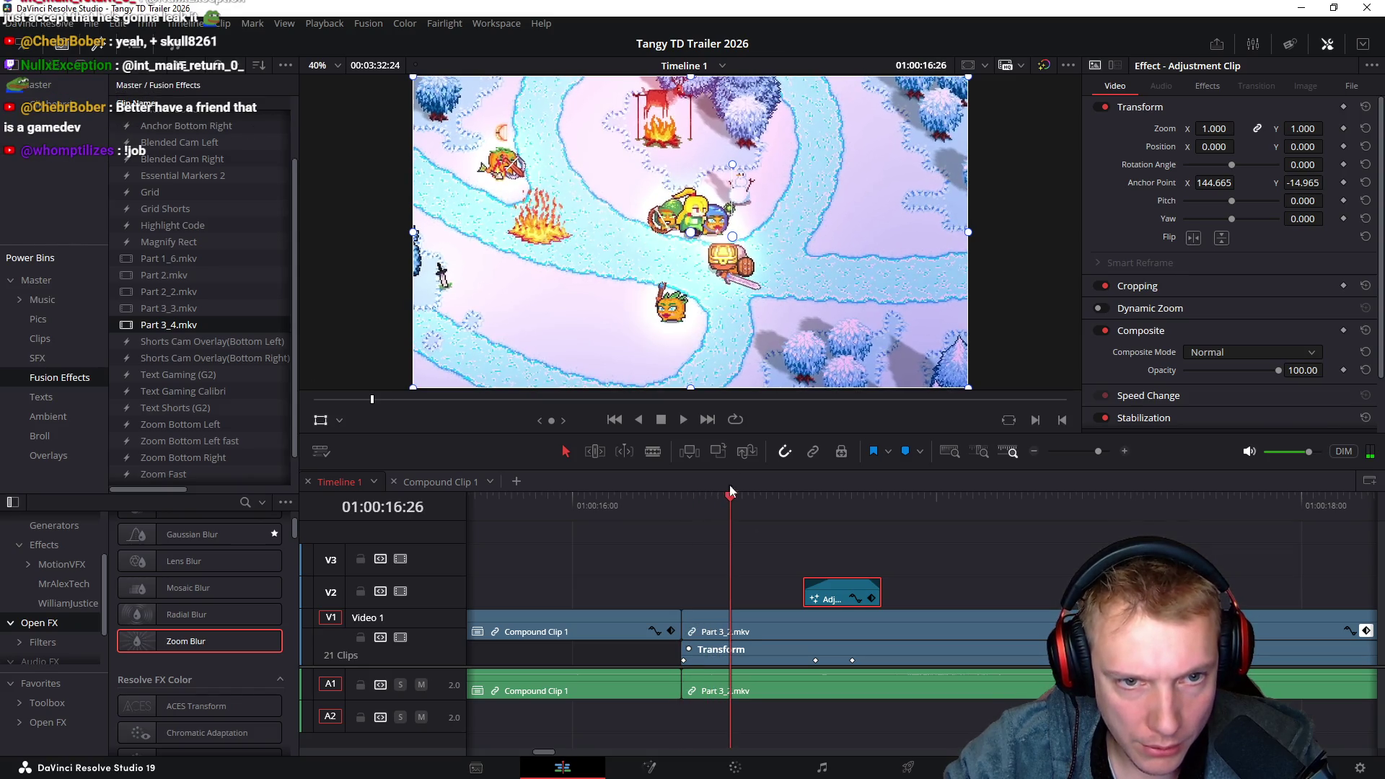
left_click_drag(733, 236, 821, 264)
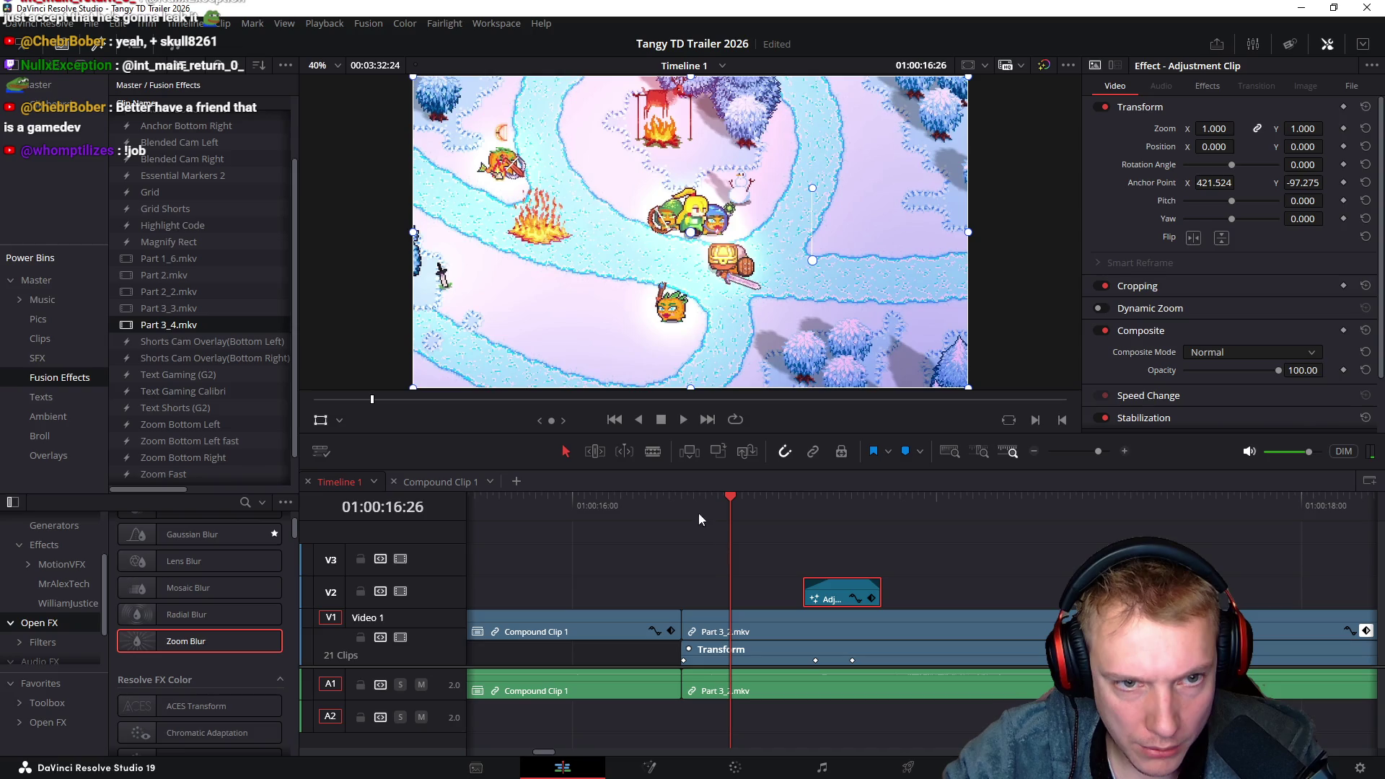
left_click_drag(691, 513, 751, 511)
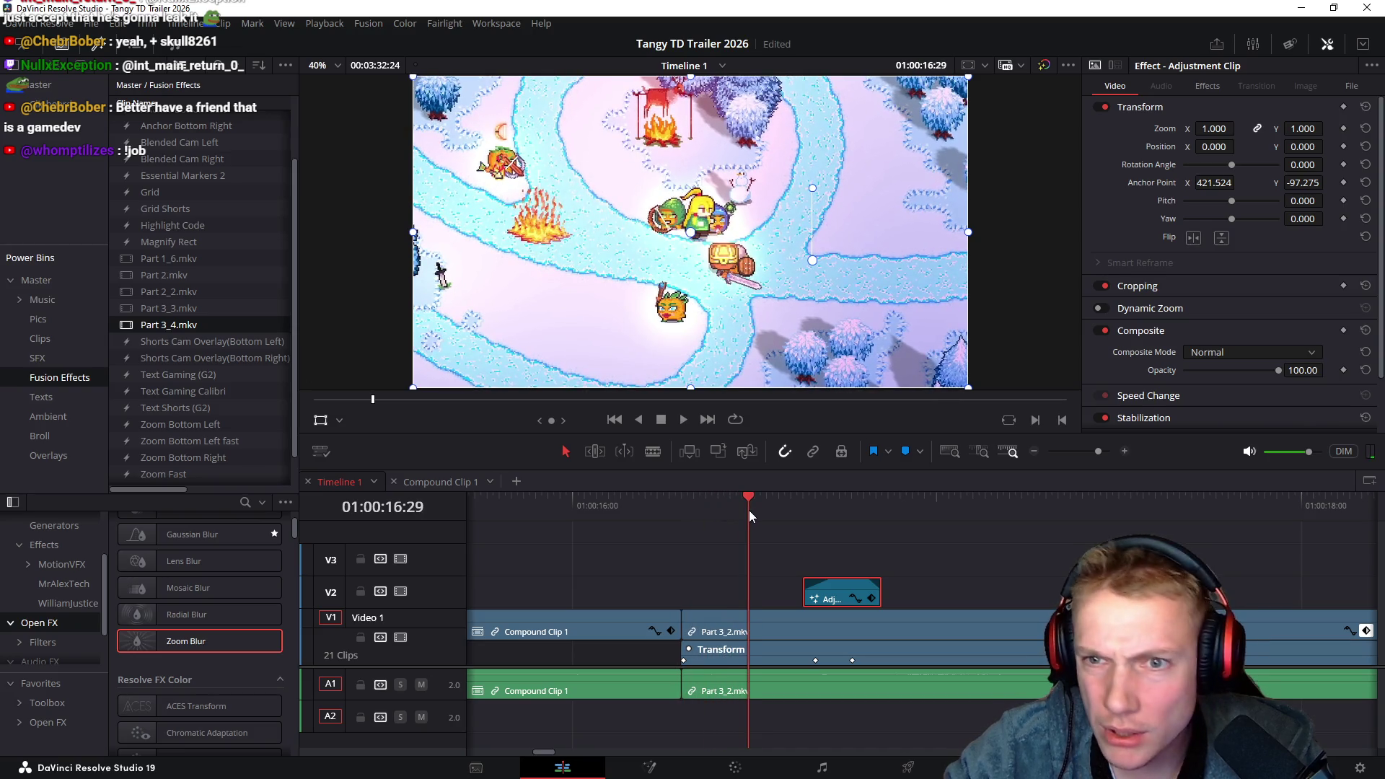
key("ctrl+z")
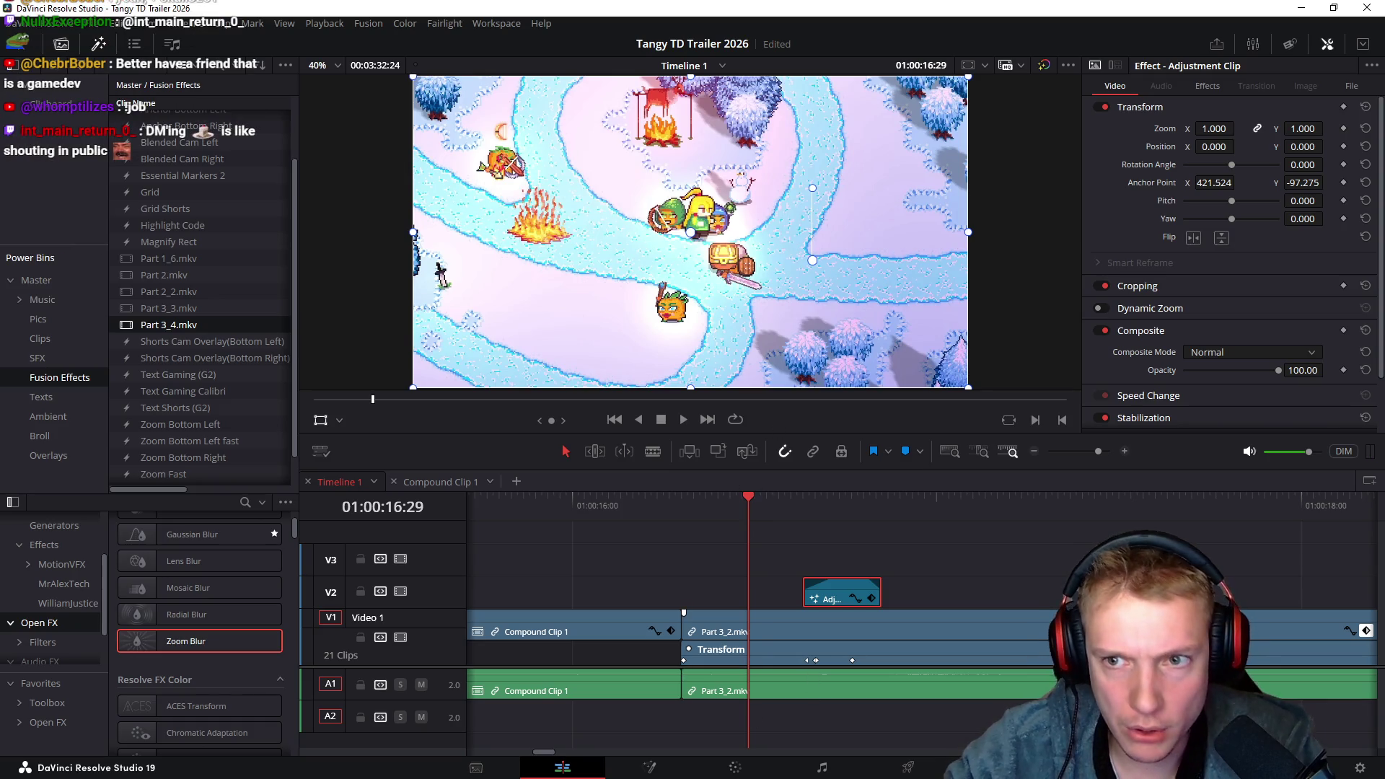
left_click(803, 625)
Shift Part 3_2.mkv's anchor point toward the card and play back the punch-in
left_click_drag(611, 321, 640, 316)
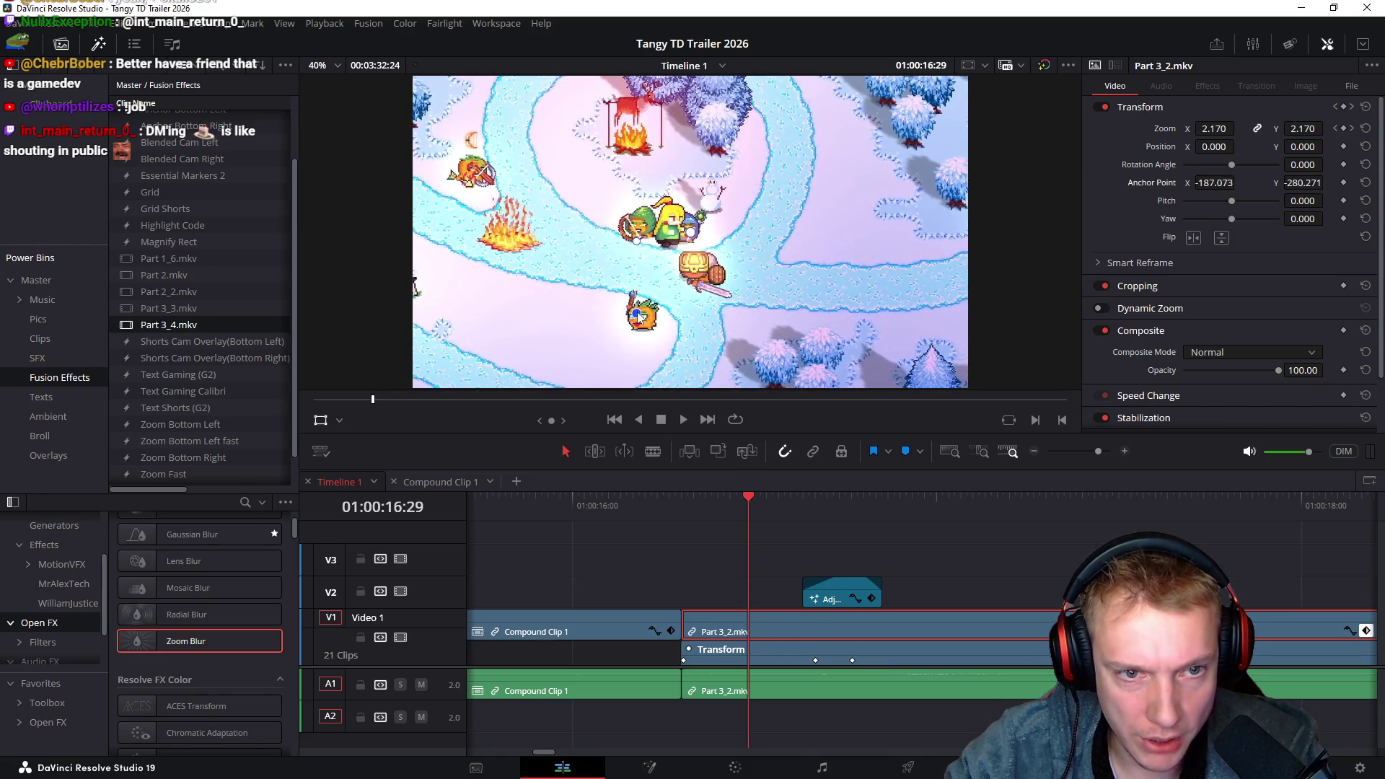
left_click(700, 513)
mouse_move(700, 511)
left_mouse_down()
mouse_move(878, 502)
mouse_move(681, 516)
left_mouse_up()
key("space")
key("space")
left_click(701, 512)
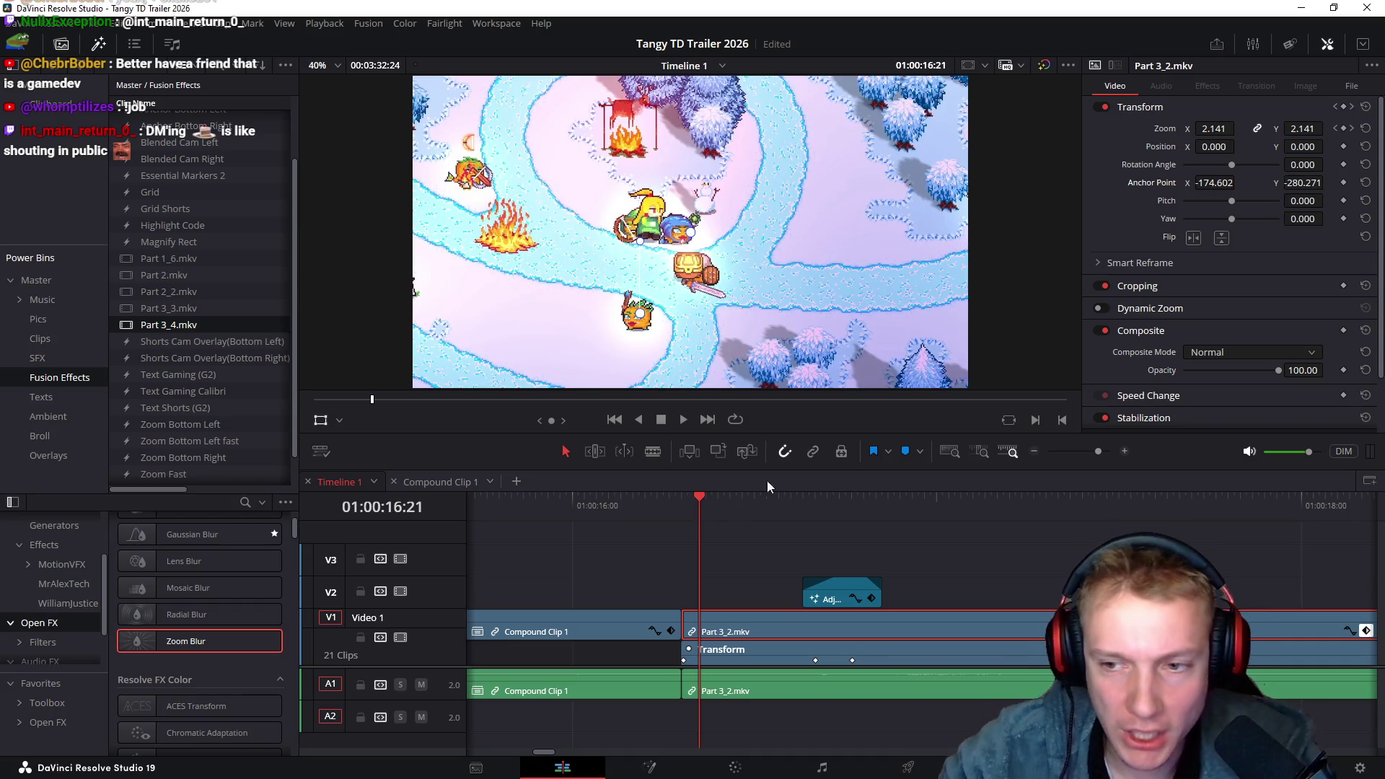
key("space")
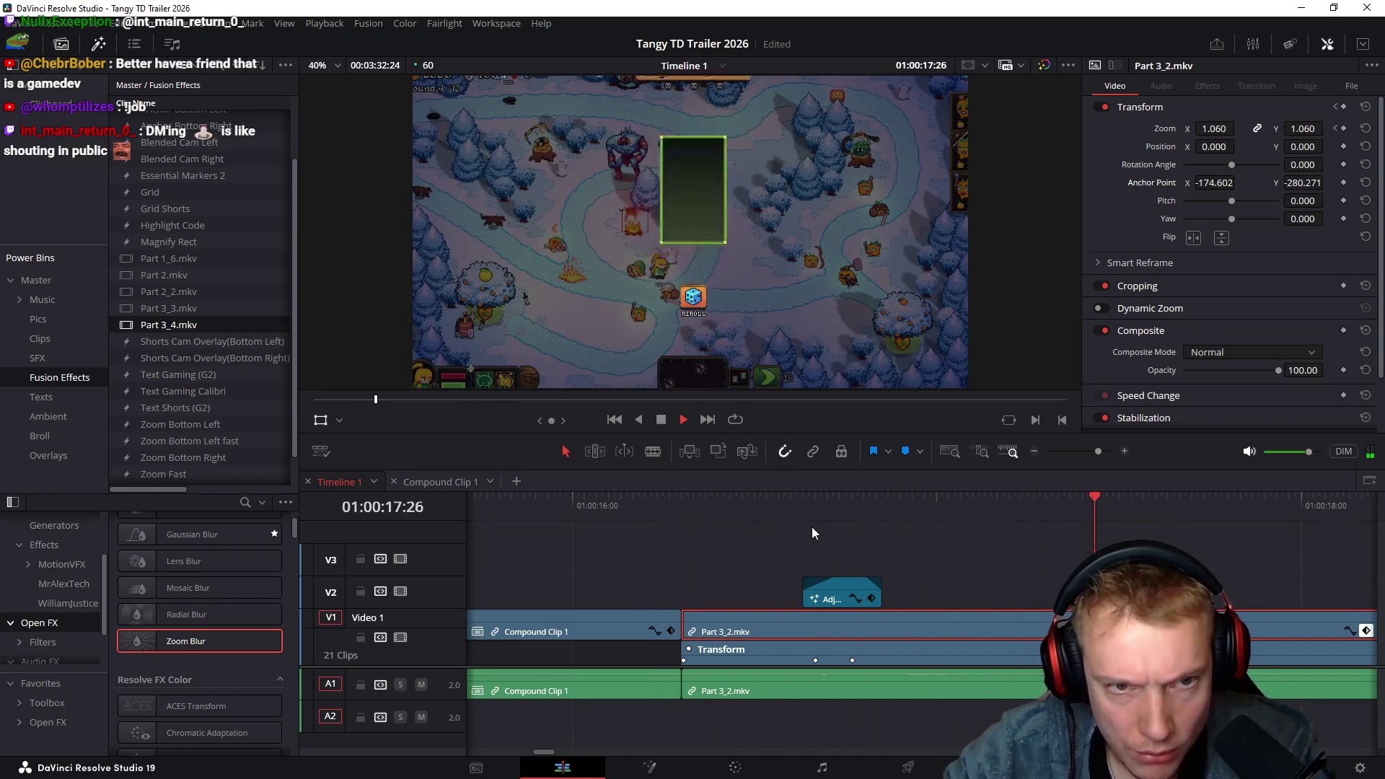
left_click(641, 513)
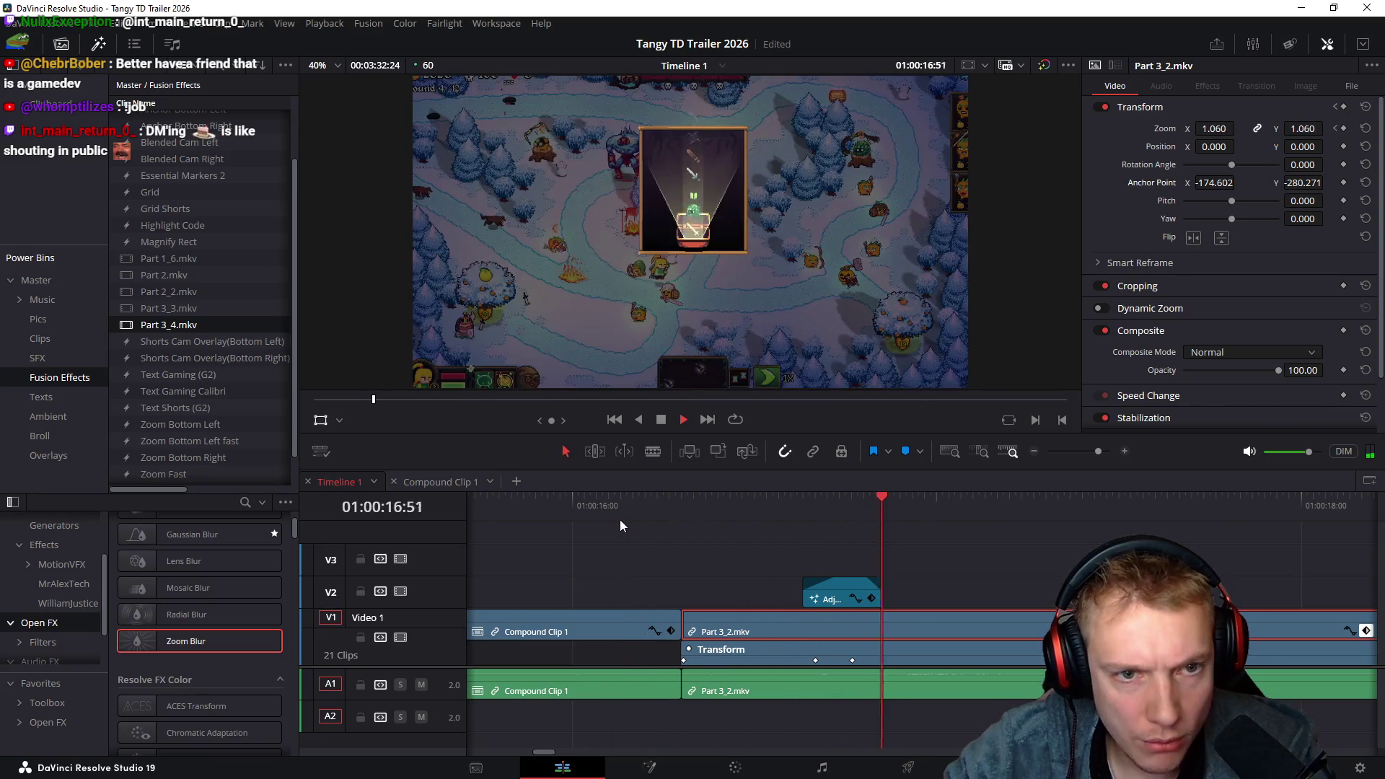
key("space")
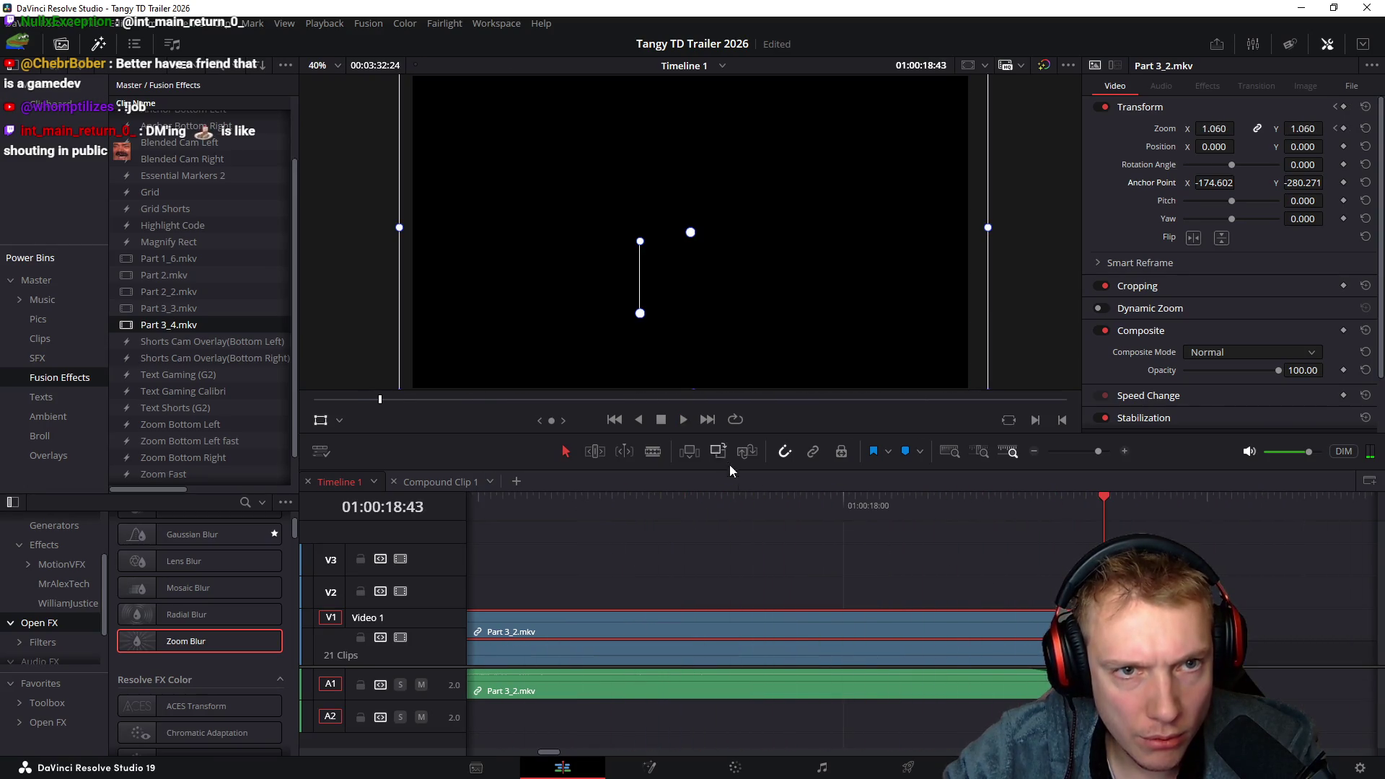
Scrub through the zoom into the card and to the end of the zoom-blur
scroll(738, 539, "left", 3)
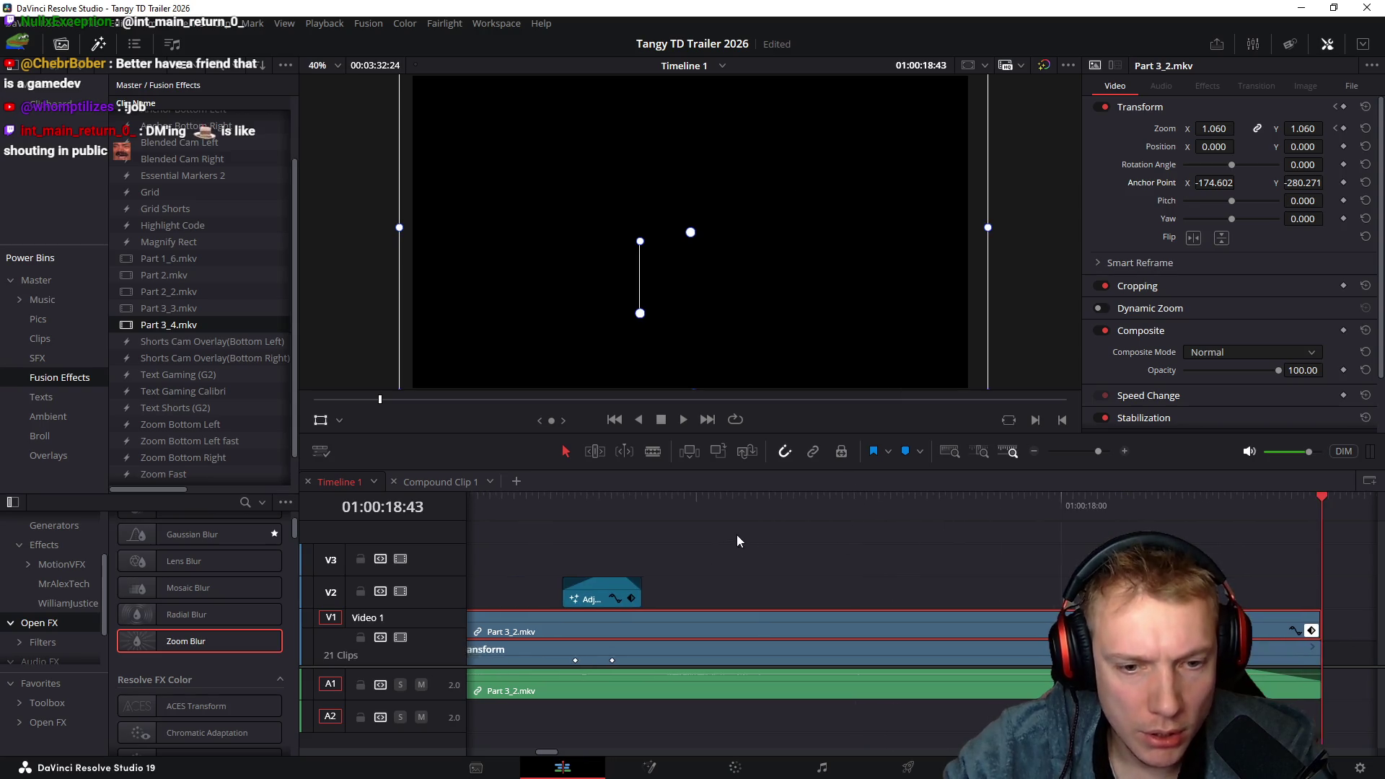
left_click(610, 508)
mouse_move(648, 513)
left_mouse_down()
mouse_move(937, 537)
mouse_move(1041, 527)
left_mouse_up()
left_click(634, 504)
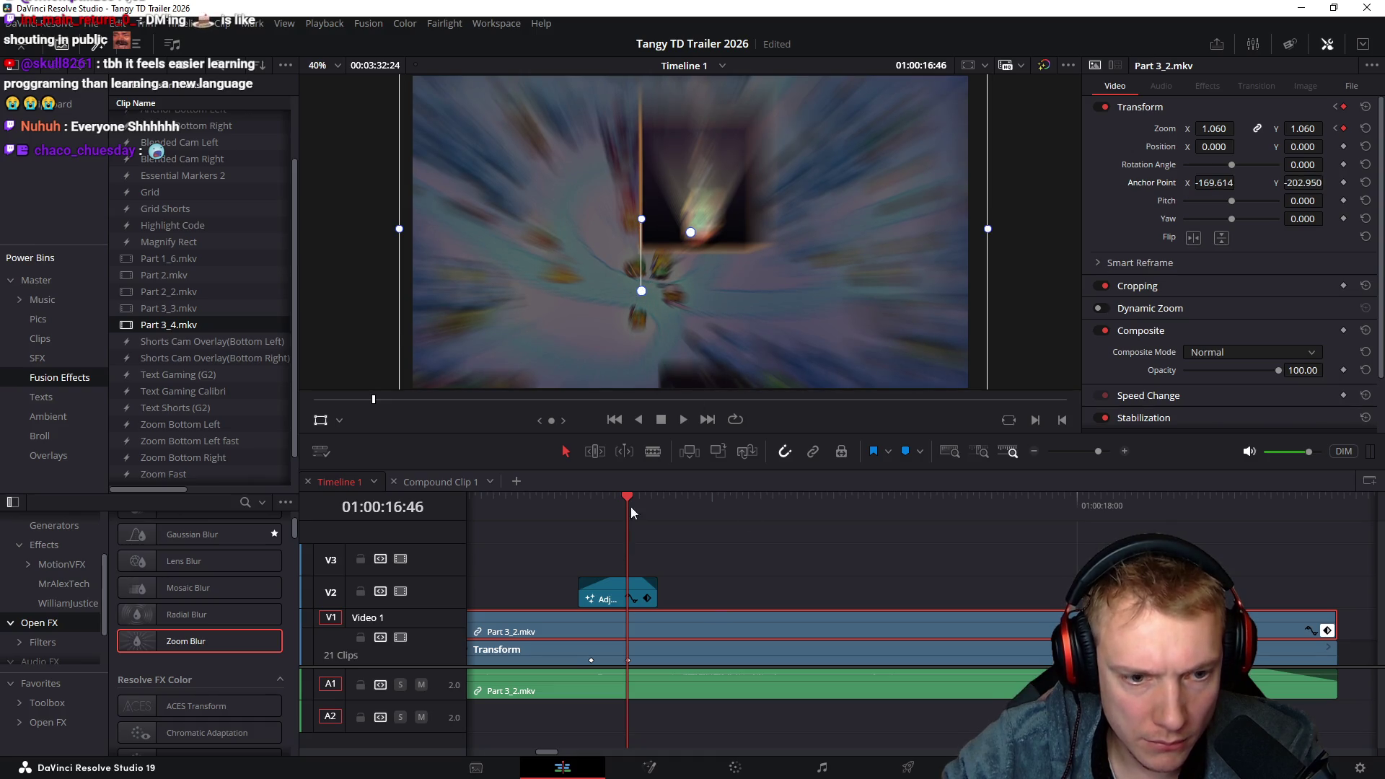
left_click_drag(660, 505, 731, 505)
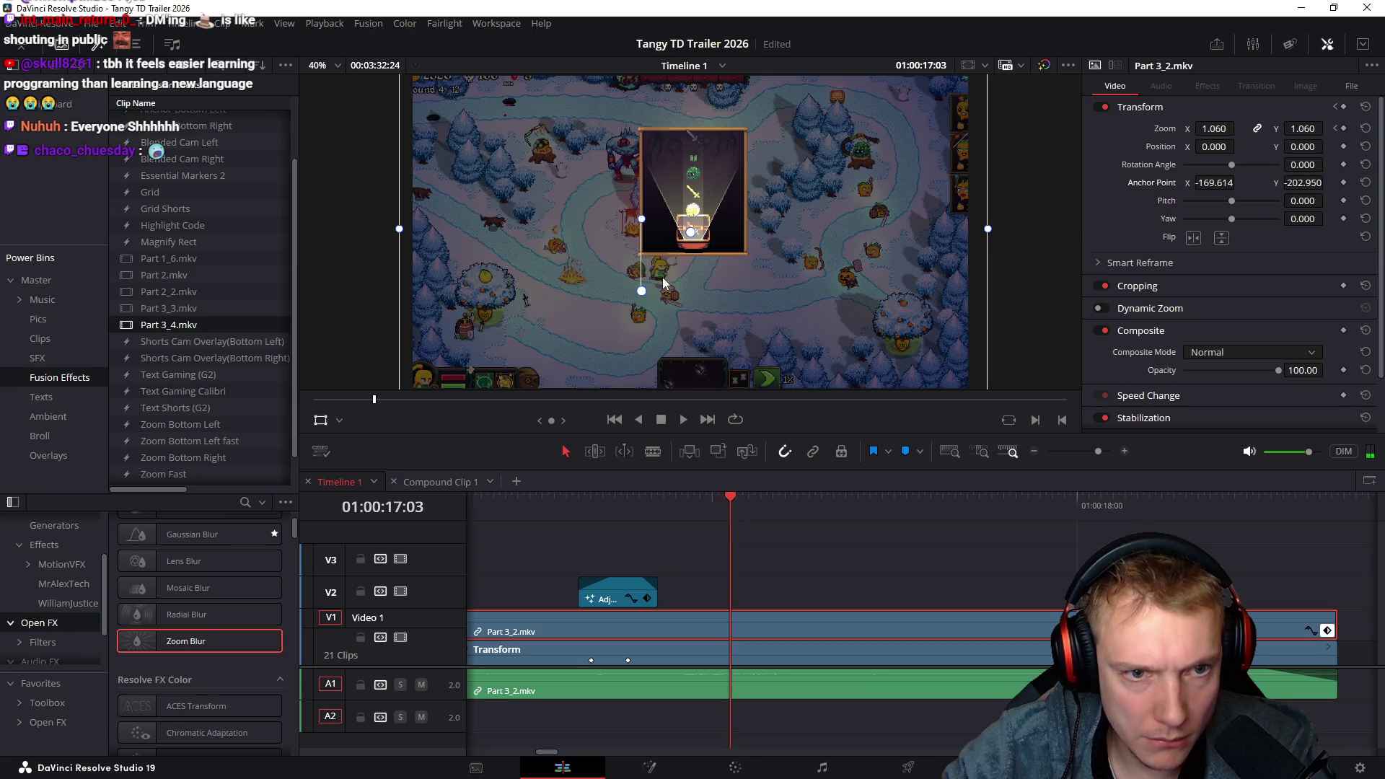
Move the anchor lower on the card, setting Anchor Point Y to 533.729 at the previous keyframe
left_click_drag(643, 295, 641, 317)
scroll(801, 531, "right", 1)
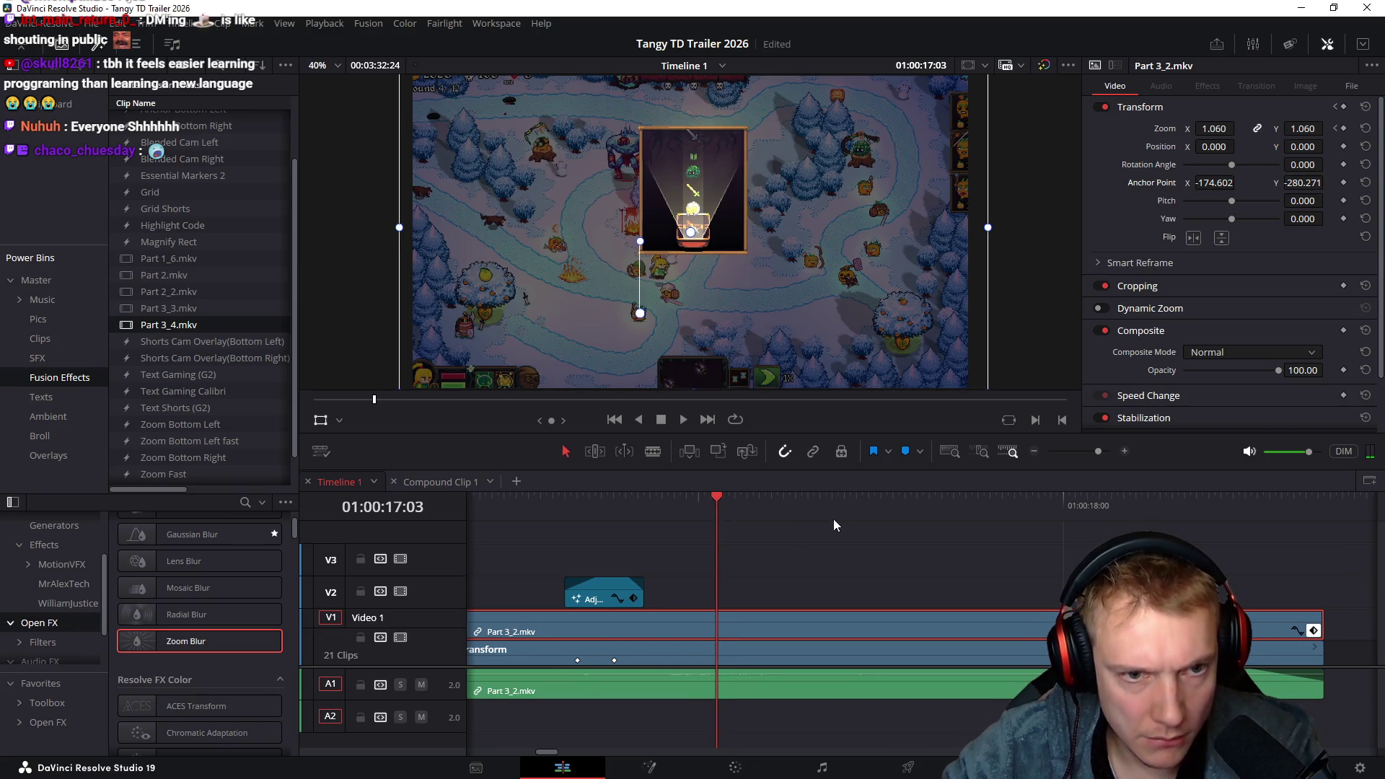
scroll(678, 534, "left", 5)
mouse_move(659, 508)
left_mouse_down()
mouse_move(695, 505)
mouse_move(665, 513)
left_mouse_up()
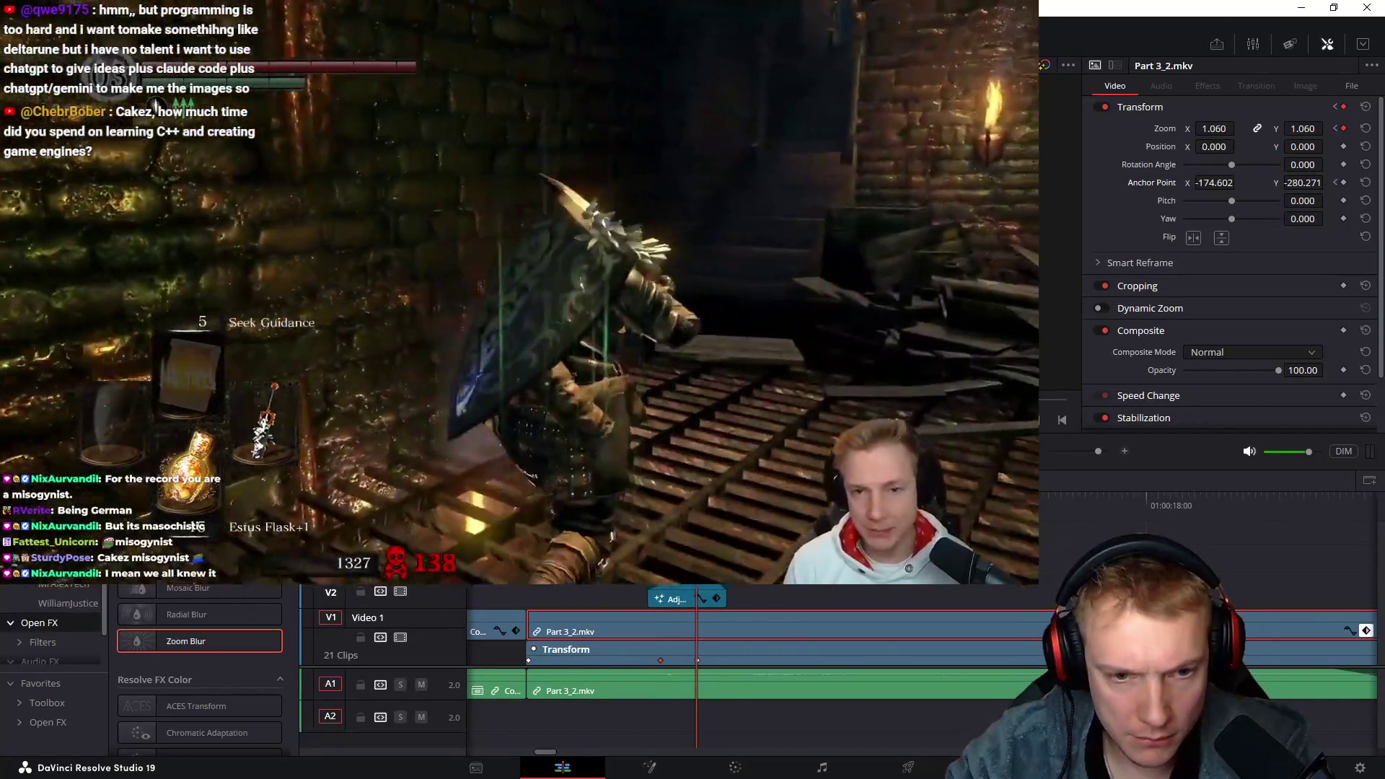
key("bracketleft")
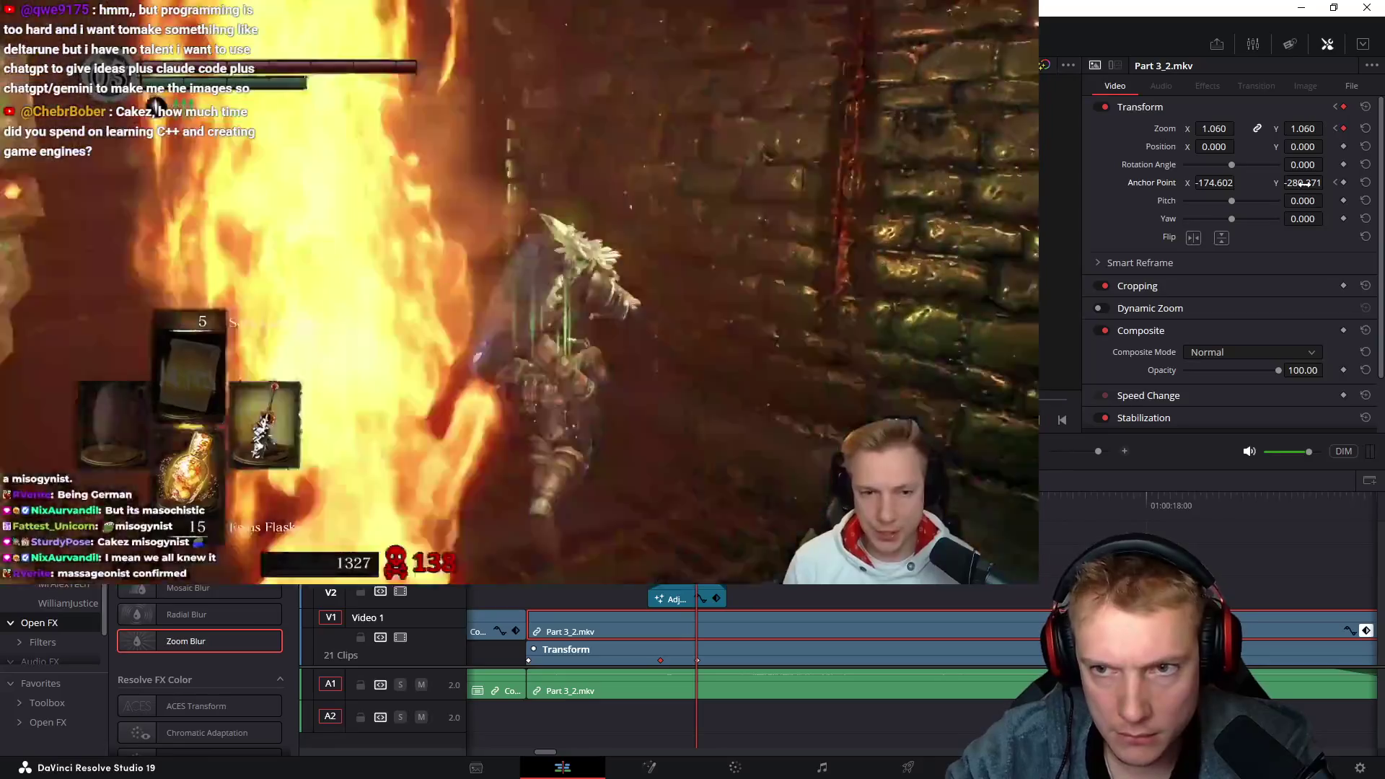
left_click_drag(1303, 182, 1328, 182)
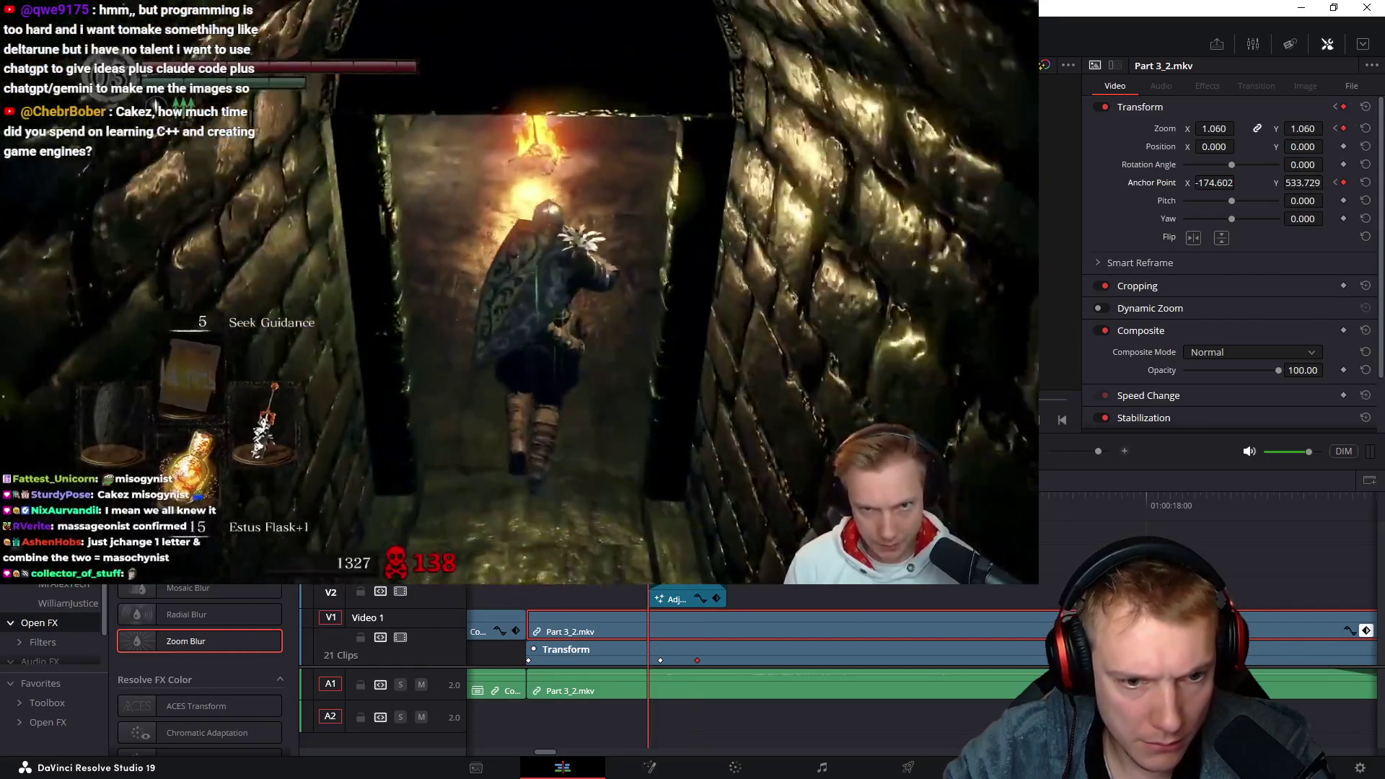
Scrub and replay the punch-in to check the new anchor position
left_click(684, 508)
left_click_drag(686, 511, 725, 513)
left_click(619, 505)
key("space")
left_click(658, 504)
key("space")
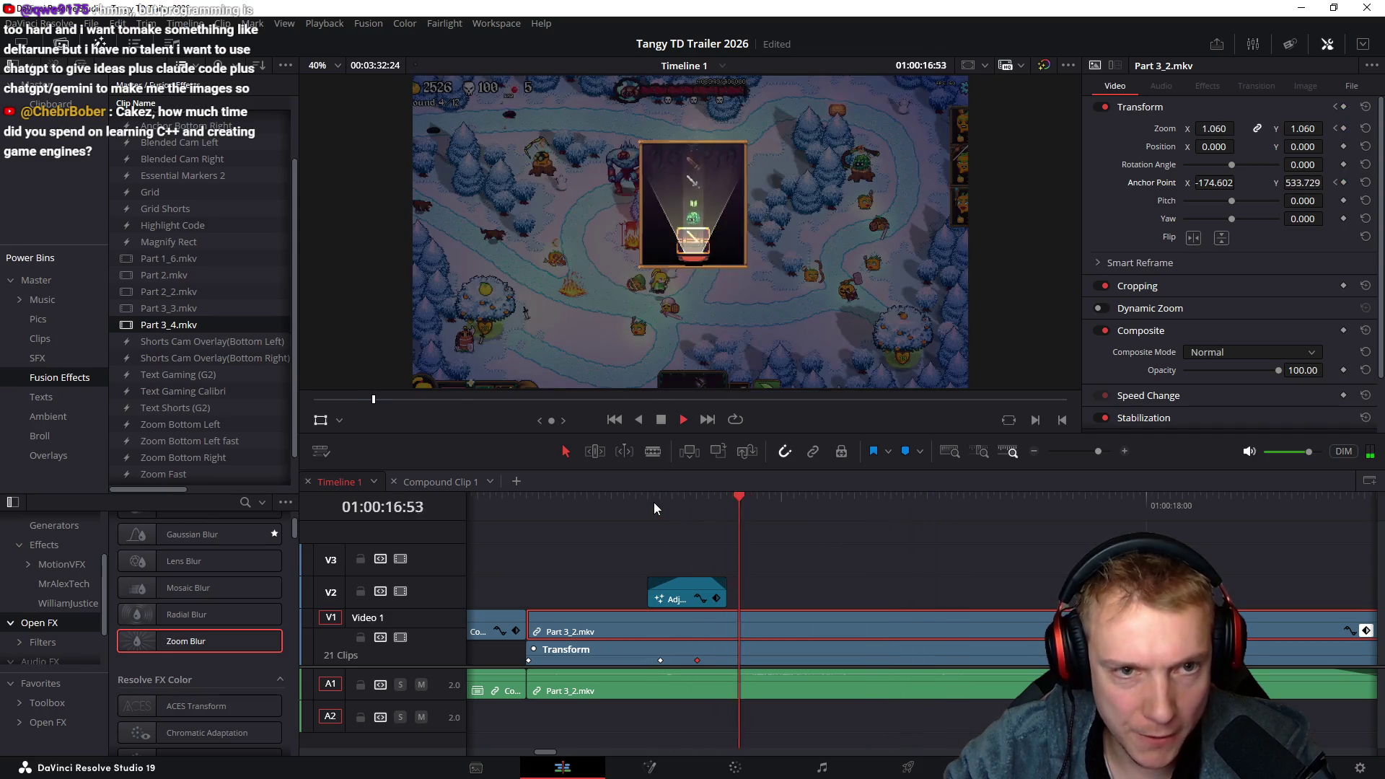
Undo the Anchor Point Y change and replay the punch-in to the card-select screen
left_click(686, 501)
left_click_drag(687, 503, 745, 505)
key("ctrl+z")
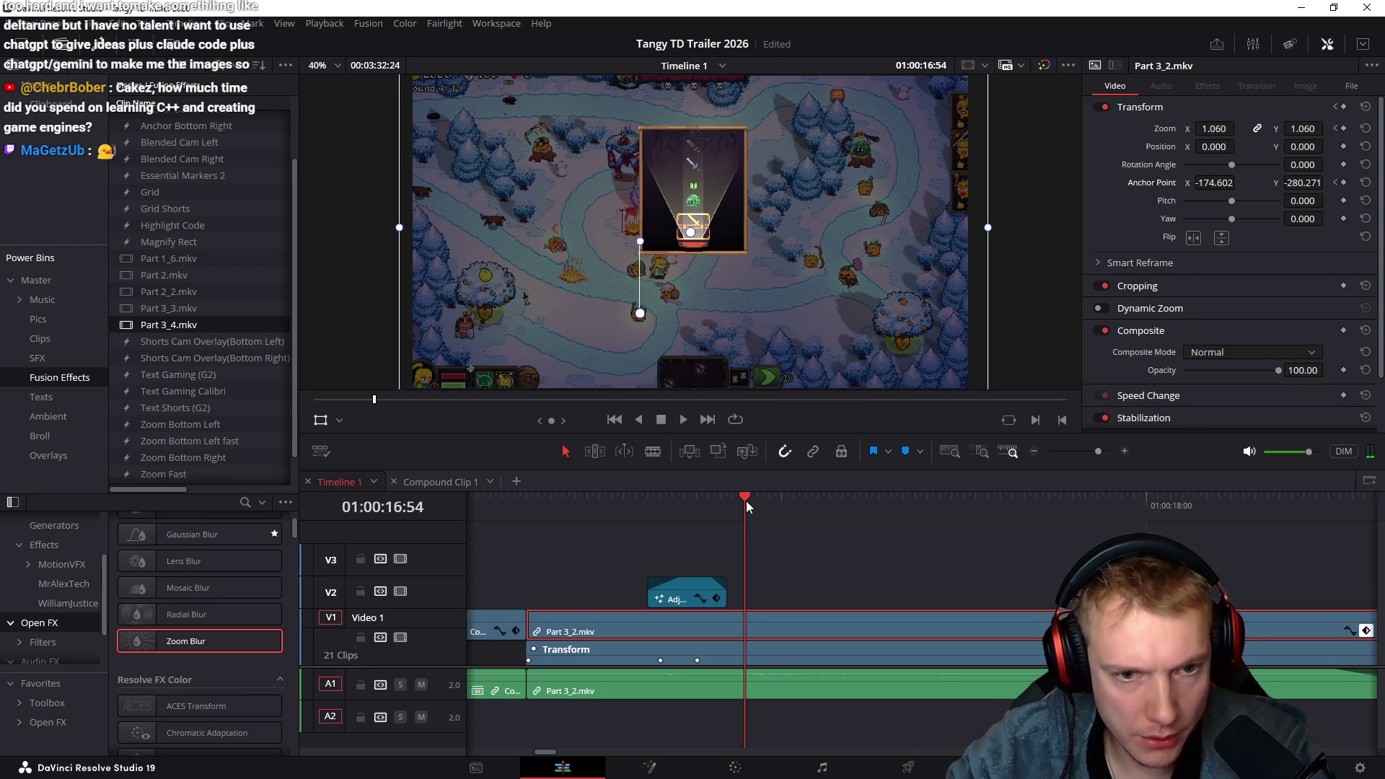
mouse_move(646, 505)
left_mouse_down()
mouse_move(727, 517)
mouse_move(648, 518)
left_mouse_up()
key("space")
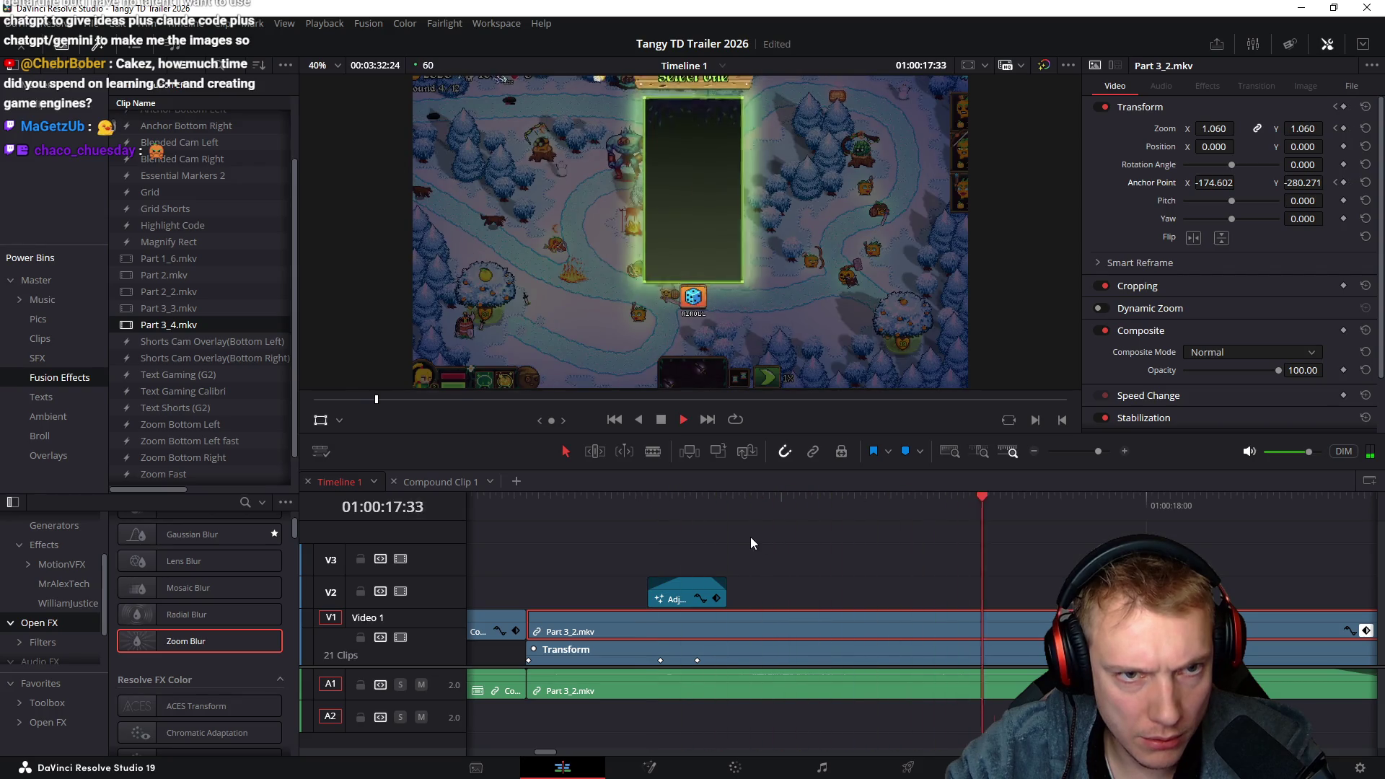
left_click_drag(710, 505, 575, 509)
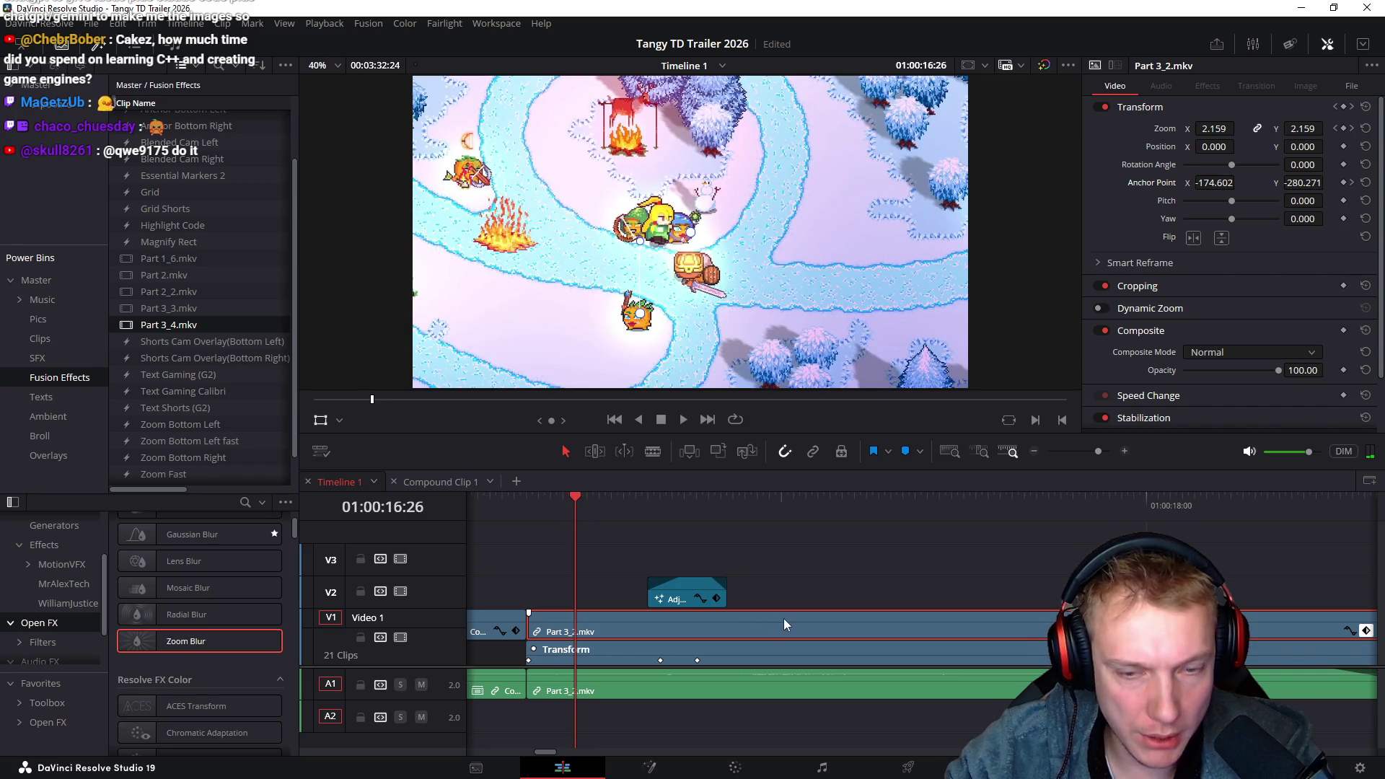
Shift the image down to Position Y -42 and play the adjusted zoom
mouse_move(1299, 144)
left_mouse_down()
mouse_move(1248, 202)
mouse_move(1162, 254)
left_mouse_up()
mouse_move(580, 501)
left_mouse_down()
mouse_move(816, 513)
mouse_move(586, 505)
left_mouse_up()
key("space")
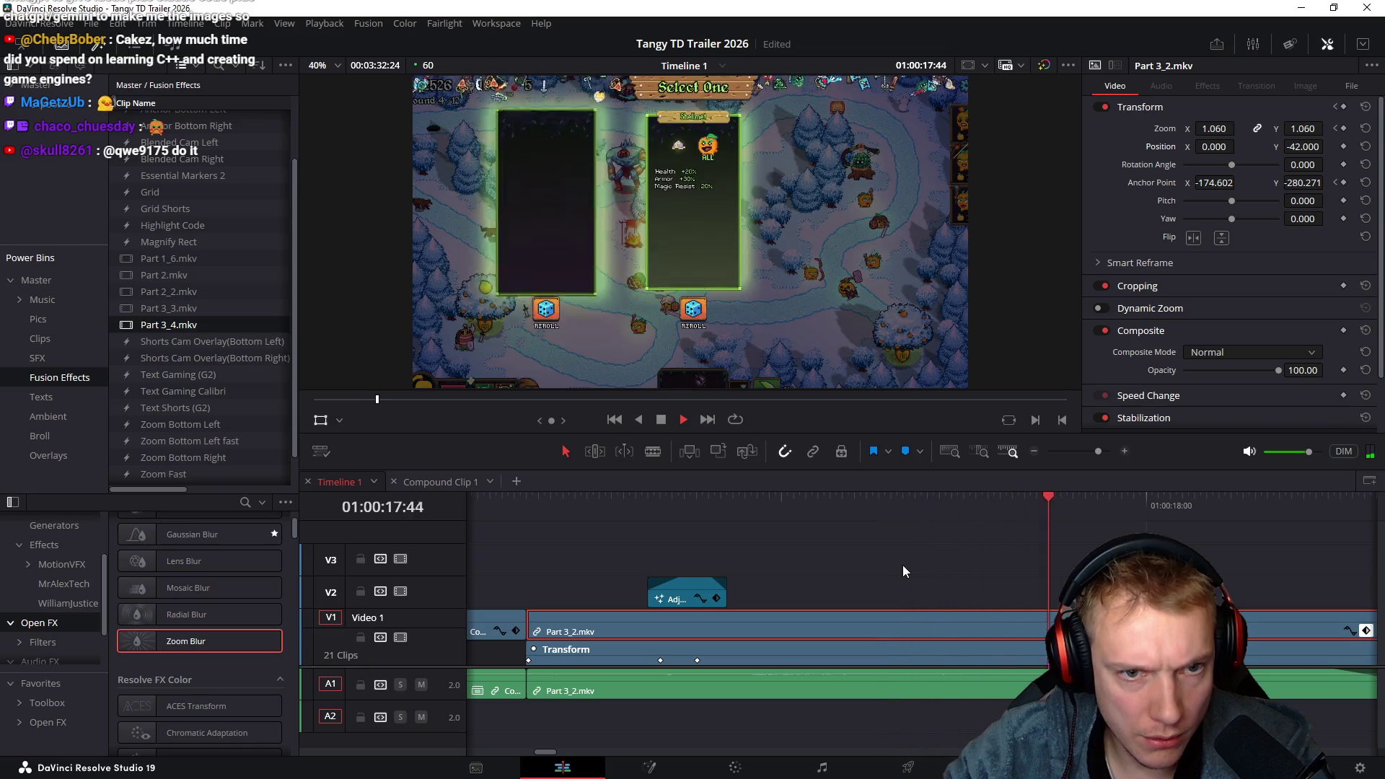
left_click(512, 511)
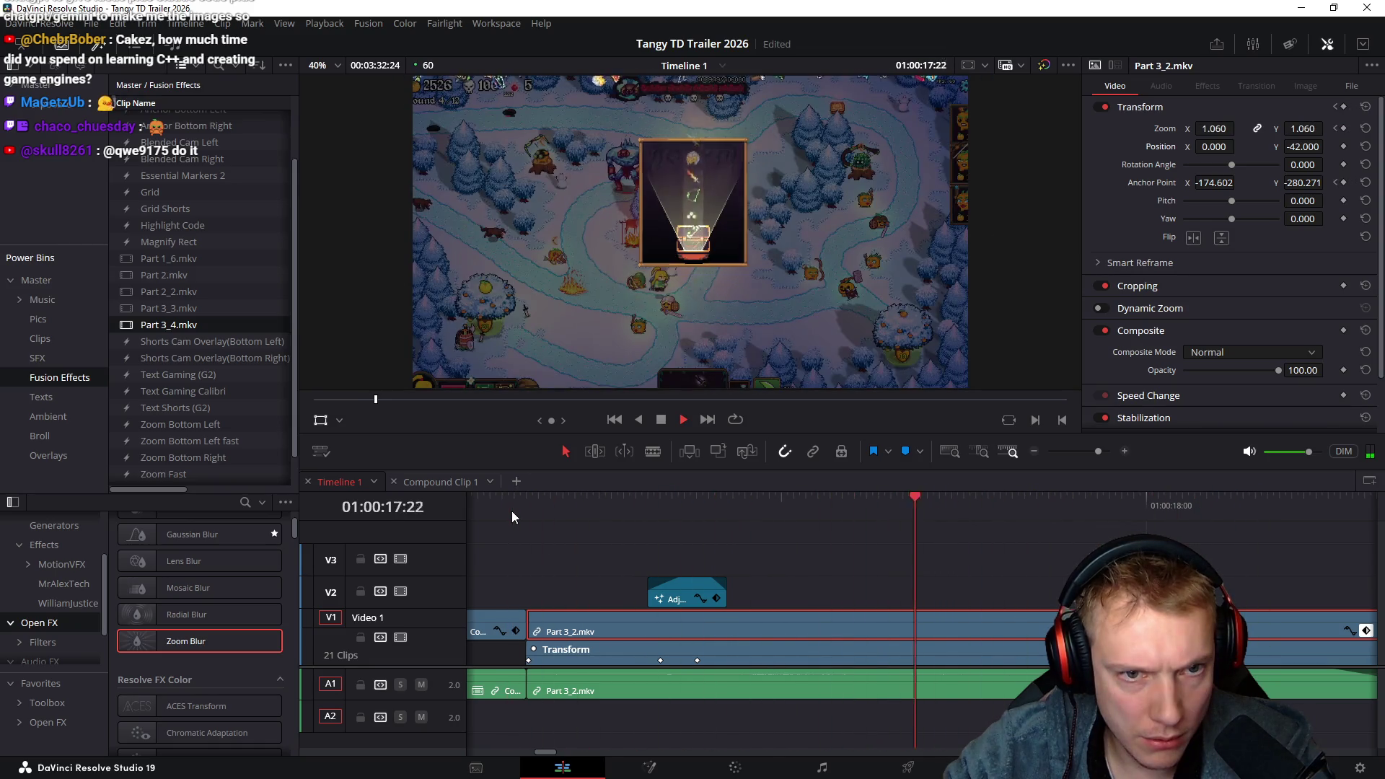
key("space")
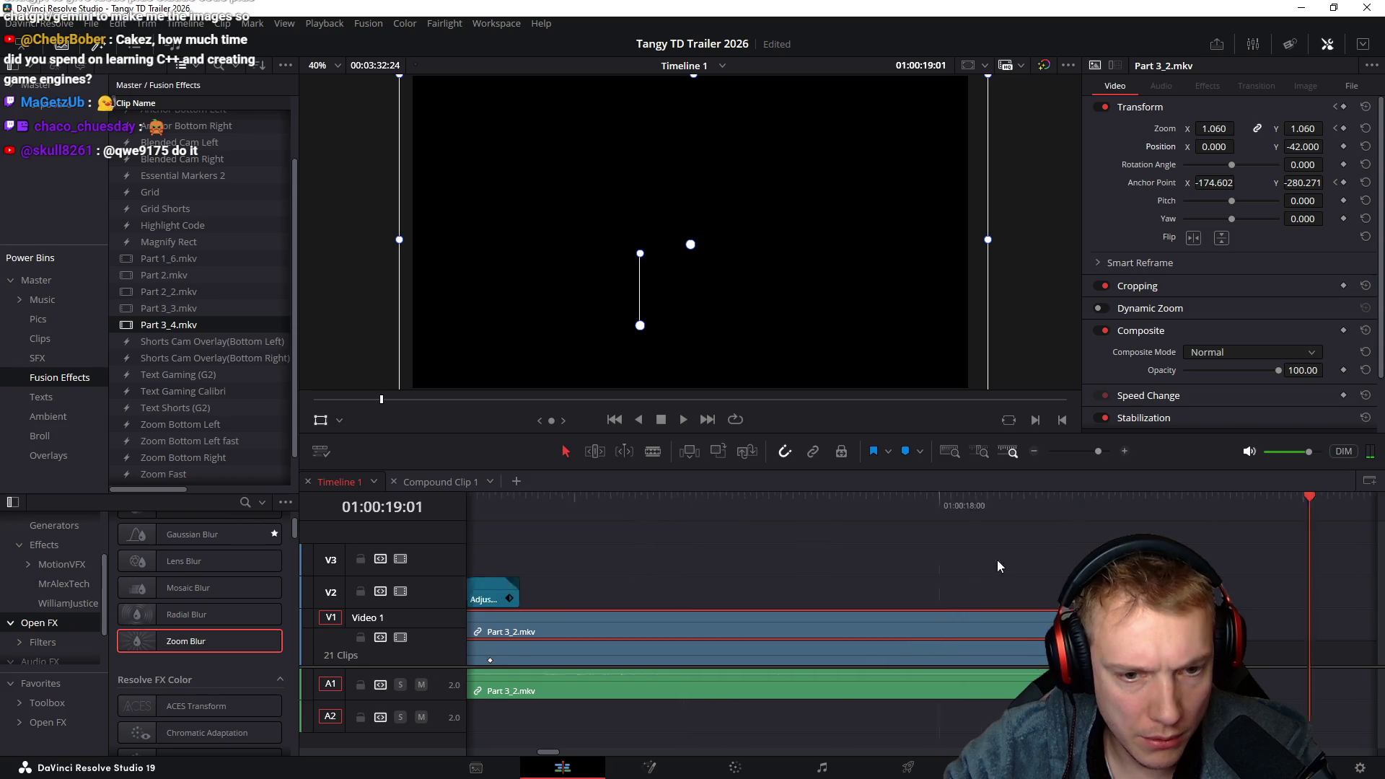
Keyframe zoom 1.000 and position 0 at the clip end, then scrub the easing zoom-out
scroll(671, 557, "left", 5)
mouse_move(606, 517)
left_mouse_down()
mouse_move(588, 523)
mouse_move(1221, 570)
mouse_move(1284, 561)
left_mouse_up()
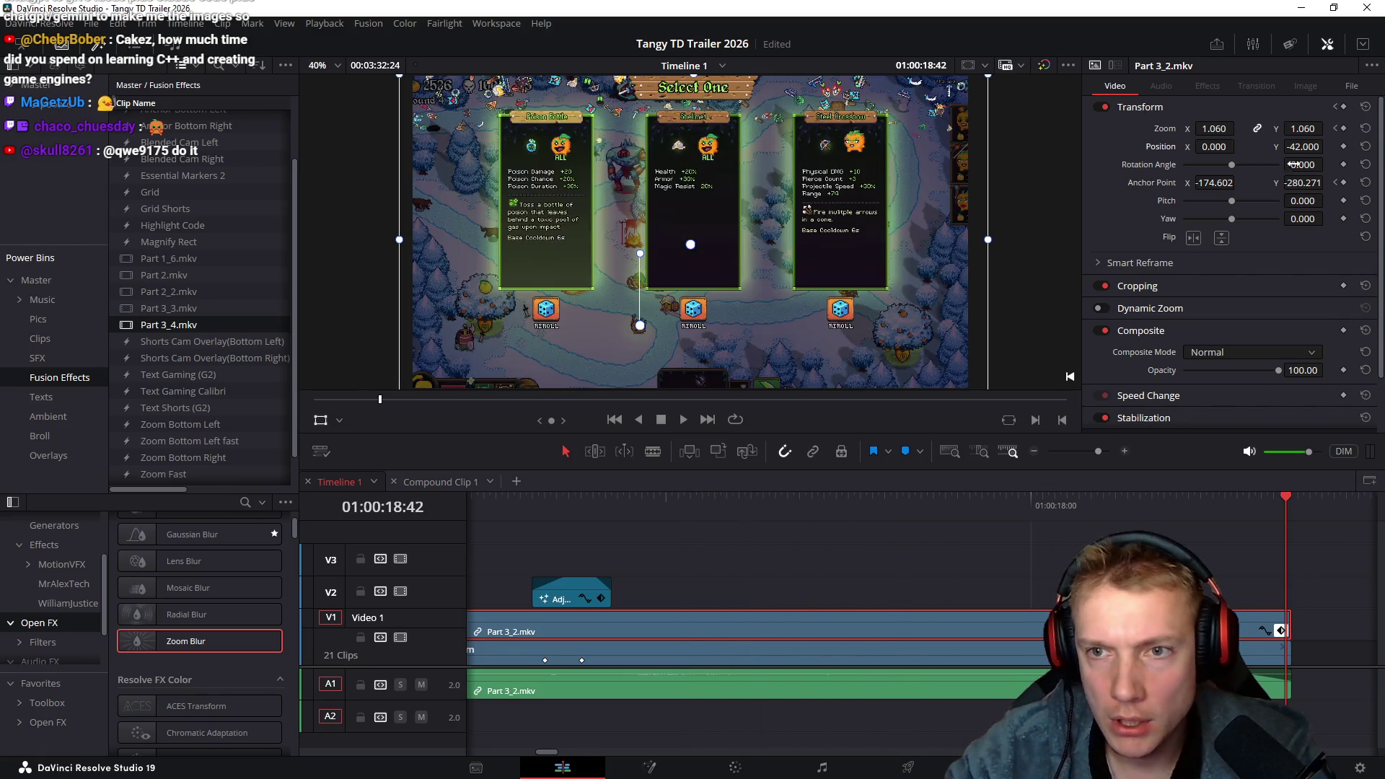
left_click_drag(1303, 130, 1288, 131)
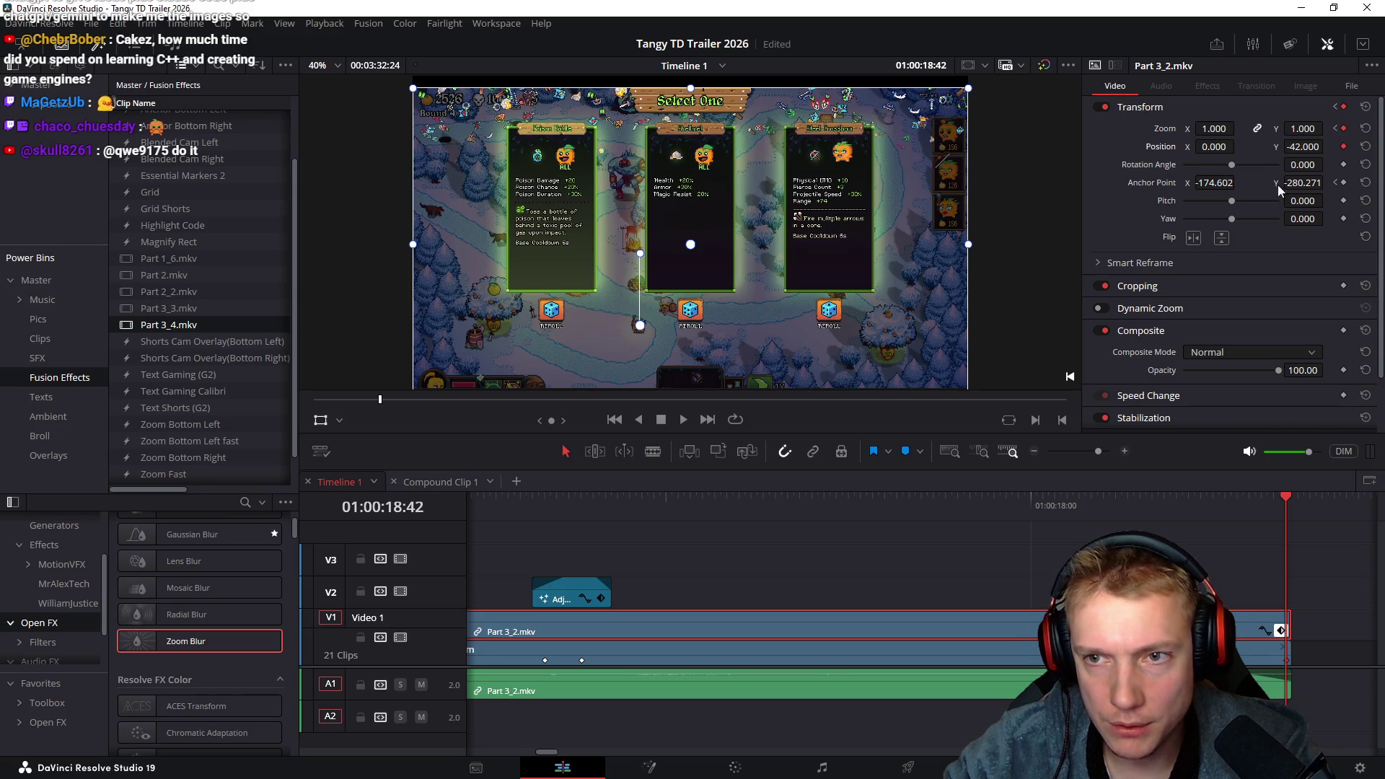
left_click_drag(599, 509, 583, 515)
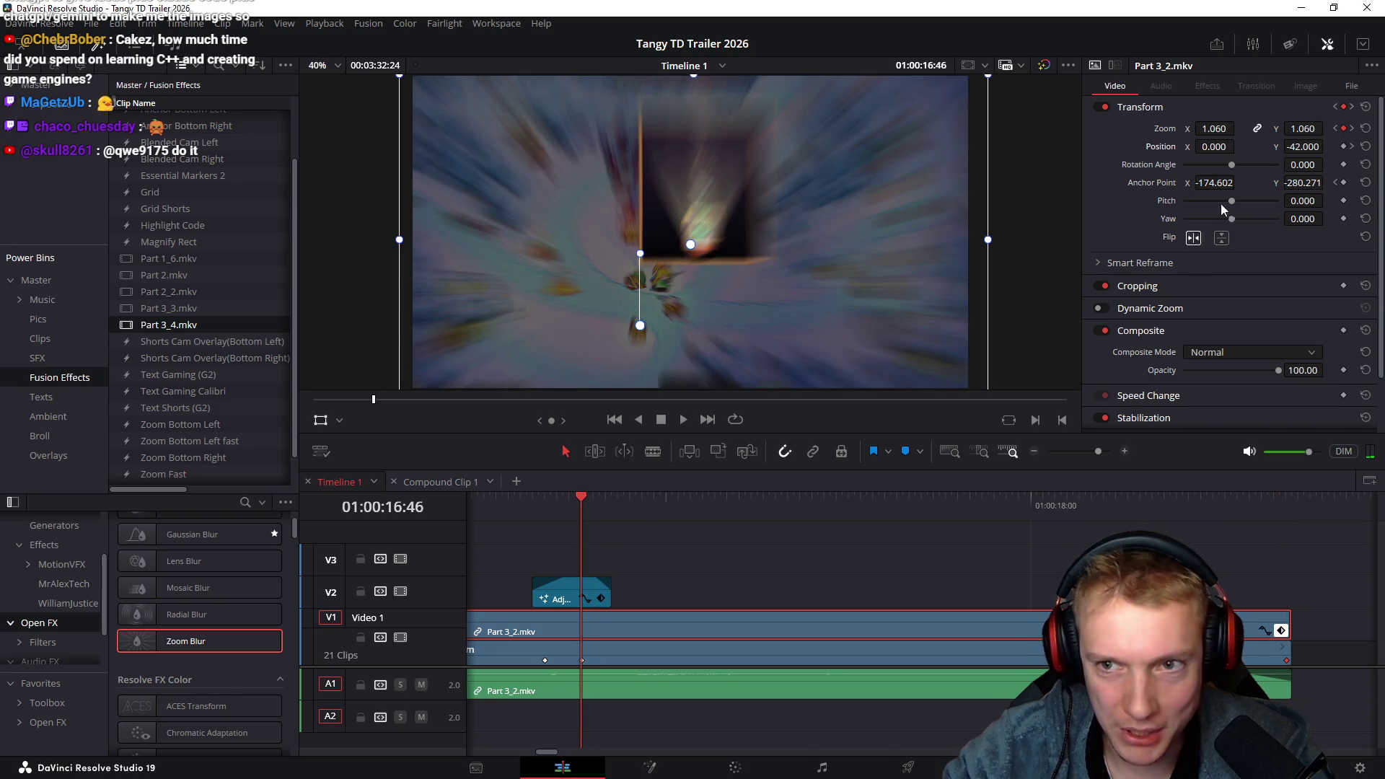
left_click(1353, 147)
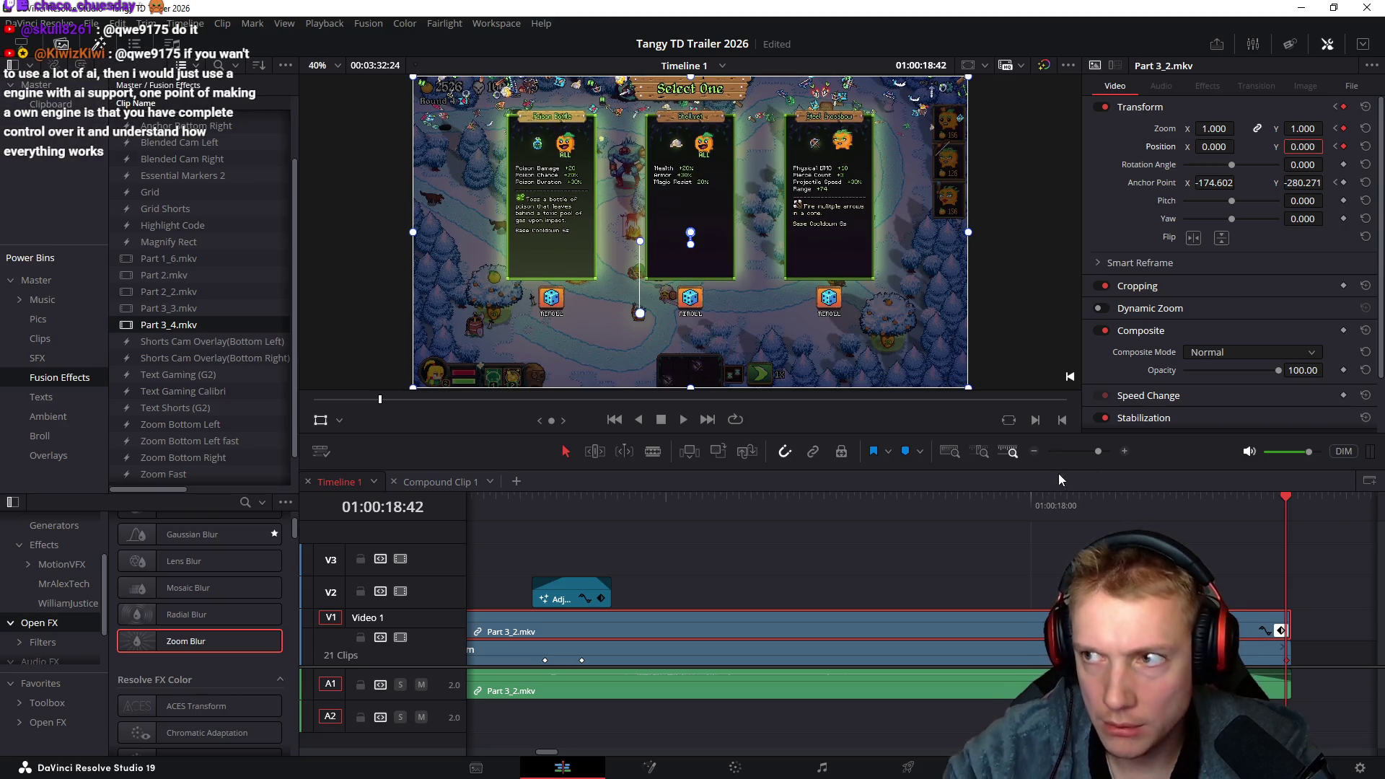
left_click(575, 506)
mouse_move(573, 505)
left_mouse_down()
mouse_move(754, 530)
mouse_move(1293, 551)
left_mouse_up()
key("ctrl+minus")
key("ctrl+minus")
key("ctrl+minus")
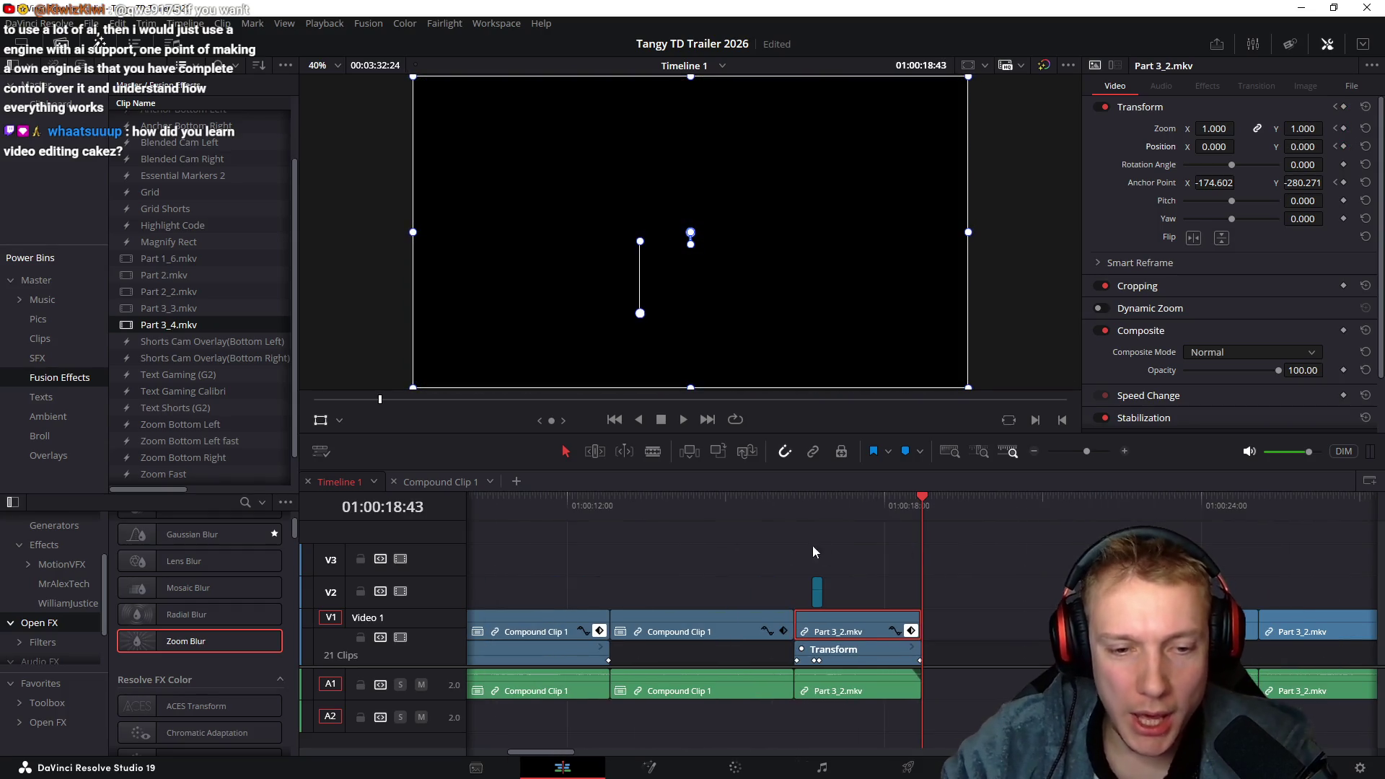
Clear the selection and drag the next Part 3_2.mkv clip's left edge back to 01:00:21:30
left_click(844, 538)
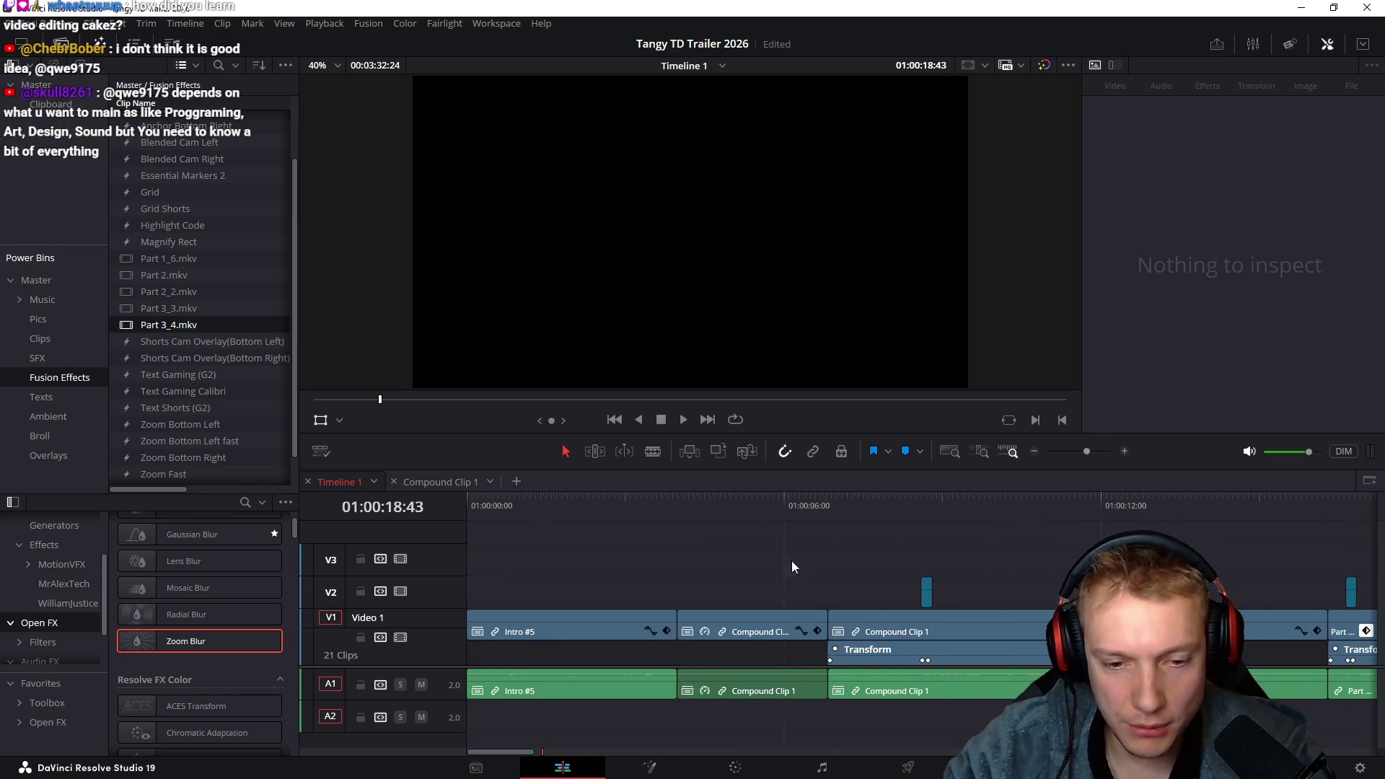
scroll(869, 547, "right", 5)
mouse_move(852, 560)
left_mouse_down()
mouse_move(897, 526)
mouse_move(1034, 534)
mouse_move(940, 541)
left_mouse_up()
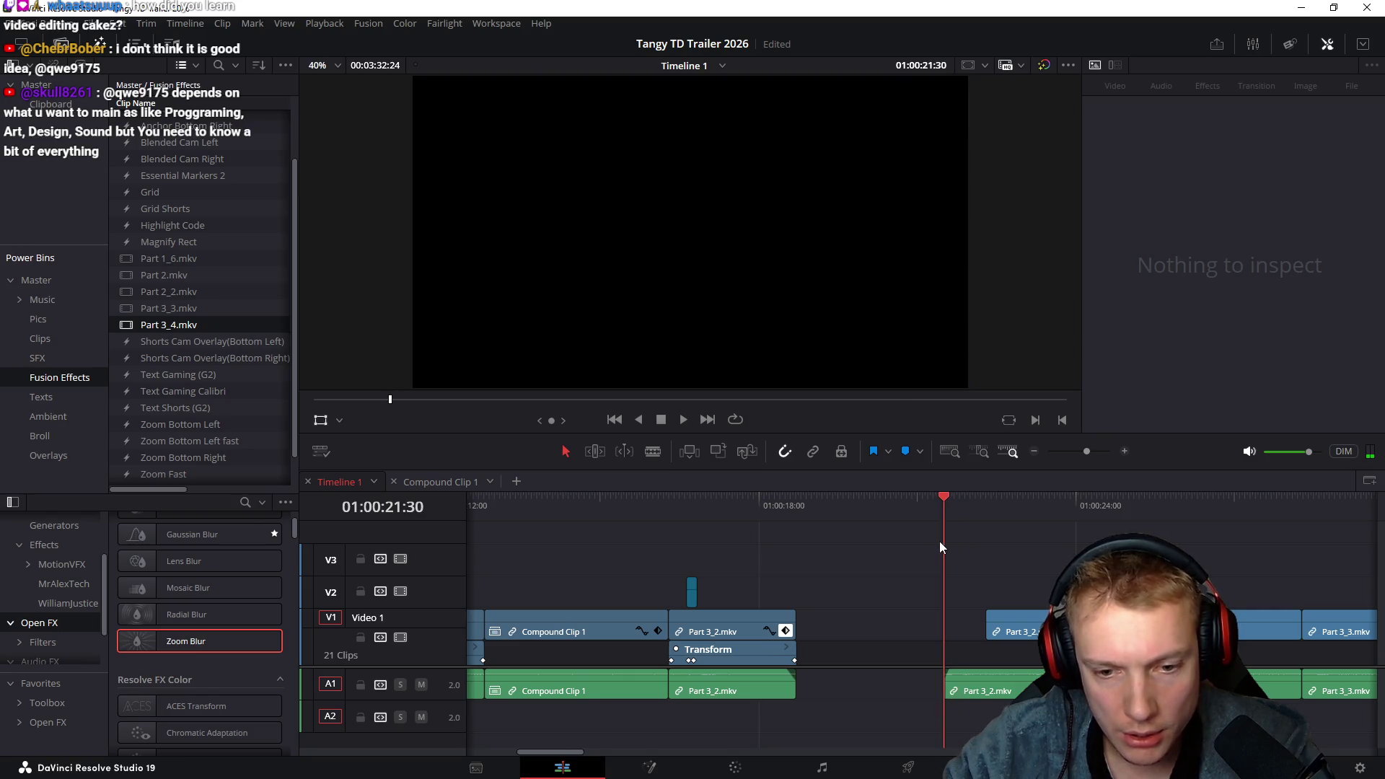
left_click_drag(995, 622, 958, 621)
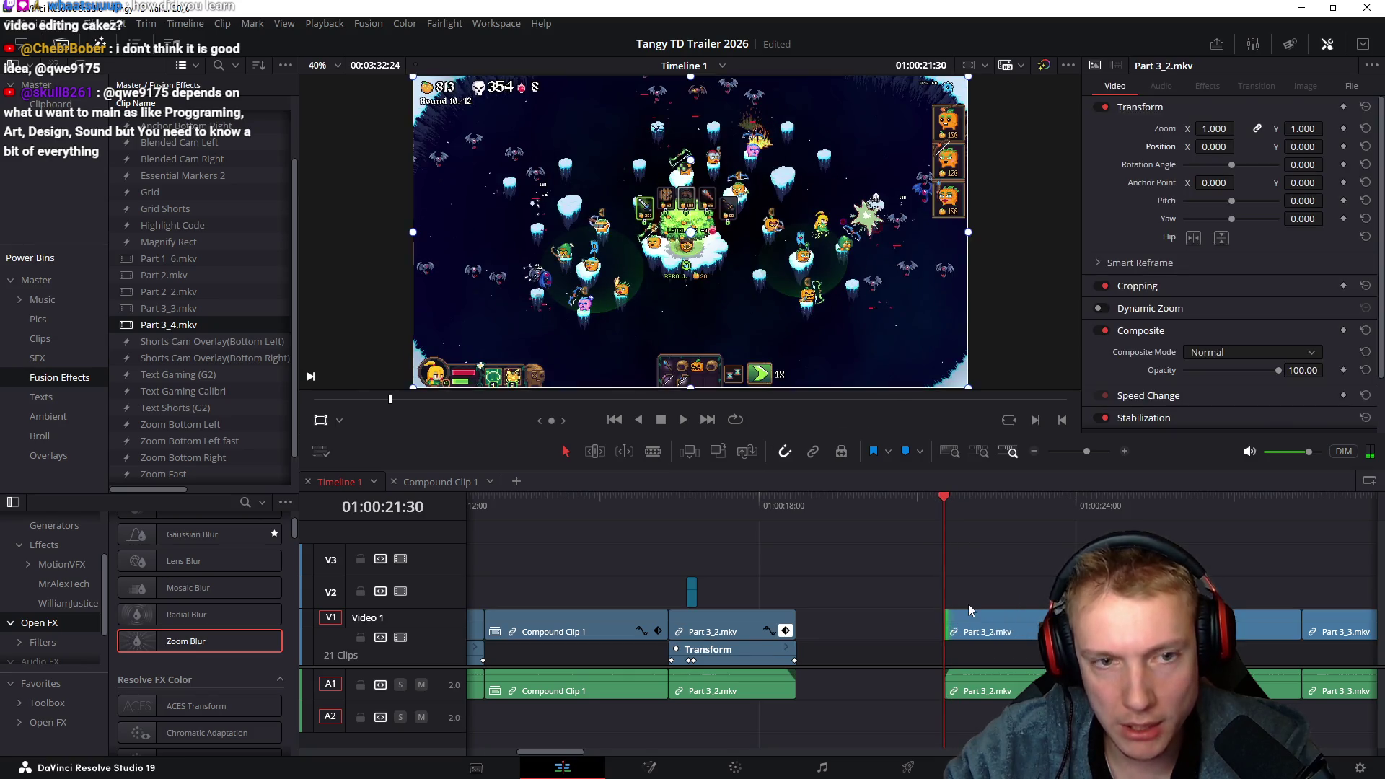
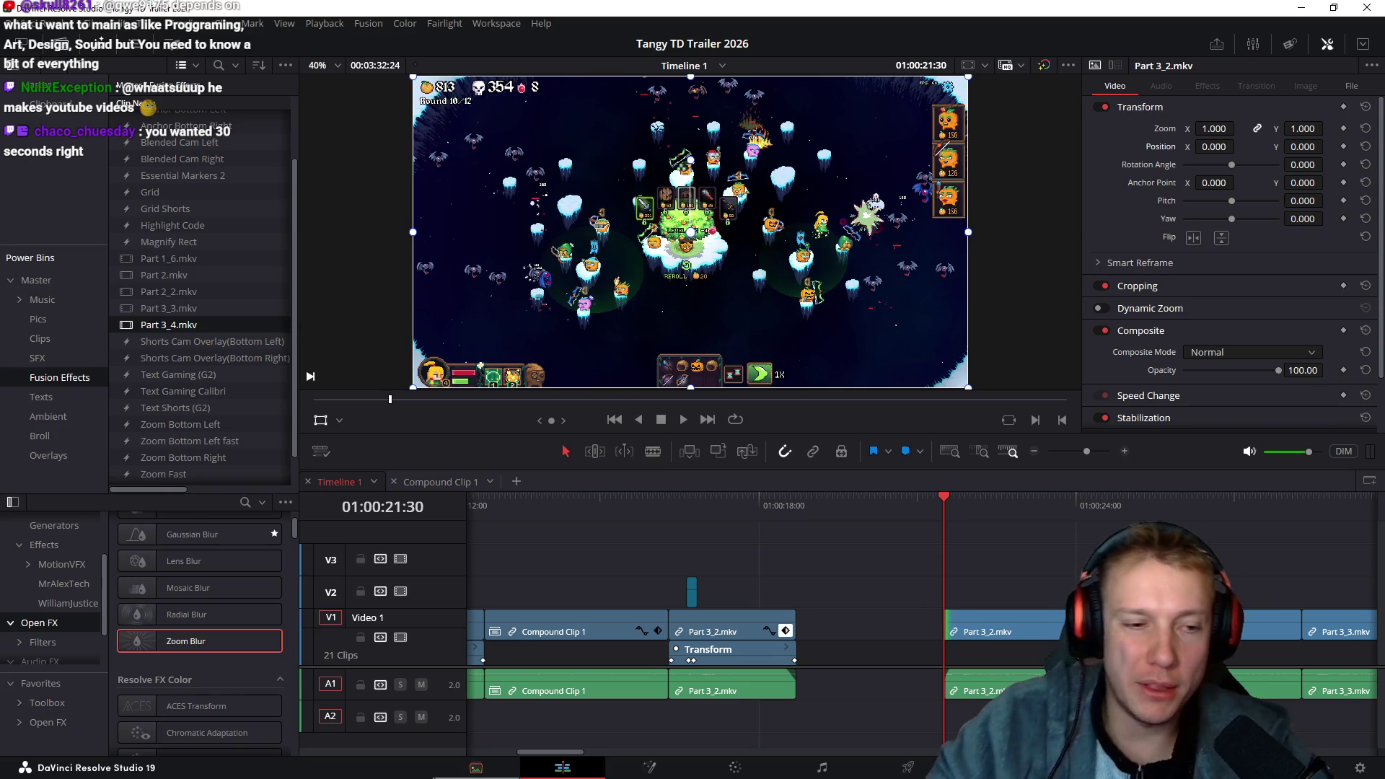
Scrub the trailer from the start through the intro clips and play Compound Clip 1's zoom-in
scroll(936, 562, "left", 2)
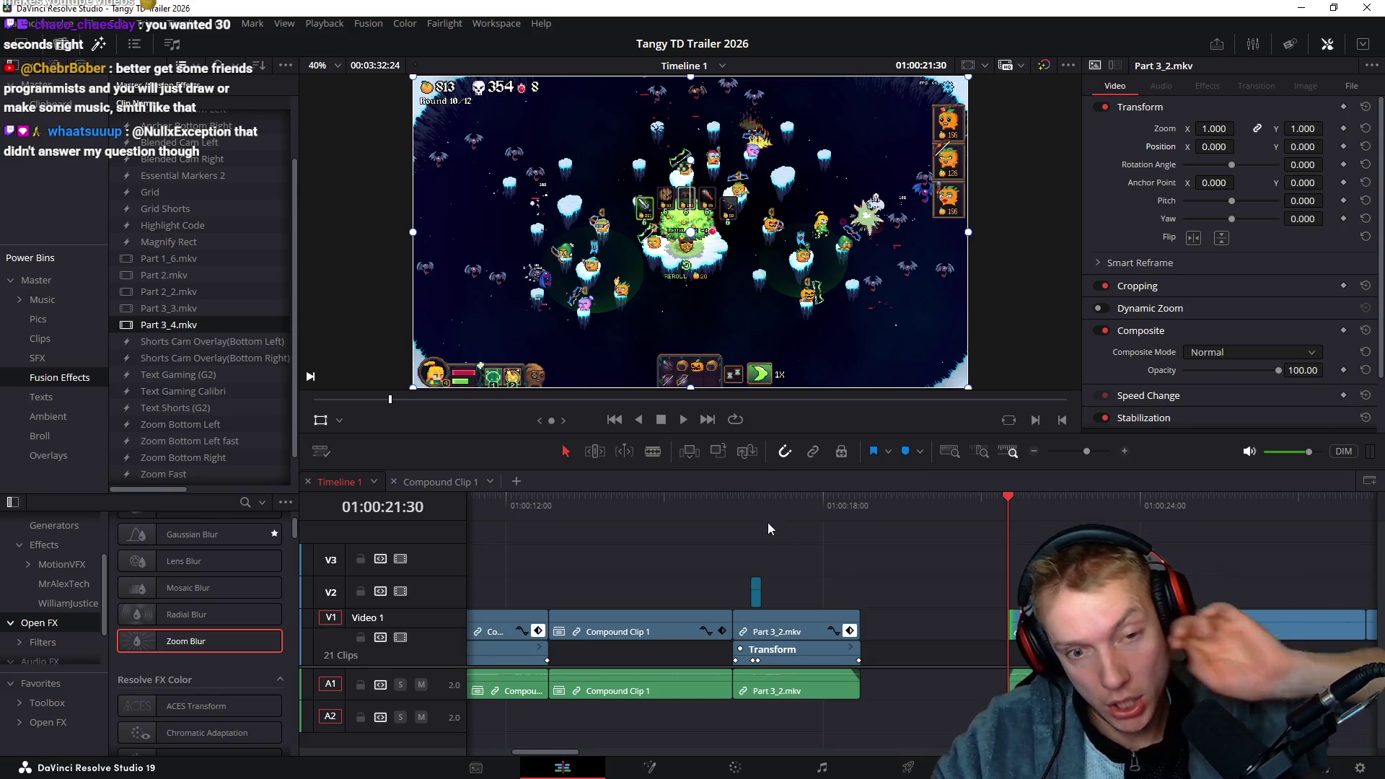
scroll(887, 561, "left", 1)
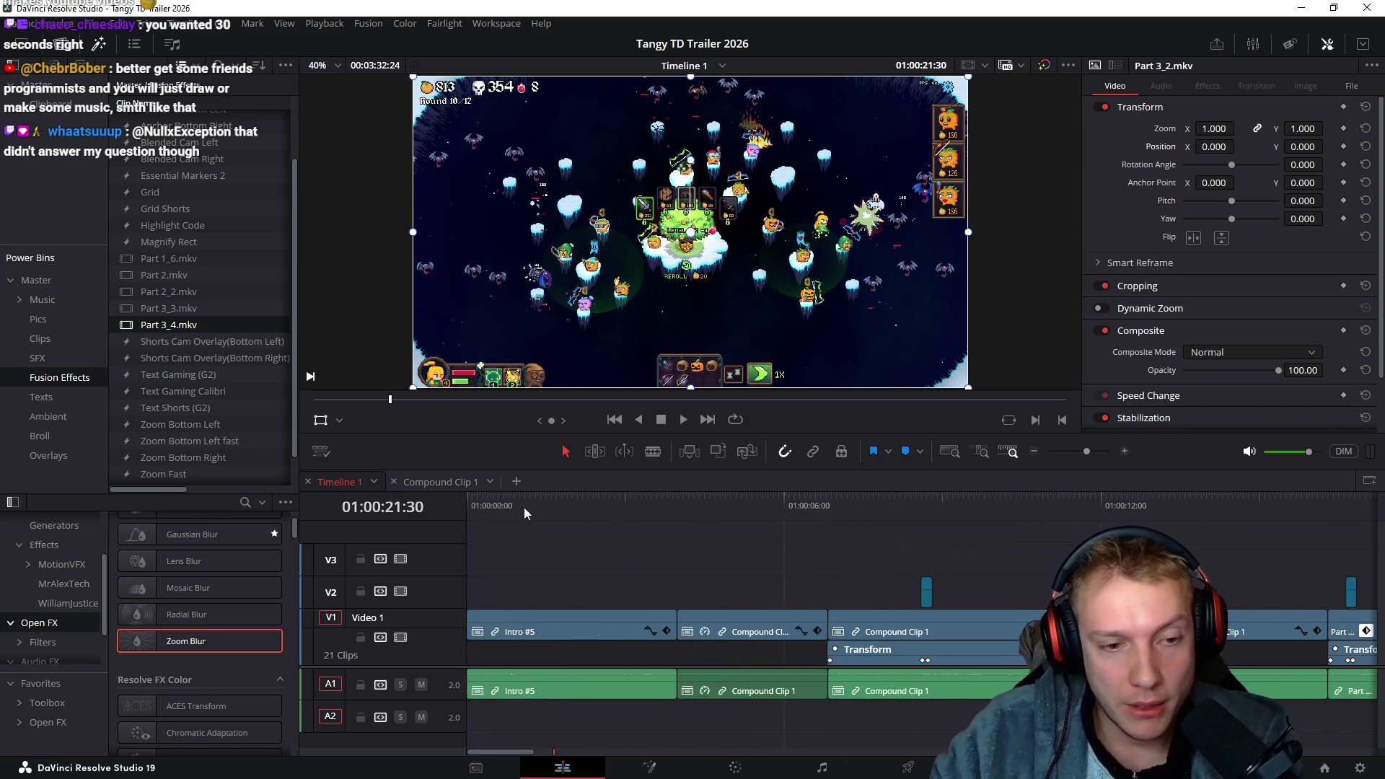
key("Home")
mouse_move(469, 507)
left_mouse_down()
mouse_move(668, 518)
mouse_move(480, 535)
mouse_move(519, 547)
mouse_move(704, 543)
left_mouse_up()
left_click_drag(793, 551, 1143, 558)
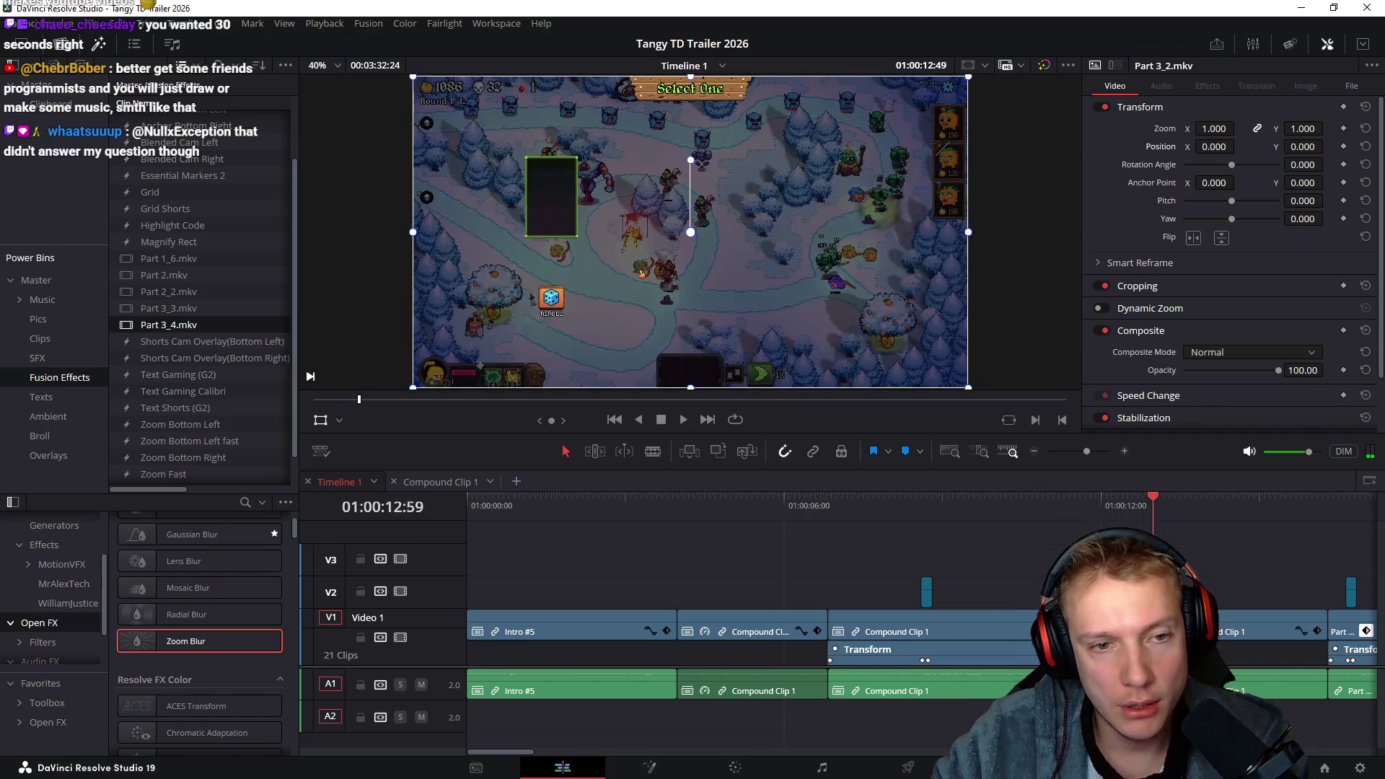
scroll(821, 521, "right", 5)
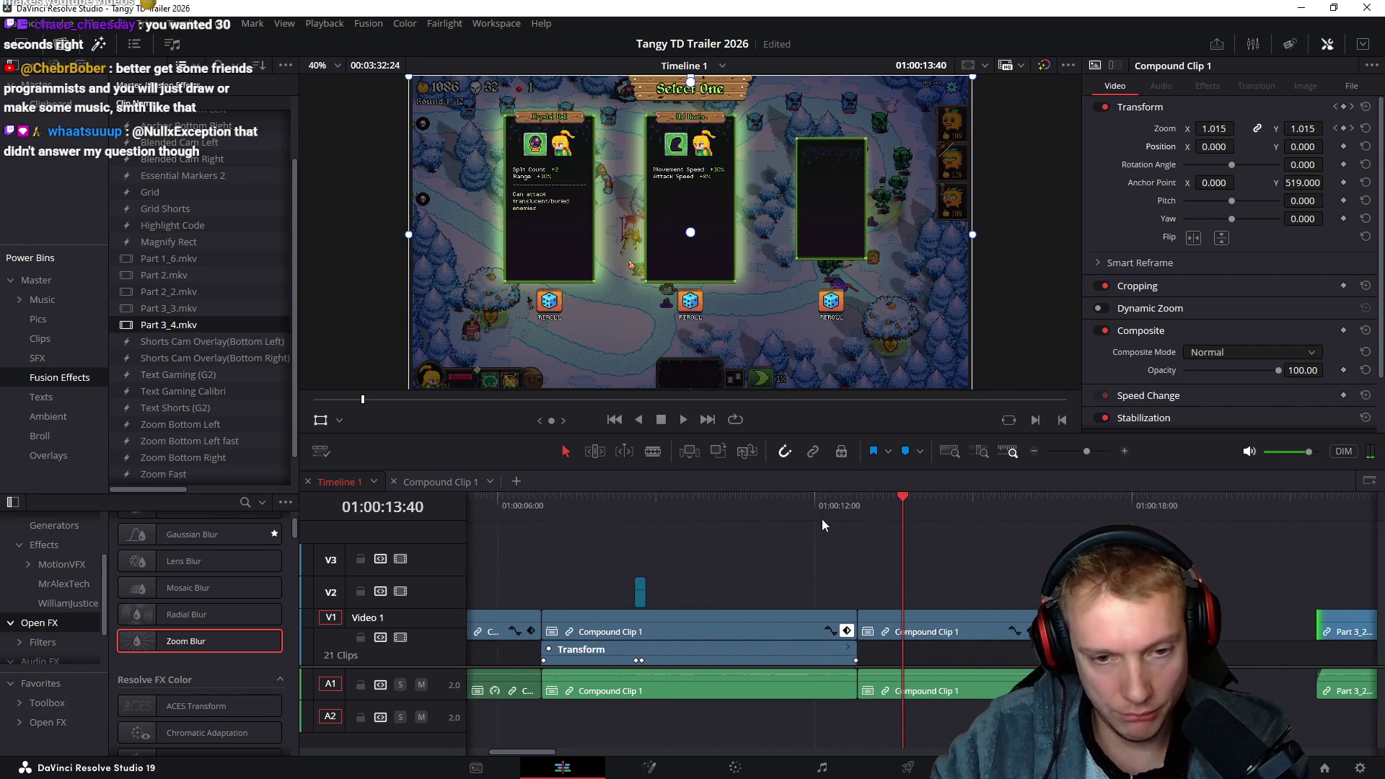
left_click(876, 522)
mouse_move(967, 540)
left_mouse_down()
mouse_move(1092, 542)
mouse_move(964, 552)
mouse_move(1059, 555)
mouse_move(1006, 556)
left_mouse_up()
key("space")
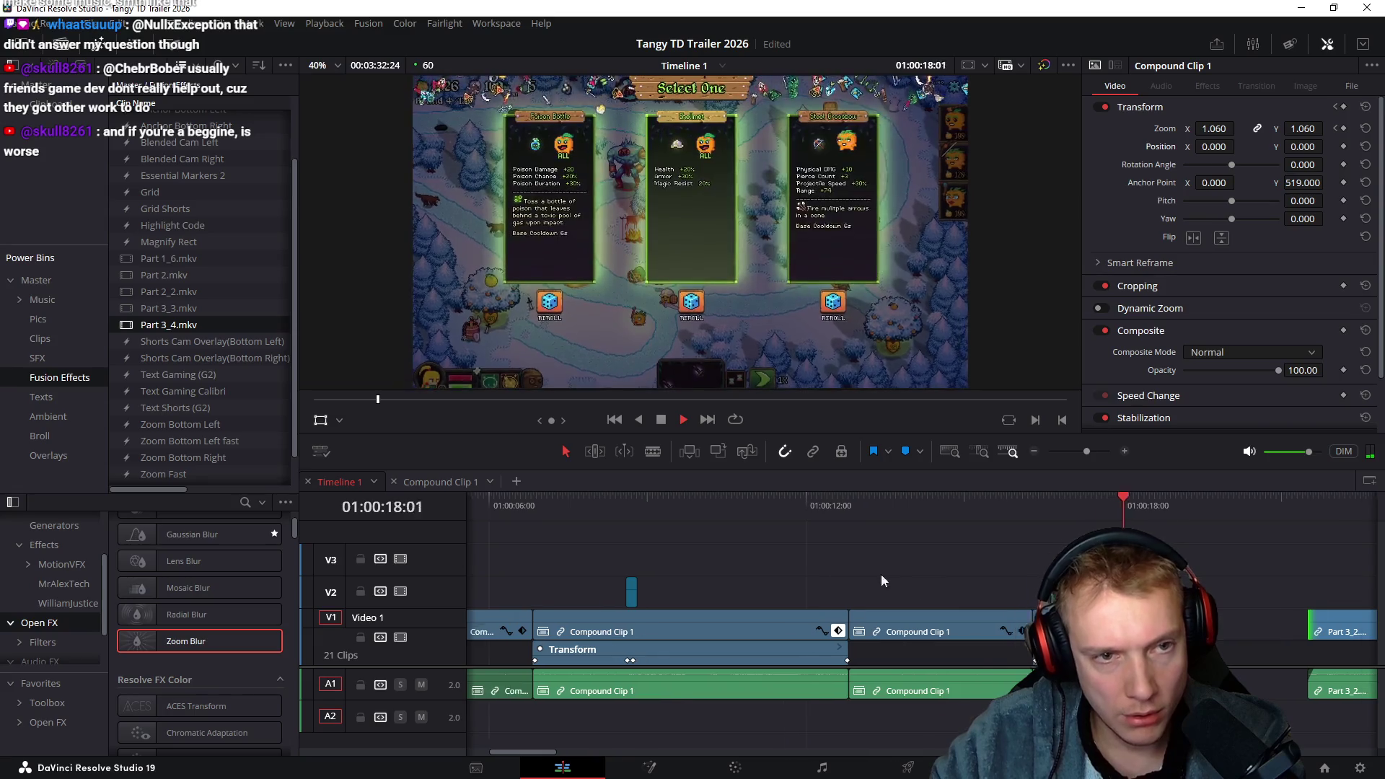
key("space")
Play the Part 3_2.mkv section and scrub through the later gameplay onto the Tangy TD title
left_click(710, 509)
key("space")
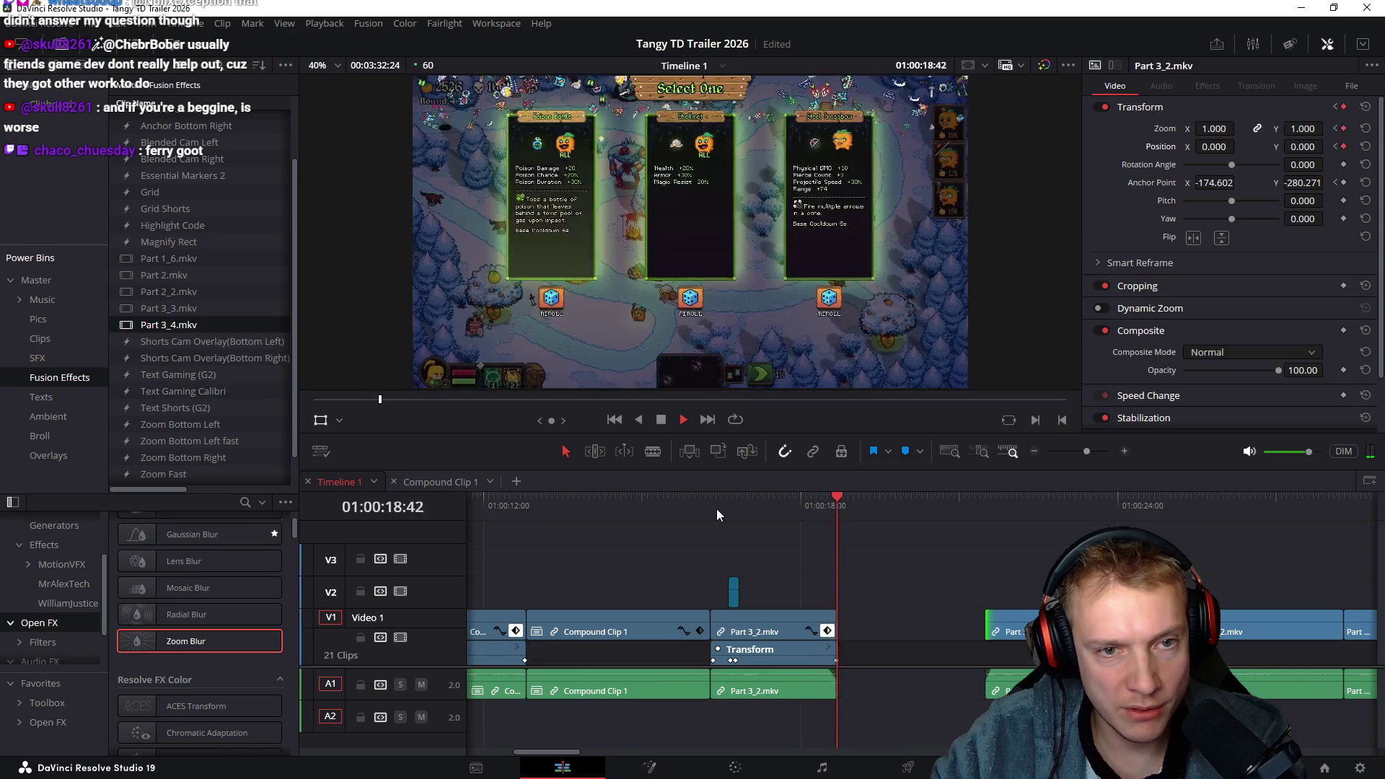
key("space")
mouse_move(784, 508)
left_mouse_down()
mouse_move(908, 504)
mouse_move(1039, 526)
mouse_move(855, 520)
mouse_move(920, 539)
mouse_move(777, 548)
mouse_move(894, 530)
mouse_move(824, 531)
mouse_move(877, 526)
mouse_move(1037, 535)
left_mouse_up()
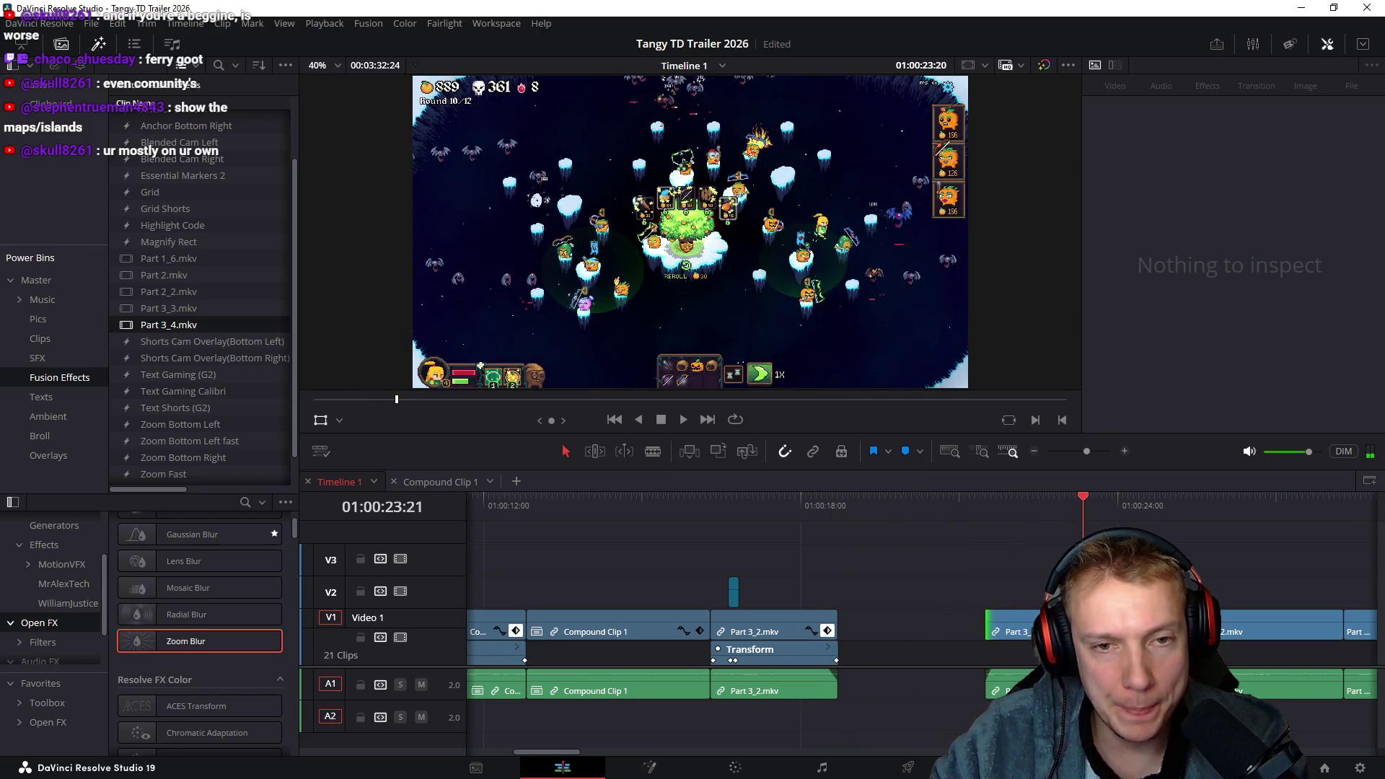
mouse_move(1146, 534)
left_mouse_down()
mouse_move(1176, 537)
mouse_move(1114, 538)
mouse_move(1231, 548)
left_mouse_up()
scroll(834, 521, "right", 4)
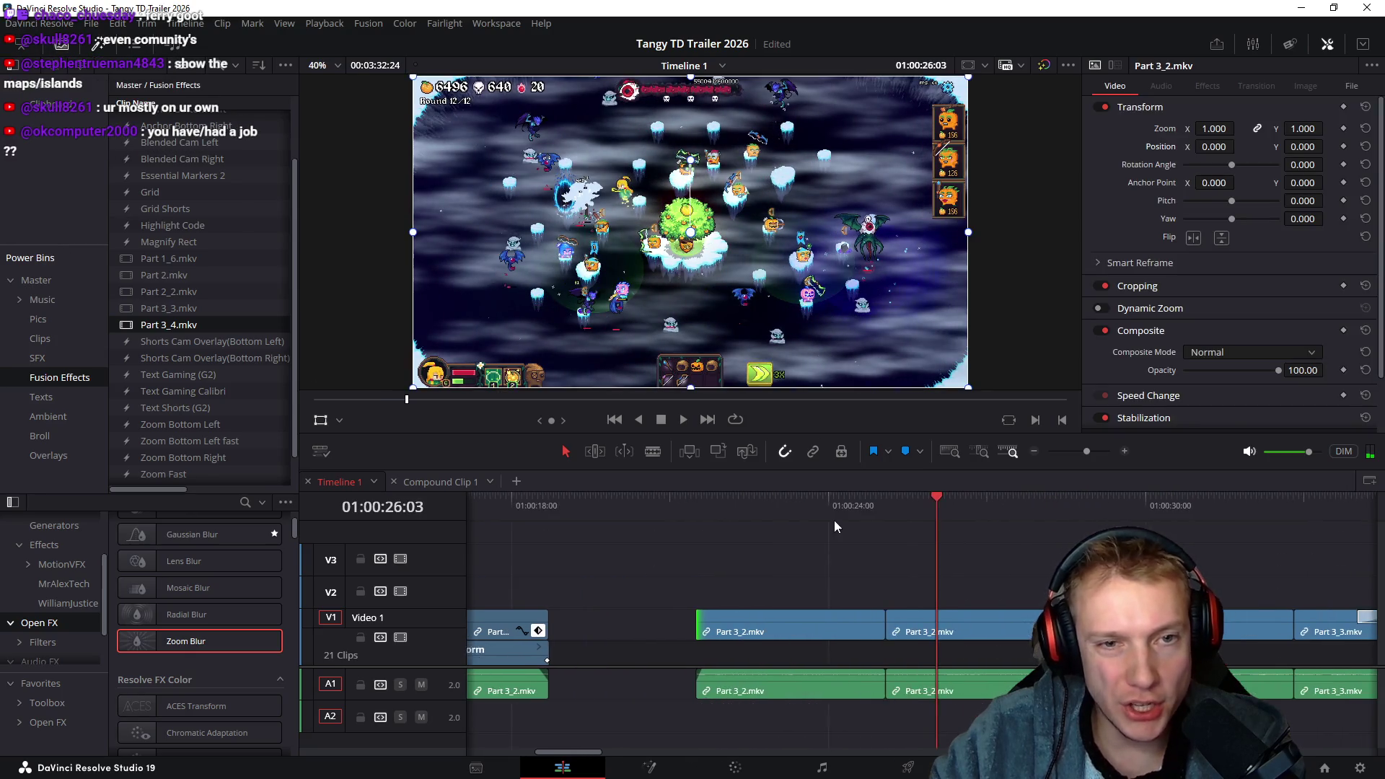
mouse_move(710, 504)
left_mouse_down()
mouse_move(1231, 546)
mouse_move(857, 547)
mouse_move(851, 510)
mouse_move(940, 514)
left_mouse_up()
mouse_move(1033, 518)
left_mouse_down()
mouse_move(1125, 529)
mouse_move(764, 506)
mouse_move(864, 520)
left_mouse_up()
Replay Part 3_2.mkv, scrub the later clips, then confirm leaving the level in Tangy TD
scroll(881, 540, "left", 3)
scroll(881, 540, "left", 3)
key("space")
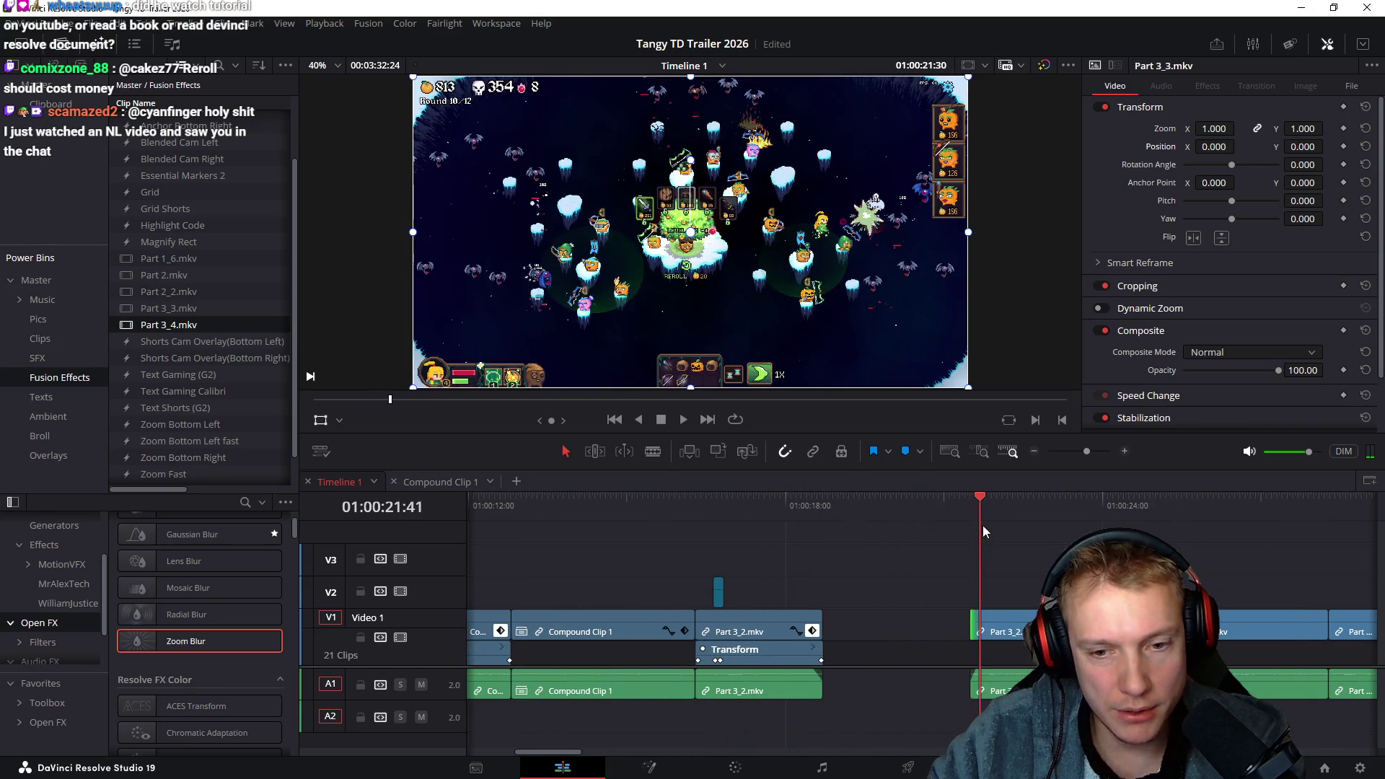
scroll(902, 540, "right", 5)
mouse_move(887, 505)
left_mouse_down()
mouse_move(1339, 526)
mouse_move(615, 508)
left_mouse_up()
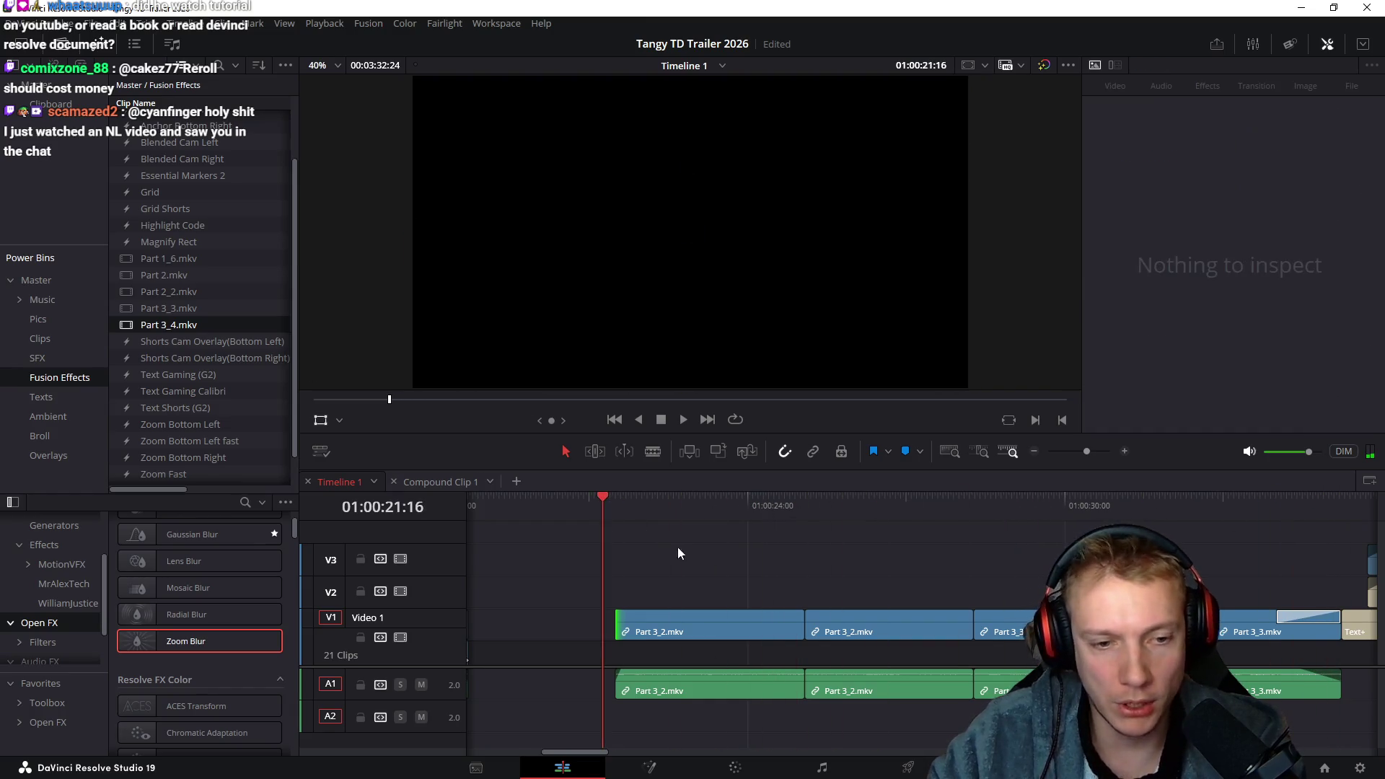
scroll(765, 534, "left", 5)
mouse_move(858, 512)
left_mouse_down()
mouse_move(769, 513)
mouse_move(861, 521)
mouse_move(842, 529)
left_mouse_up()
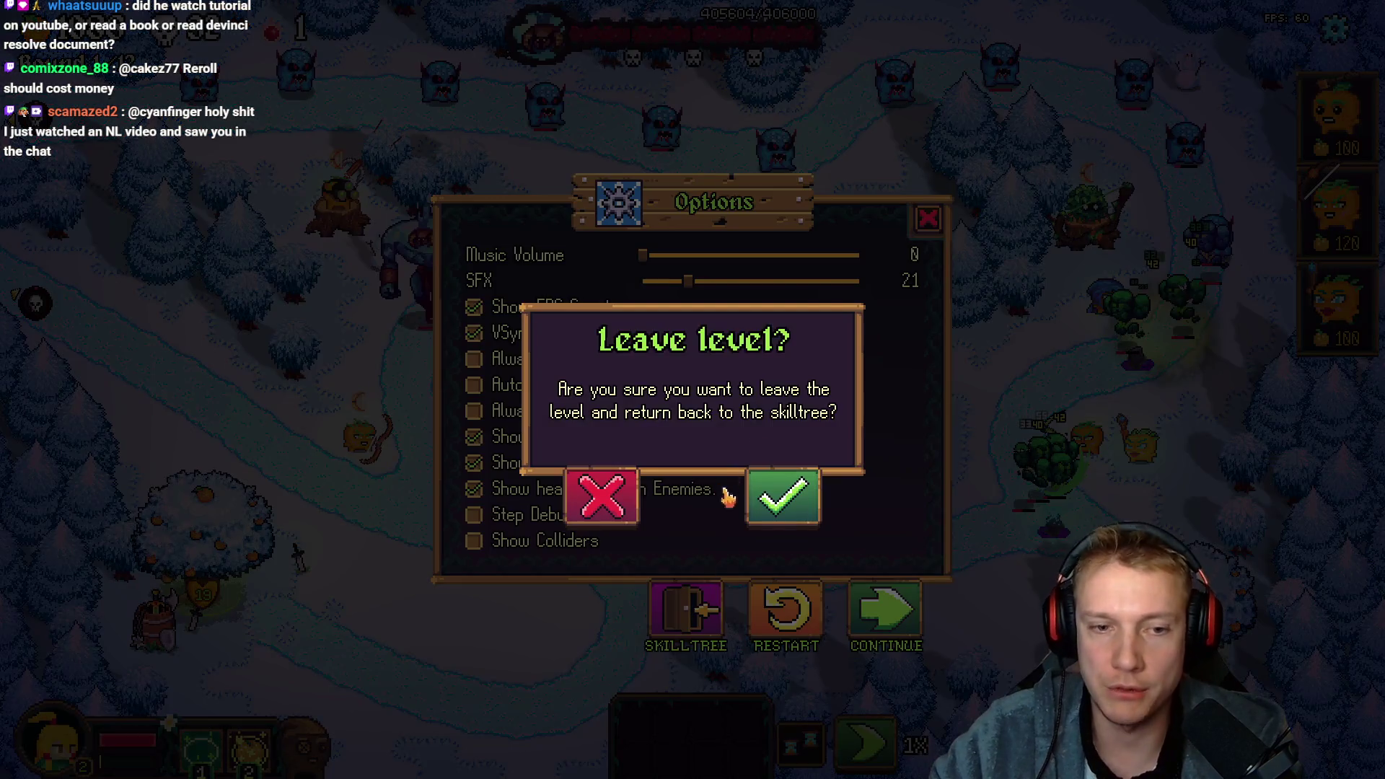
left_click(783, 496)
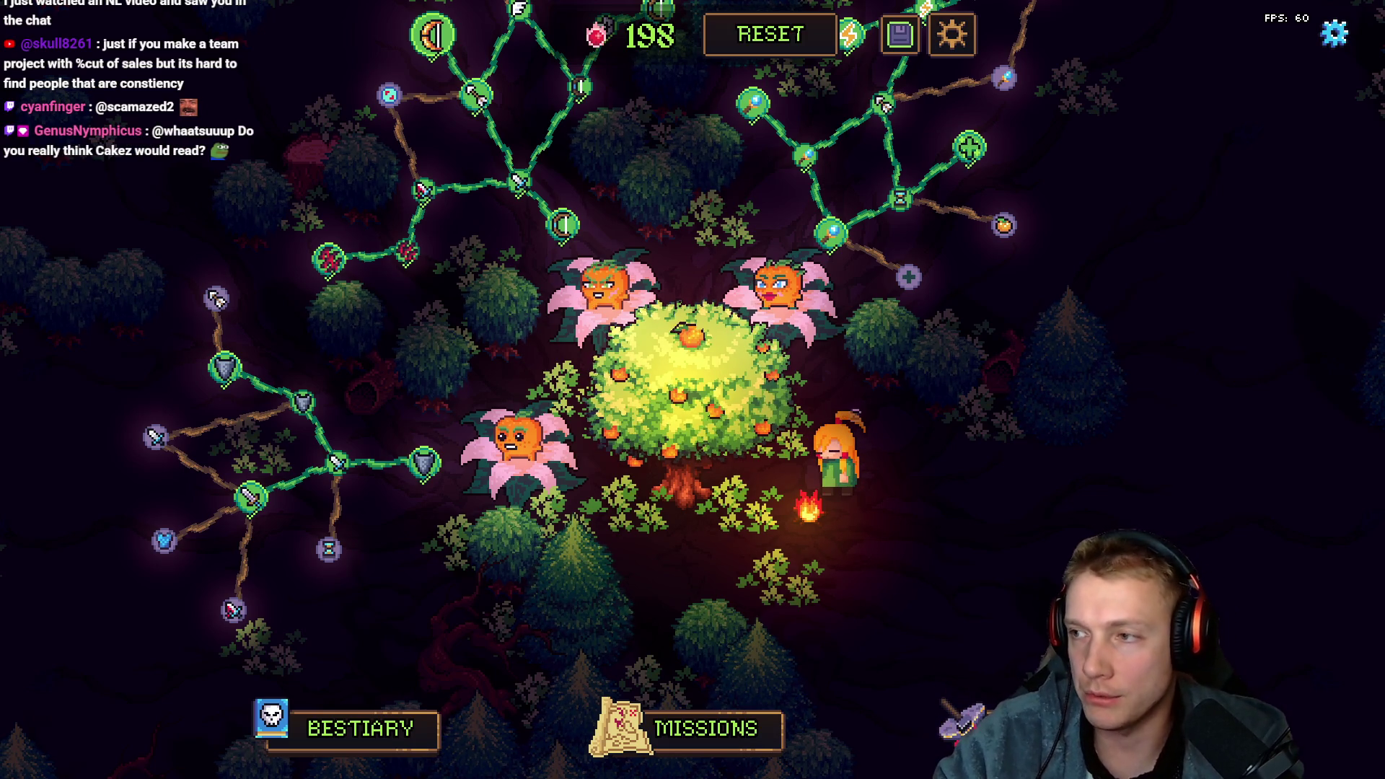
Minimise the browser and refund upper skill-tree nodes like Lone Ranger and Armor Pierce, keeping Attack Speed
key("alt+Tab")
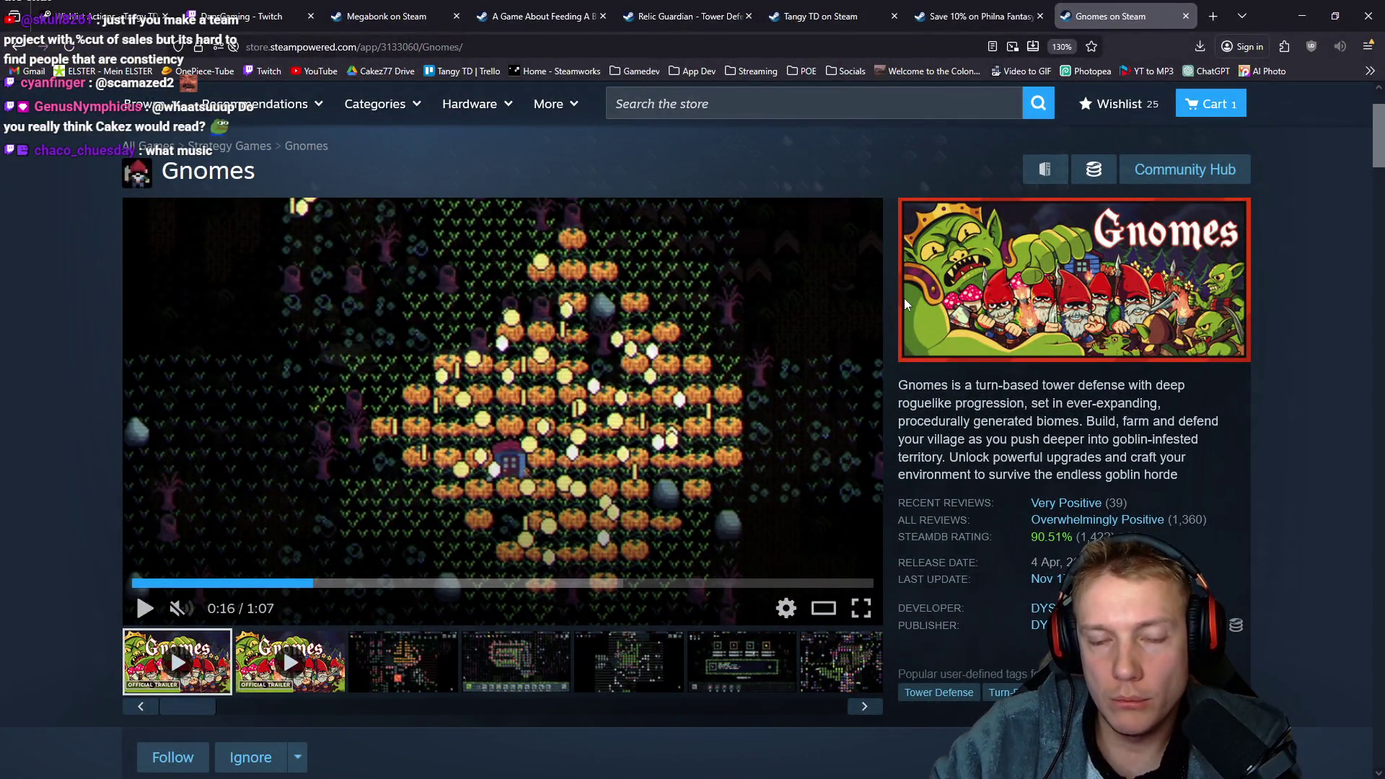
left_click(1306, 10)
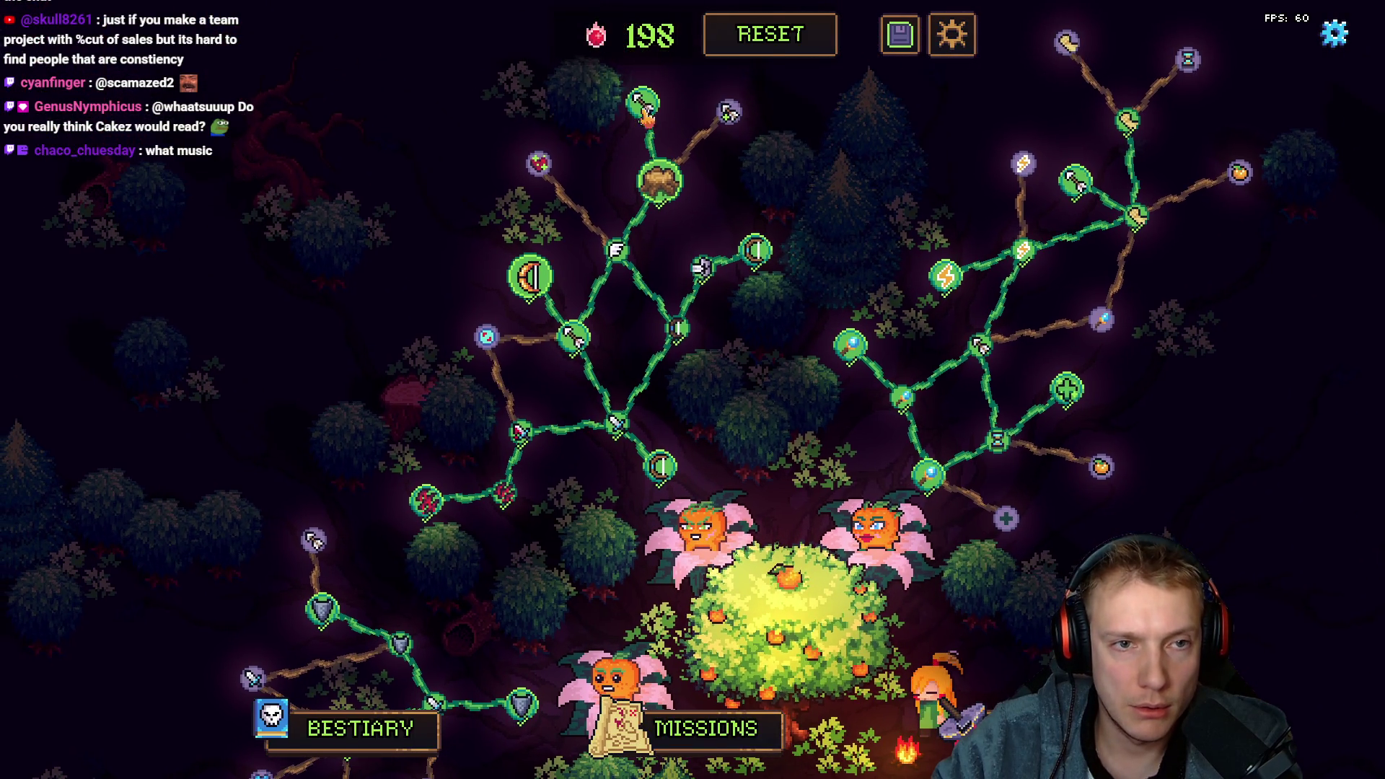
right_click(644, 108)
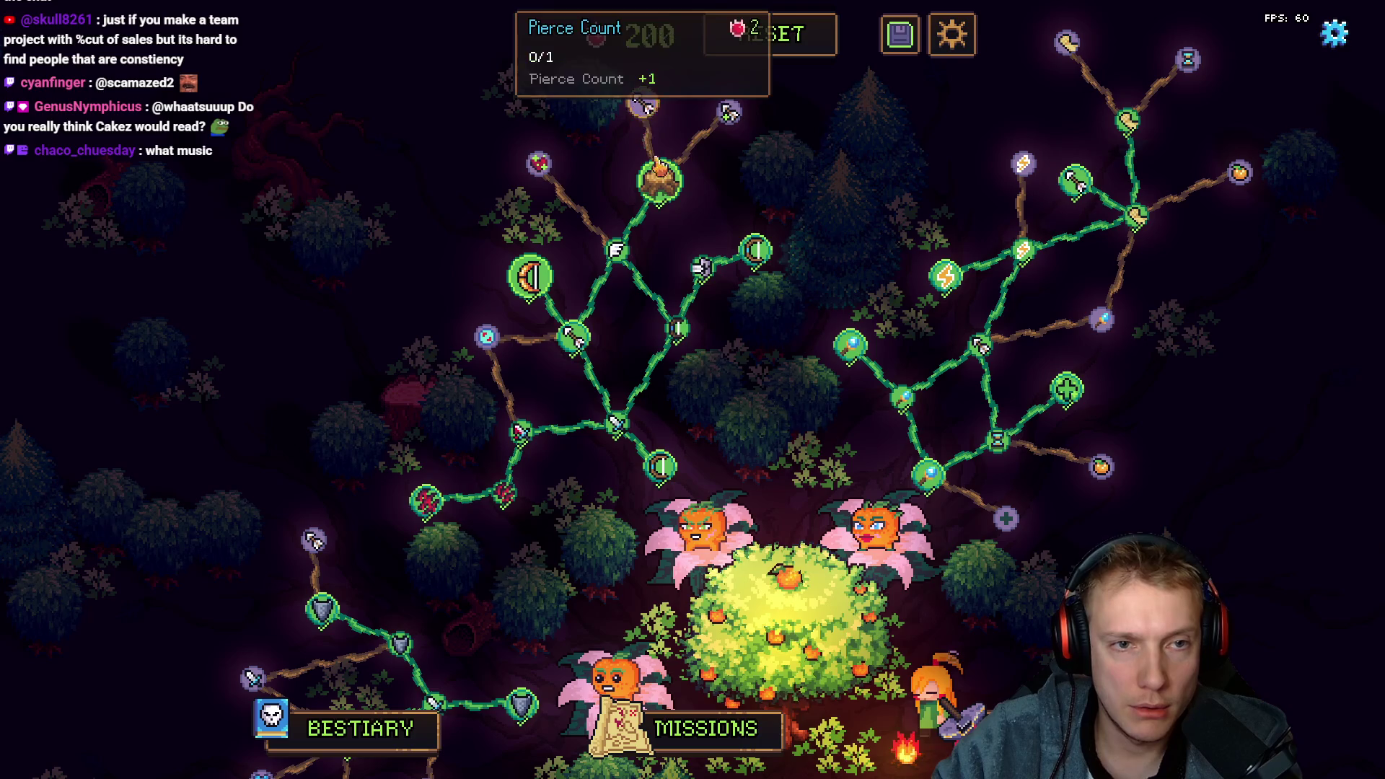
right_click(659, 180)
right_click(617, 250)
right_click(521, 276)
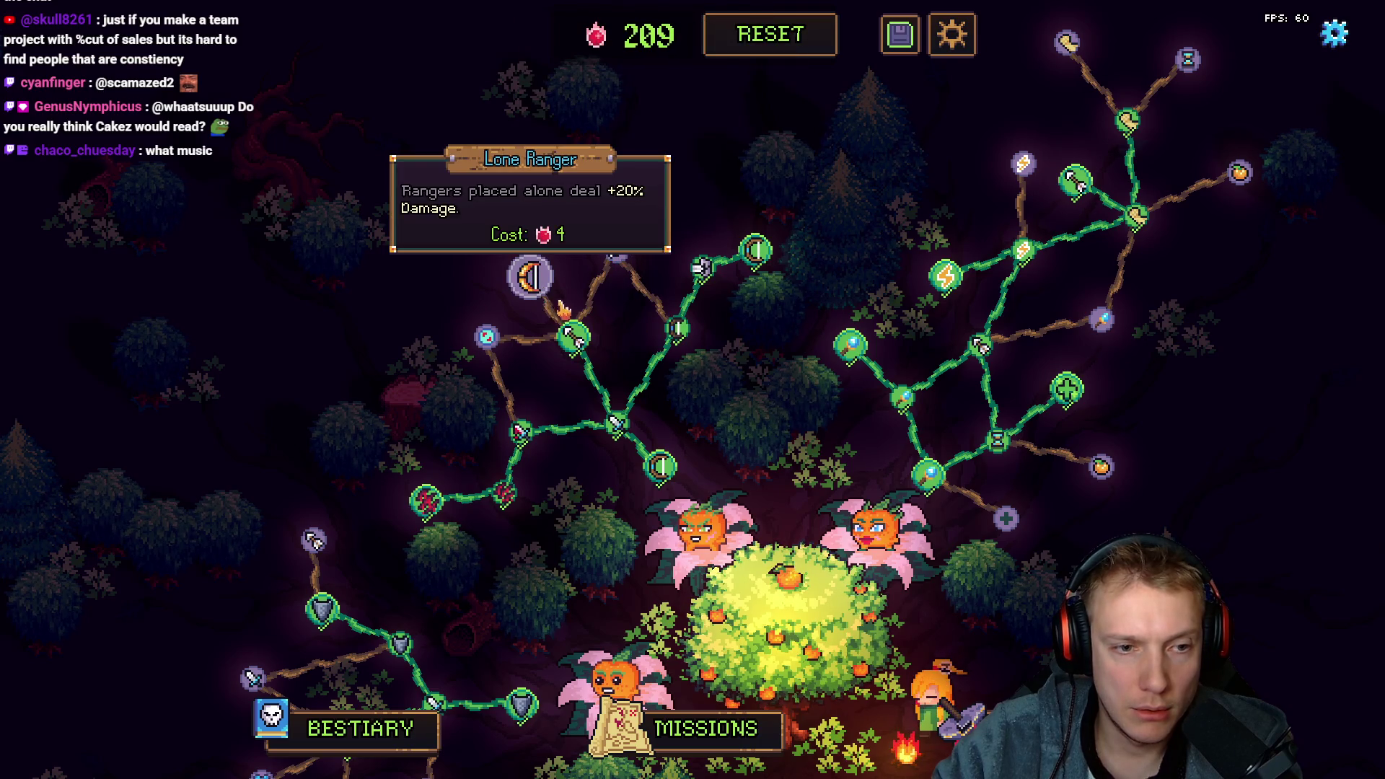
right_click(573, 334)
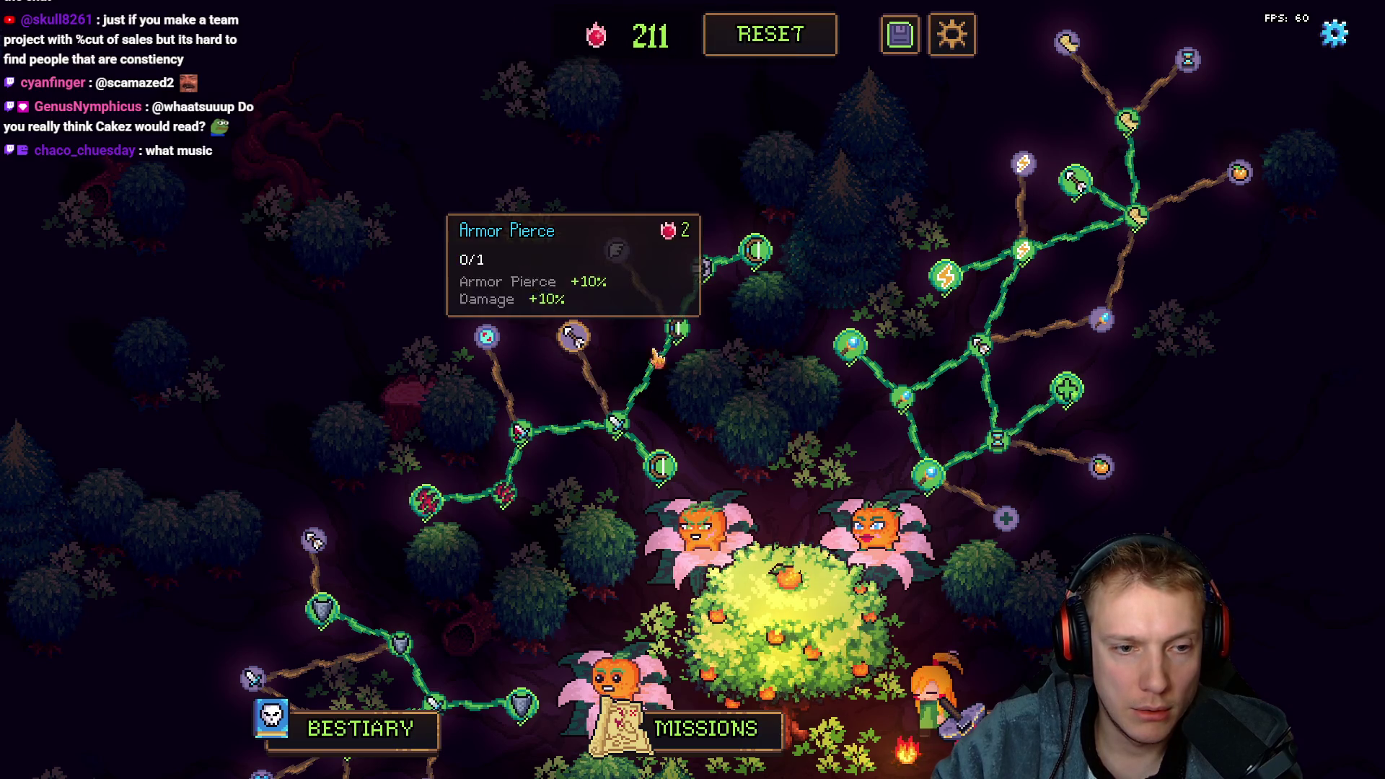
right_click(756, 250)
left_click(756, 250)
Pan the skill-tree map to show other branches, then return to DaVinci Resolve
mouse_move(744, 317)
left_mouse_down()
mouse_move(723, 255)
mouse_move(773, 325)
mouse_move(994, 199)
left_mouse_up()
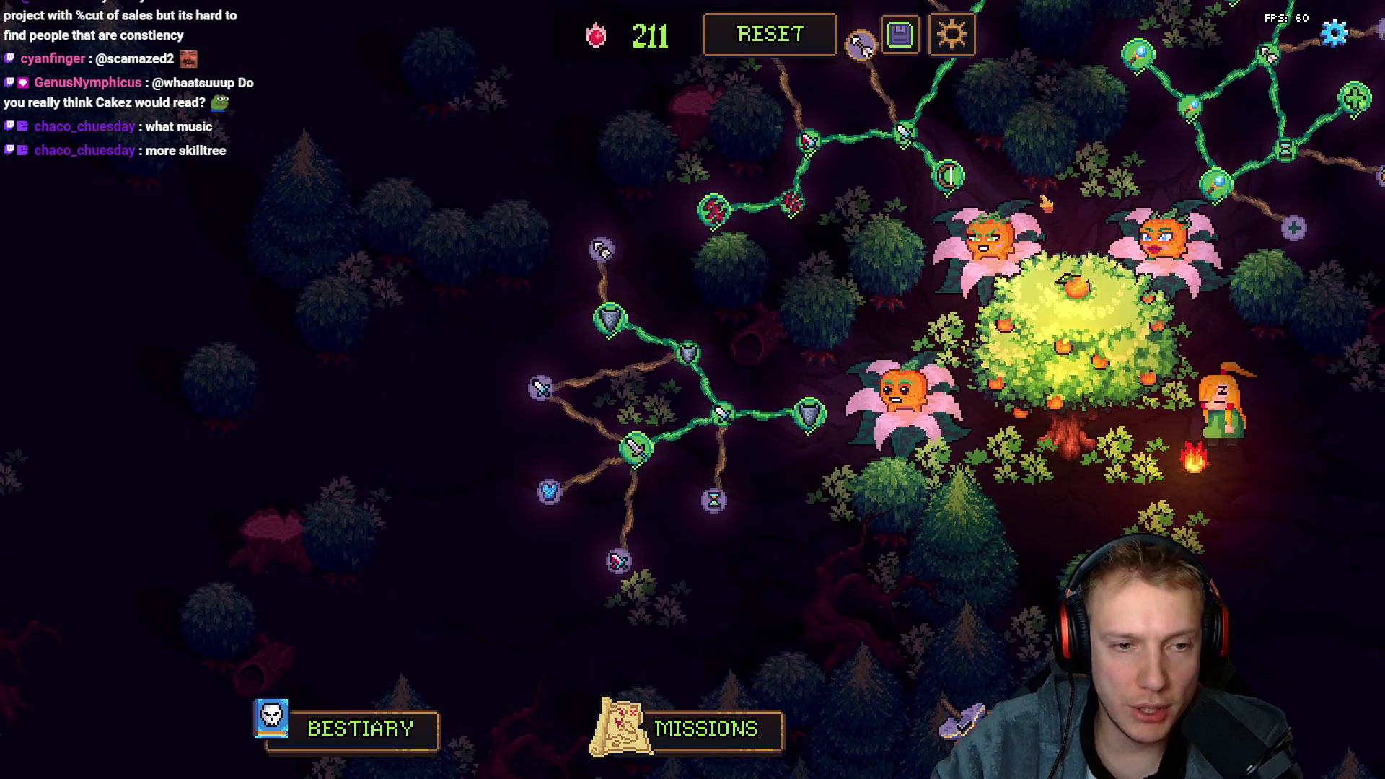
scroll(922, 303, "down", 3)
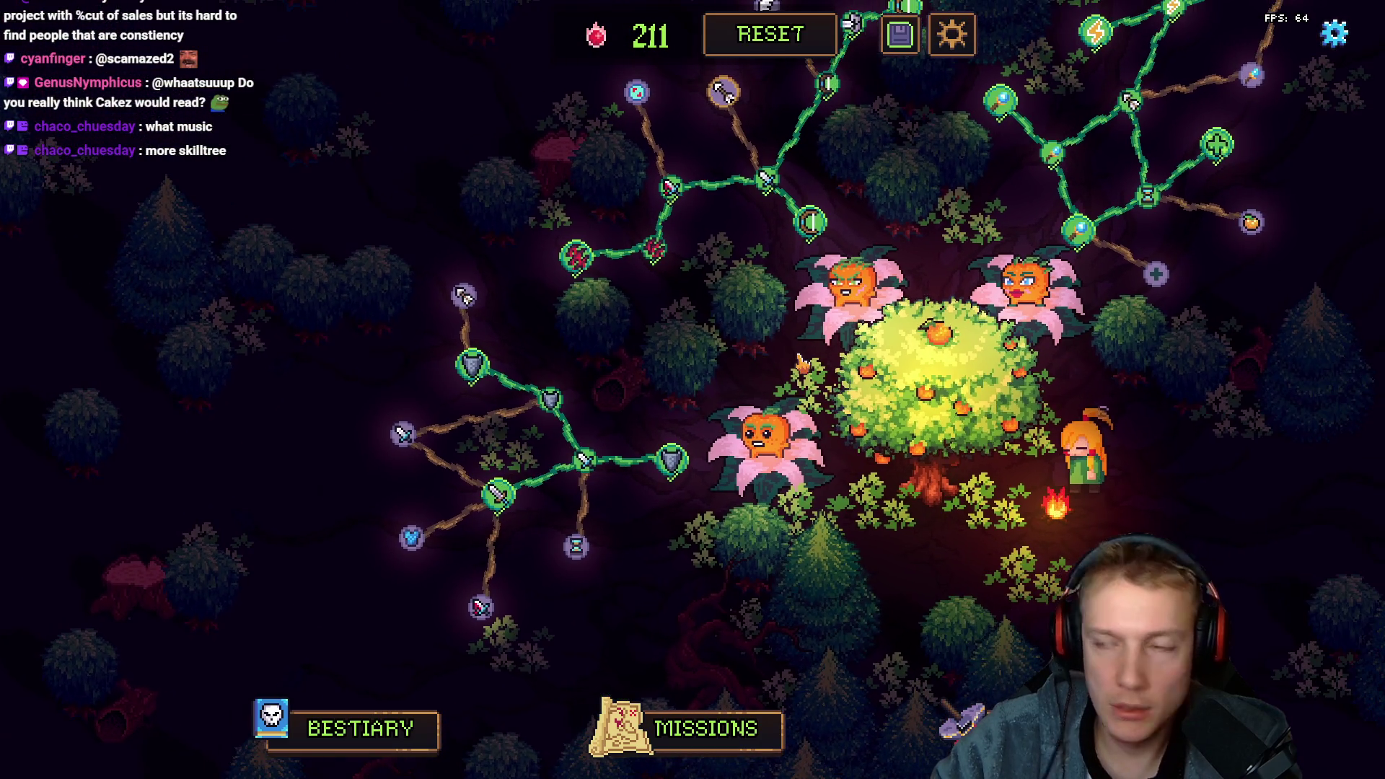
key("alt+Tab")
scroll(664, 533, "left", 5)
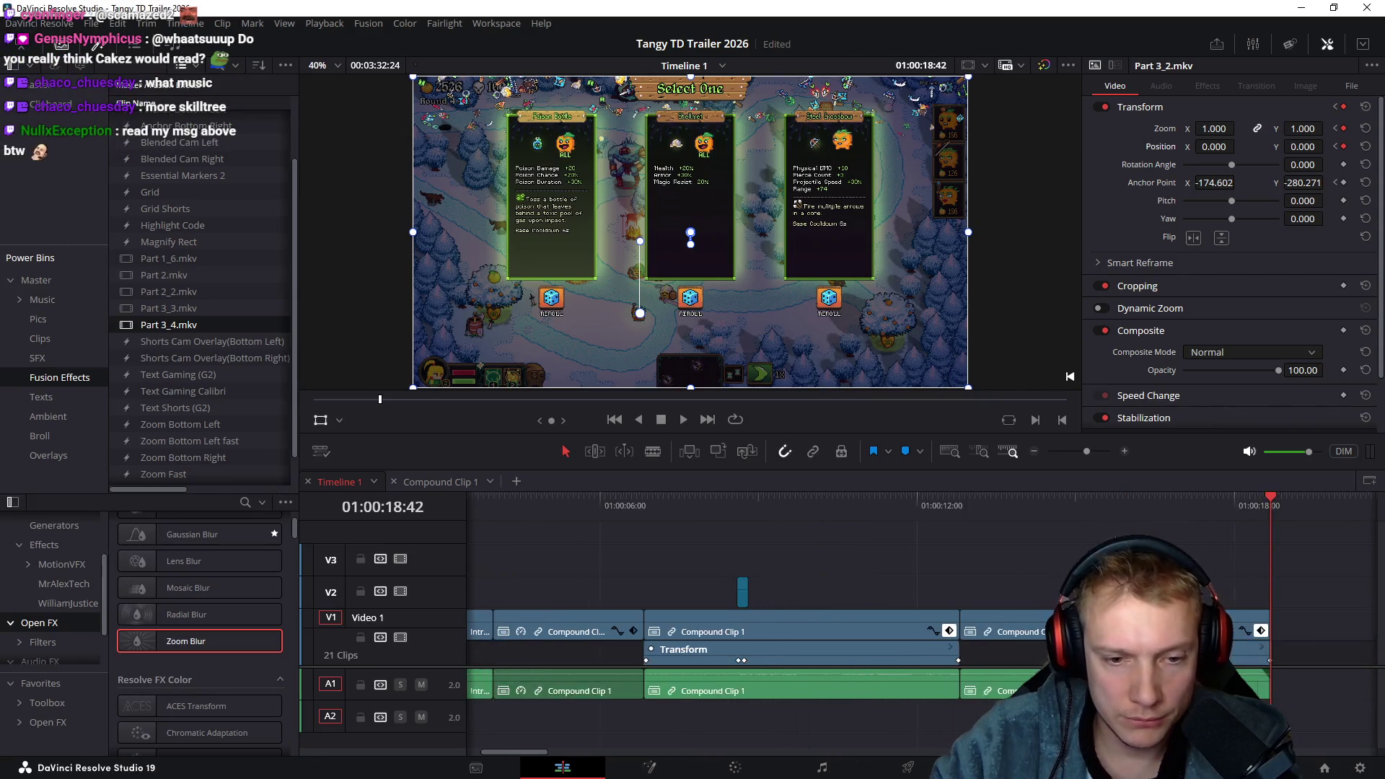
Scrub the playhead through the trailer's opening clips
mouse_move(732, 506)
left_mouse_down()
mouse_move(1252, 498)
mouse_move(740, 500)
mouse_move(961, 514)
mouse_move(934, 517)
left_mouse_up()
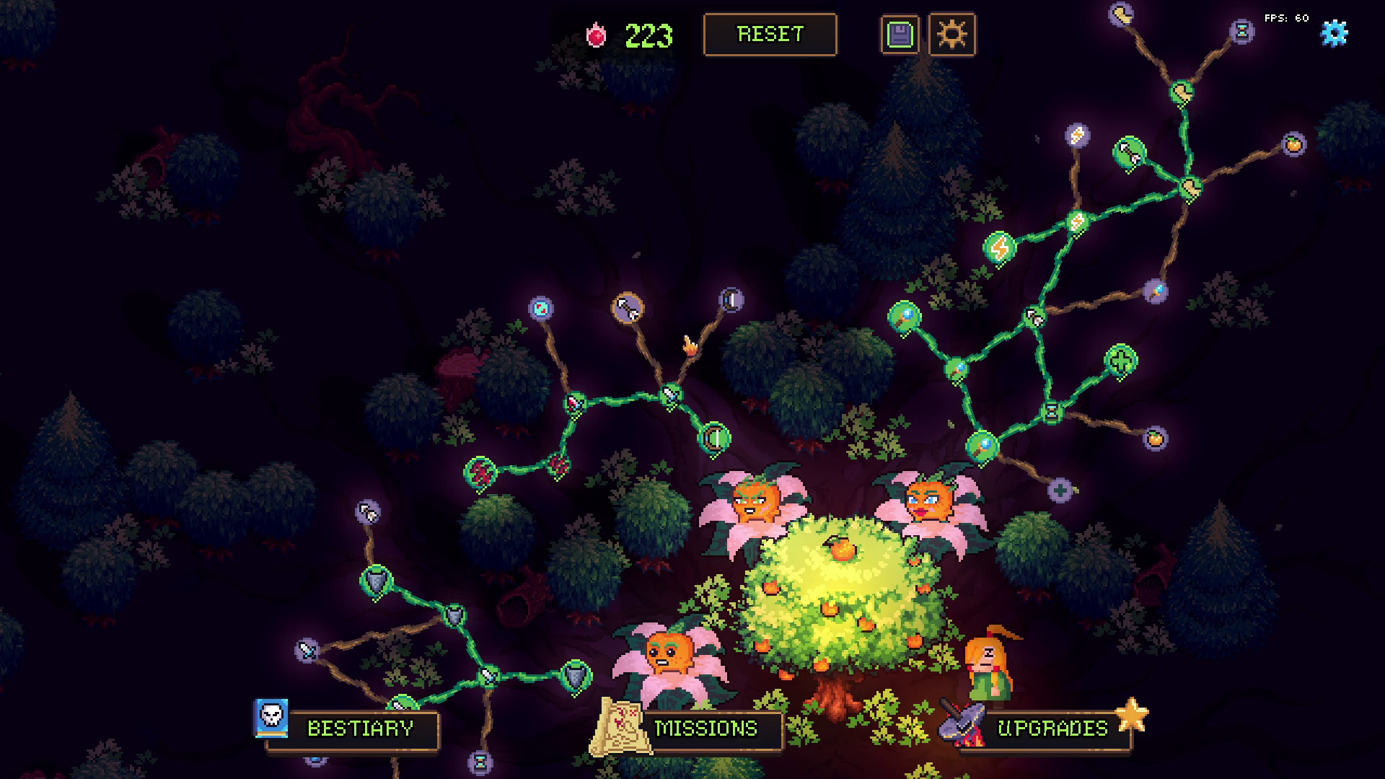
Buy Armor Pierce, Lone Ranger, Projectile Speed, the stump and both Attack Speed nodes
left_click(627, 308)
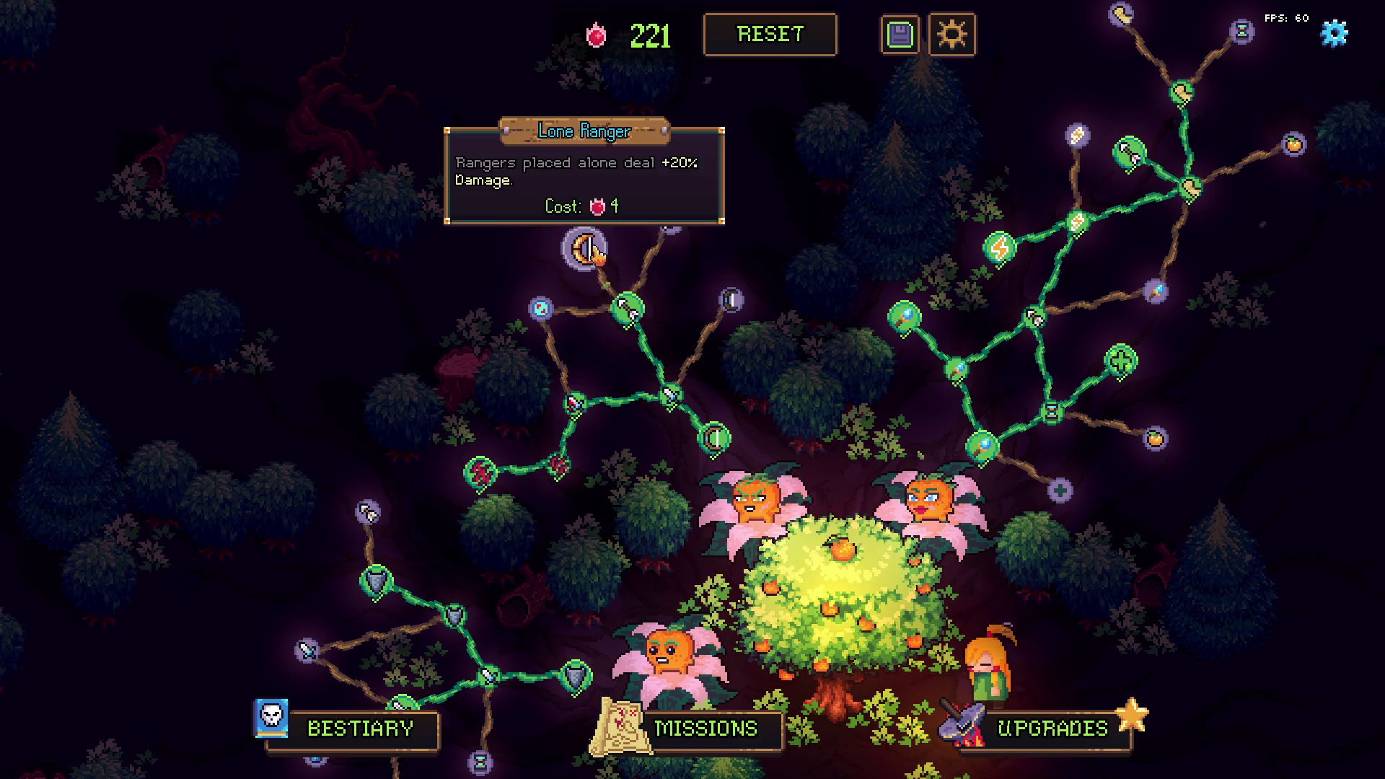
left_click(593, 251)
left_click(673, 220)
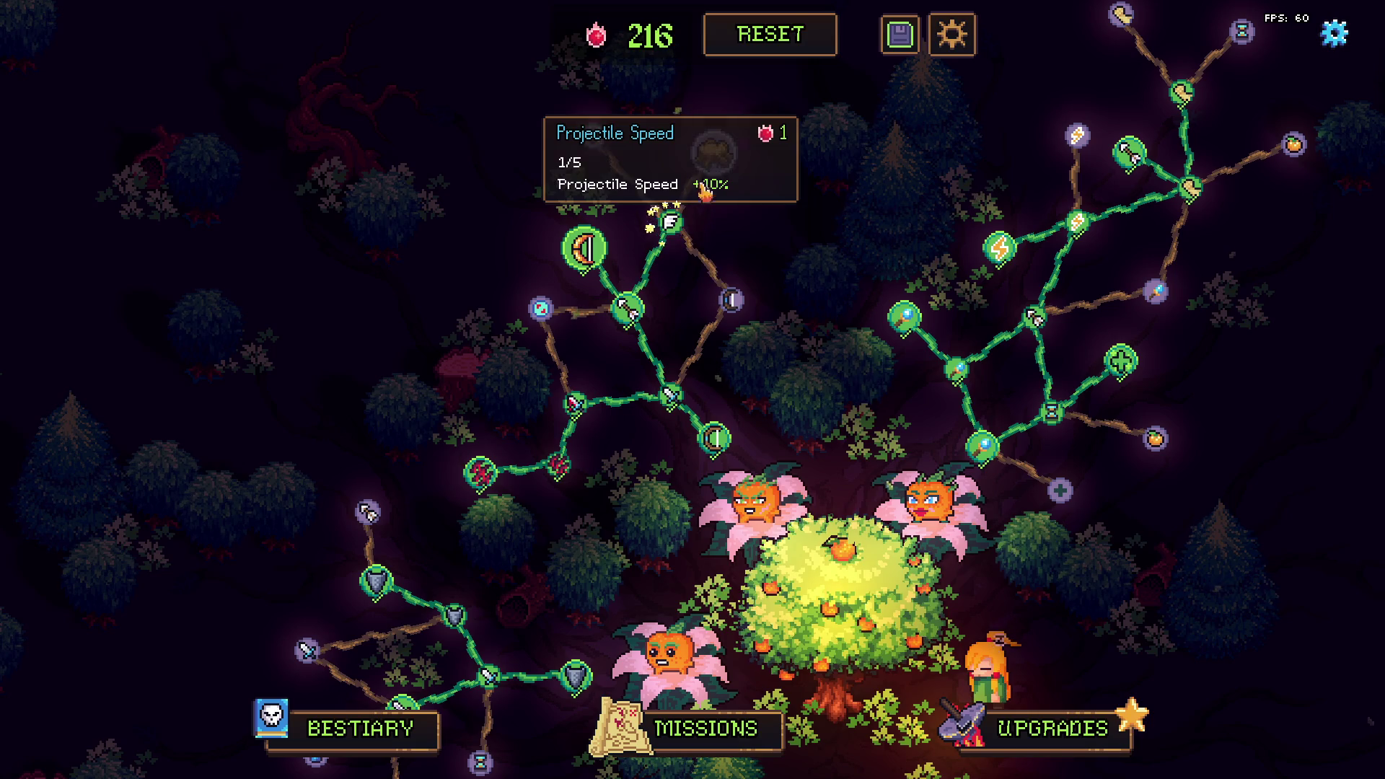
left_click(717, 147)
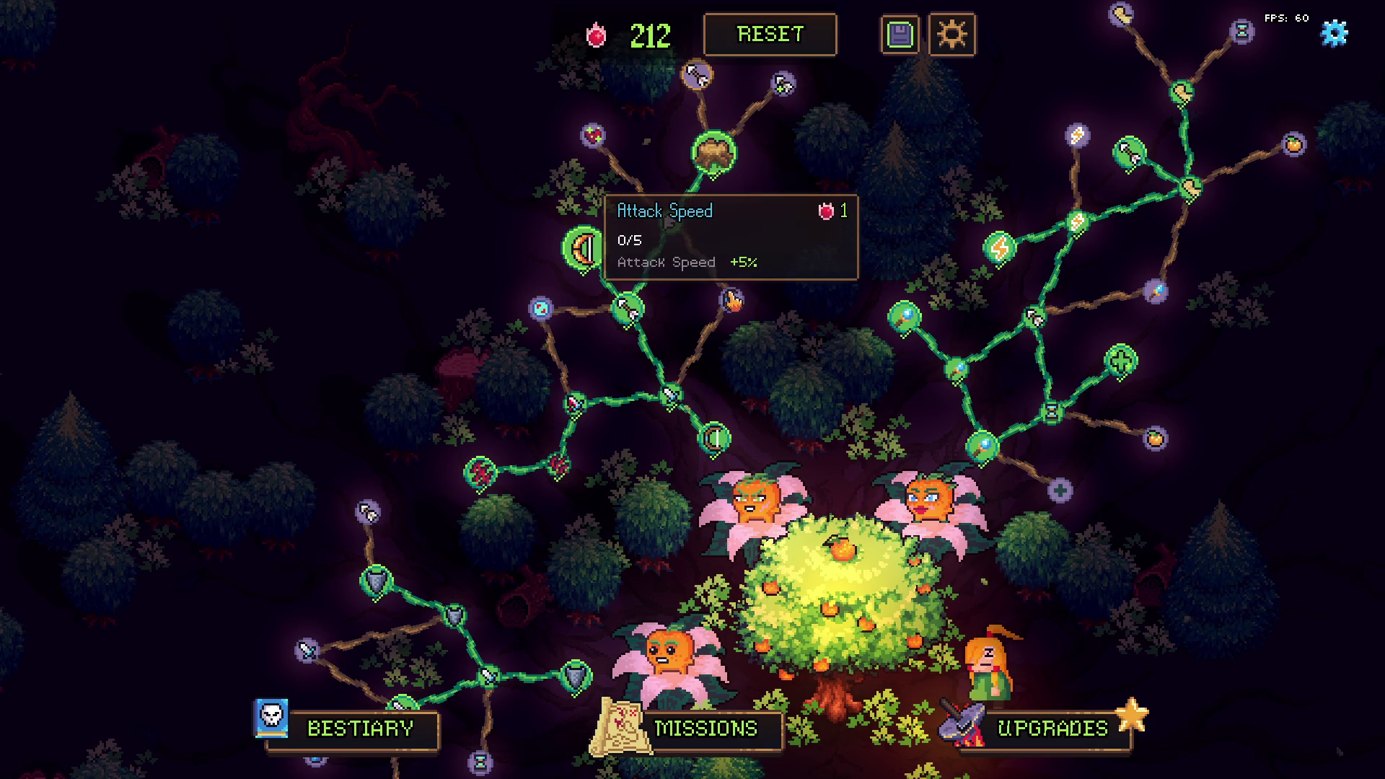
left_click(733, 301)
left_click(756, 239)
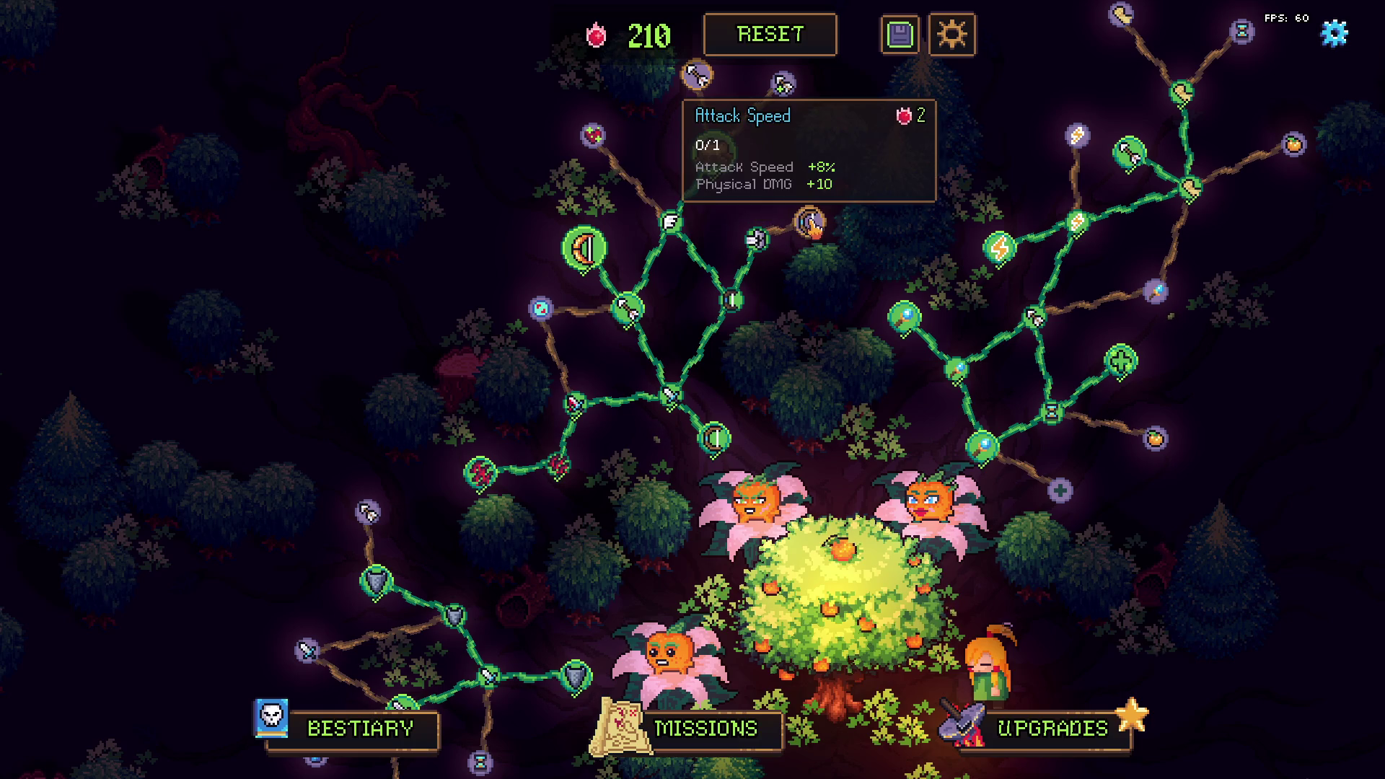
left_click(811, 225)
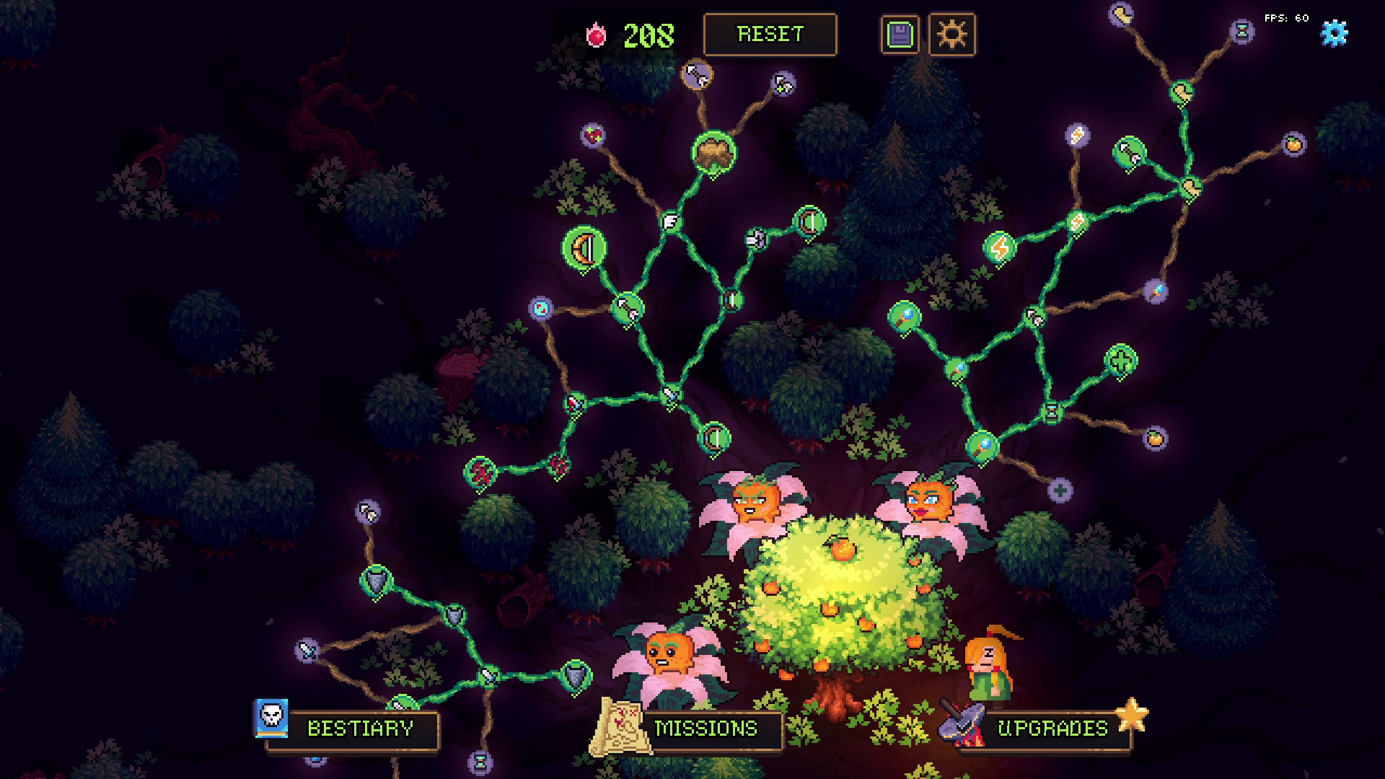
Reset the star upgrades and buy Discounter, Freebie, Opportunist and Stonkz in the third column
left_click(1028, 734)
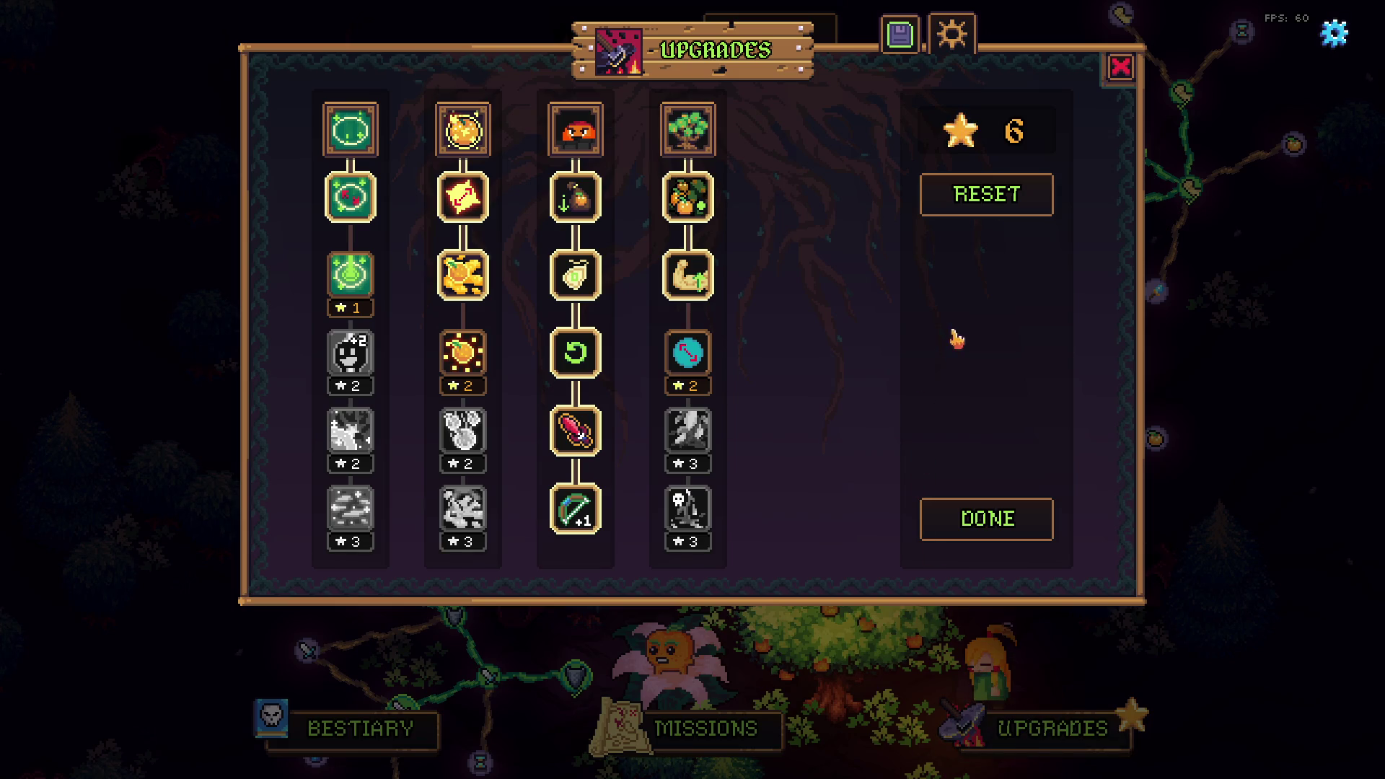
left_click(967, 210)
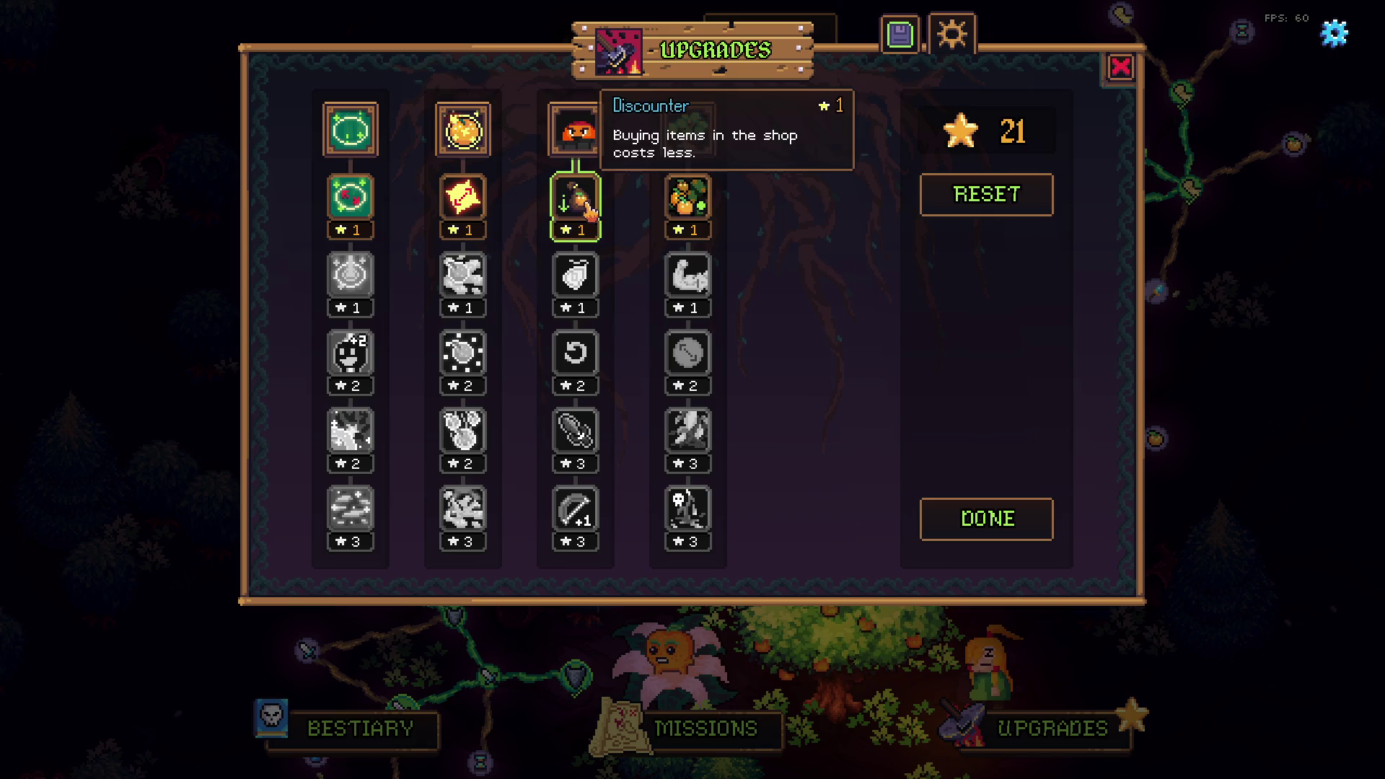
left_click(572, 206)
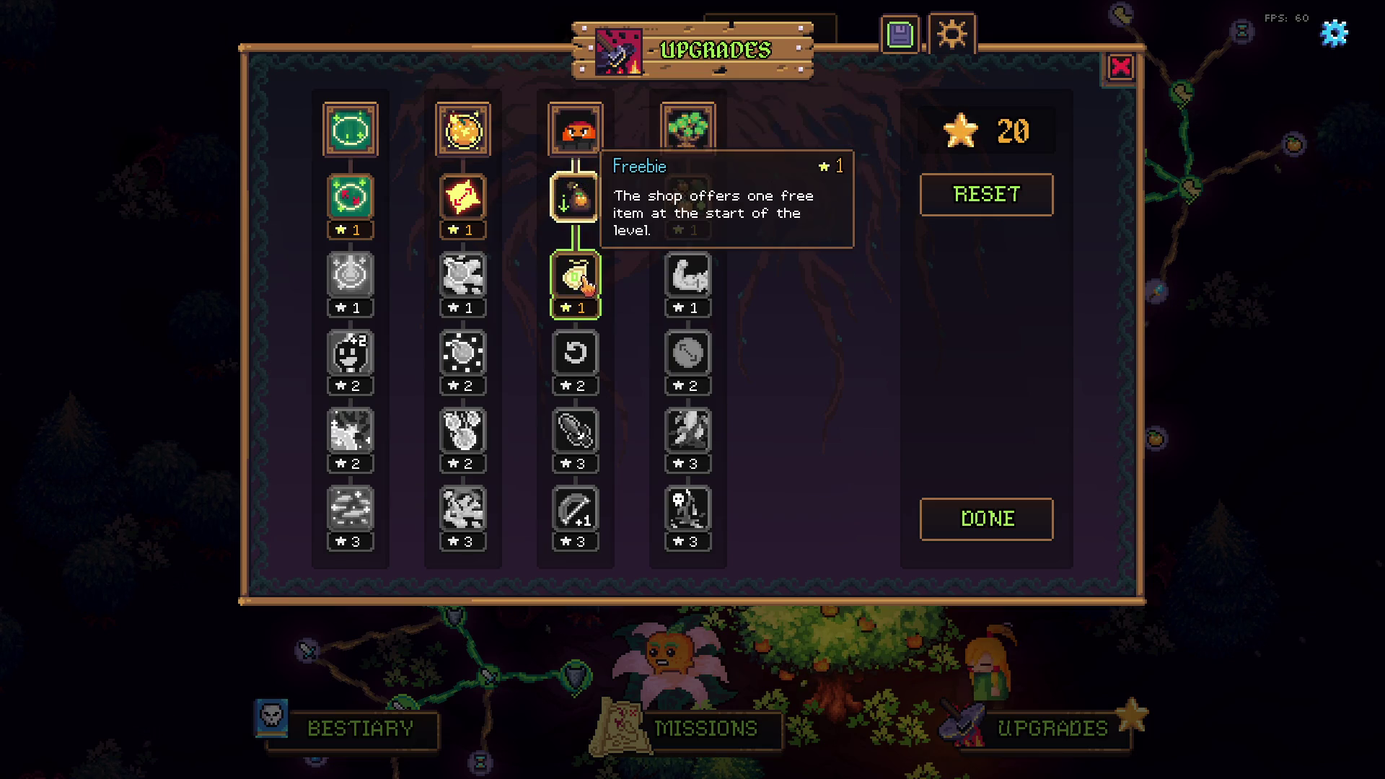
left_click(572, 206)
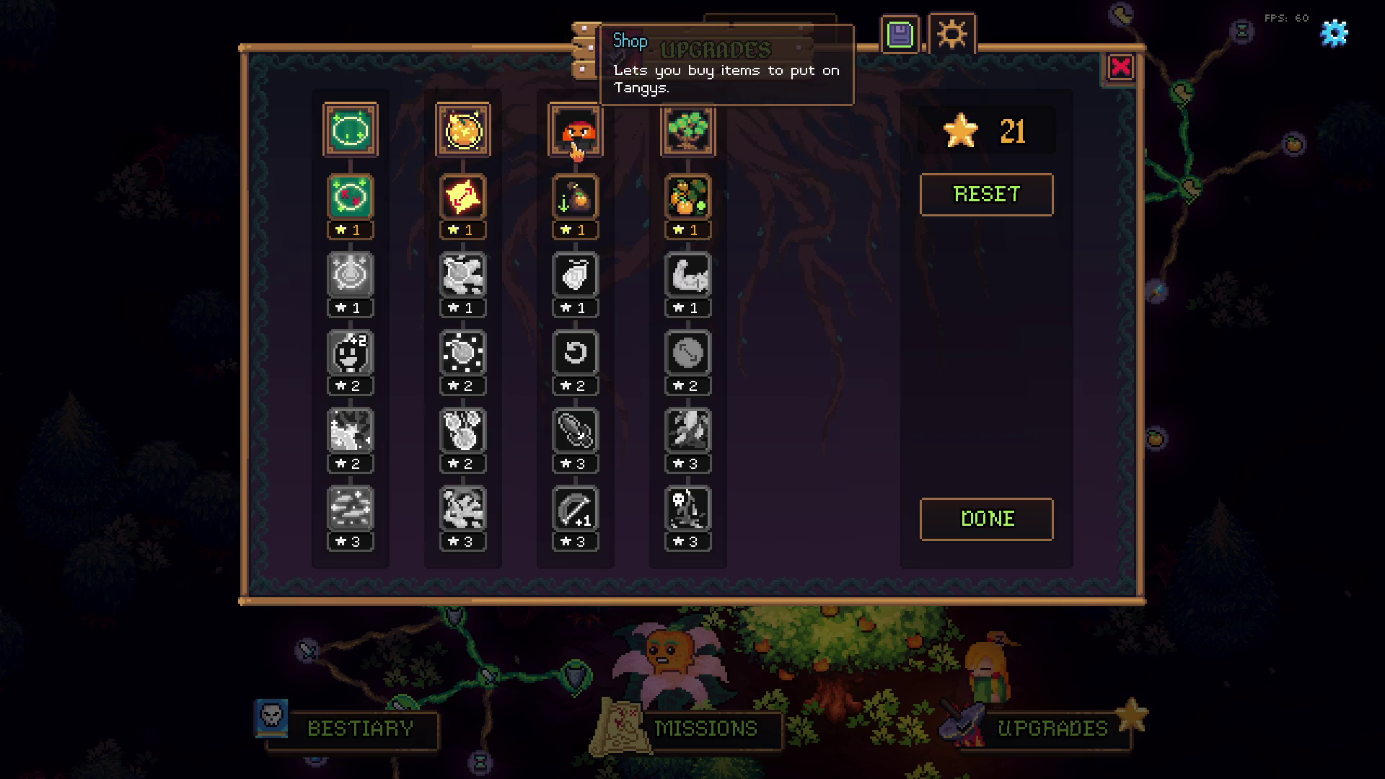
mouse_move(596, 142)
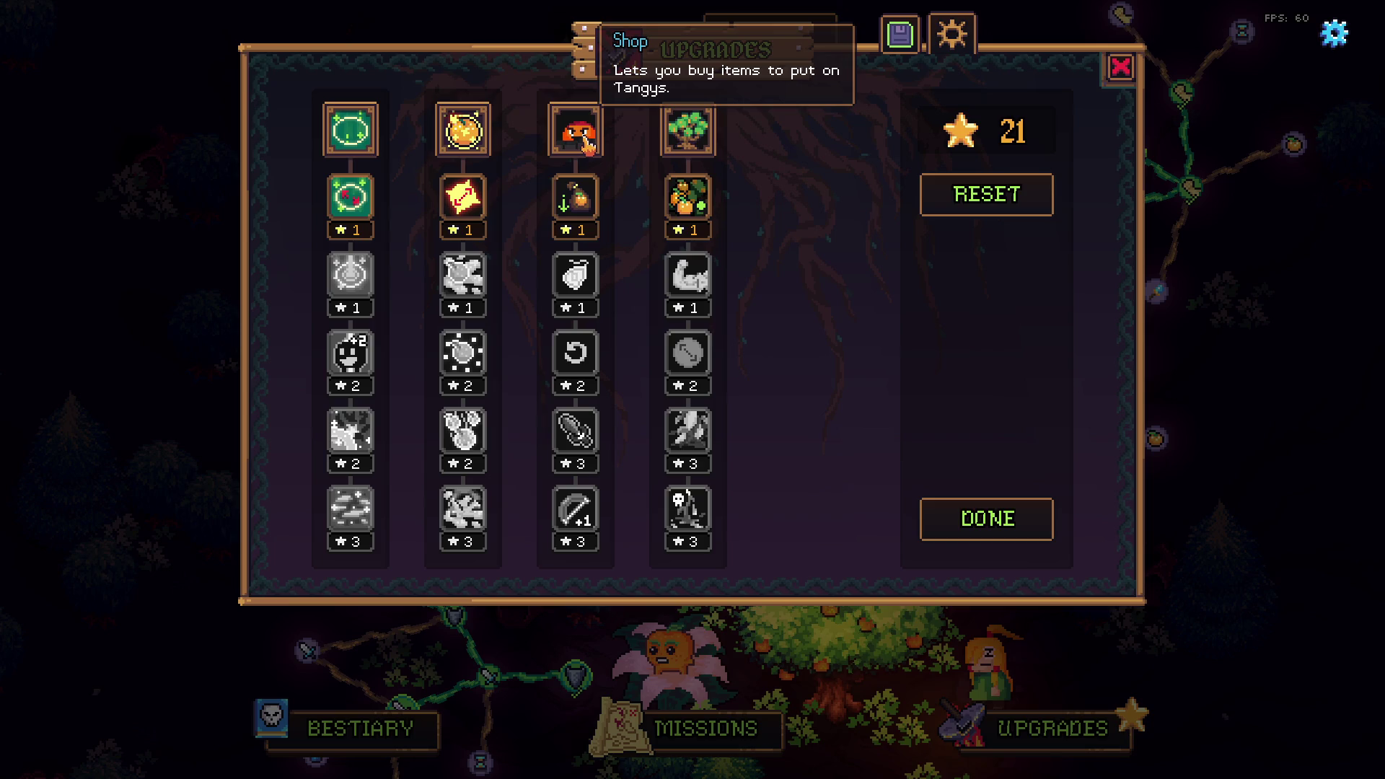
left_click(580, 217)
left_click(575, 283)
left_click(576, 364)
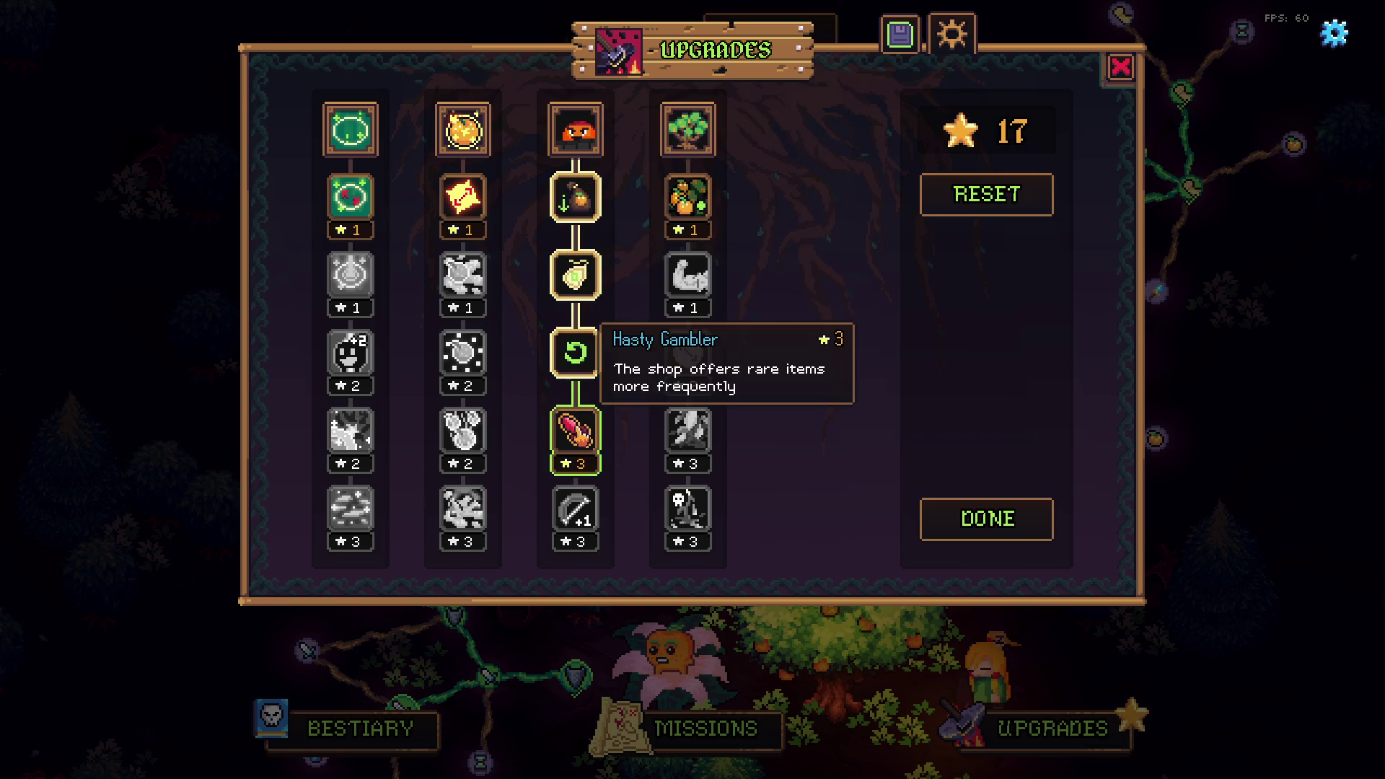
left_click(576, 432)
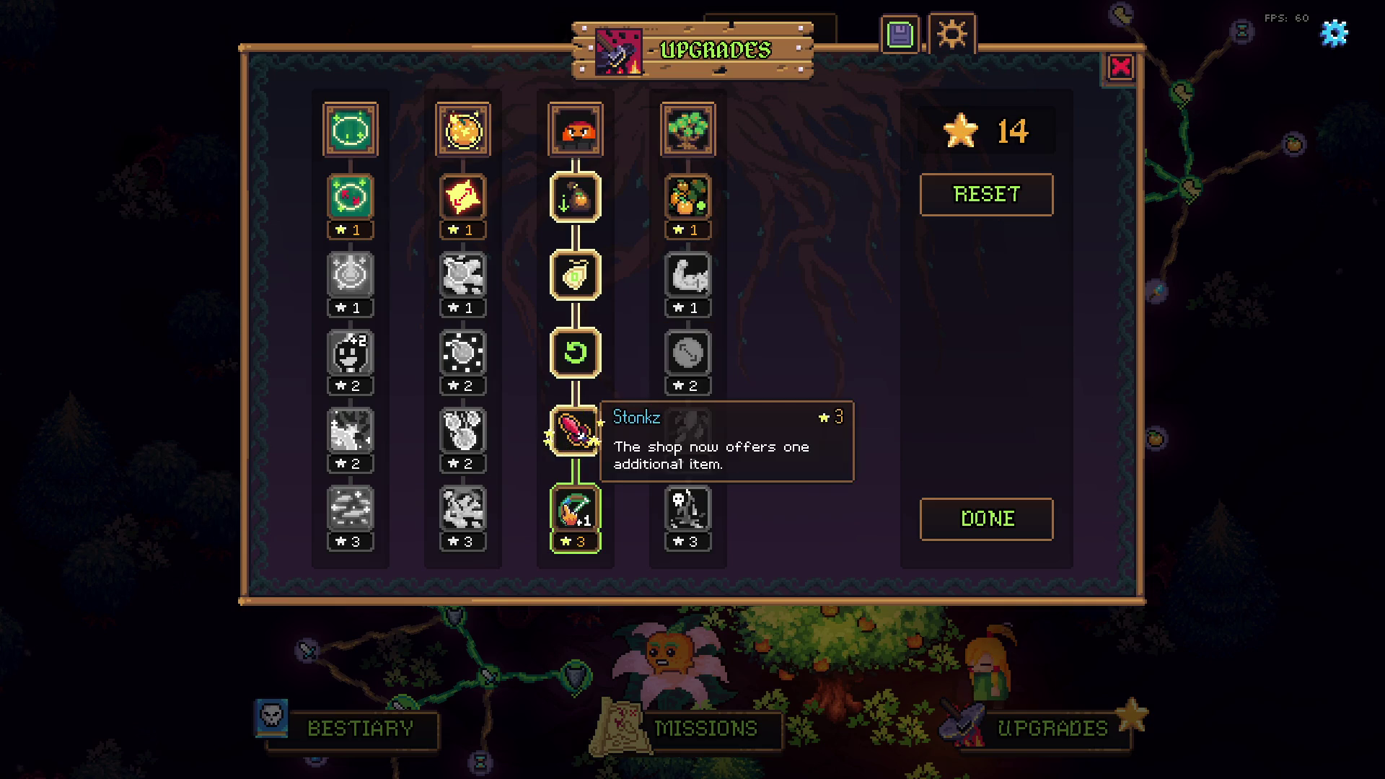
Reset again, rebuy all five third-column upgrades including Hasty Gambler, and close the panel
left_click(985, 193)
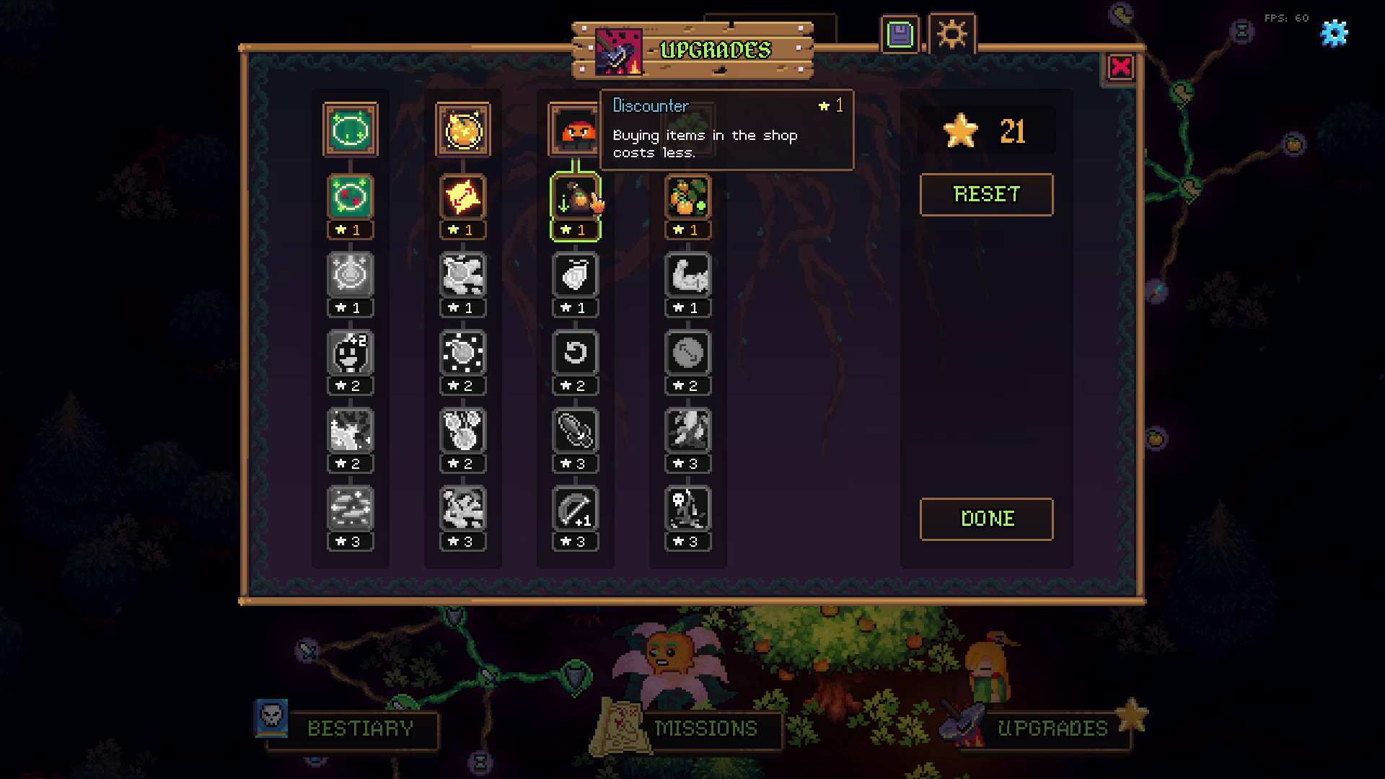
left_click(577, 199)
left_click(576, 275)
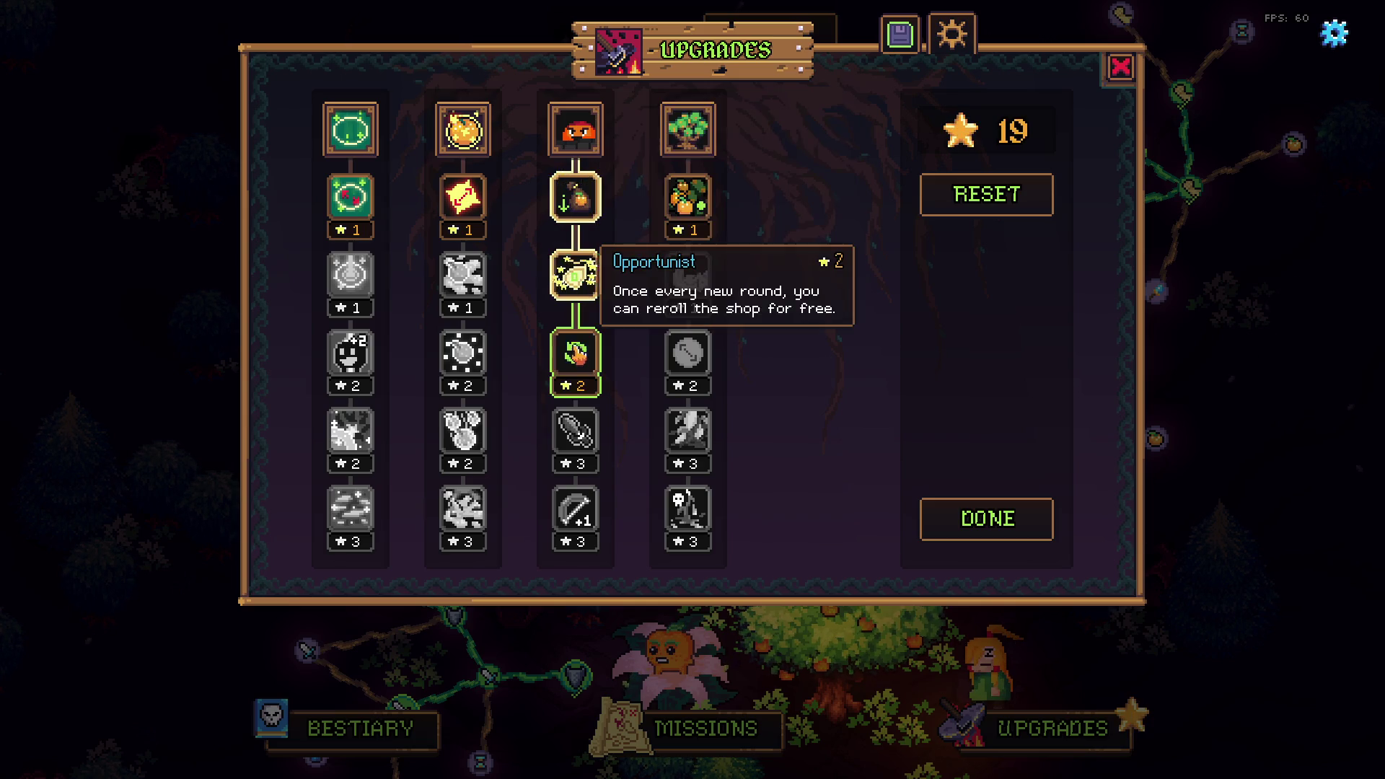
left_click(576, 352)
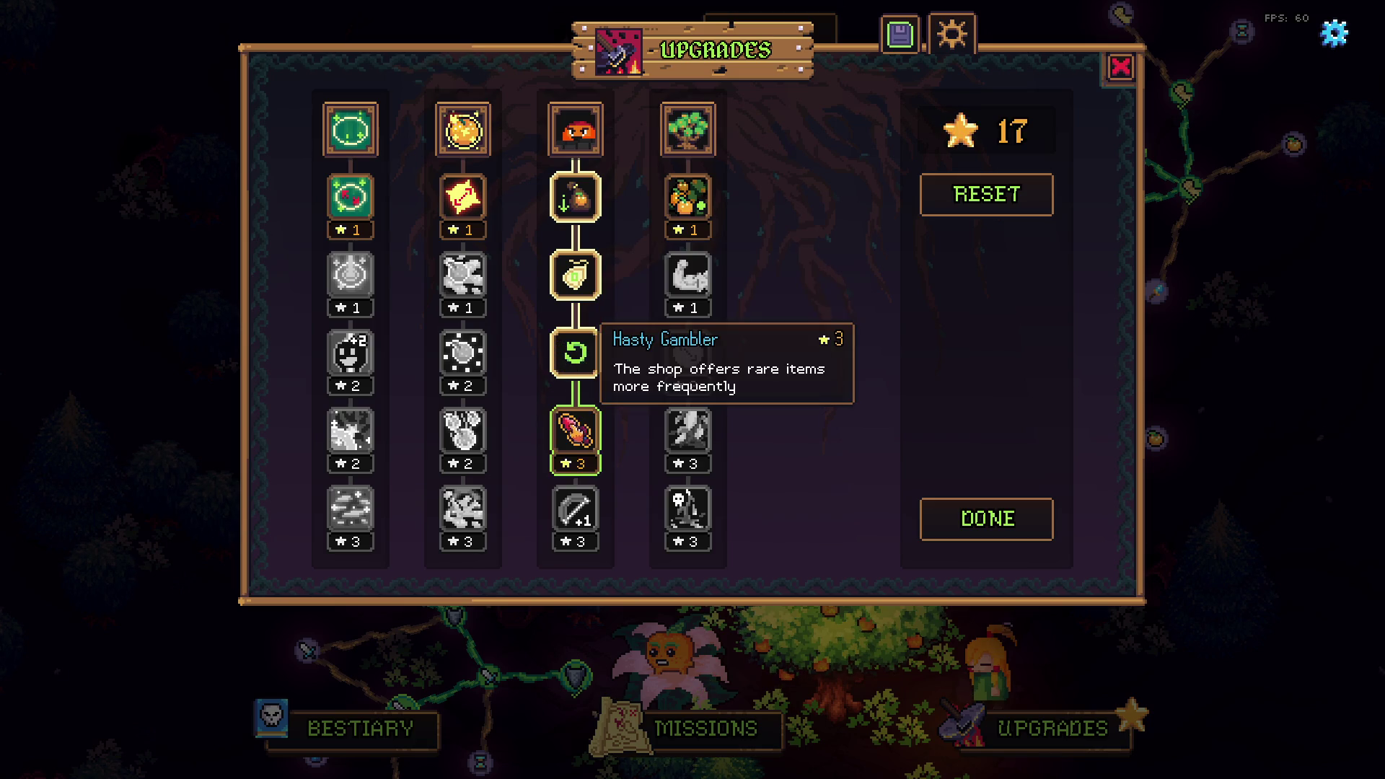
left_click(576, 432)
left_click(576, 517)
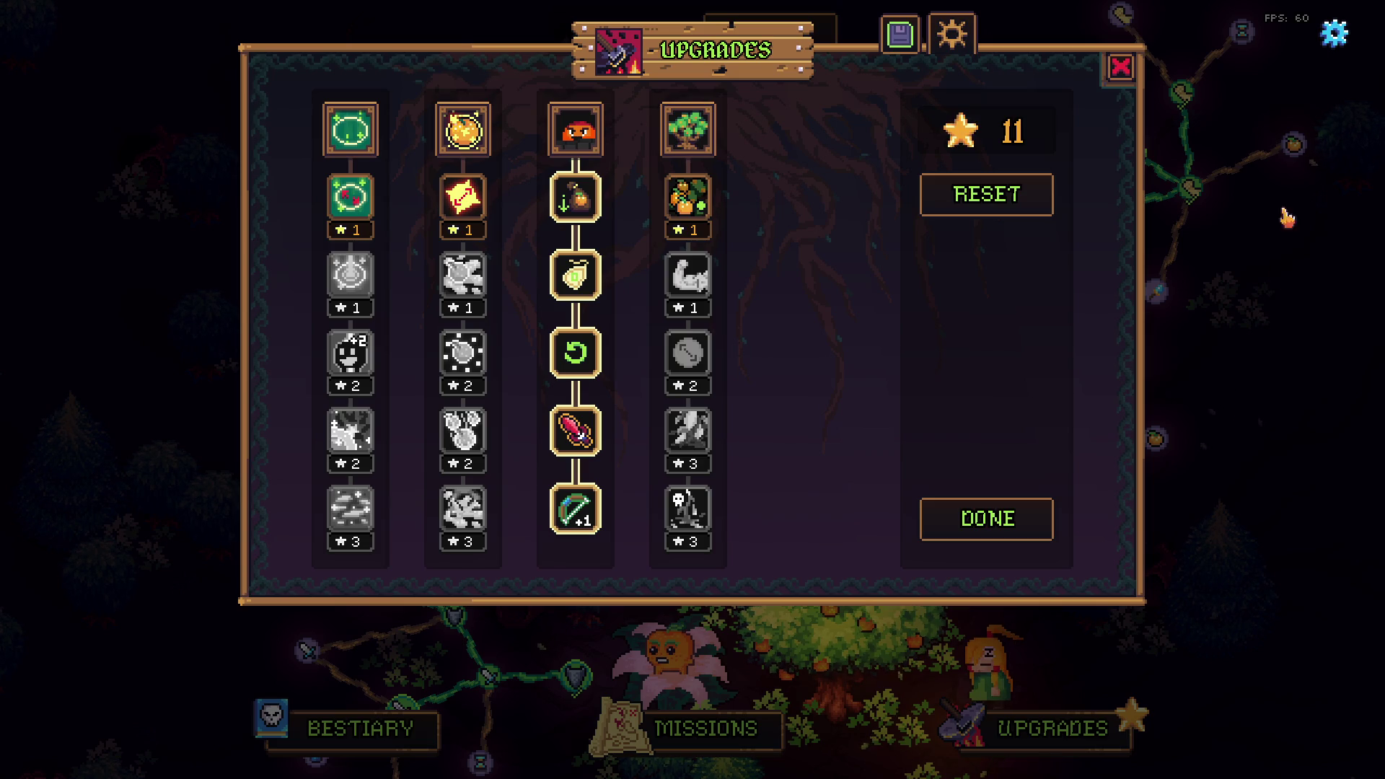
left_click(1123, 78)
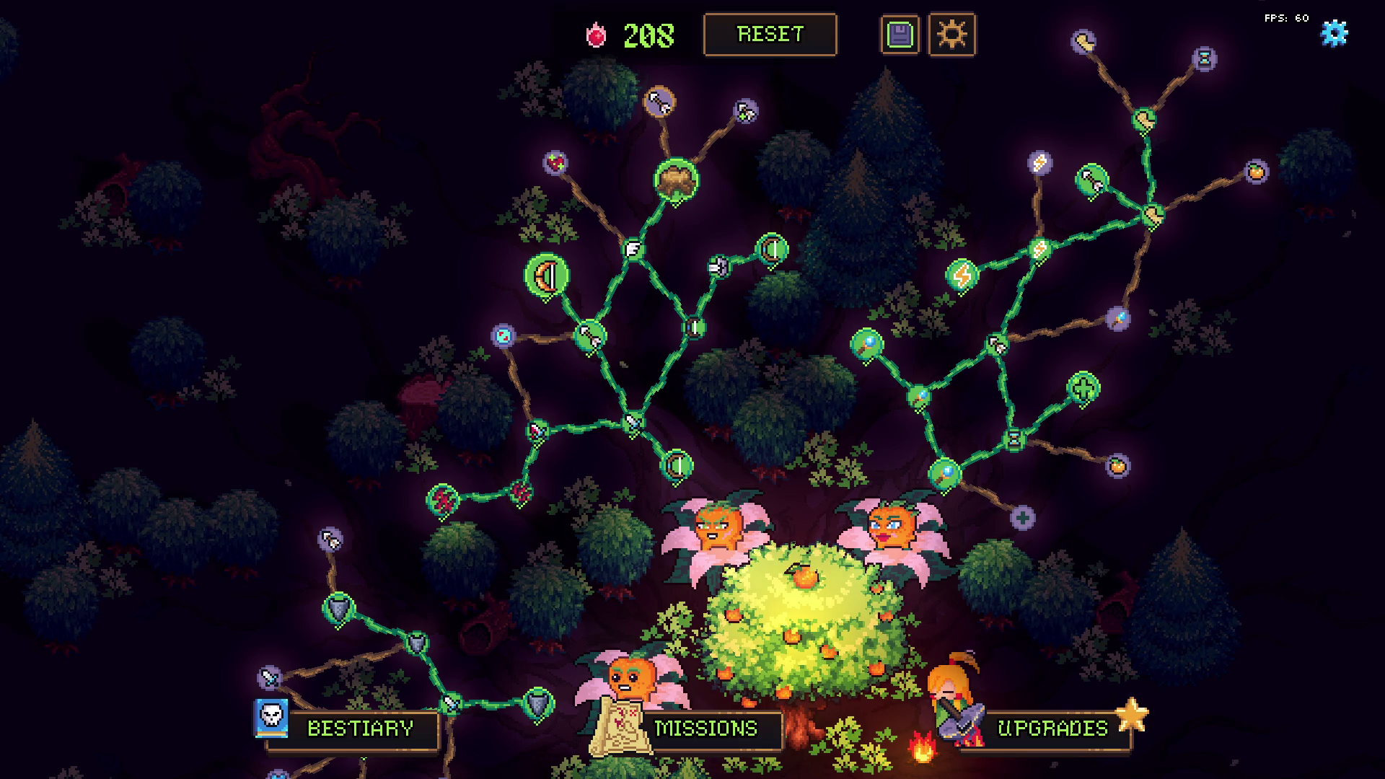
Refresh the Recordings folder and rename the newest recording to Part 4.mkv
key("alt+Tab")
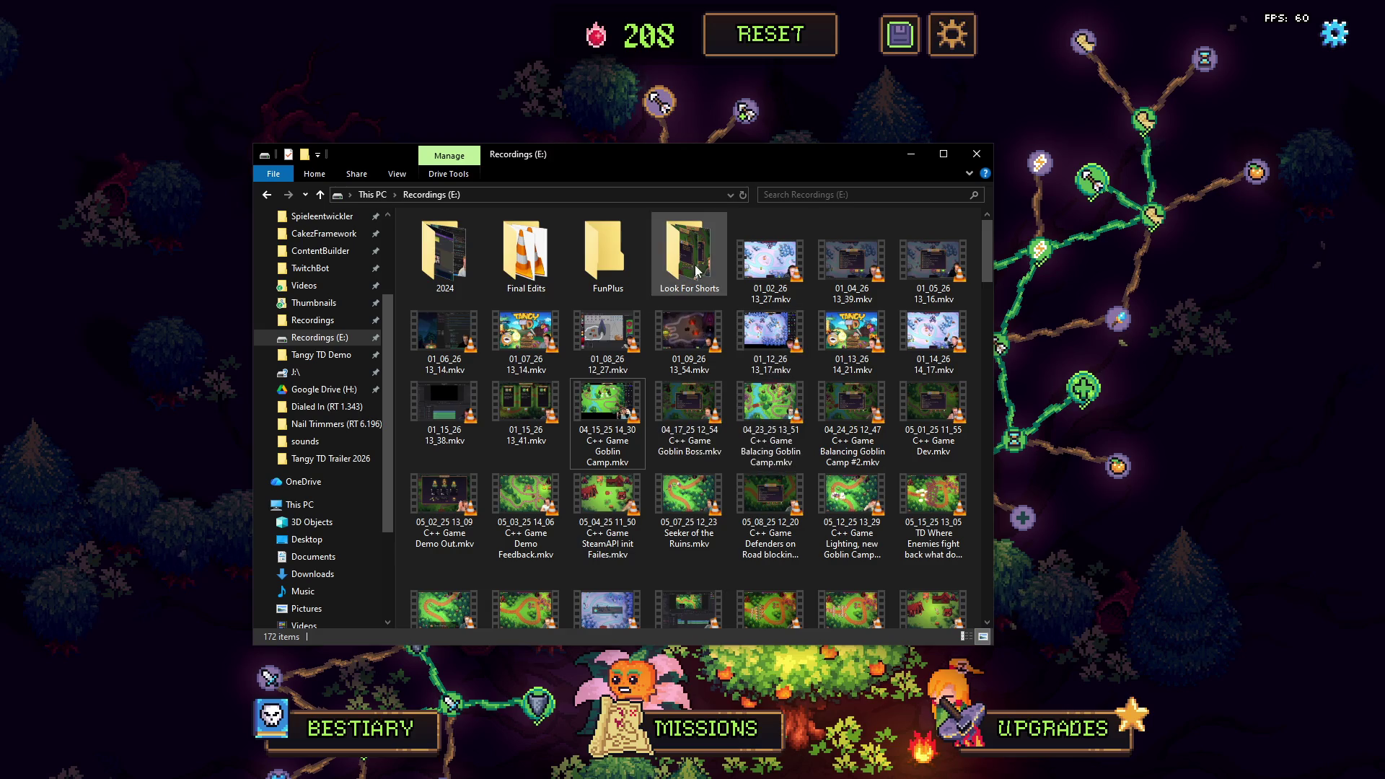
left_click(743, 195)
left_click(619, 438)
key("F2")
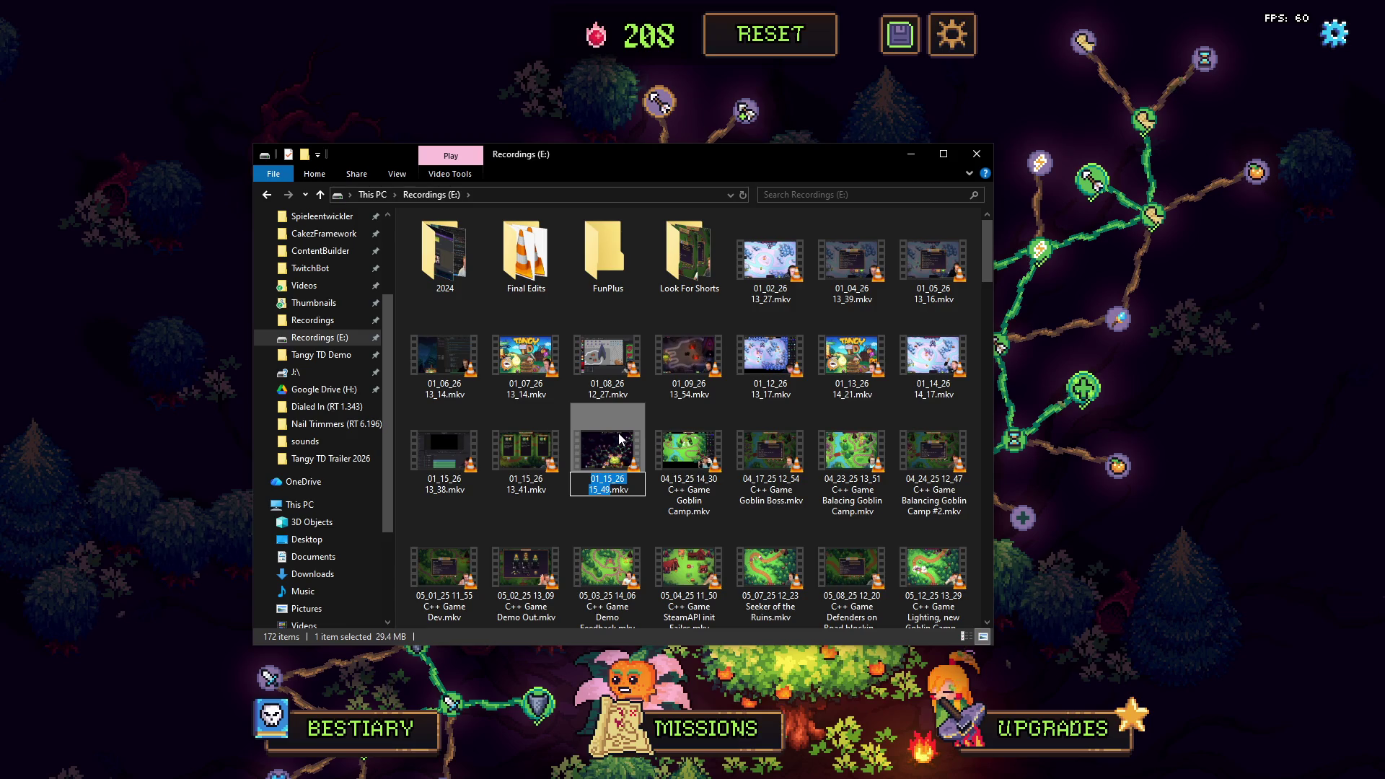
type("Part 4")
key("Return")
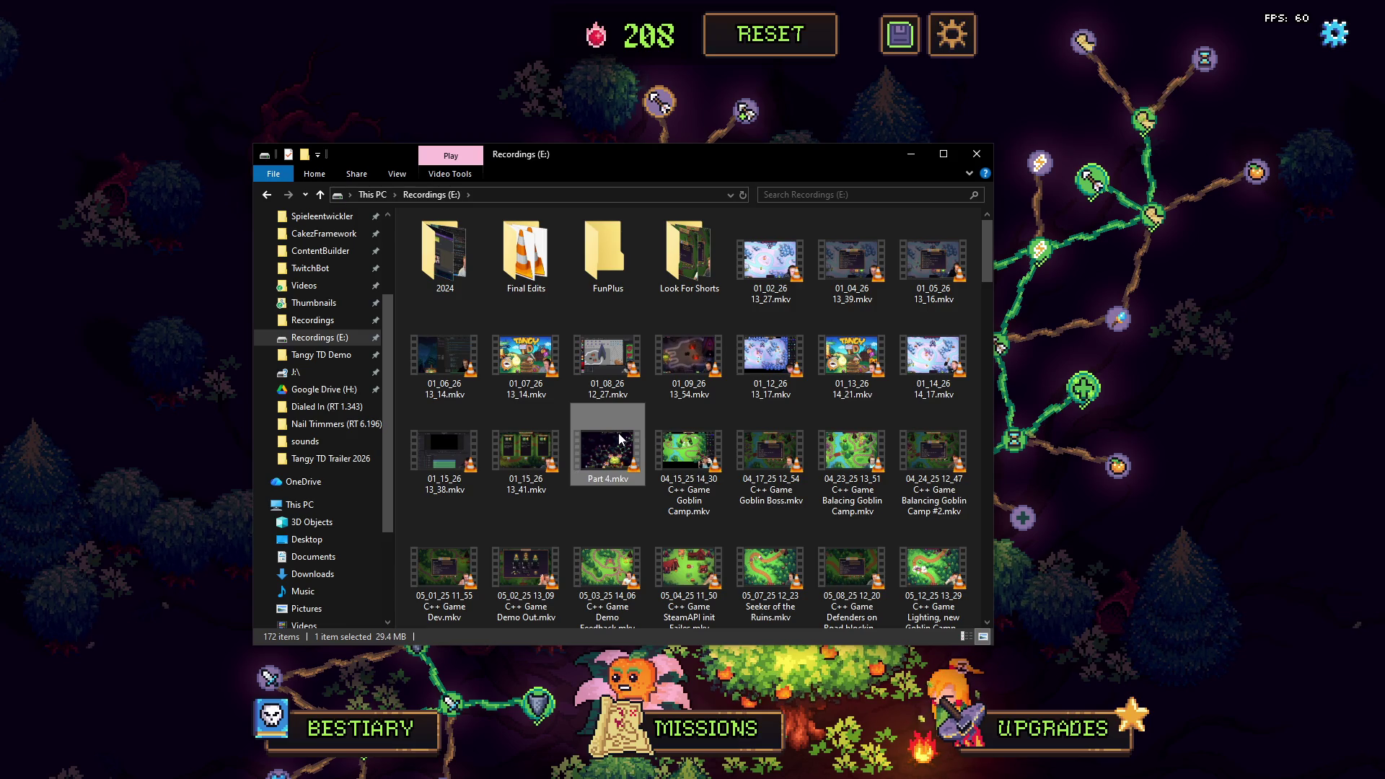
Paste Part 4.mkv into the Tangy TD Trailer 2026 folder
key("alt+Tab")
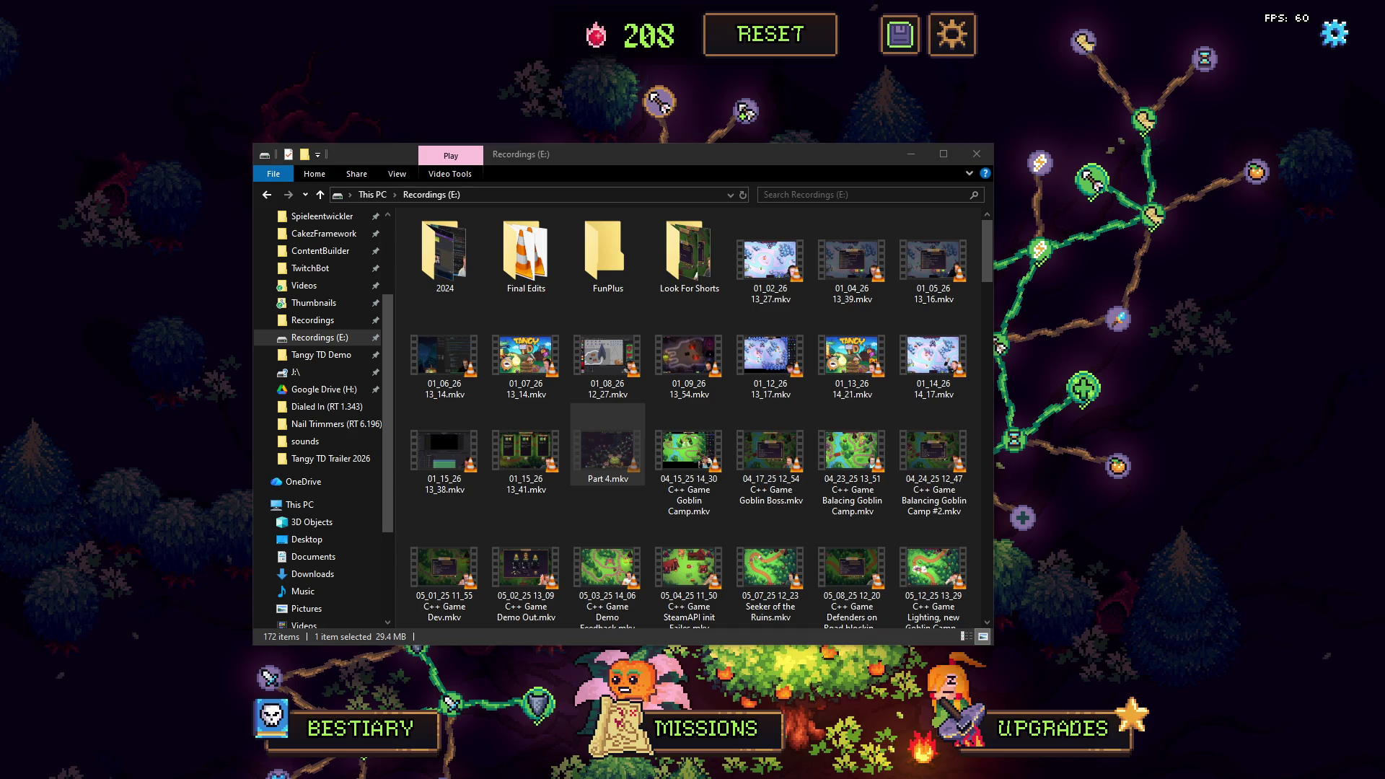
key("ctrl+v")
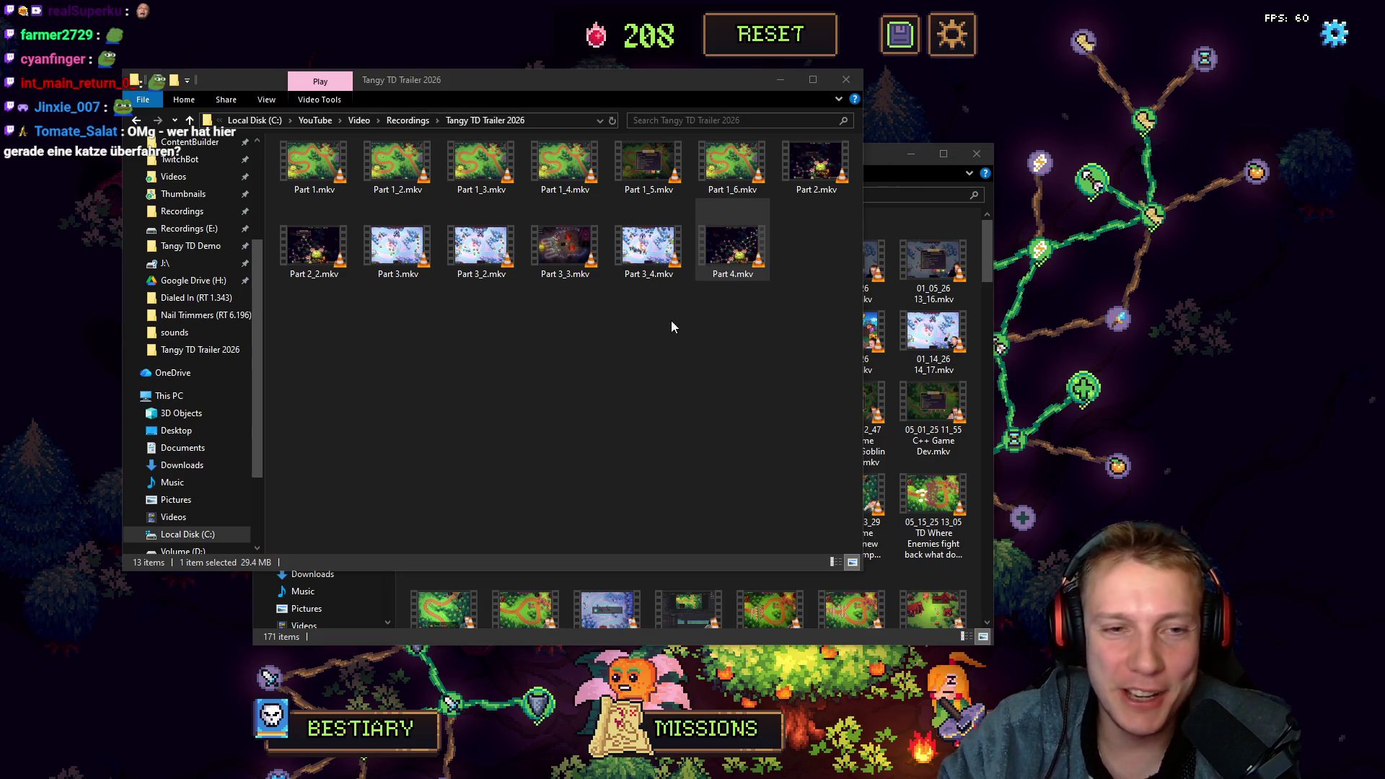
left_click(704, 343)
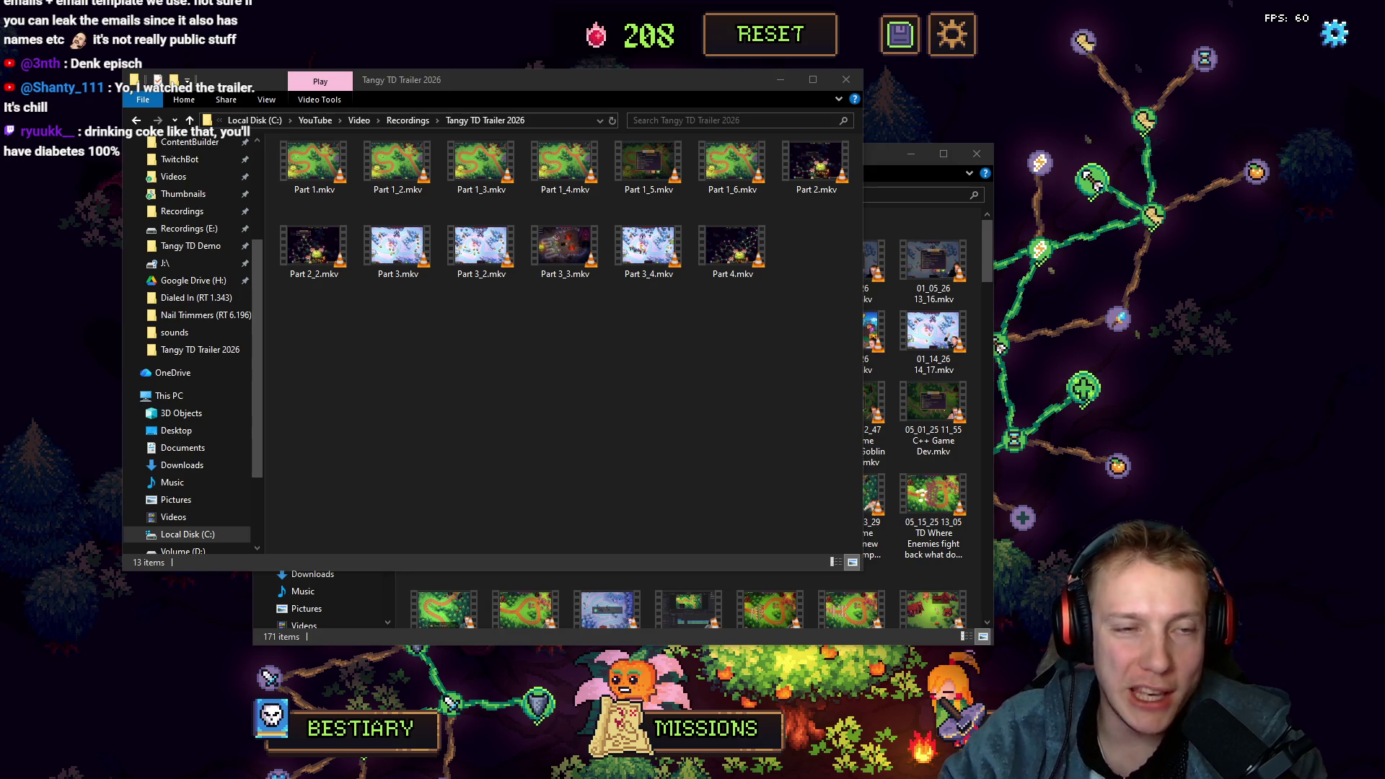
left_click(1098, 287)
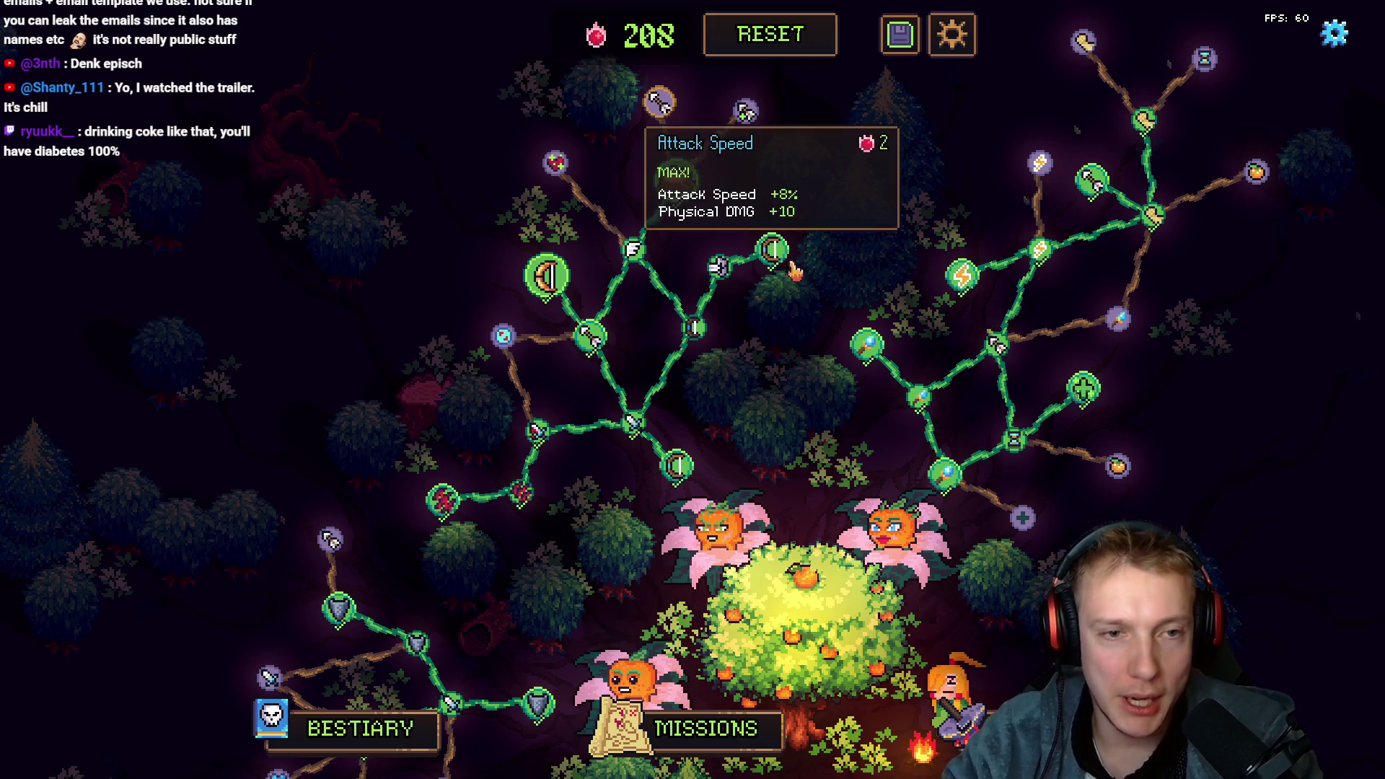
Pan the Tangy TD skill-tree map up and left, then switch to the game's source code
mouse_move(546, 292)
left_click_drag(773, 396, 671, 329)
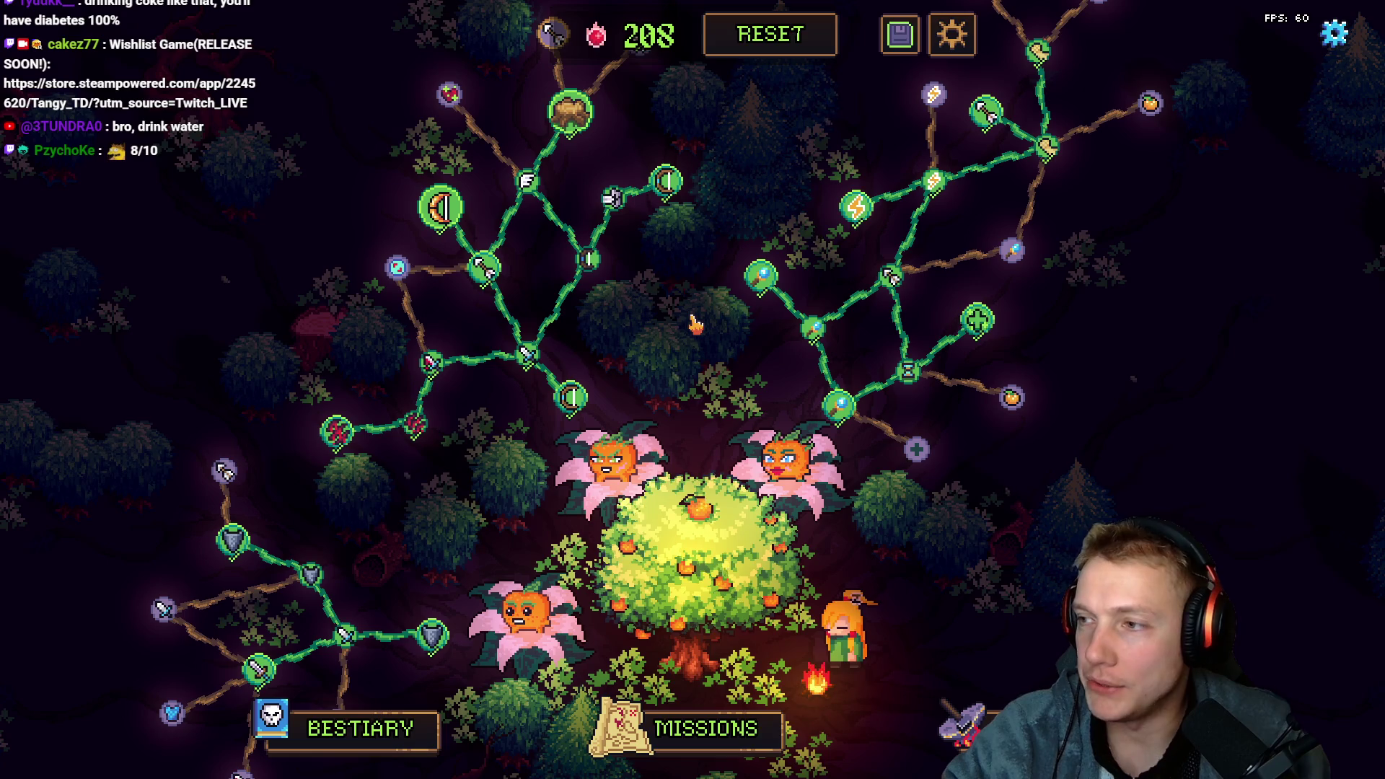
key("alt+Tab")
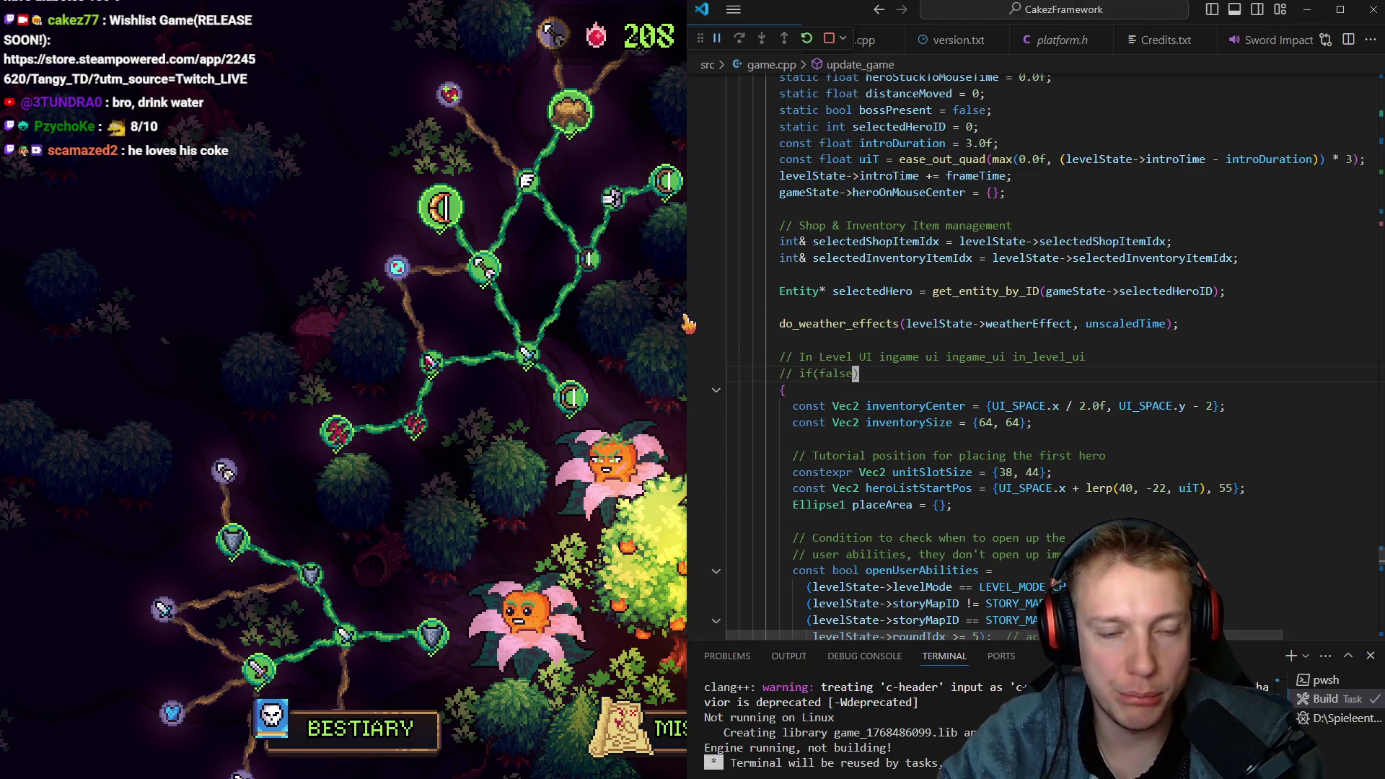
left_click_drag(688, 323, 589, 324)
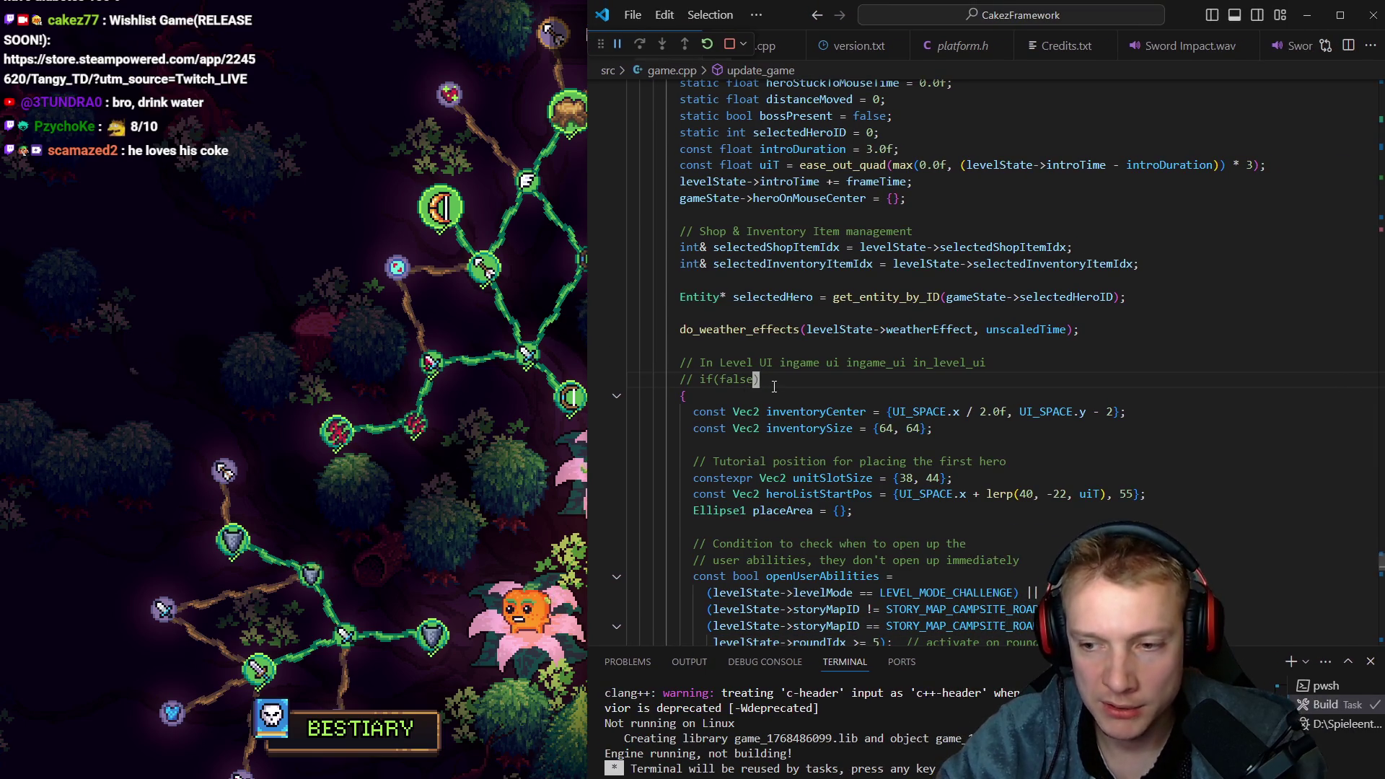
key("alt+Tab")
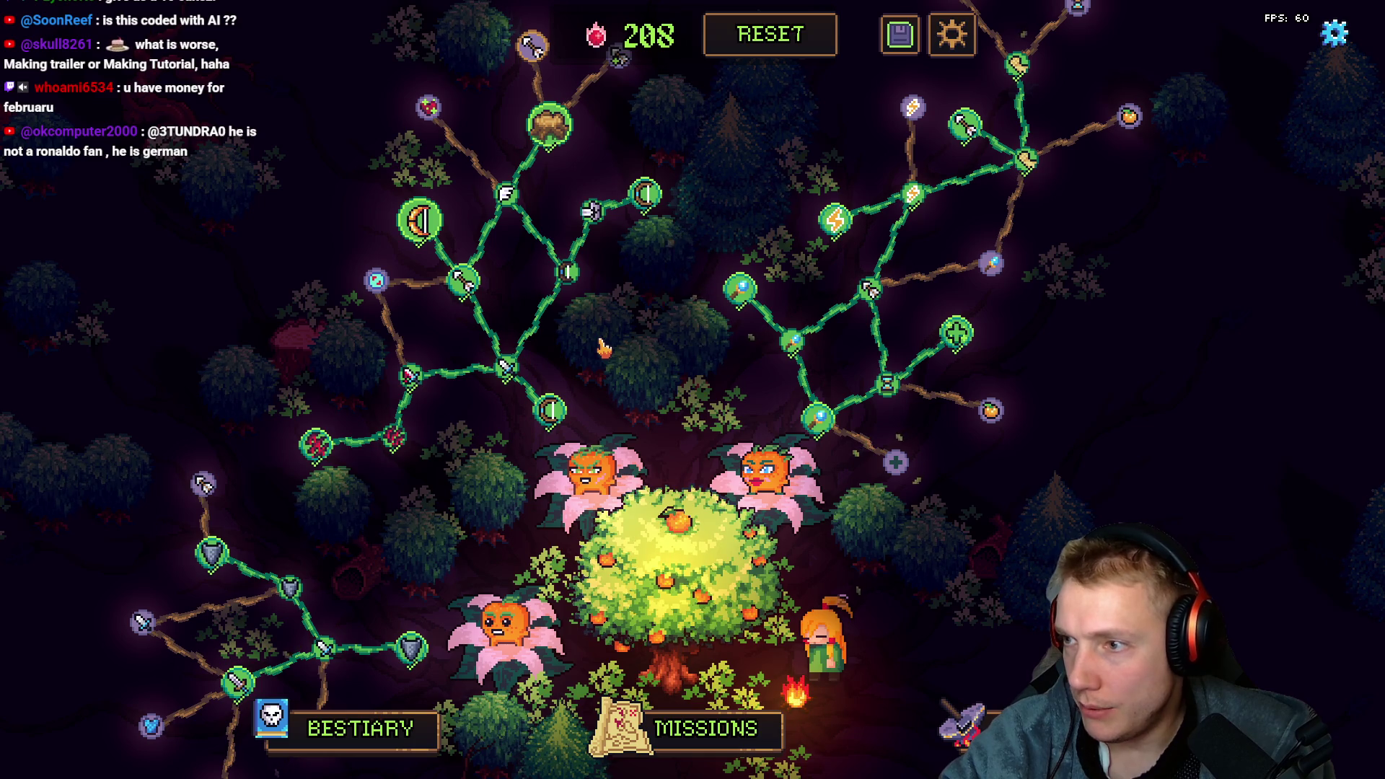
key("alt+Tab")
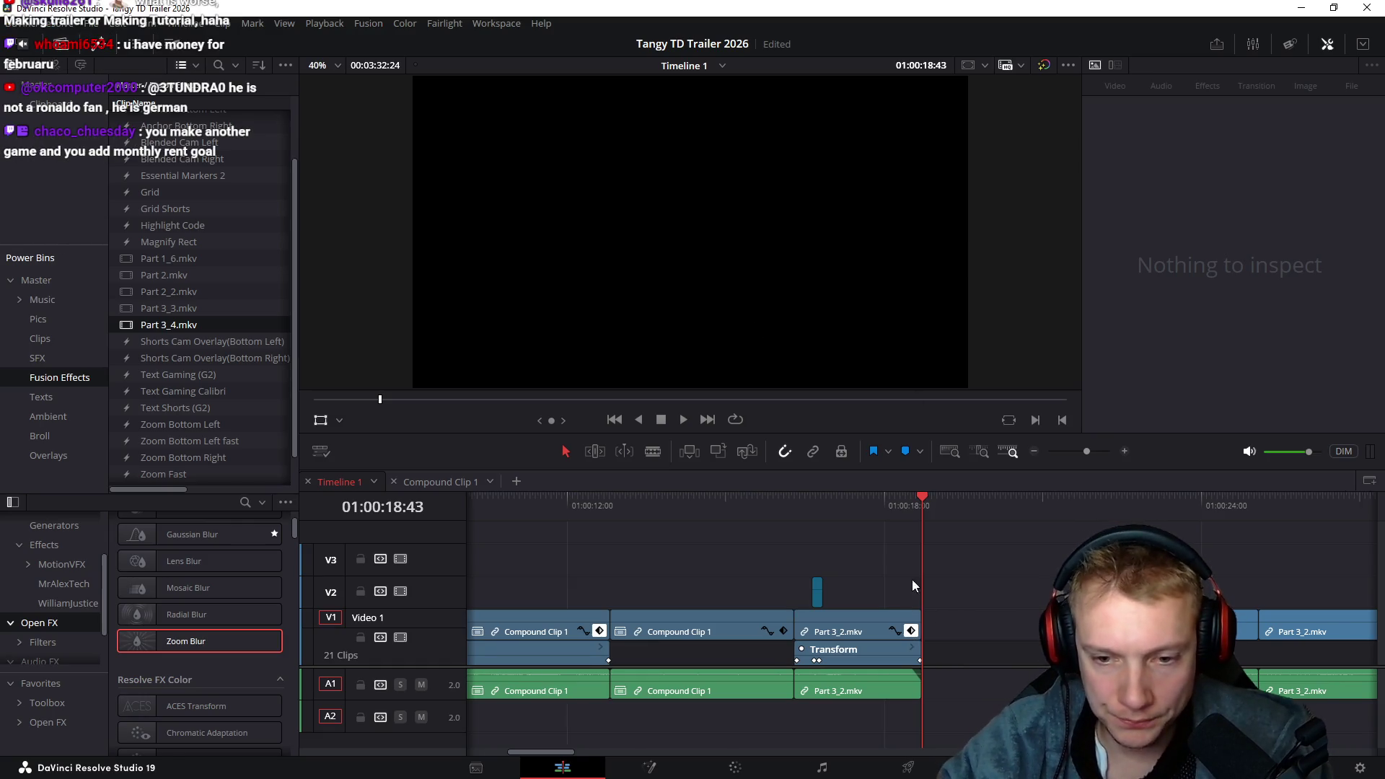
Park the playhead just past the end of Part 3_4.mkv with nothing selected, then switch to Explorer
scroll(916, 542, "down", 10)
scroll(814, 553, "right", 10)
left_click_drag(699, 505, 1169, 541)
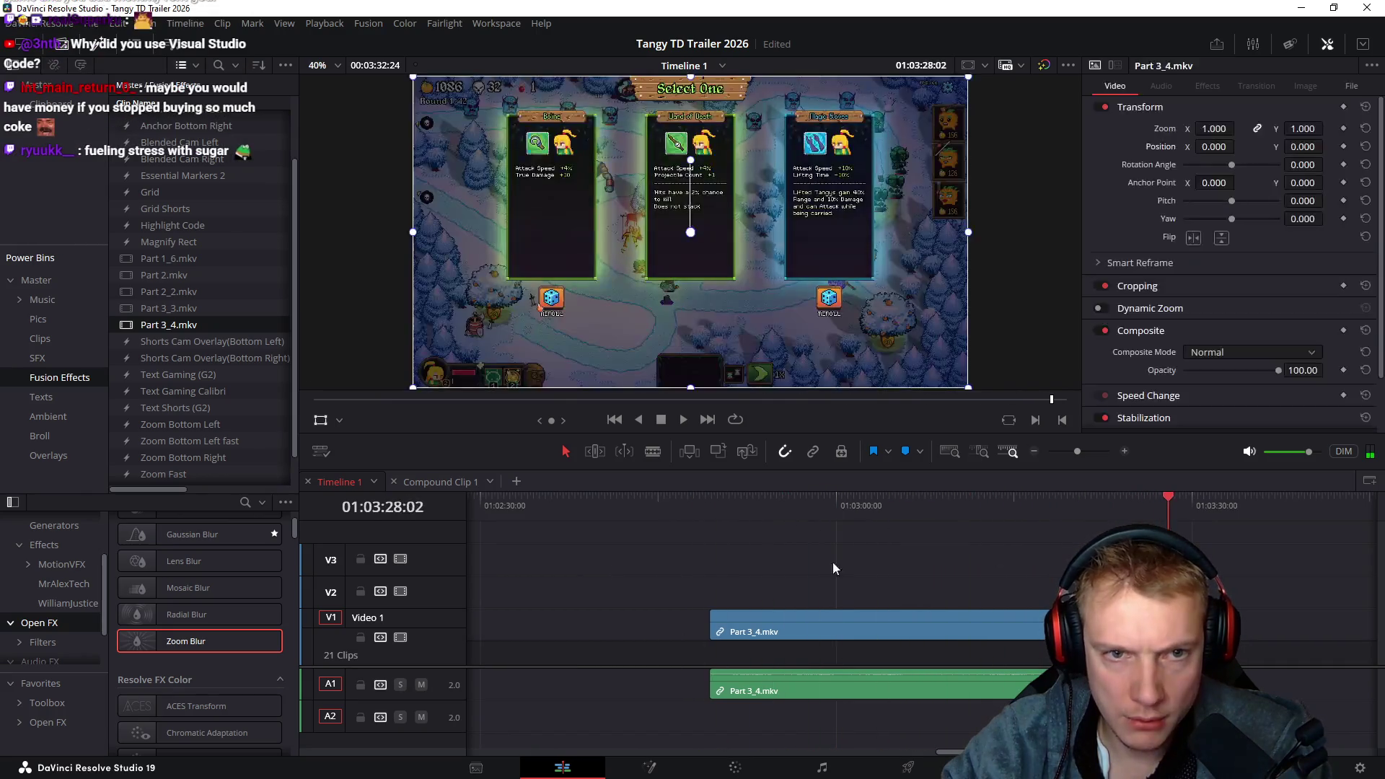
left_click(791, 632)
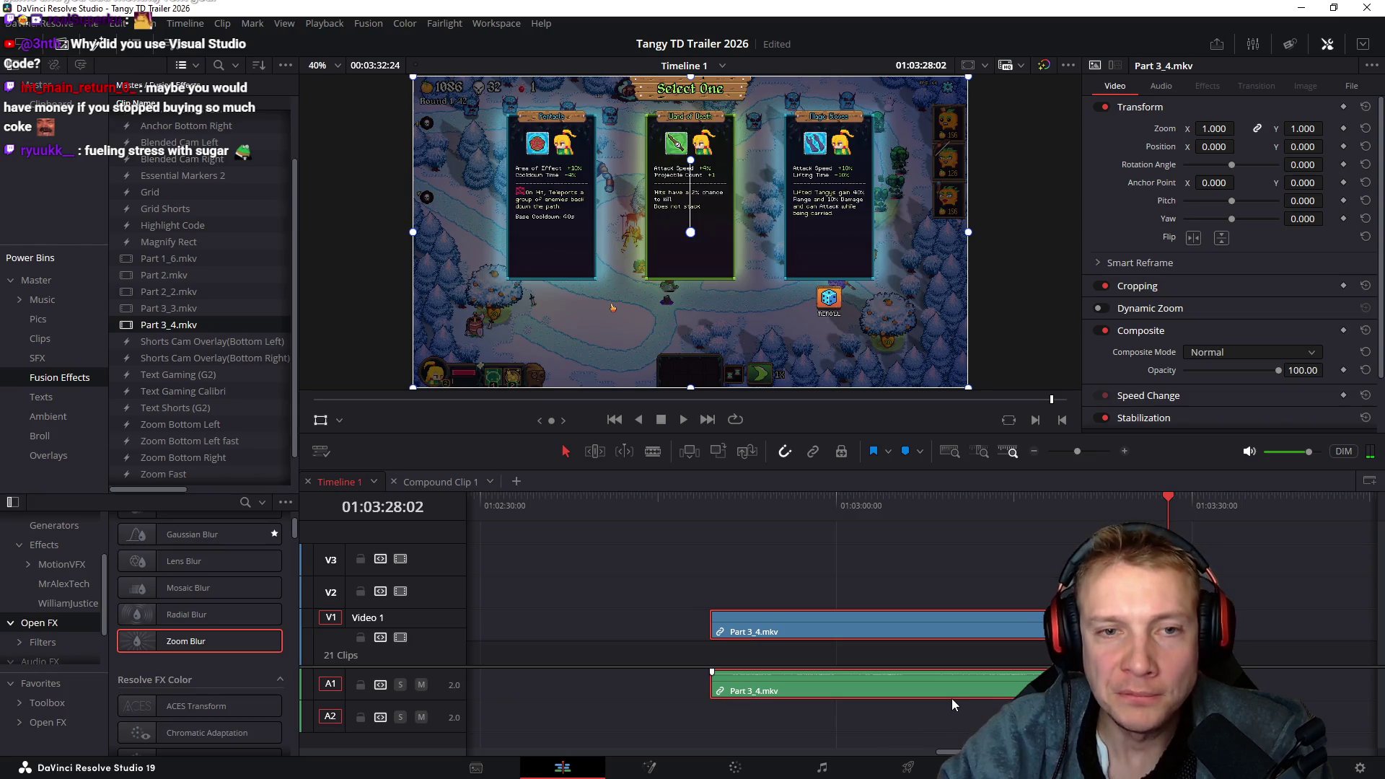
left_click(1003, 509)
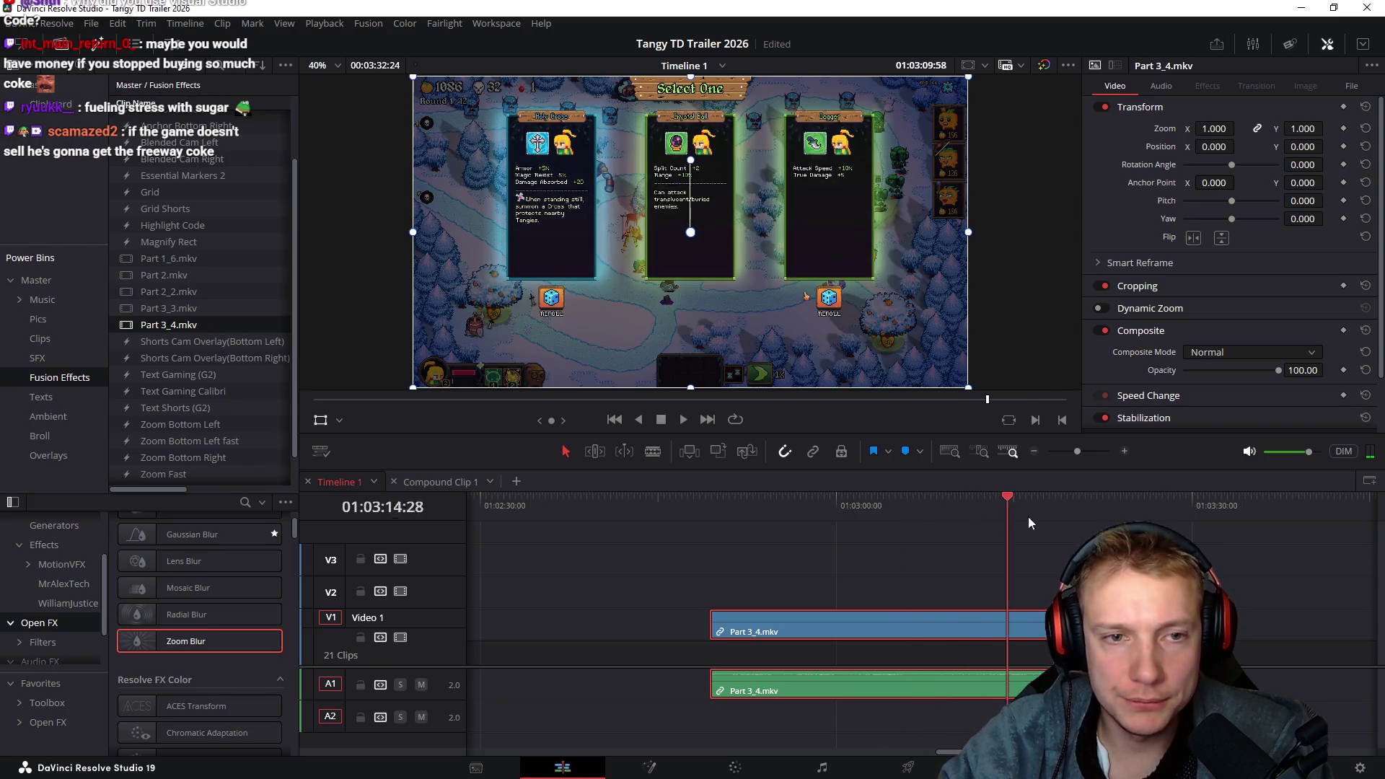
scroll(1021, 517, "right", 5)
left_click_drag(606, 505, 767, 504)
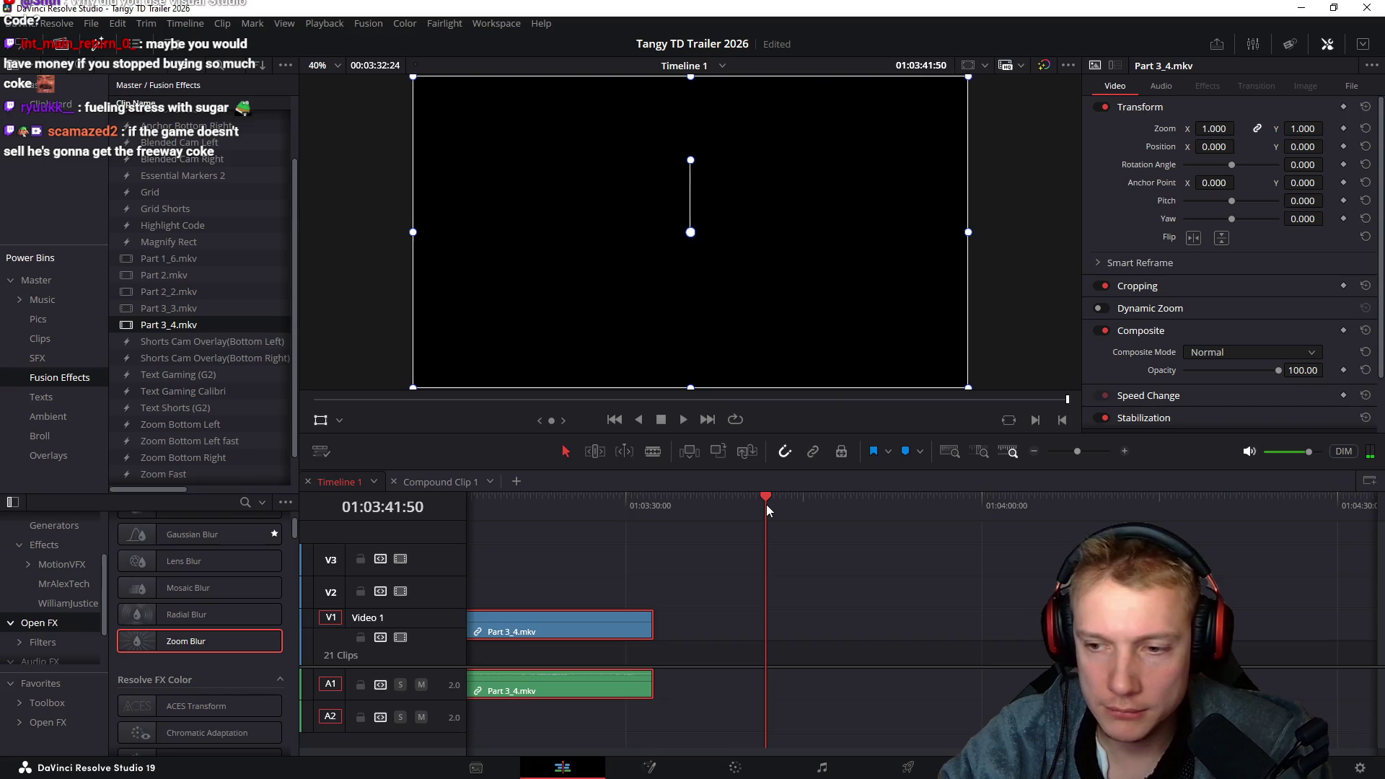
left_click(821, 572)
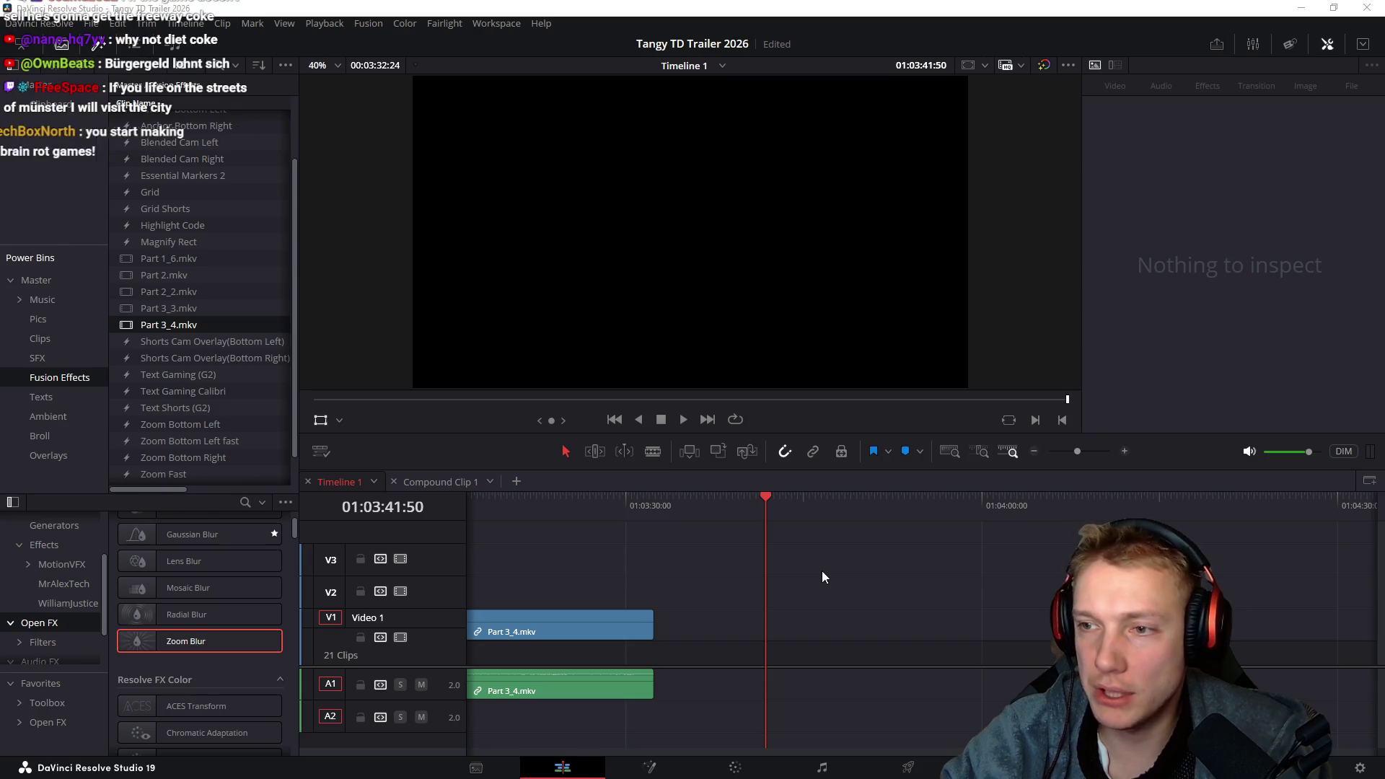
key("alt+Tab")
Drop Part 4.mkv at the playhead and delete its extra audio clip
mouse_move(717, 252)
left_mouse_down()
mouse_move(841, 612)
mouse_move(768, 629)
left_mouse_up()
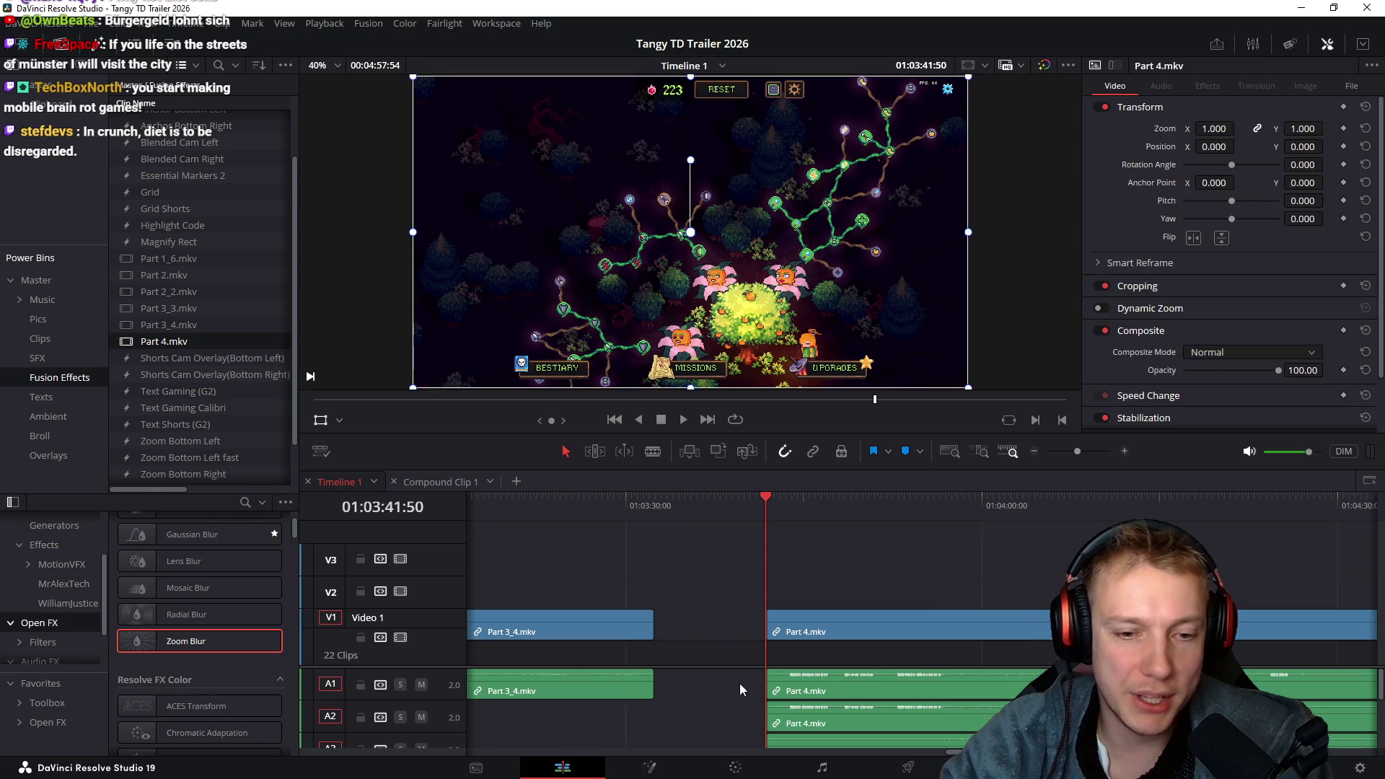
left_click_drag(744, 694, 797, 743)
mouse_move(830, 693)
left_mouse_down()
mouse_move(900, 731)
mouse_move(747, 721)
left_mouse_up()
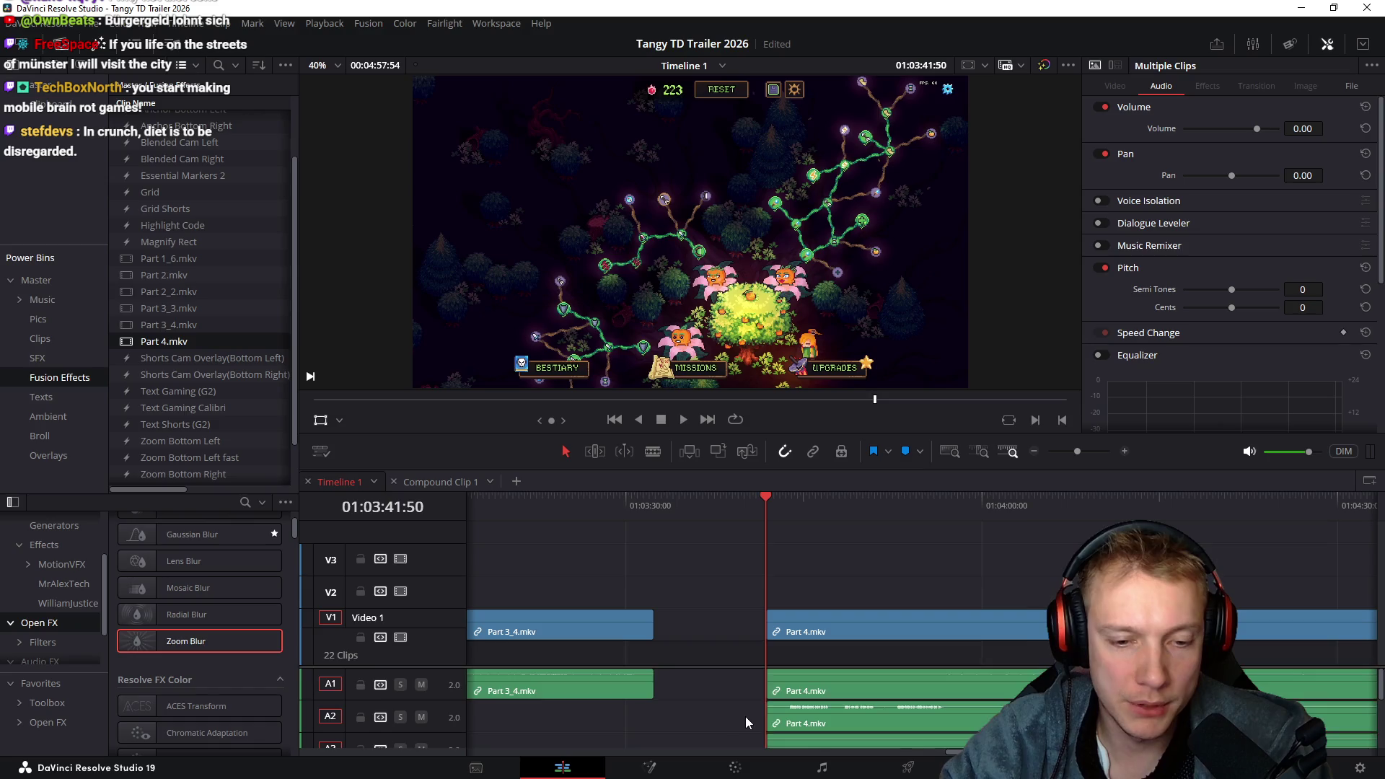
key("Delete")
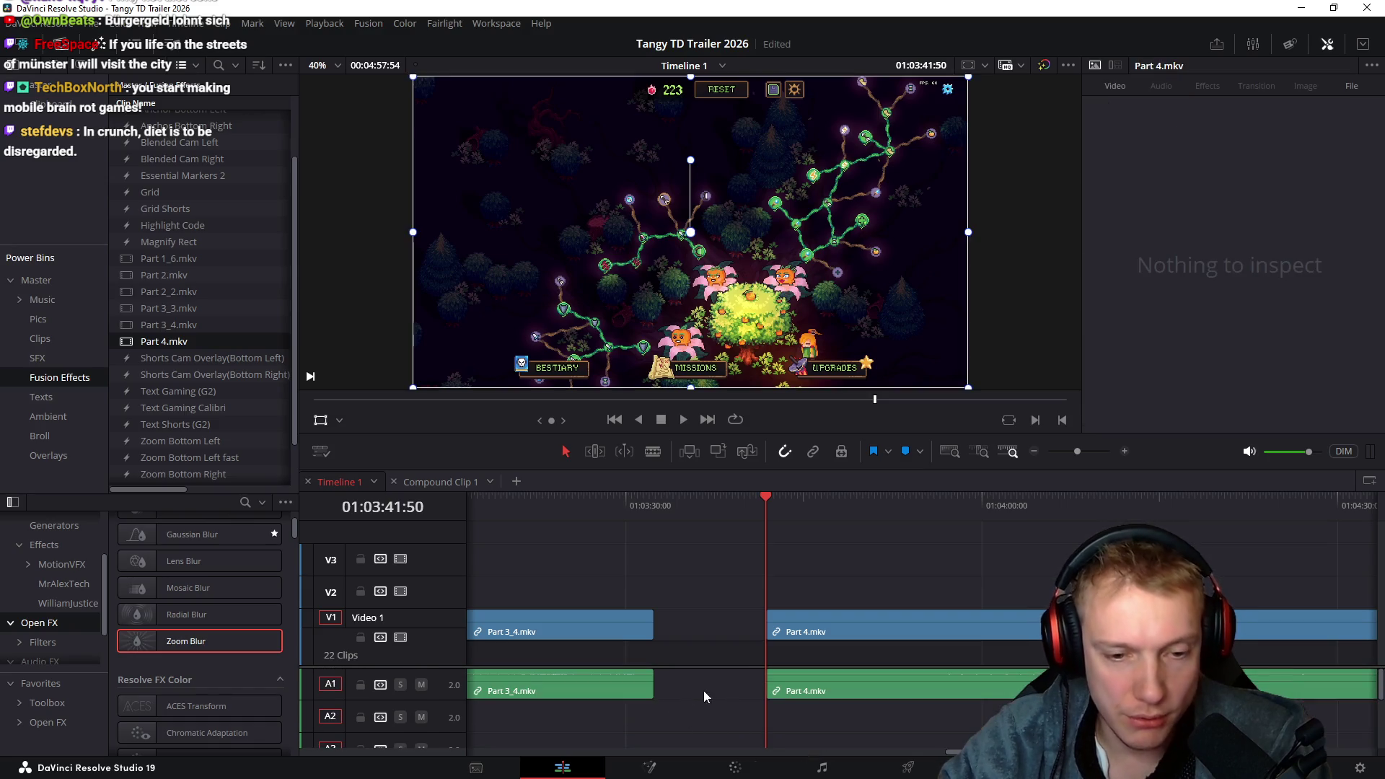
Delete the empty timeline tracks and hide the preview's transform handles
right_click(443, 596)
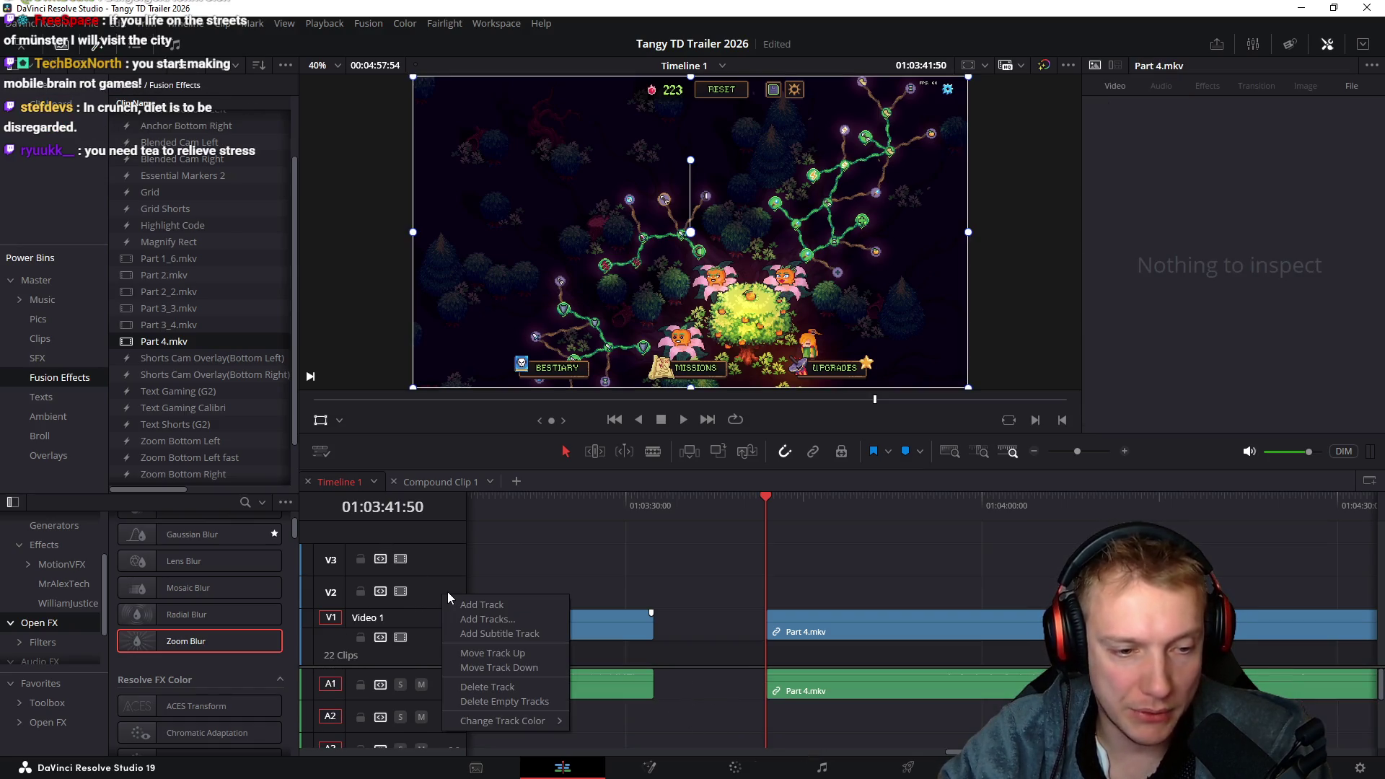
left_click(514, 700)
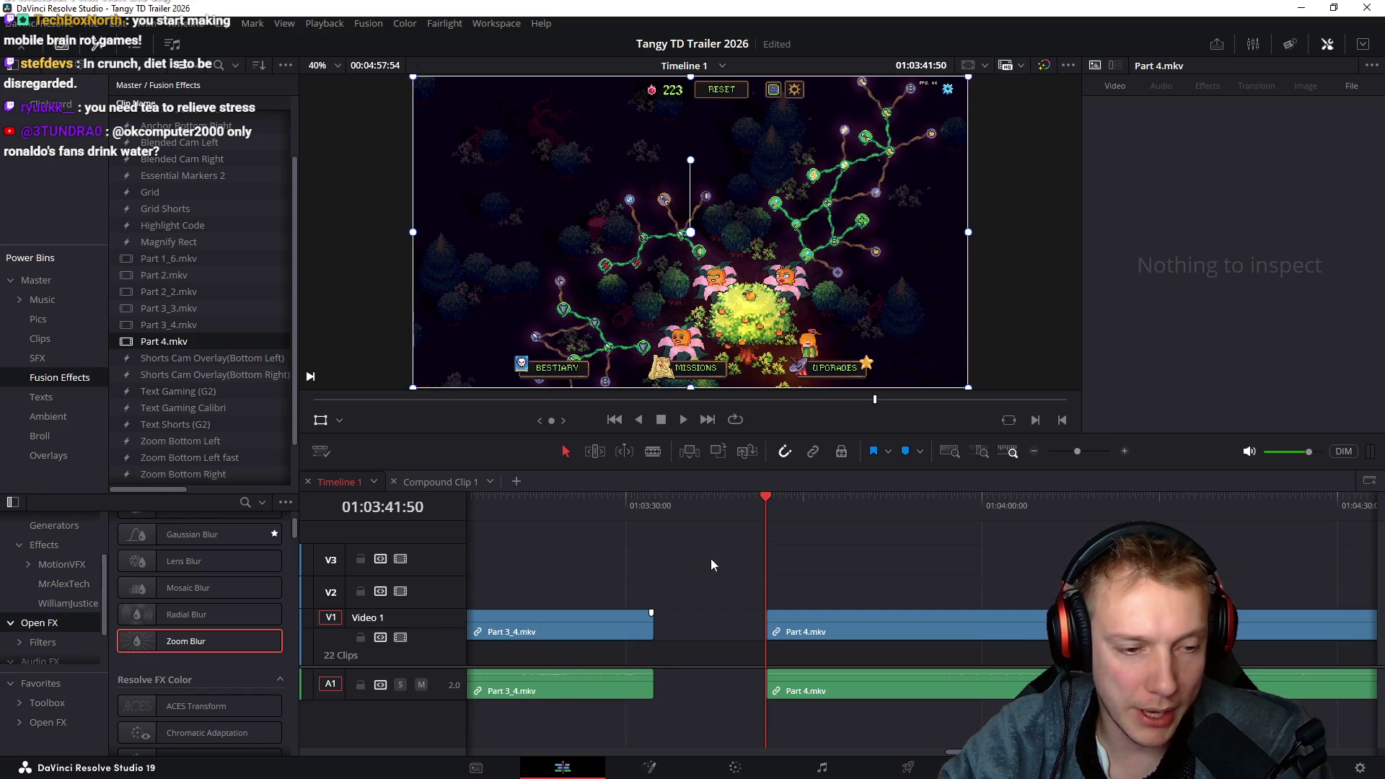
left_click(321, 420)
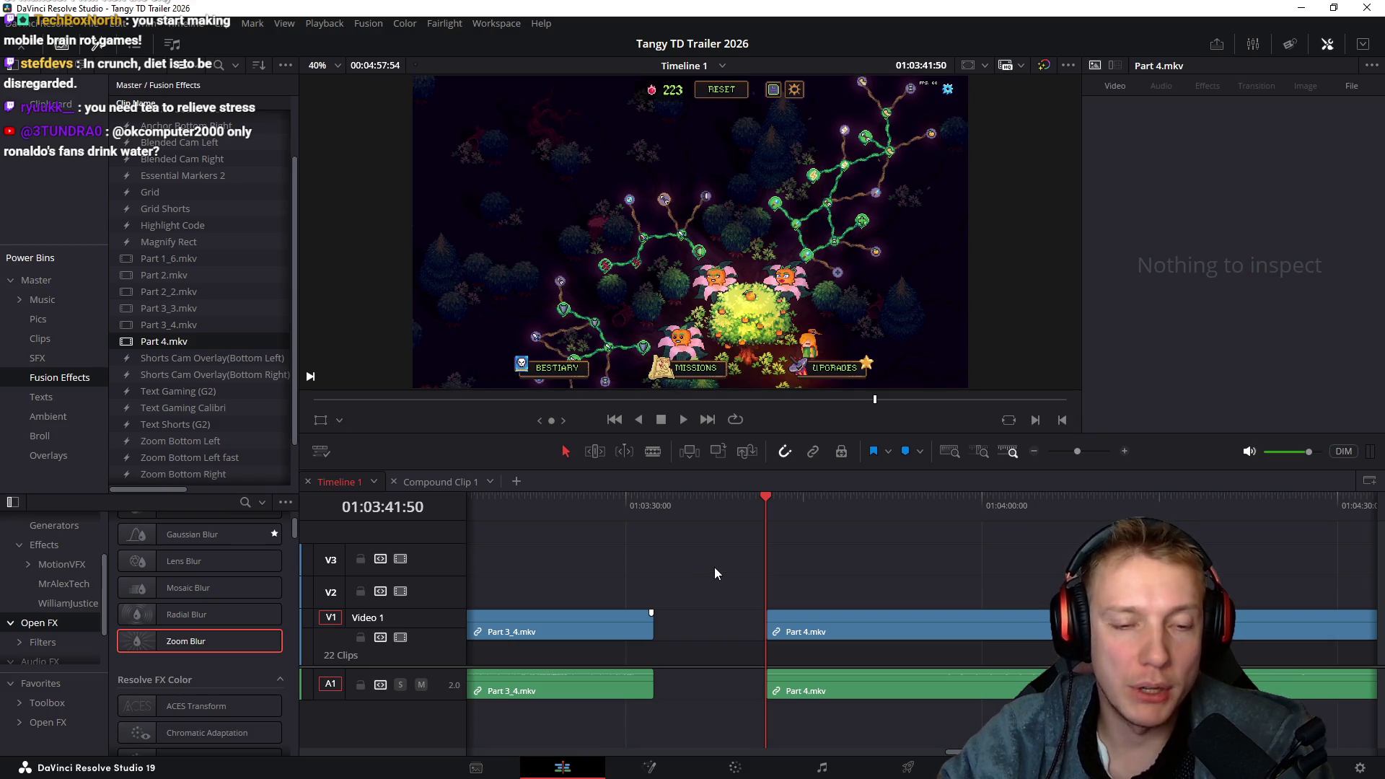
Scrub through Part 4.mkv and trim its start up to the chosen skill-tree cut point
scroll(762, 550, "right", 2)
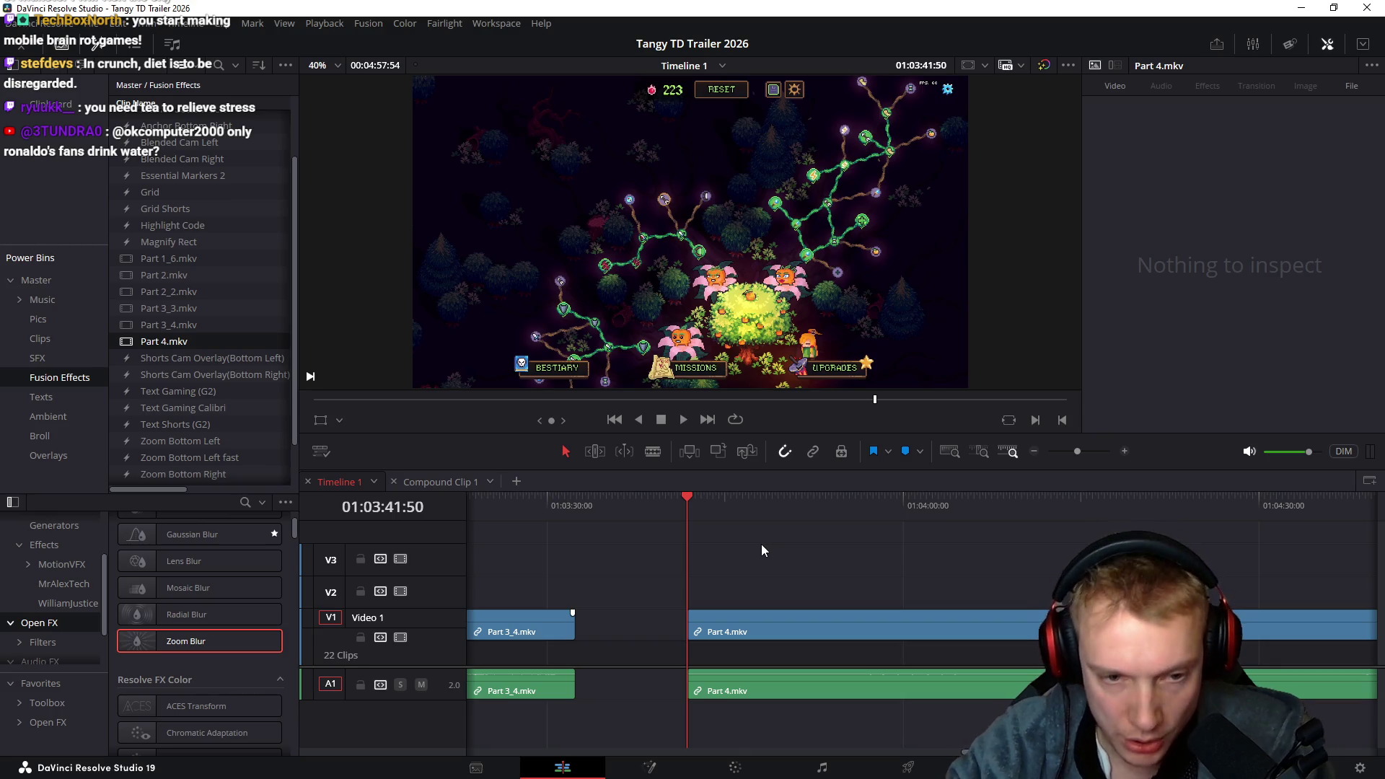
left_click_drag(690, 510, 1200, 510)
scroll(743, 537, "right", 8)
left_click_drag(859, 506, 545, 514)
scroll(797, 543, "left", 5)
mouse_move(773, 514)
left_mouse_down()
mouse_move(700, 513)
mouse_move(766, 499)
mouse_move(747, 501)
left_mouse_up()
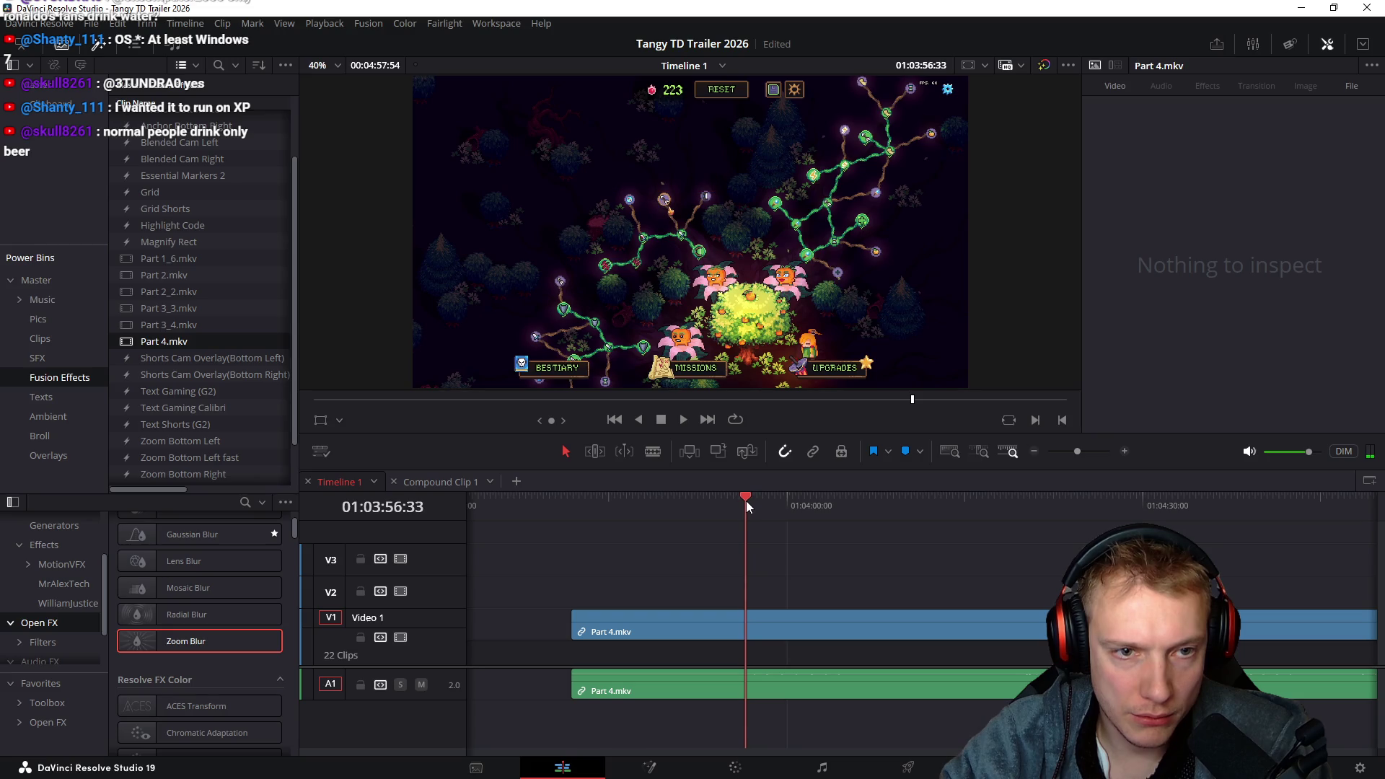
key("ctrl+shift+bracketleft")
Commit the edit on the early compound clip and park the playhead in Part 3_4.mkv
scroll(651, 595, "left", 10)
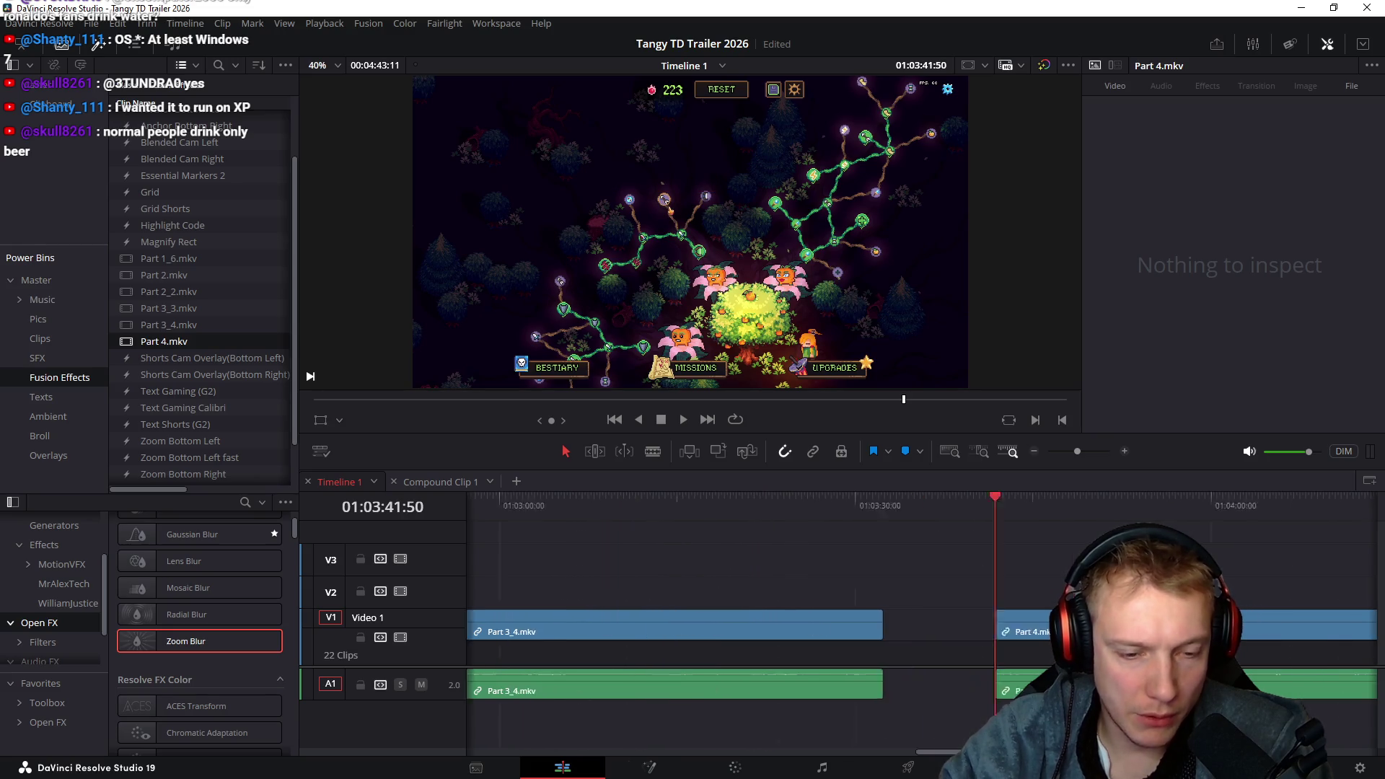
scroll(793, 578, "left", 8)
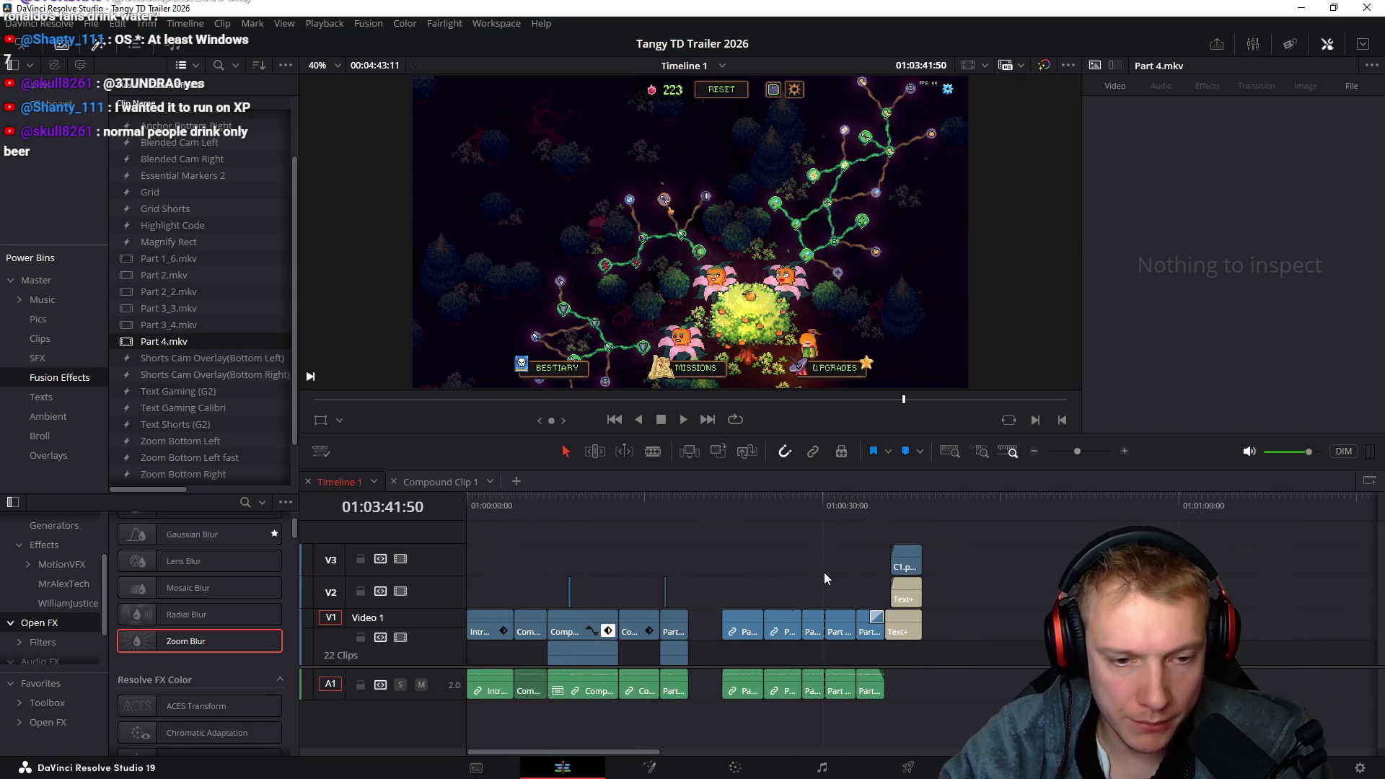
left_click(608, 634)
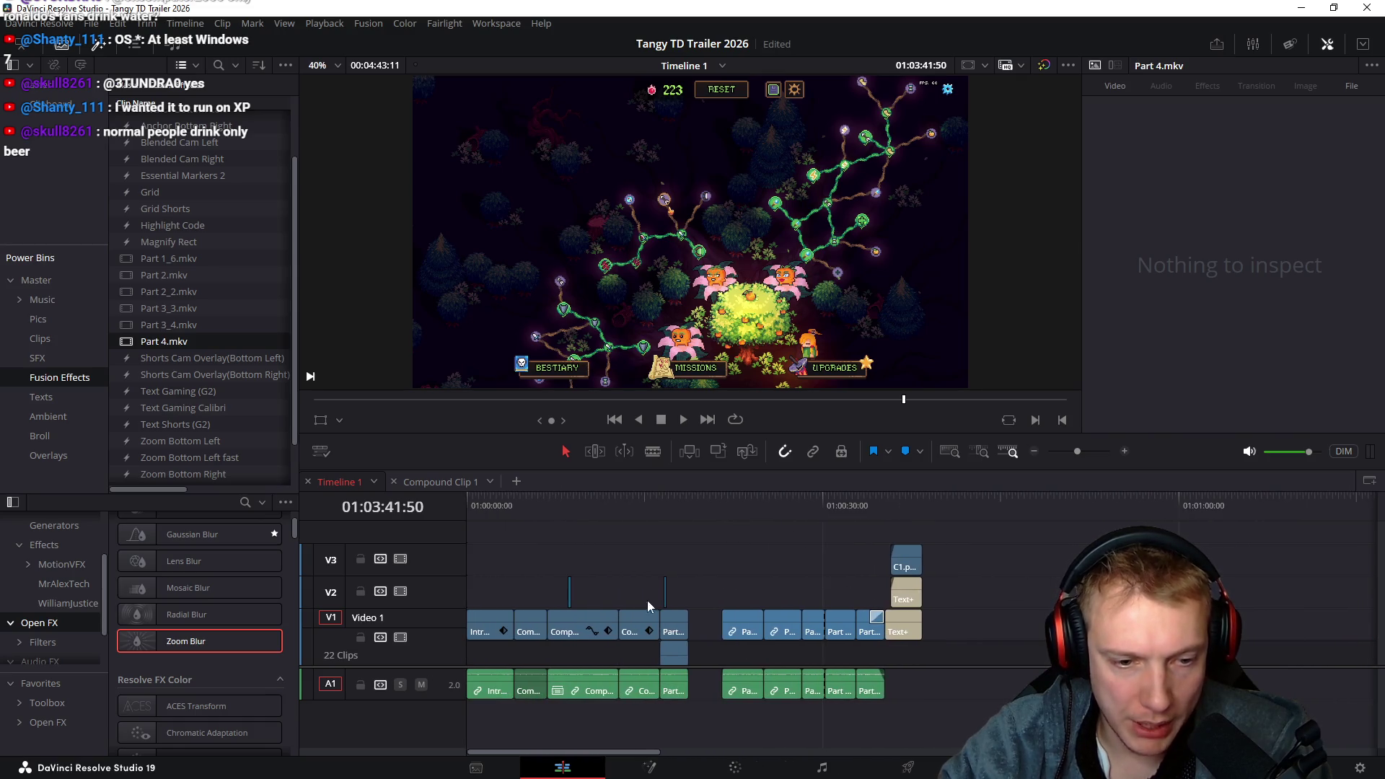
left_click(676, 510)
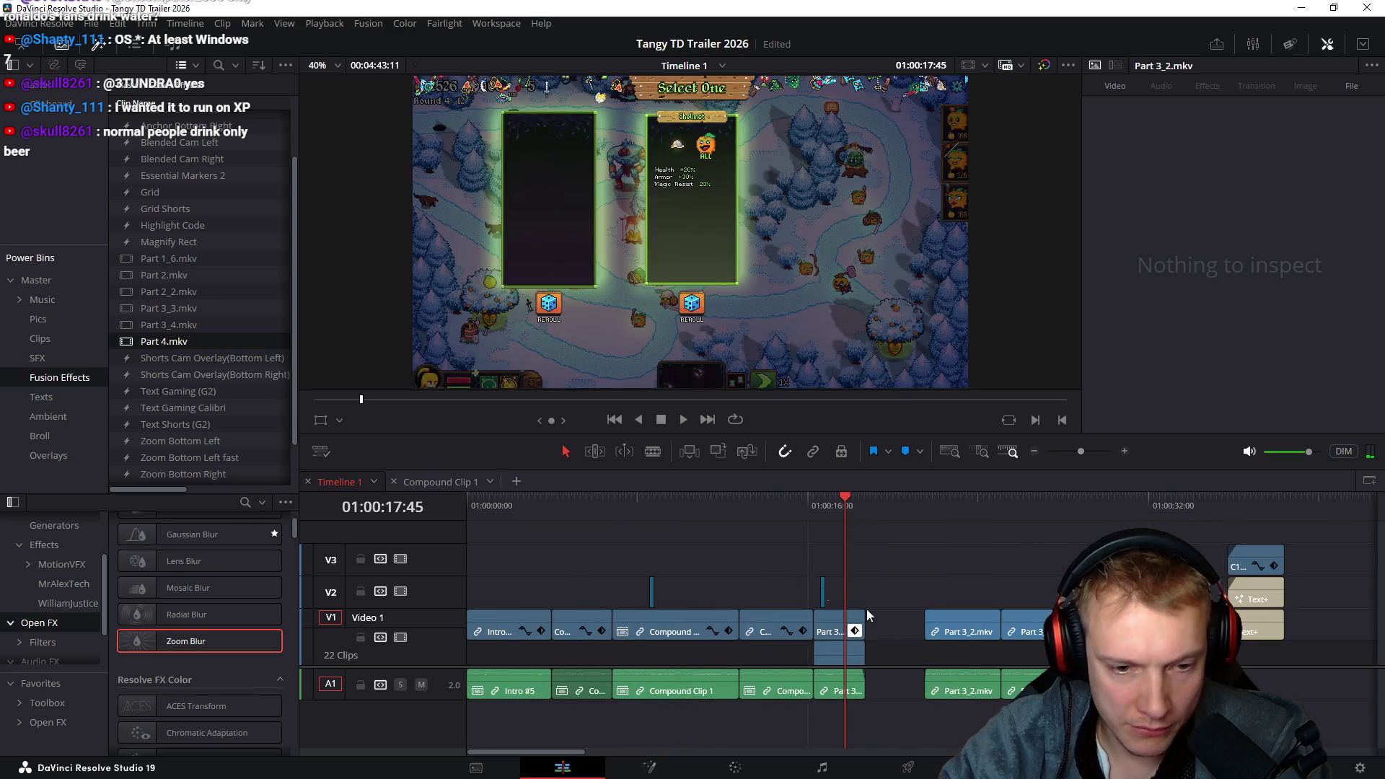
scroll(891, 627, "up", 1)
scroll(938, 591, "right", 3)
scroll(954, 568, "right", 10)
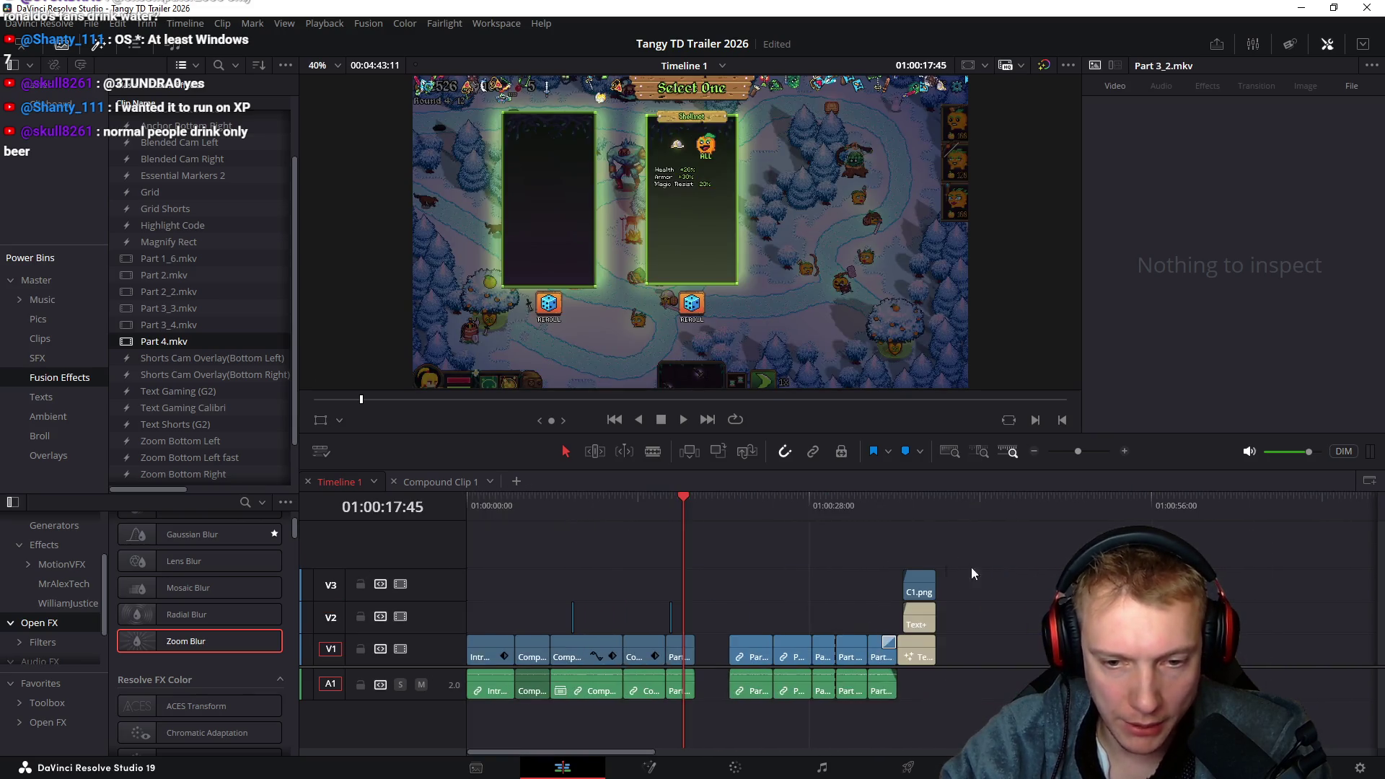
left_click(702, 507)
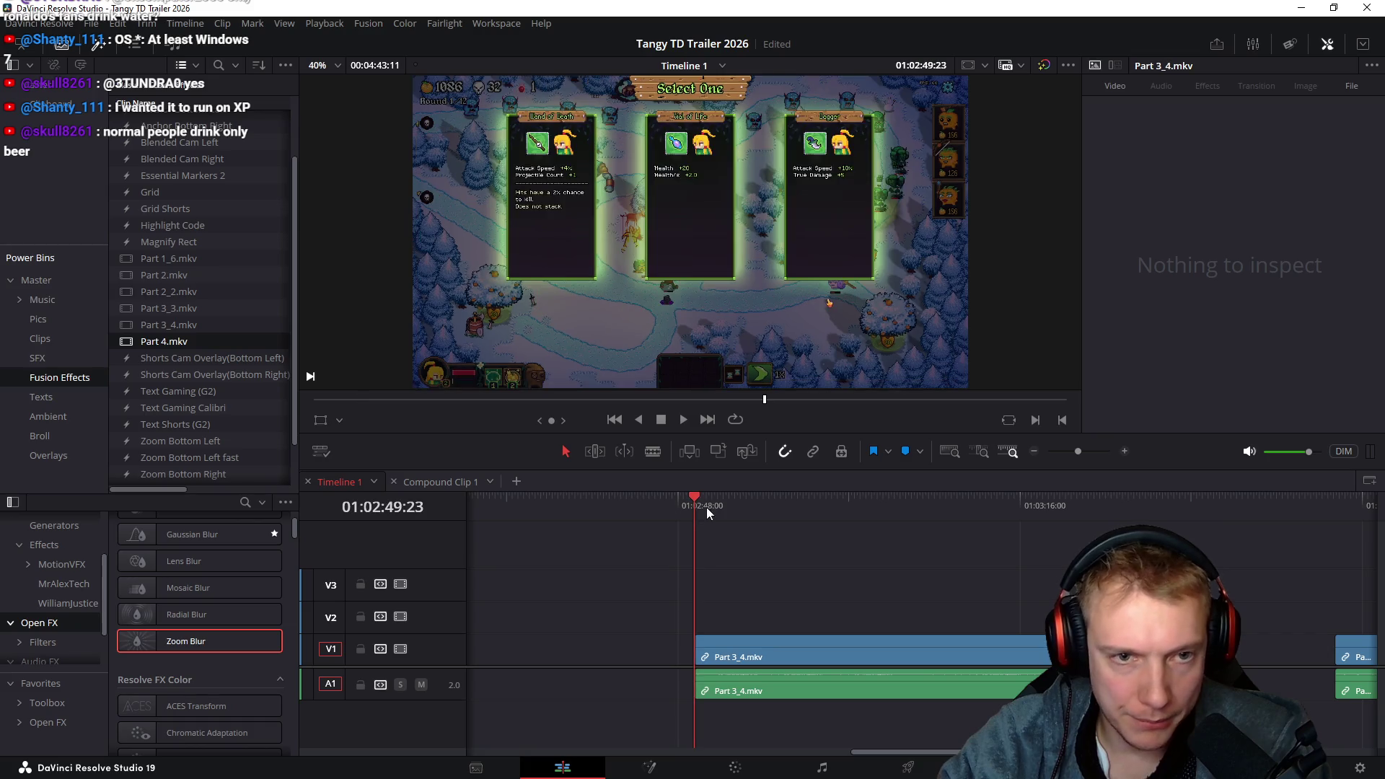
Split Part 4.mkv at the playhead and scrub ahead for the upgrades-menu footage
scroll(892, 575, "right", 4)
mouse_move(682, 513)
left_mouse_down()
mouse_move(794, 506)
mouse_move(1199, 536)
left_mouse_up()
key("ctrl+b")
left_click_drag(1150, 548, 1333, 548)
scroll(968, 537, "right", 5)
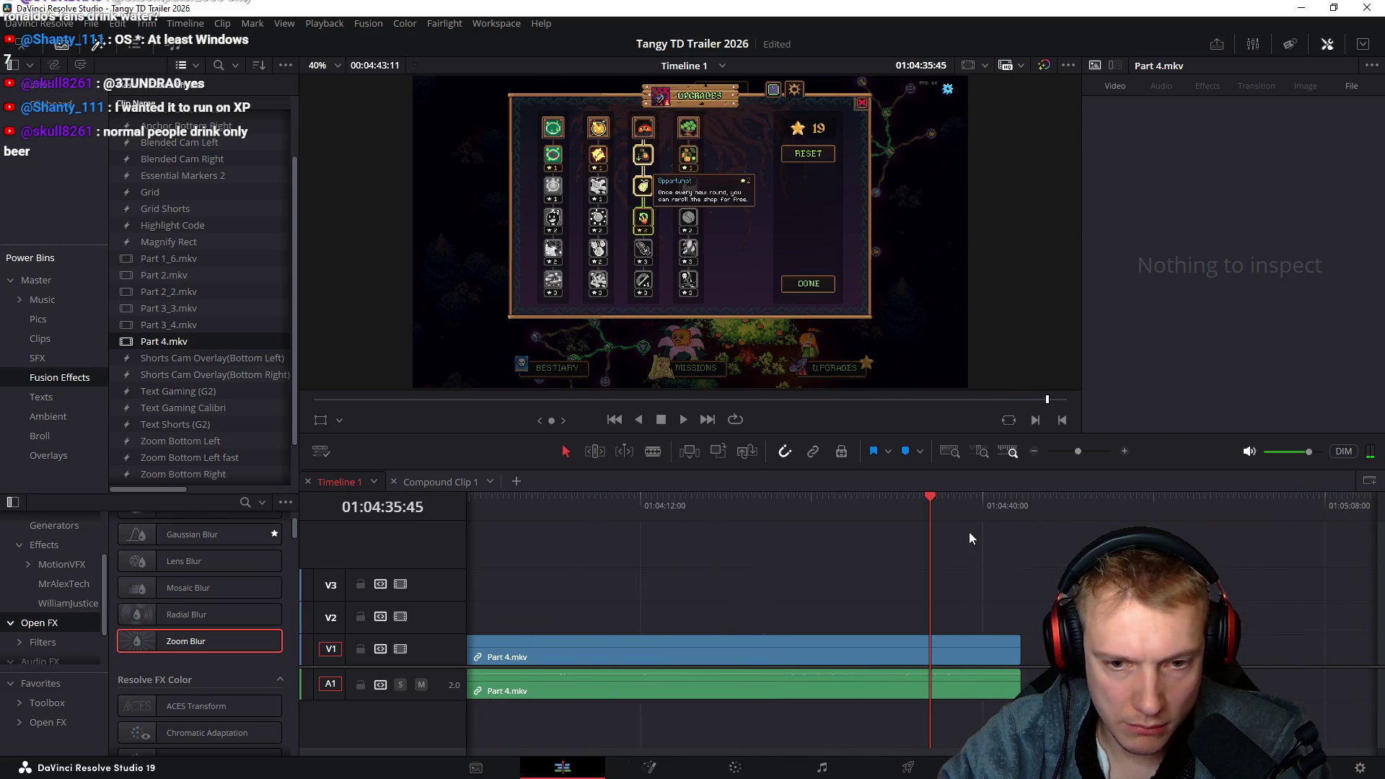
mouse_move(921, 510)
left_mouse_down()
mouse_move(973, 505)
mouse_move(855, 517)
mouse_move(894, 513)
left_mouse_up()
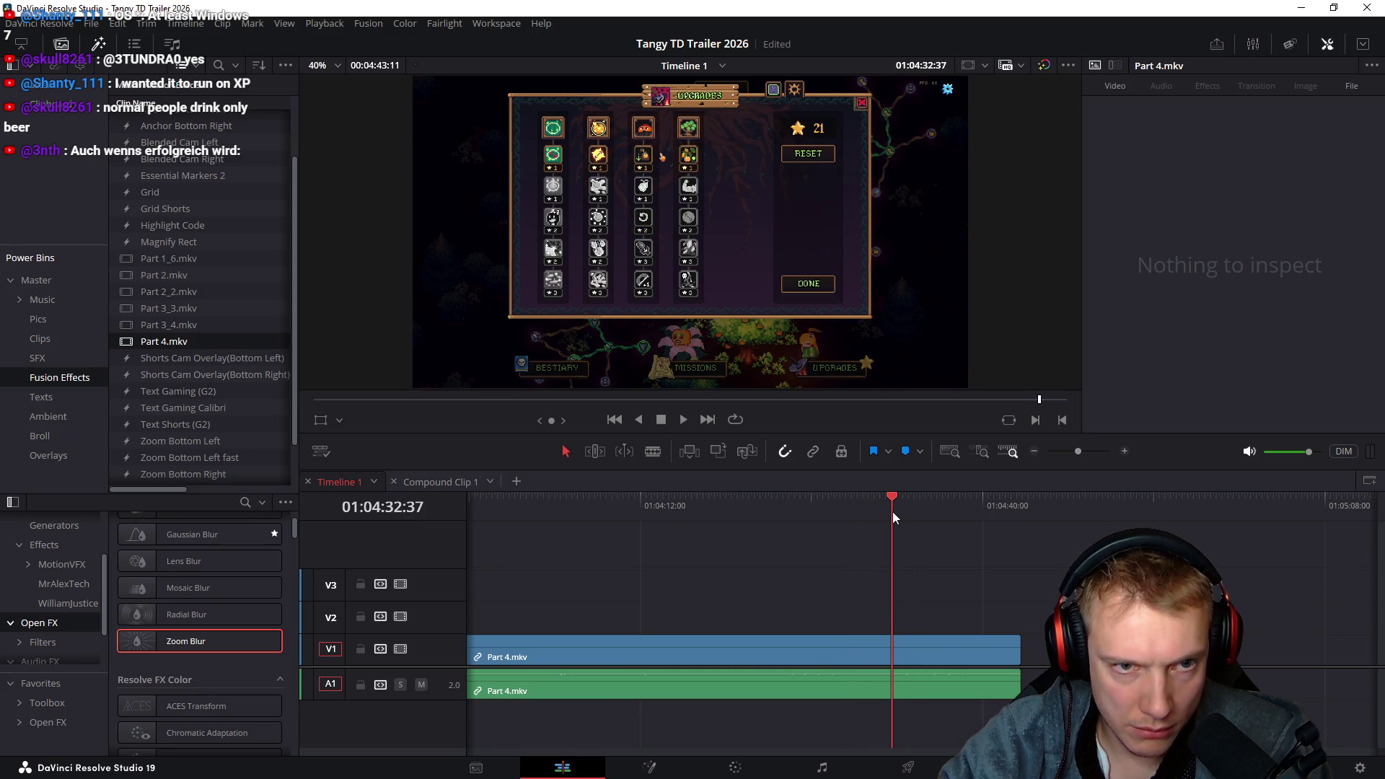
Review the cut around 01:03:52 and undo the Part 4.mkv end trims
key("Up")
key("space")
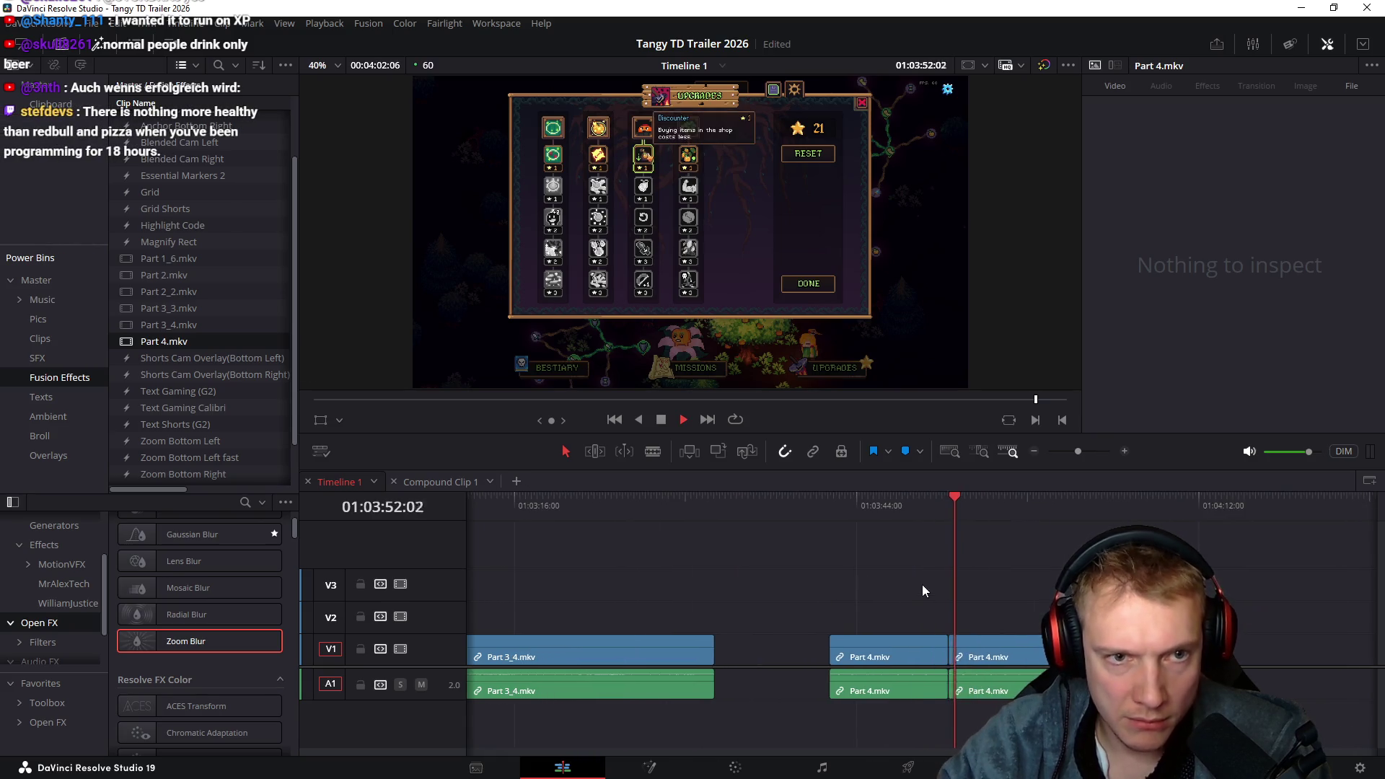
key("ctrl+equal")
left_click_drag(902, 508, 915, 508)
key("Up")
key("space")
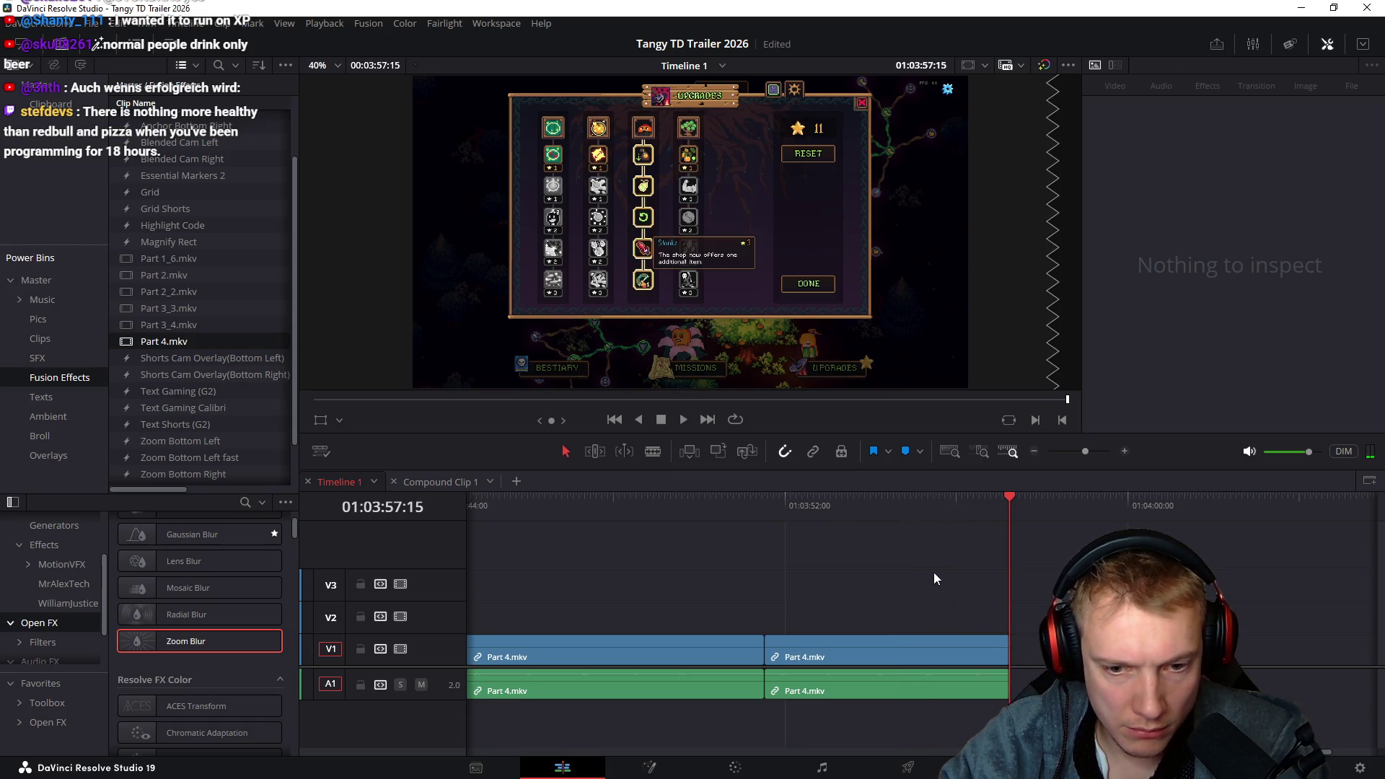
key("ctrl+z")
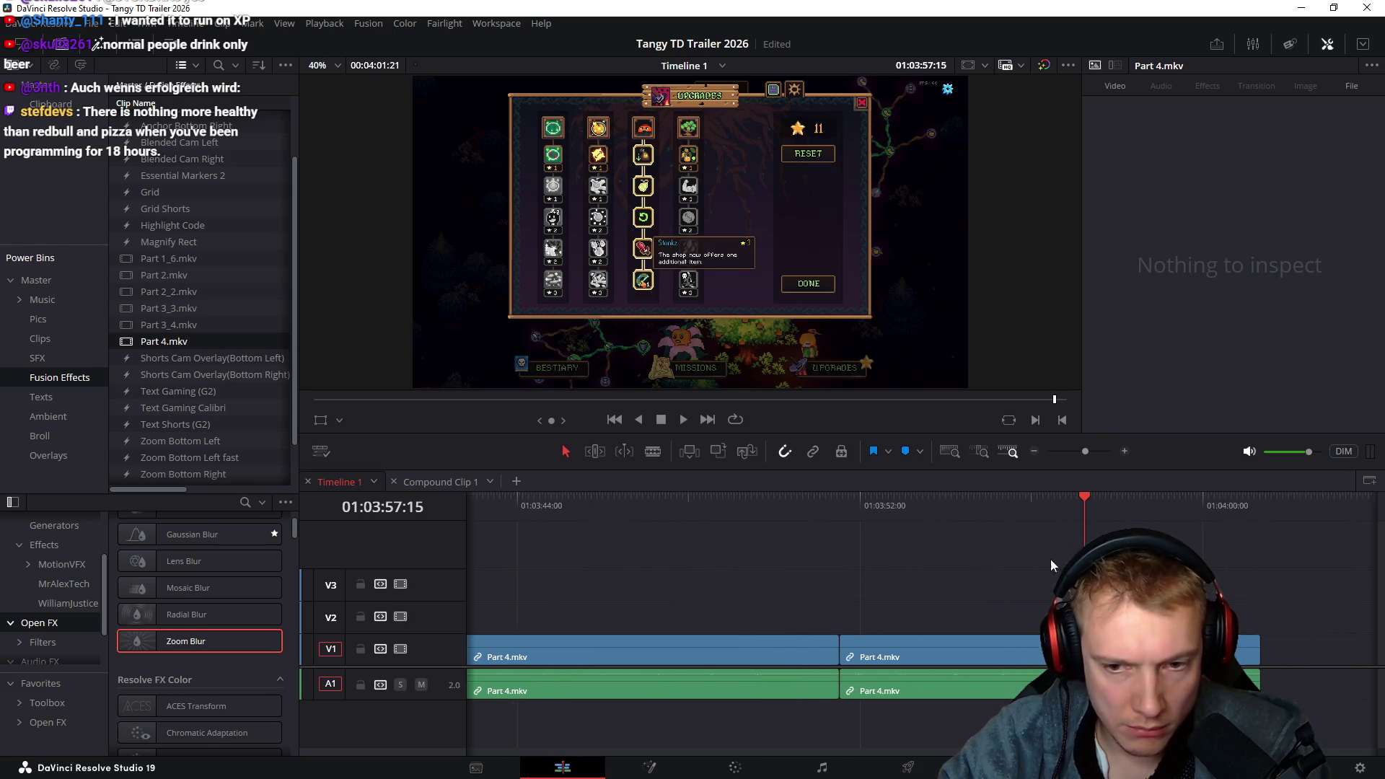
key("ctrl+z")
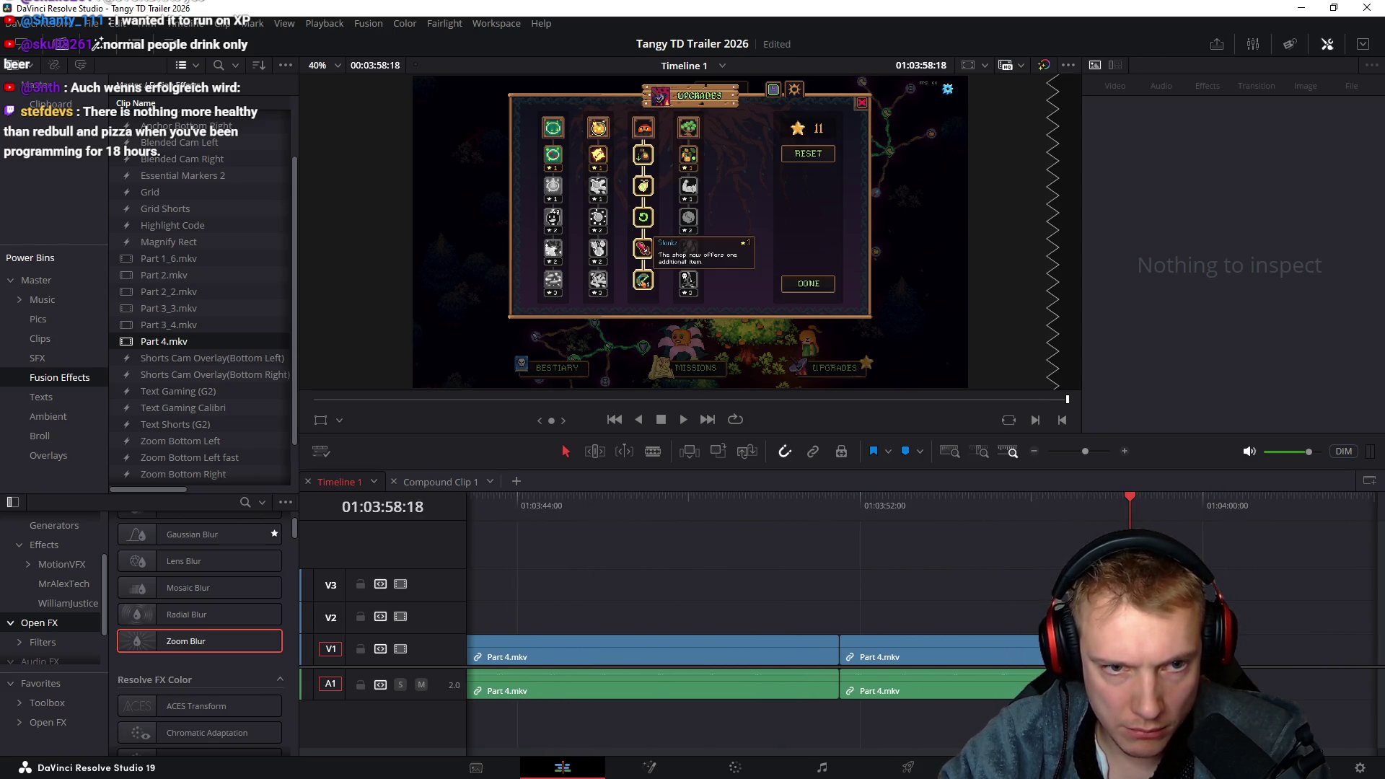
Split Part 4.mkv again at the skill-tree part of the footage
mouse_move(790, 532)
left_mouse_down()
mouse_move(765, 510)
mouse_move(970, 550)
mouse_move(1079, 549)
left_mouse_up()
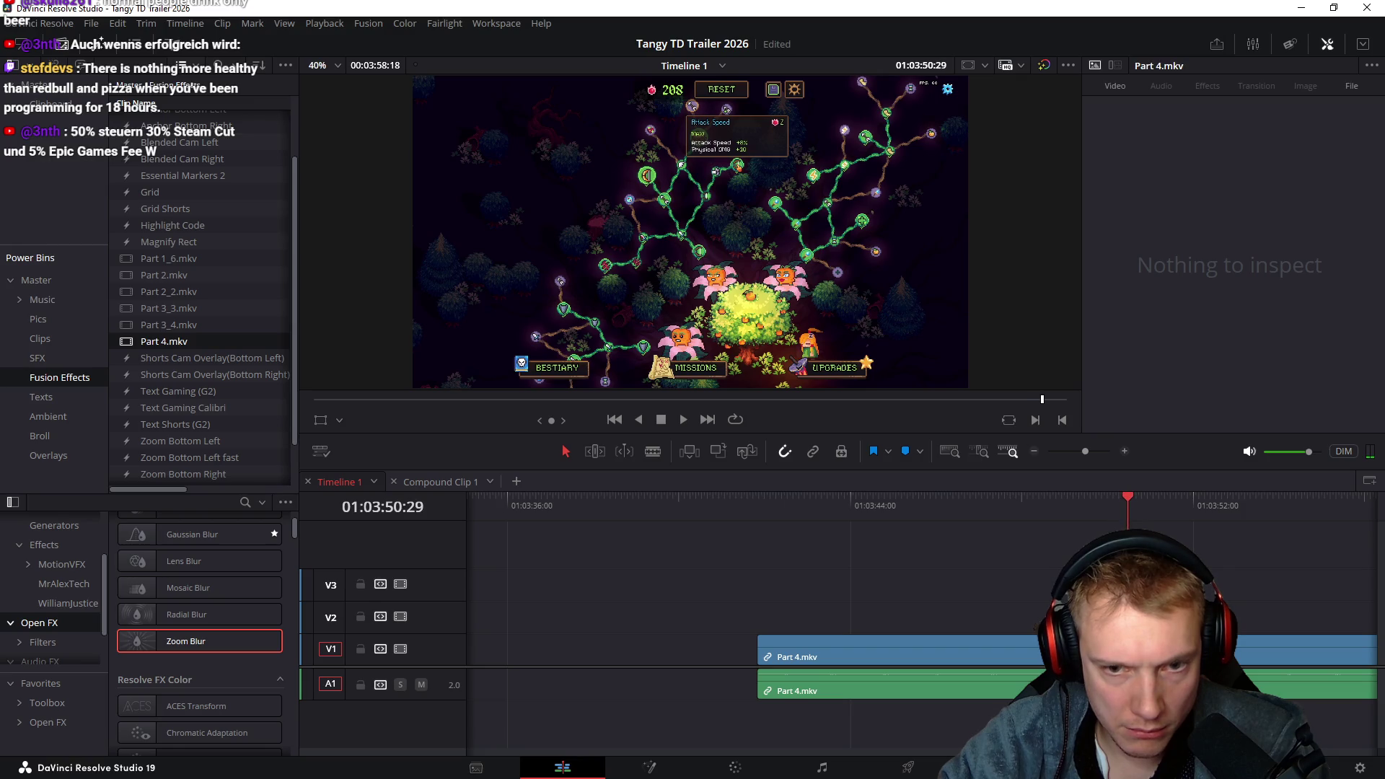
key("ctrl+b")
scroll(861, 569, "right", 3)
scroll(967, 519, "left", 2)
Put the playhead at 01:03:50:17 and select the Part 4.mkv clips on both tracks
left_click(976, 511)
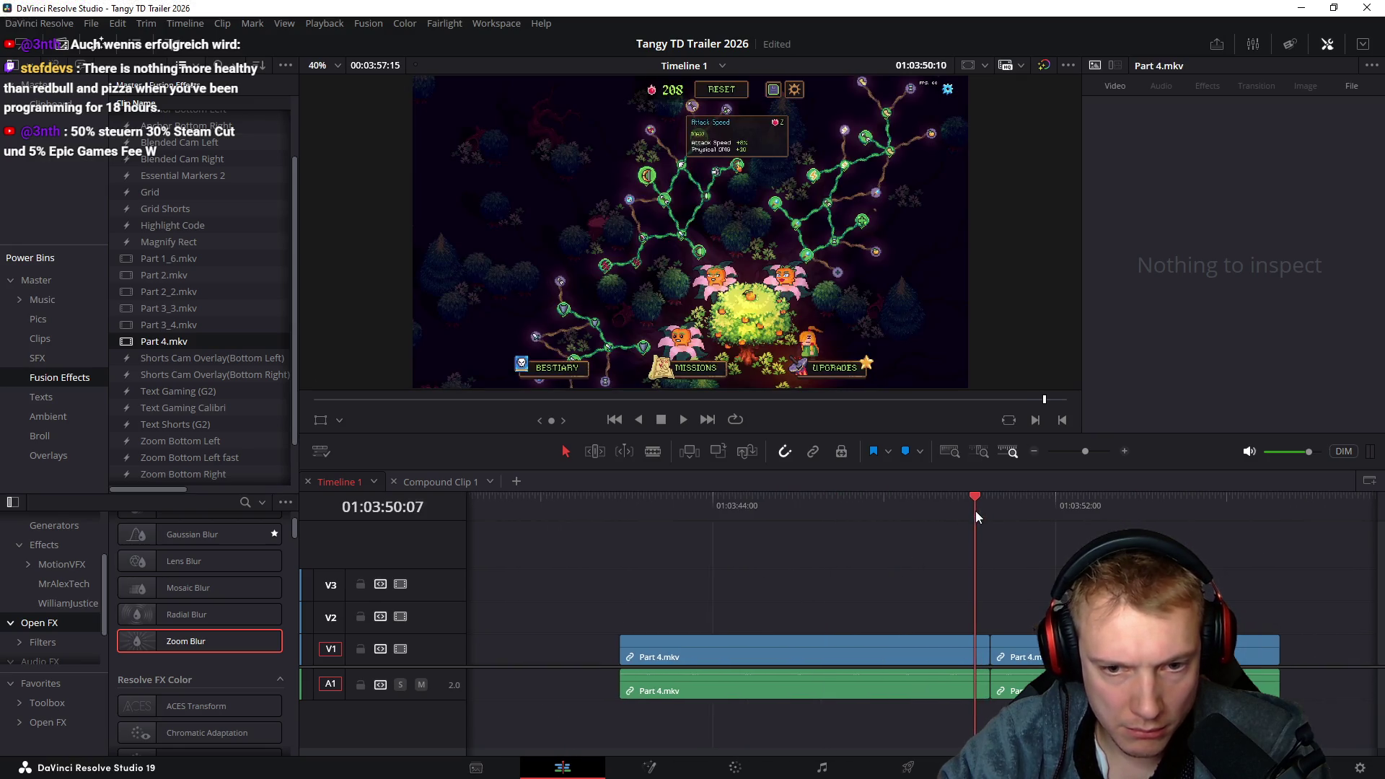
left_click(989, 522)
left_click(972, 526)
left_click(930, 517)
left_click_drag(955, 513, 982, 513)
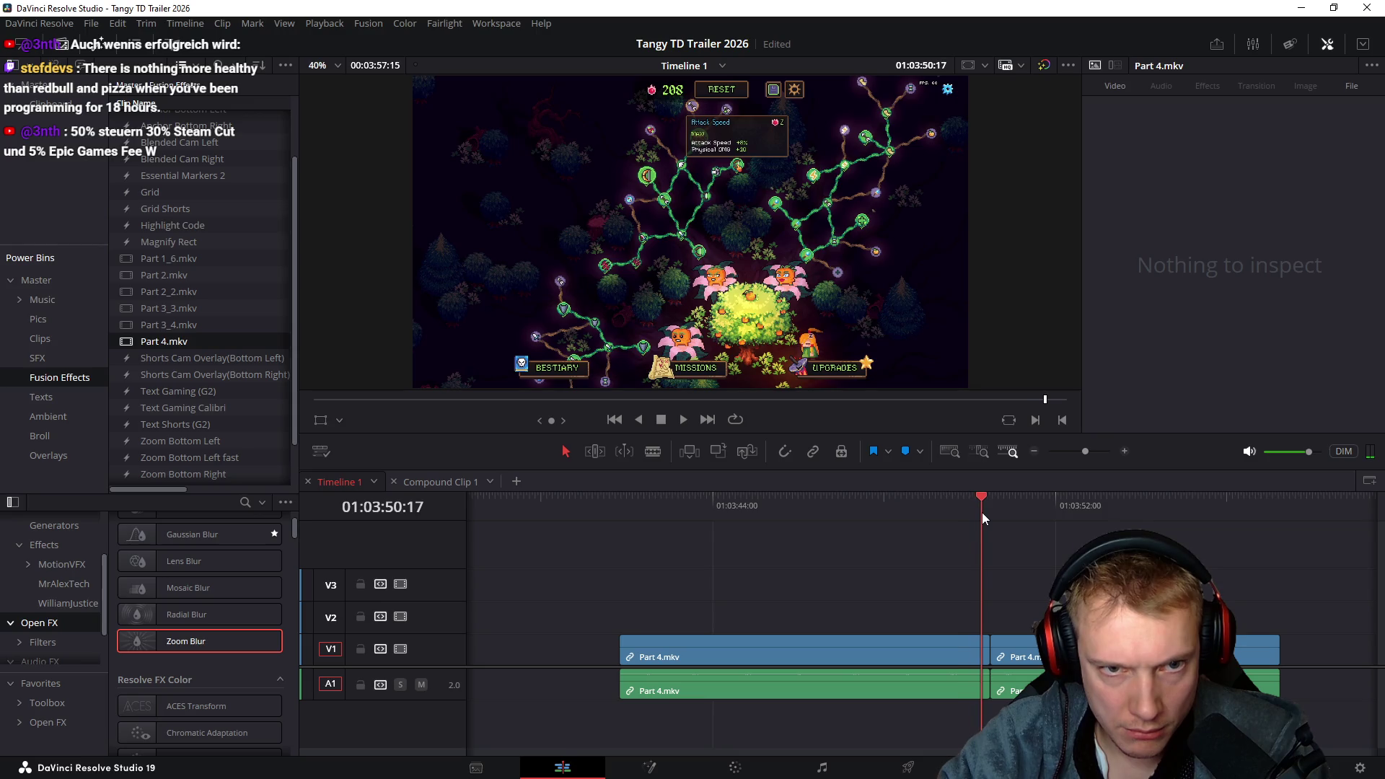
scroll(916, 600, "left", 3)
left_click_drag(807, 570, 990, 722)
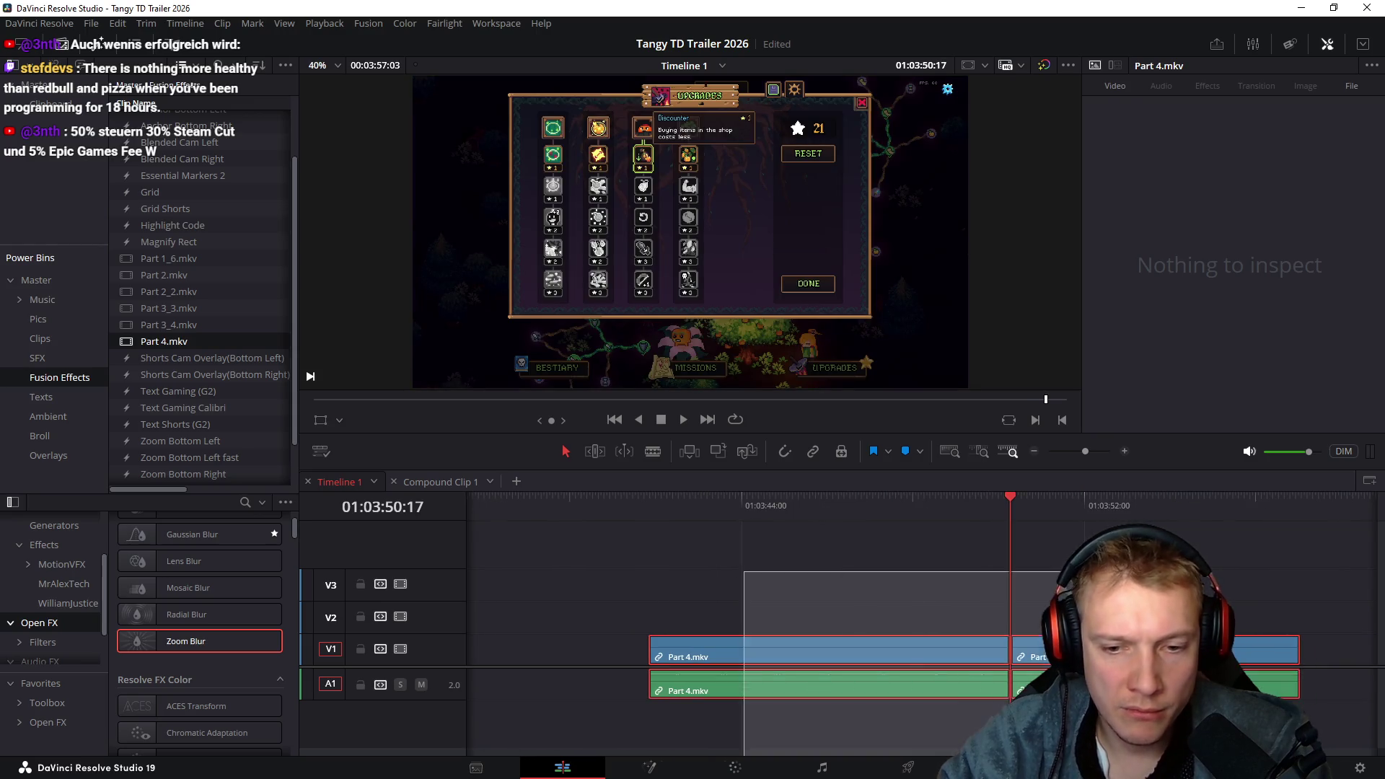
Remove the selected Part 4.mkv clips and set the playhead at 01:00:18:43
key("Delete")
scroll(939, 591, "down", 3)
scroll(926, 583, "left", 10)
scroll(1047, 579, "down", 2)
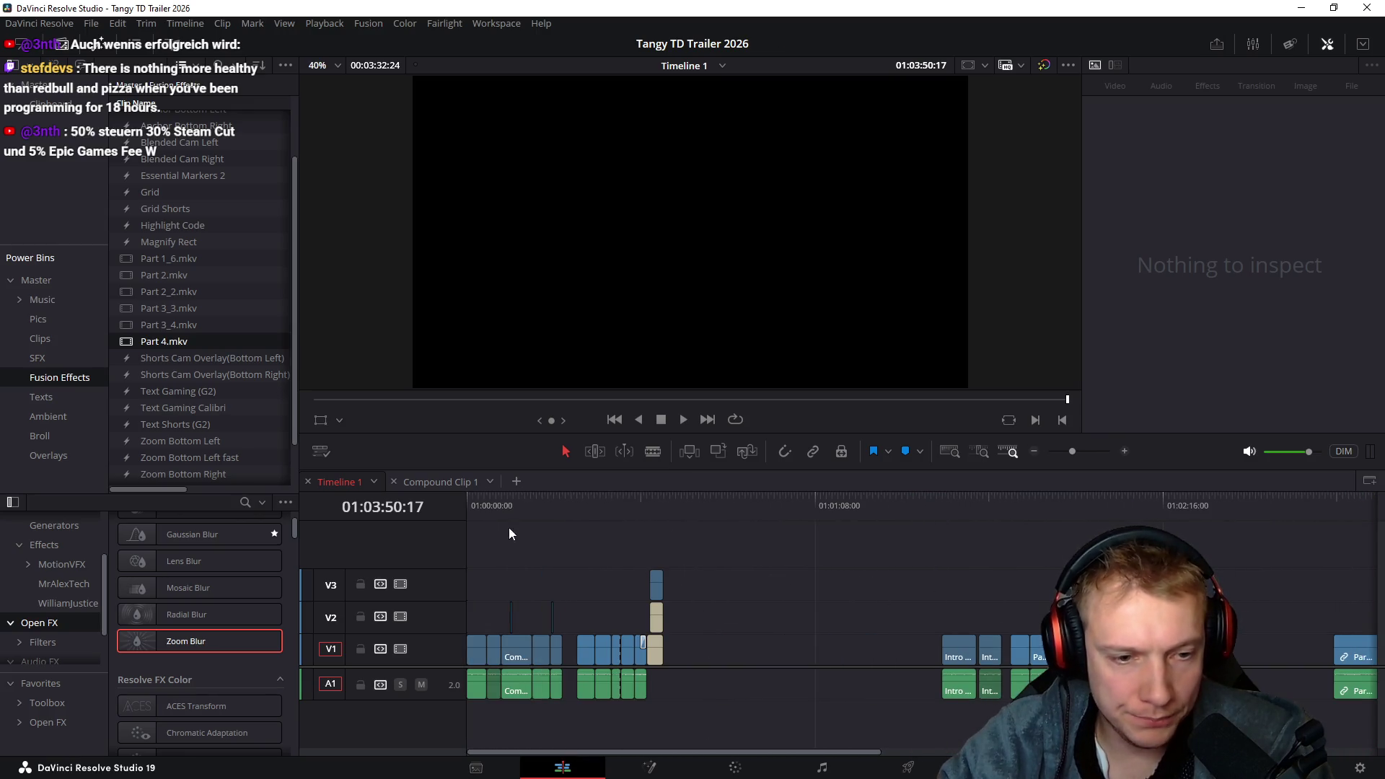
left_click(568, 514)
left_click(561, 508)
scroll(753, 568, "up", 3)
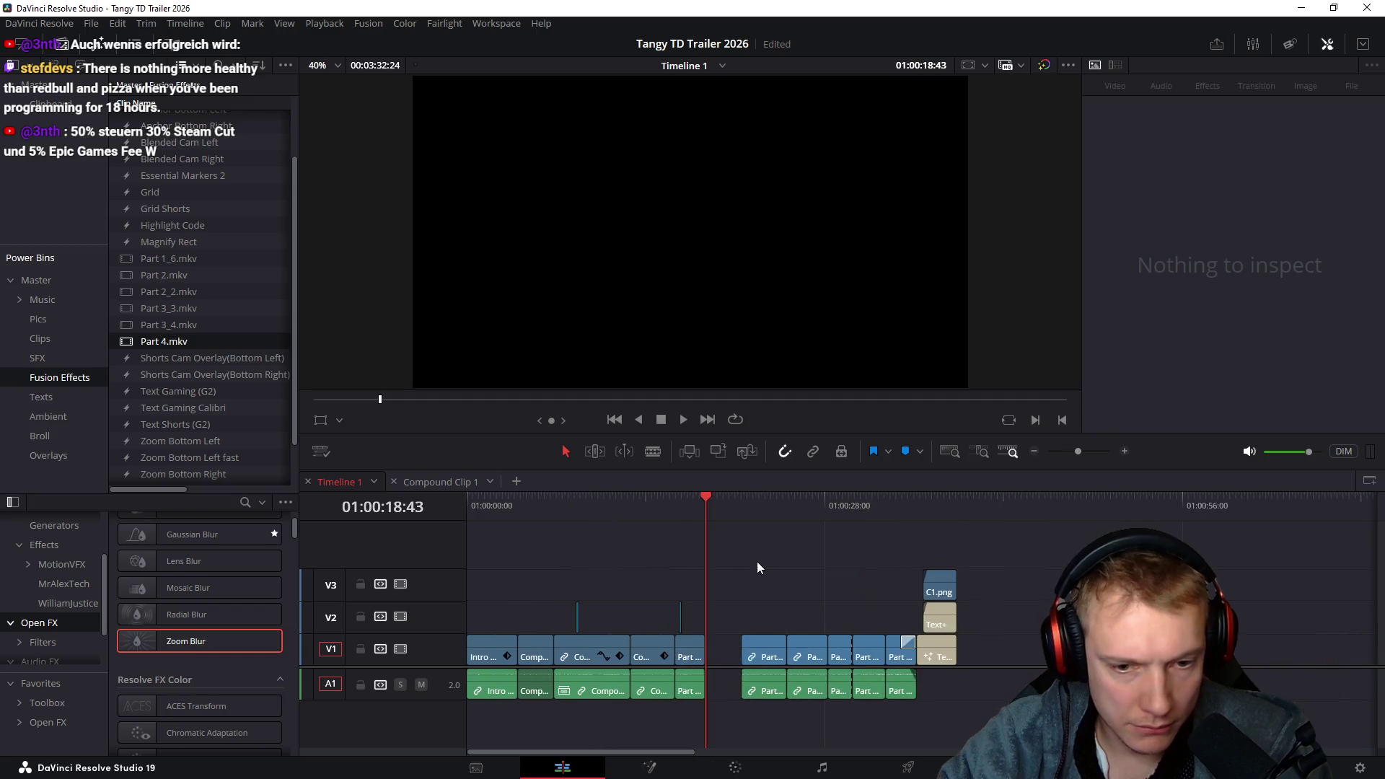
Shift the later clips right to open a gap and paste the Part 4.mkv clips there
key("alt+y")
left_click_drag(759, 647, 886, 647)
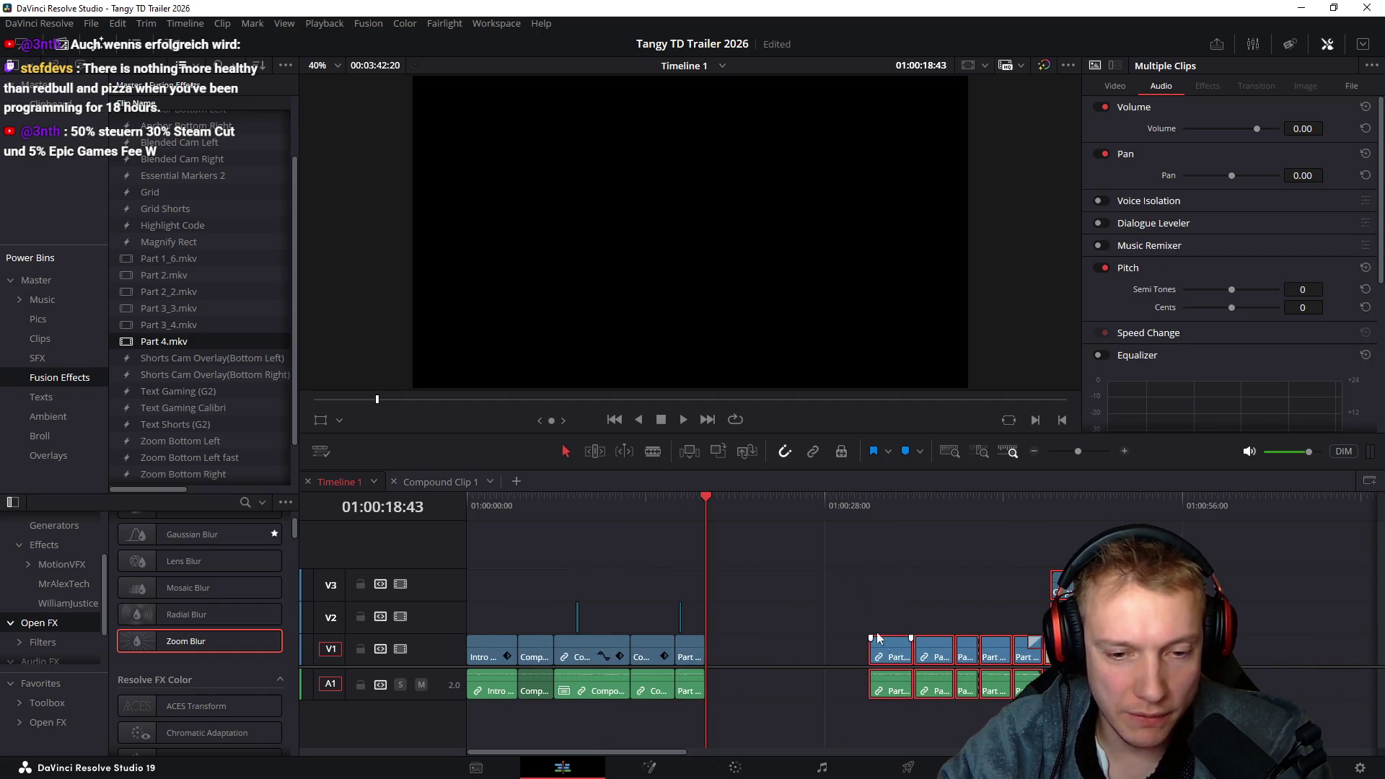
left_click(824, 574)
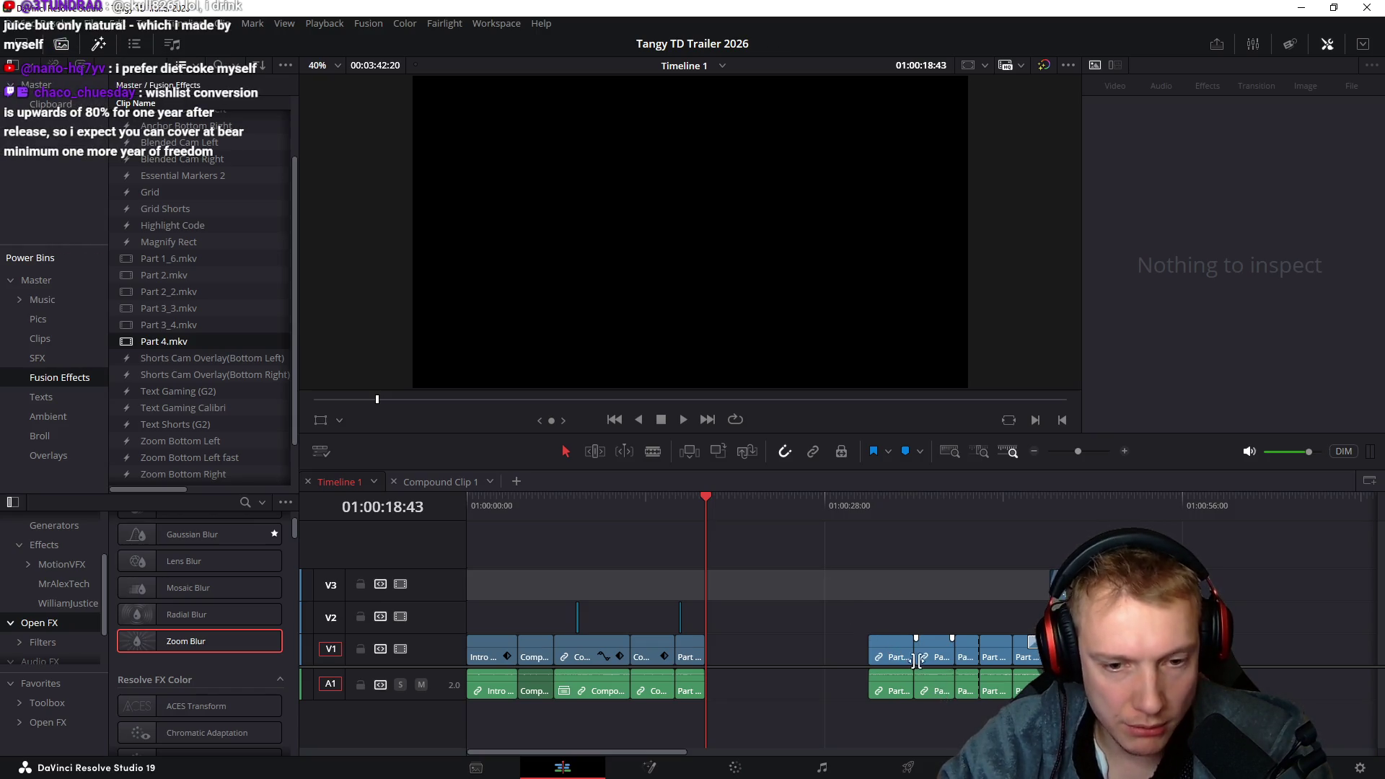
left_click(1029, 640)
key("ctrl+x")
key("ctrl+v")
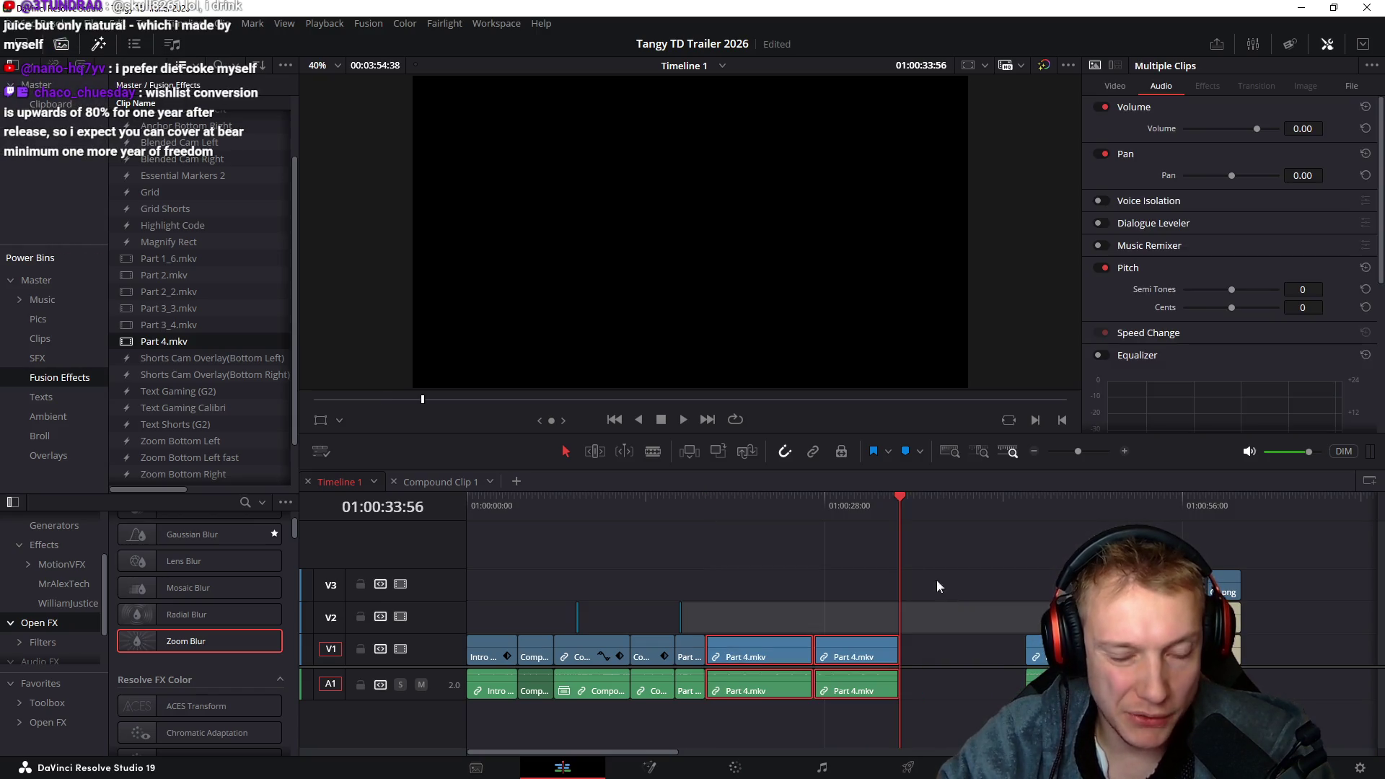
mouse_move(713, 509)
left_mouse_down()
mouse_move(648, 531)
mouse_move(707, 525)
mouse_move(699, 537)
mouse_move(543, 559)
left_mouse_up()
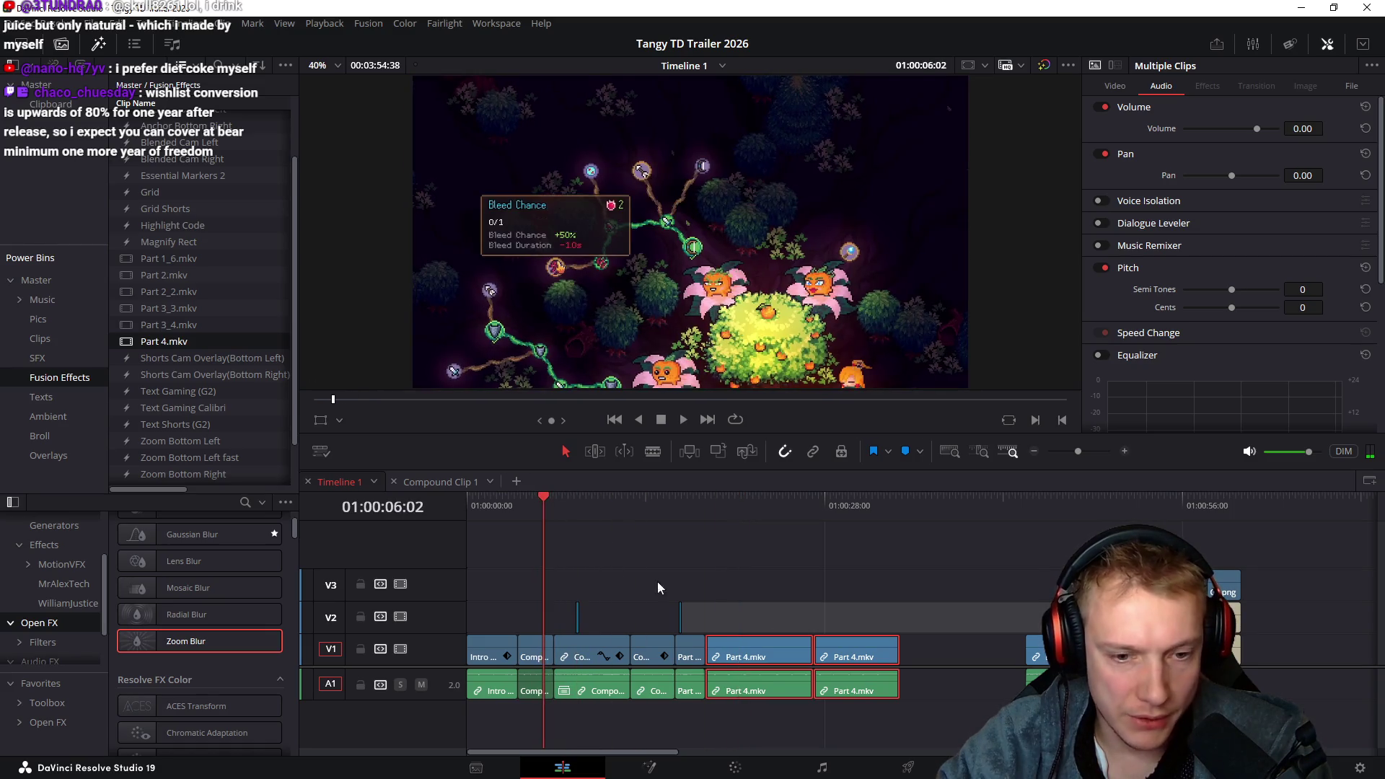
left_click(766, 645)
Make the first Part 4.mkv clip a compound clip named Skill Tree #2
right_click(767, 642)
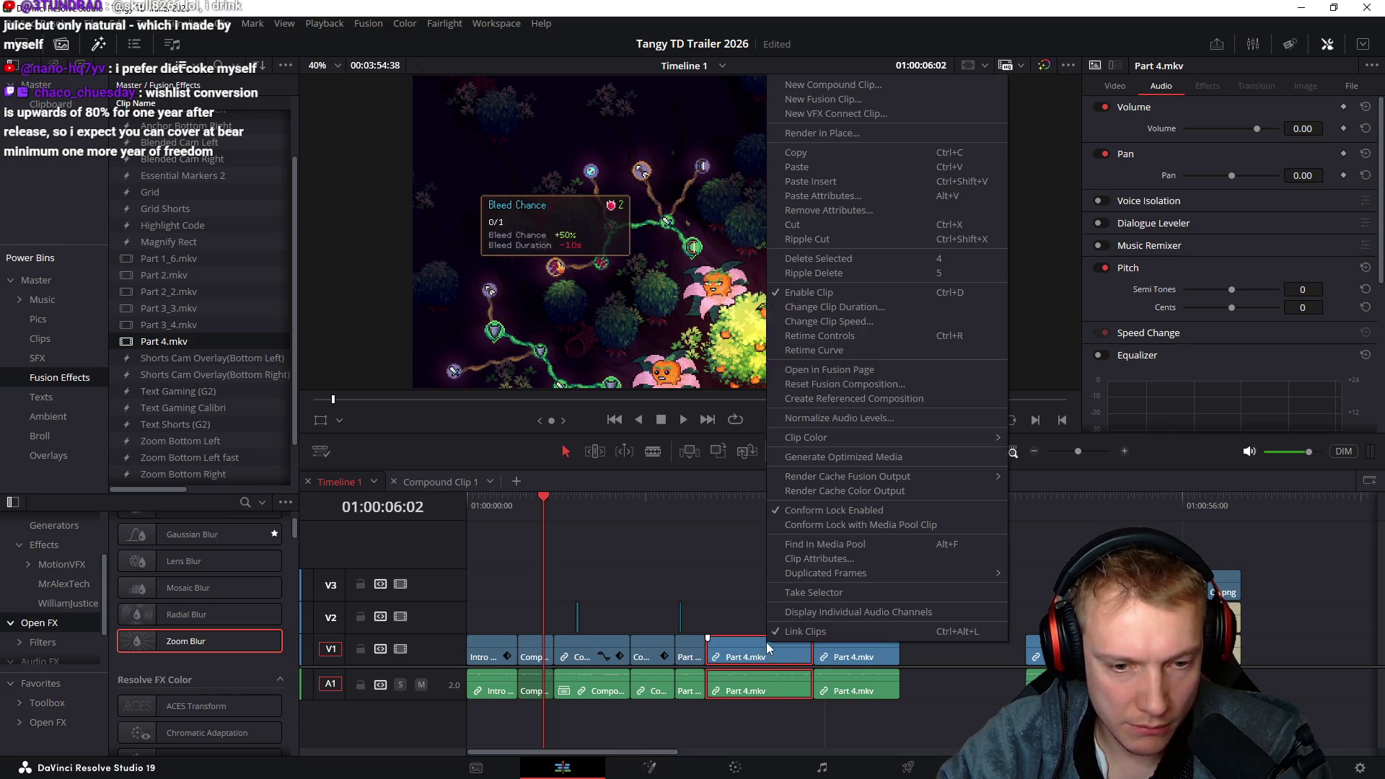
left_click(854, 86)
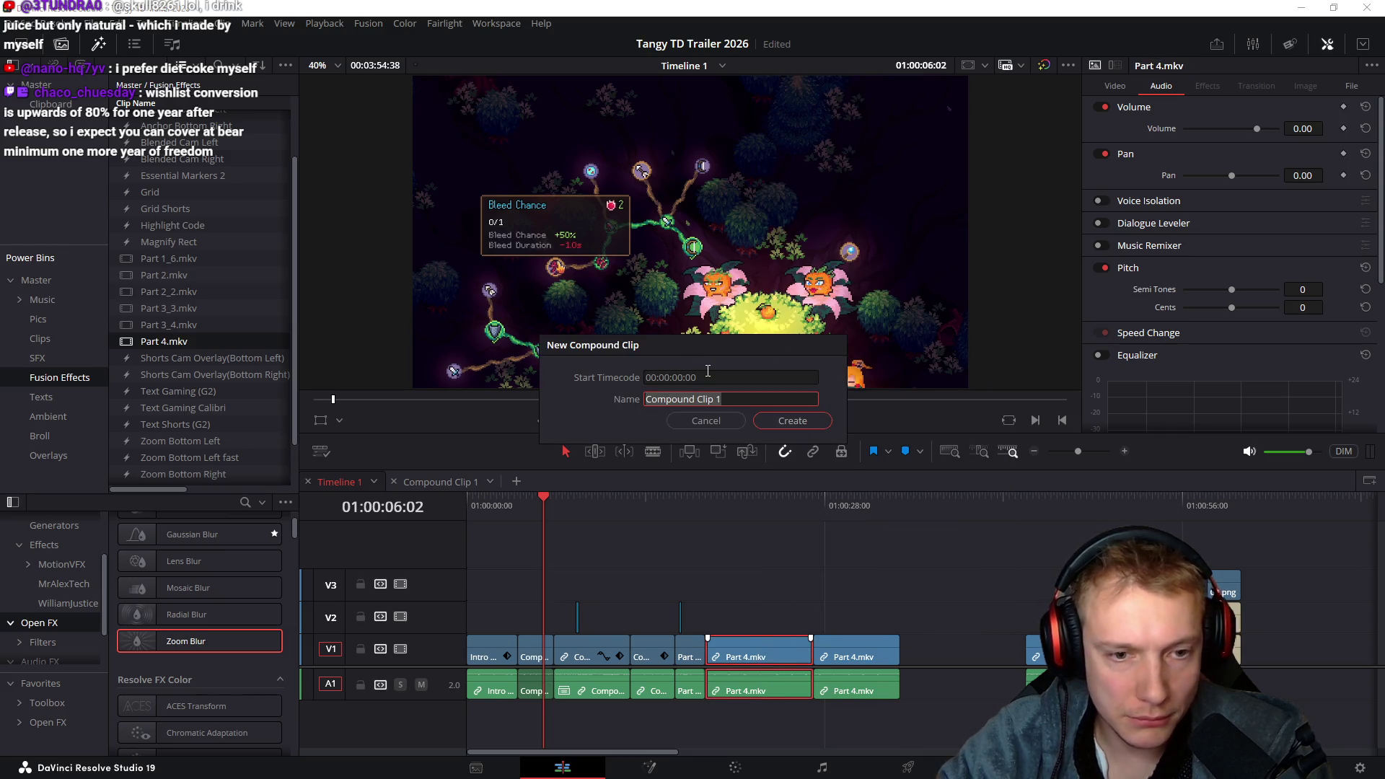
type("Skill Tree #2")
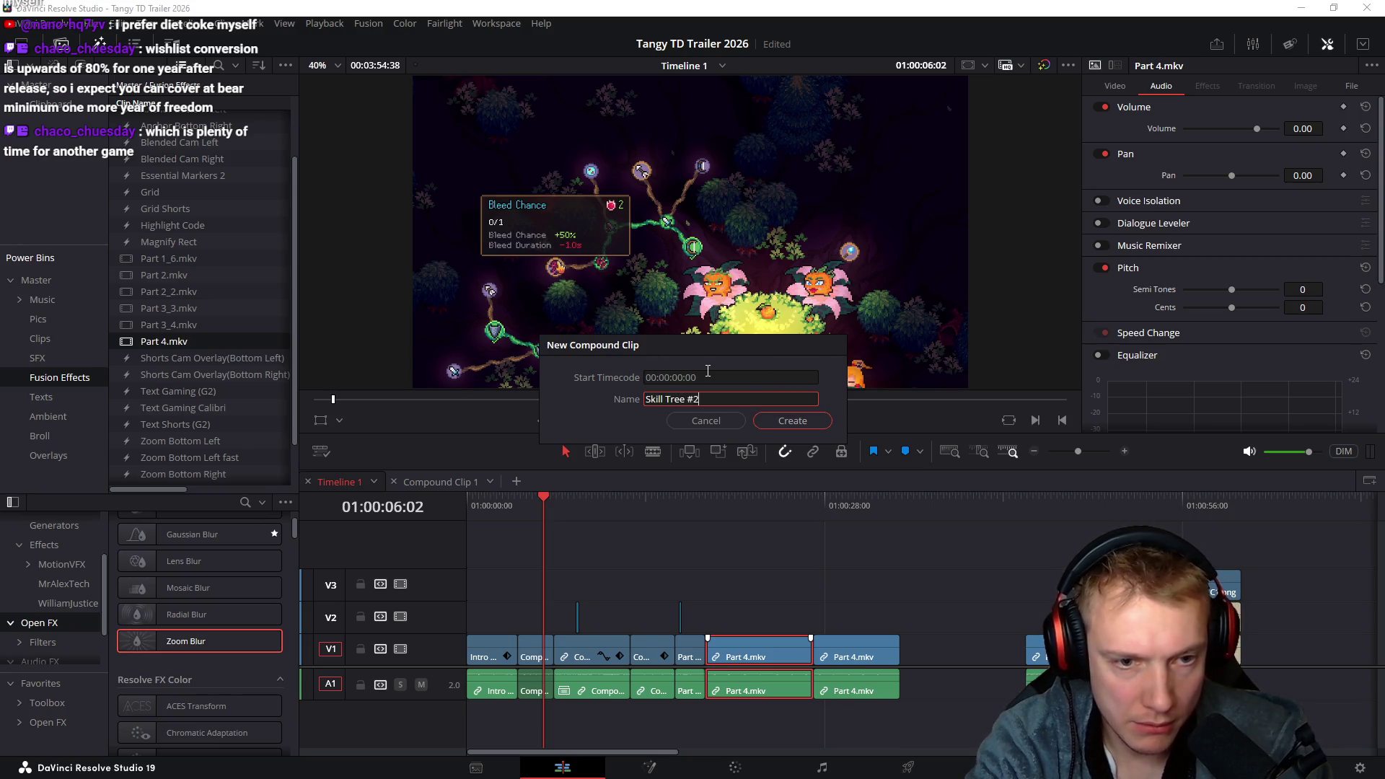
key("Return")
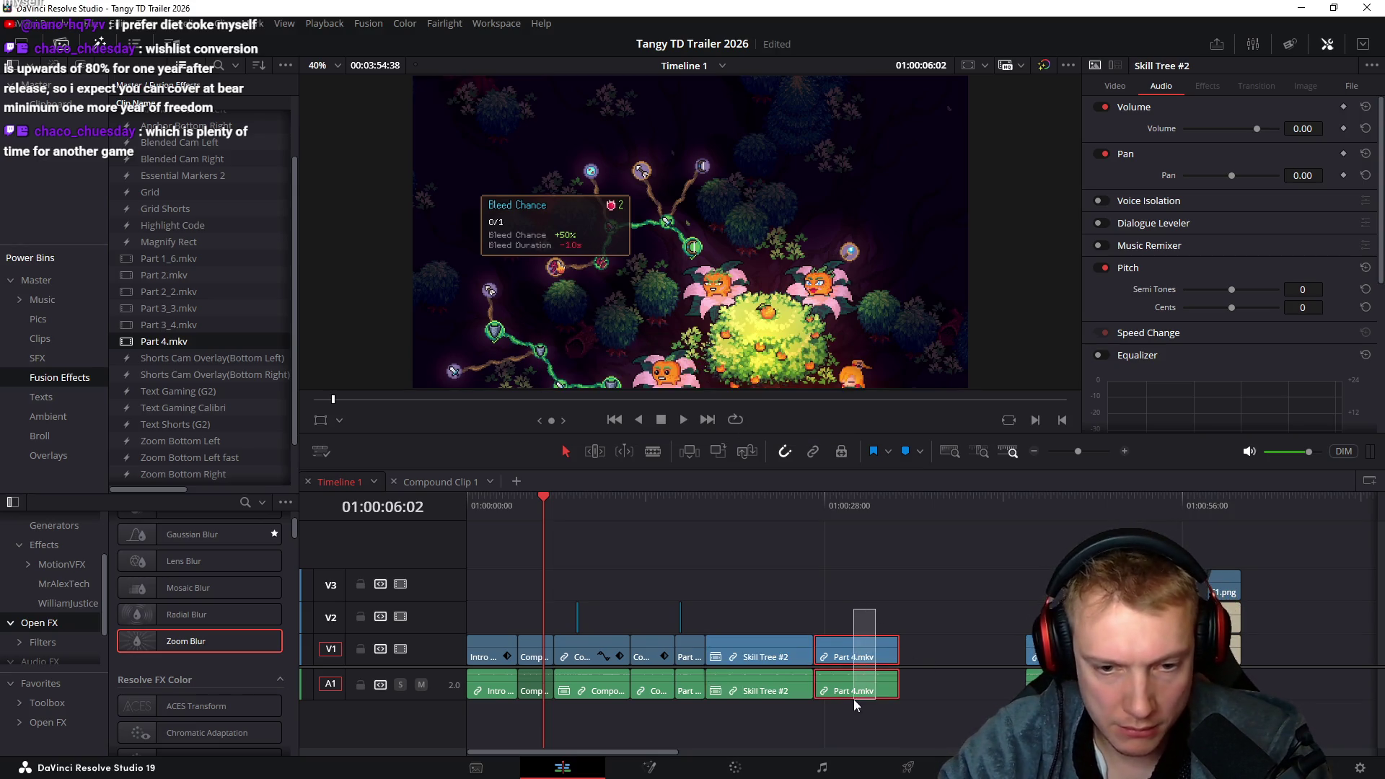
Rename the second Part 4.mkv clip to Upgrades and save the project
right_click(847, 647)
left_click(895, 560)
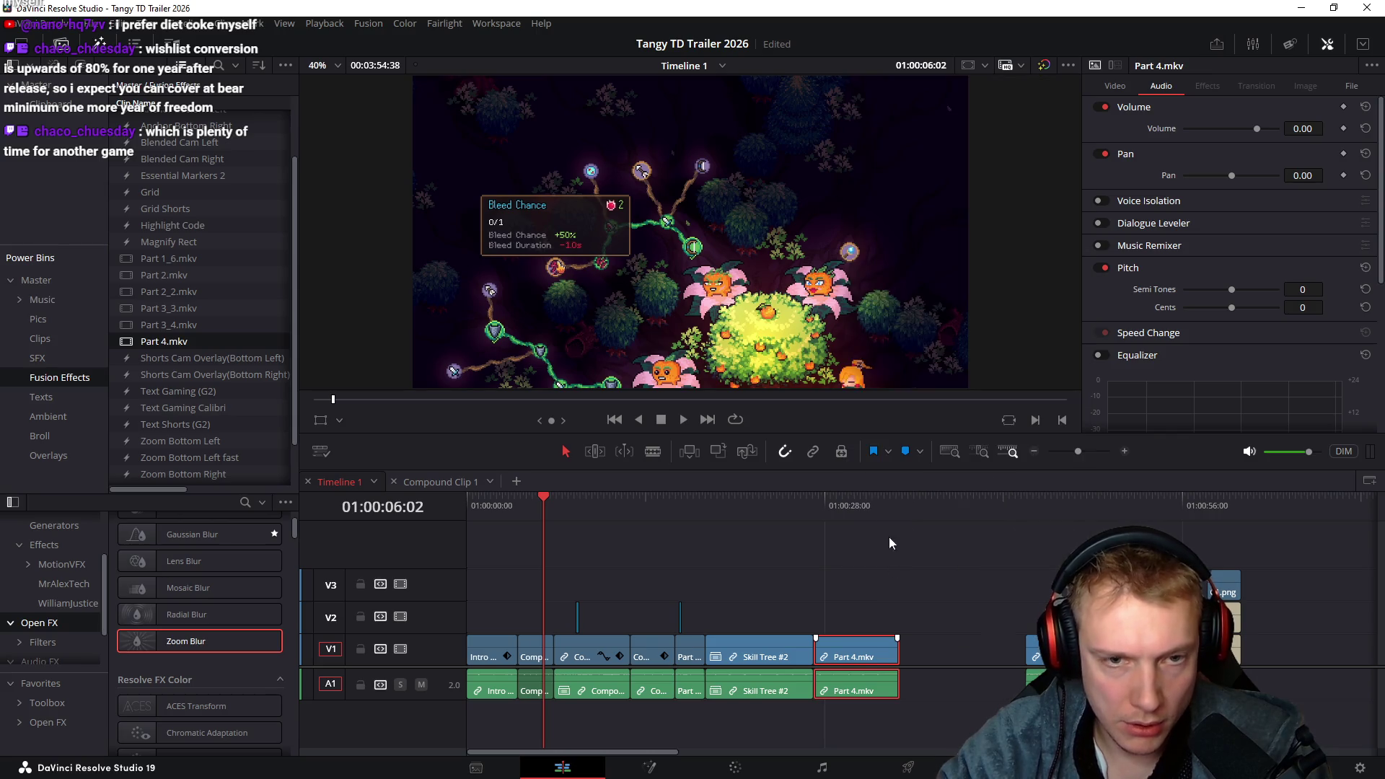
left_click(800, 158)
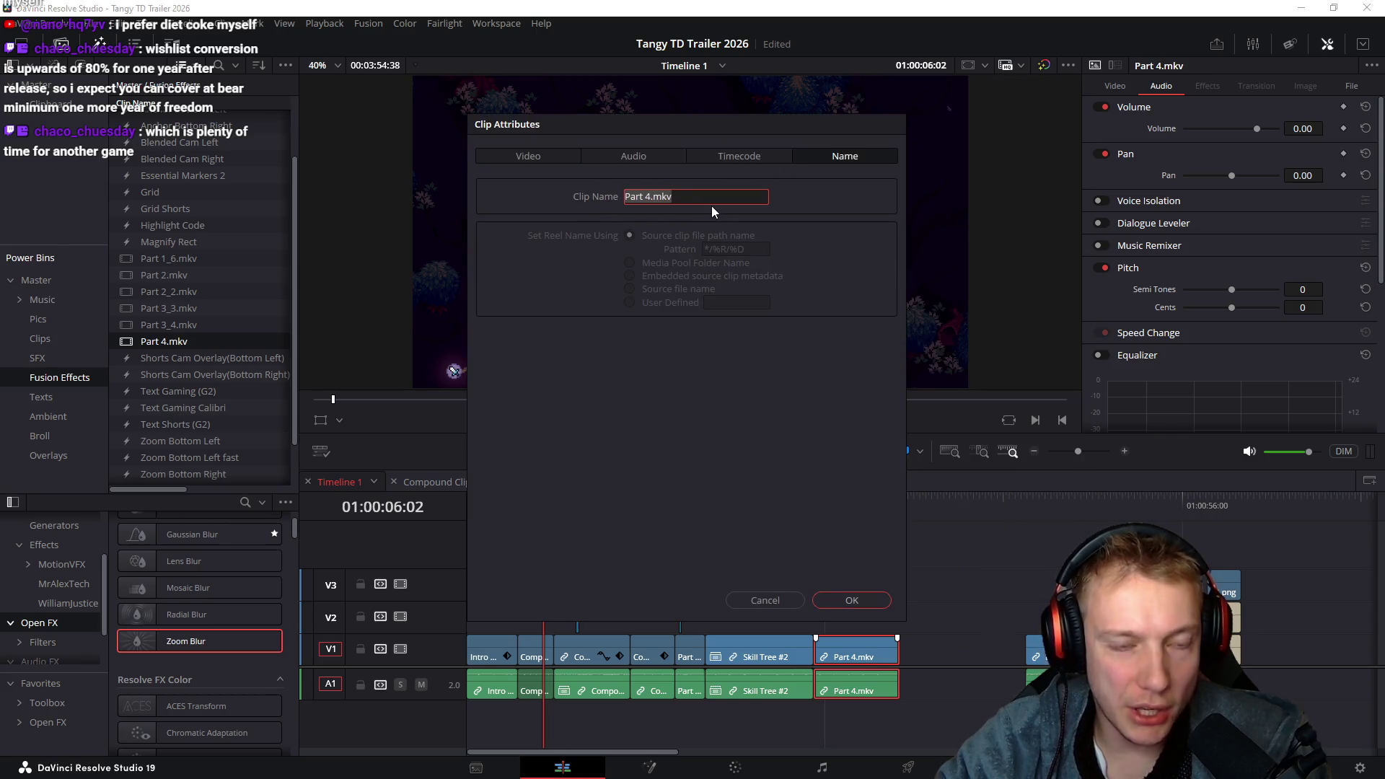
type("U")
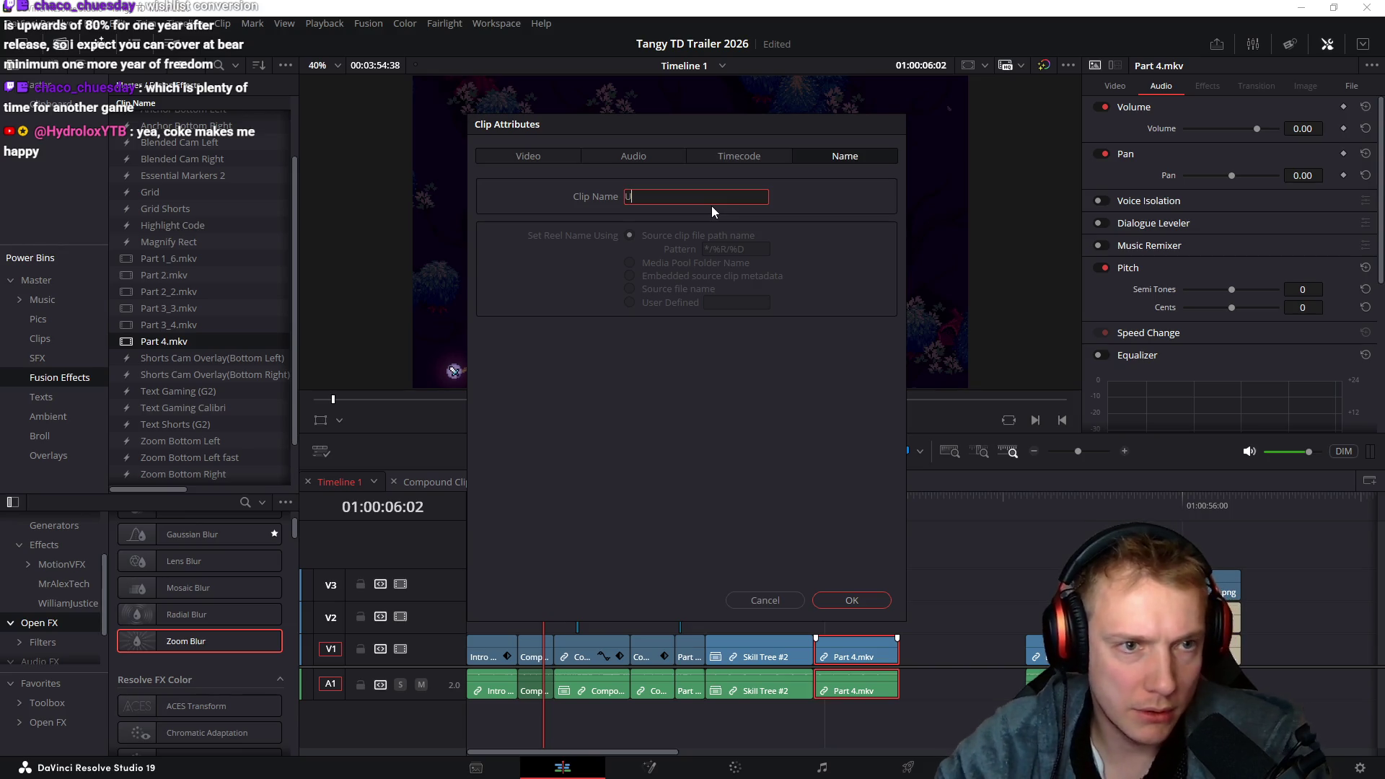
type("pgrades")
key("Return")
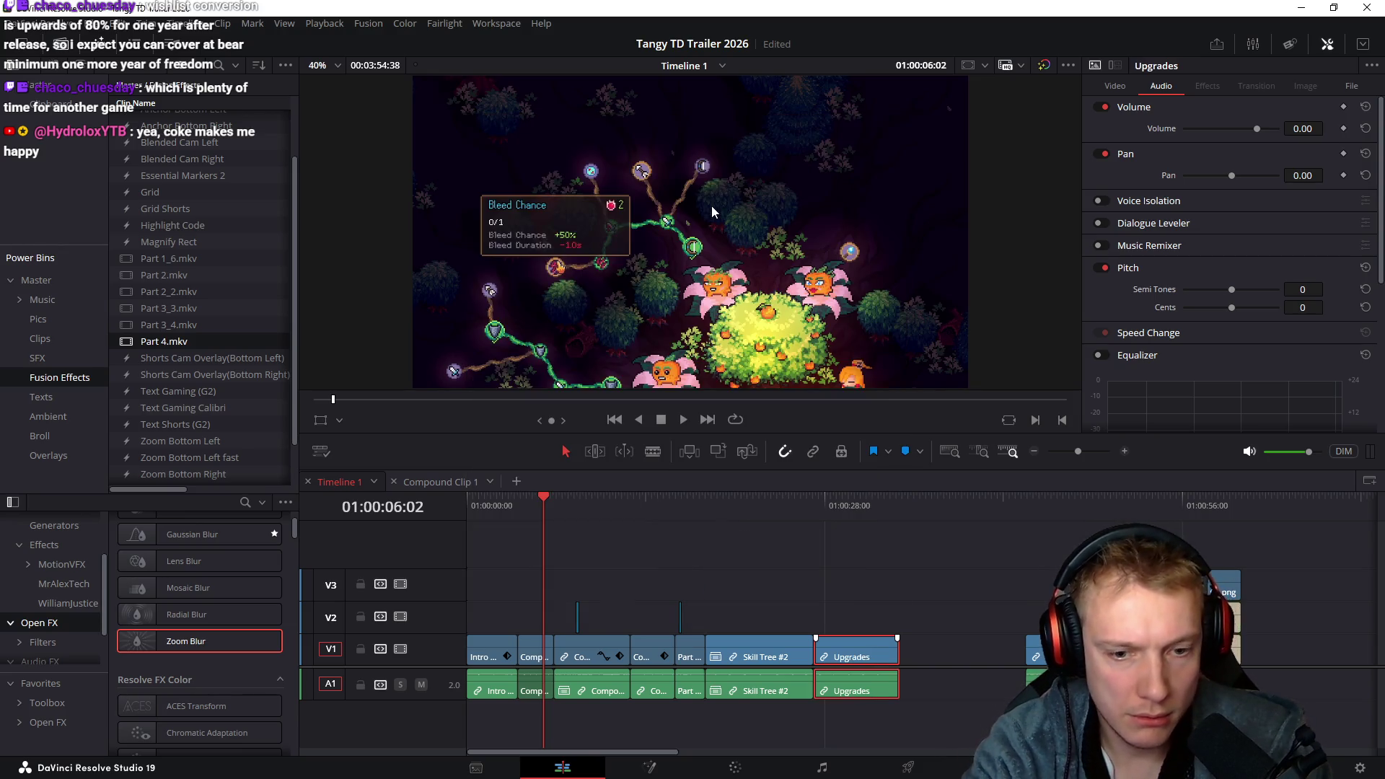
key("ctrl+s")
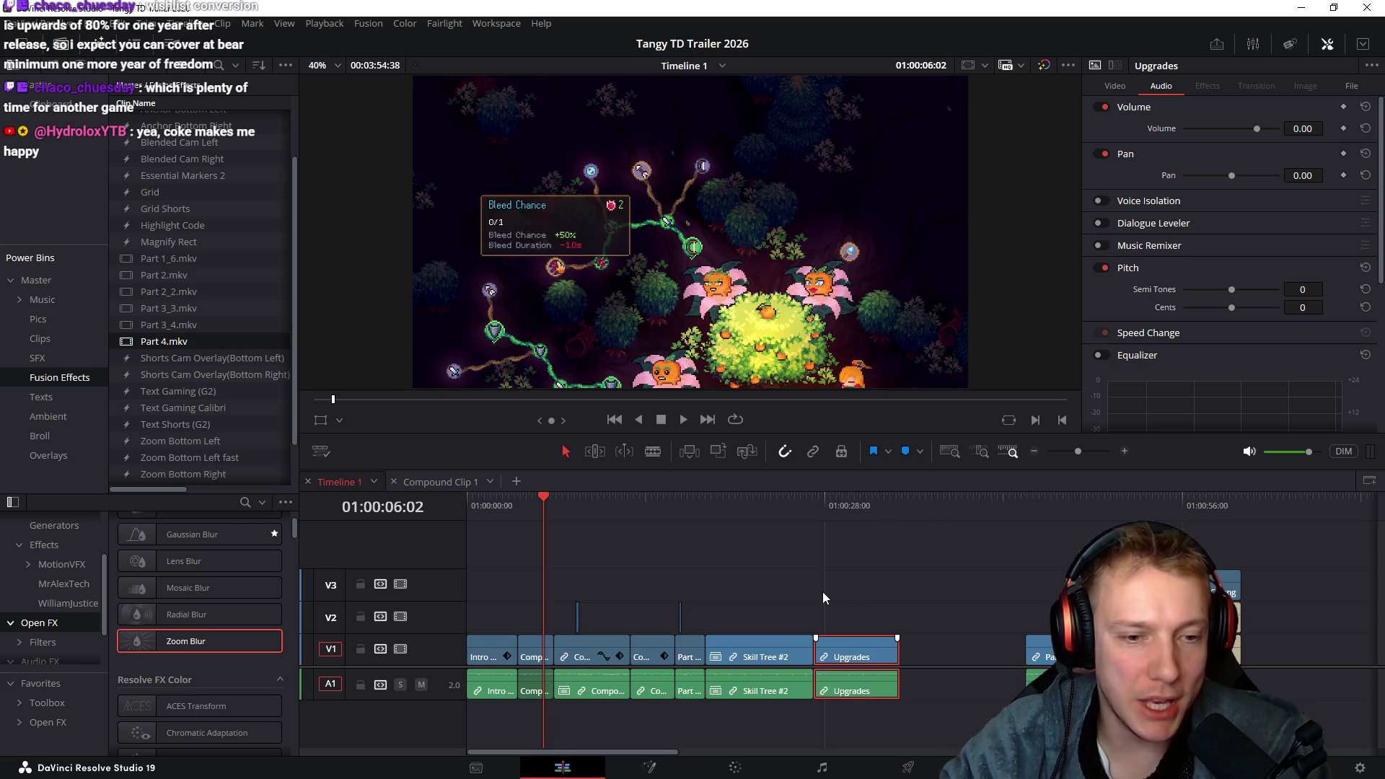
Set the Skill Tree #2 clip's speed to 150%
left_click(706, 504)
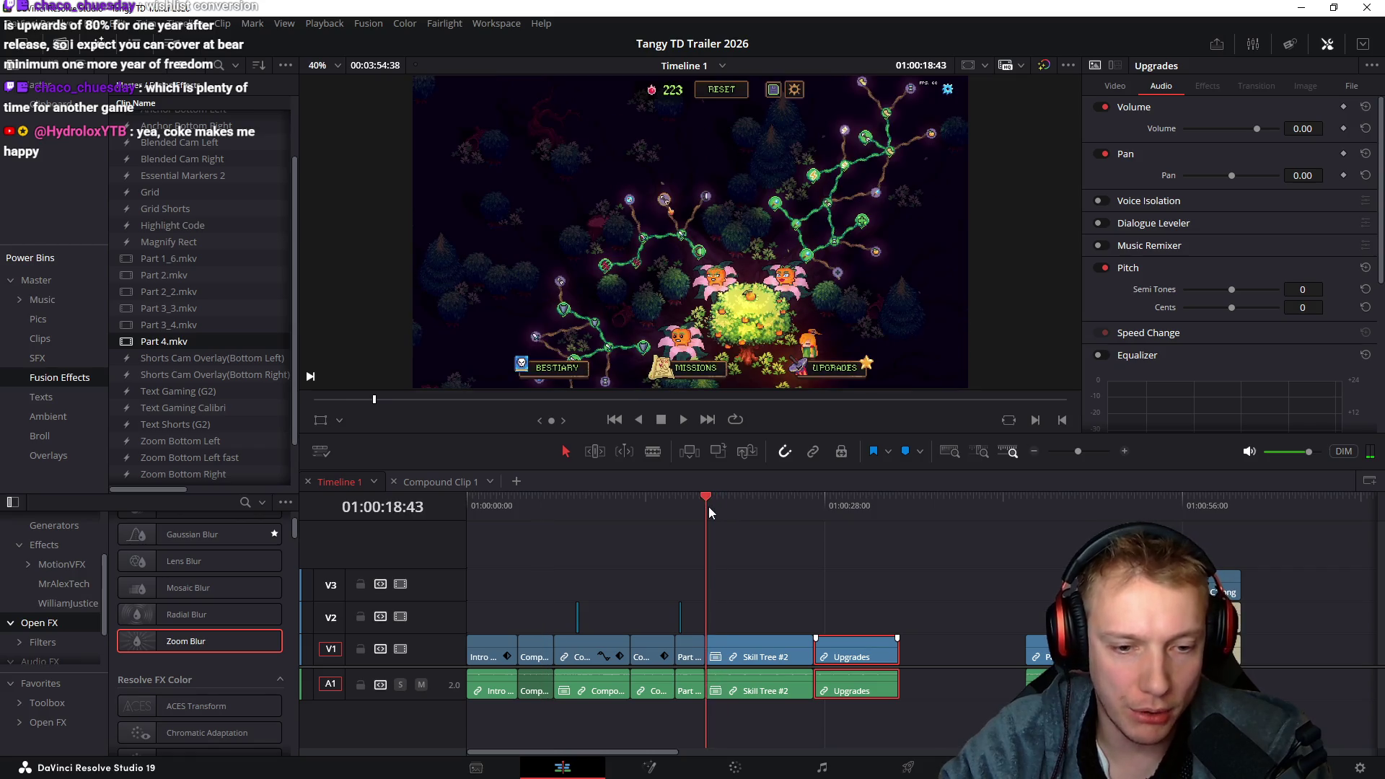
left_click(714, 507)
left_click(790, 564)
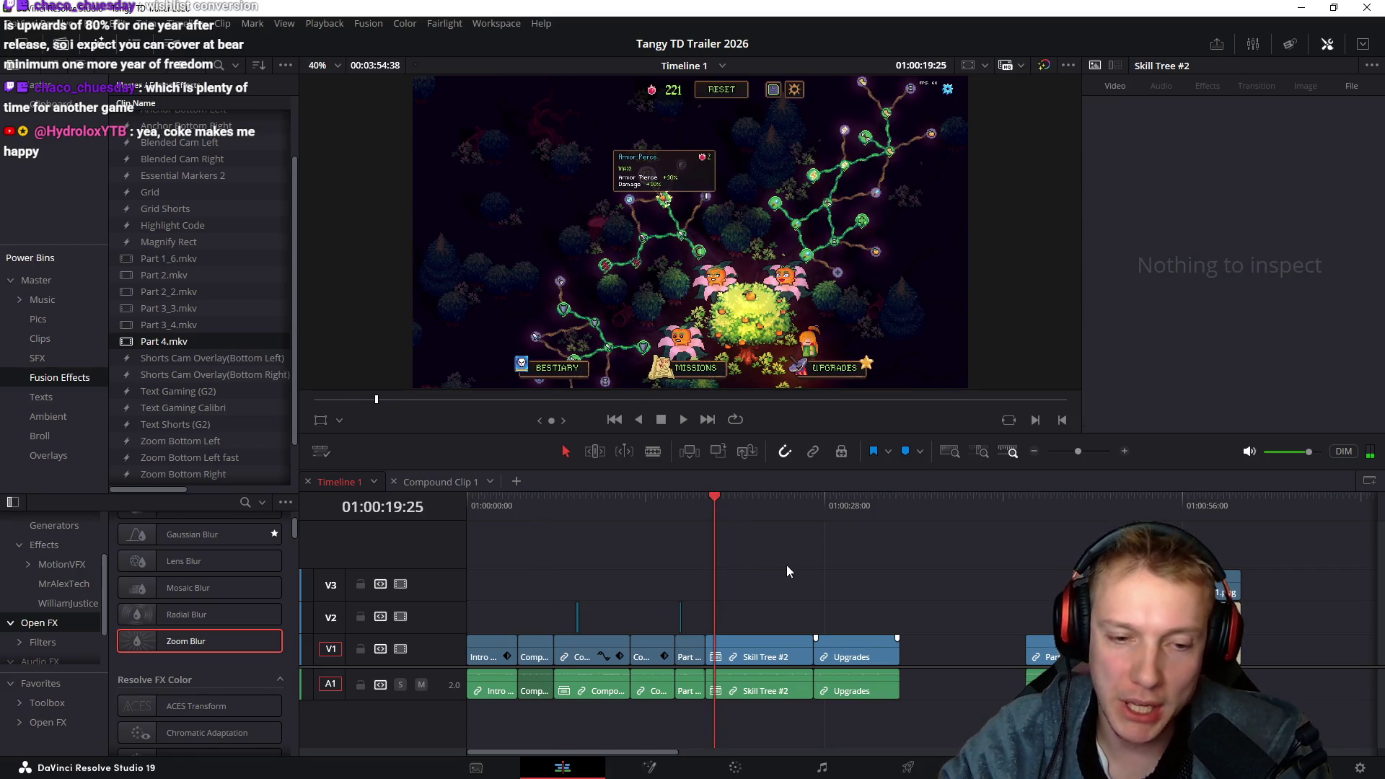
left_click(755, 639)
type("r150")
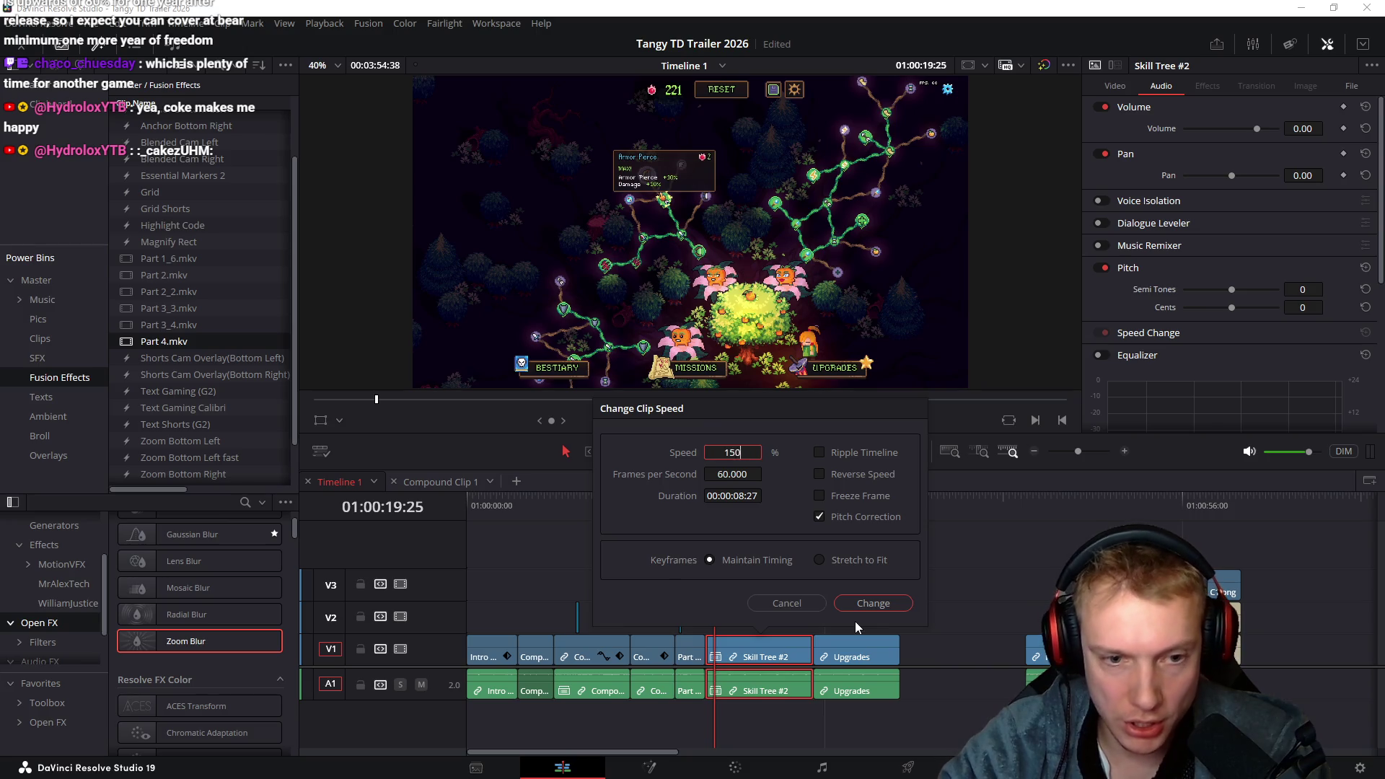
key("Return")
Speed the Upgrades video and audio up to 150%, replacing a mistaken 105%
left_click_drag(838, 596, 863, 750)
type("r105")
key("Return")
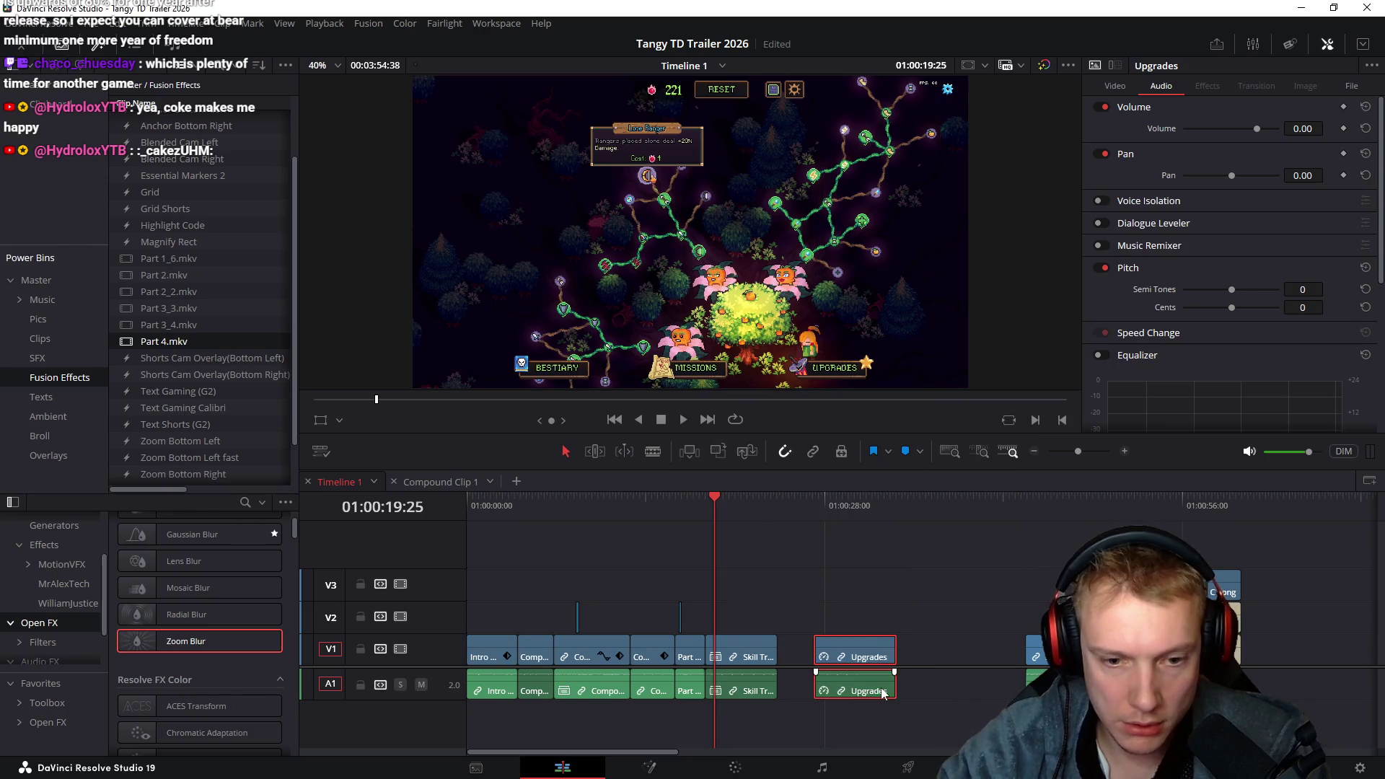
key("ctrl+z")
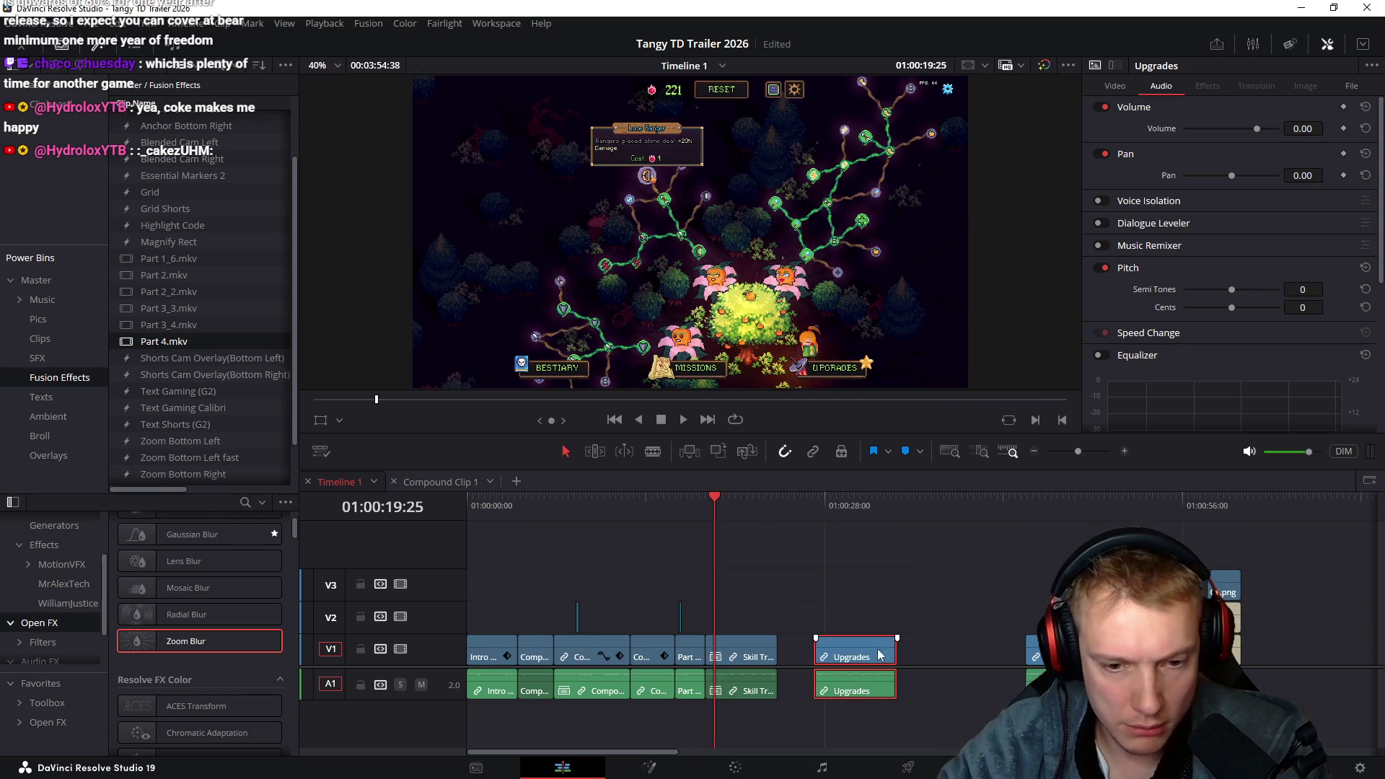
type("r150")
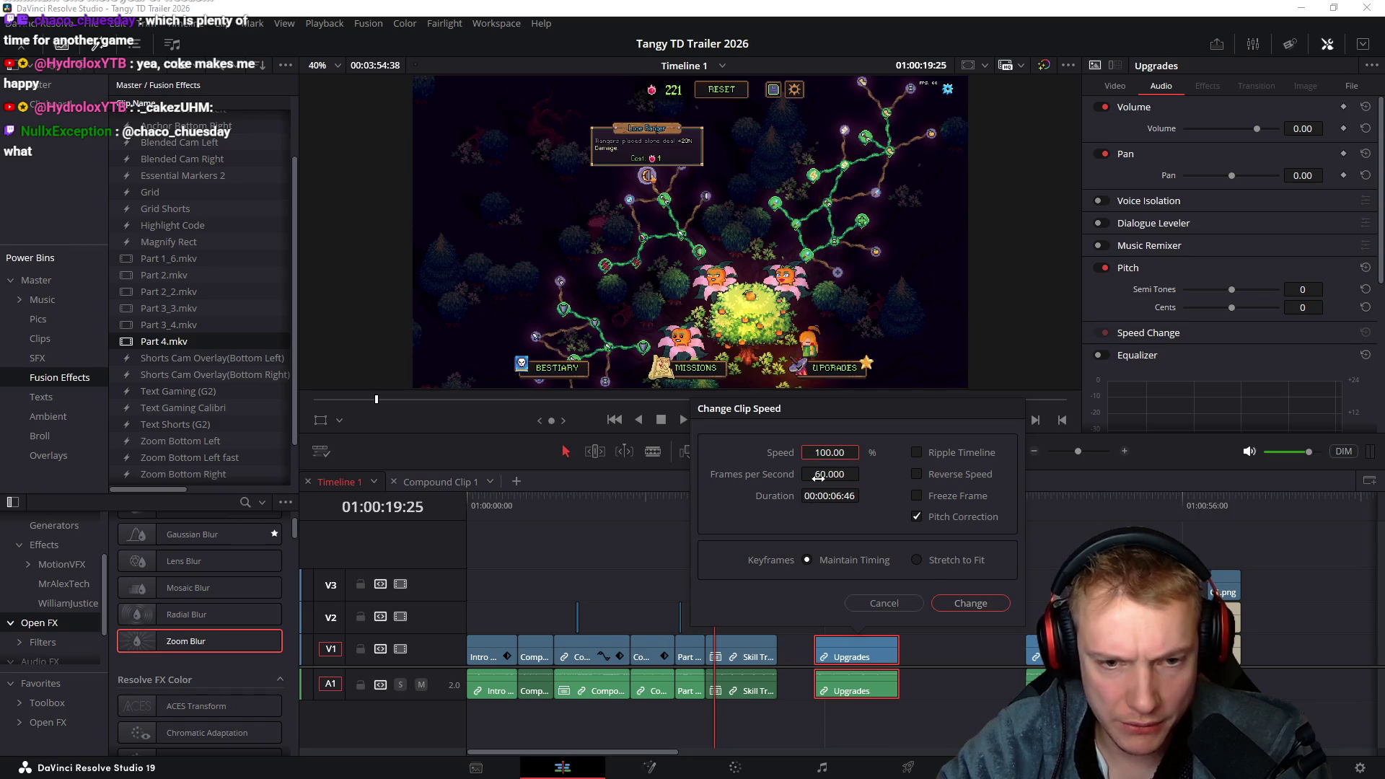
key("Return")
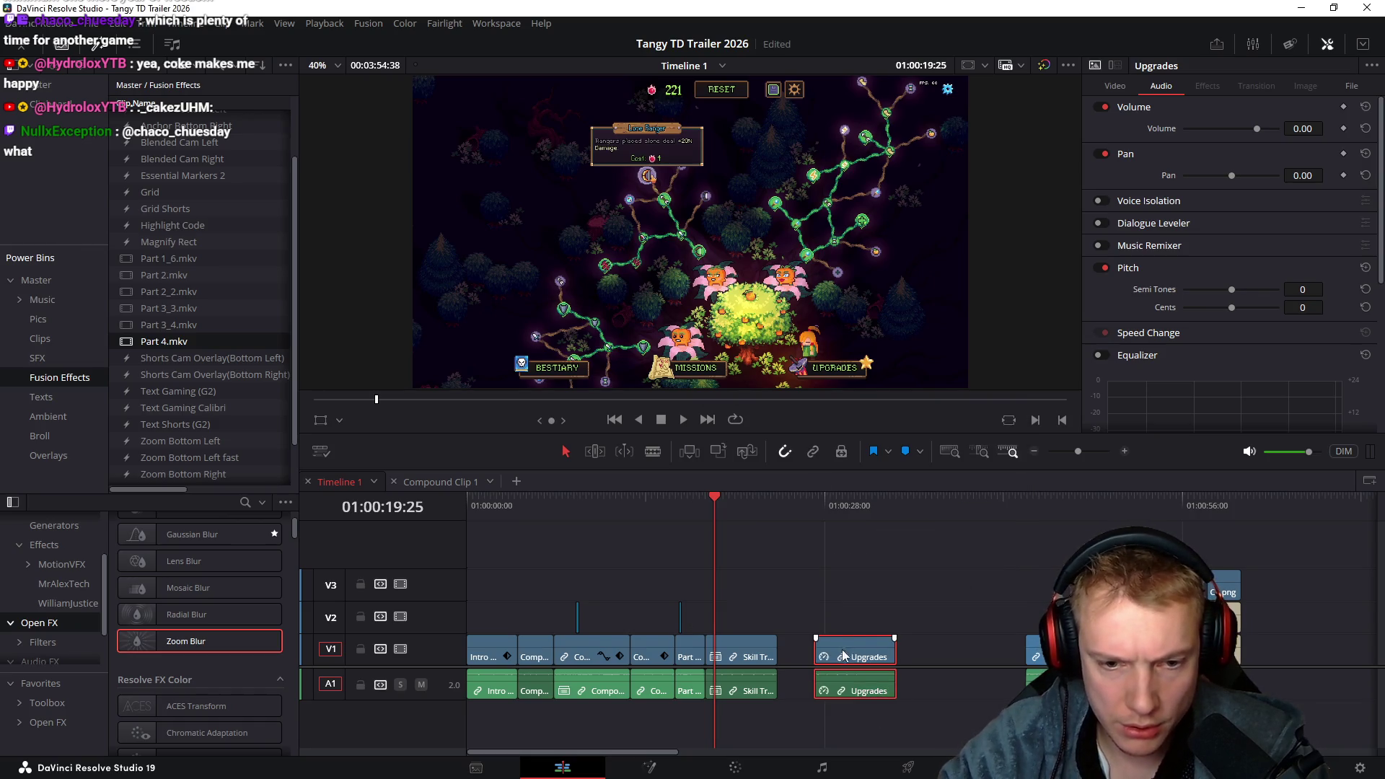
left_click(814, 502)
left_click_drag(821, 513, 874, 534)
scroll(865, 552, "up", 3)
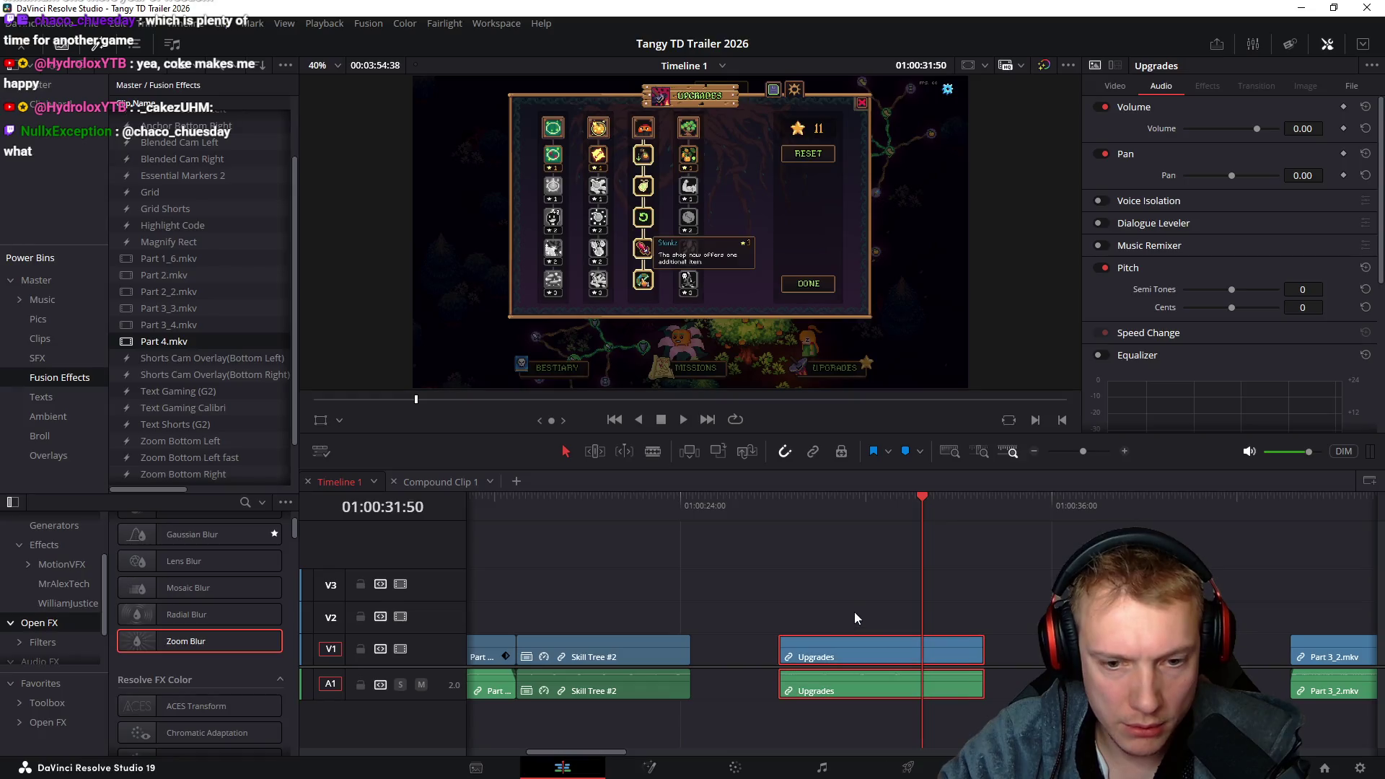
Turn Upgrades into a compound clip and slide it left to close the gap
right_click(856, 645)
left_click(924, 91)
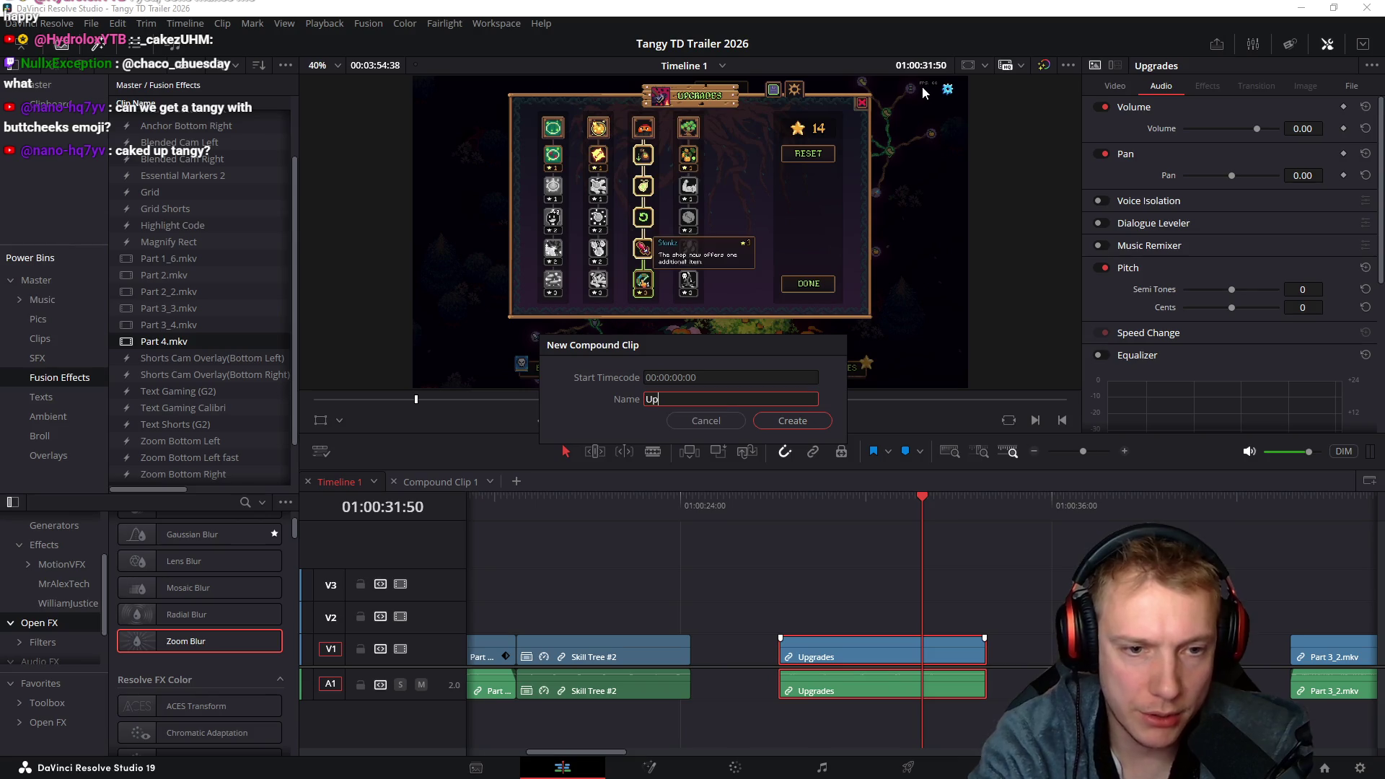
type("grades")
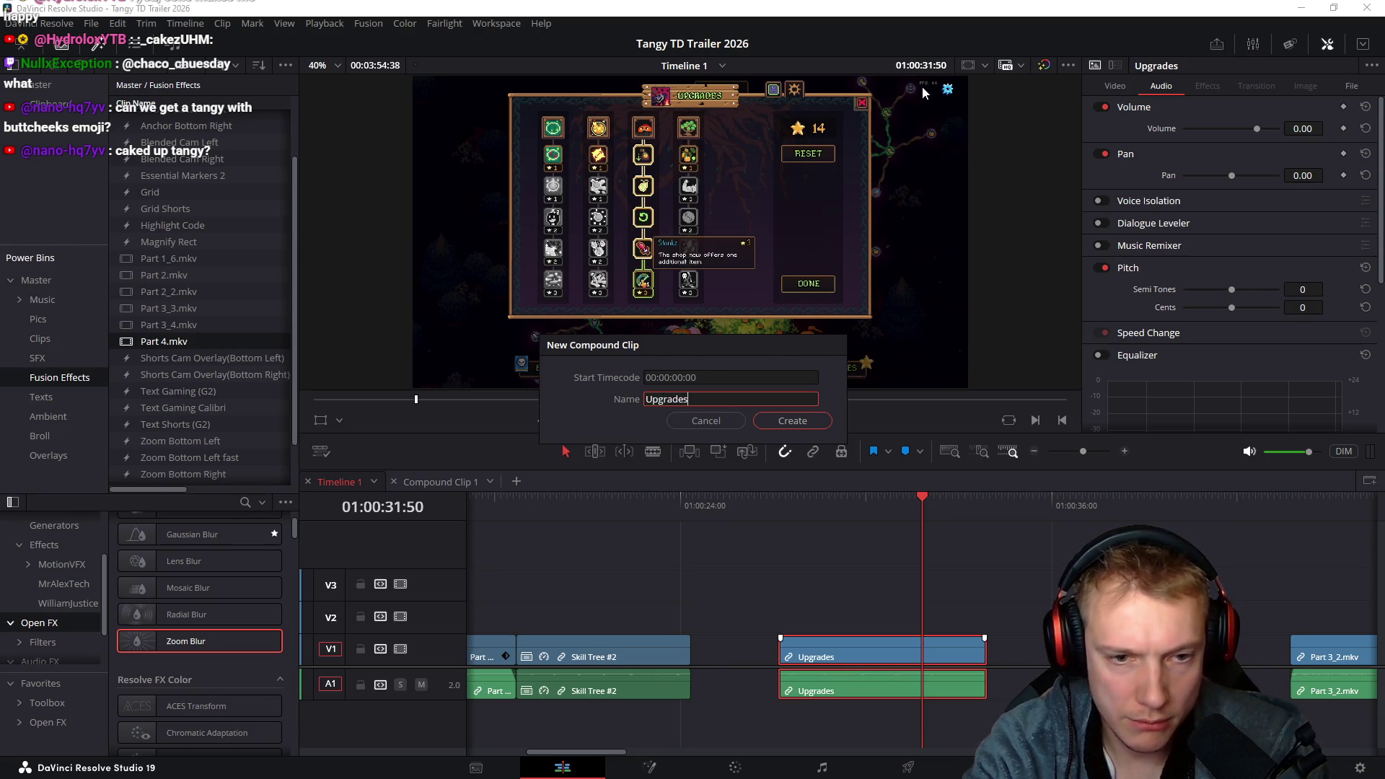
key("Return")
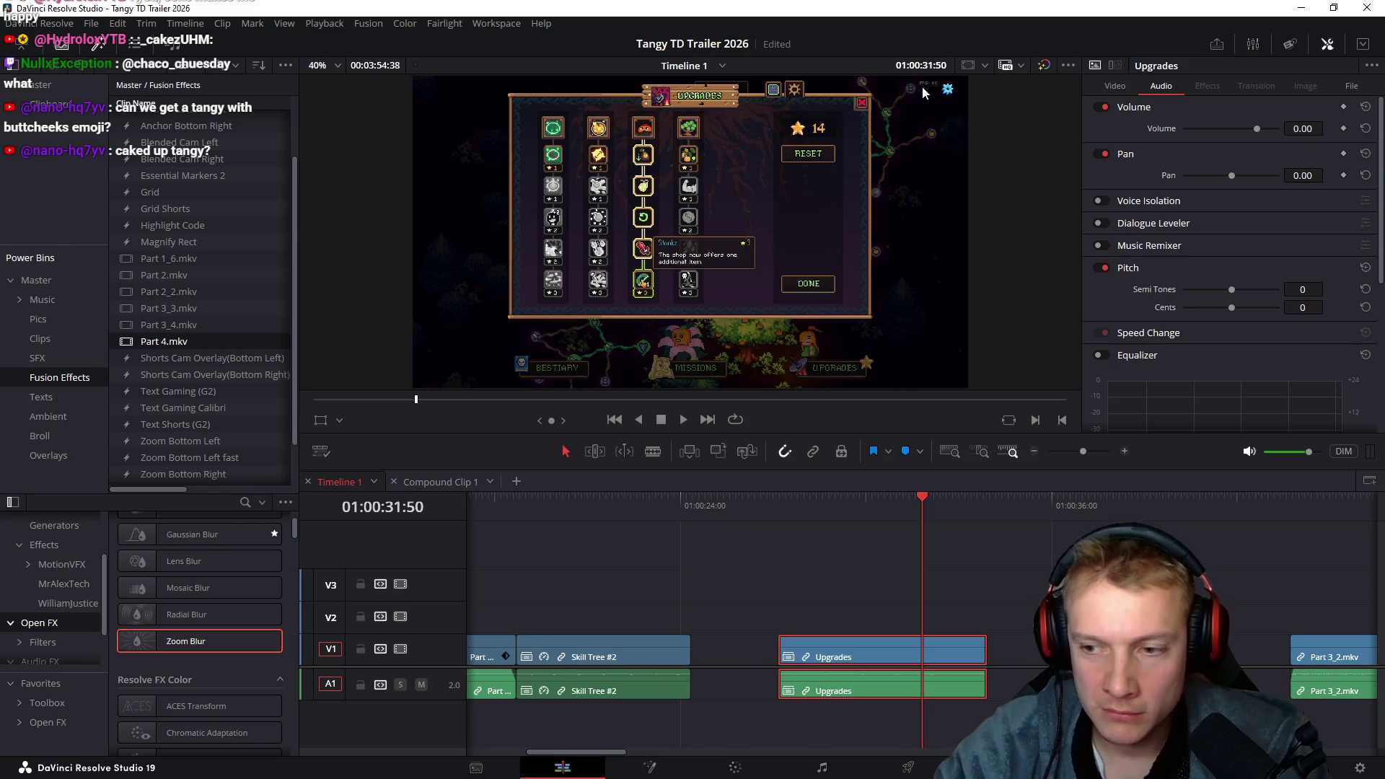
key("r")
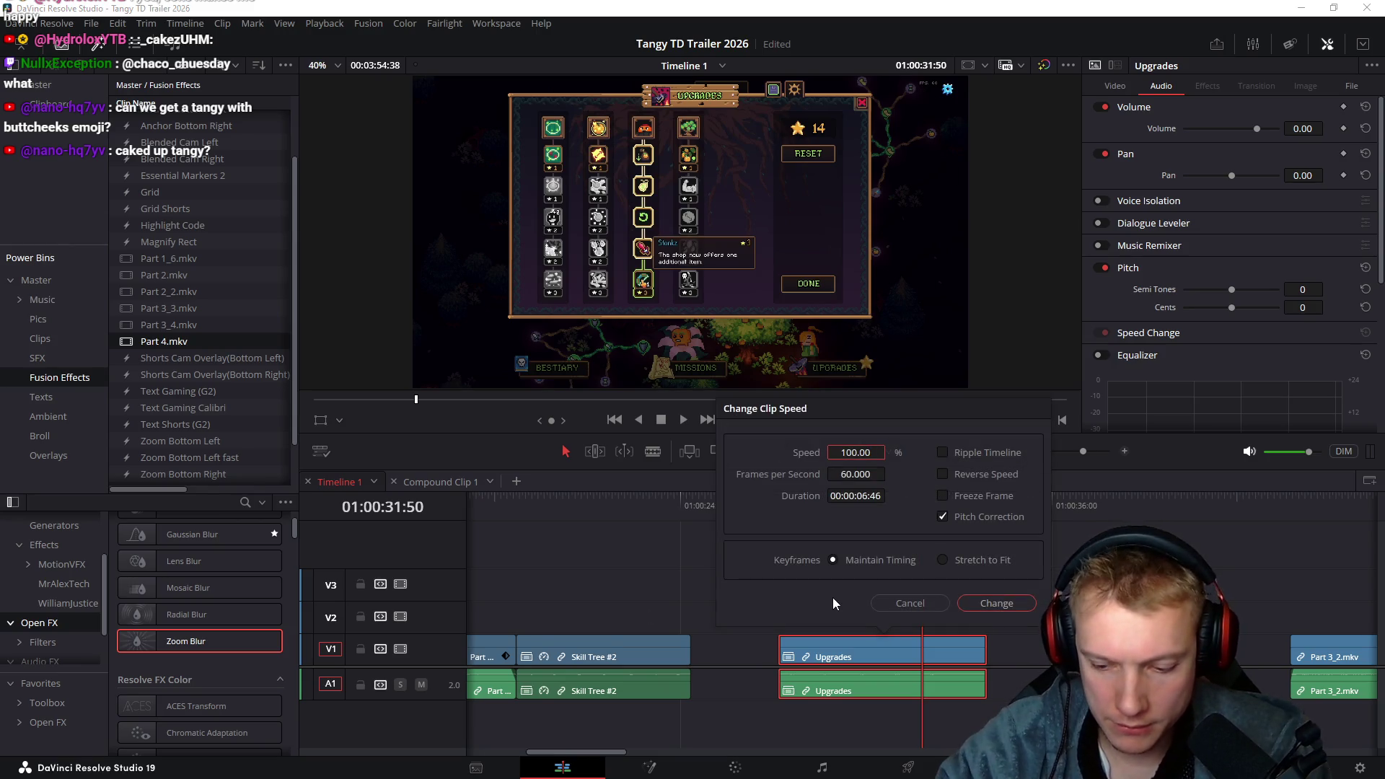
key("Return")
left_click_drag(848, 647, 758, 644)
scroll(749, 584, "left", 5)
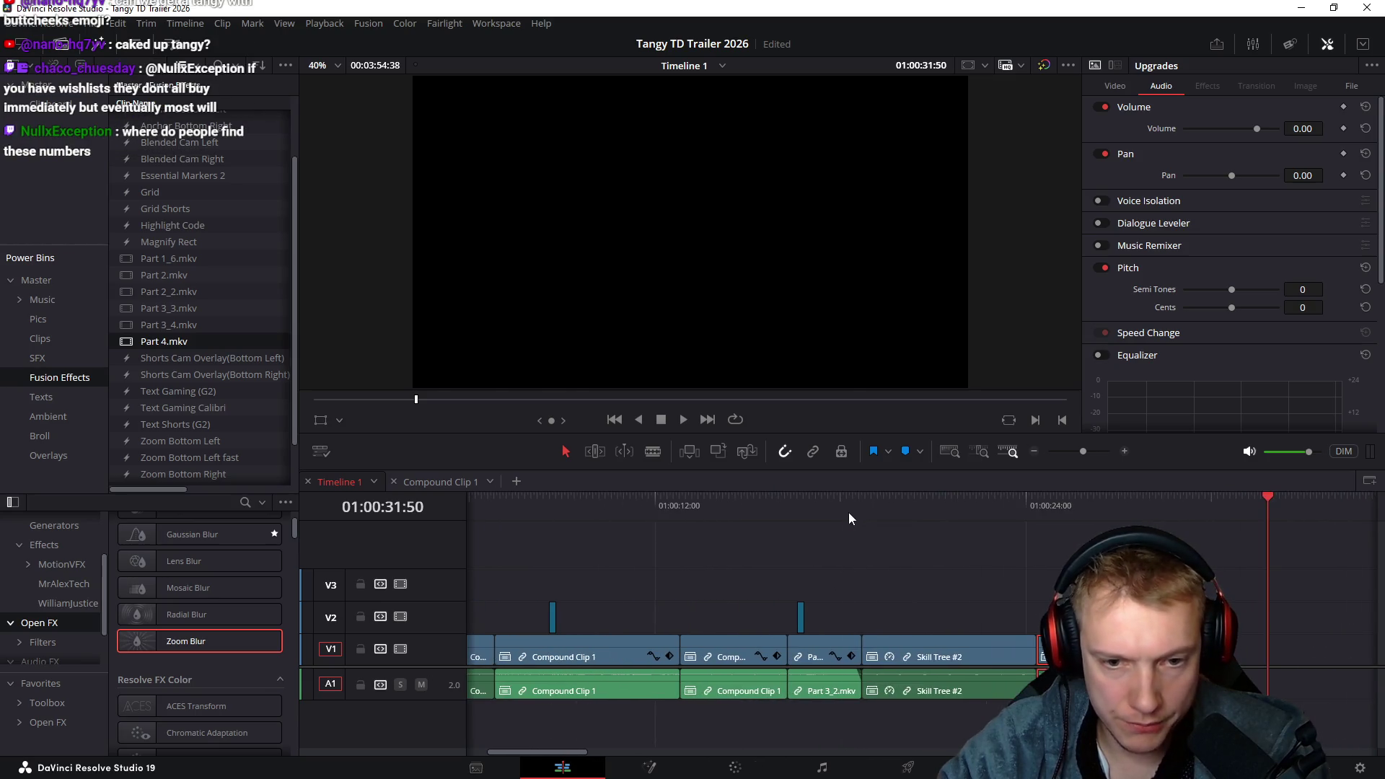
Paste Compound Clip 1's zoom attributes onto Skill Tree #2 and preview the 1.5 zoom
left_click(847, 512)
left_click_drag(847, 512, 985, 538)
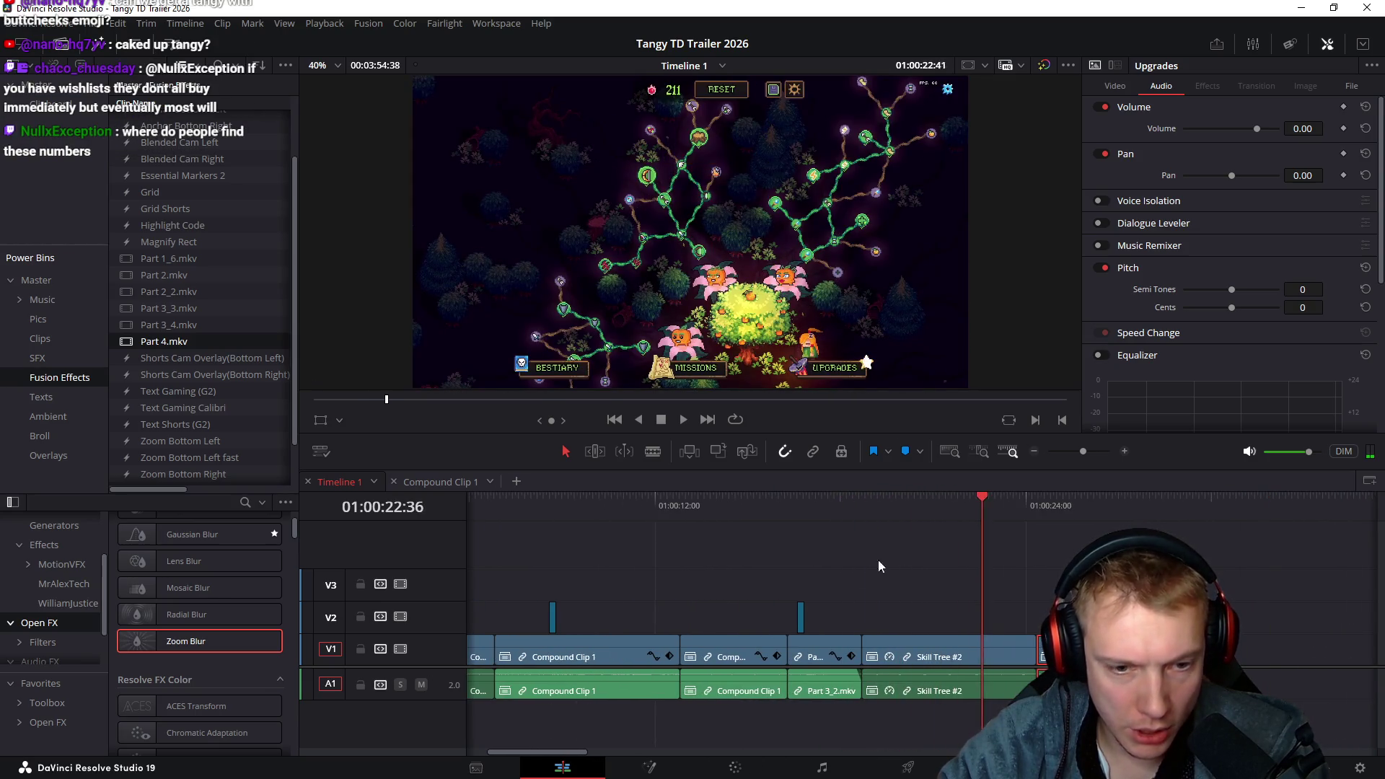
scroll(779, 564, "left", 3)
left_click(610, 510)
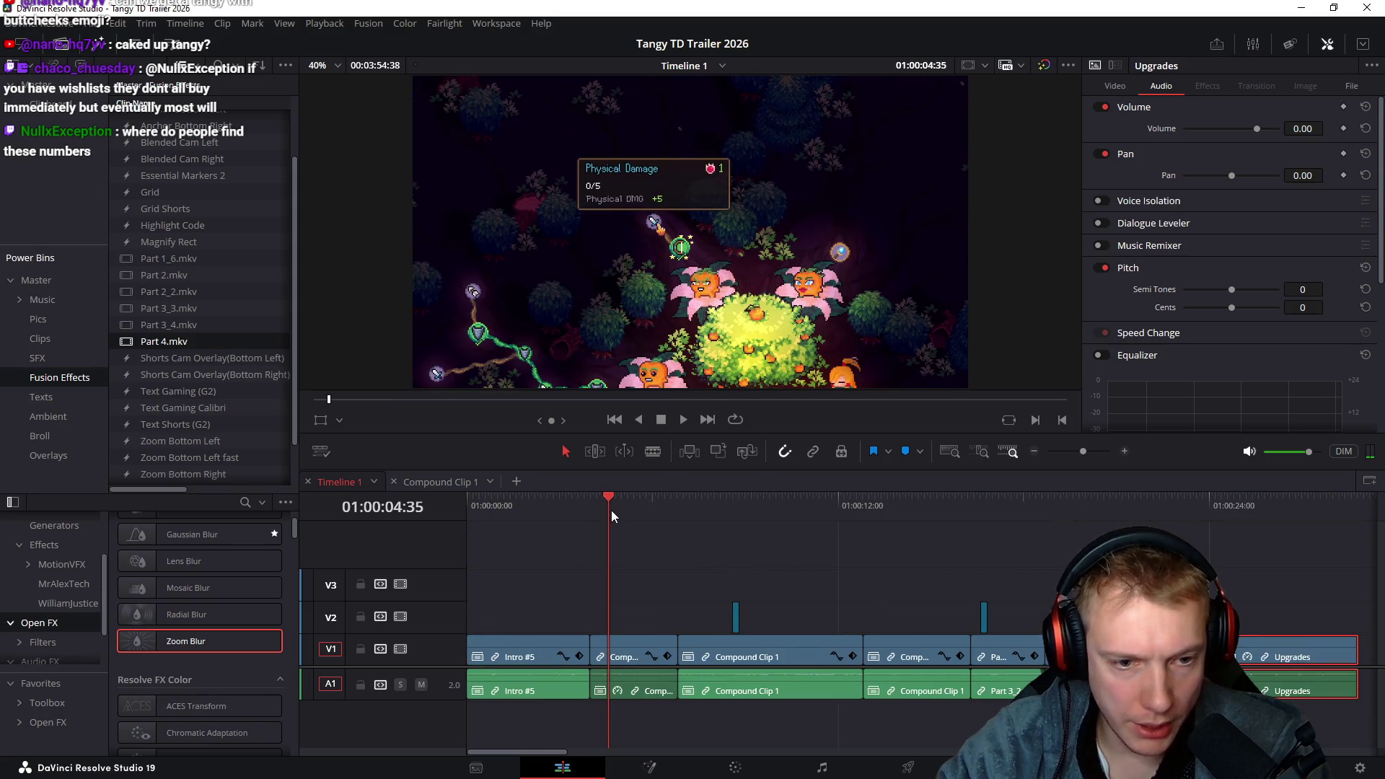
left_click(635, 653)
scroll(768, 544, "right", 3)
left_click(824, 642)
key("alt+v")
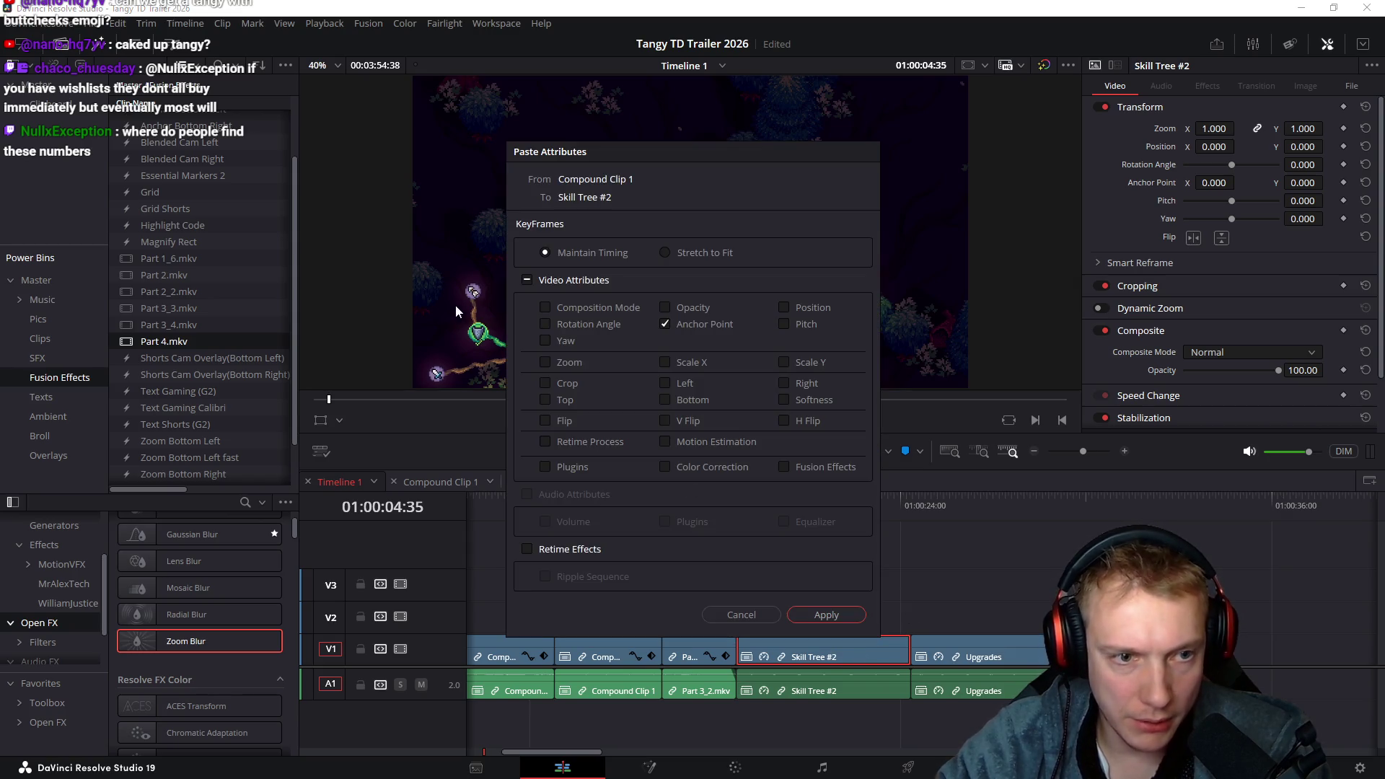
left_click(827, 614)
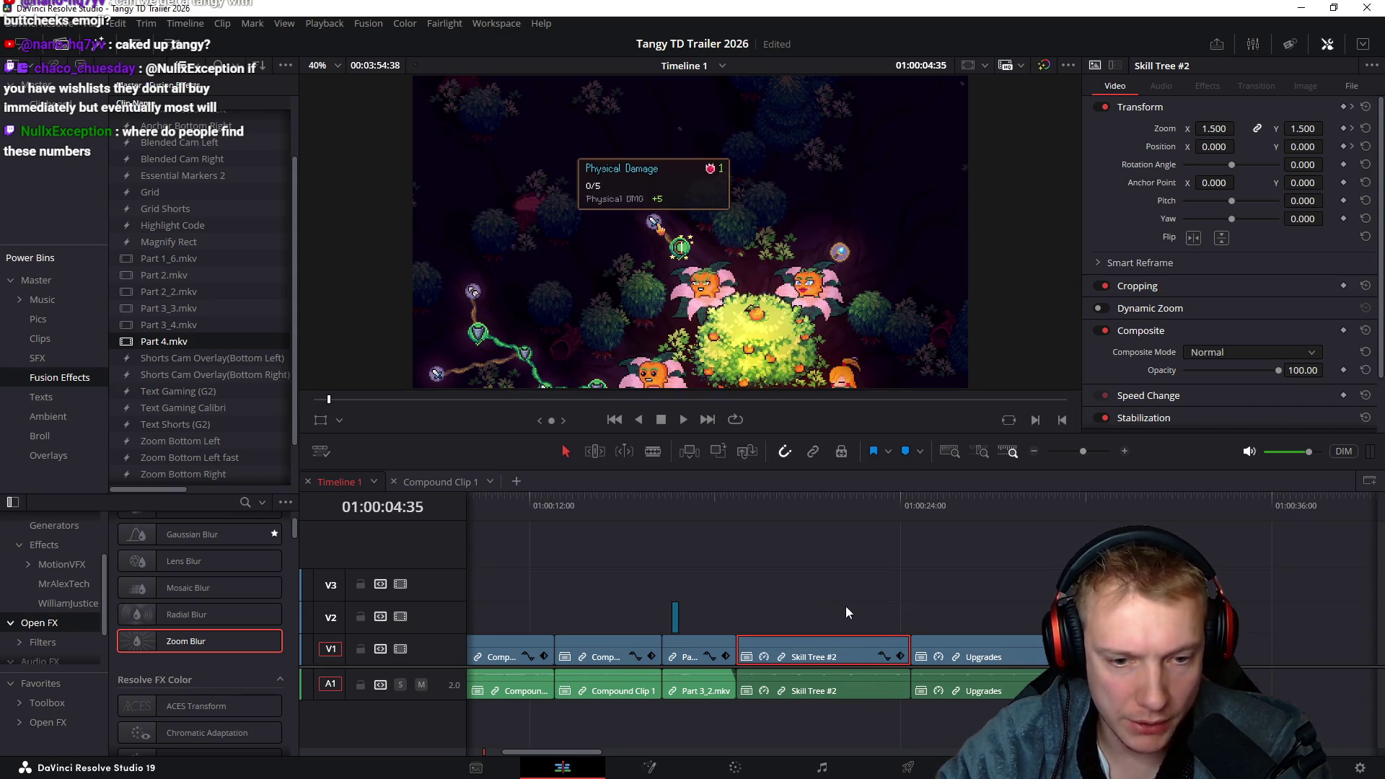
mouse_move(743, 505)
left_mouse_down()
mouse_move(772, 508)
mouse_move(664, 505)
mouse_move(794, 517)
left_mouse_up()
Retime Skill Tree #2's zoom keyframes, moving one later and the other earlier
left_click(900, 657)
scroll(827, 591, "up", 4)
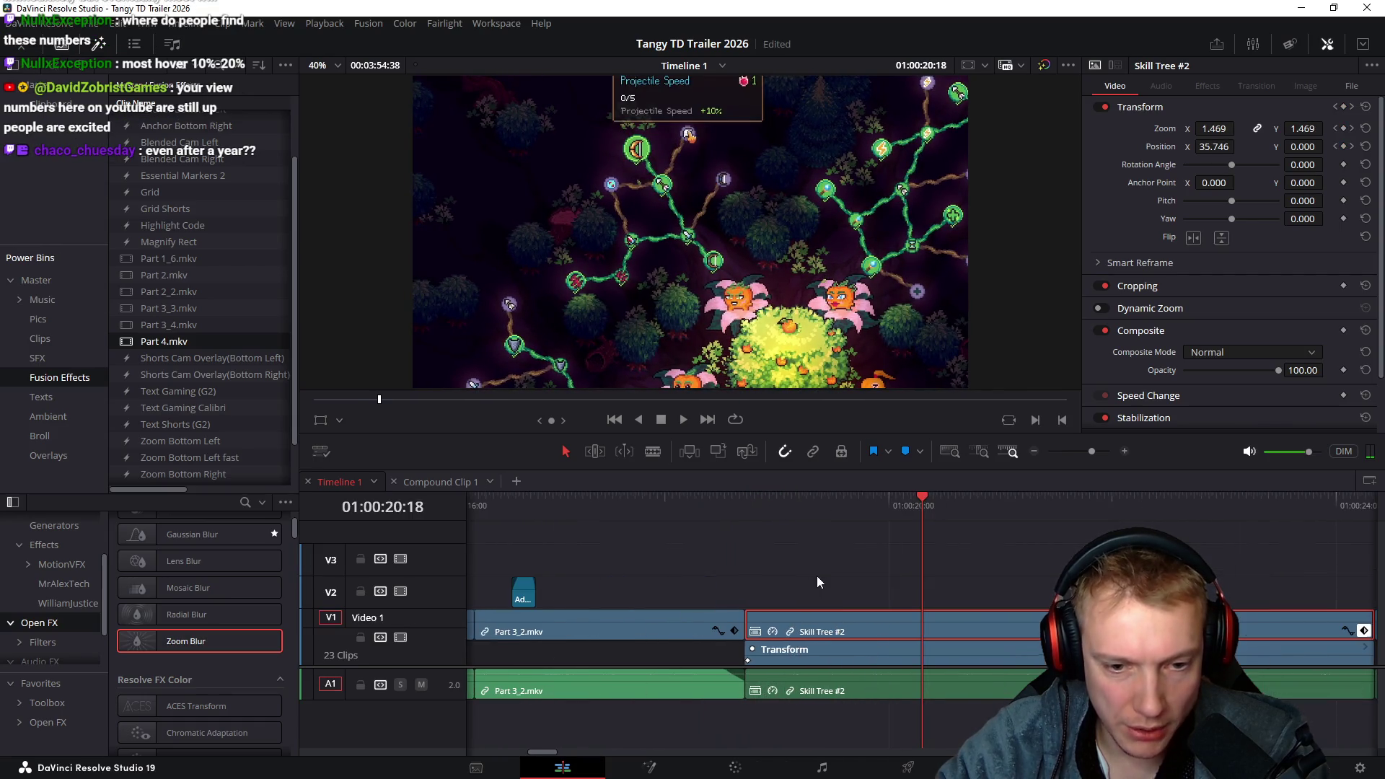
mouse_move(752, 661)
left_mouse_down()
mouse_move(952, 655)
mouse_move(721, 647)
left_mouse_up()
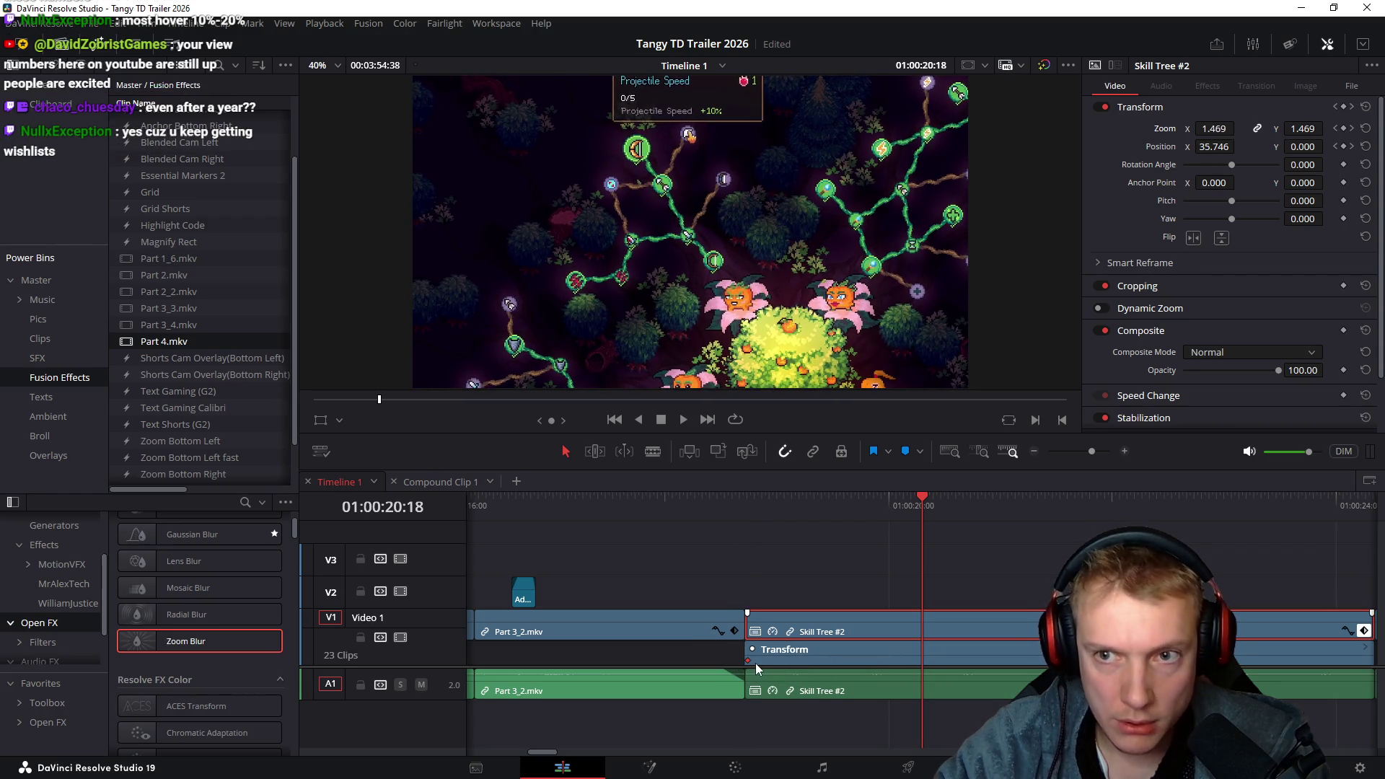
left_click(1156, 498)
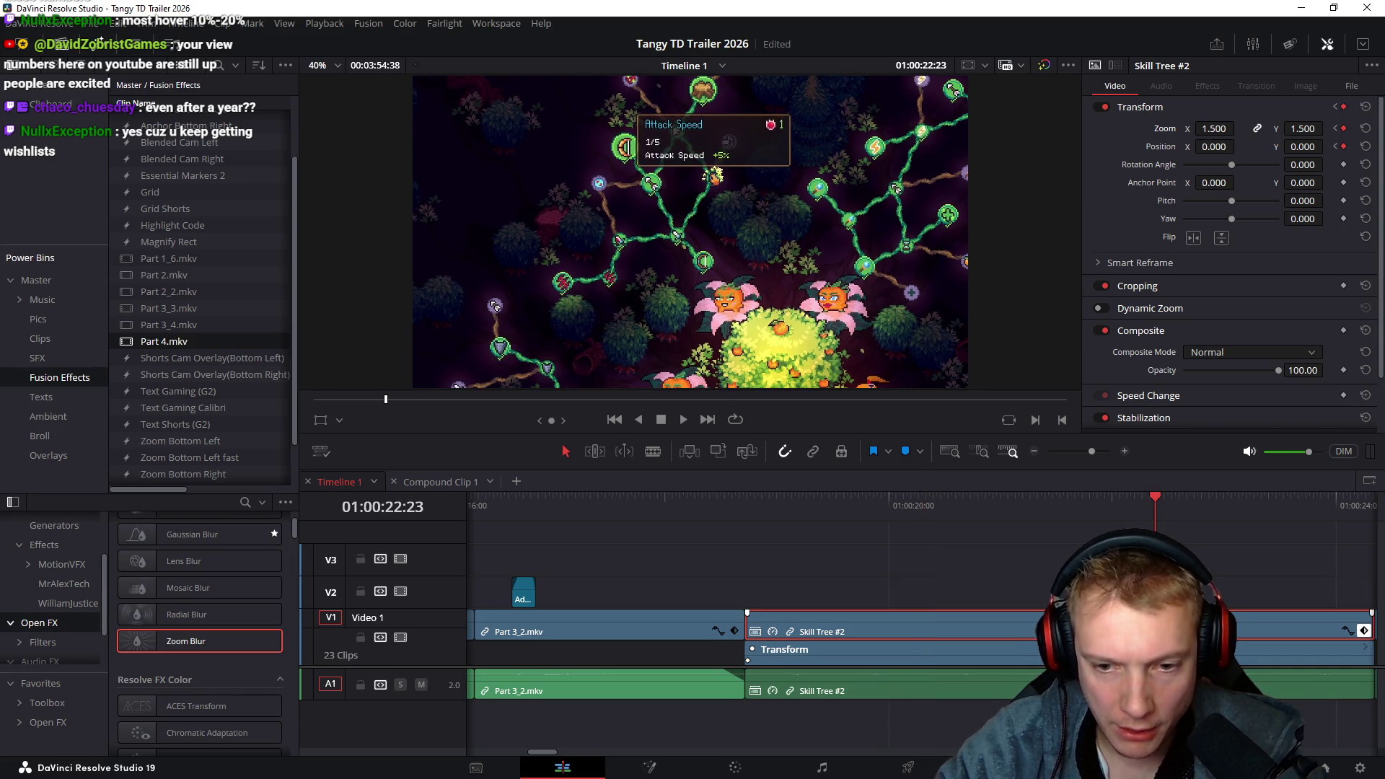
left_click_drag(946, 658, 857, 660)
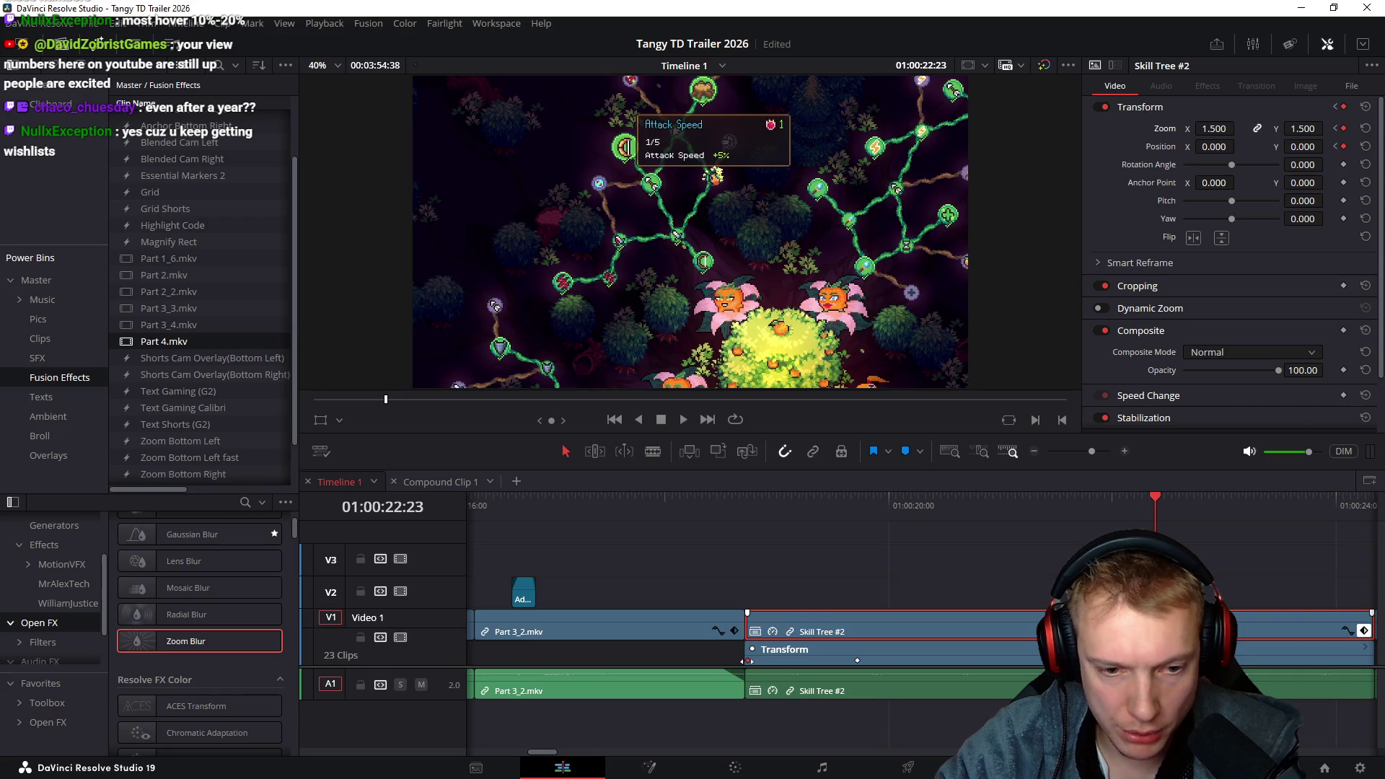
mouse_move(746, 499)
left_mouse_down()
mouse_move(877, 521)
mouse_move(1252, 535)
mouse_move(970, 545)
mouse_move(1045, 555)
left_mouse_up()
Set Anchor Point Y to 526 and preview the centred zoom through to Upgrades
scroll(802, 547, "down", 3)
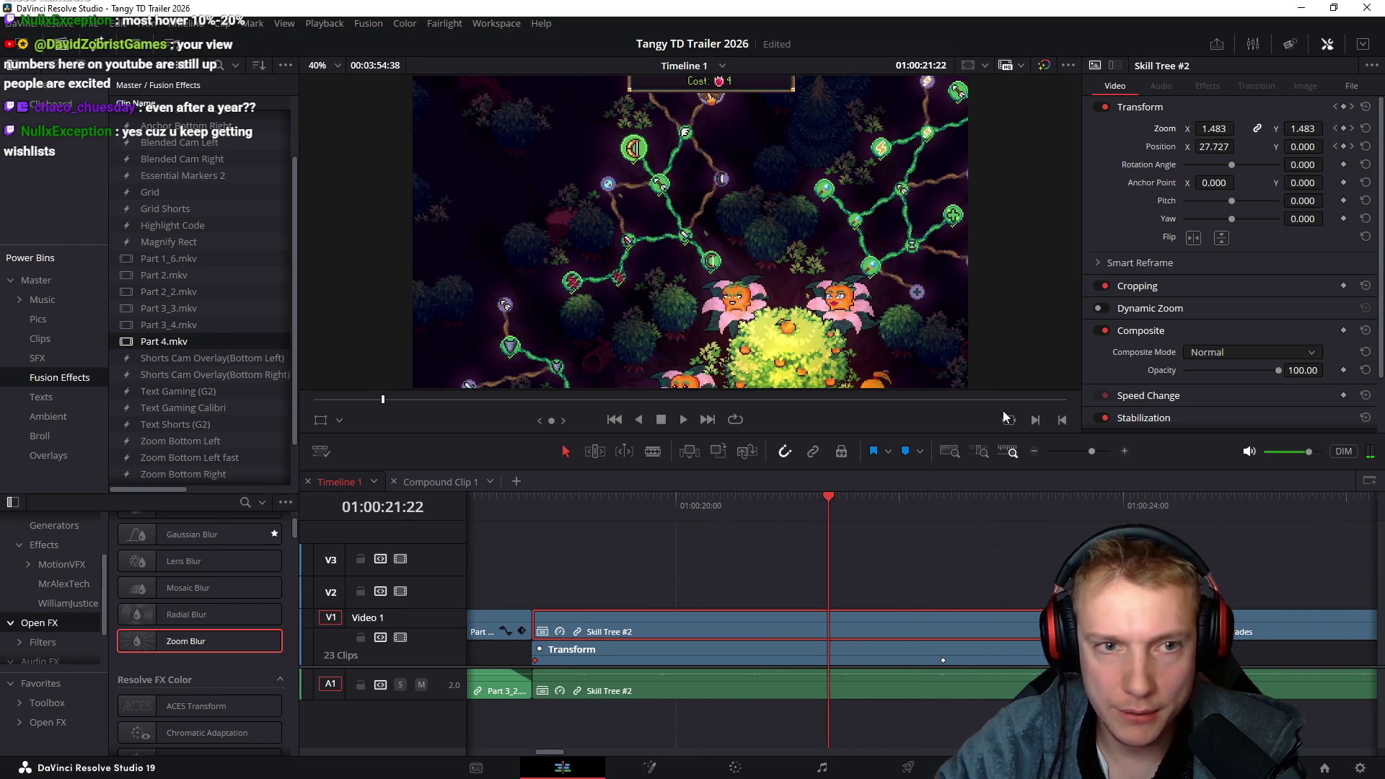
left_click_drag(1304, 182, 1328, 183)
left_click_drag(531, 505, 1009, 483)
left_click_drag(1119, 474, 1122, 474)
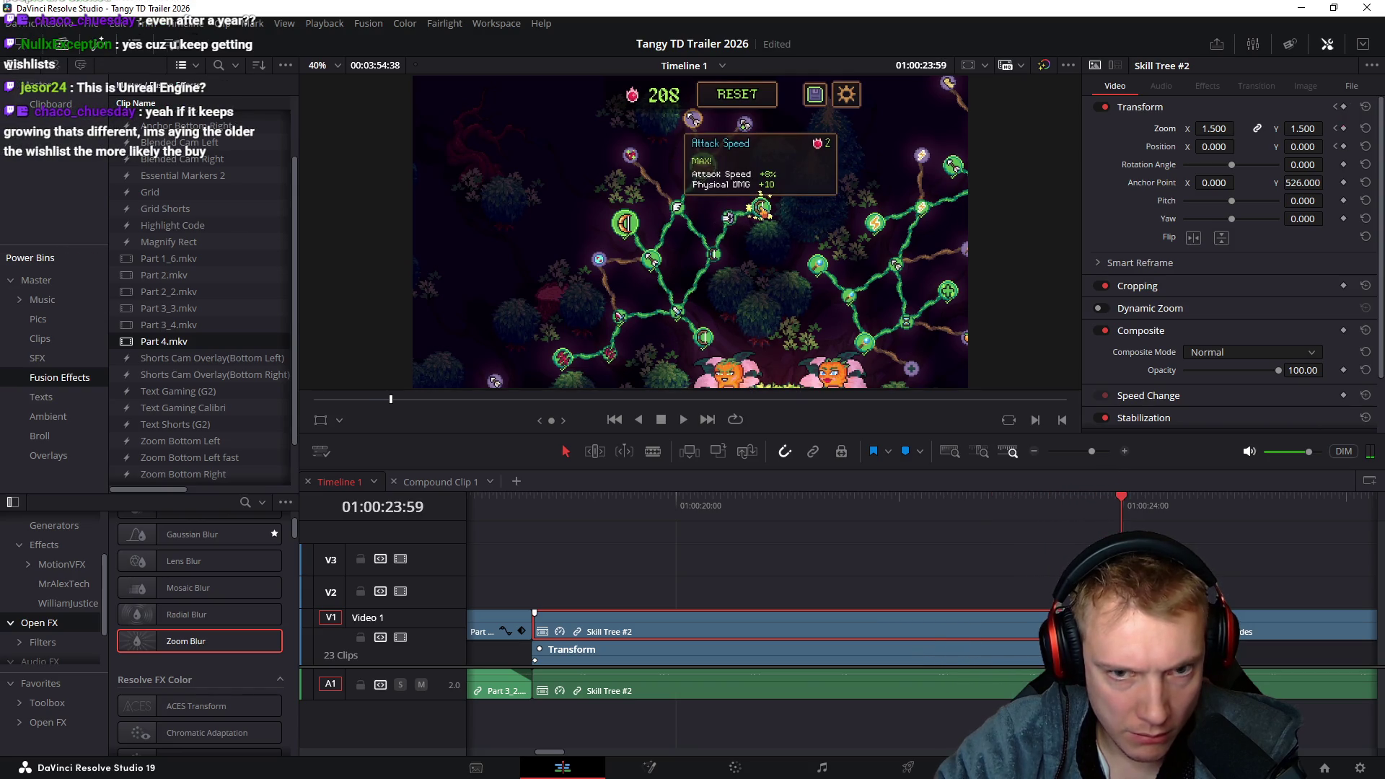
mouse_move(517, 513)
left_mouse_down()
mouse_move(694, 526)
mouse_move(591, 556)
mouse_move(474, 561)
mouse_move(1101, 551)
mouse_move(833, 557)
mouse_move(1082, 548)
left_mouse_up()
scroll(1033, 582, "right", 5)
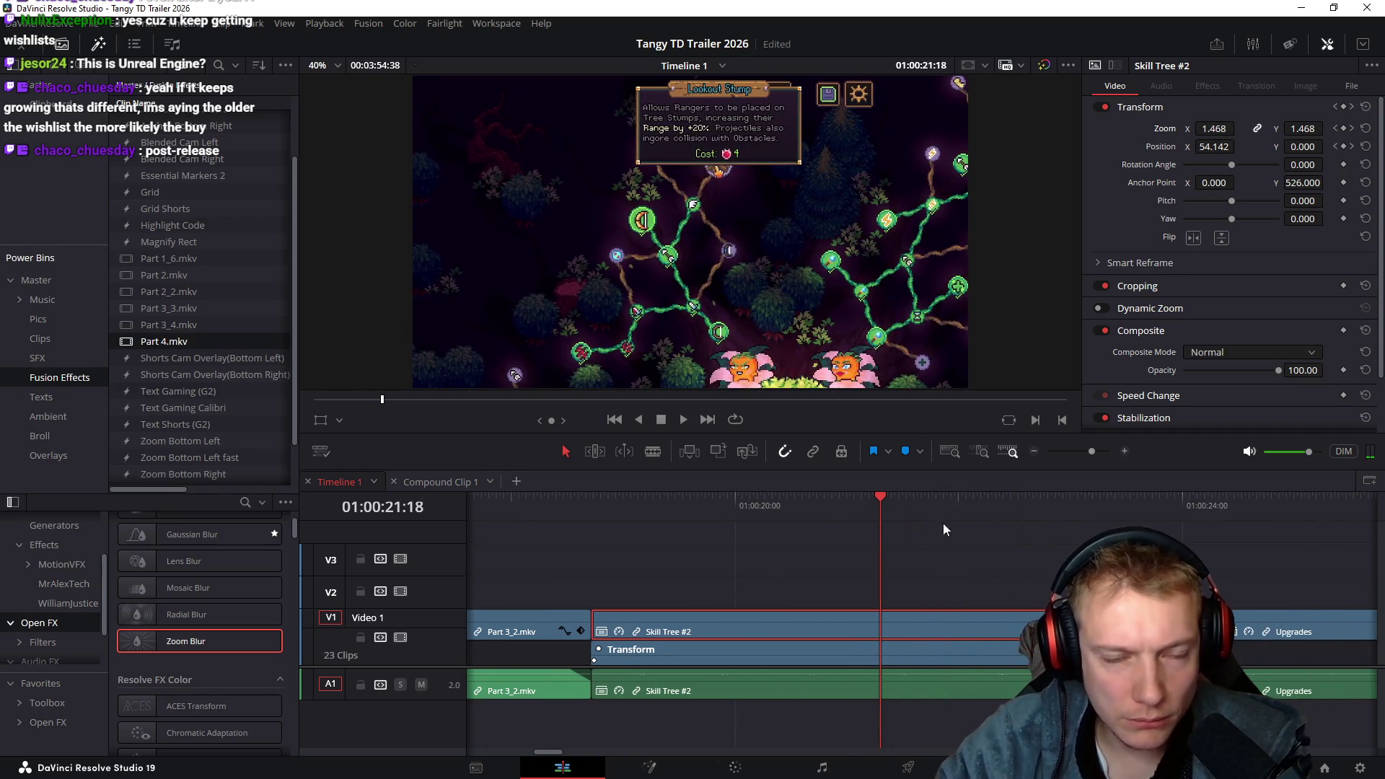
scroll(942, 525, "right", 3)
scroll(866, 537, "right", 2)
mouse_move(708, 512)
left_mouse_down()
mouse_move(977, 561)
mouse_move(1081, 561)
mouse_move(1054, 561)
mouse_move(1065, 561)
left_mouse_up()
left_click_drag(946, 563, 1076, 563)
key("ctrl+shift+a")
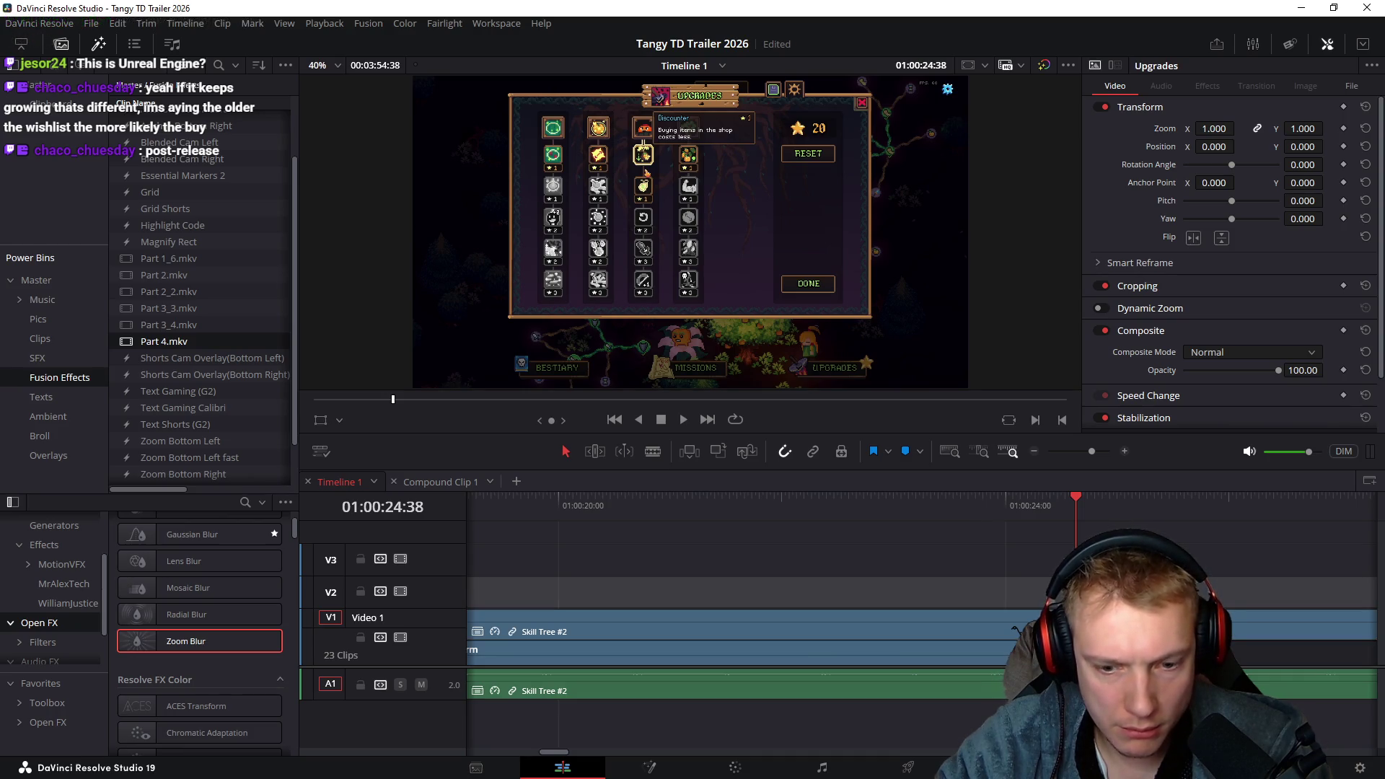
Copy Compound Clip 1's zoom attributes onto the Upgrades clip
scroll(931, 563, "left", 5)
scroll(959, 565, "down", 3)
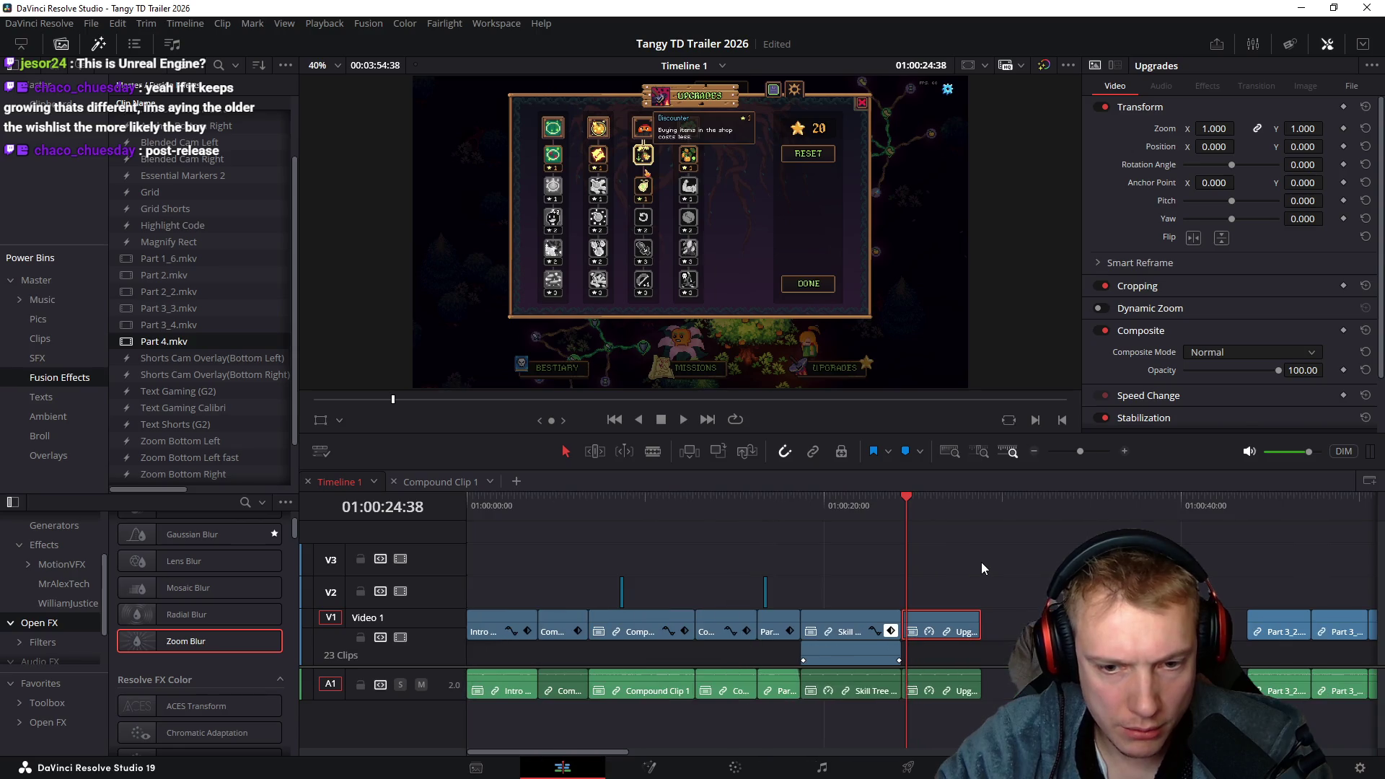
left_click(553, 631)
key("ctrl+c")
left_click(942, 632)
key("alt+v")
key("Return")
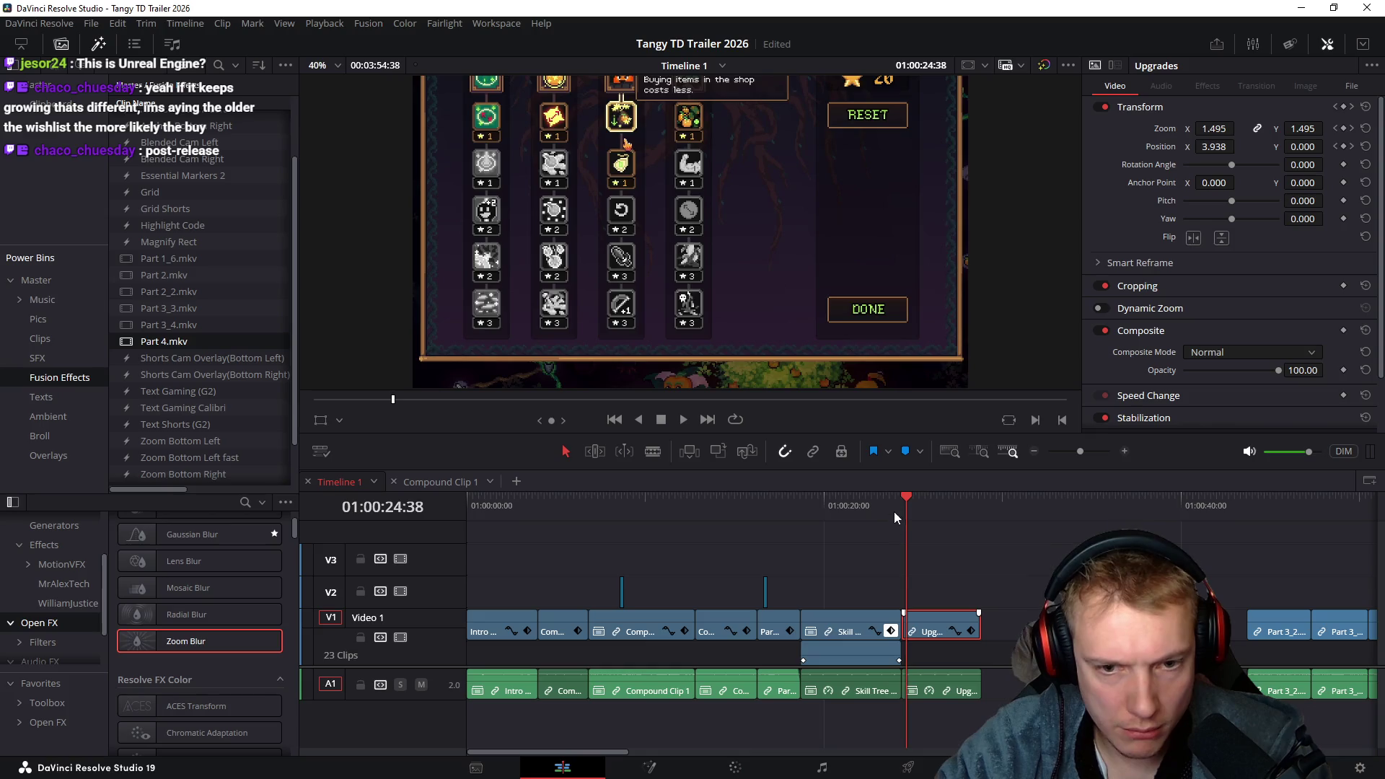
left_click(902, 506)
mouse_move(910, 505)
left_mouse_down()
mouse_move(933, 499)
mouse_move(903, 500)
left_mouse_up()
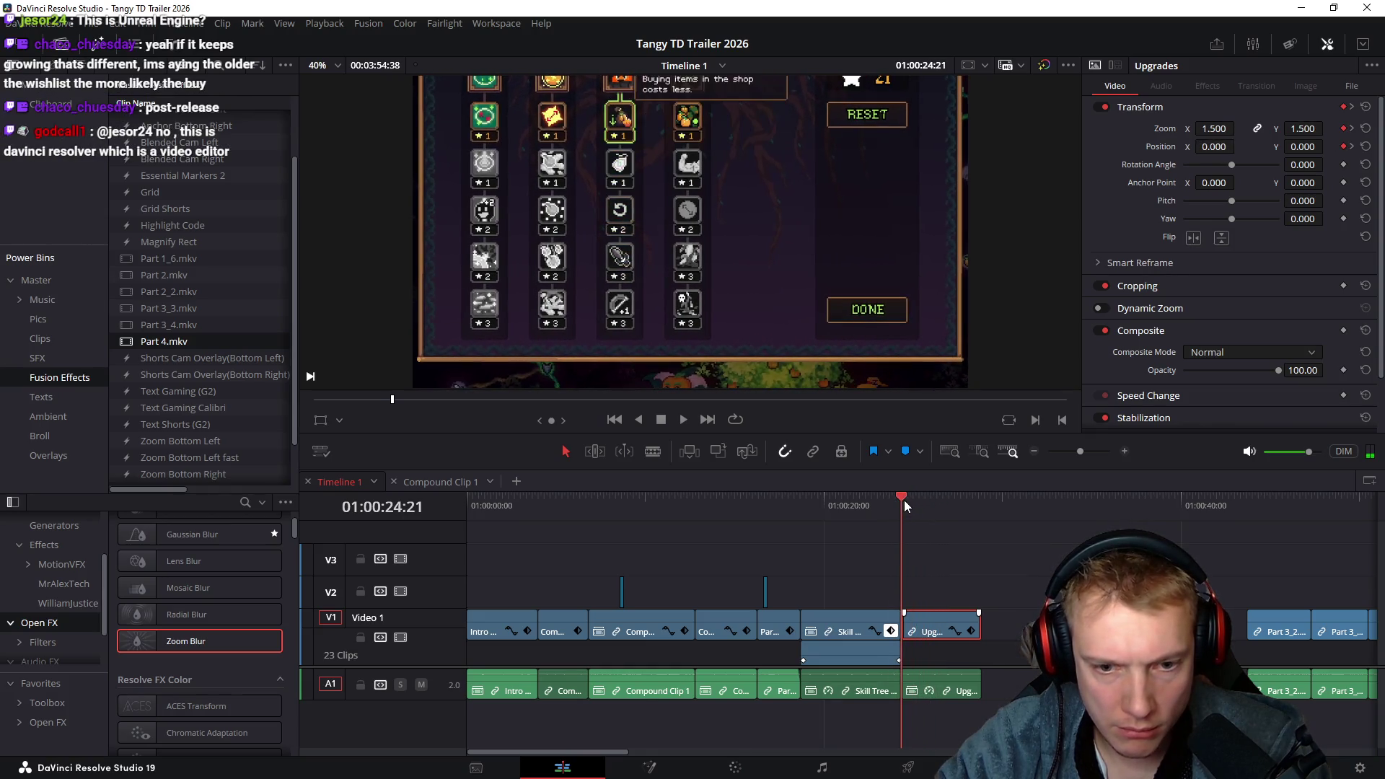
Retime an Upgrades zoom keyframe and set horizontal position to 0 at 01:00:28:51
left_click(972, 632)
scroll(966, 569, "up", 2)
scroll(966, 569, "up", 3)
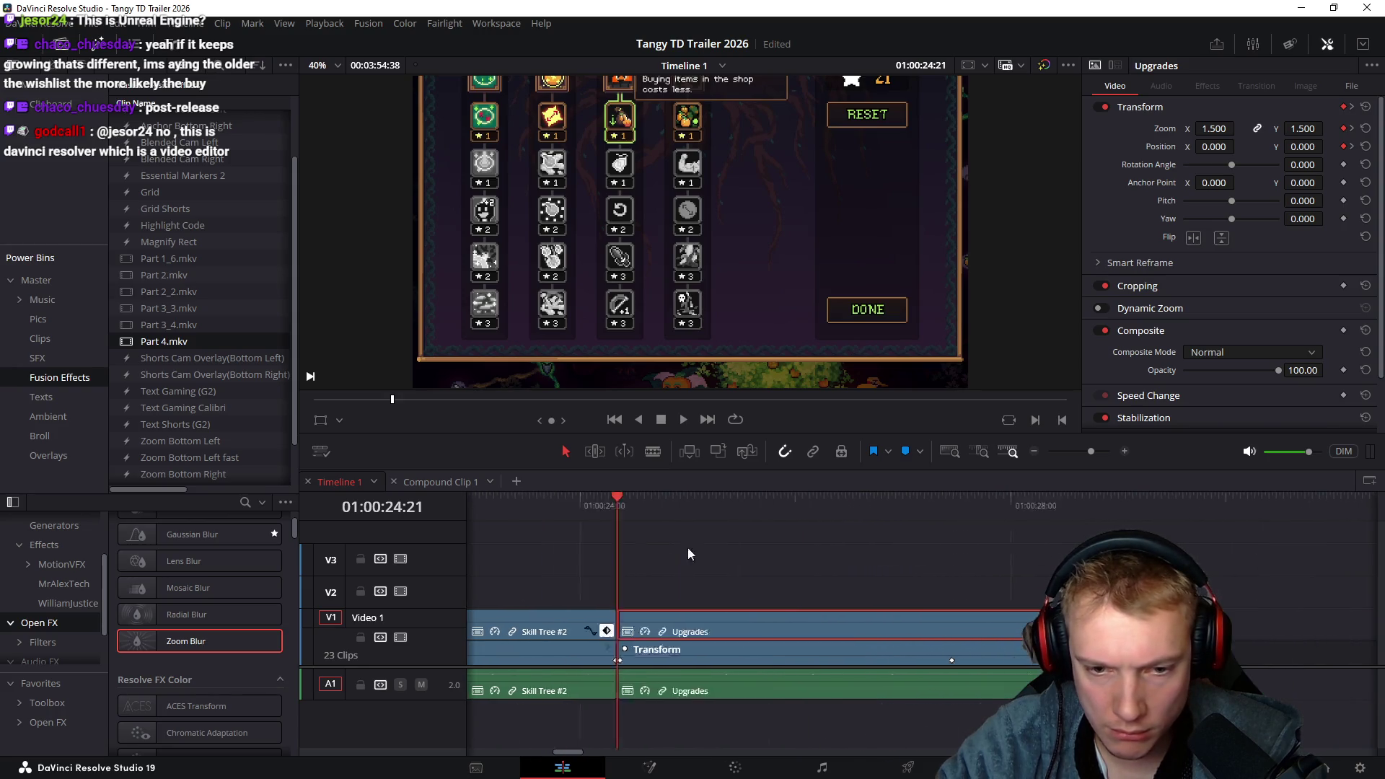
scroll(601, 562, "up", 2)
mouse_move(671, 509)
left_mouse_down()
mouse_move(632, 509)
mouse_move(917, 538)
left_mouse_up()
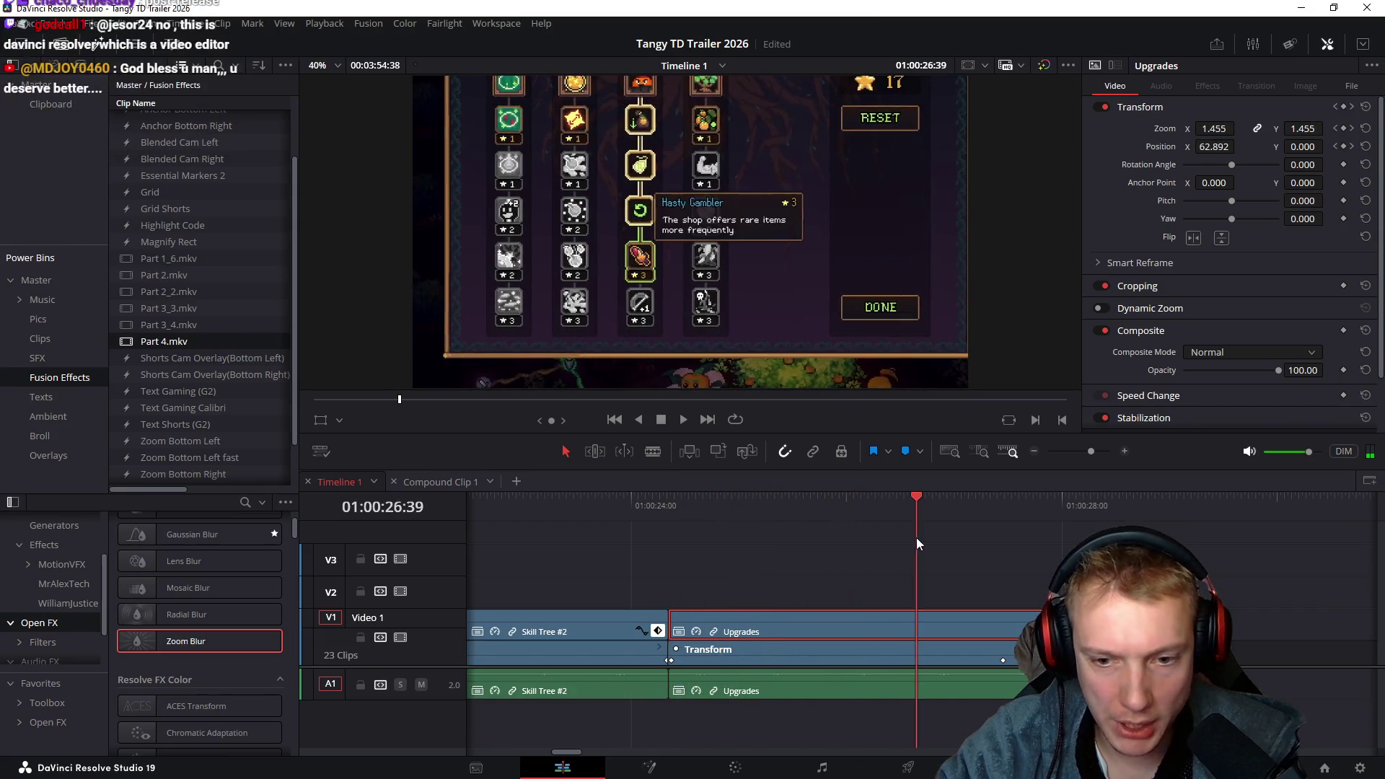
left_click_drag(1002, 660, 1032, 660)
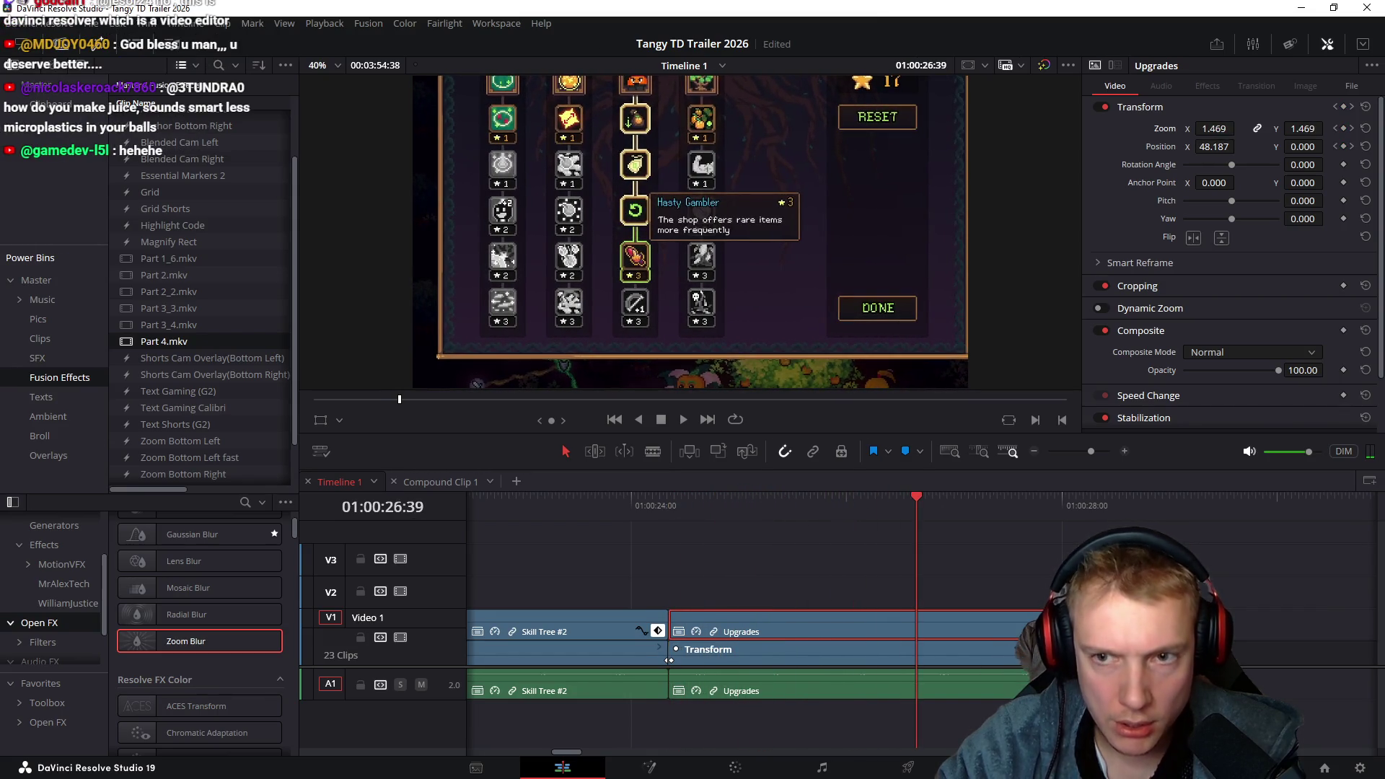
left_click(1351, 147)
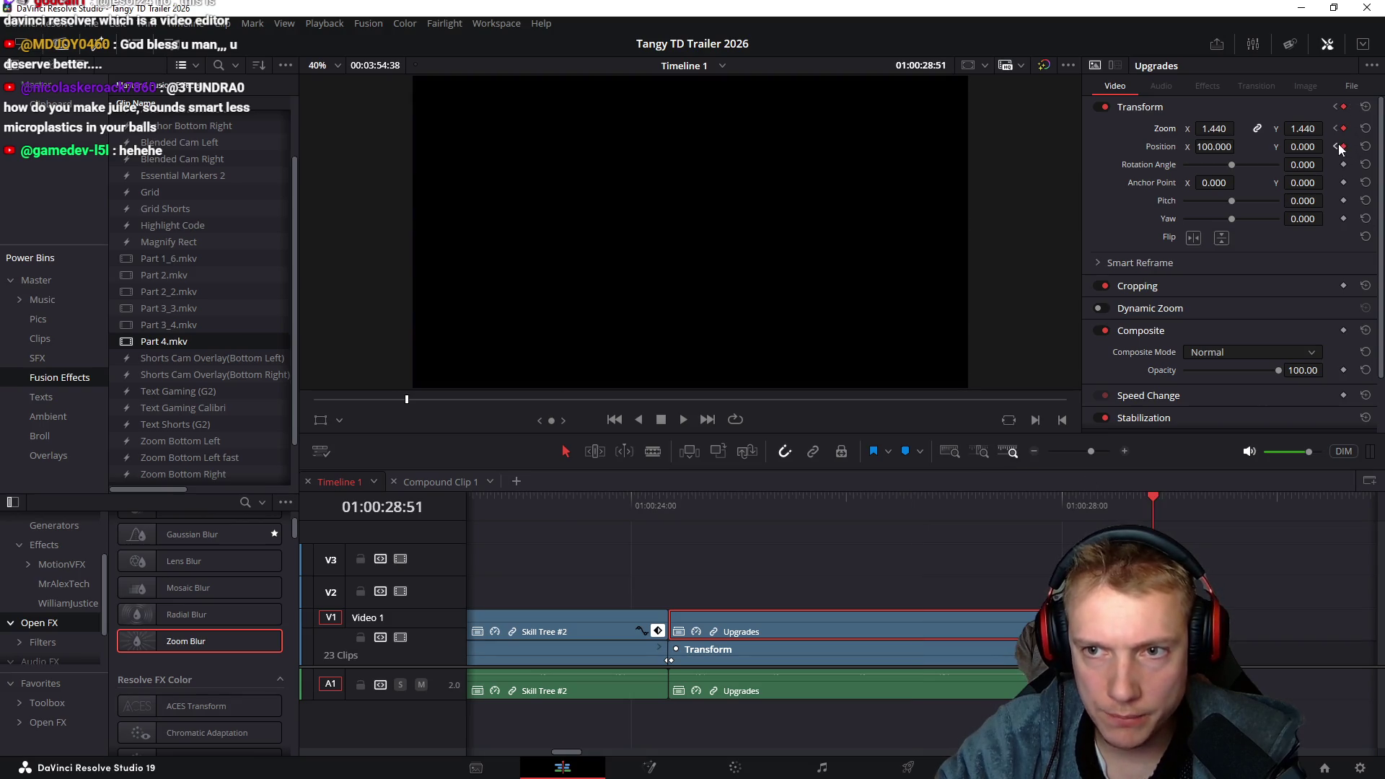
double_click(1215, 146)
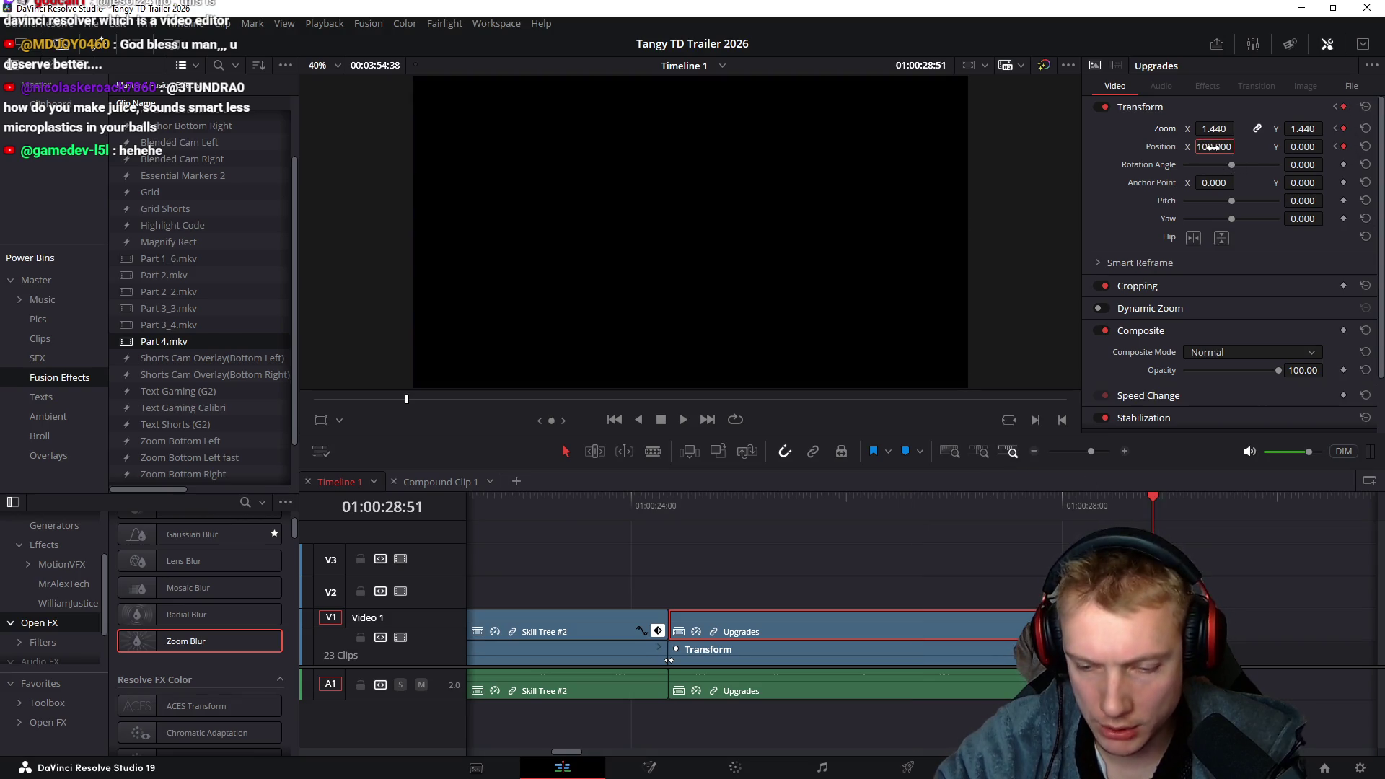
type("0")
key("Return")
mouse_move(634, 505)
left_mouse_down()
mouse_move(1102, 526)
mouse_move(698, 527)
mouse_move(649, 524)
mouse_move(1140, 526)
mouse_move(665, 551)
mouse_move(703, 509)
mouse_move(737, 509)
mouse_move(661, 508)
mouse_move(669, 500)
left_mouse_up()
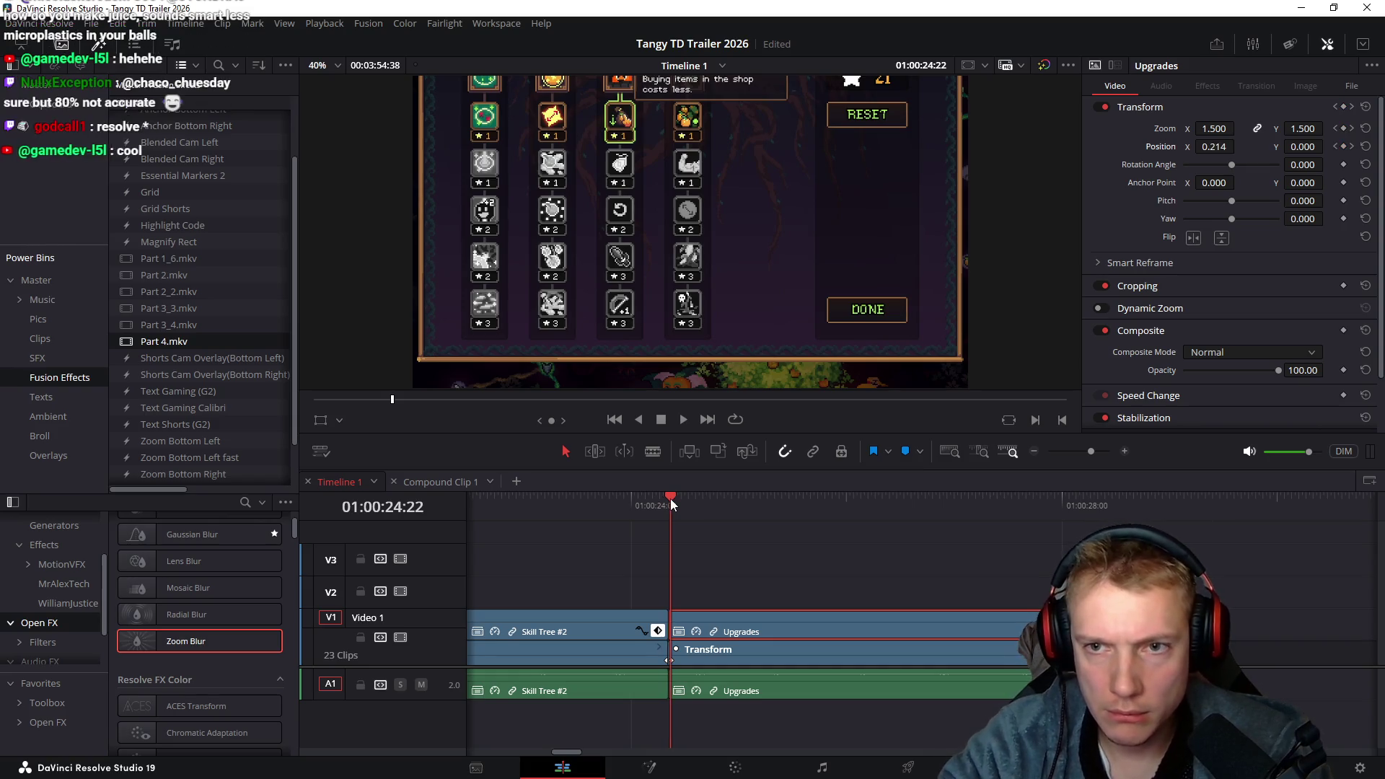
Step between the Upgrades zoom keyframes and preview the animation near the clip start
key("Right")
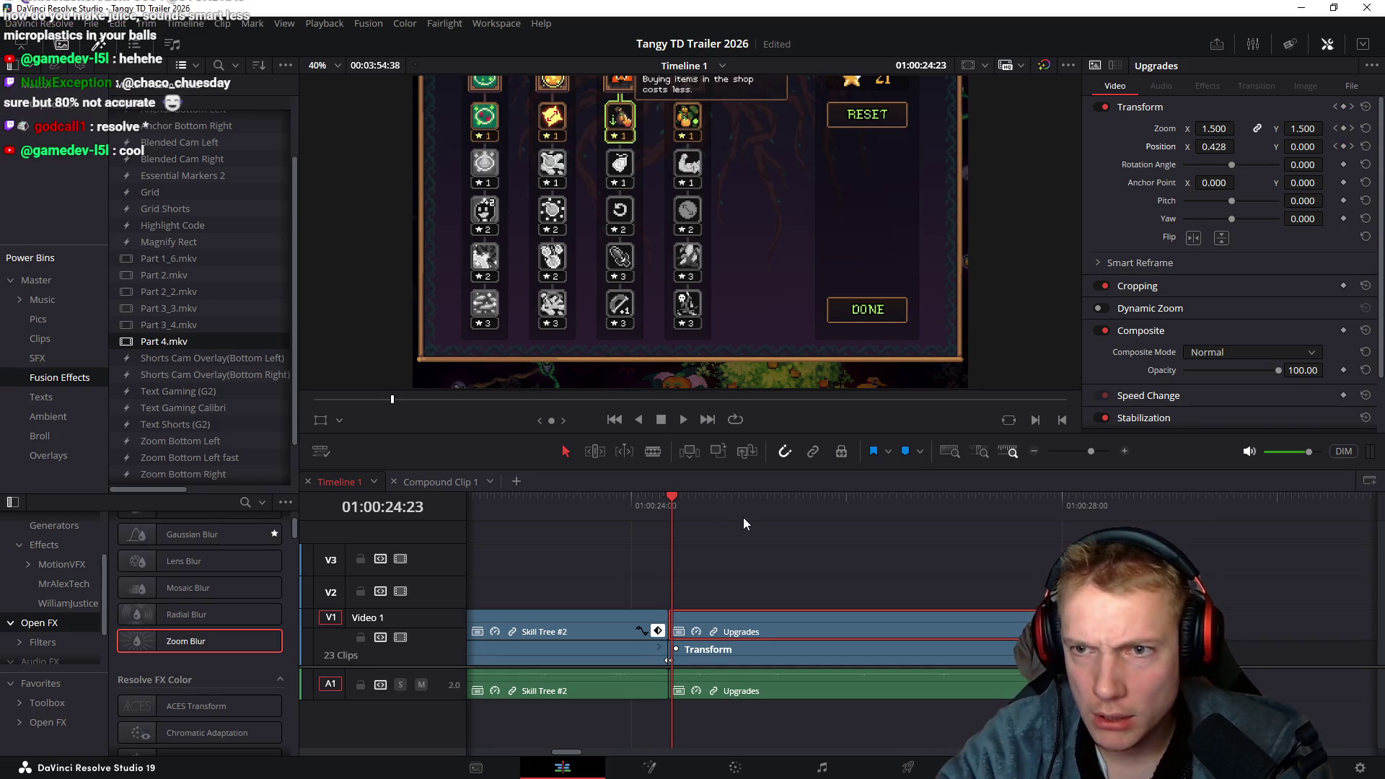
left_click(1353, 147)
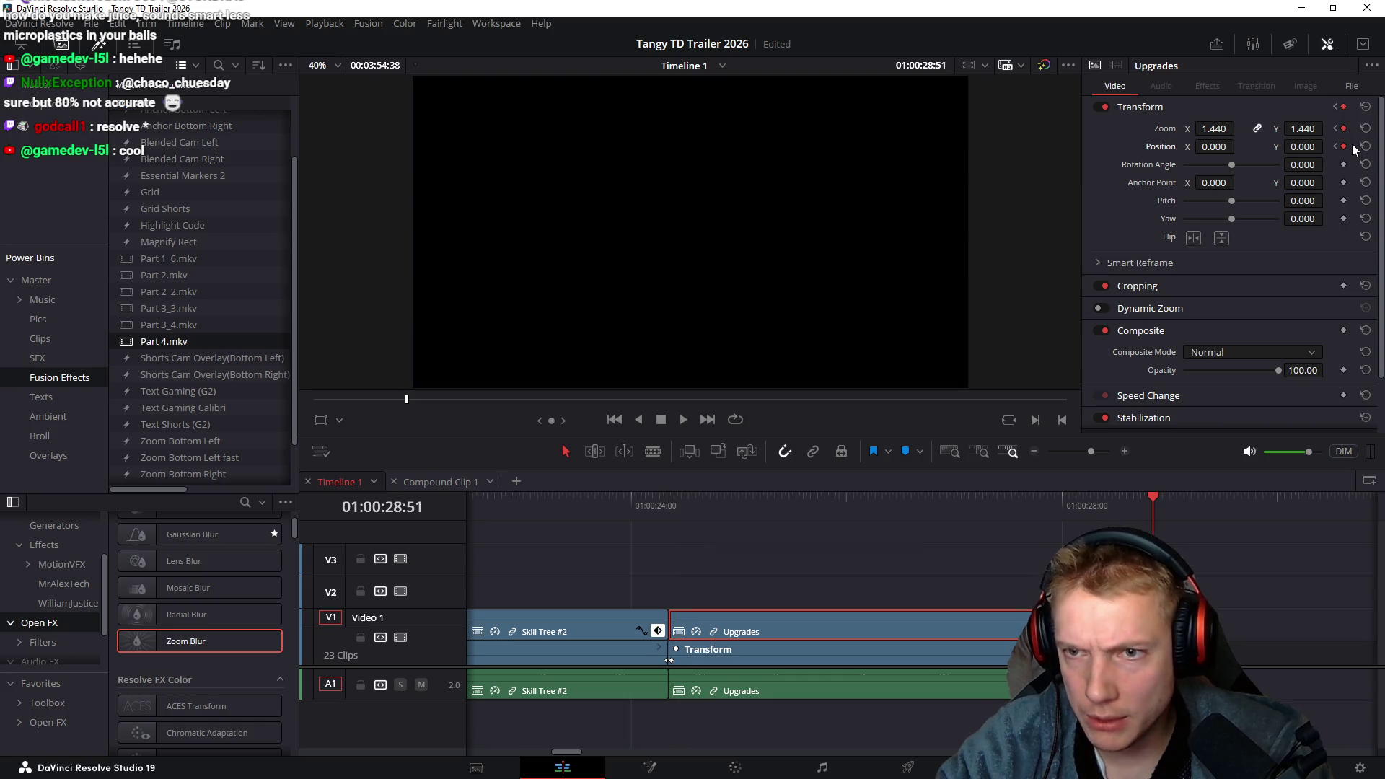
left_click(1335, 146)
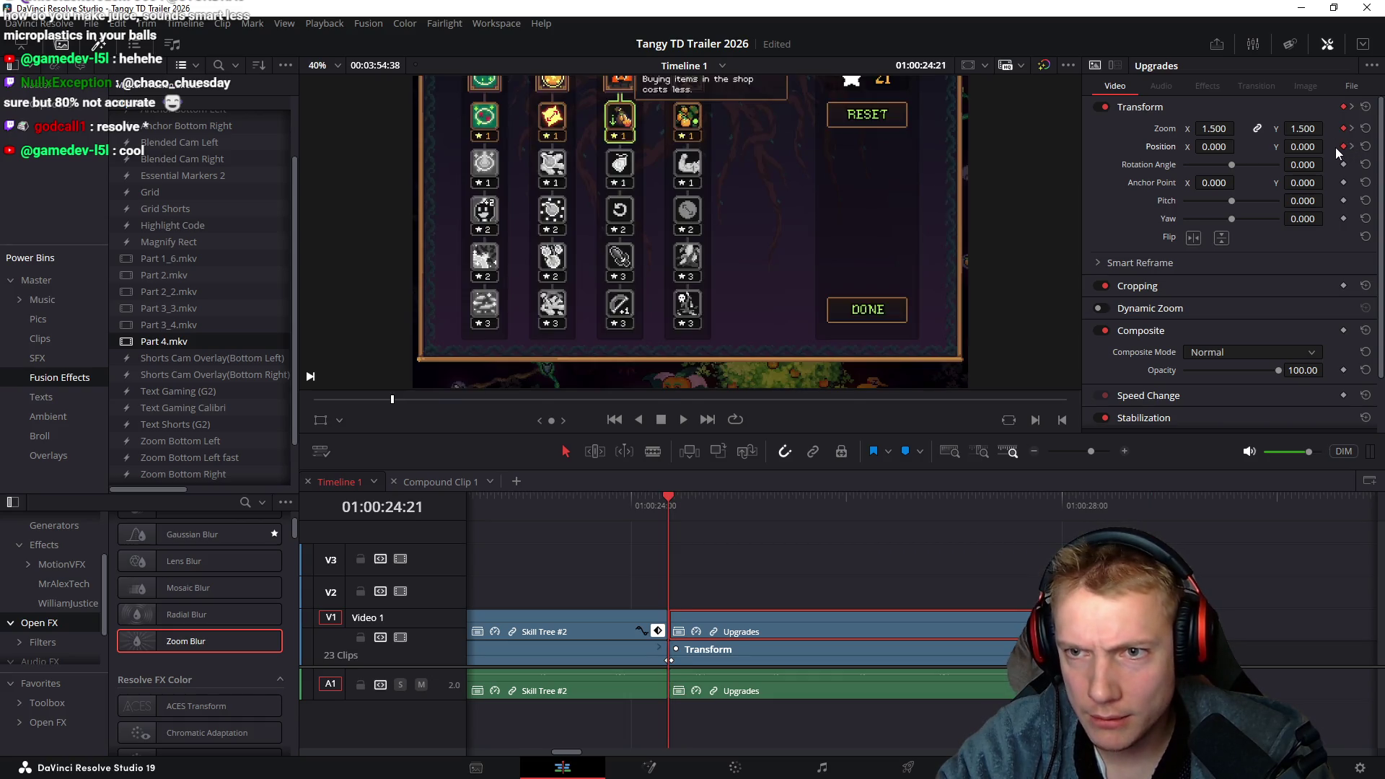
scroll(933, 596, "up", 3)
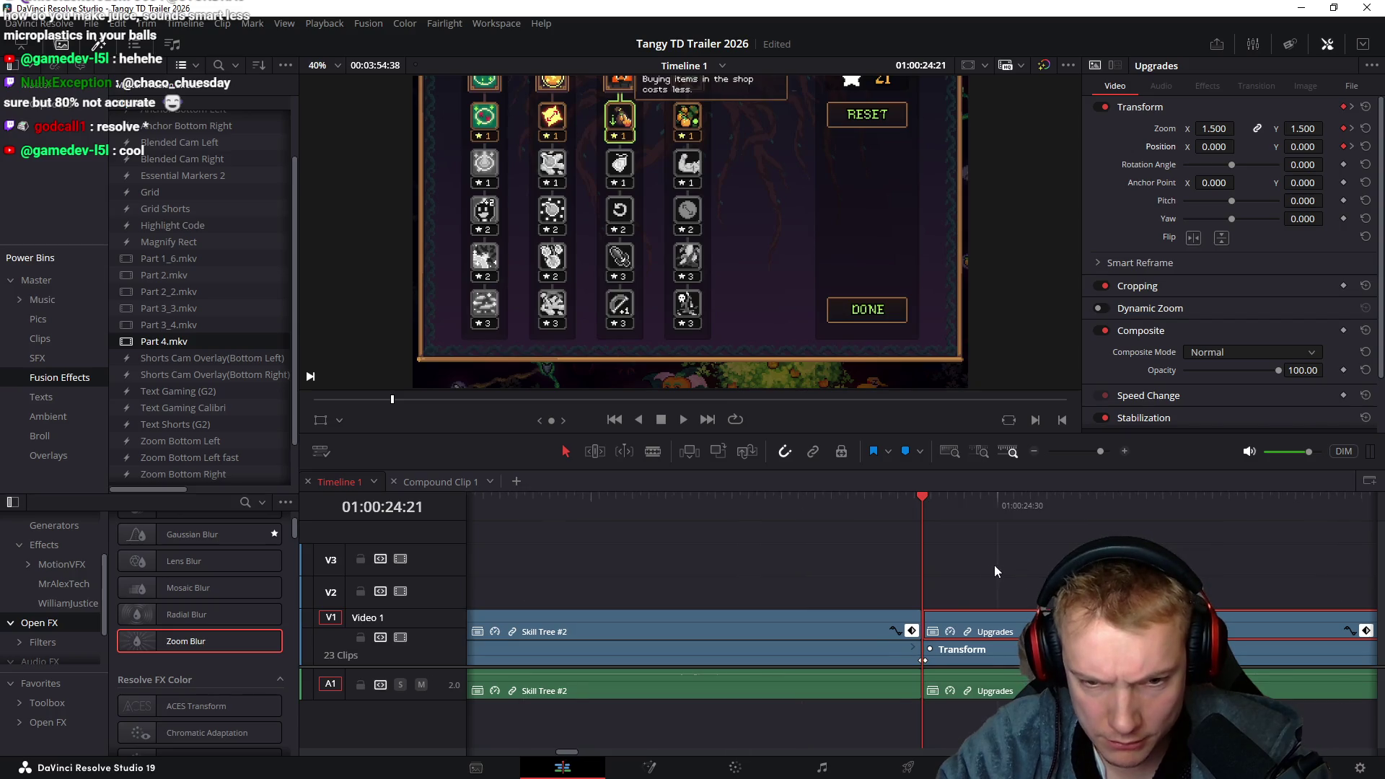
scroll(707, 529, "right", 3)
mouse_move(649, 506)
left_mouse_down()
mouse_move(1277, 527)
mouse_move(1169, 538)
left_mouse_up()
Check the end of the zoom-out and play the Skill Tree #2 to Upgrades cut
scroll(638, 660, "right", 3)
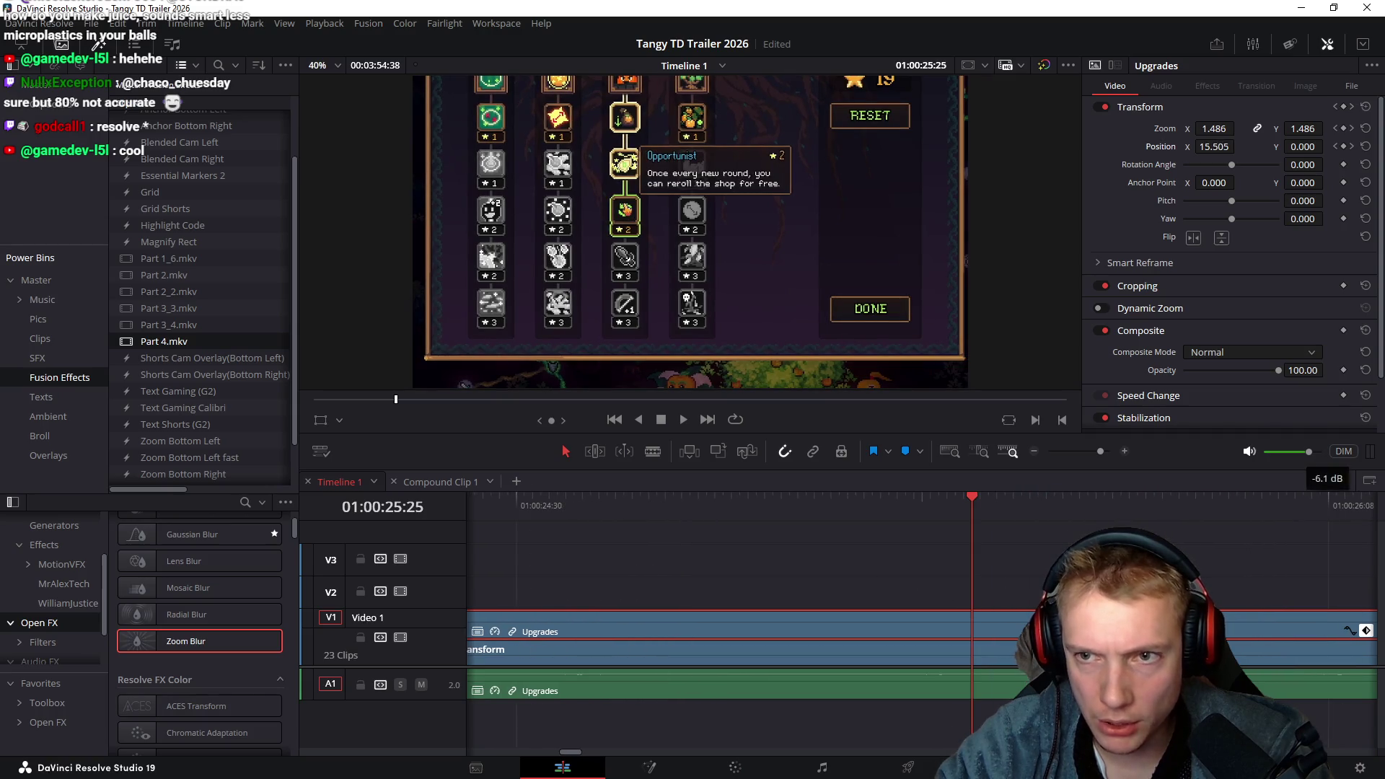
left_click(1337, 147)
left_click(1354, 148)
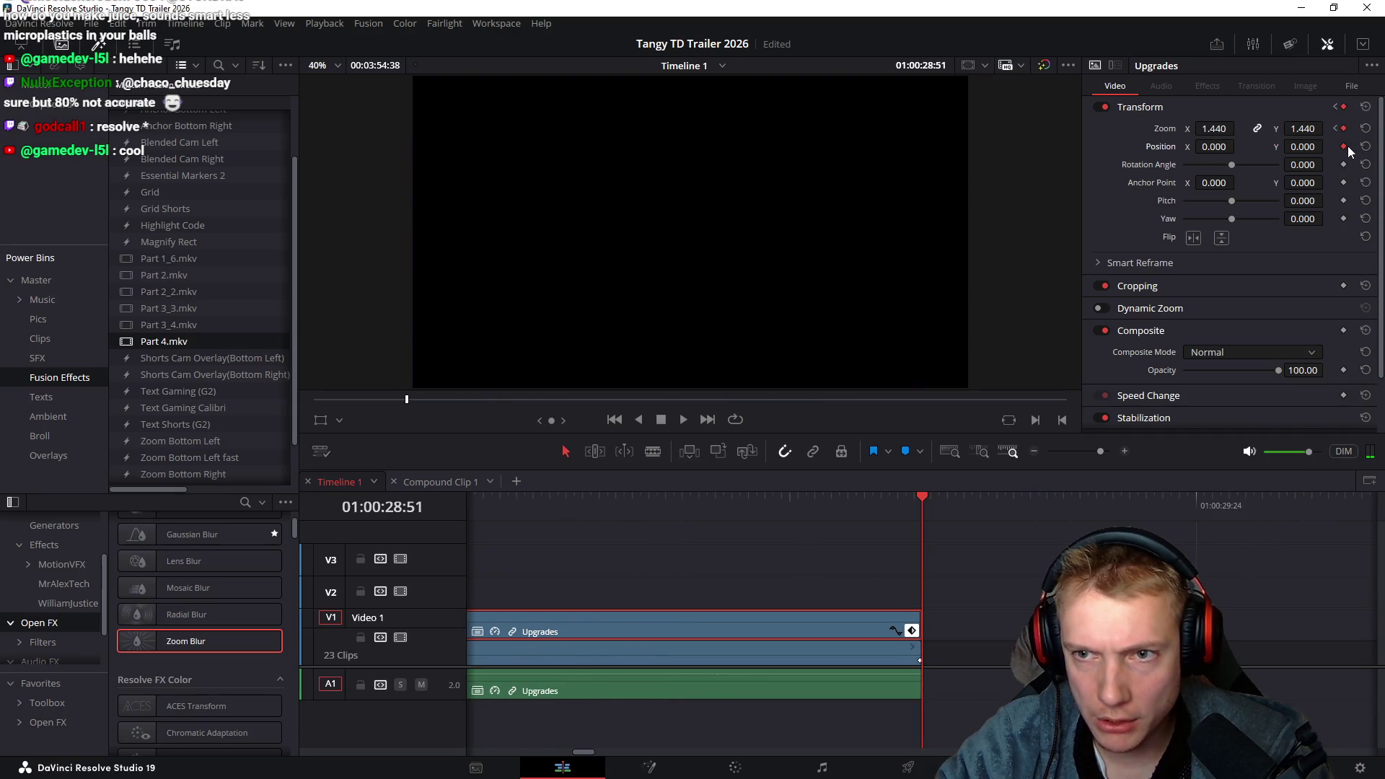
mouse_move(774, 504)
left_mouse_down()
mouse_move(630, 510)
mouse_move(885, 534)
left_mouse_up()
scroll(851, 549, "up", 2)
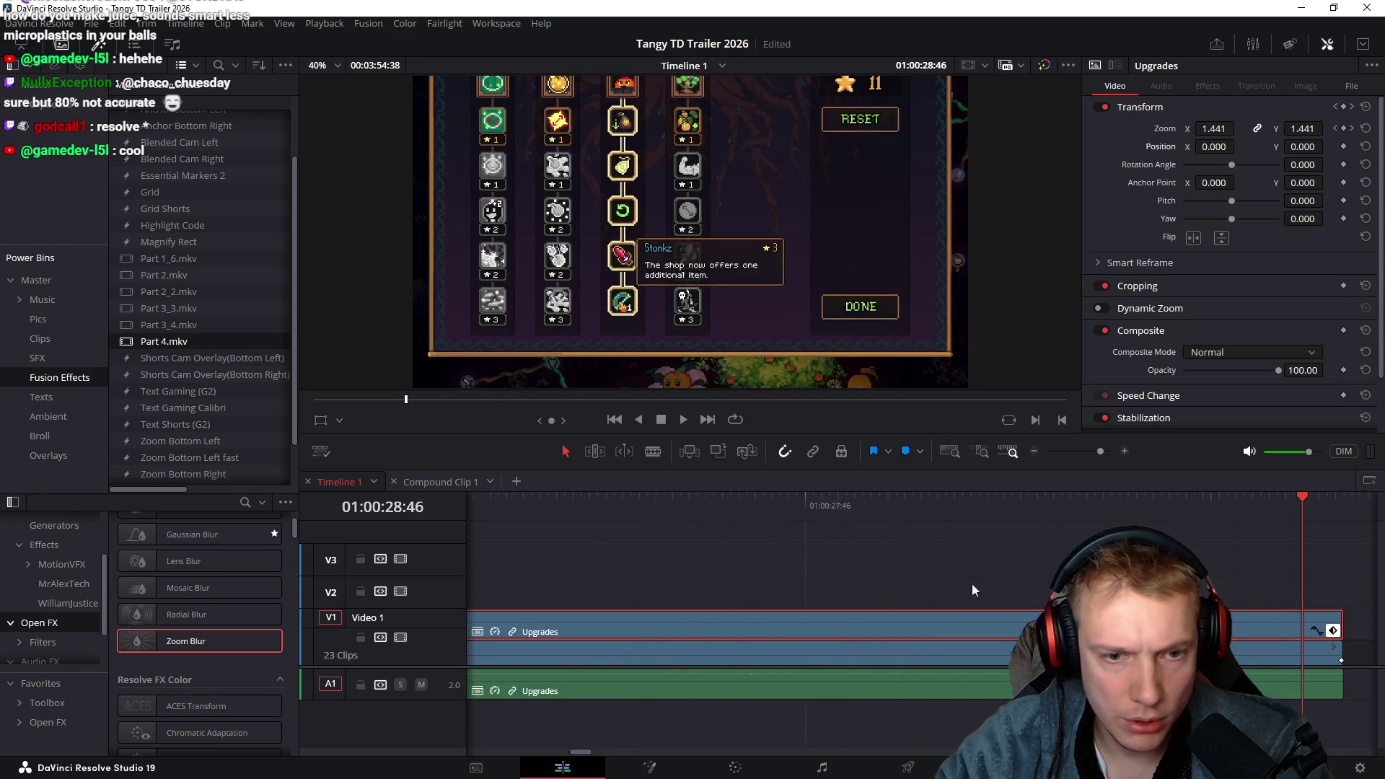
scroll(988, 560, "up", 5)
left_click(851, 501)
key("space")
key("space")
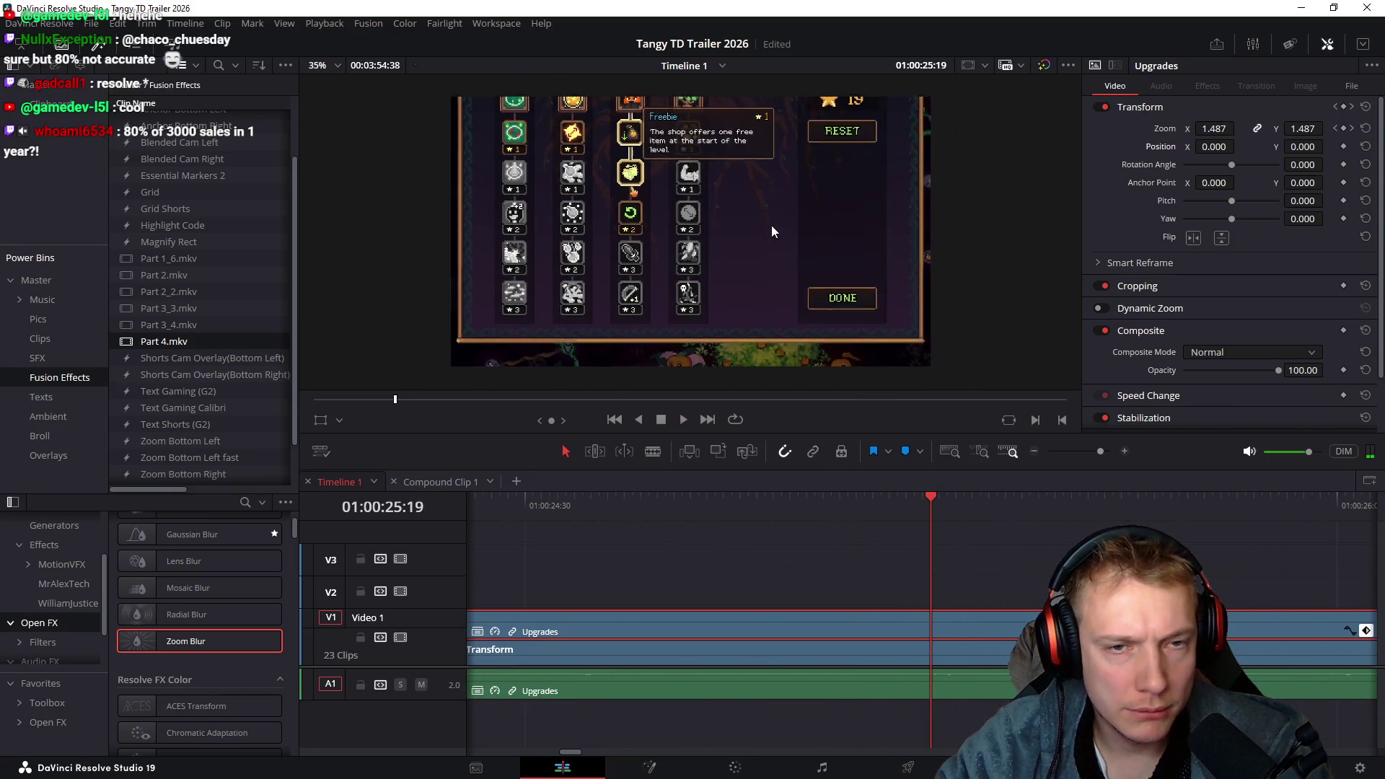
Start Upgrades at 1.400 zoom with Position Y offset to frame the whole upgrades panel
left_click_drag(1303, 146, 1243, 137)
scroll(815, 544, "down", 3)
left_click(545, 505)
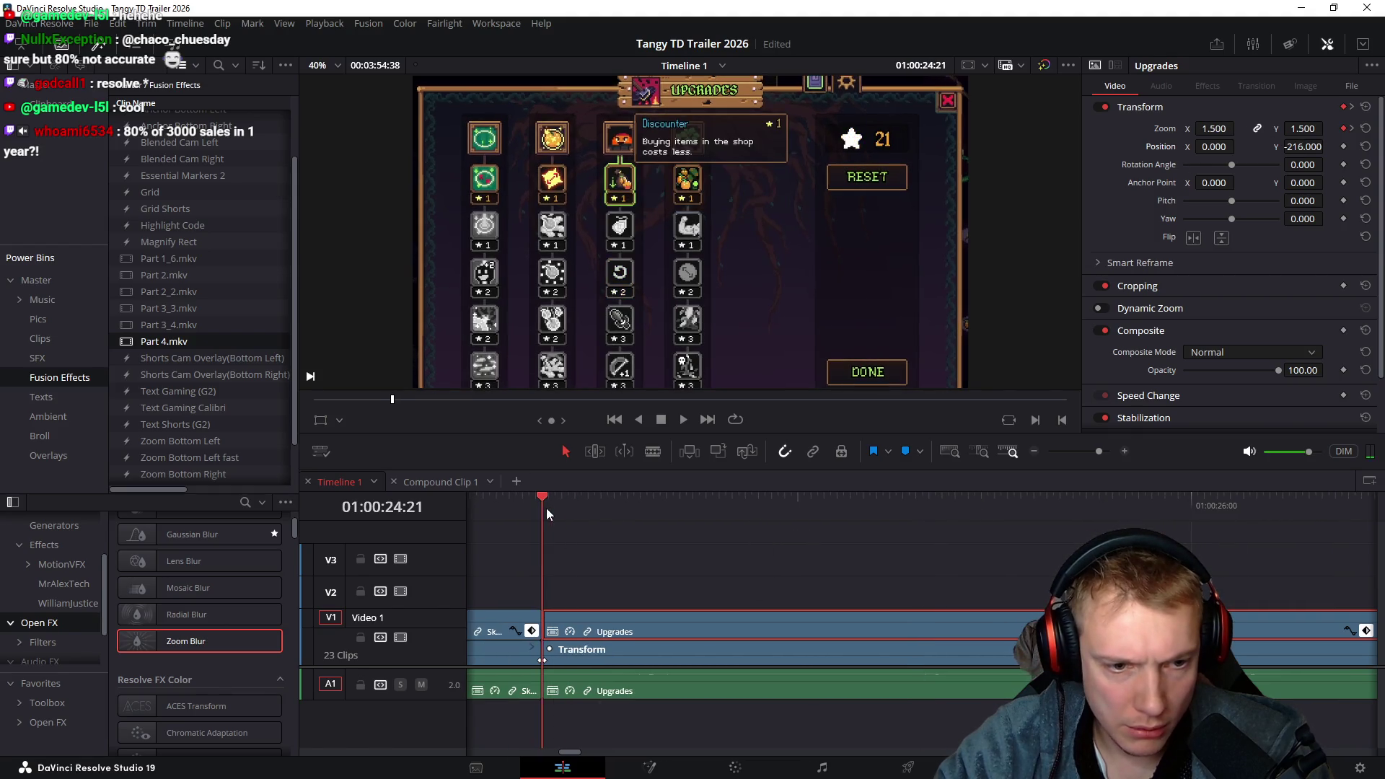
left_click_drag(1215, 128, 1200, 129)
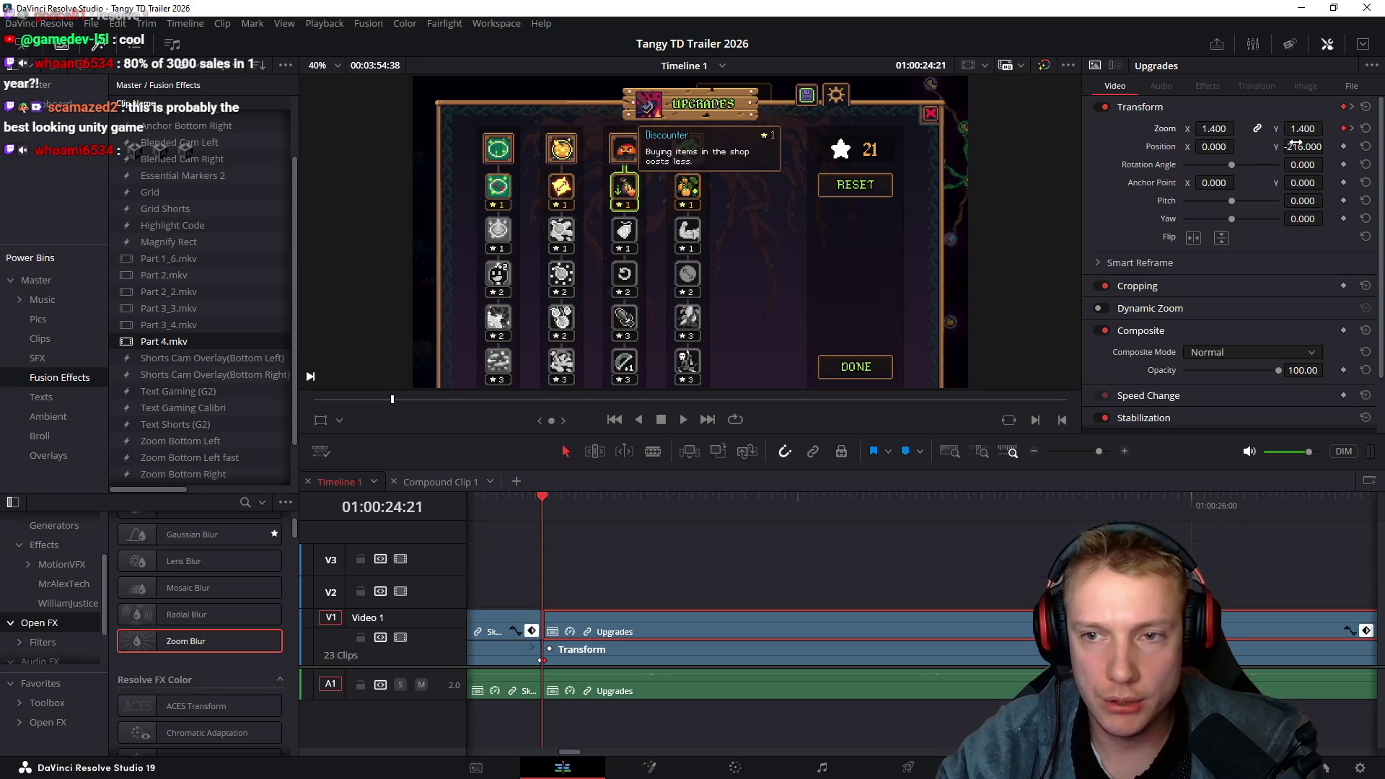
mouse_move(1327, 146)
left_mouse_down()
mouse_move(1328, 133)
mouse_move(1328, 145)
left_mouse_up()
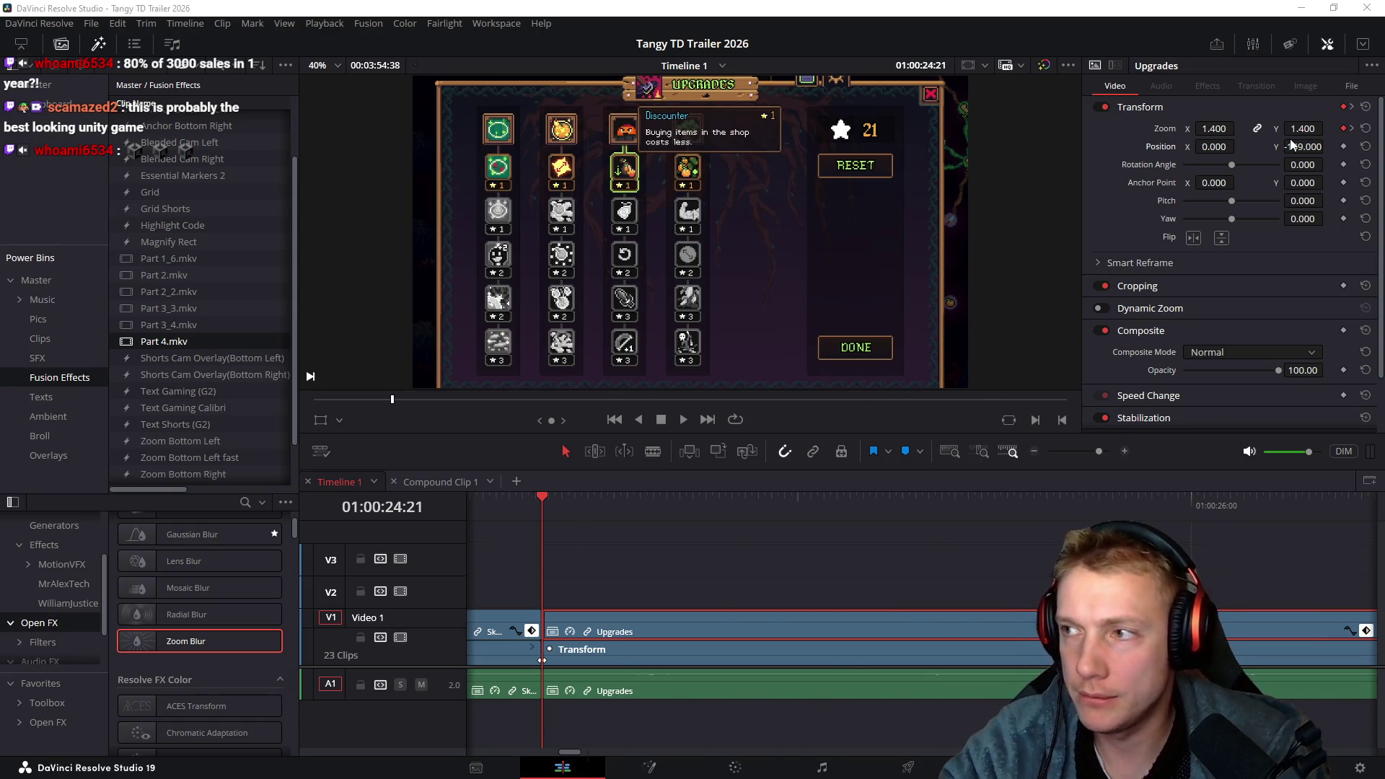
key("alt+Tab")
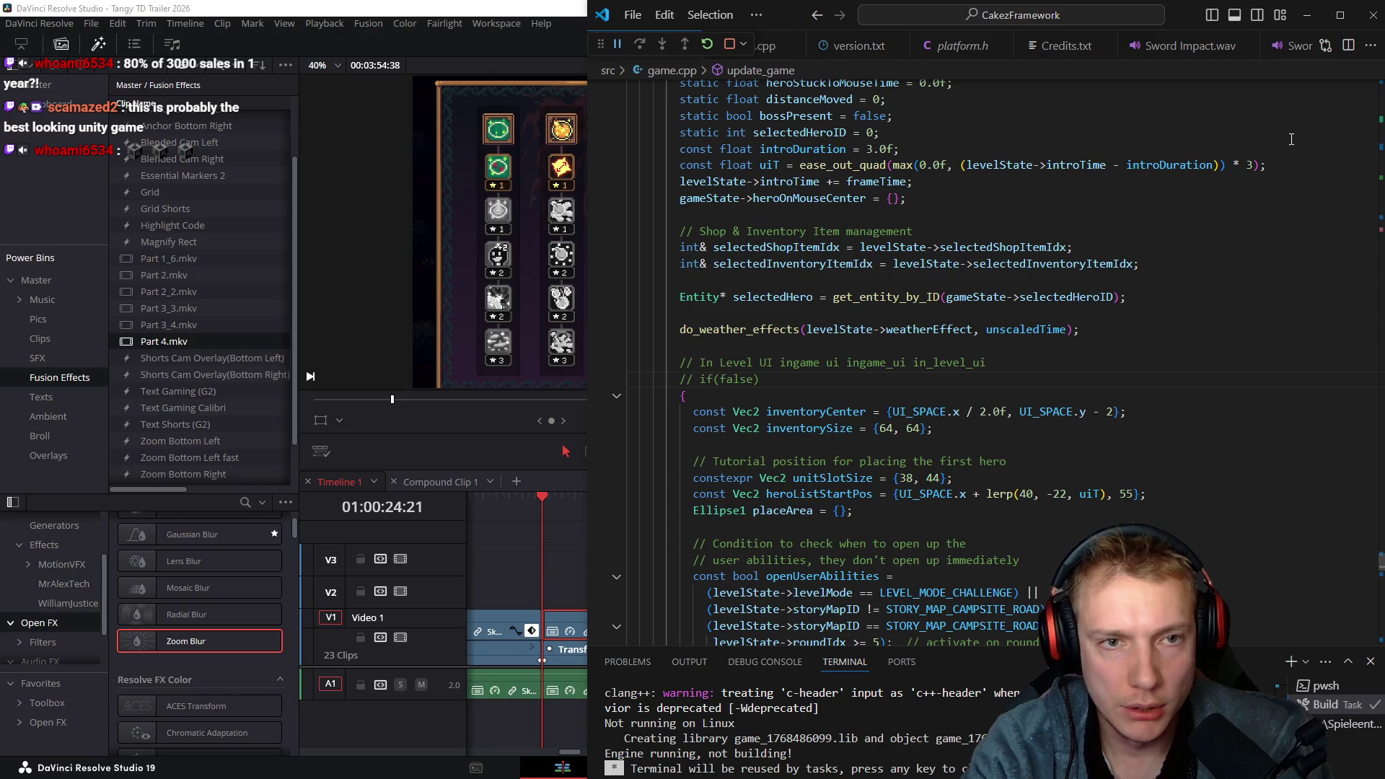
Uncomment the -DDEMO defines line in build.sh, rebuild, and launch the game in a debug session
key("ctrl+Tab")
key("Tab")
key("Tab")
key("Tab")
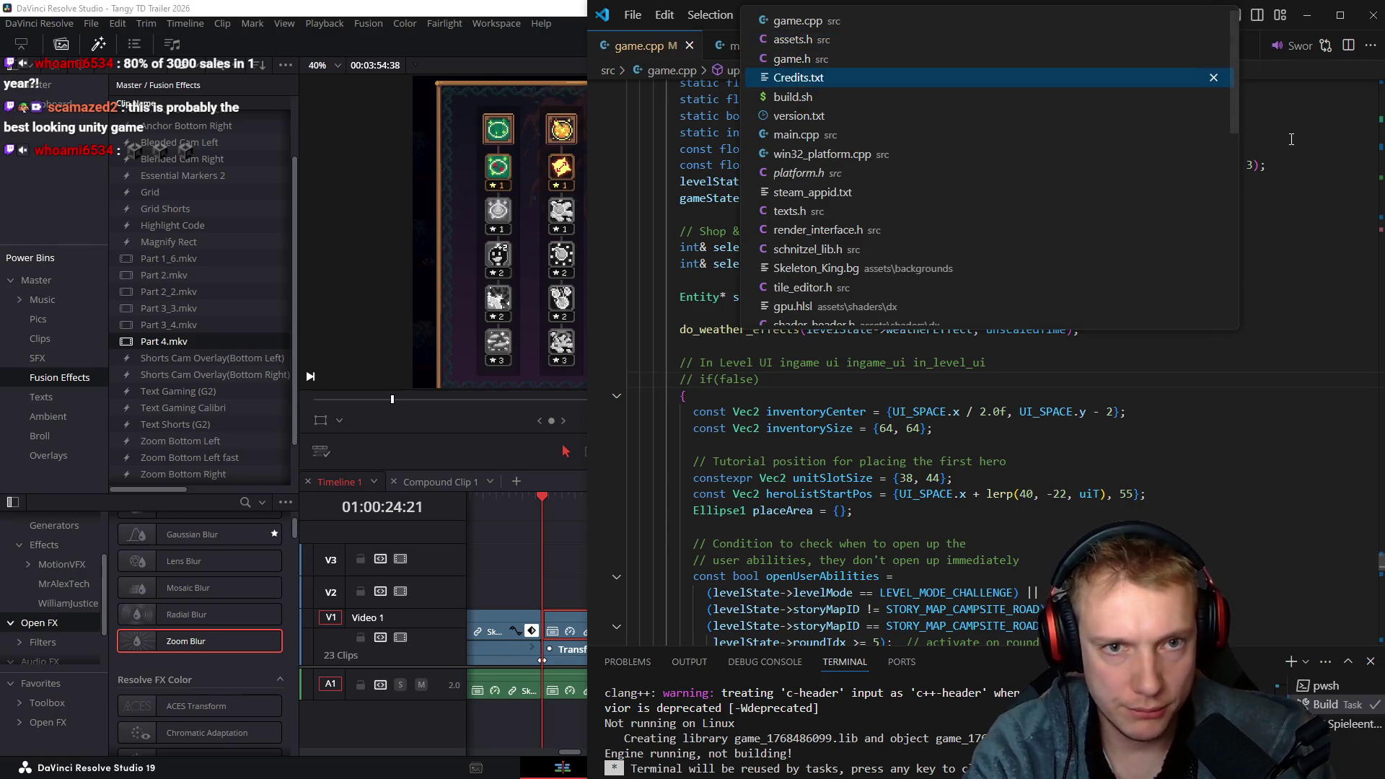
key("ctrl+slash")
key("ctrl+shift+b")
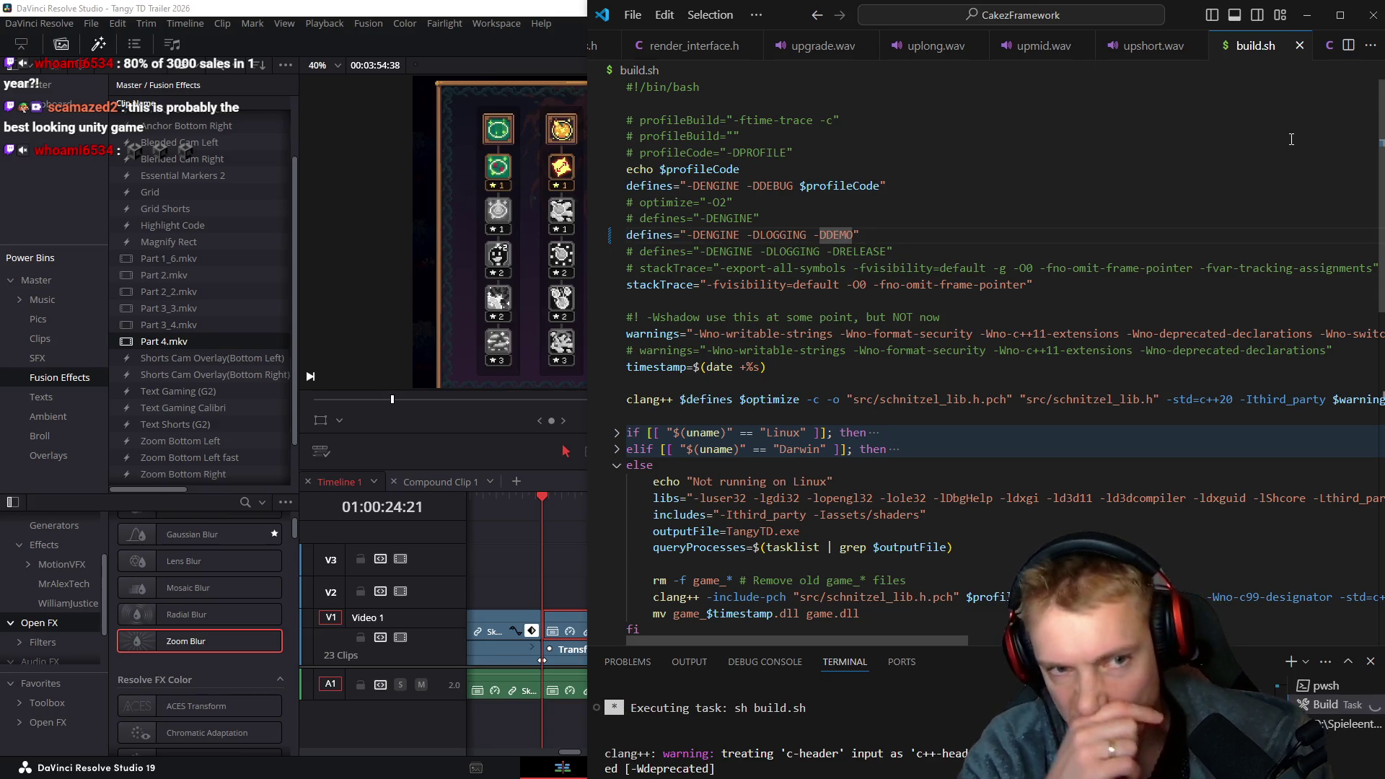
type("O")
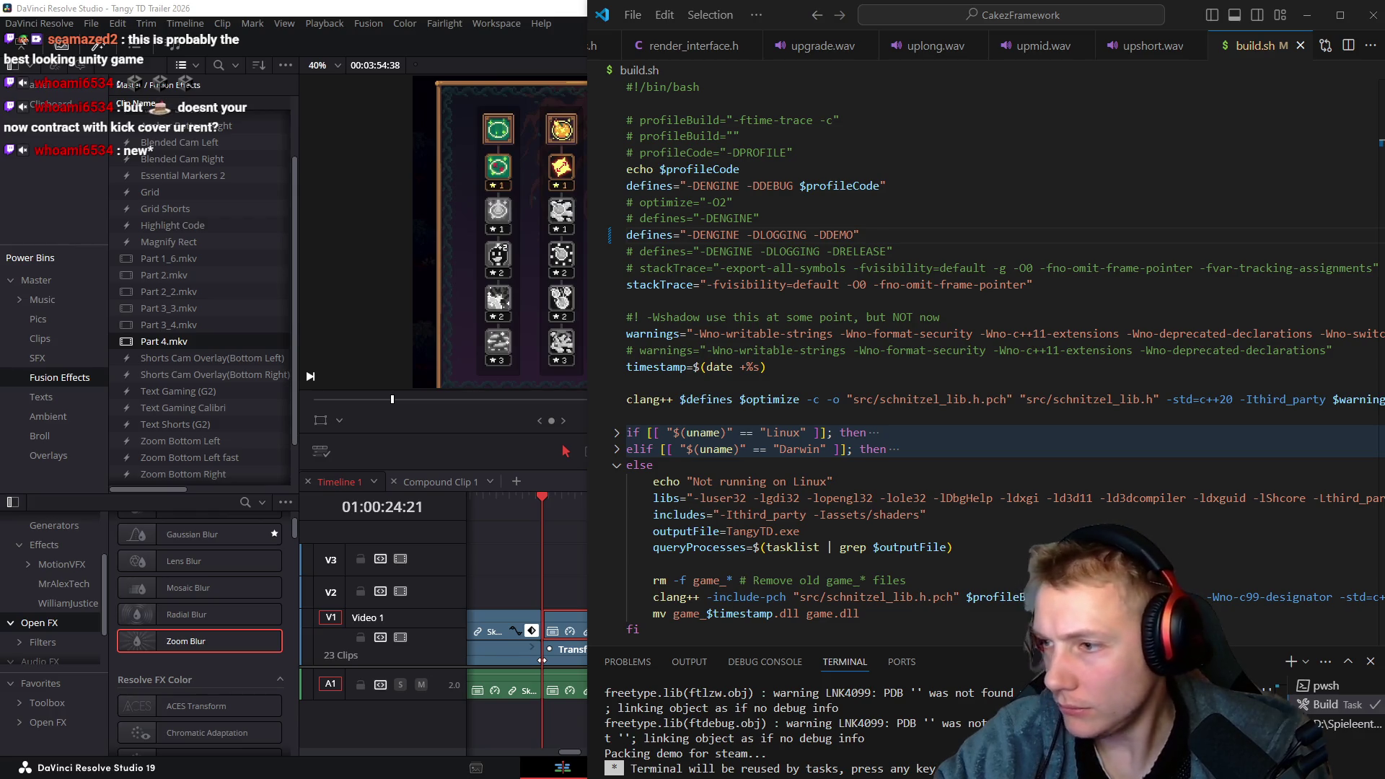
left_click(831, 394)
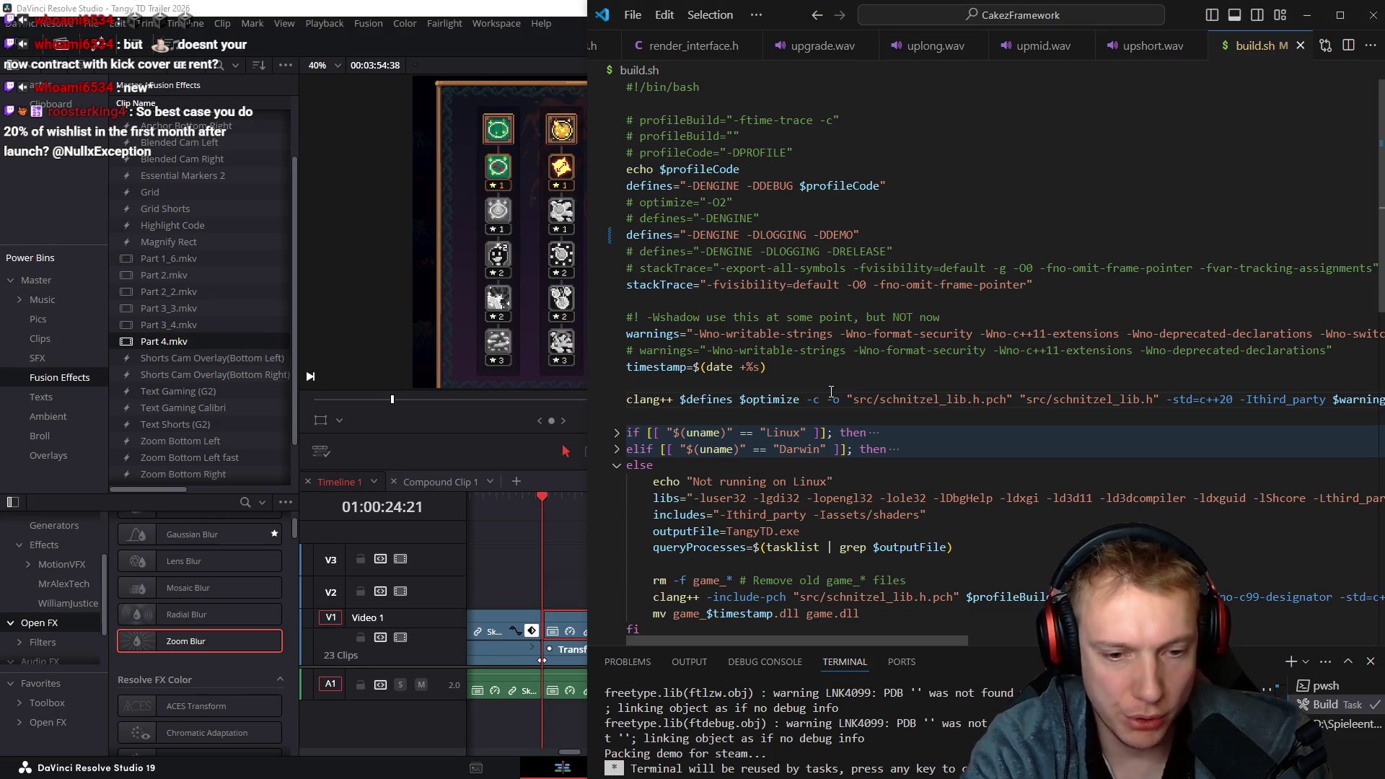
key("F5")
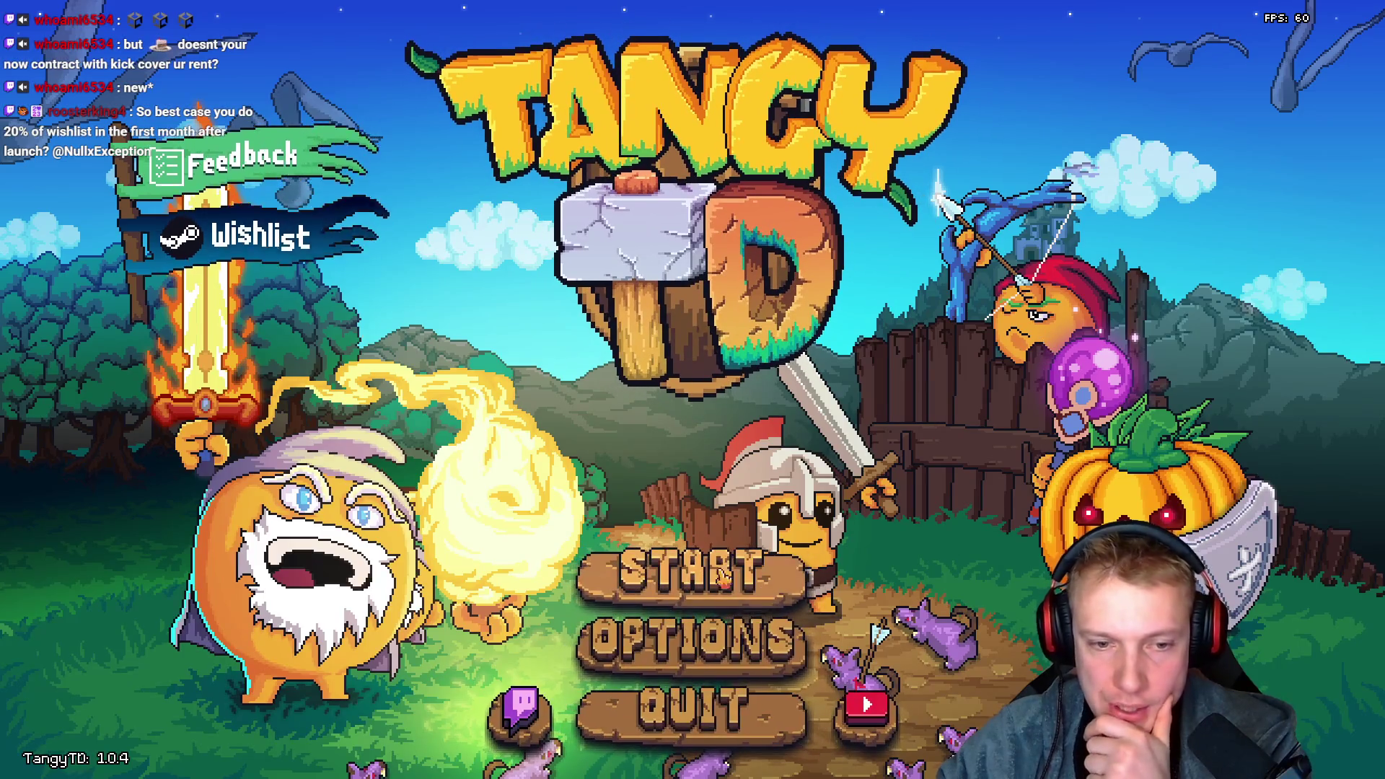
Start the game from the title menu, glance at the Missions map, and go to Upgrades
left_click(690, 588)
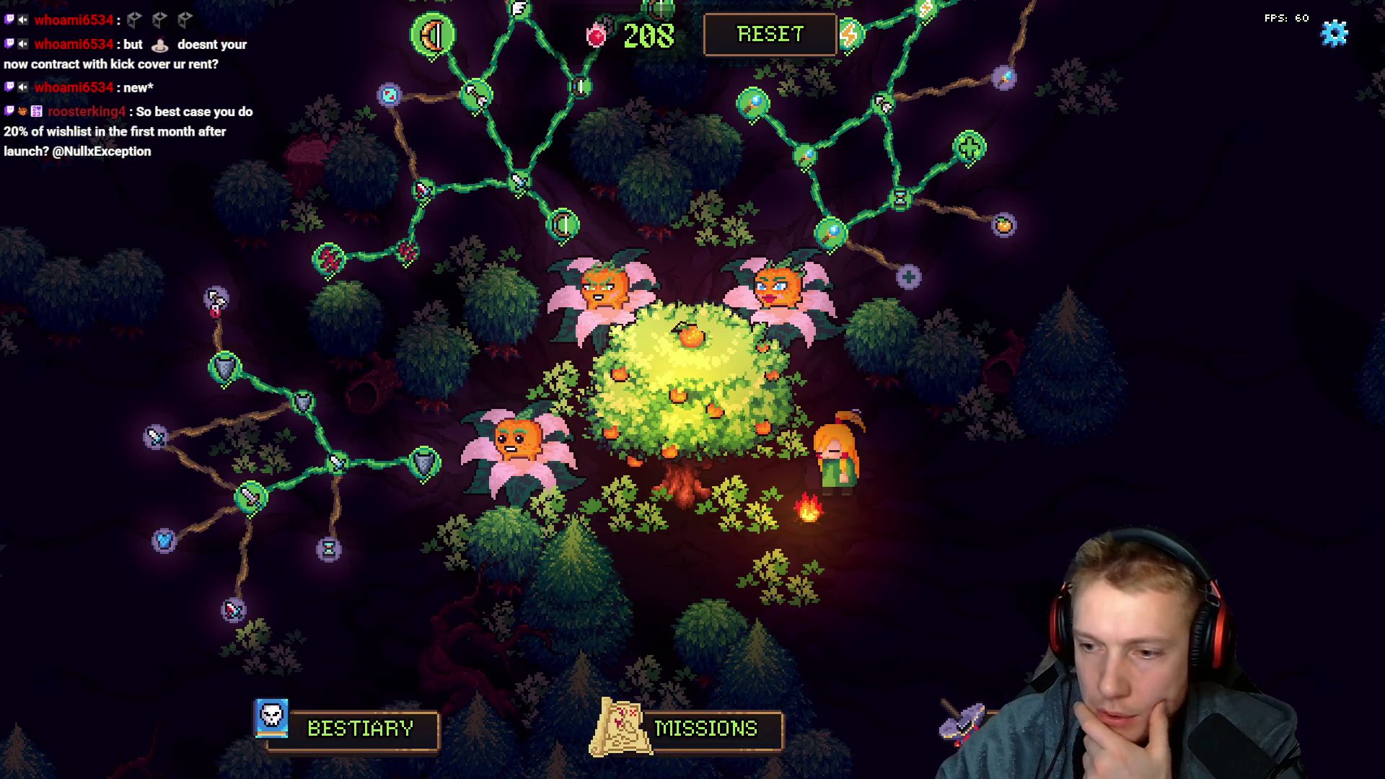
left_click(726, 730)
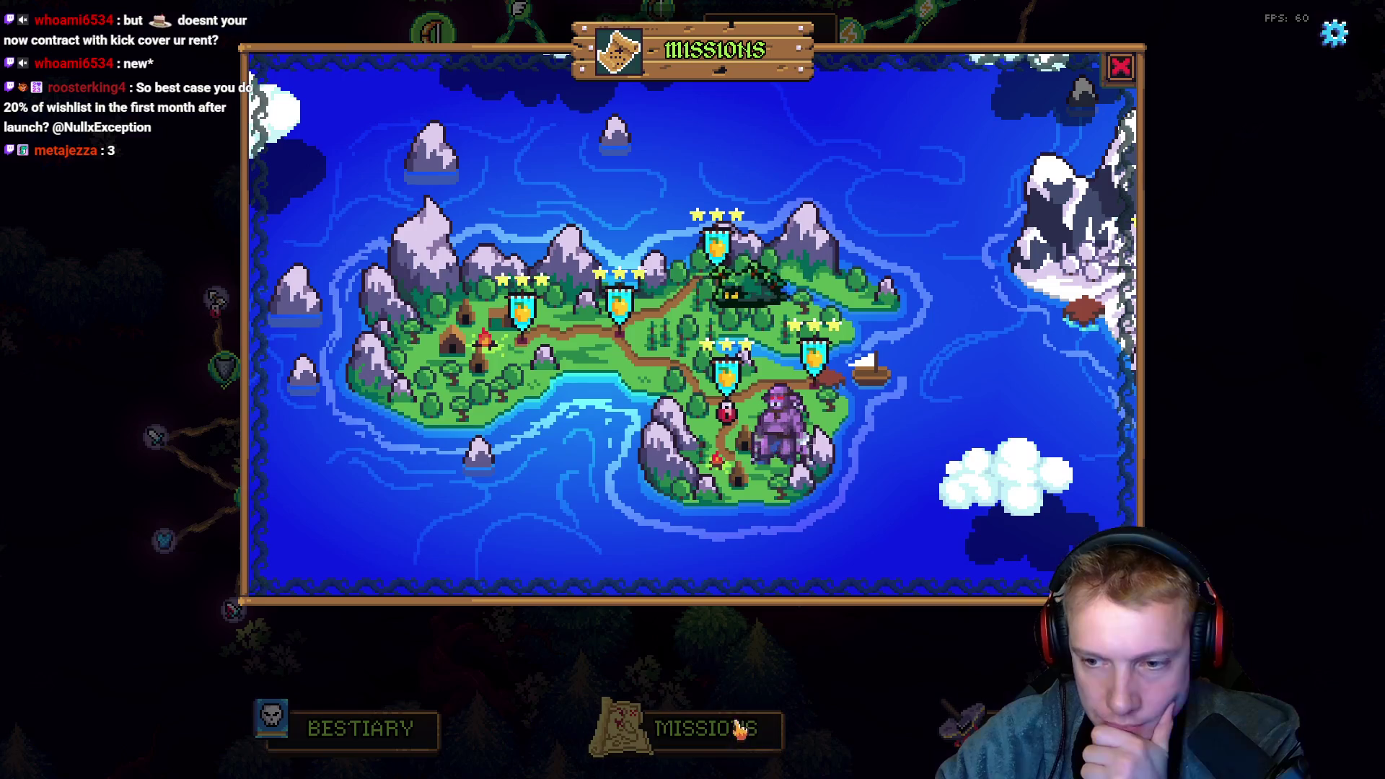
key("Escape")
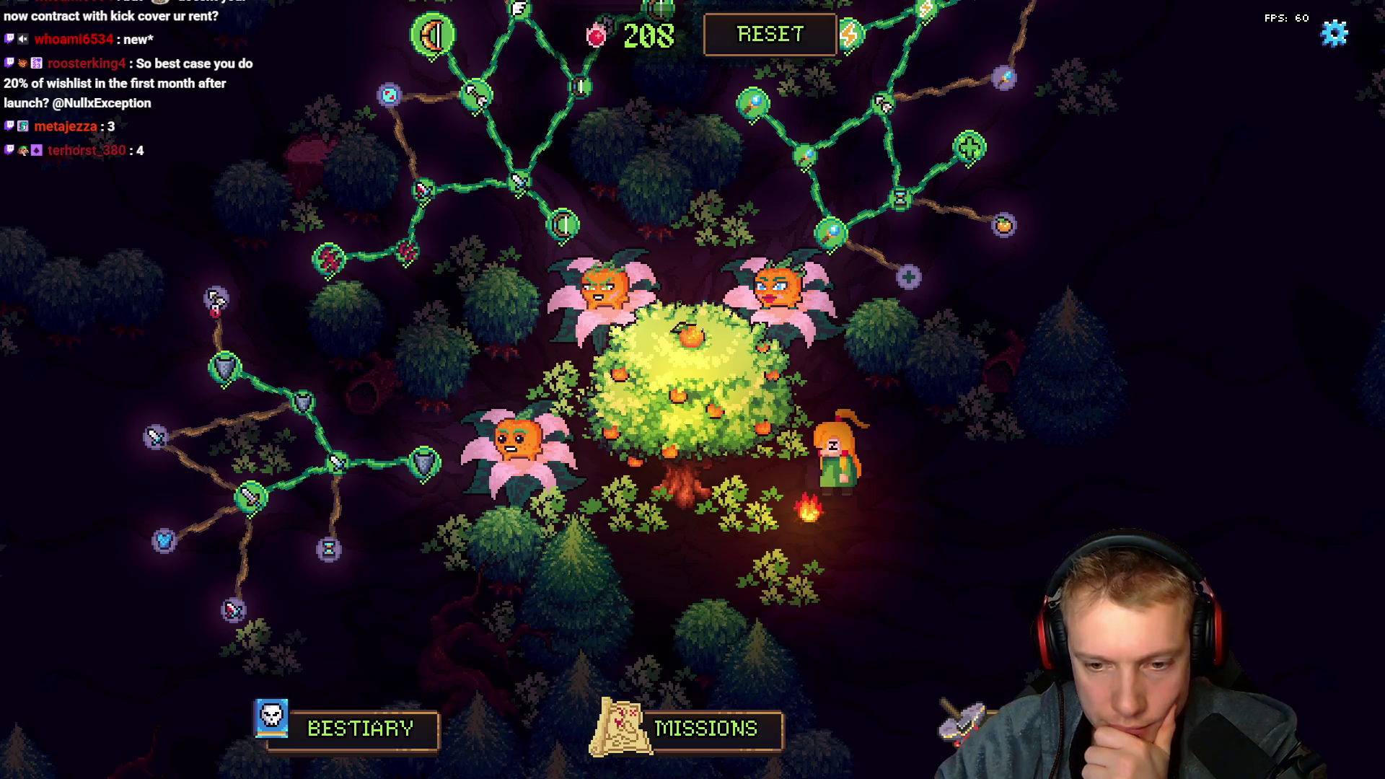
left_click(837, 462)
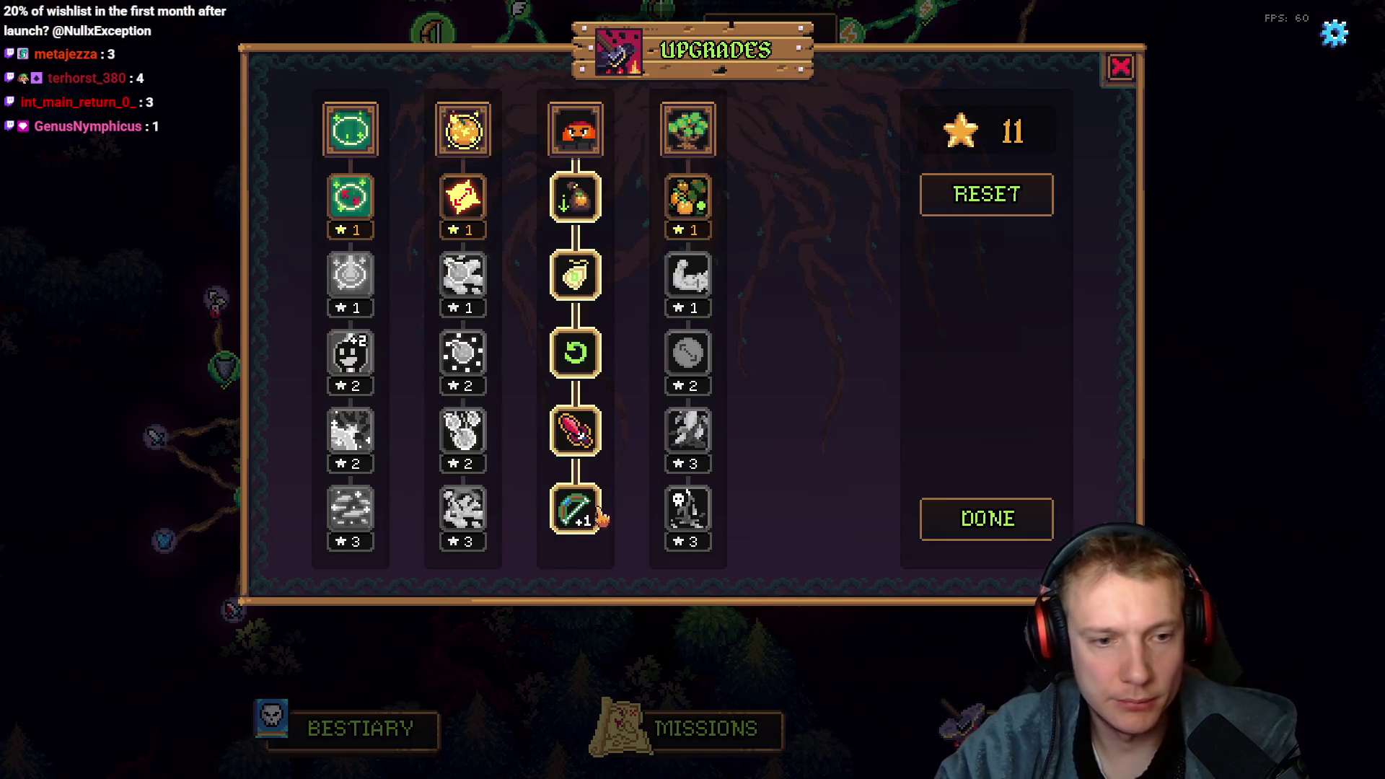
Refund the third-column upgrades from the bottom up through Discounter
left_click(586, 433)
left_click(576, 352)
left_click(575, 274)
left_click(575, 199)
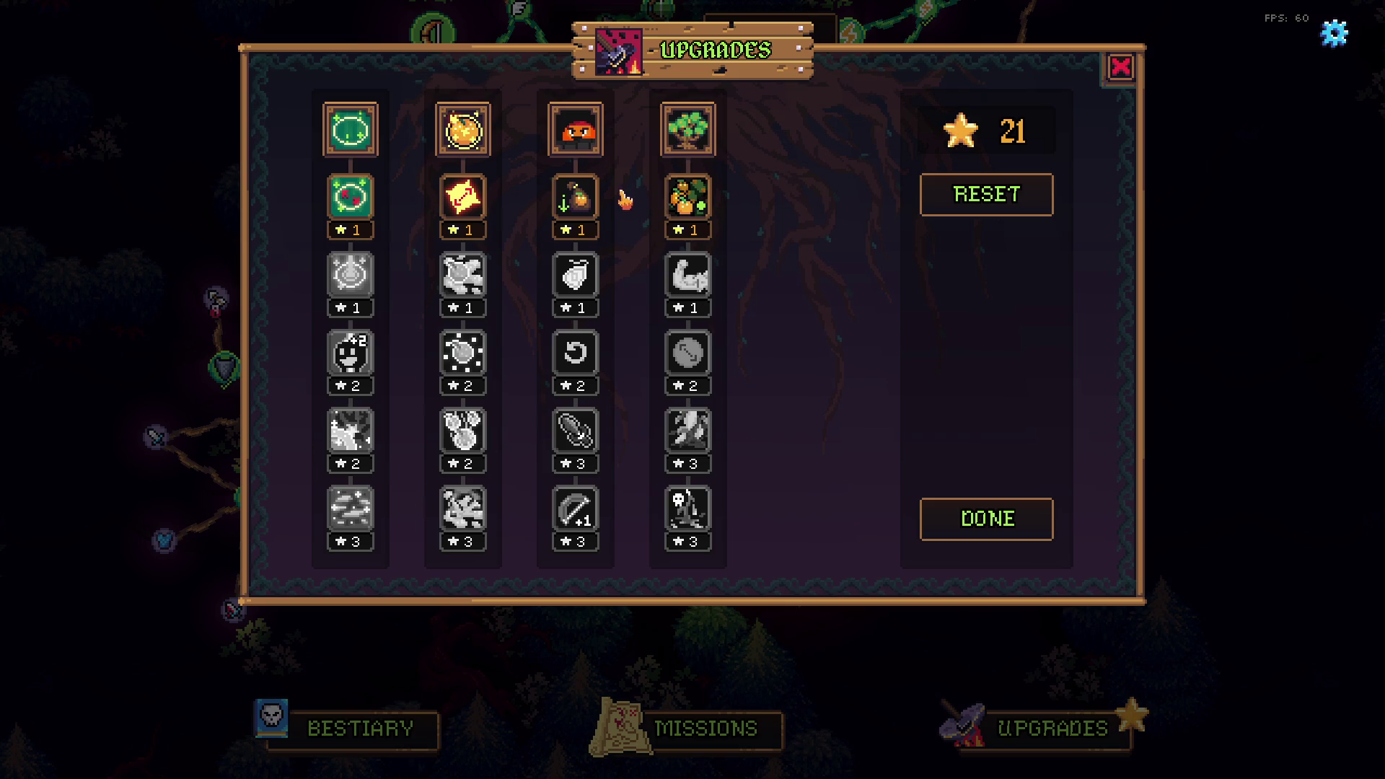
Buy Discounter and Freebie, refund them, then buy all five third-column upgrades down to the bow
left_click(575, 202)
left_click(576, 277)
right_click(576, 277)
right_click(575, 198)
left_click(575, 206)
left_click(575, 276)
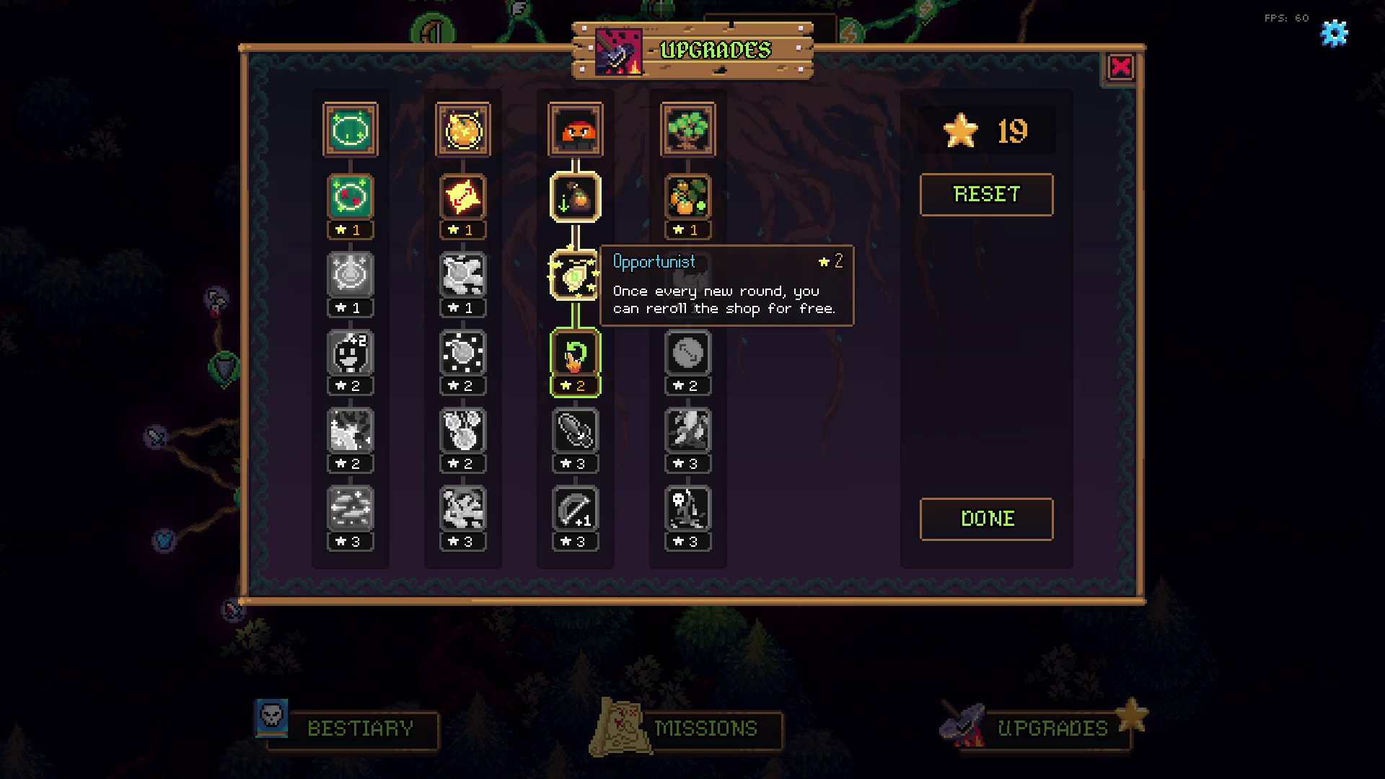
left_click(573, 368)
left_click(573, 448)
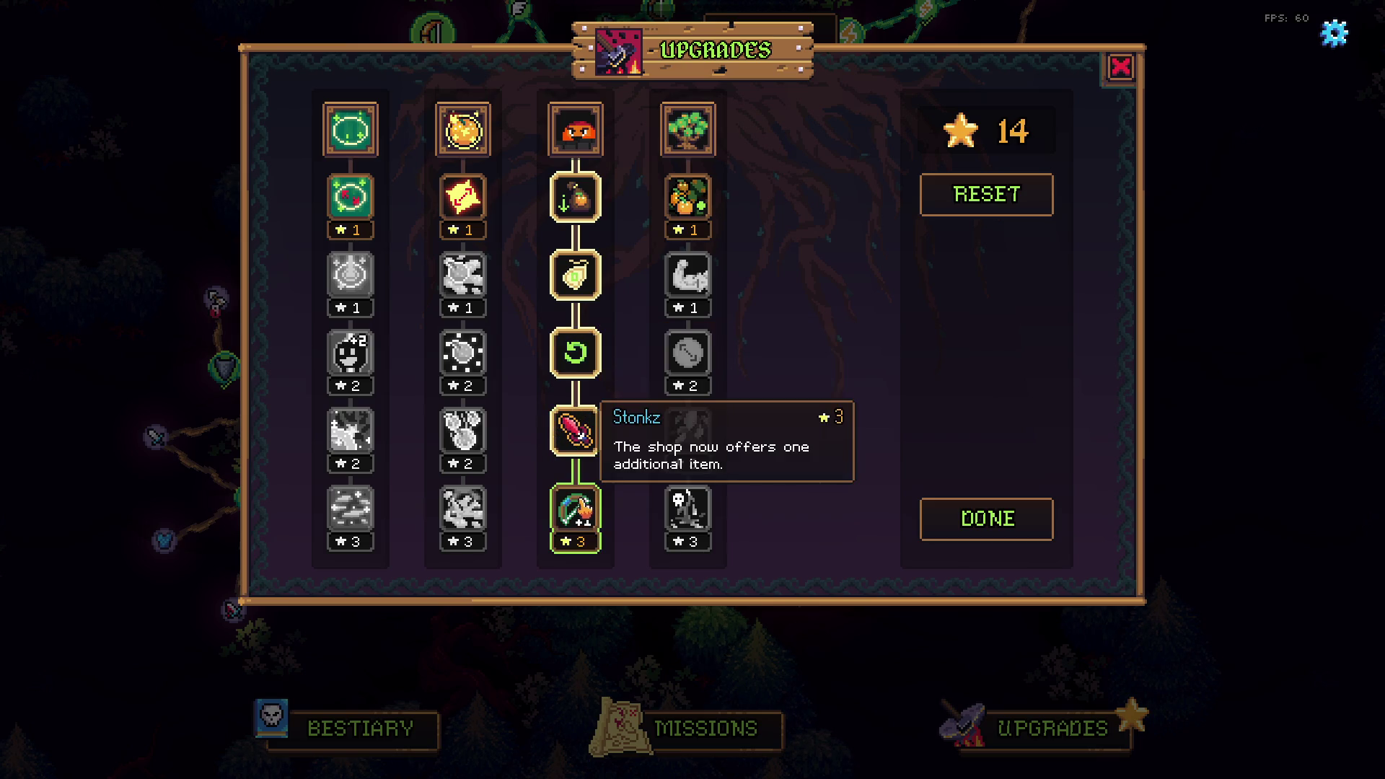
left_click(575, 509)
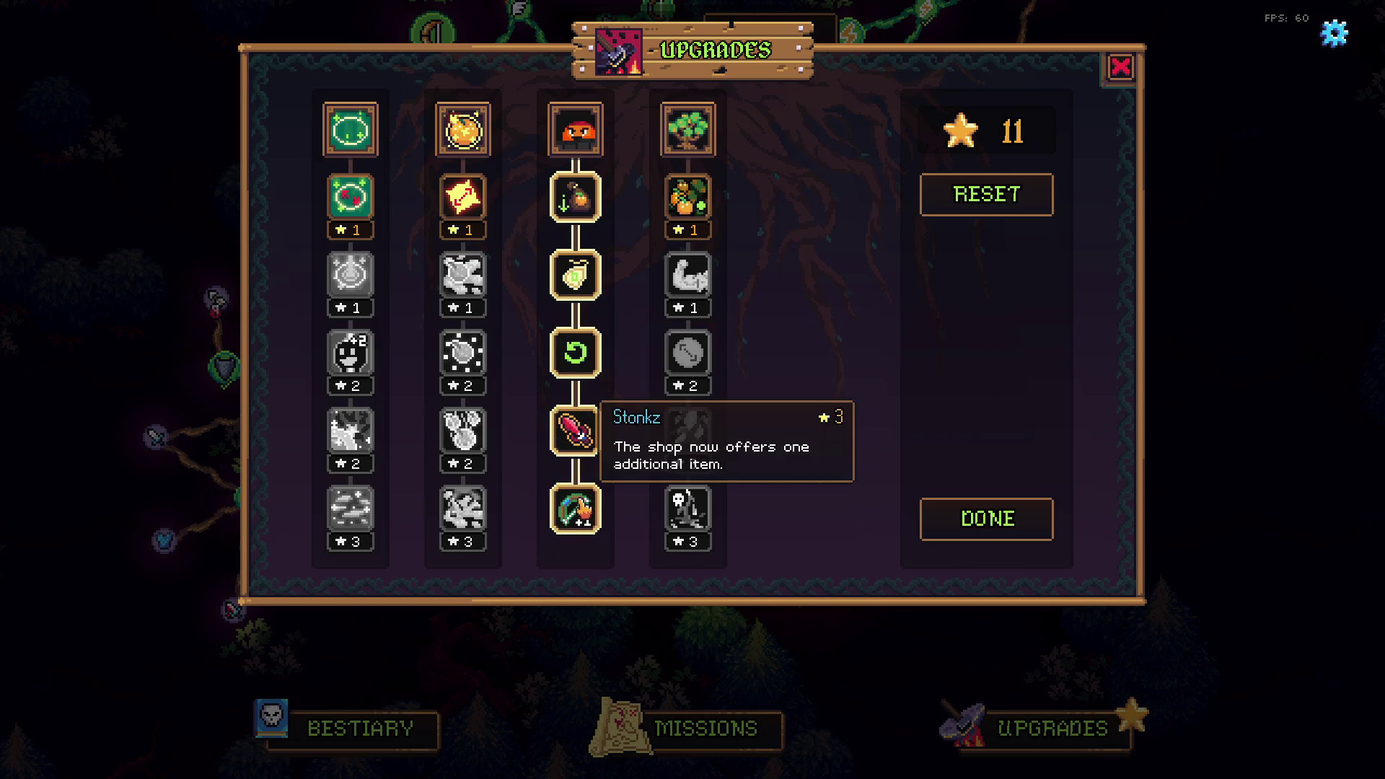
Refund all five third-column upgrades and re-buy them top to bottom, leaving 11 stars
right_click(575, 509)
right_click(575, 431)
right_click(576, 353)
right_click(575, 275)
right_click(575, 197)
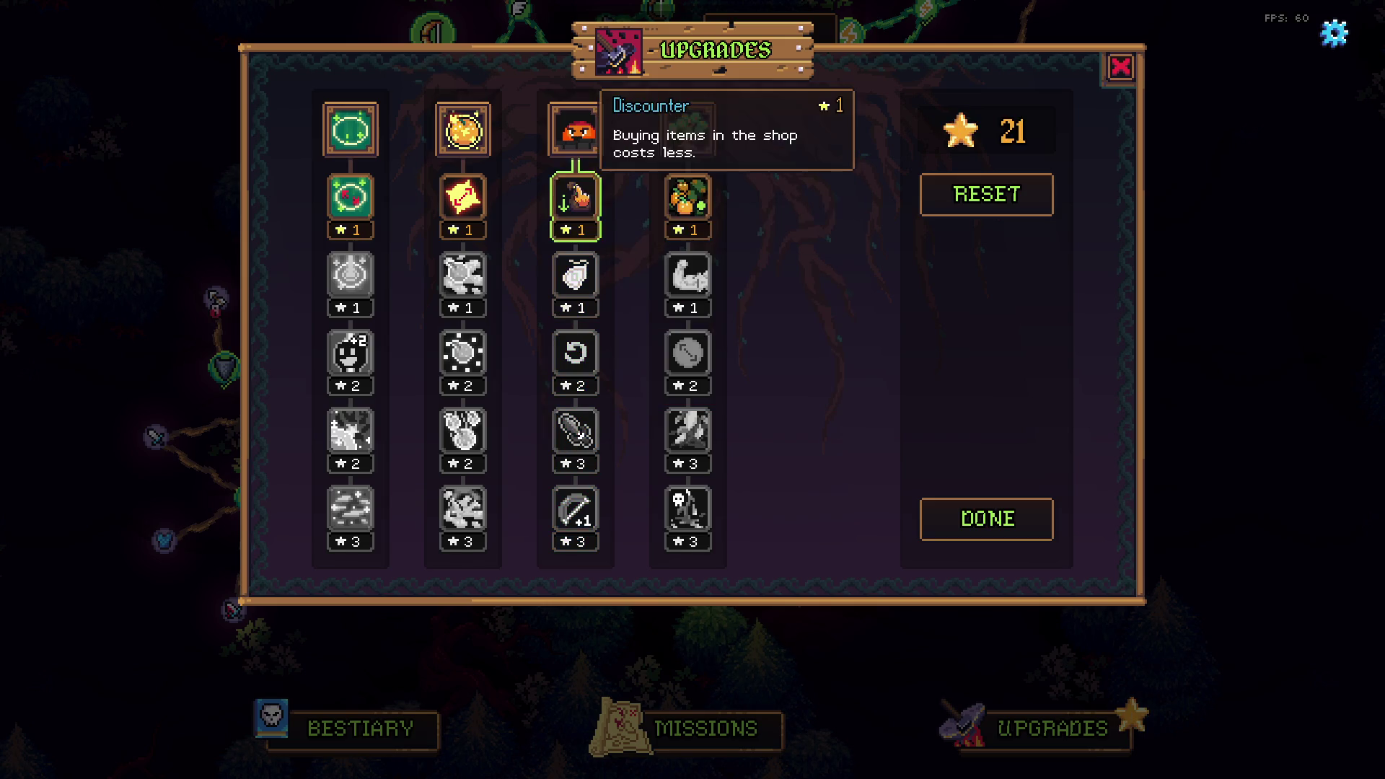
left_click(575, 198)
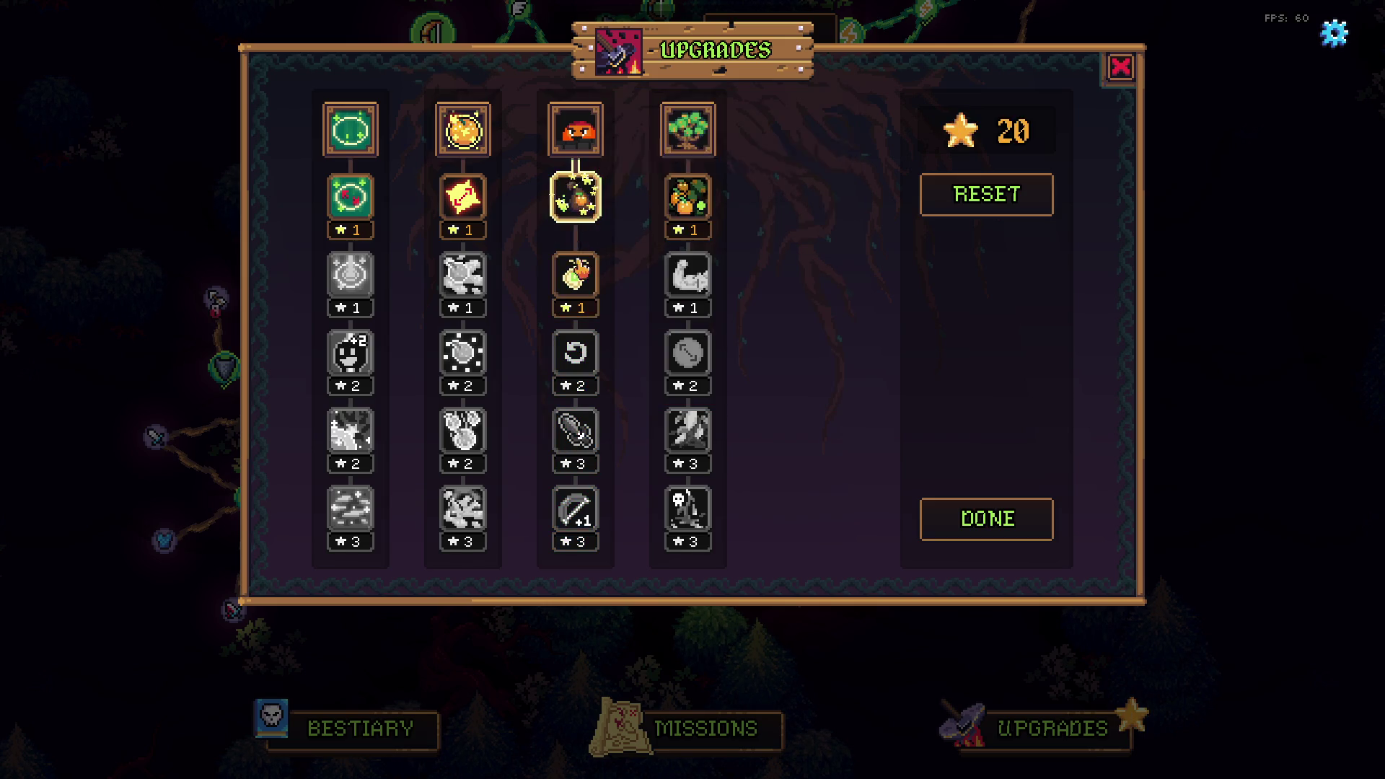
left_click(575, 274)
left_click(579, 348)
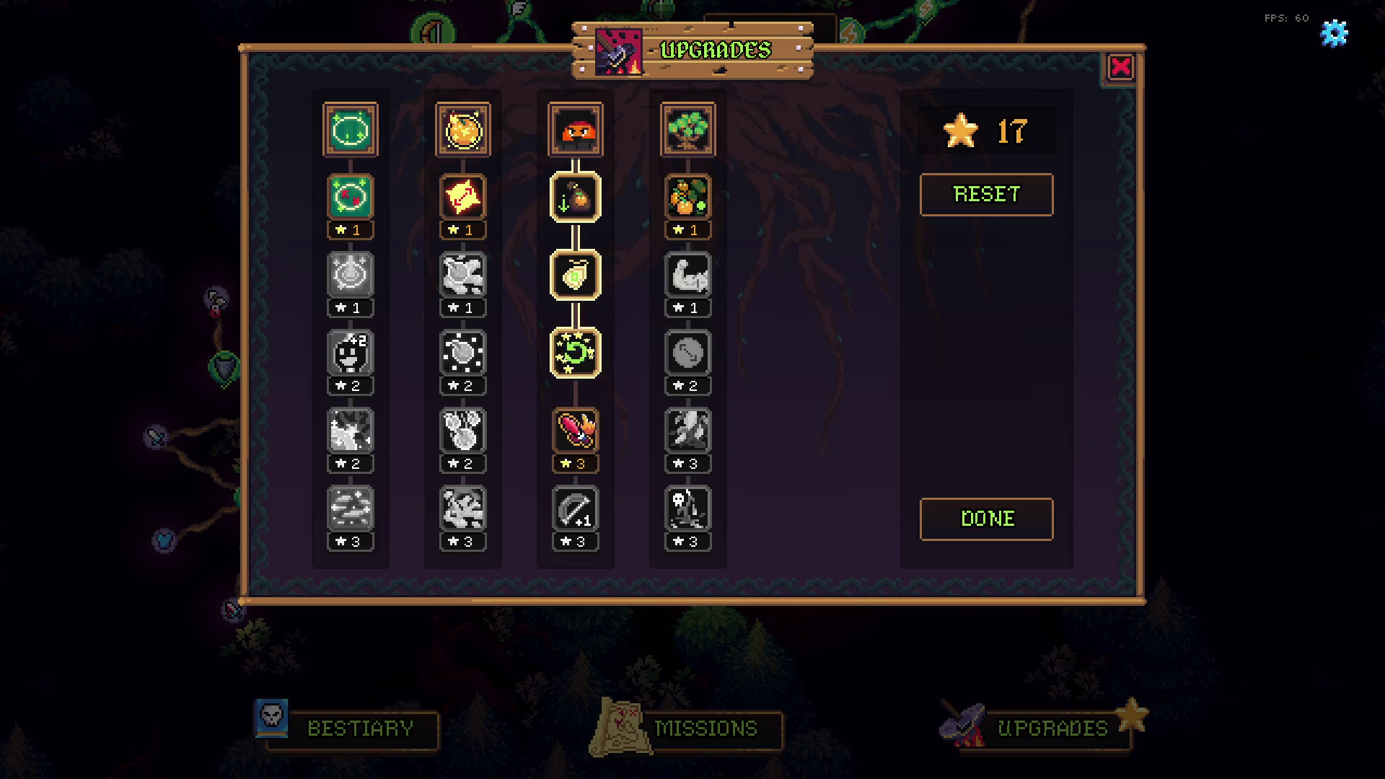
left_click(581, 436)
left_click(581, 511)
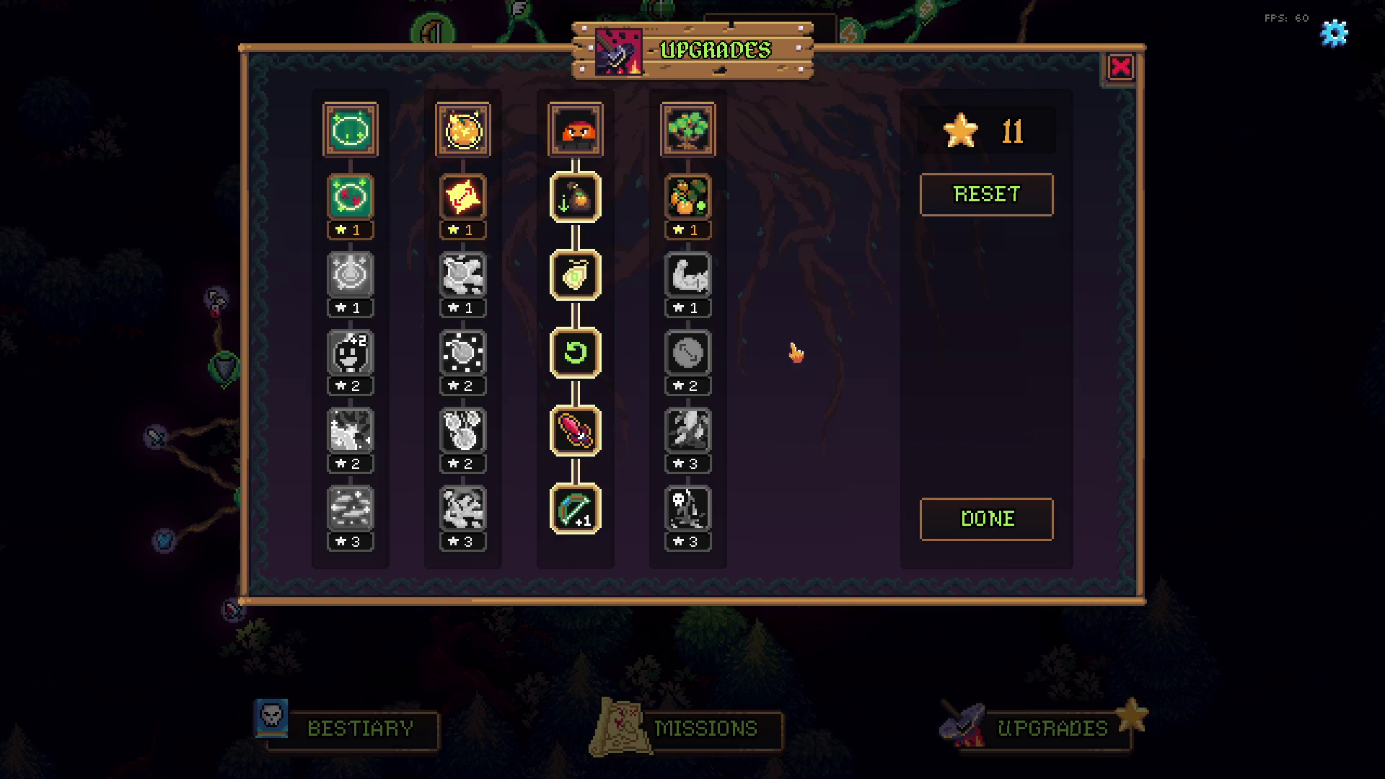
key("alt+Tab")
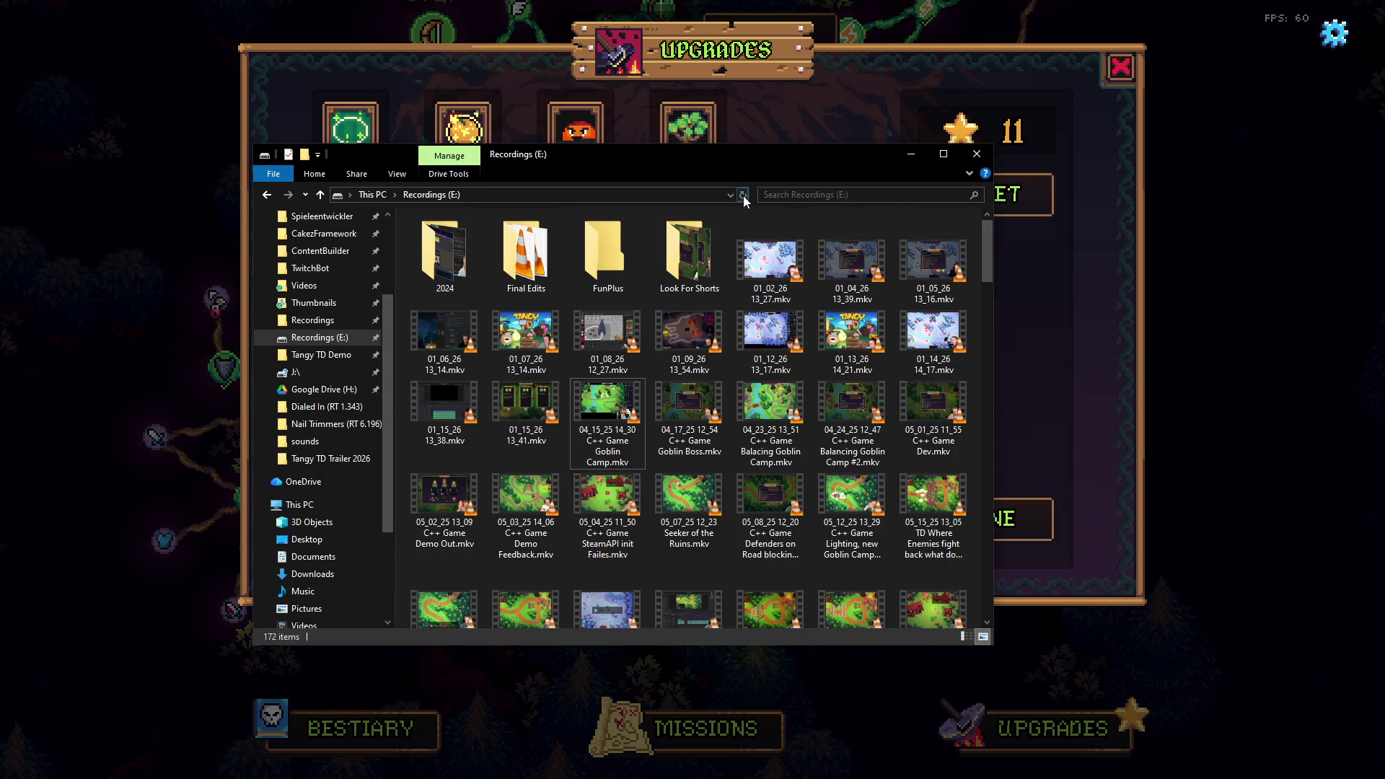
Refresh the Recordings (E:) drive and bring it in front of the Tangy TD Trailer 2026 folder
left_click(743, 195)
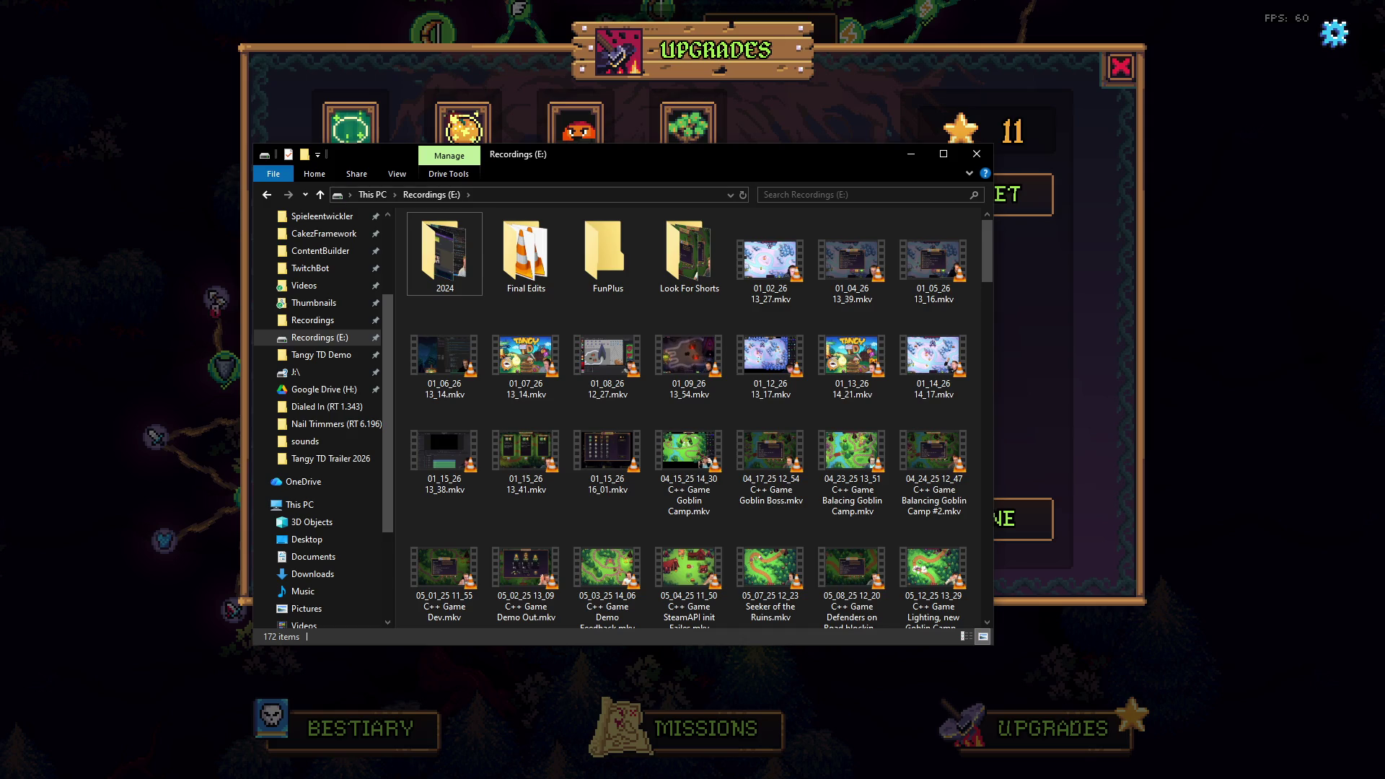
key("alt+Tab")
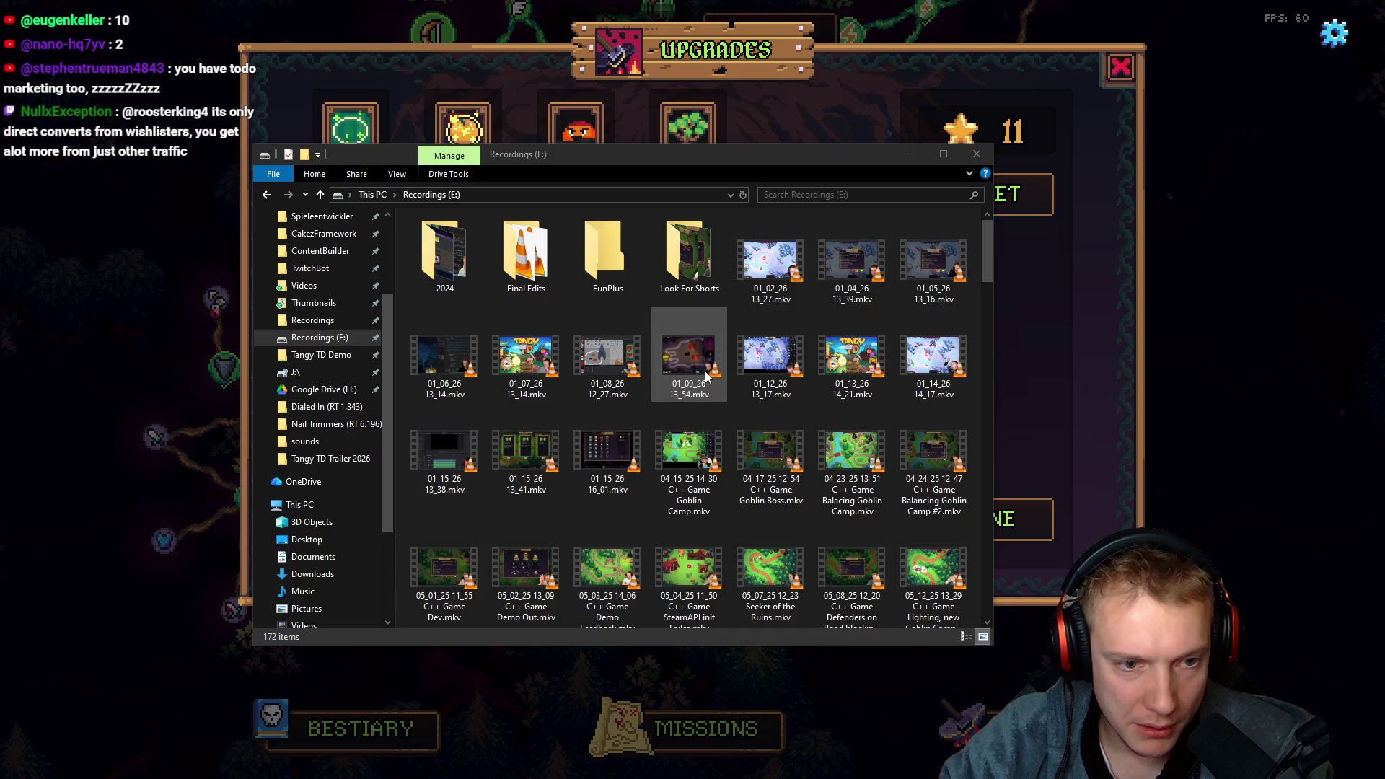
left_click(743, 195)
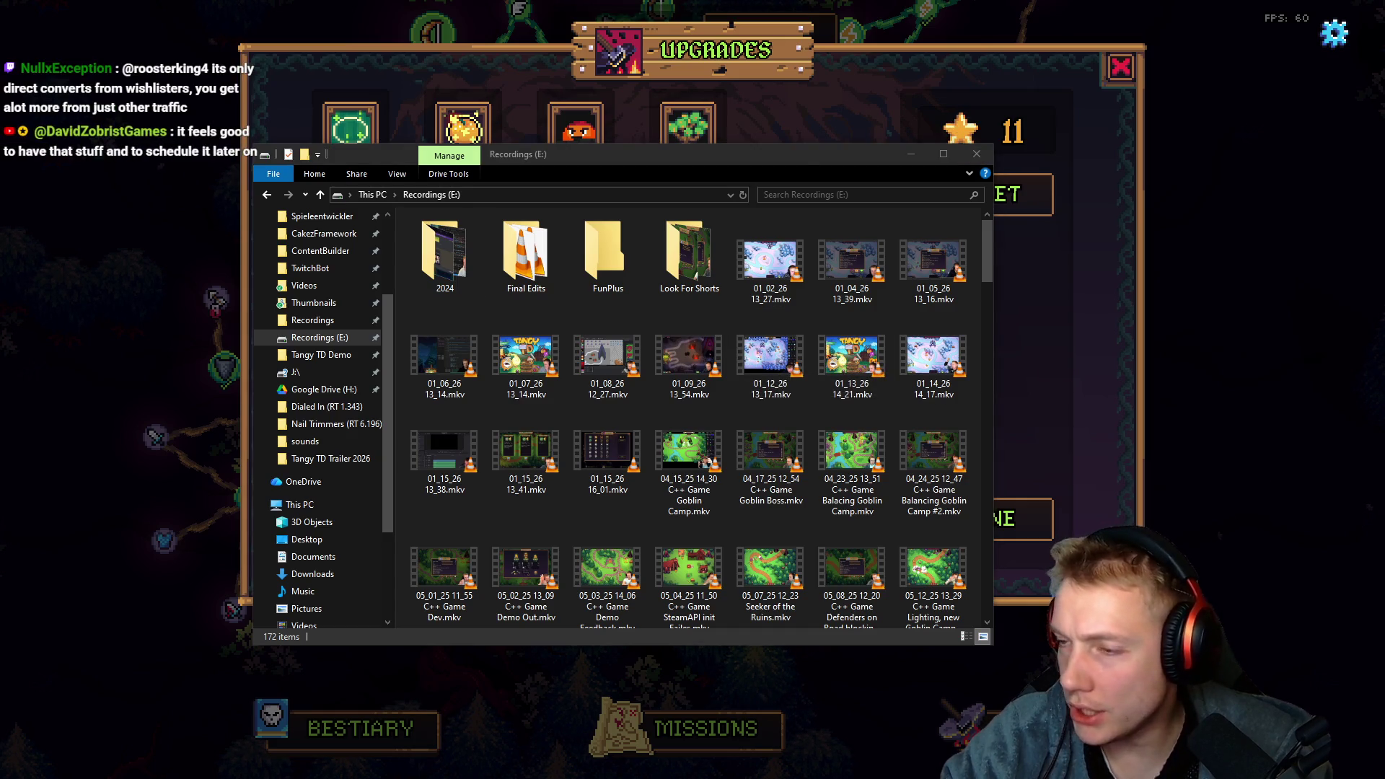
key("alt+Tab")
left_click(886, 161)
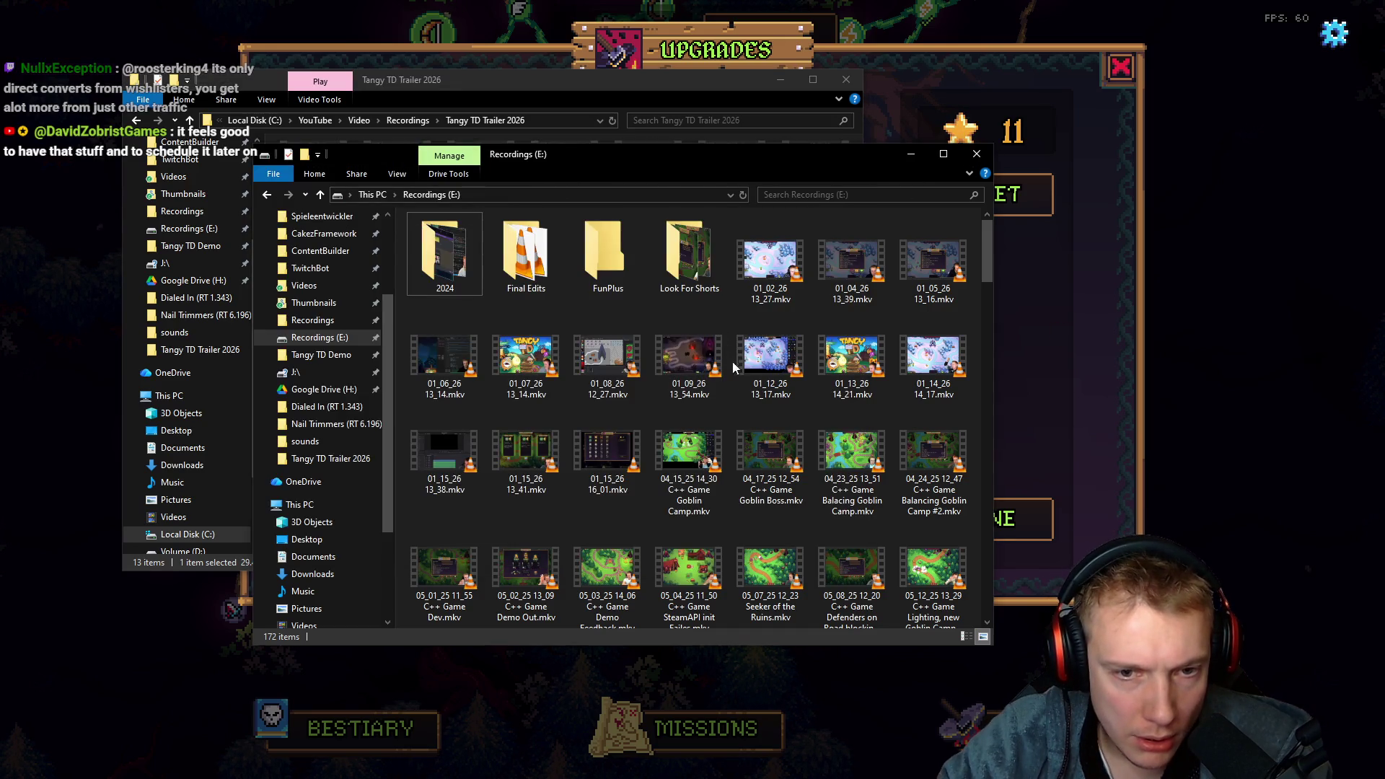
Move the 01_15_26 16_01.mkv recording into the Tangy TD Trailer 2026 folder
mouse_move(881, 369)
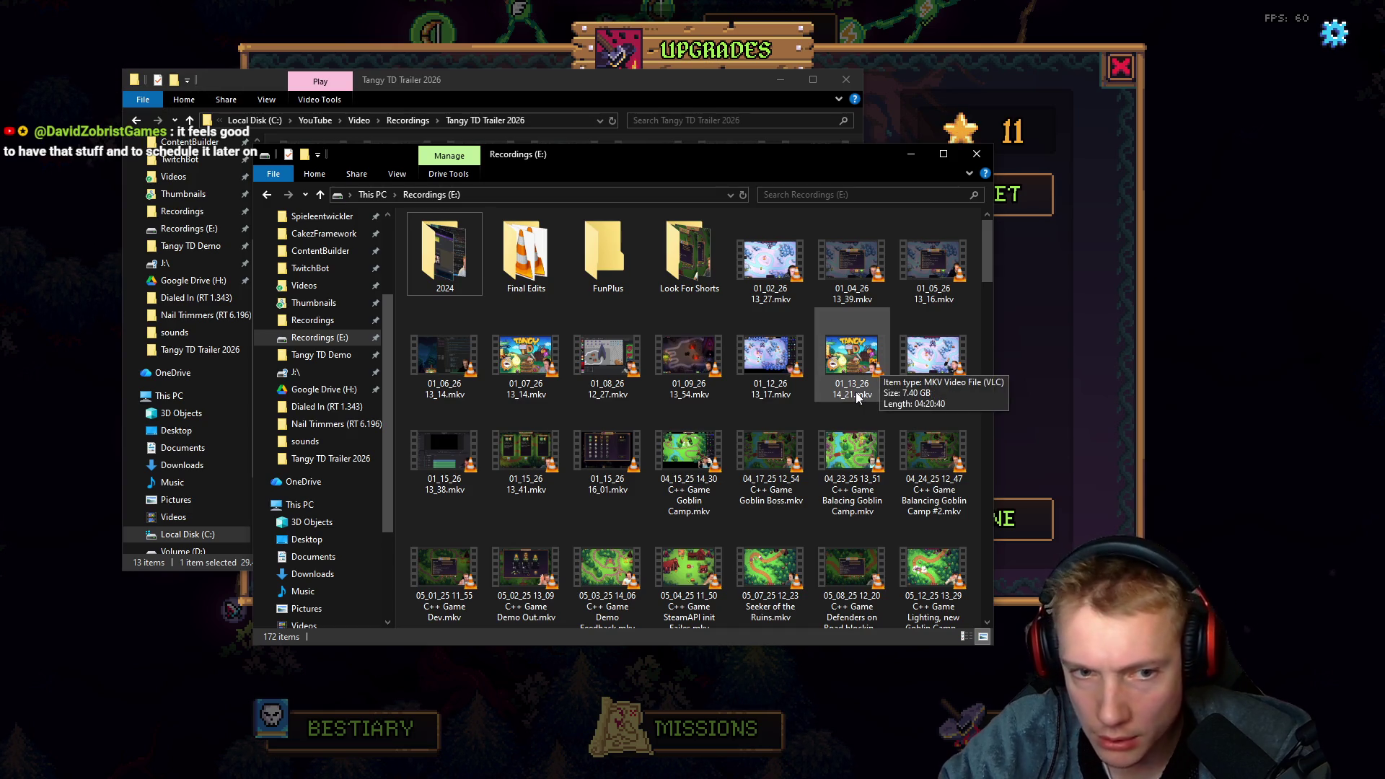
mouse_move(785, 386)
mouse_move(698, 387)
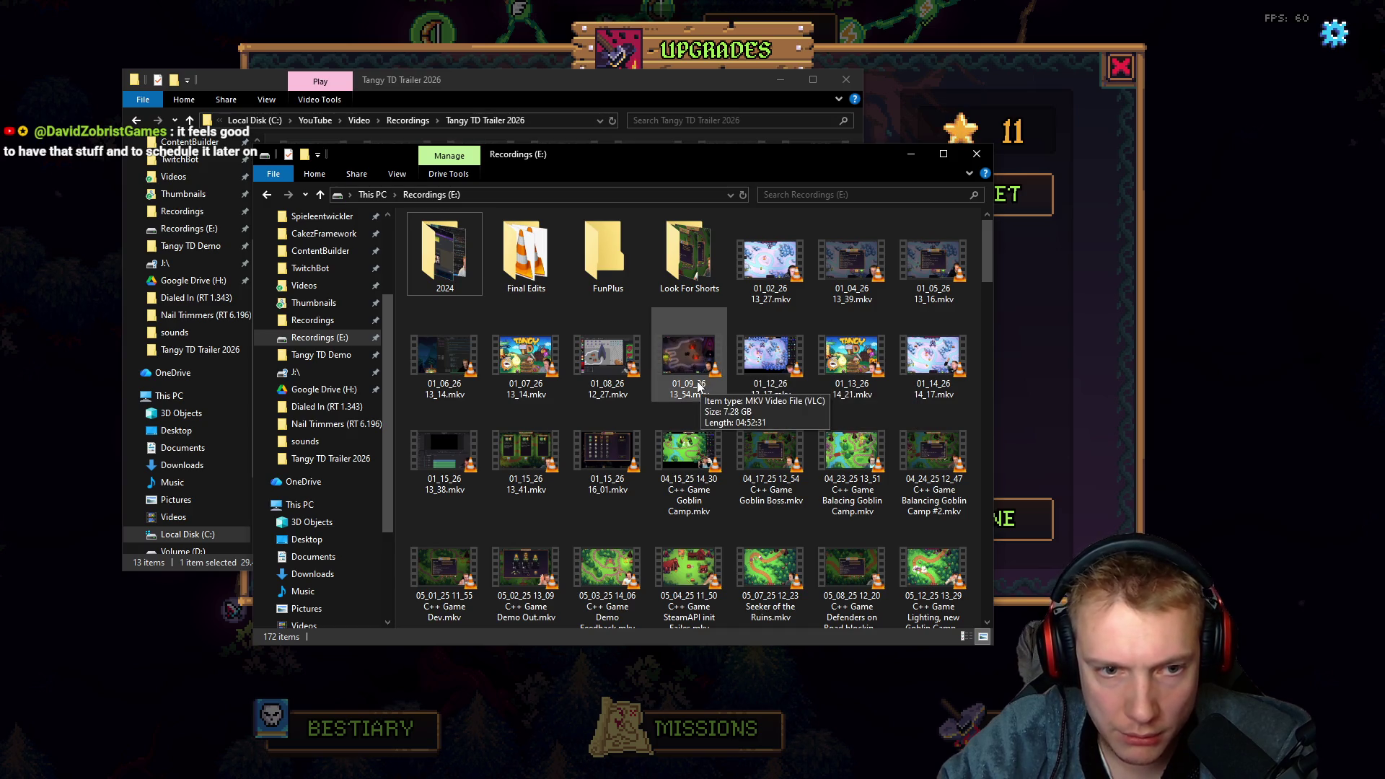
mouse_move(600, 397)
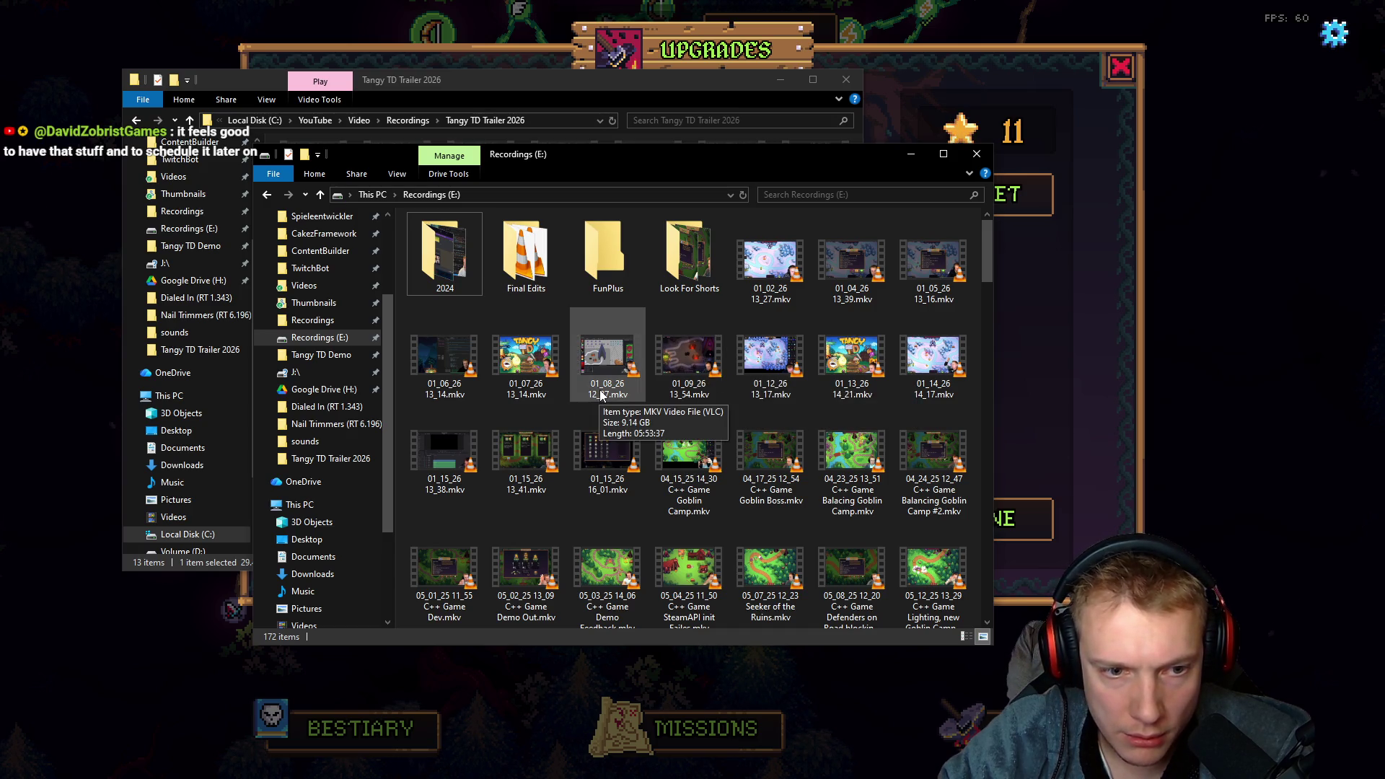
mouse_move(547, 394)
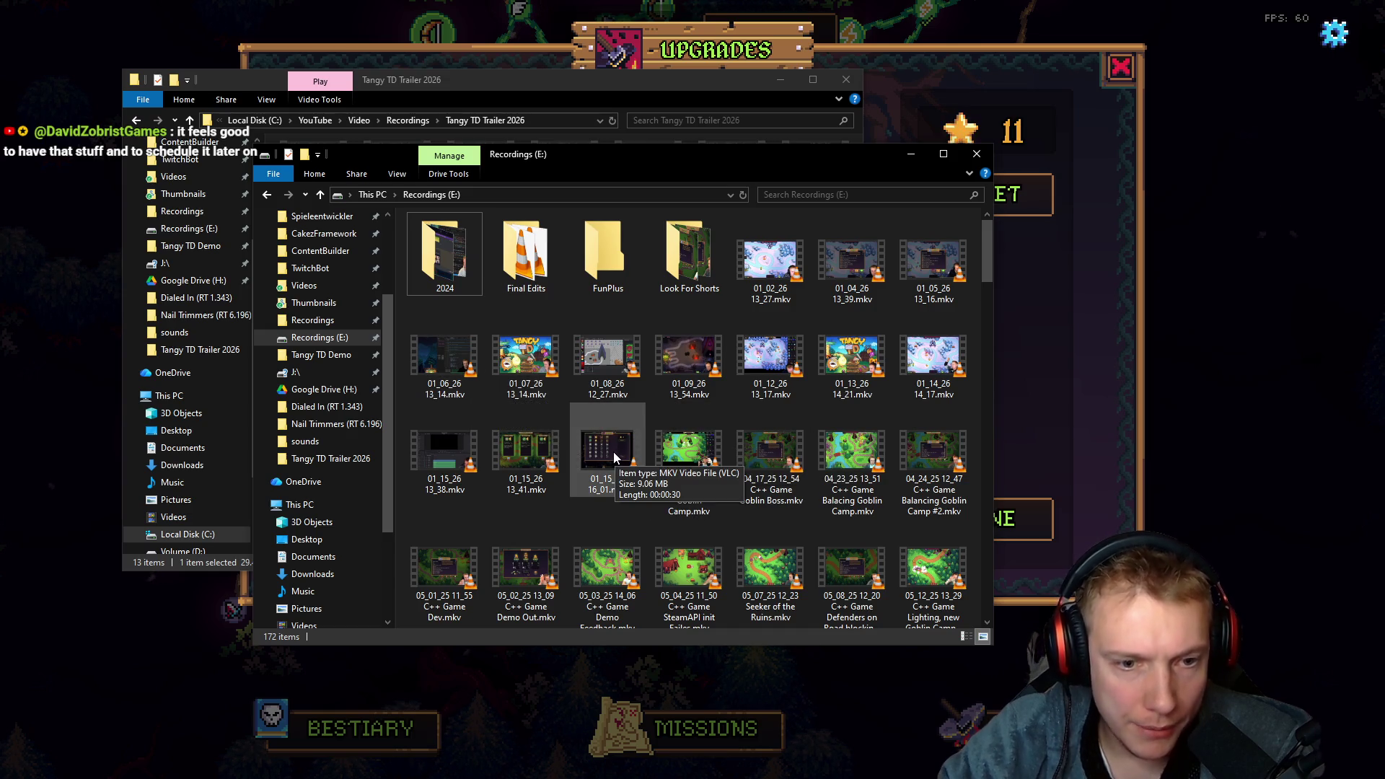
left_click(597, 474)
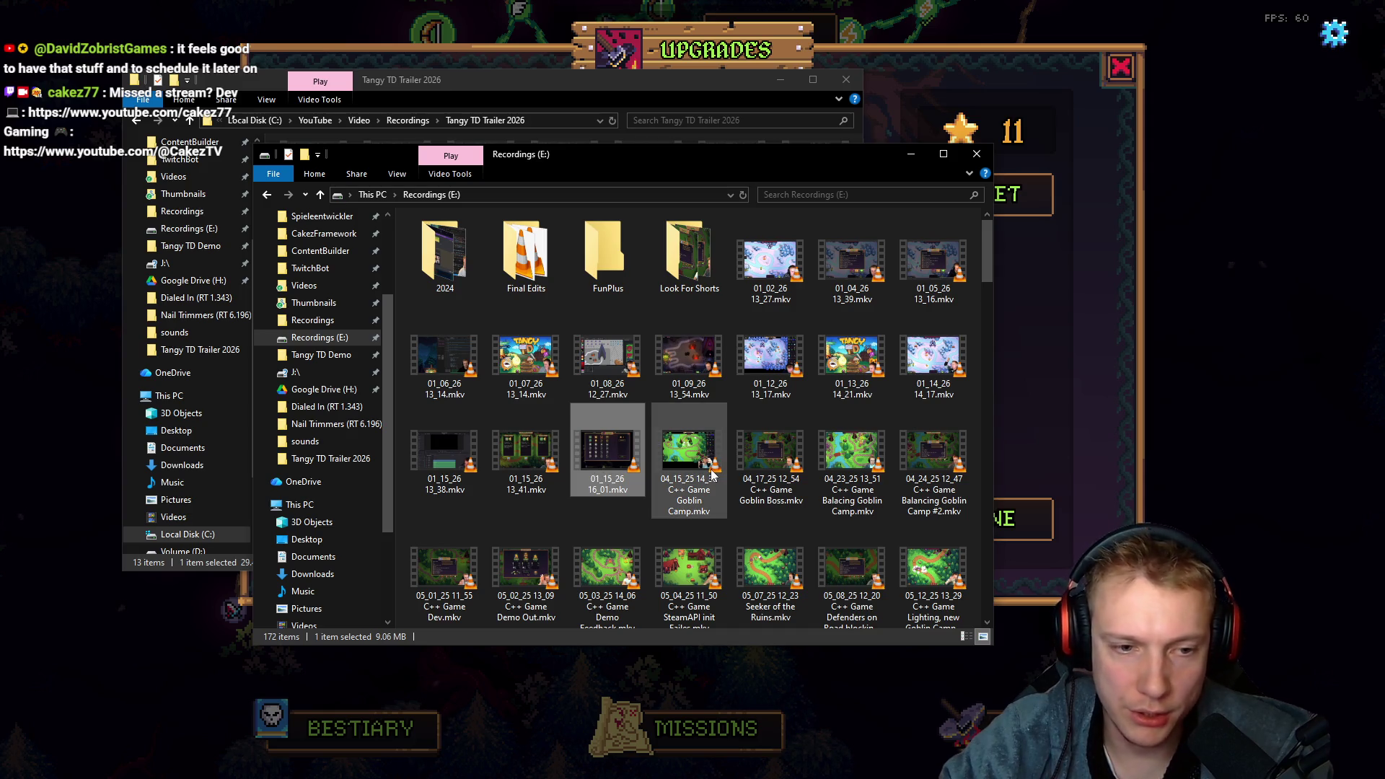
key("alt")
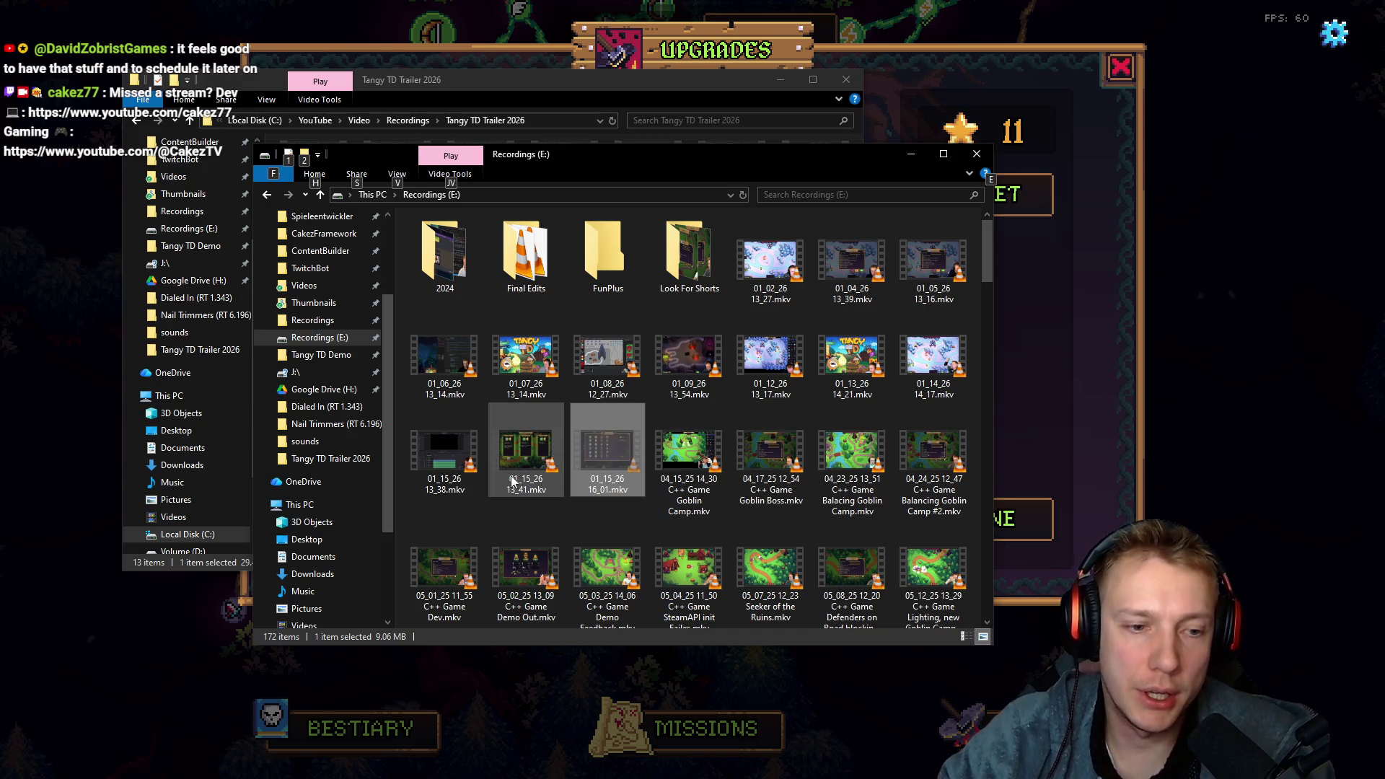
key("alt+Tab")
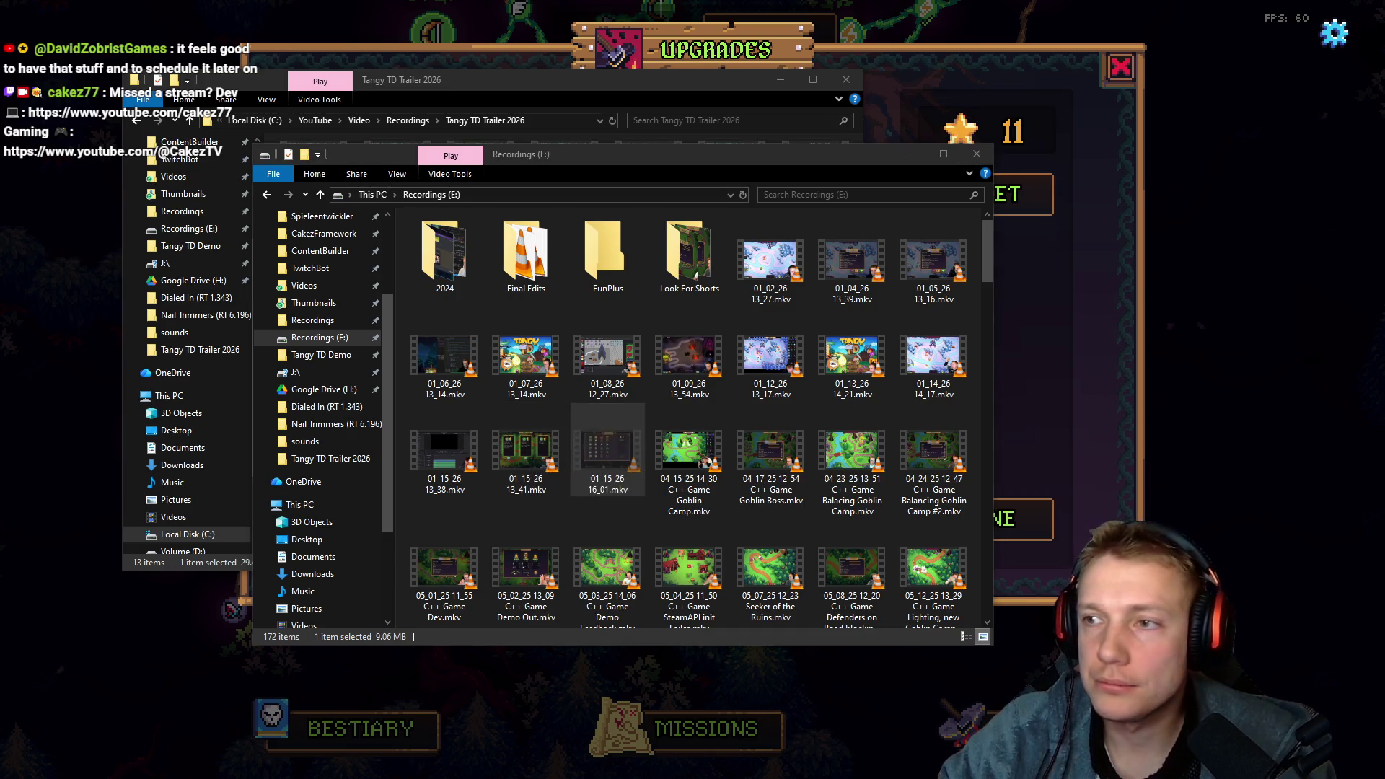
key("alt+Tab")
key("ctrl+v")
Rename the pasted recording to Part 4_2.mkv
key("F2")
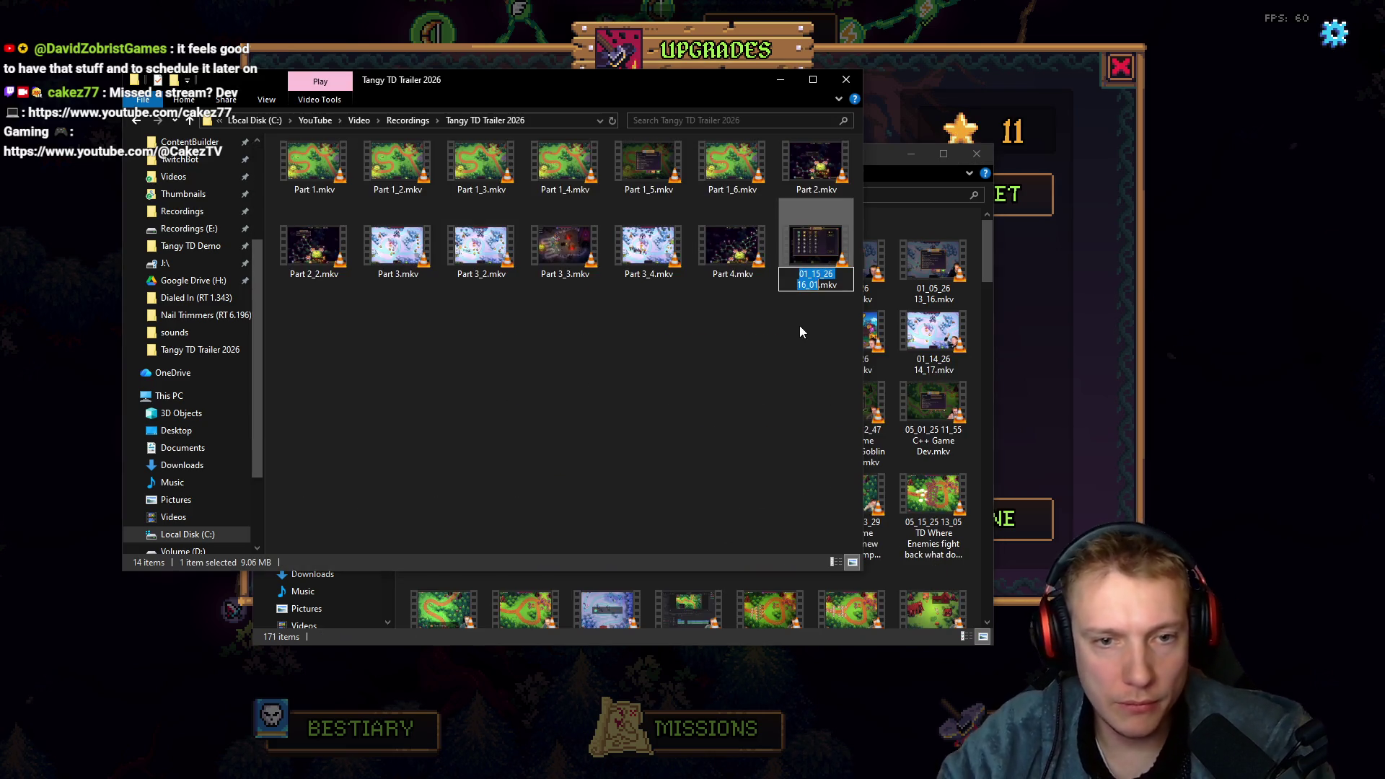
type("Part")
type(" 4_2")
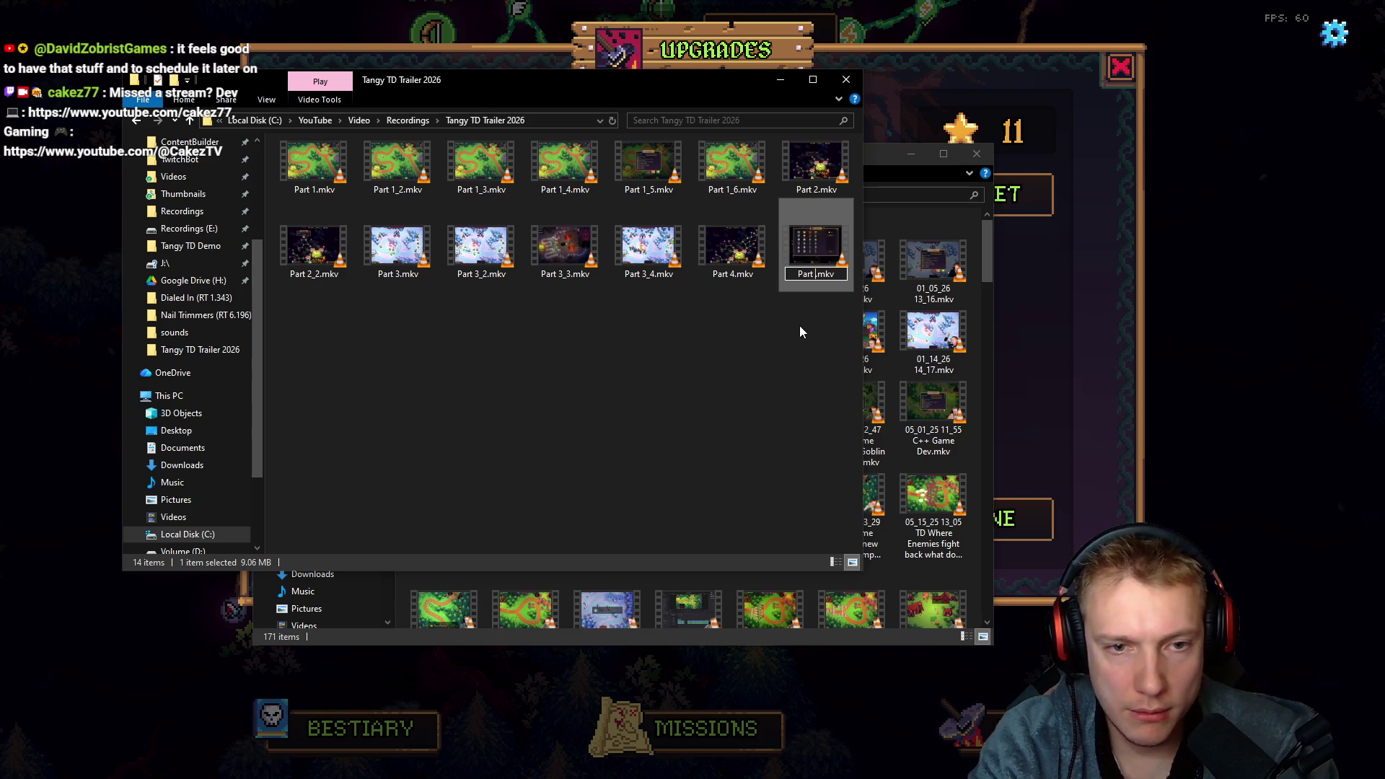
key("Return")
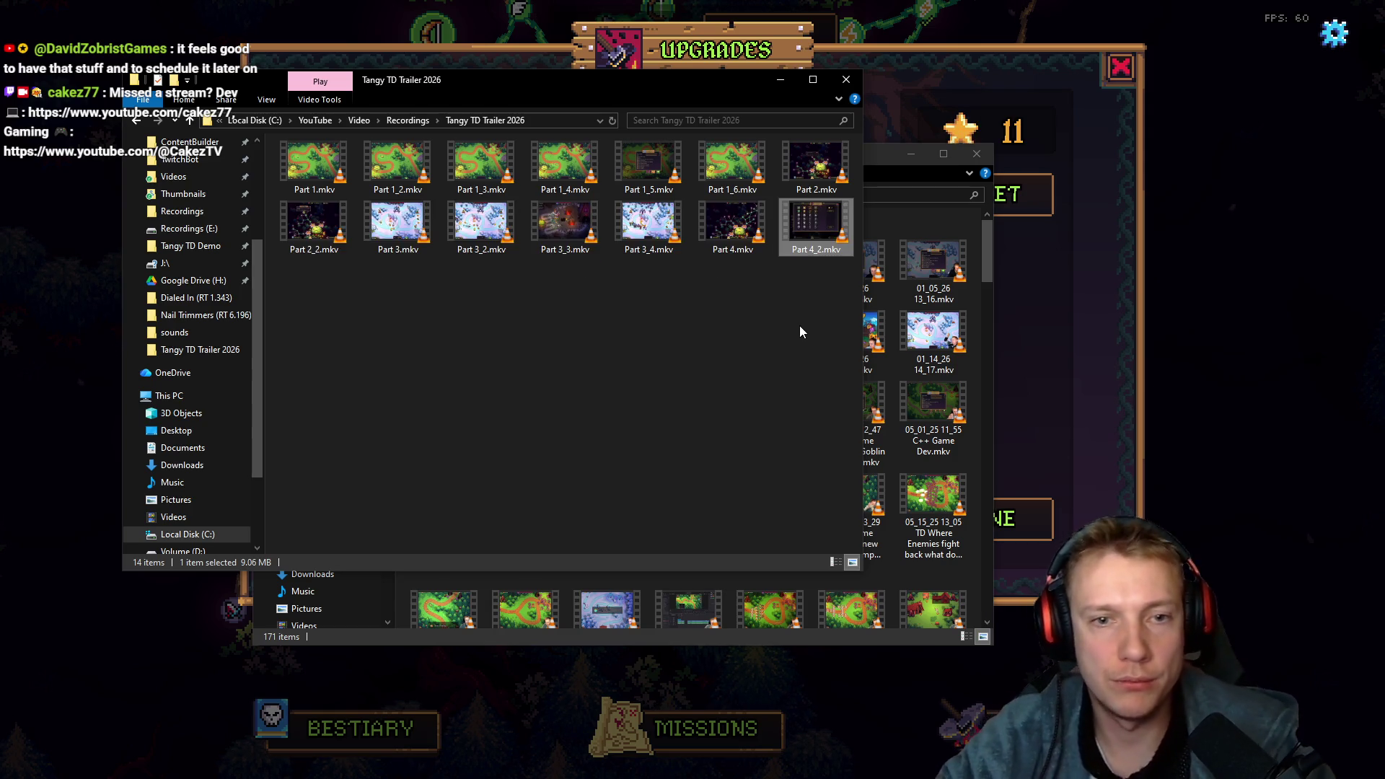
left_click(963, 328)
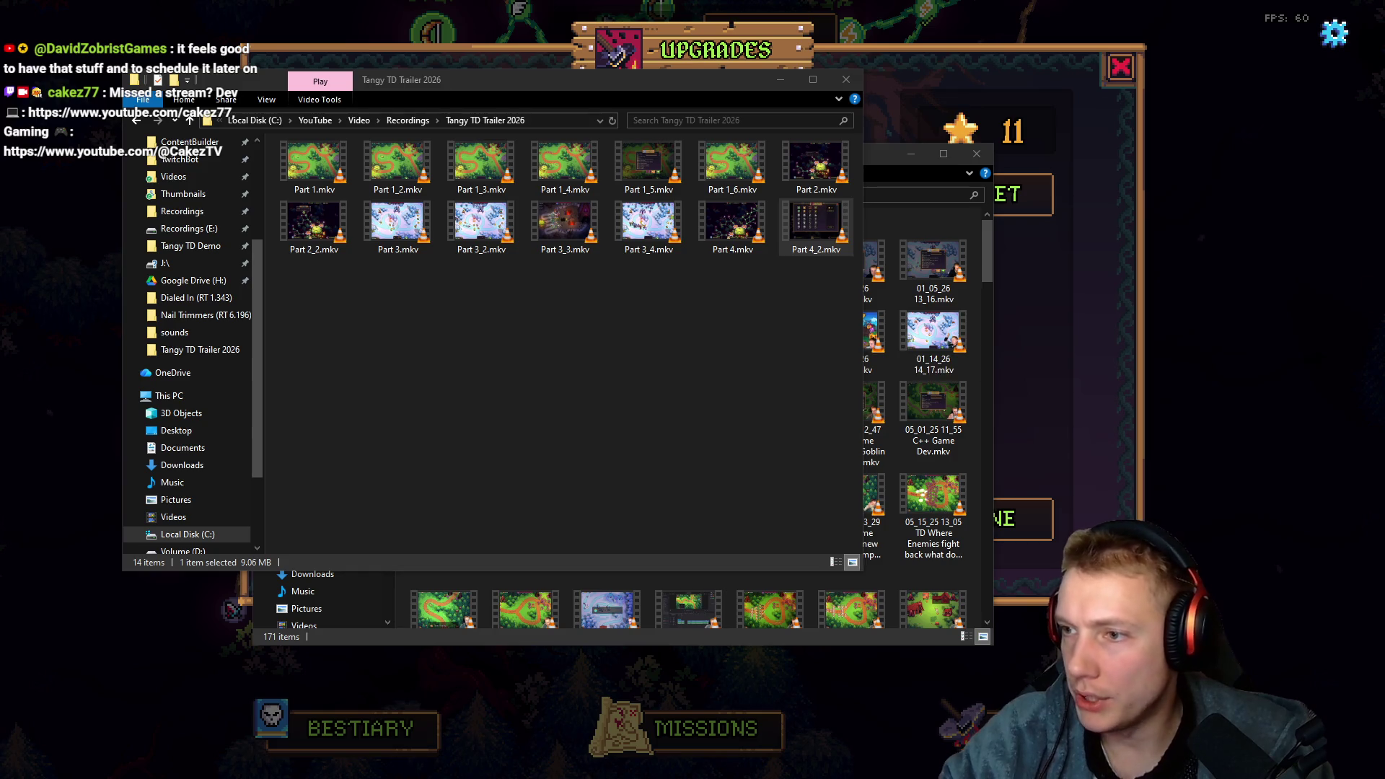
key("alt+Tab")
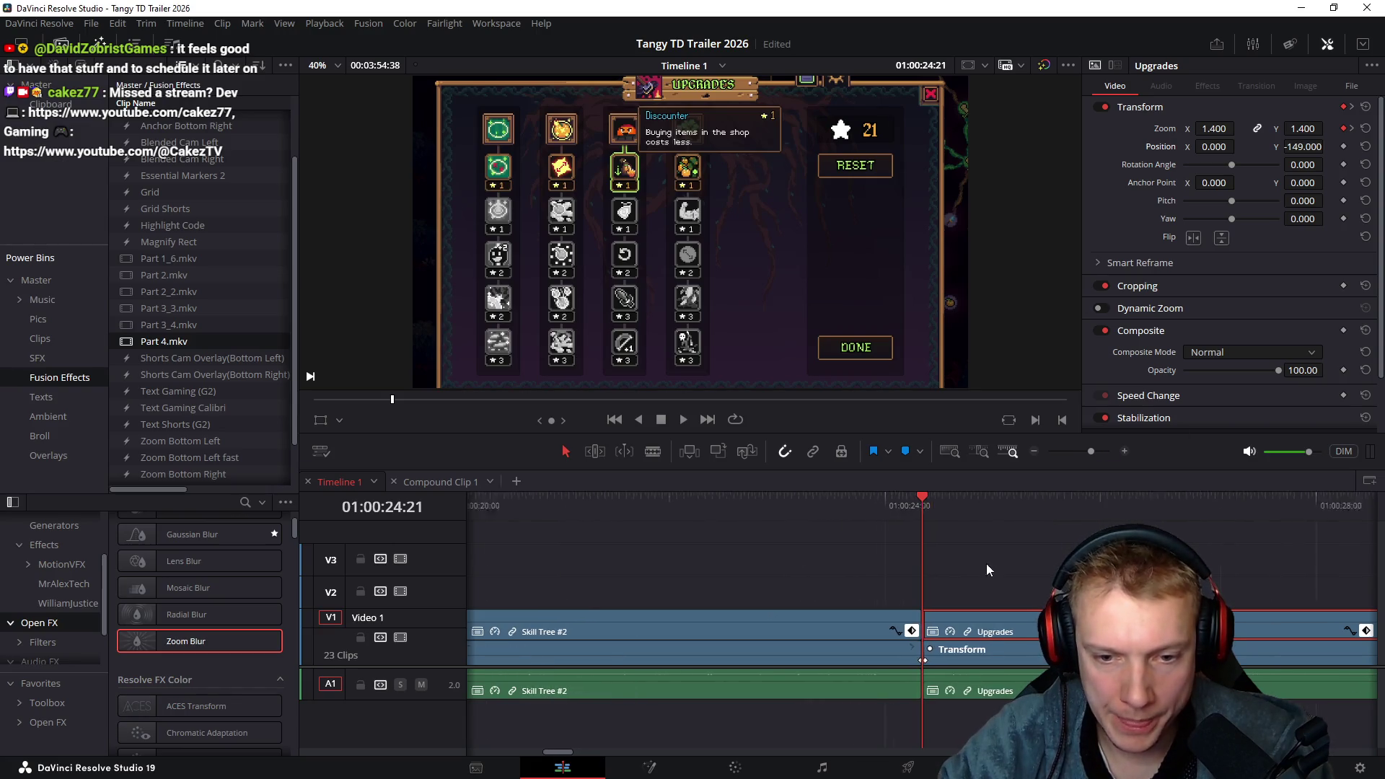
Delete the Upgrades video and audio clips and shift the Part 3 clips further right
scroll(982, 561, "down", 6)
left_click_drag(774, 563, 695, 697)
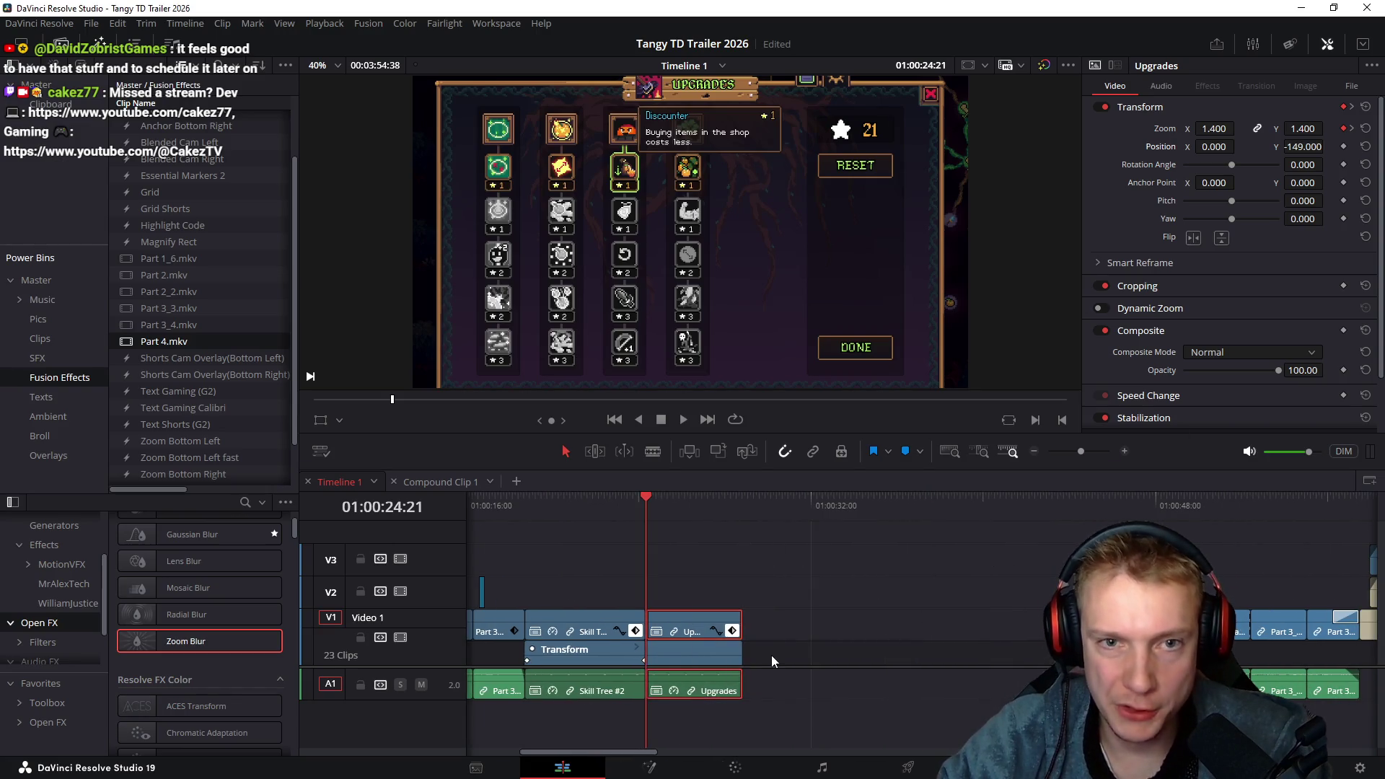
key("BackSpace")
scroll(950, 574, "down", 3)
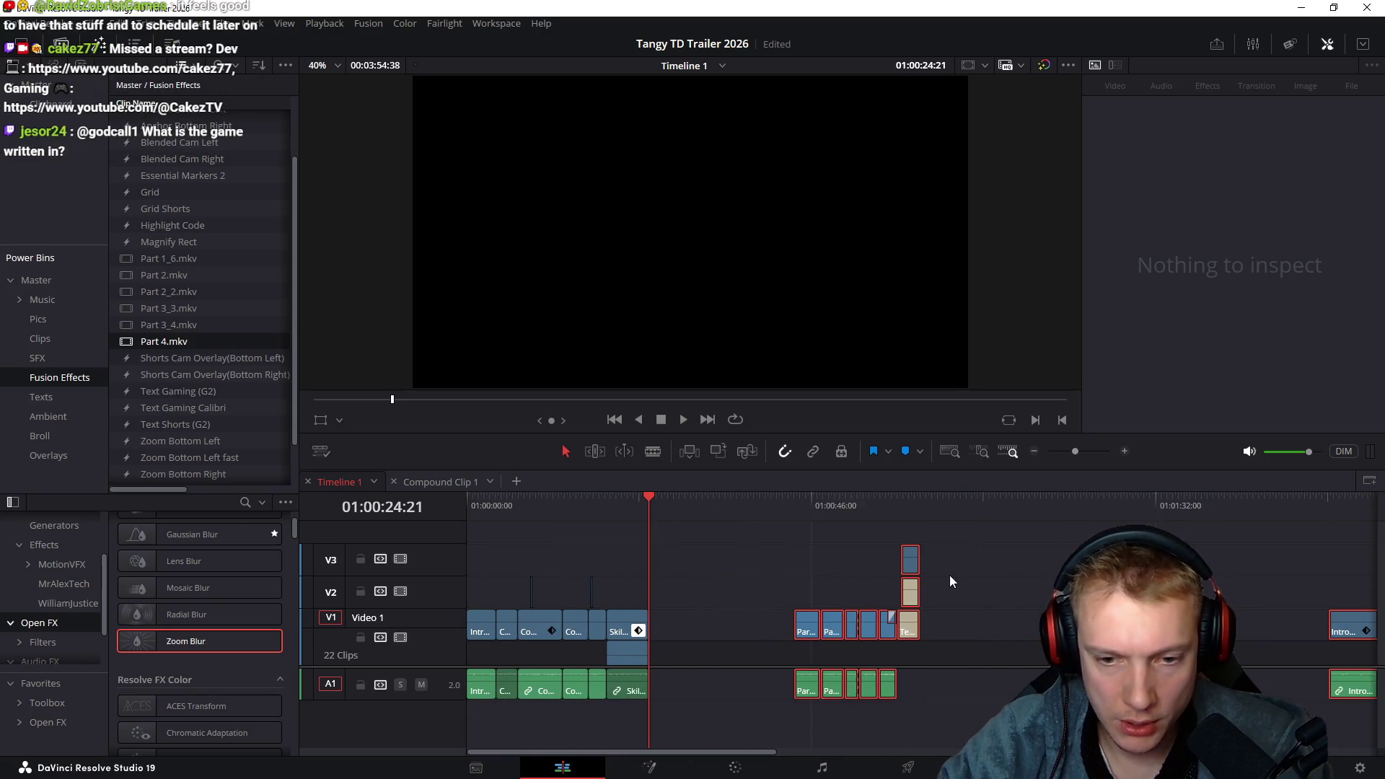
left_click_drag(806, 632, 1352, 632)
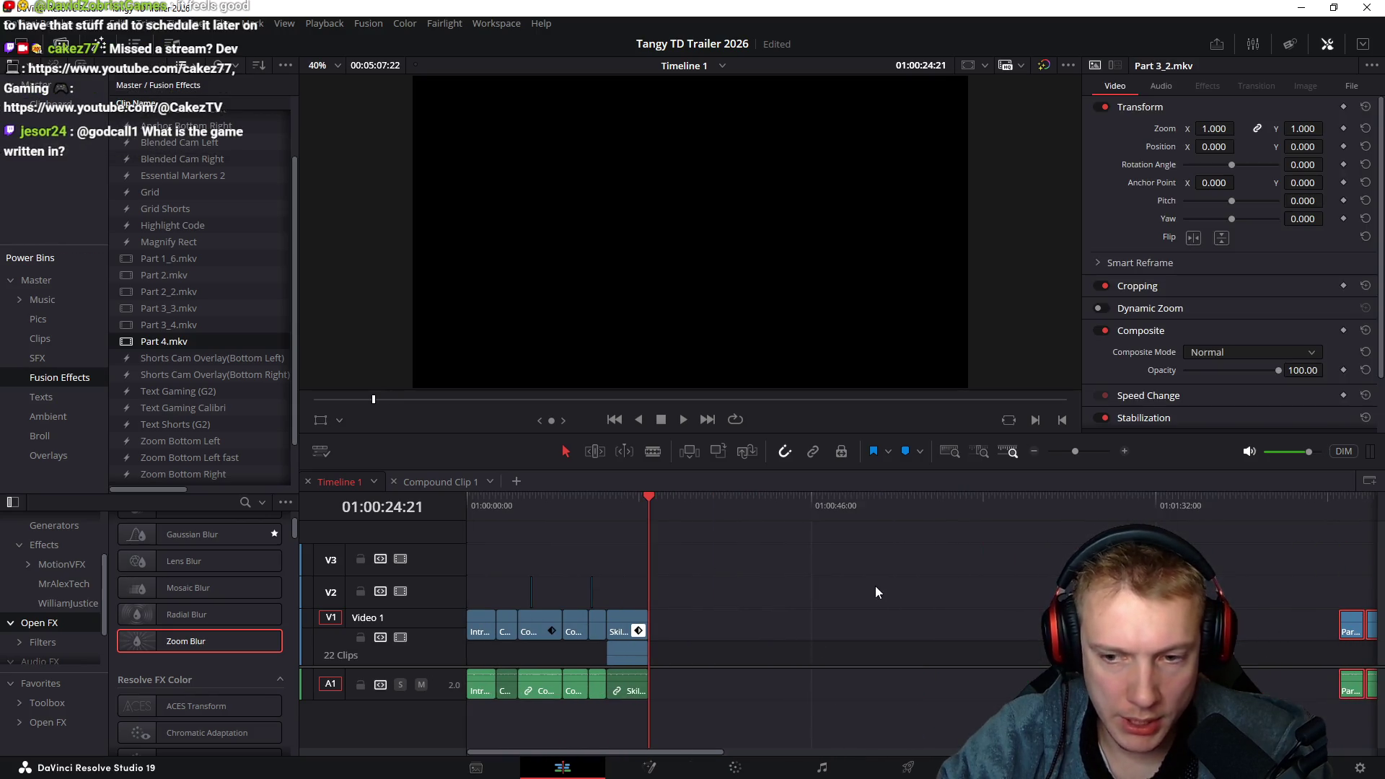
Drop Part 4_2.mkv from Explorer into the timeline gap and select its extra audio clips
key("alt+Tab")
mouse_move(831, 257)
left_mouse_down()
mouse_move(856, 597)
mouse_move(692, 617)
mouse_move(672, 635)
left_mouse_up()
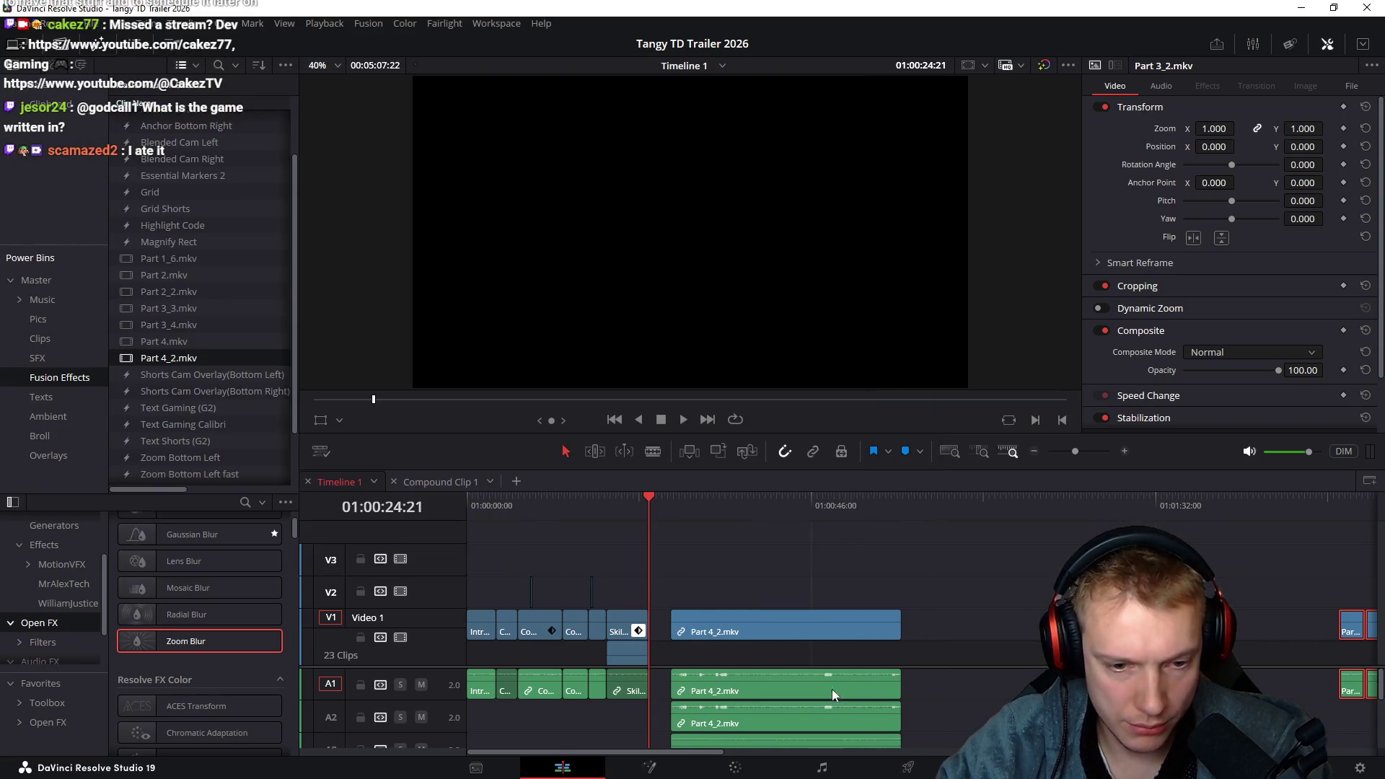
scroll(866, 711, "down", 3)
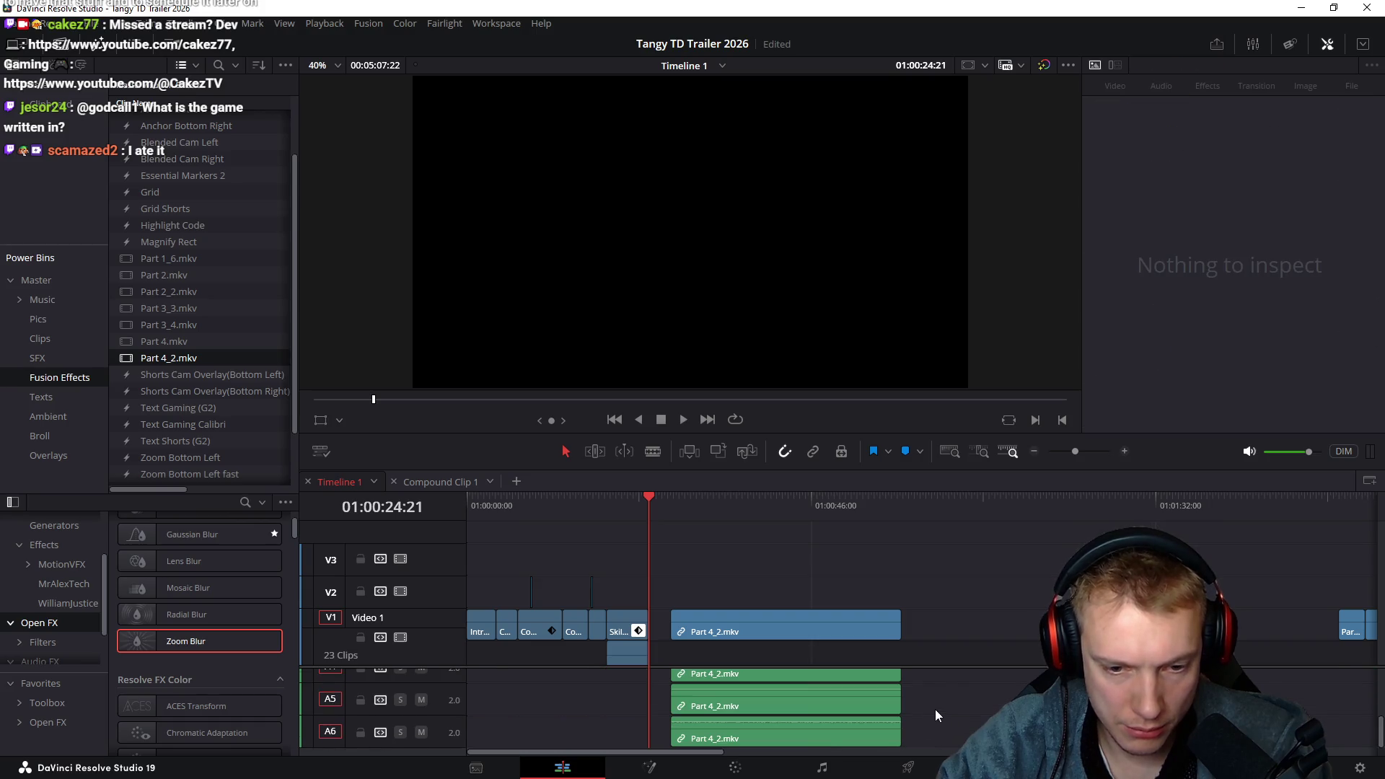
left_click_drag(937, 711, 887, 686)
scroll(967, 697, "up", 3)
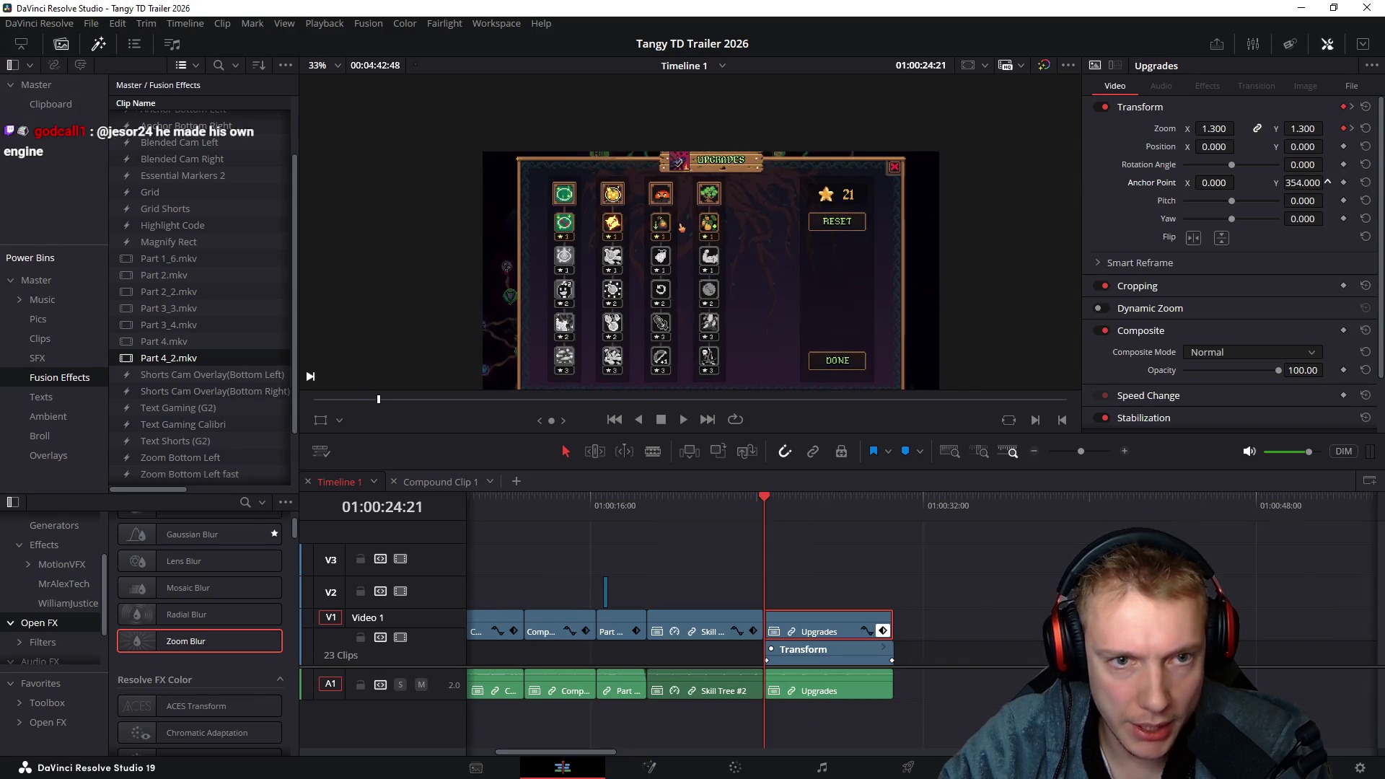
Scrub the Upgrades clip from start to last frame to check its adjusted zoom-in
mouse_move(731, 499)
left_mouse_down()
mouse_move(821, 495)
mouse_move(551, 492)
mouse_move(803, 474)
left_mouse_up()
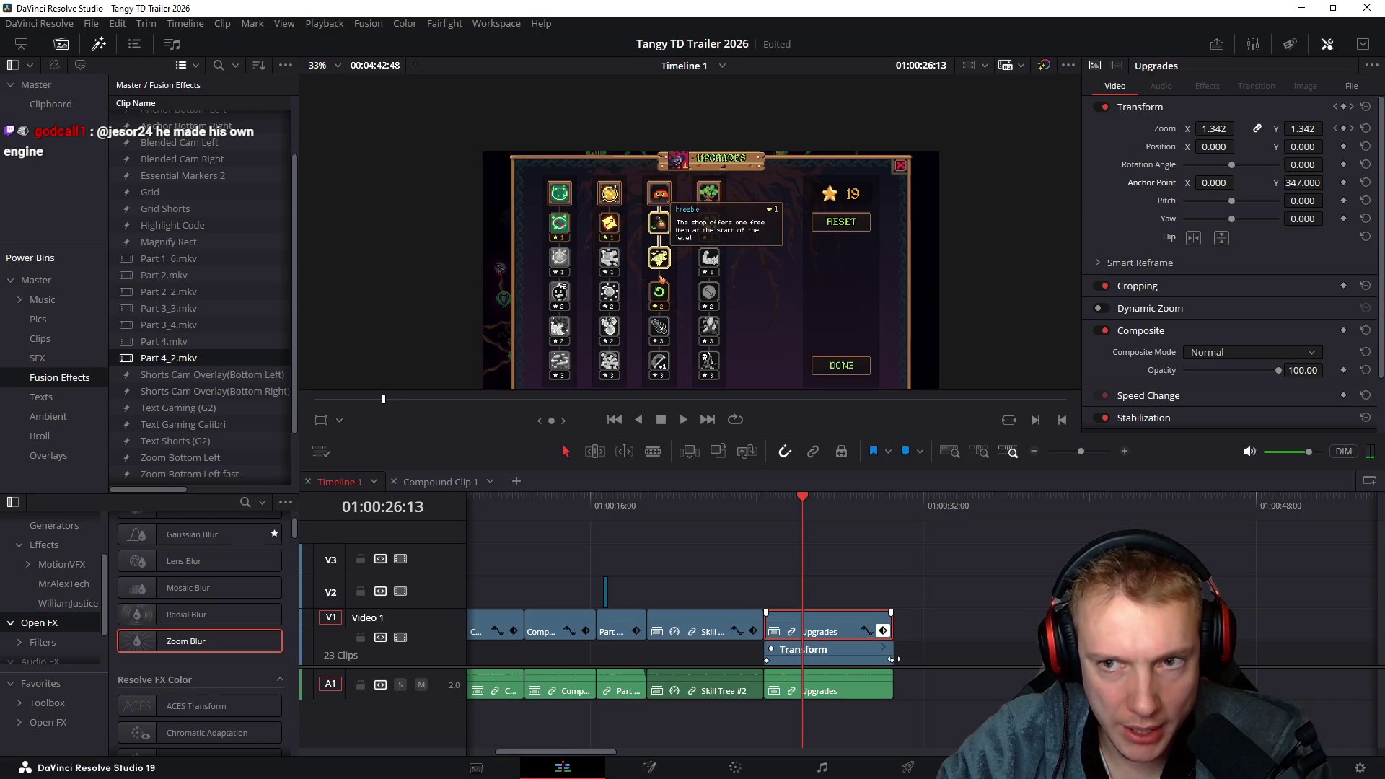
left_click_drag(855, 503, 894, 505)
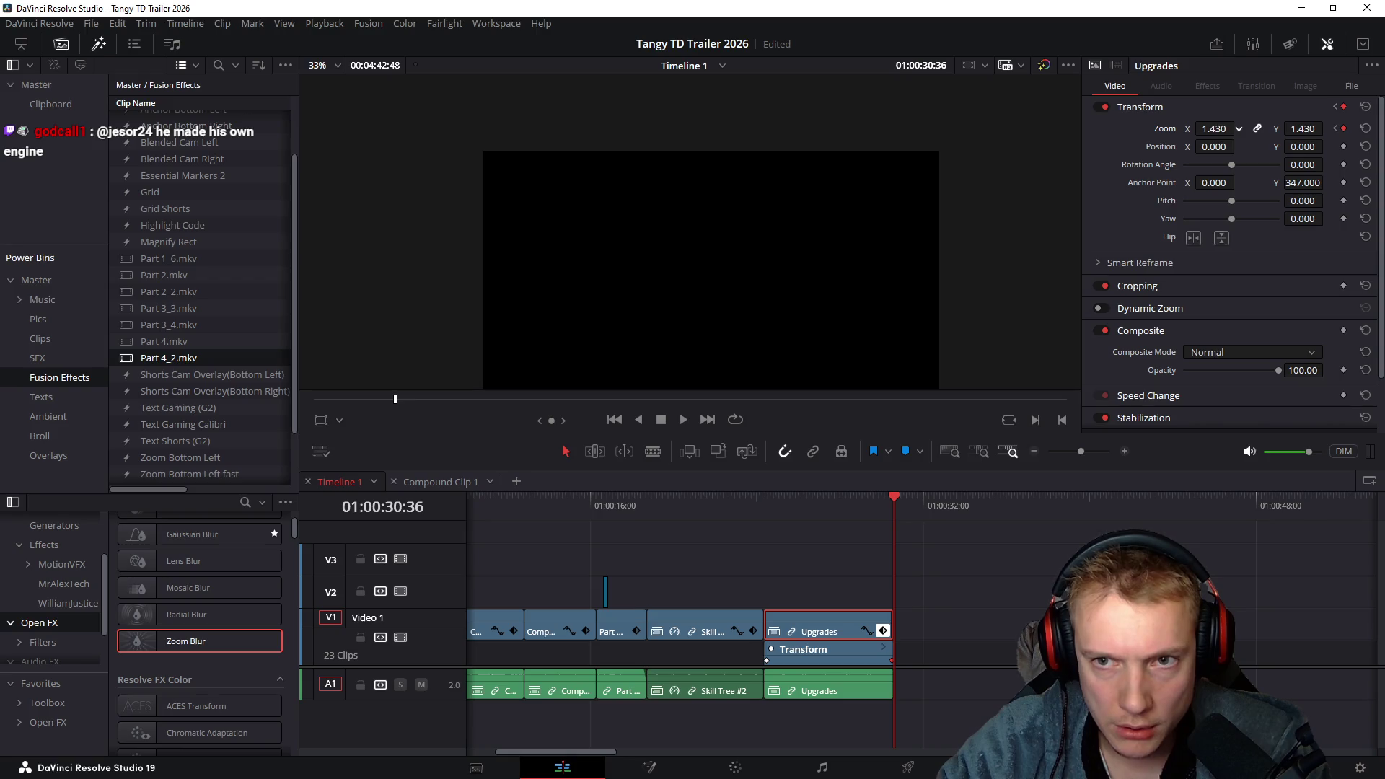
mouse_move(807, 507)
left_mouse_down()
mouse_move(767, 509)
mouse_move(894, 491)
left_mouse_up()
key("Right")
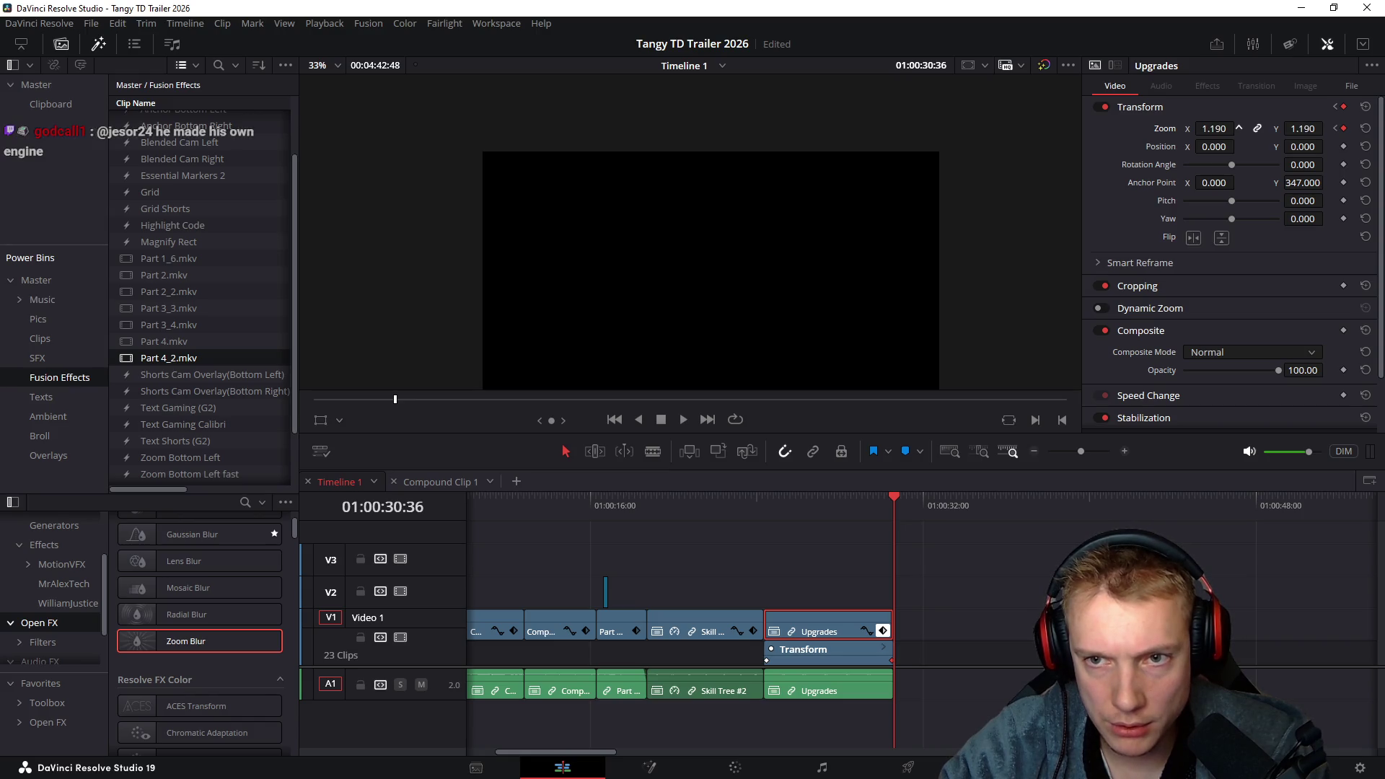
key("Left")
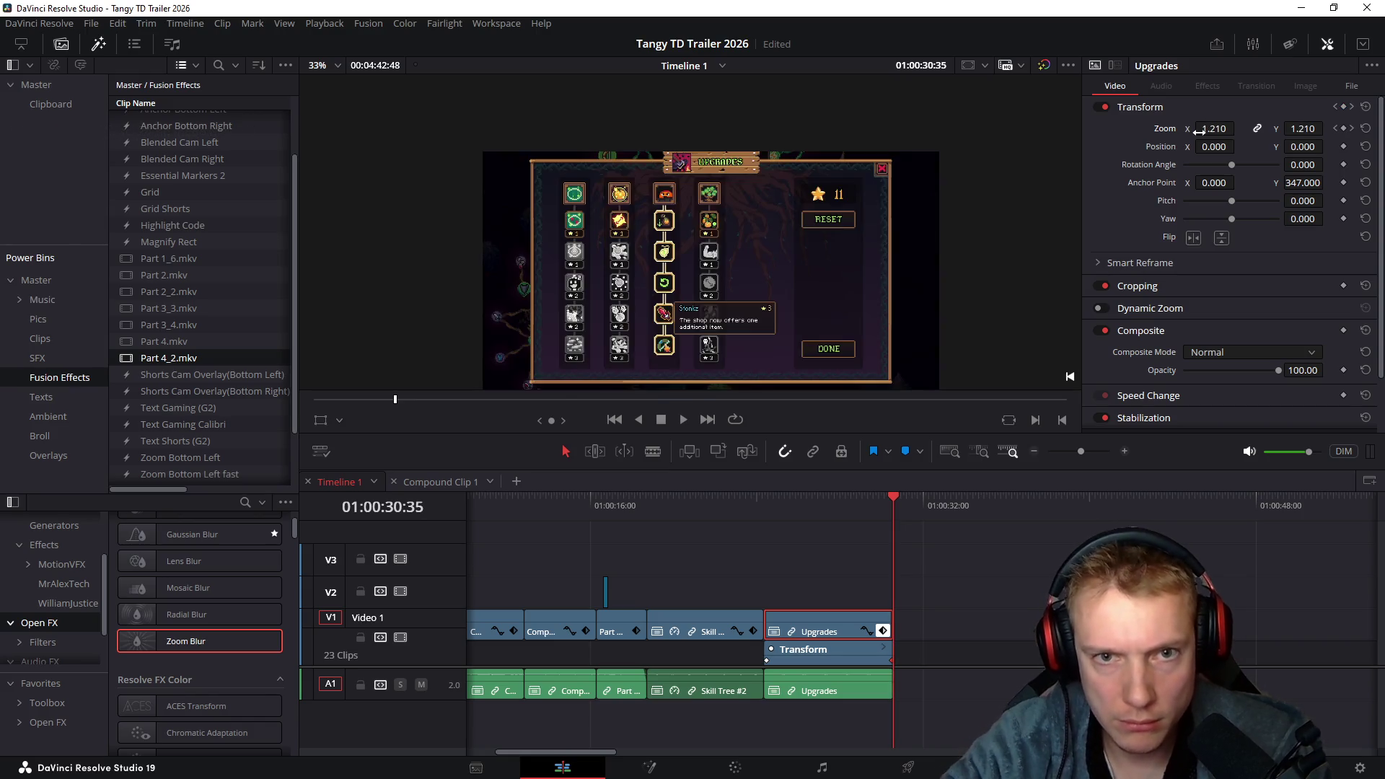
left_click(765, 516)
left_click_drag(769, 508, 860, 515)
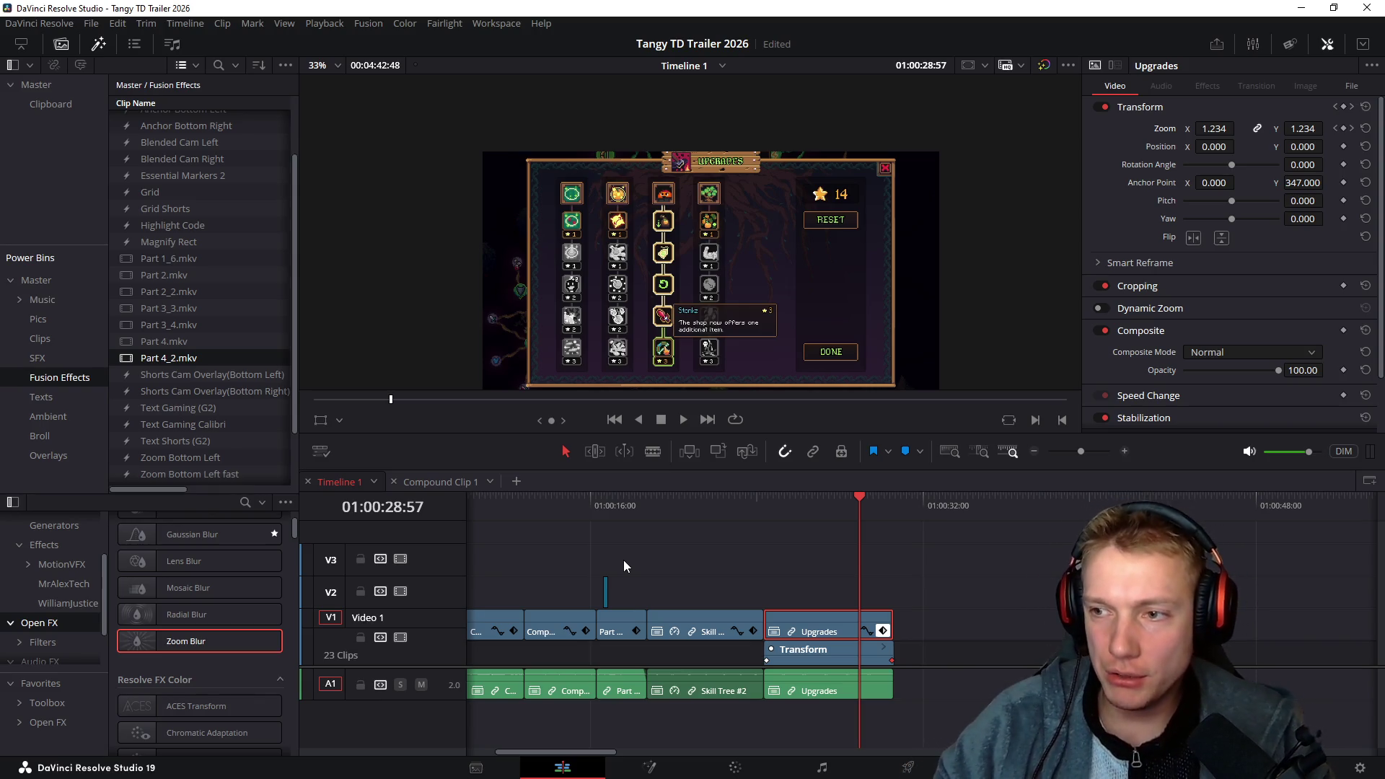
Hide the Upgrades keyframe lane, re-preview the zoom, and apply a clip speed change
left_click(883, 630)
left_click(765, 507)
left_click_drag(766, 508, 817, 508)
left_click(854, 630)
key("r")
key("Escape")
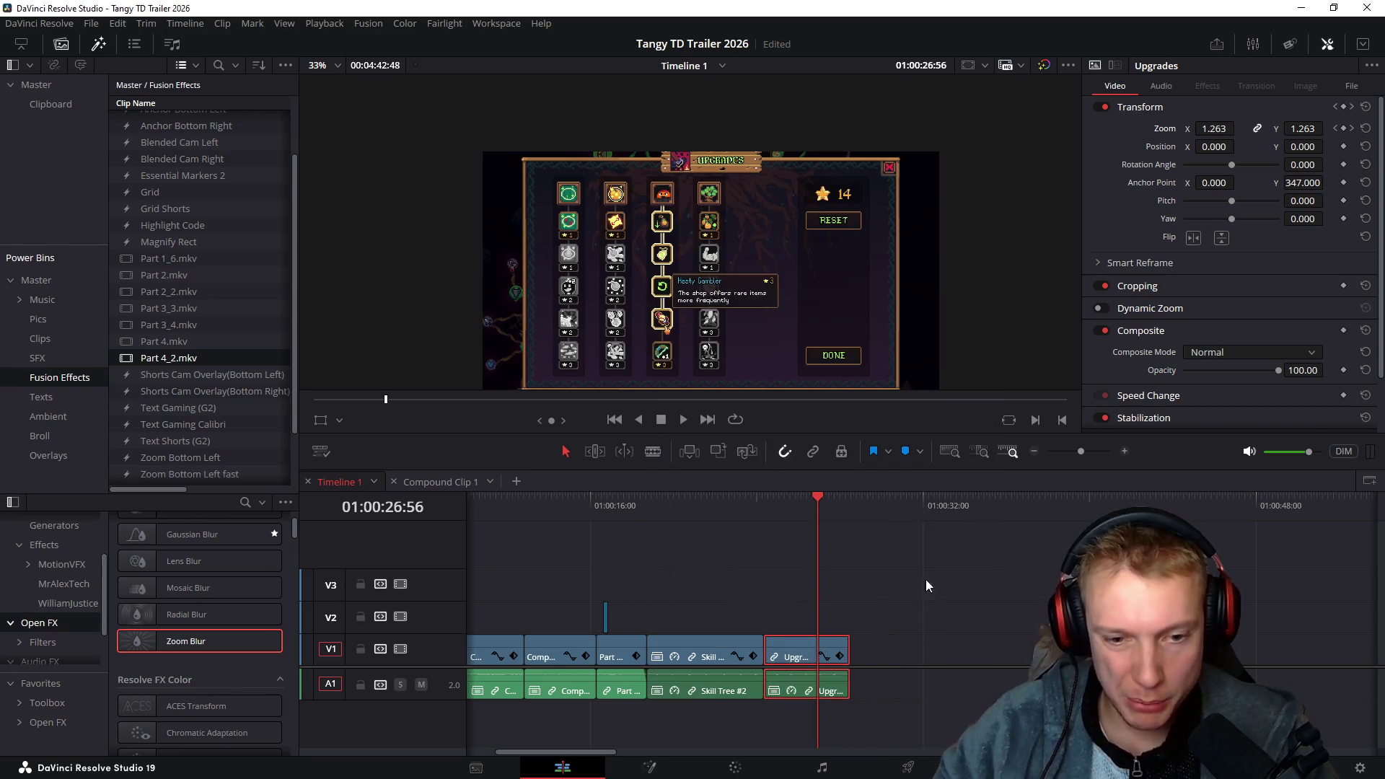
left_click(643, 509)
left_click(672, 438)
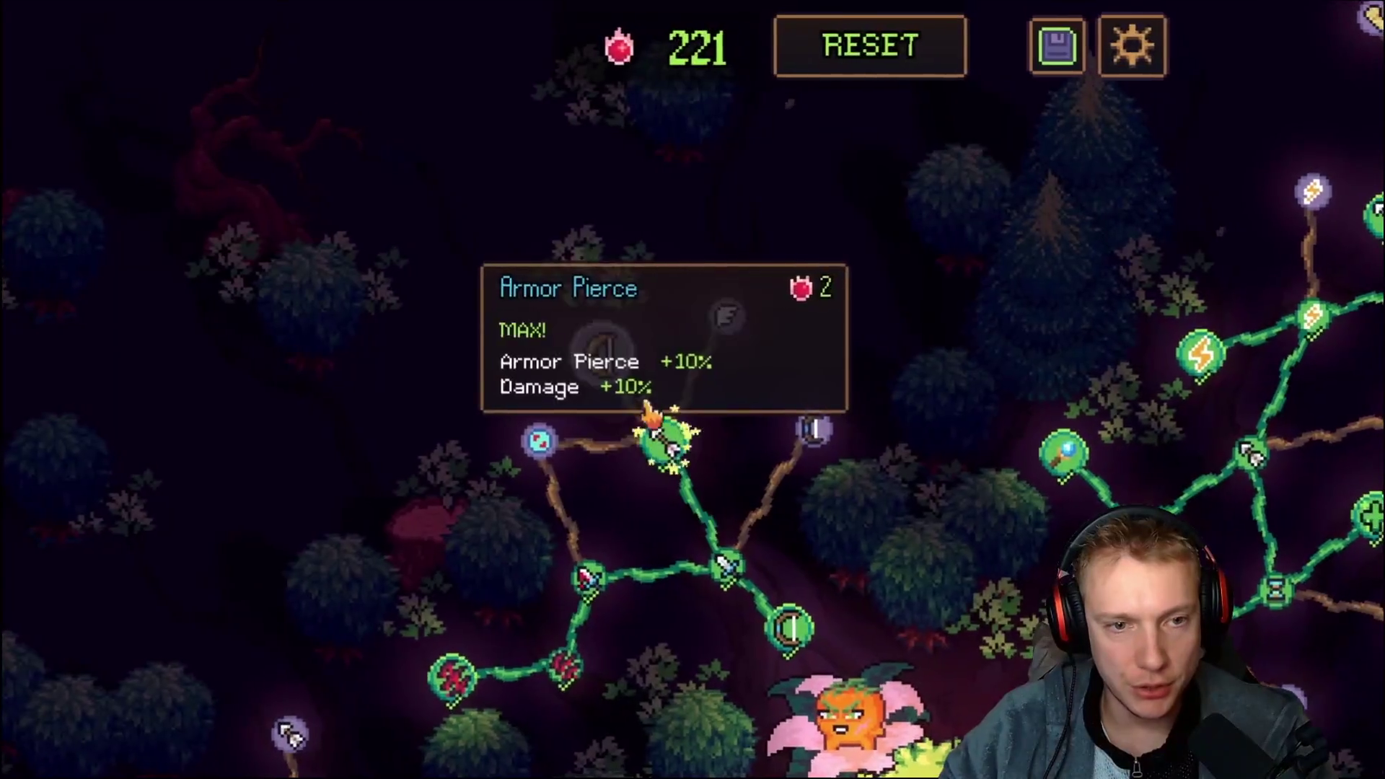
left_click(597, 349)
left_click(715, 321)
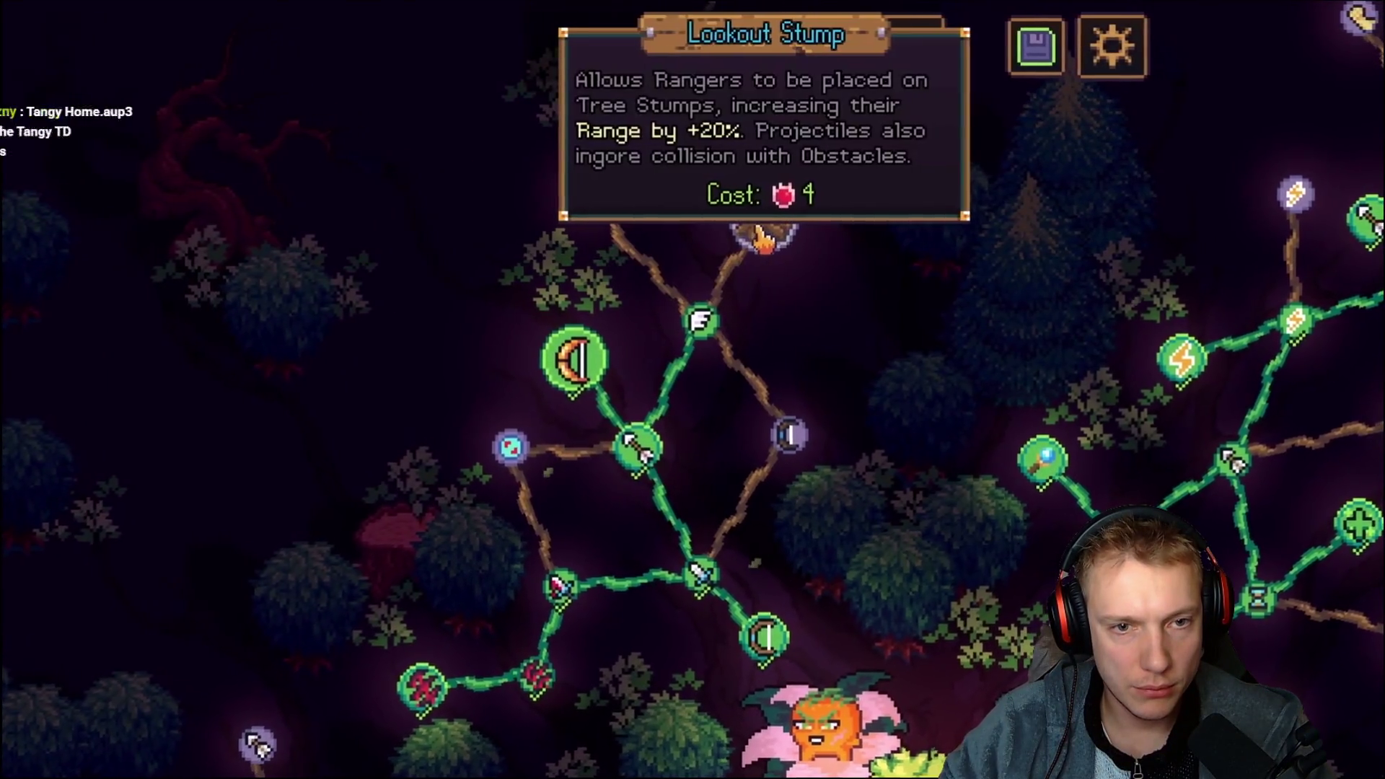
left_click(769, 220)
left_click(796, 433)
left_click(680, 329)
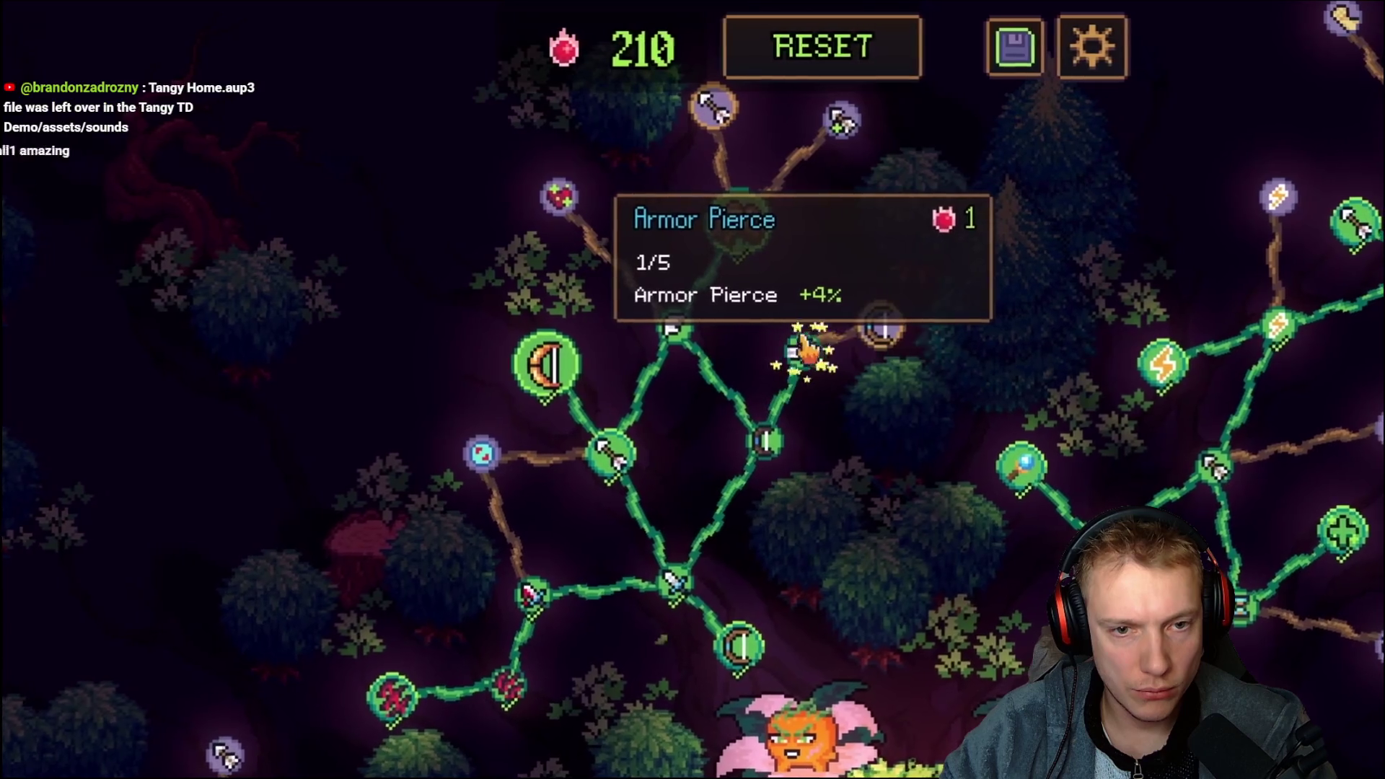
left_click(808, 347)
left_click(552, 228)
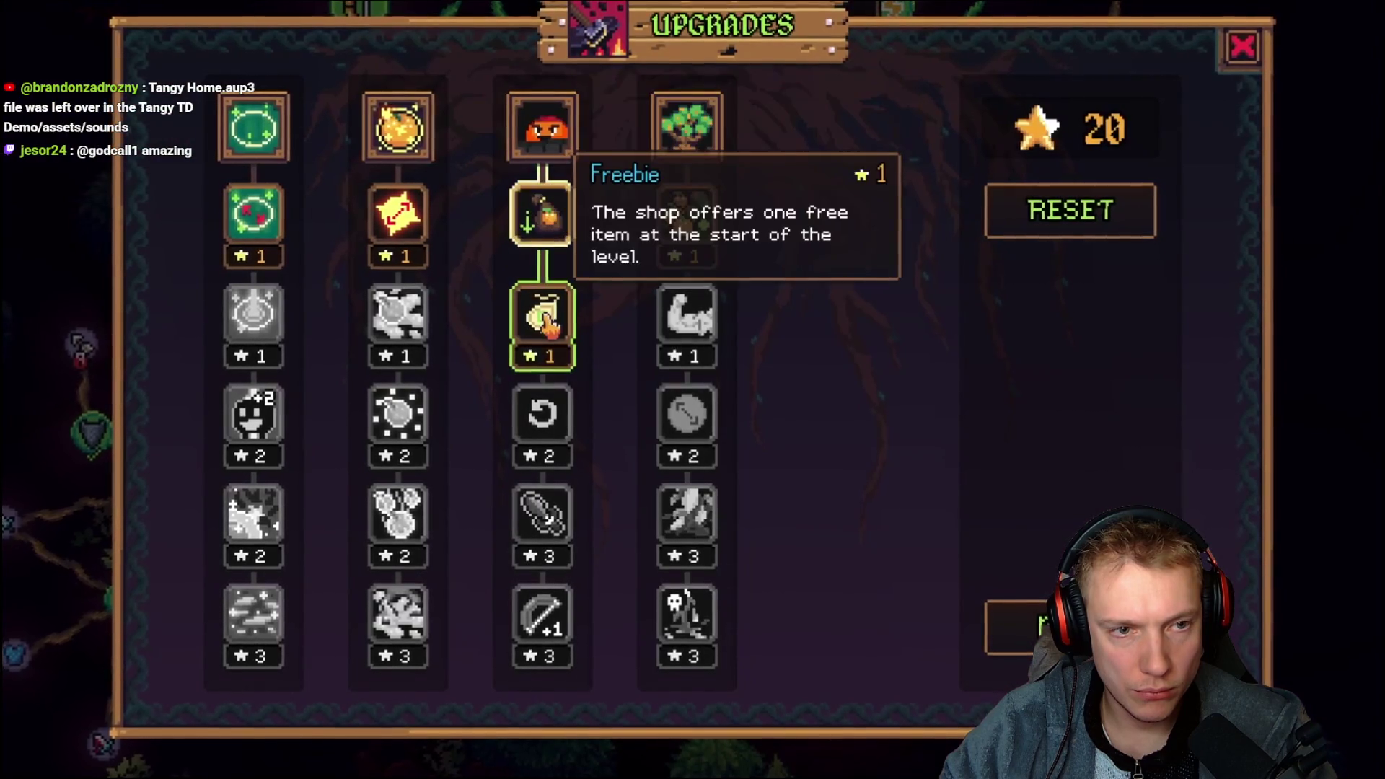
left_click(544, 315)
left_click(546, 411)
left_click(545, 505)
left_click(545, 606)
key("Escape")
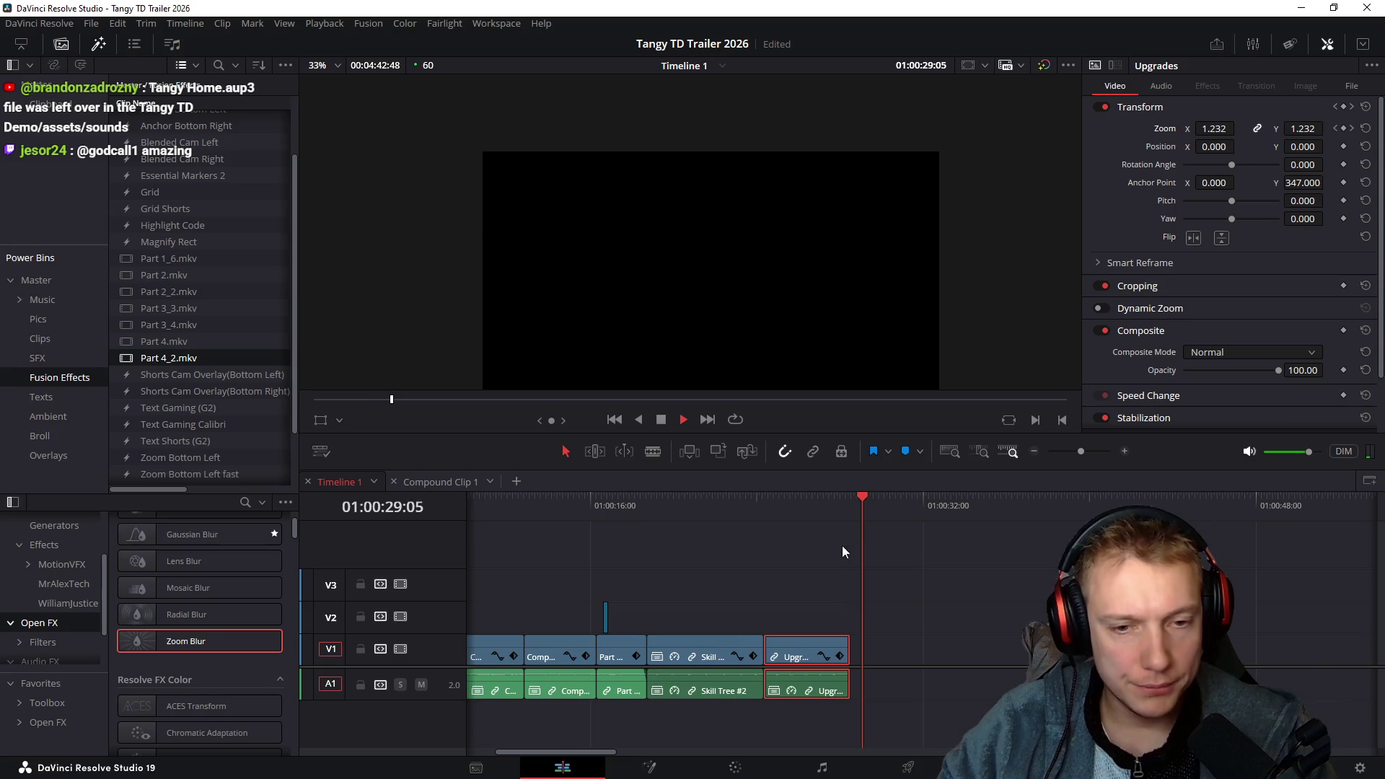
Trim the Upgrades clip's end at the chosen frame and check its start
mouse_move(624, 496)
left_mouse_down()
mouse_move(732, 523)
mouse_move(665, 539)
mouse_move(711, 540)
left_mouse_up()
key("shift+bracketright")
scroll(702, 586, "left", 4)
left_click_drag(609, 511, 645, 519)
key("Up")
scroll(897, 579, "left", 2)
scroll(897, 580, "left", 8)
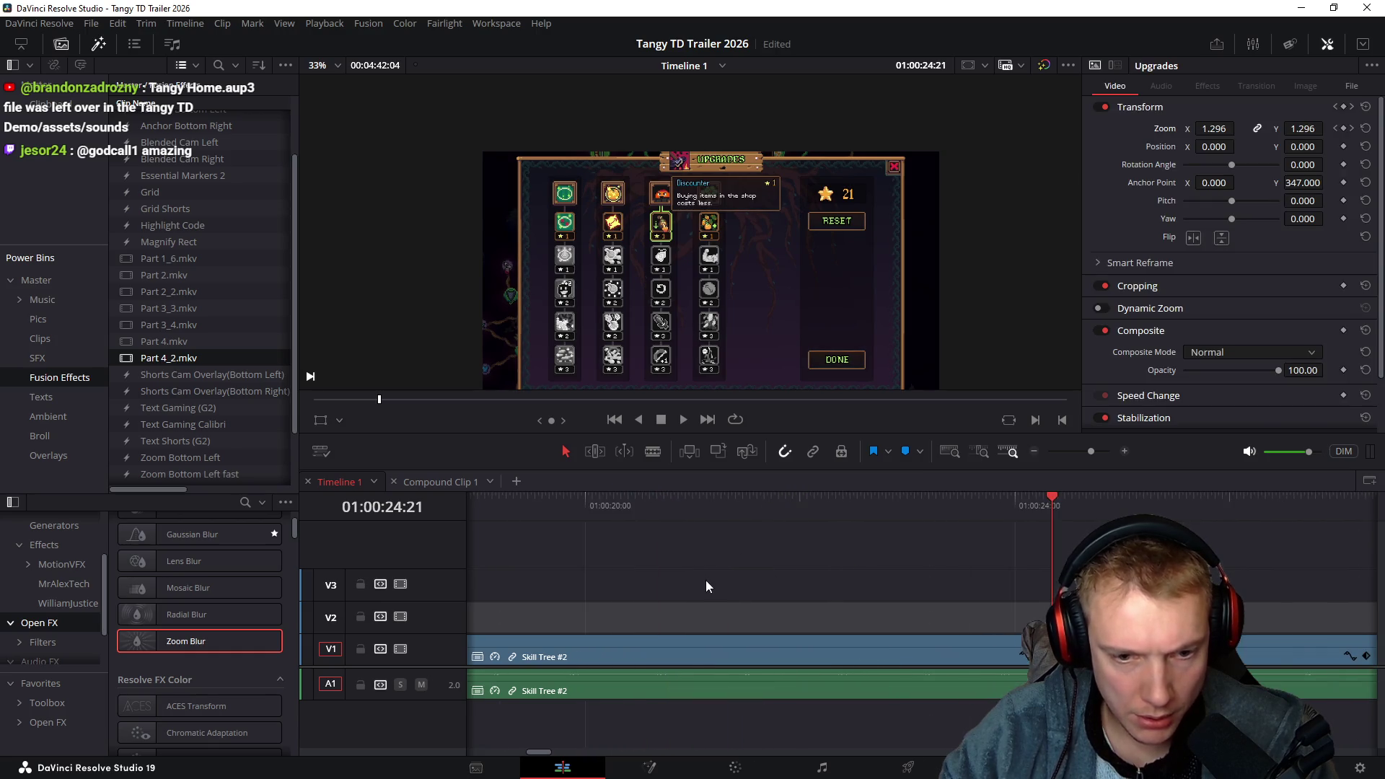
Change the Skill Tree #2 clip speed to 120% and replay the skill tree section
left_click(938, 690)
key("r")
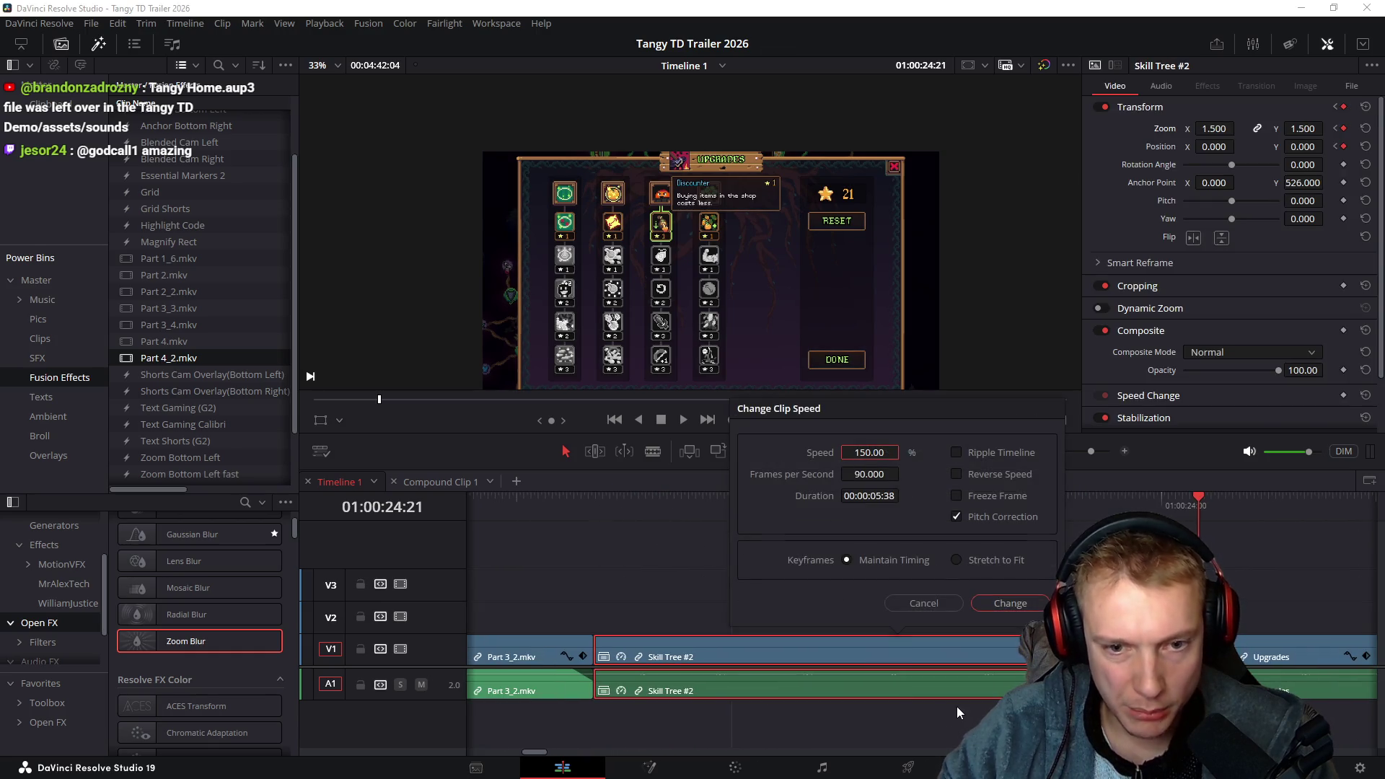
type("1")
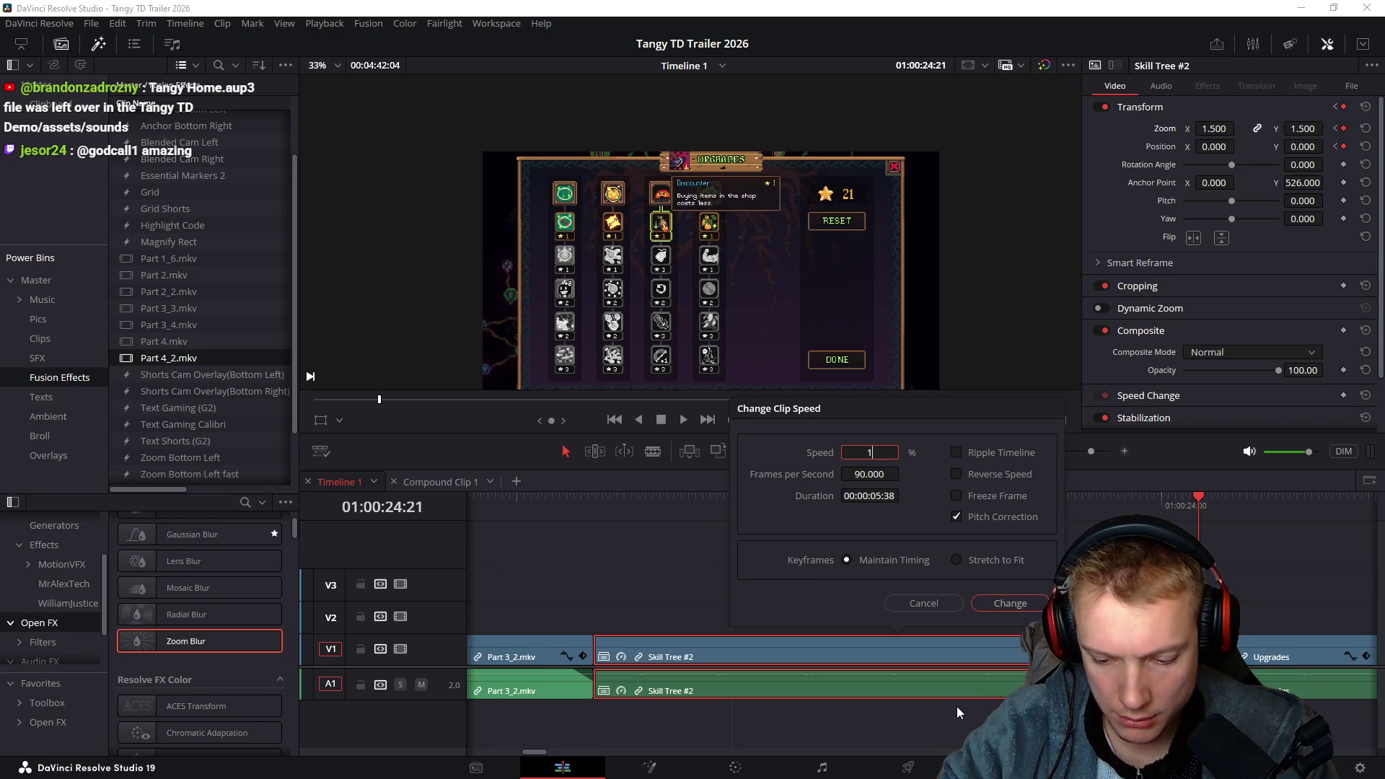
type("20")
key("Return")
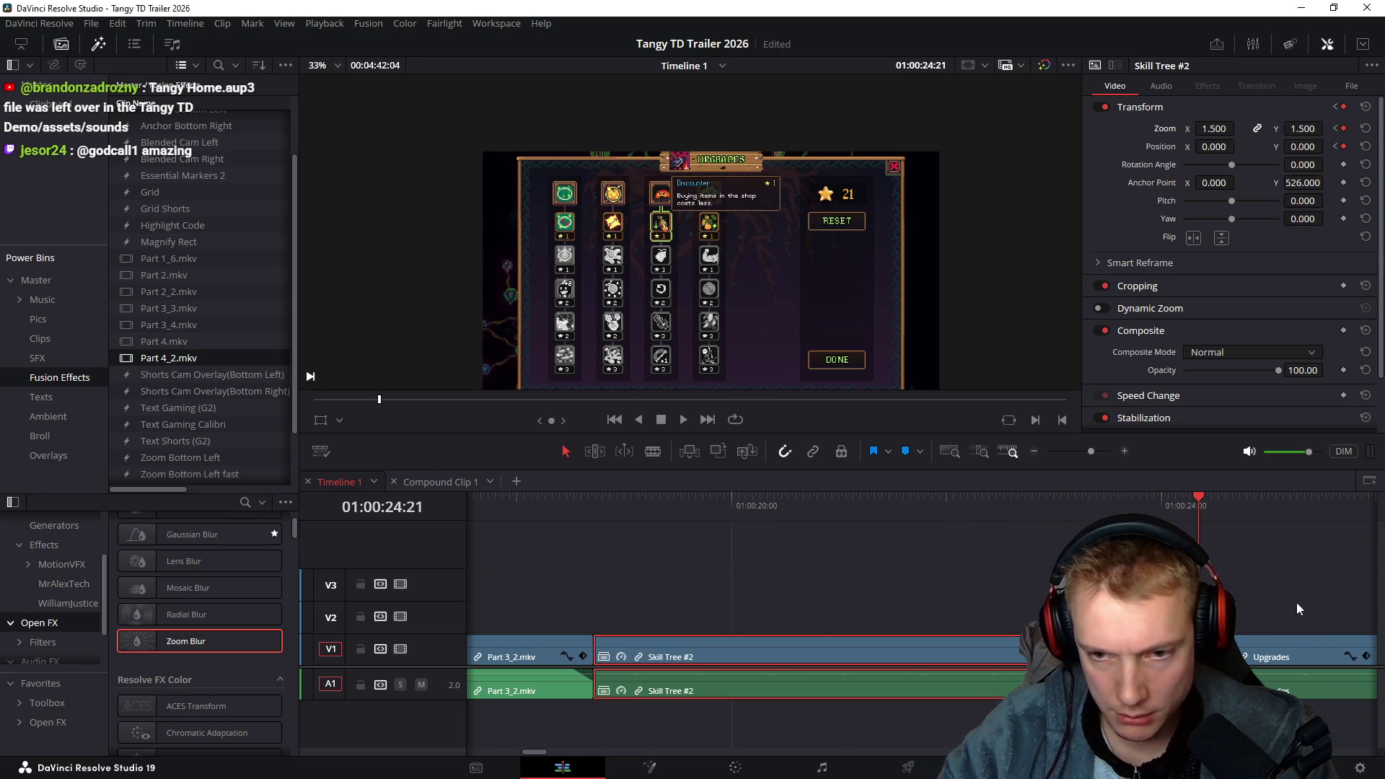
left_click(1281, 653)
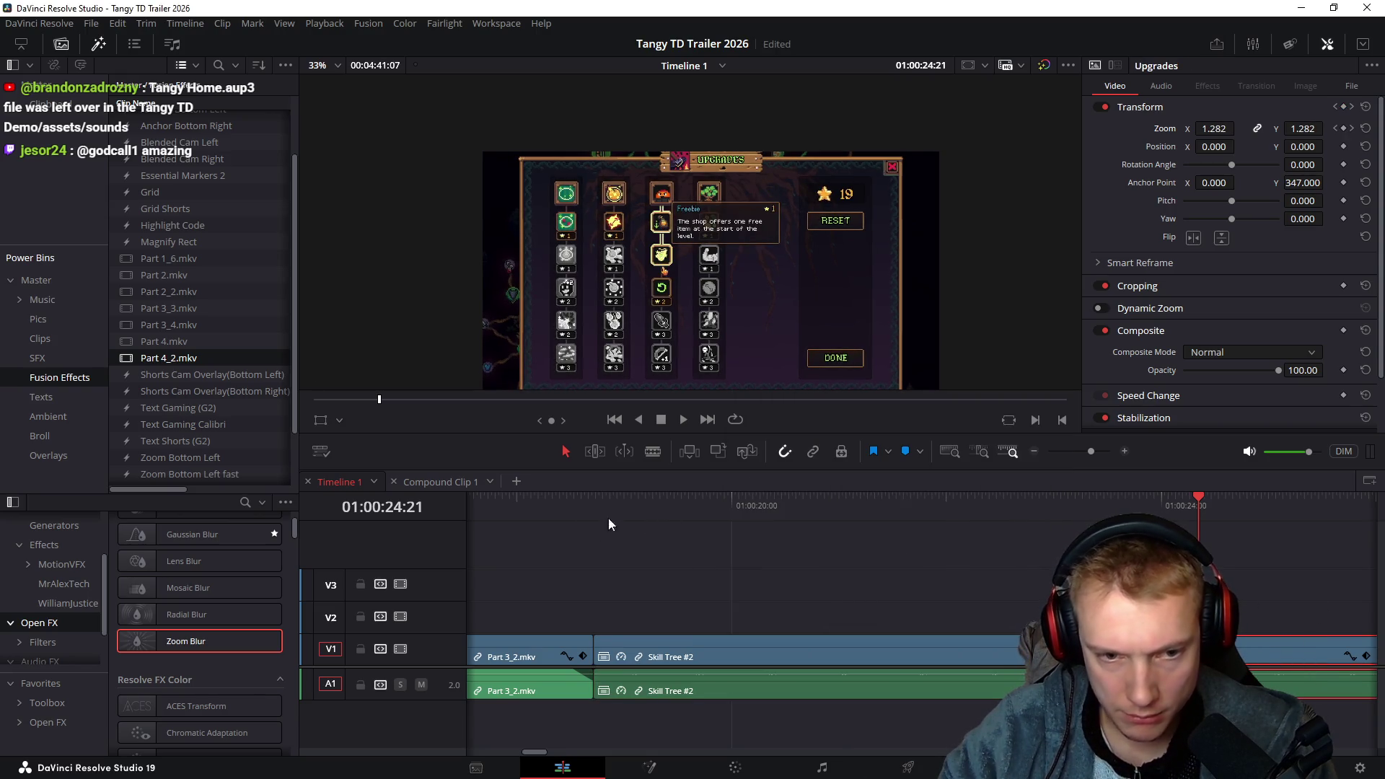
left_click(548, 499)
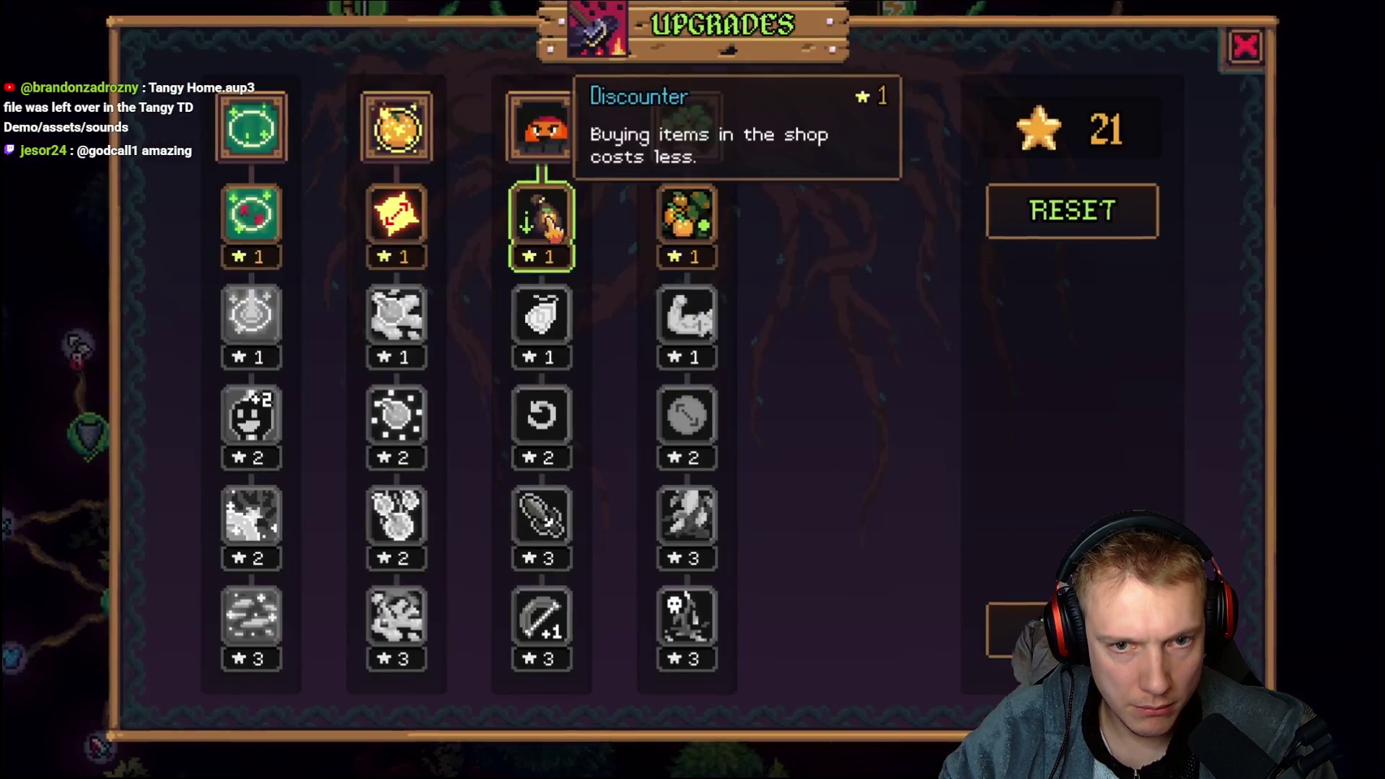
left_click(545, 213)
left_click(545, 311)
left_click(544, 410)
left_click(545, 505)
left_click(544, 610)
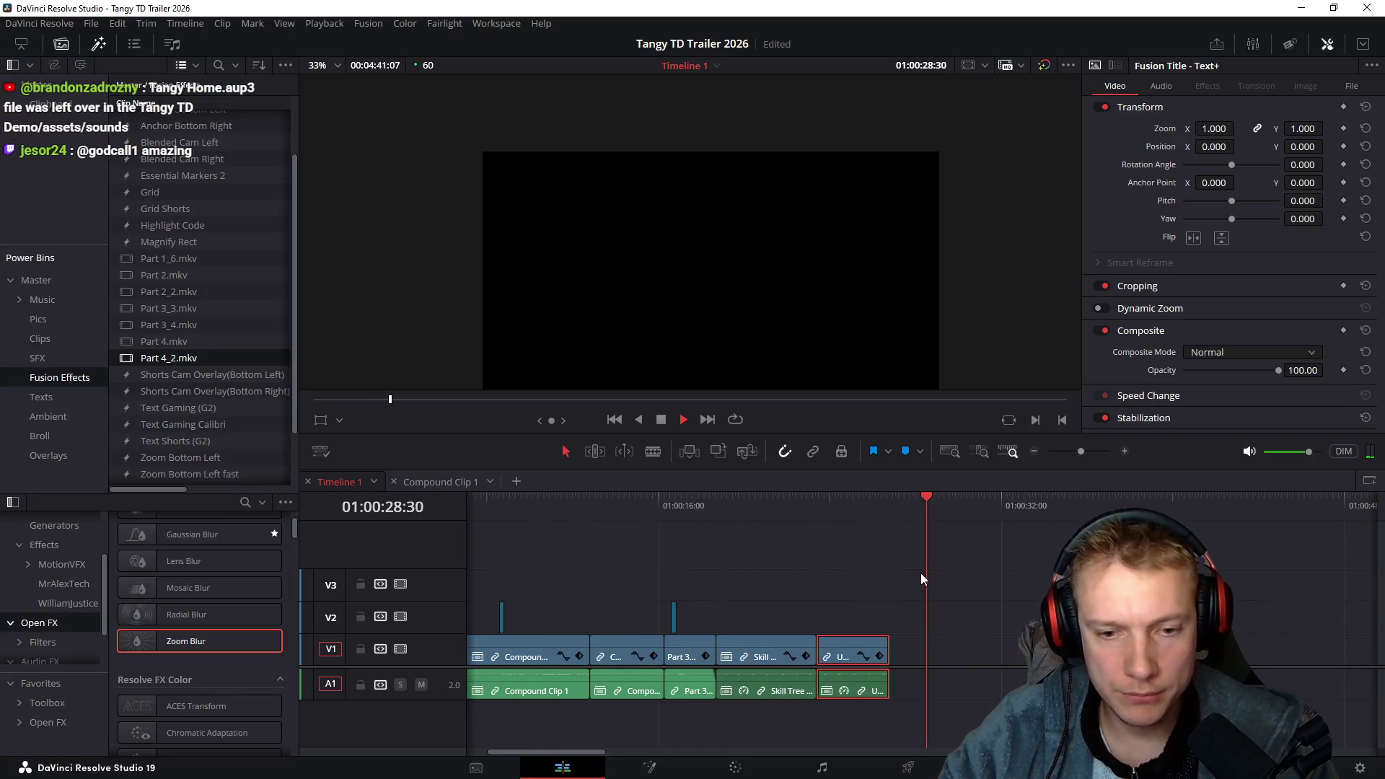
left_click(921, 573)
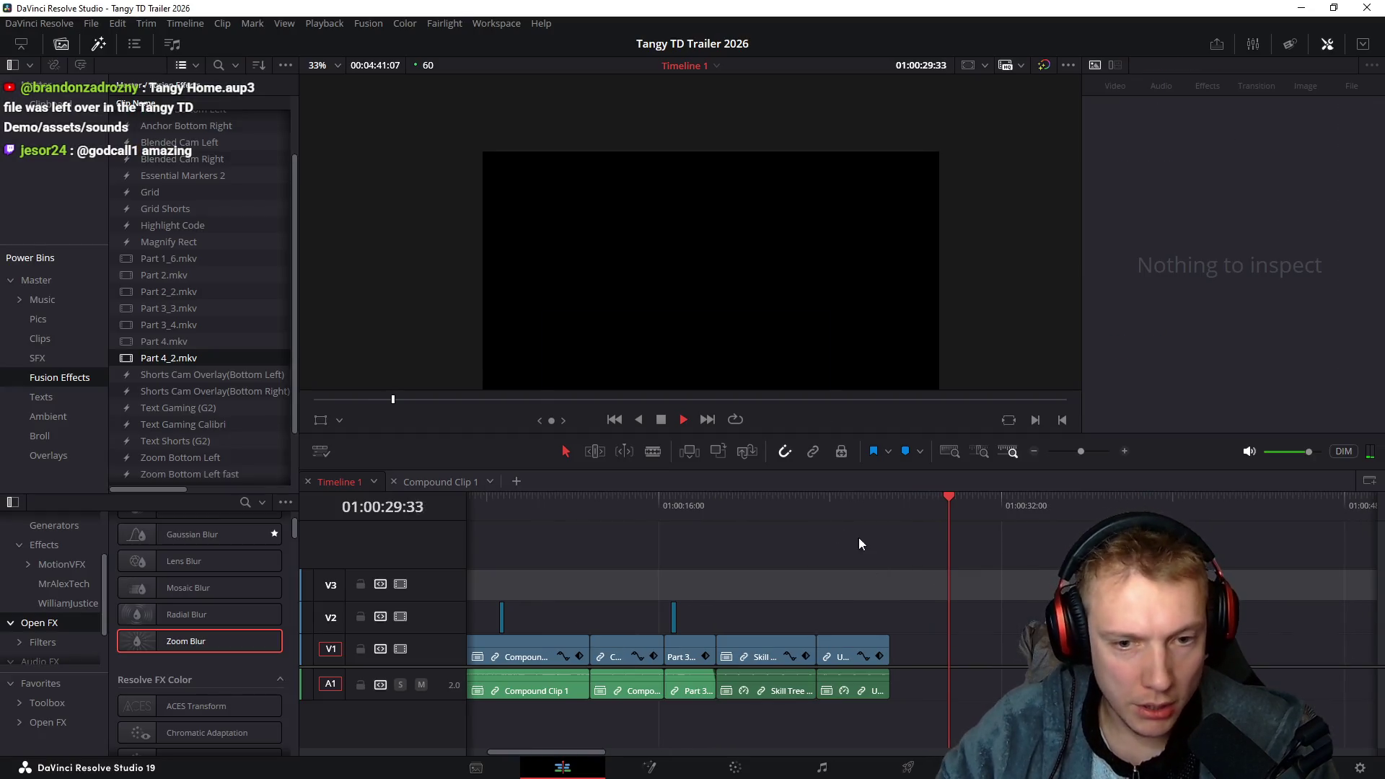
Scrub to the upgrades screen and drag the later clips left to close the gap
left_click(863, 511)
scroll(867, 583, "left", 2)
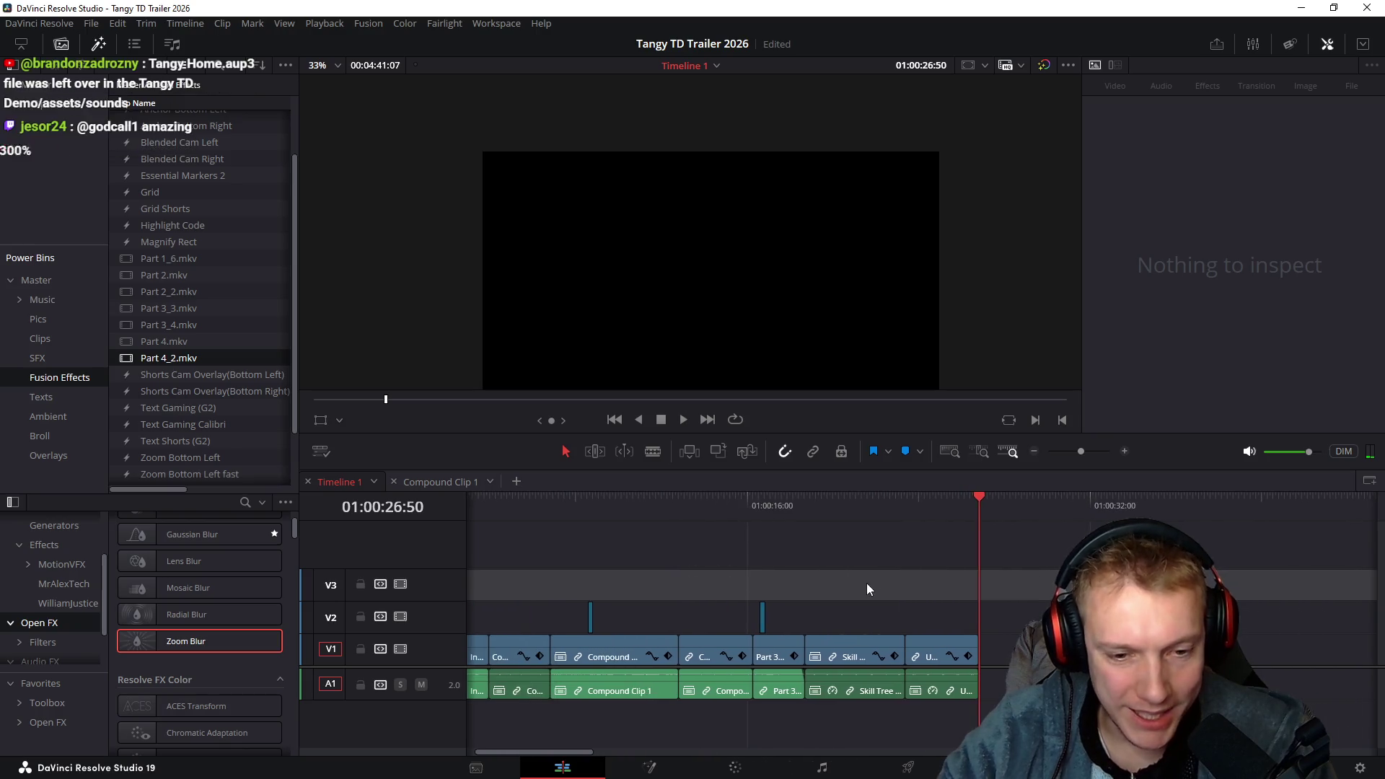
scroll(880, 585, "left", 1)
left_click(831, 505)
mouse_move(833, 504)
left_mouse_down()
mouse_move(903, 527)
mouse_move(980, 522)
mouse_move(789, 531)
mouse_move(1157, 527)
left_mouse_up()
scroll(1016, 582, "down", 4)
left_click_drag(1016, 582, 686, 657)
left_click(633, 505)
key("space")
scroll(637, 498, "up", 4)
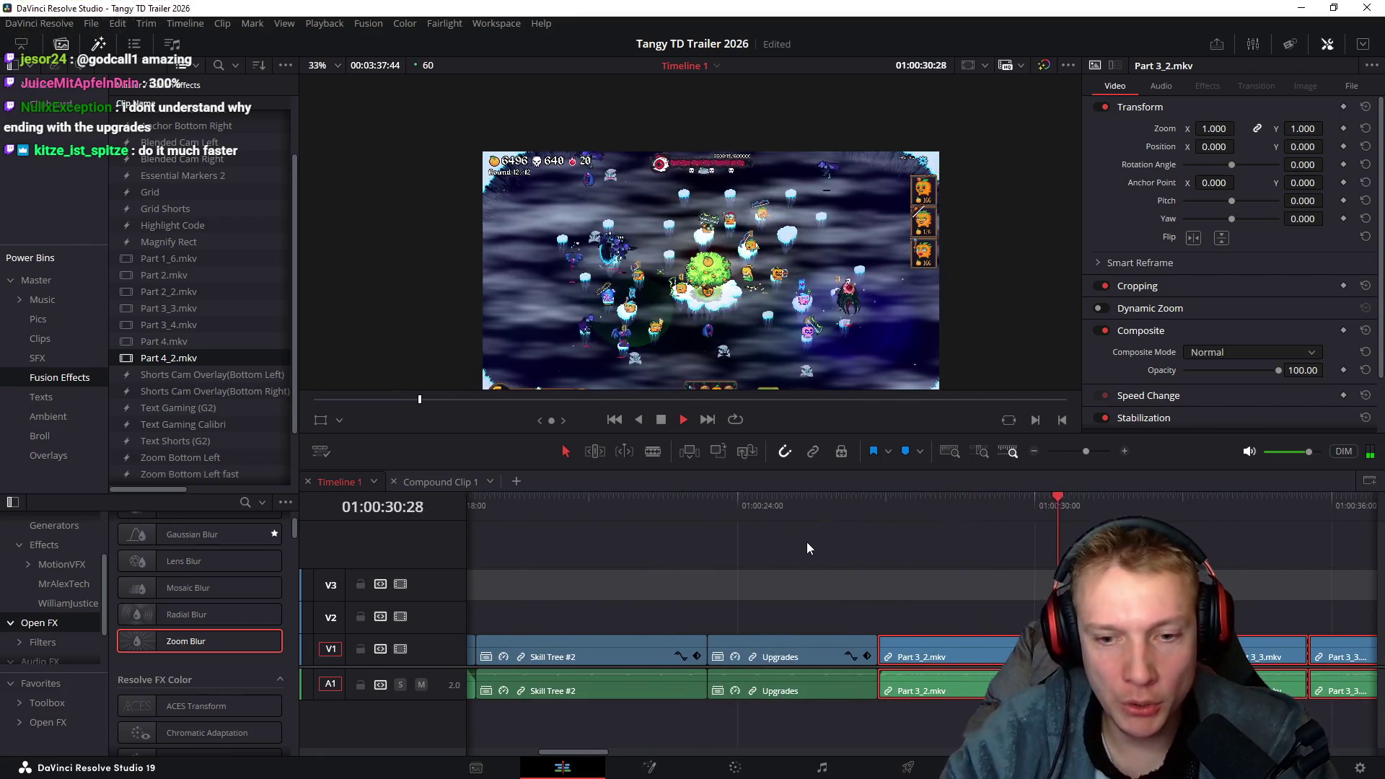
Ripple delete the unwanted part of Part 3_2.mkv and move its audio to a new A2 track
mouse_move(1003, 592)
left_mouse_down()
mouse_move(1015, 592)
mouse_move(789, 629)
mouse_move(782, 725)
left_mouse_up()
key("space")
key("Delete")
mouse_move(790, 505)
left_mouse_down()
mouse_move(725, 538)
mouse_move(705, 514)
mouse_move(731, 517)
left_mouse_up()
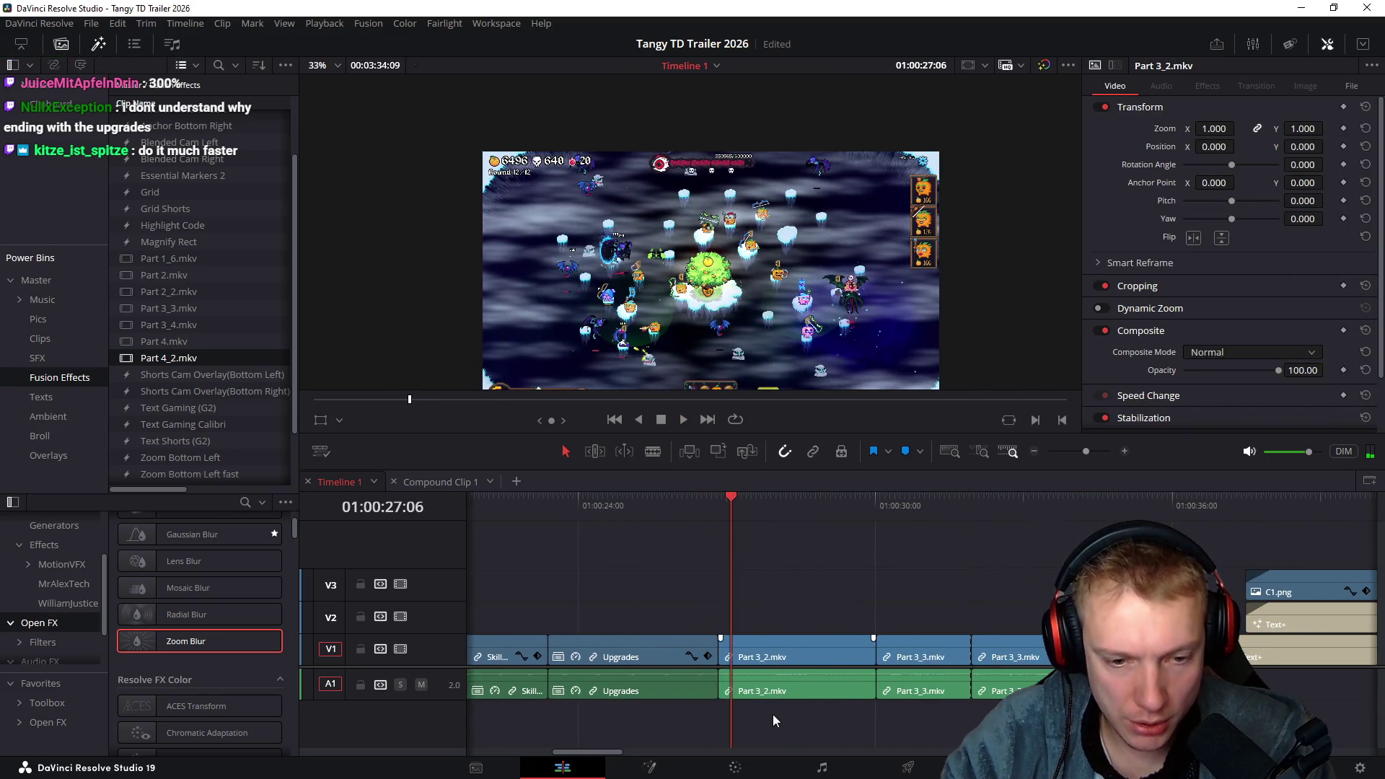
mouse_move(763, 689)
left_mouse_down()
mouse_move(757, 716)
mouse_move(698, 718)
left_mouse_up()
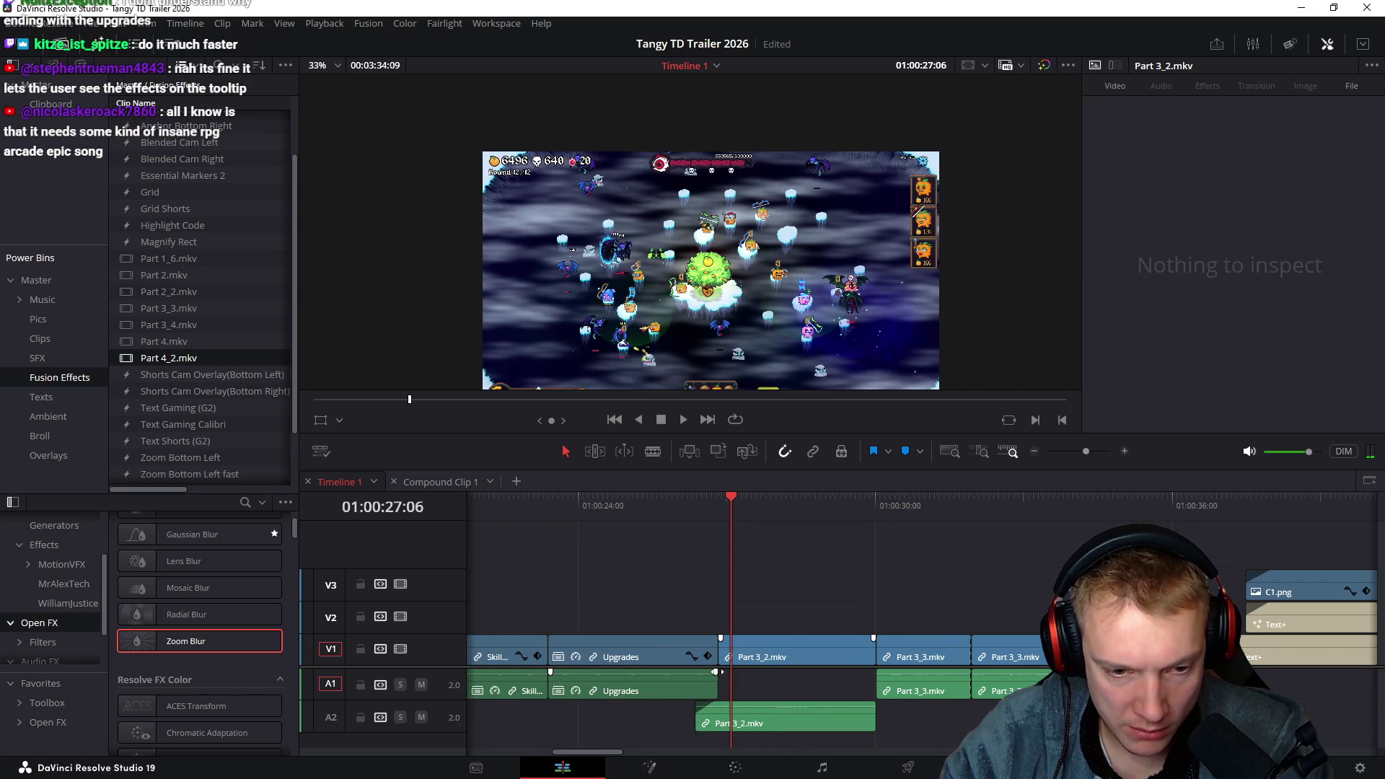
Select all clips from the playhead onward, nudge them earlier, and play through toward the title
key("y")
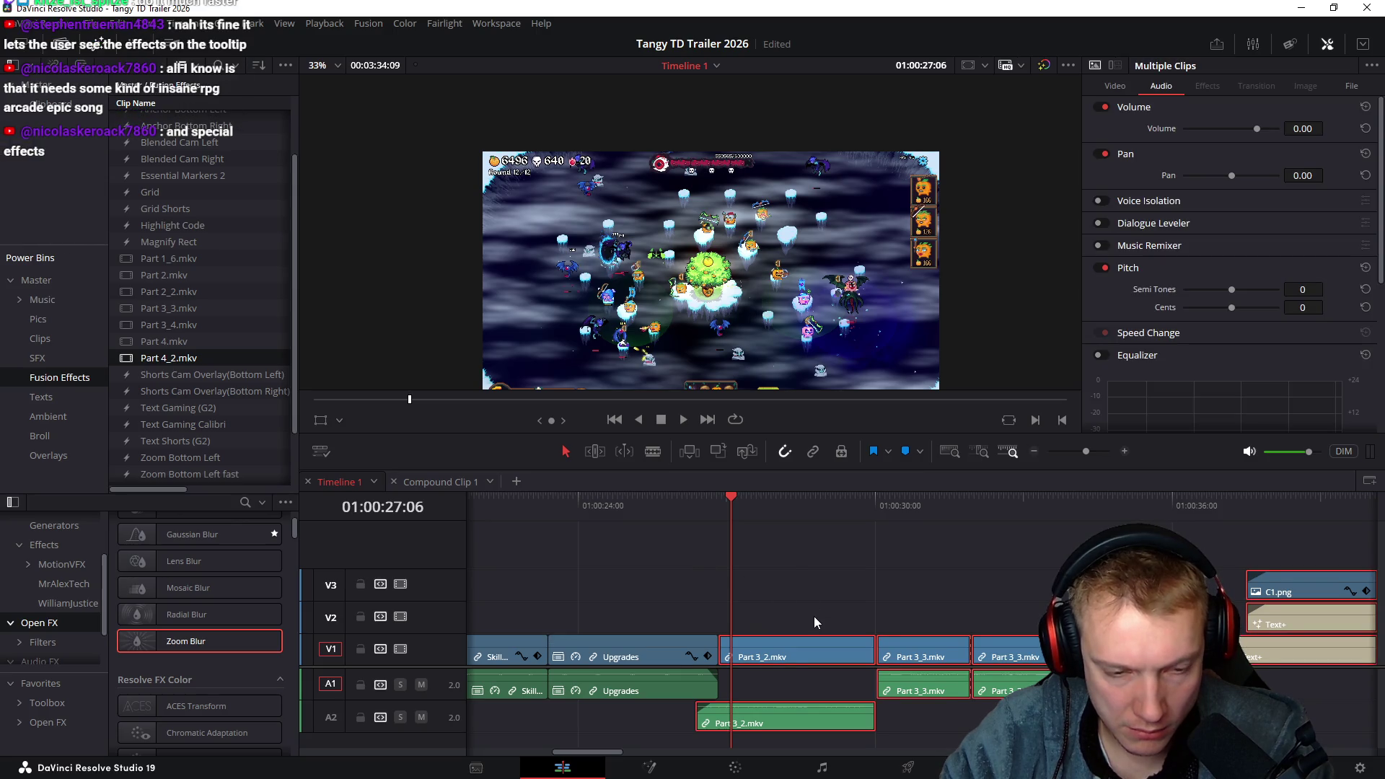
key("comma")
key("comma")
left_click(675, 504)
key("space")
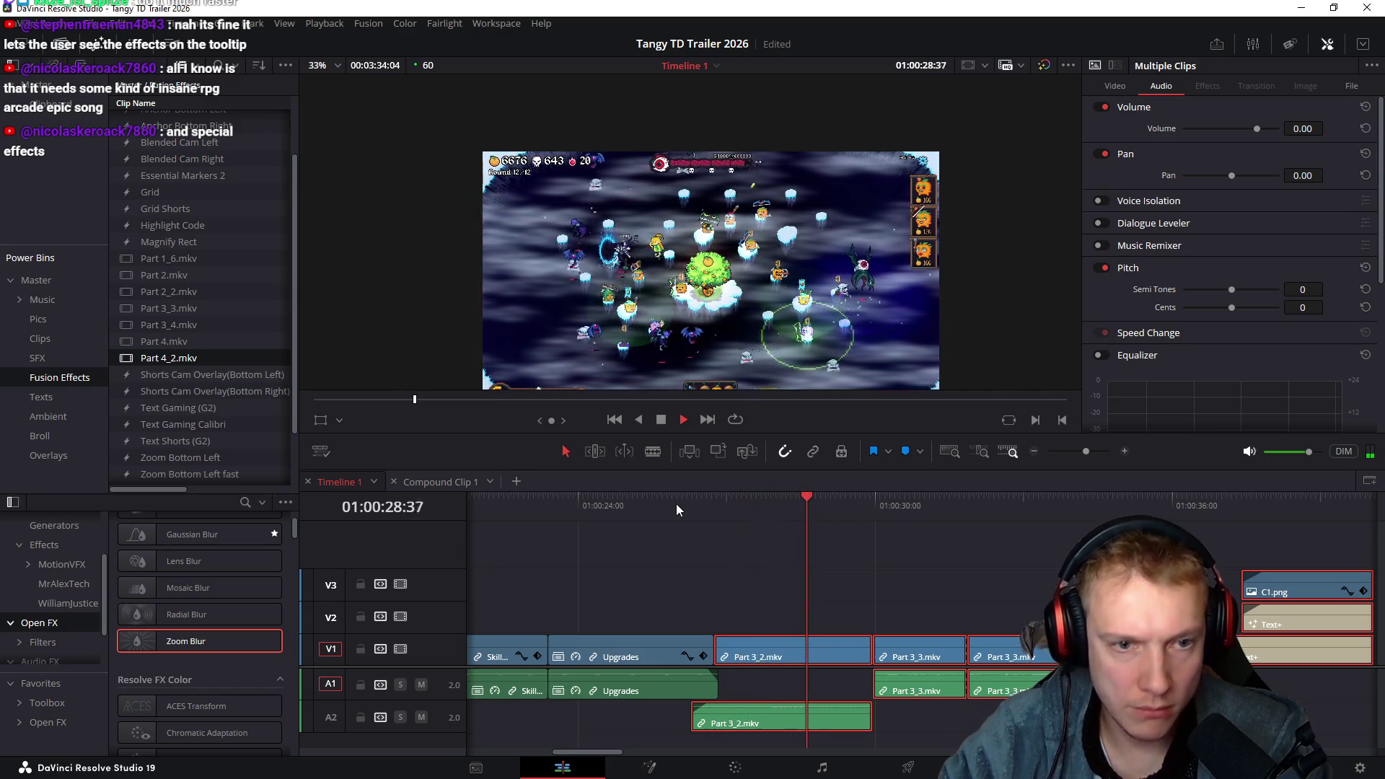
left_click(770, 570)
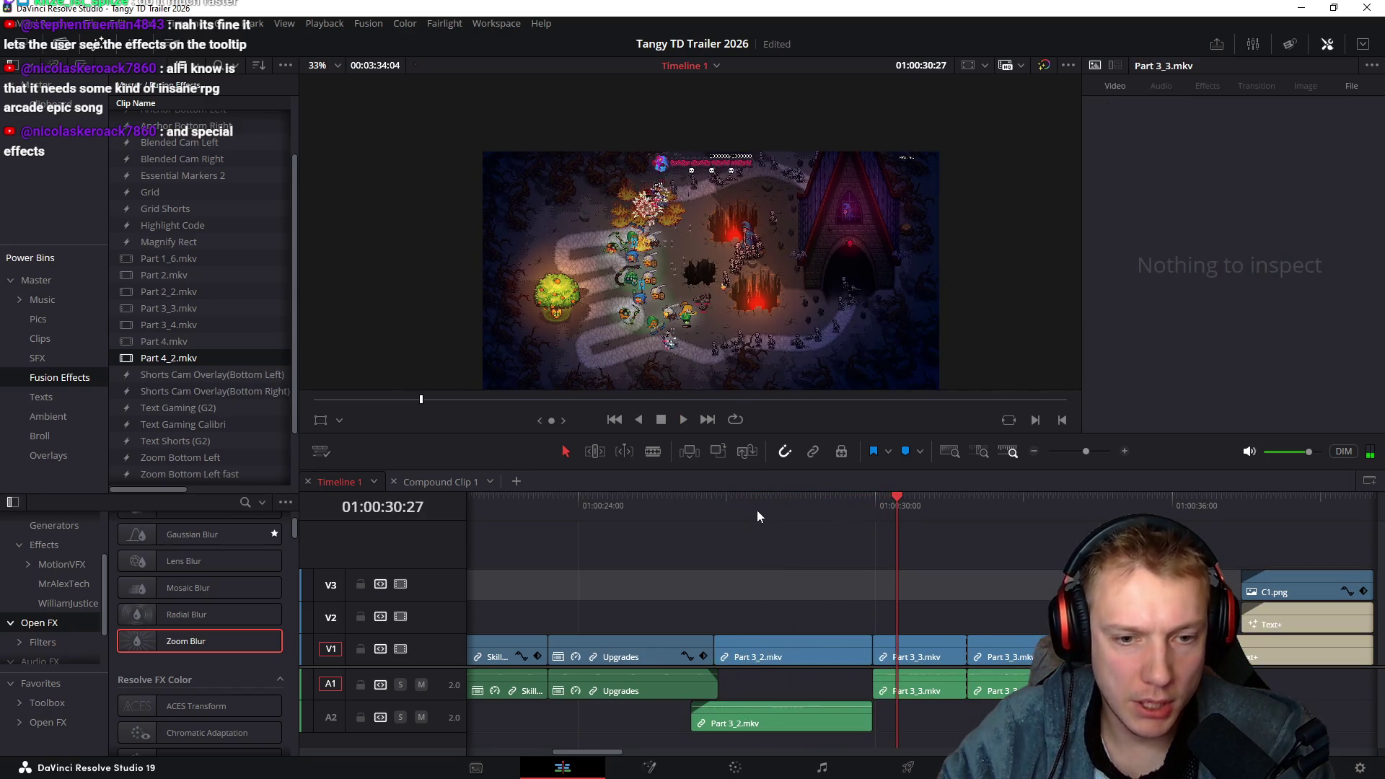
left_click(733, 510)
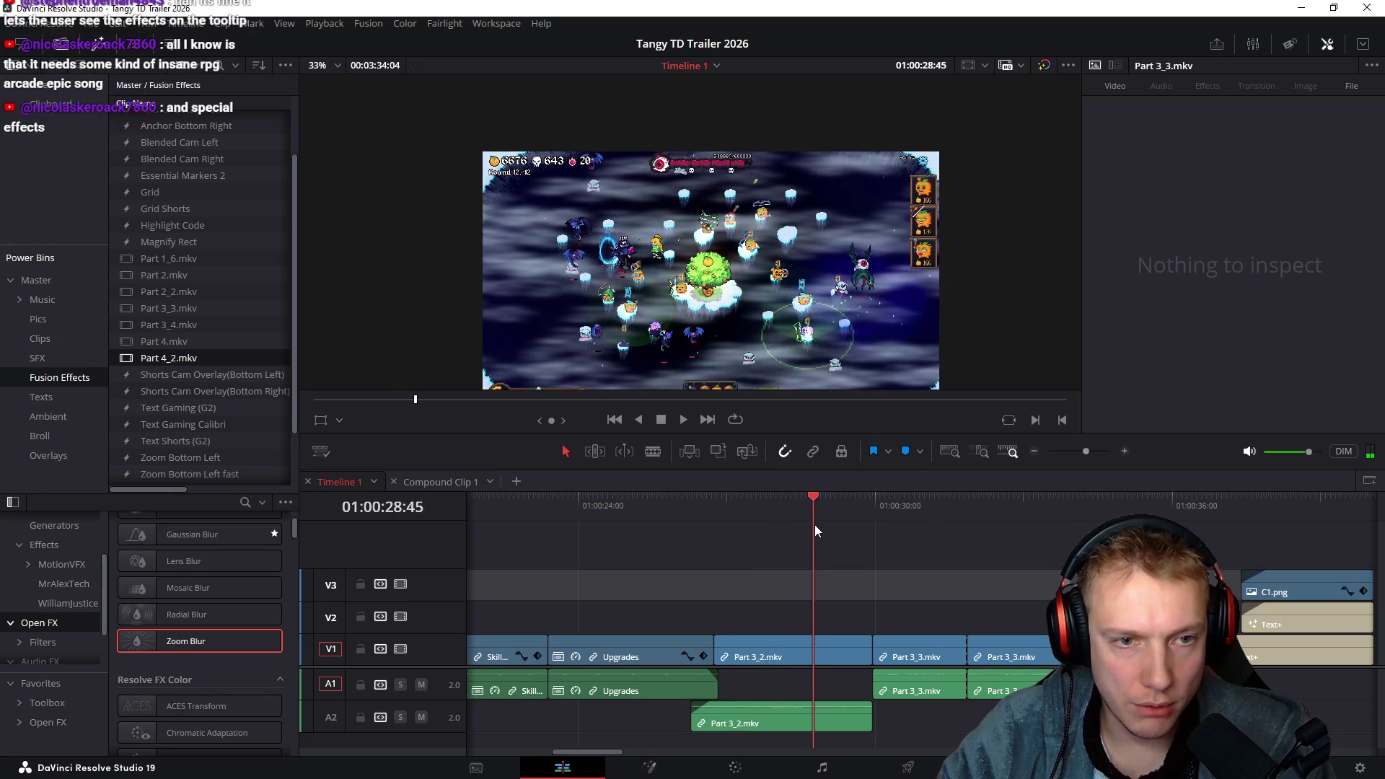
mouse_move(833, 523)
left_mouse_down()
mouse_move(847, 521)
mouse_move(748, 531)
mouse_move(945, 547)
left_mouse_up()
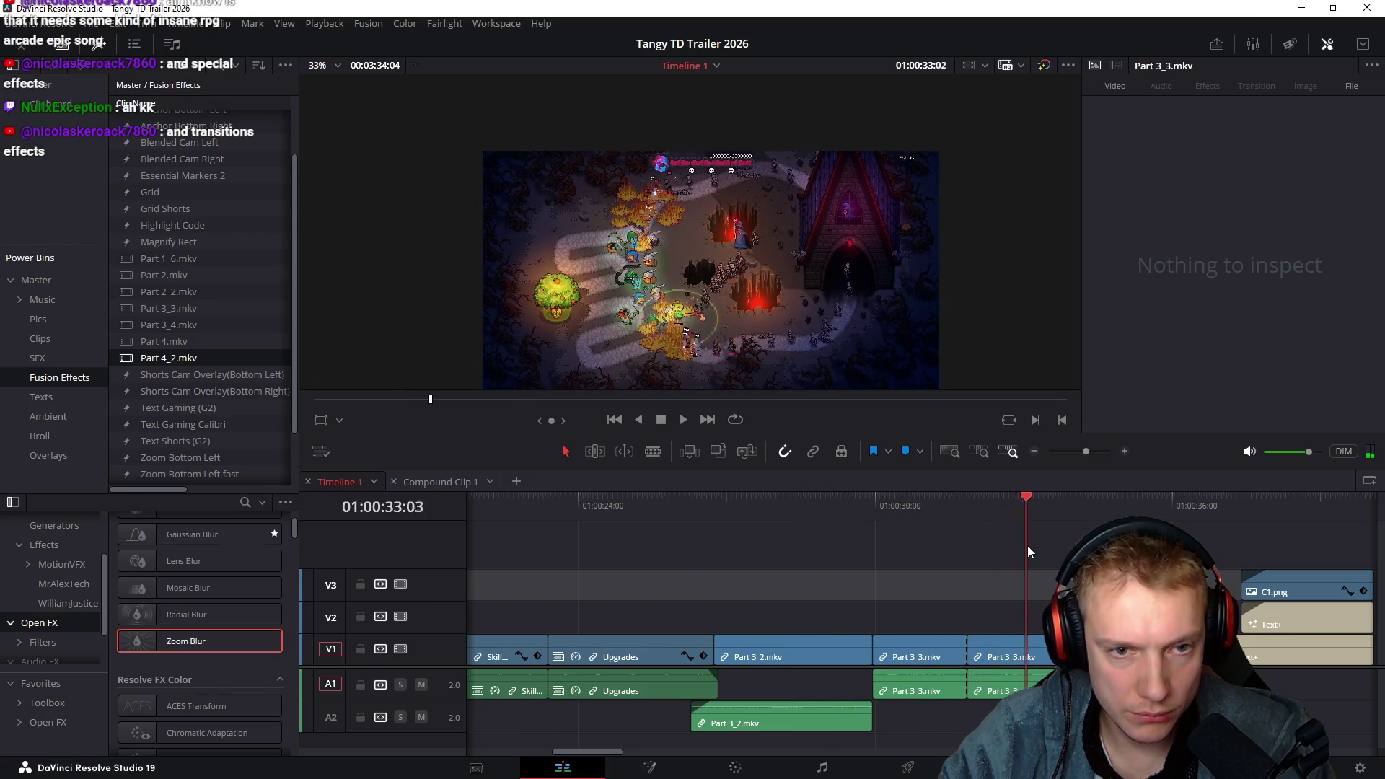
left_click_drag(1053, 553, 1201, 552)
scroll(864, 548, "down", 3)
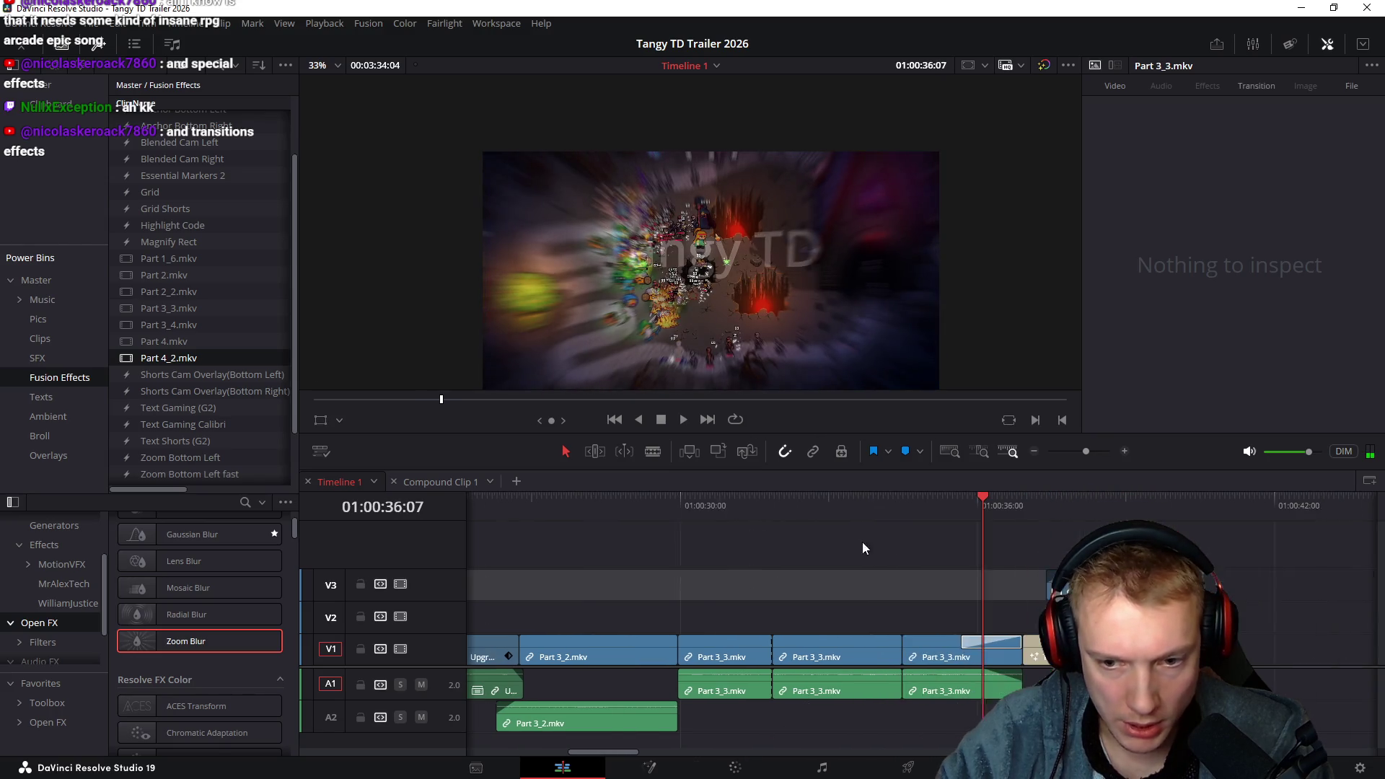
Delete the last Part 3_3.mkv clip and ripple-close the gap before the title
left_click(990, 638)
left_click(938, 665)
key("BackSpace")
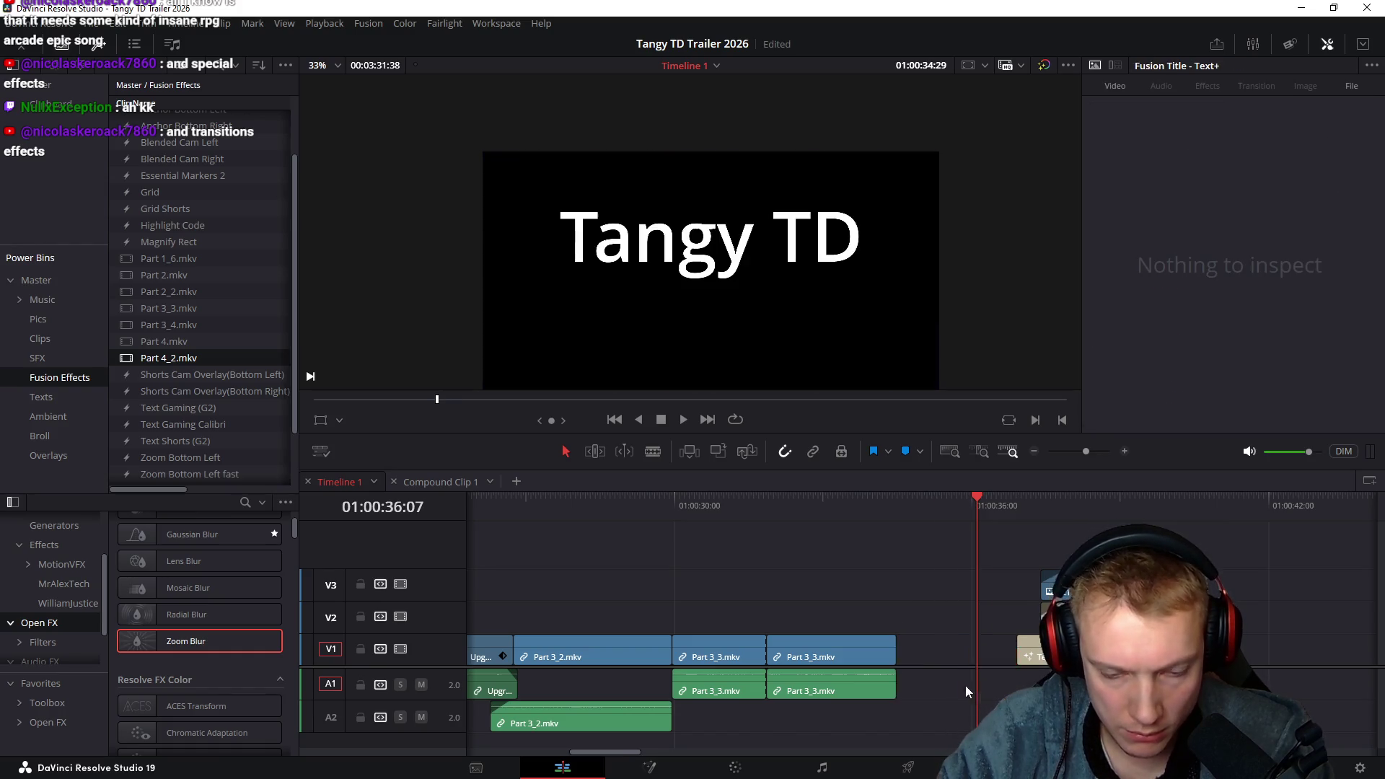
left_click(971, 690)
key("BackSpace")
Add a Crash Zoom transition into the title and shift the Part 3_3.mkv clips later
left_click_drag(889, 645, 835, 643)
mouse_move(760, 502)
left_mouse_down()
mouse_move(751, 516)
mouse_move(796, 536)
mouse_move(985, 546)
mouse_move(803, 557)
left_mouse_up()
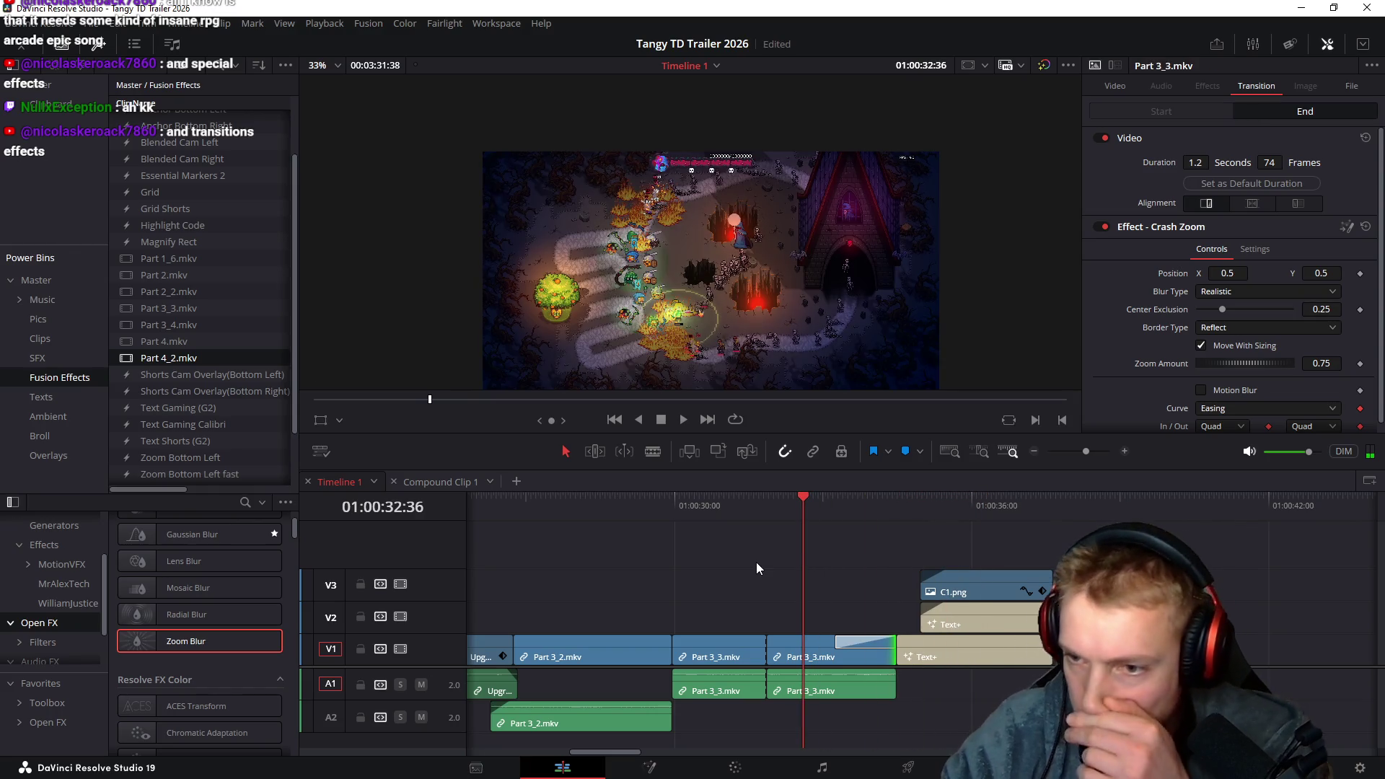
scroll(743, 570, "left", 3)
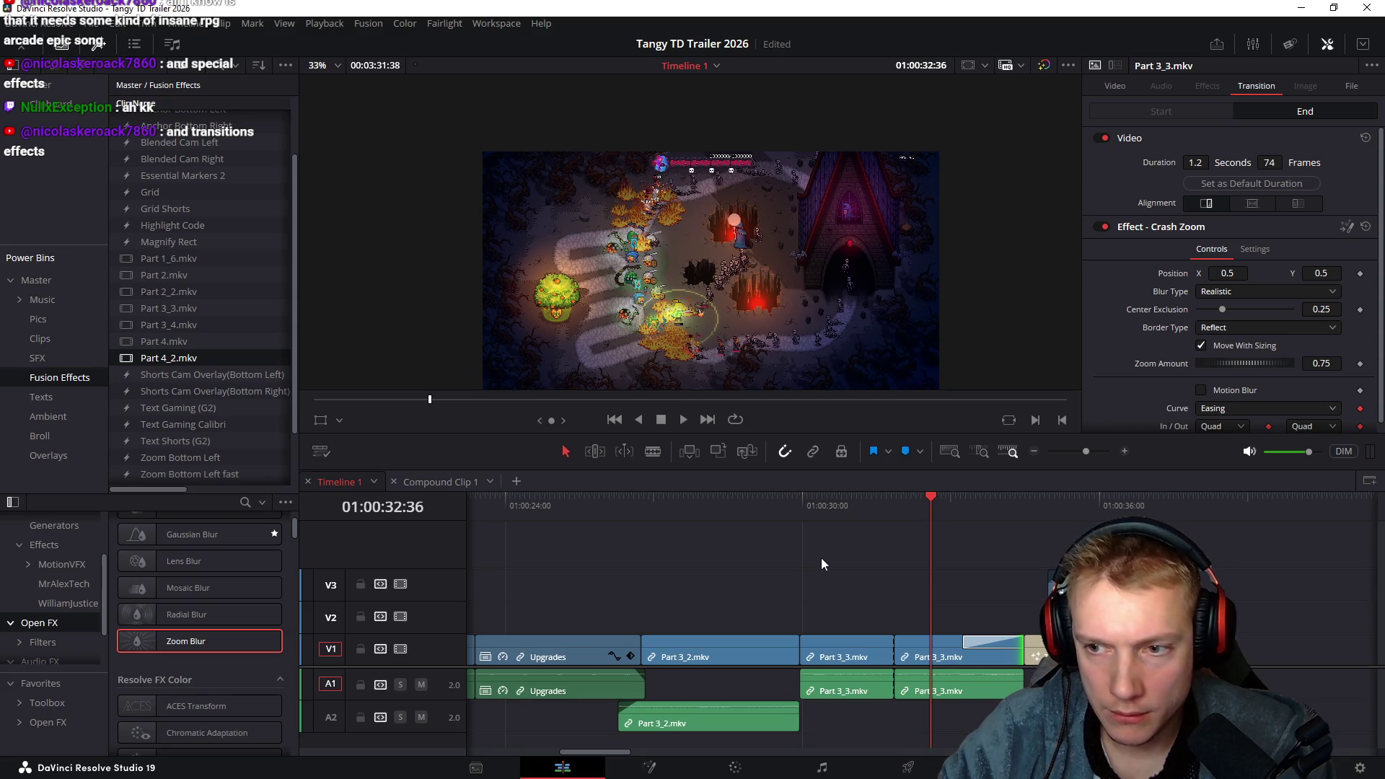
left_click_drag(715, 511, 738, 521)
mouse_move(907, 580)
left_mouse_down()
mouse_move(876, 657)
mouse_move(1191, 659)
left_mouse_up()
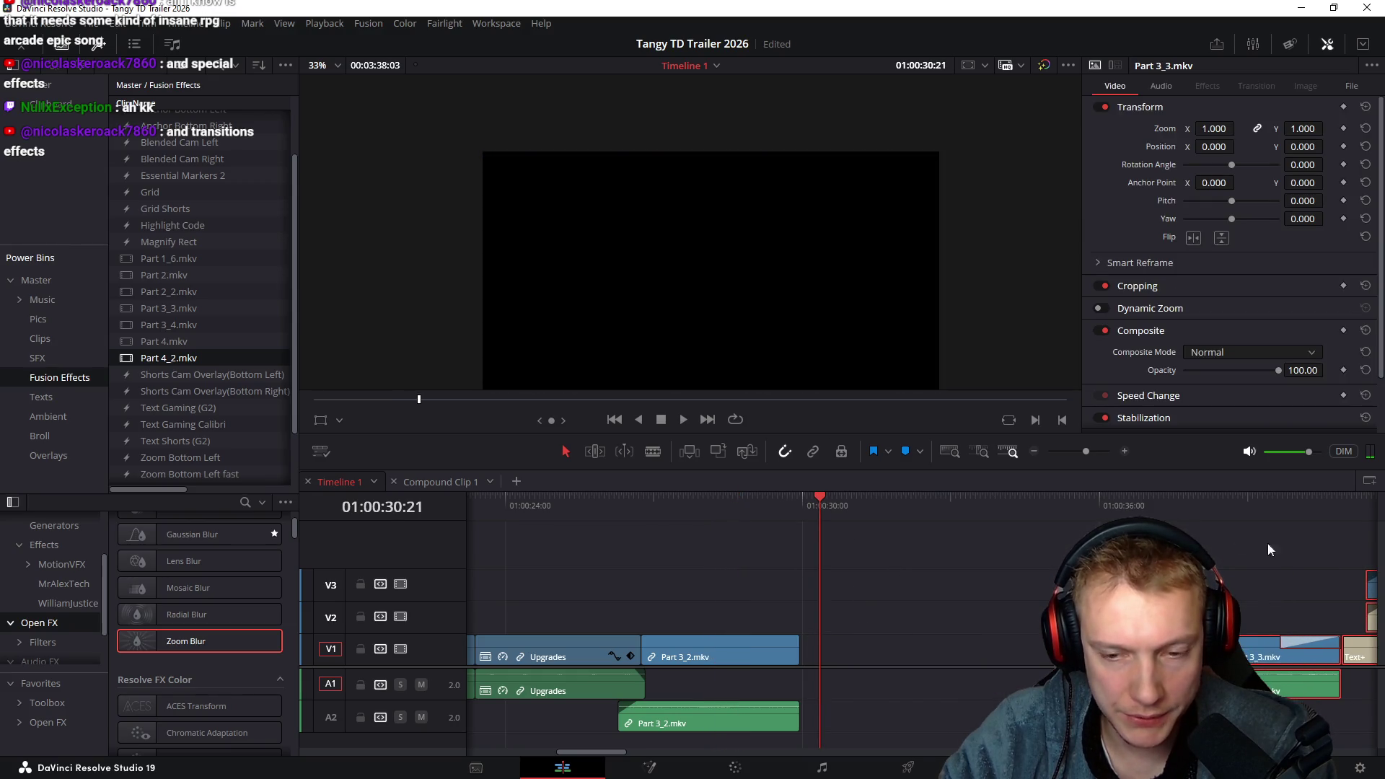
Move Part 3_2.mkv to start at the playhead near 01:00:29 and extend its start 28 frames earlier
left_click(1137, 506)
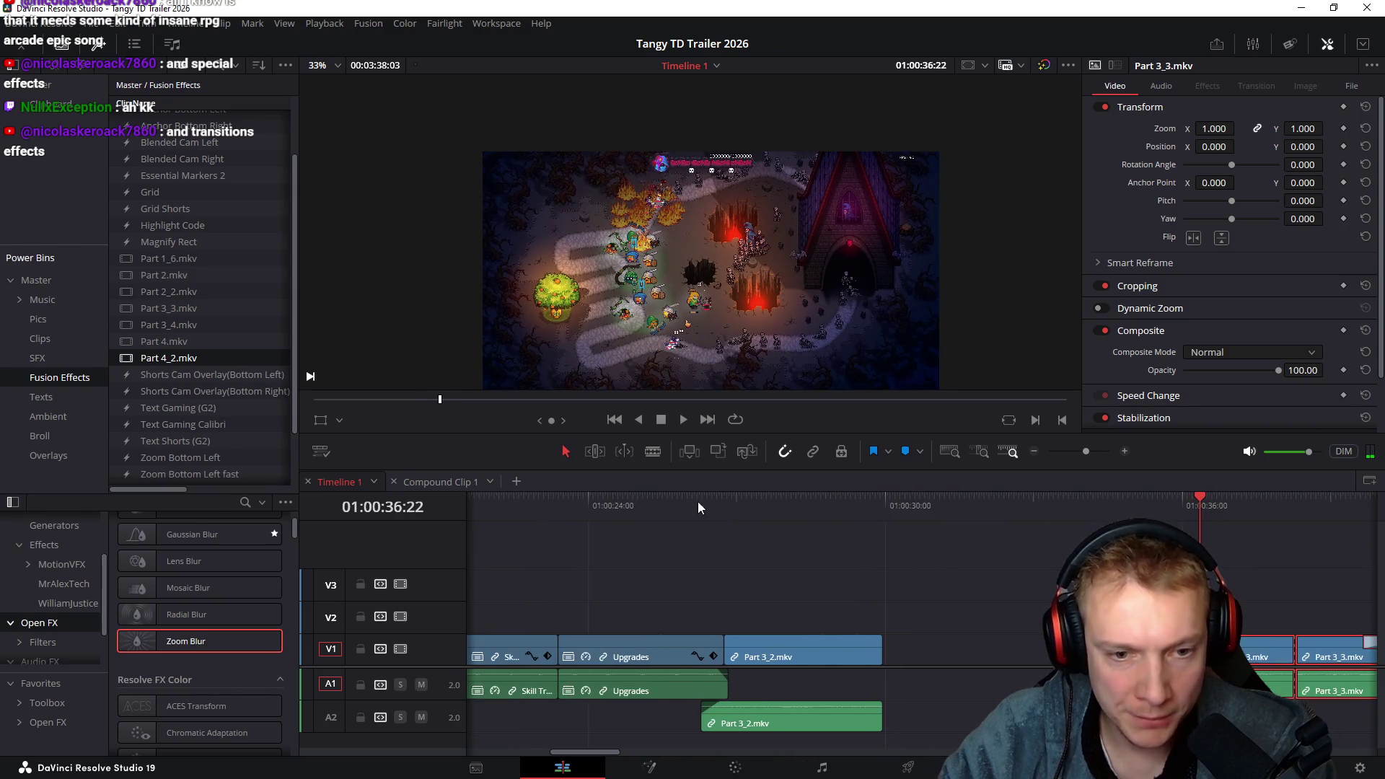
left_click_drag(722, 510, 873, 521)
left_click(795, 715)
mouse_move(797, 644)
left_mouse_down()
mouse_move(955, 647)
mouse_move(950, 681)
mouse_move(929, 690)
left_mouse_up()
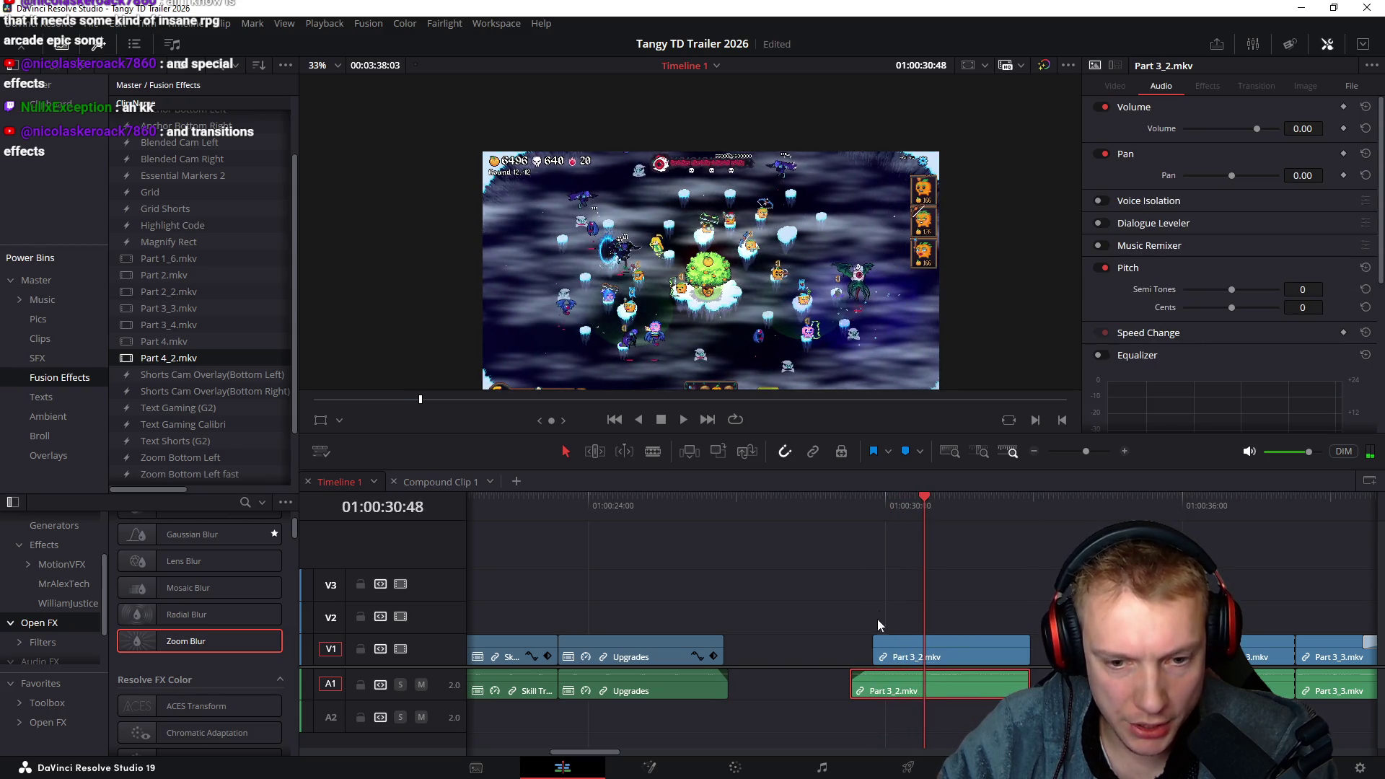
left_click(891, 594)
left_click_drag(875, 653, 815, 652)
left_click(813, 513)
key("space")
key("ctrl+equal")
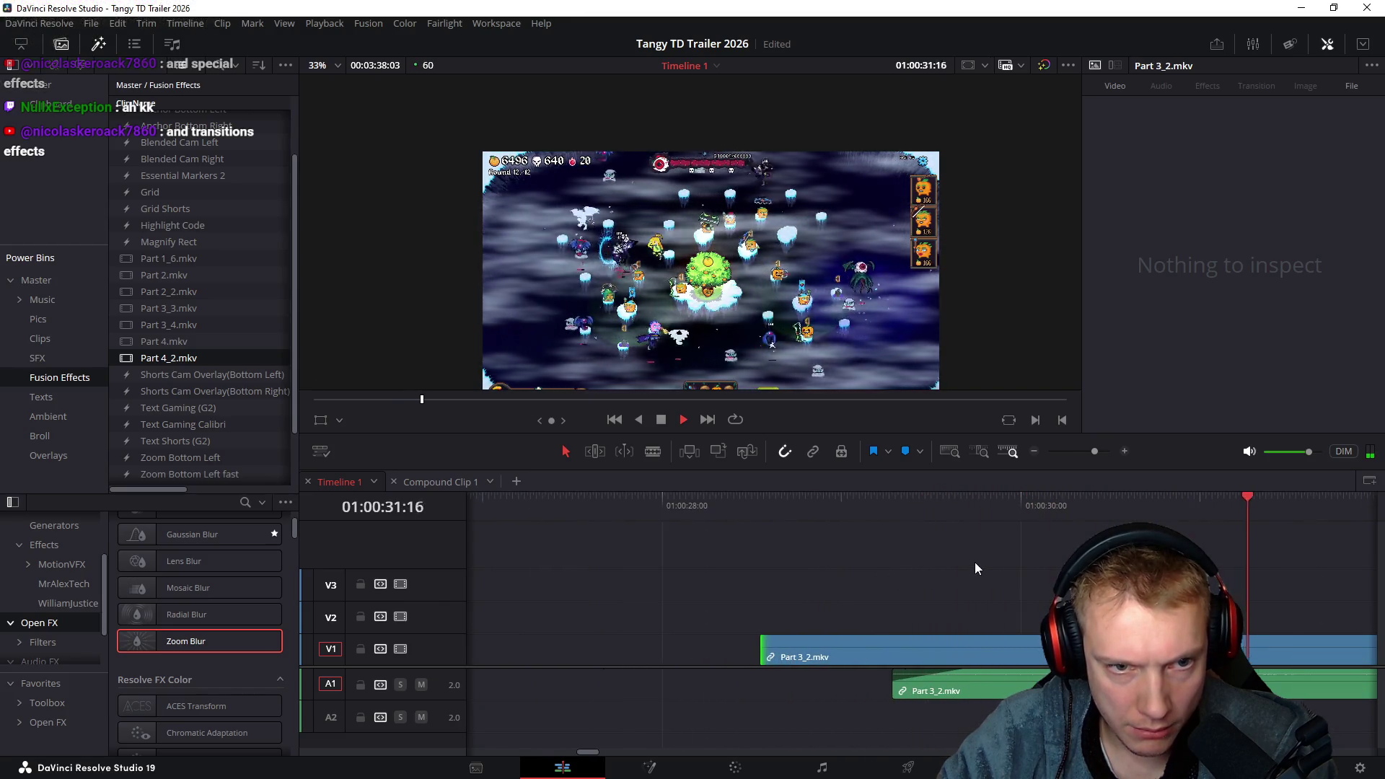
key("space")
Extend Part 3_2.mkv's video and audio end by 1:38 and scrub through the result
scroll(925, 556, "left", 3)
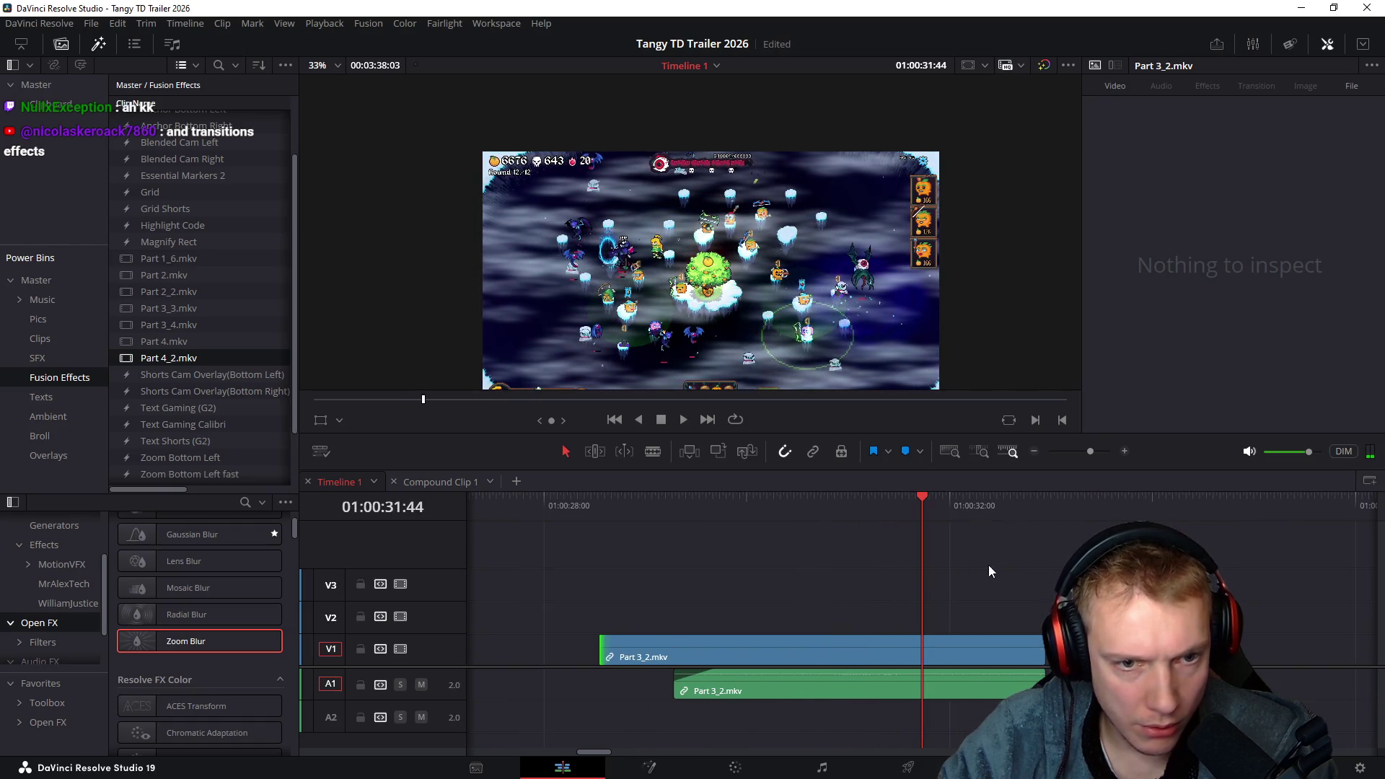
scroll(990, 564, "down", 2)
left_click_drag(829, 581, 740, 689)
left_click_drag(854, 644, 1026, 650)
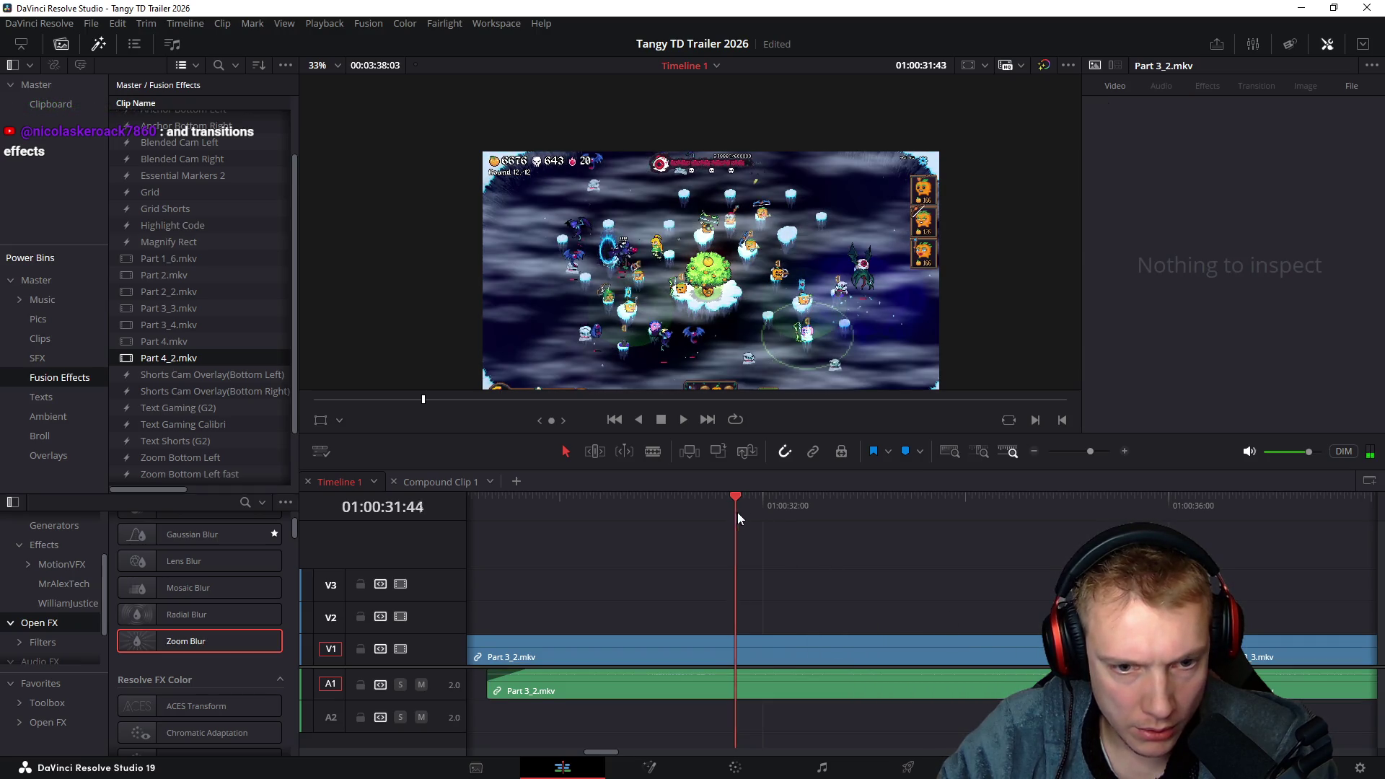
left_click_drag(826, 529, 900, 535)
left_click_drag(1027, 541, 667, 535)
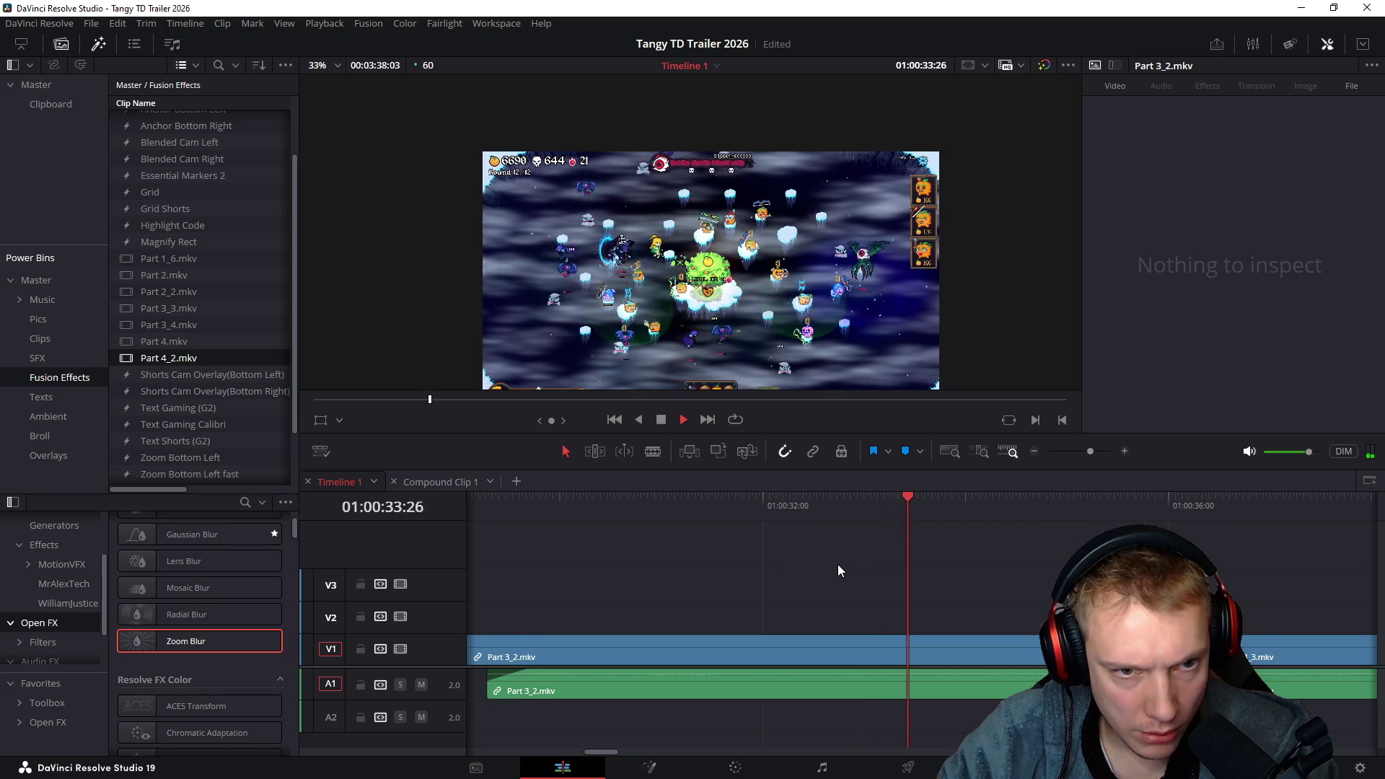
key("space")
scroll(789, 574, "down", 5)
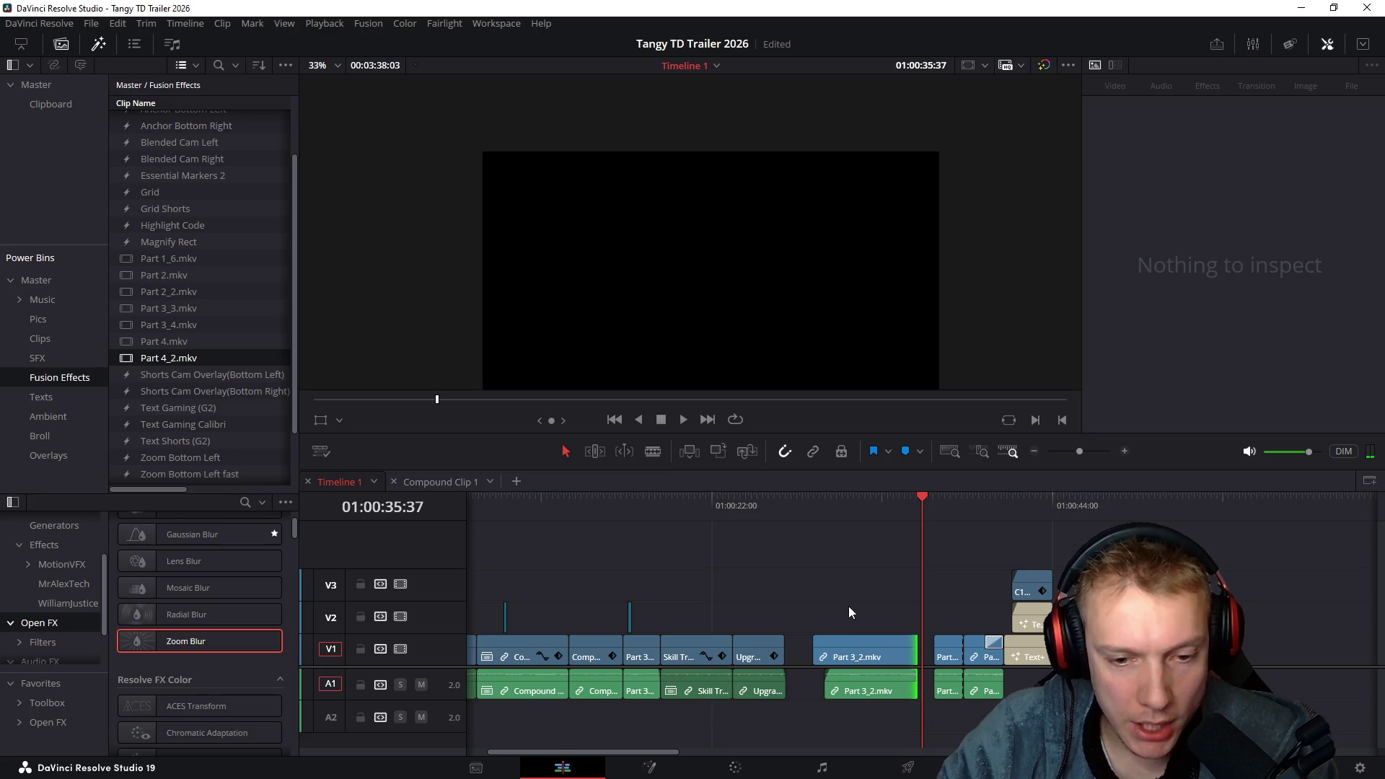
Trim Part 3_2.mkv's start slightly, undo it, and reposition the clip by 1:19
left_click(837, 661)
left_click_drag(815, 647, 825, 647)
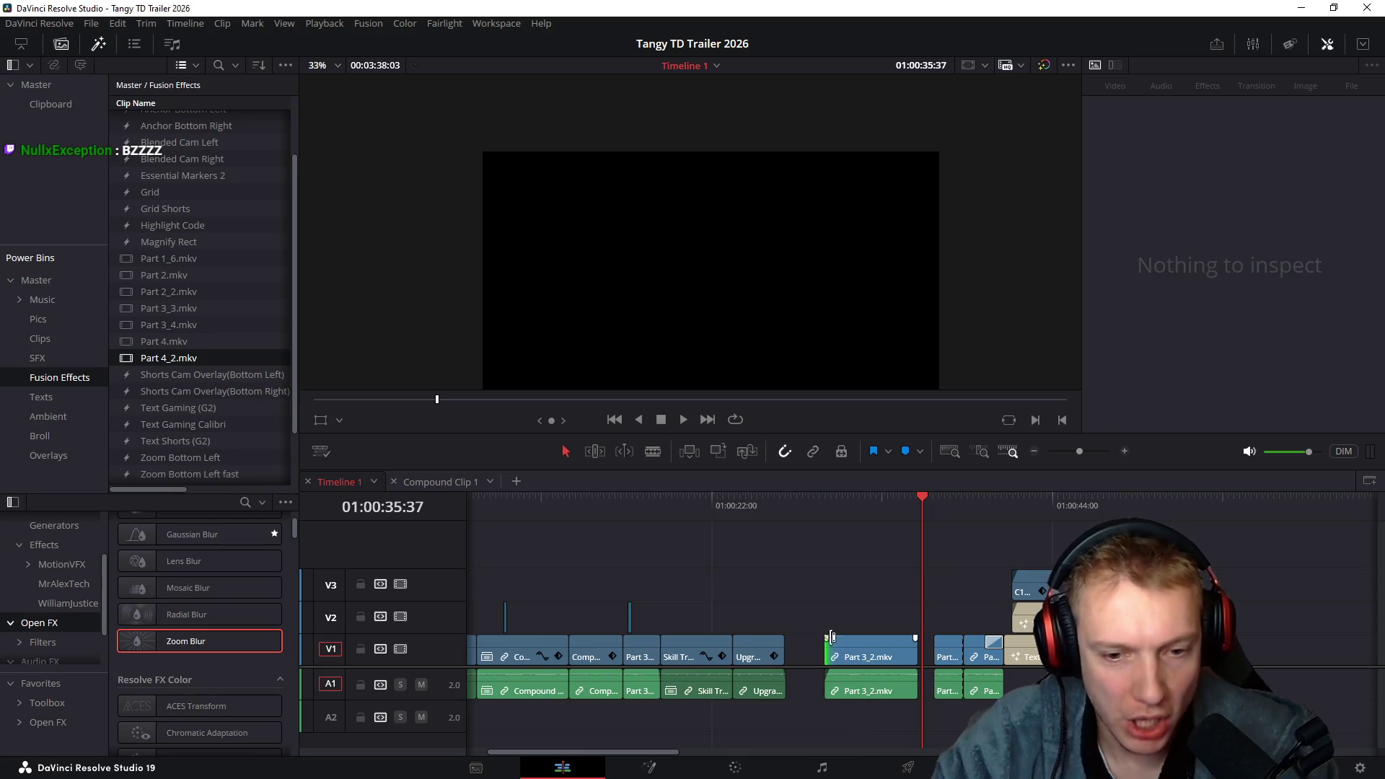
scroll(802, 548, "up", 5)
key("ctrl+z")
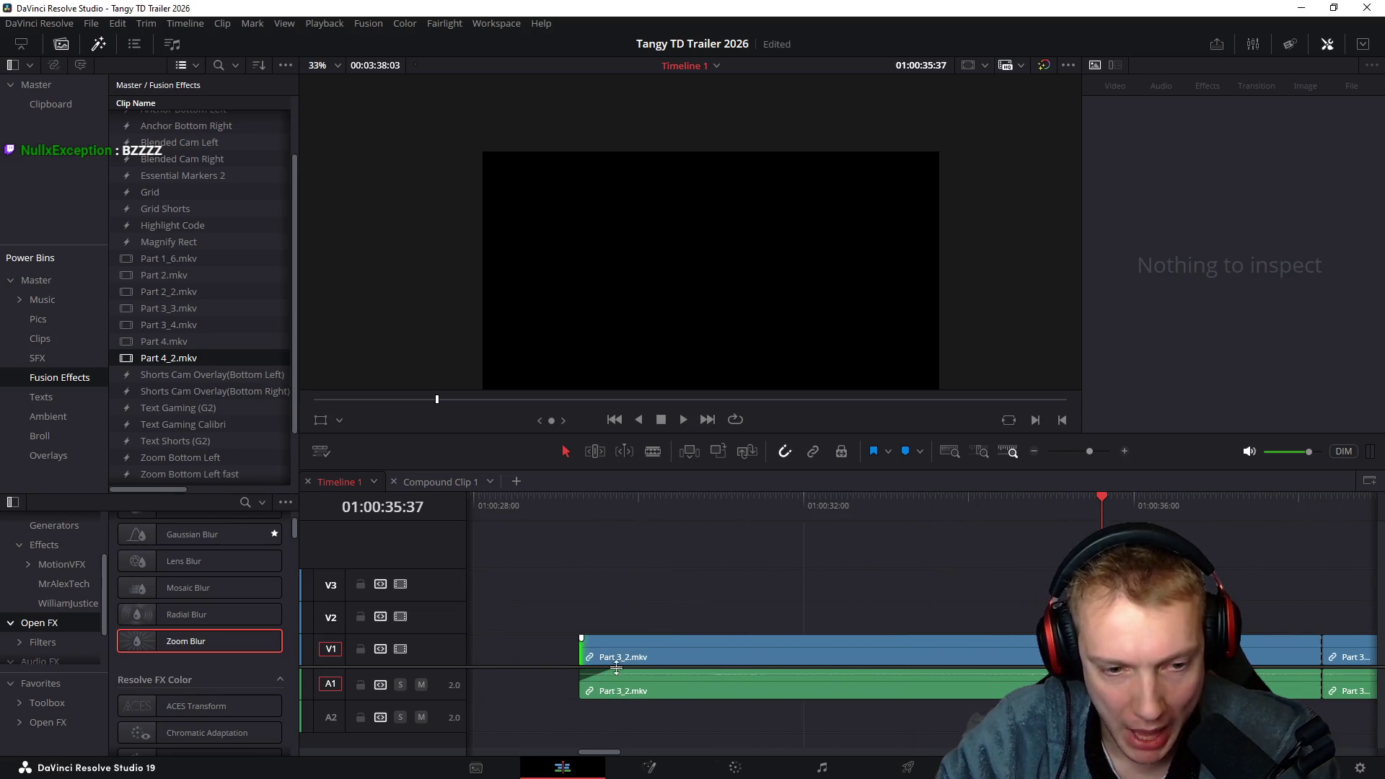
left_click_drag(695, 588, 758, 715)
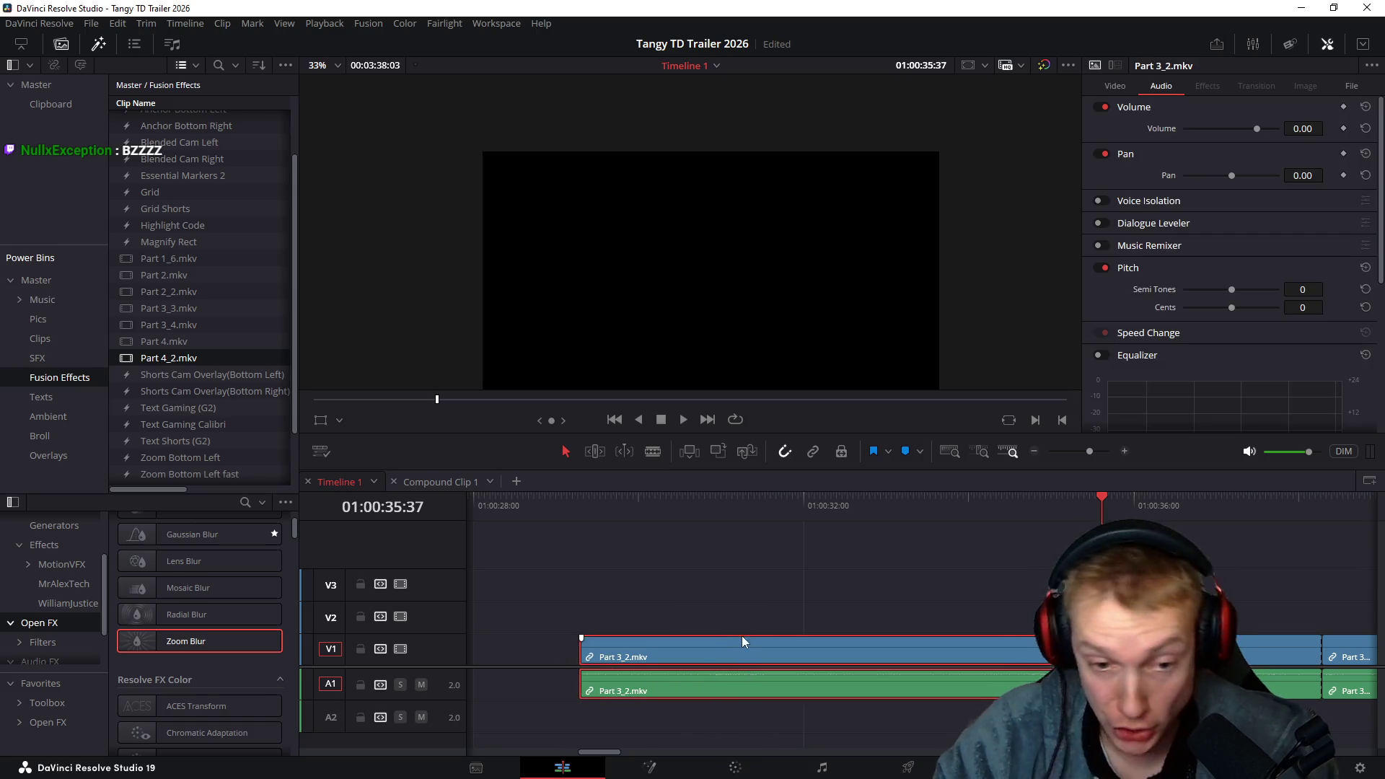
mouse_move(783, 640)
left_mouse_down()
mouse_move(684, 641)
mouse_move(951, 637)
left_mouse_up()
Undo and redo the reposition, replaying the section from about 01:00:28 to compare
mouse_move(627, 509)
left_mouse_down()
mouse_move(586, 521)
mouse_move(742, 540)
mouse_move(626, 543)
left_mouse_up()
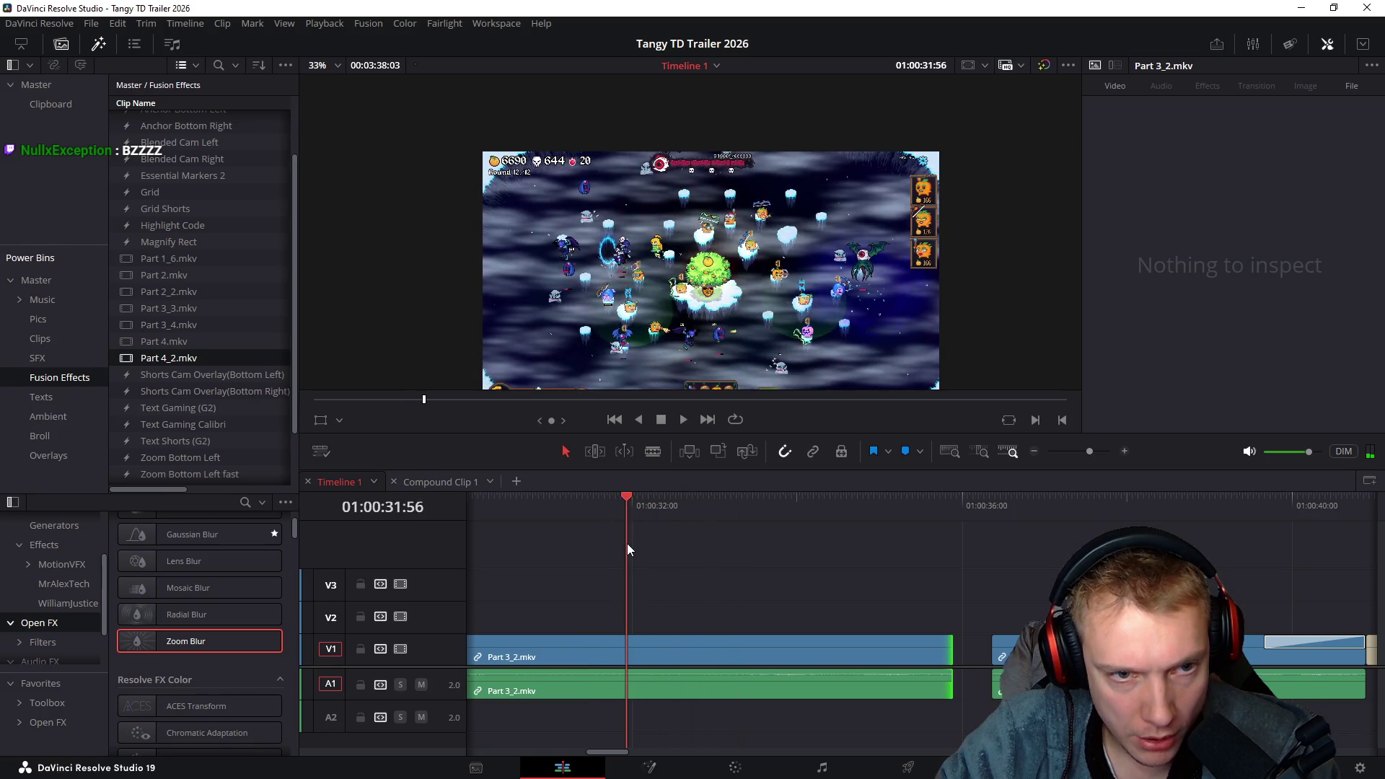
key("ctrl+z")
key("space")
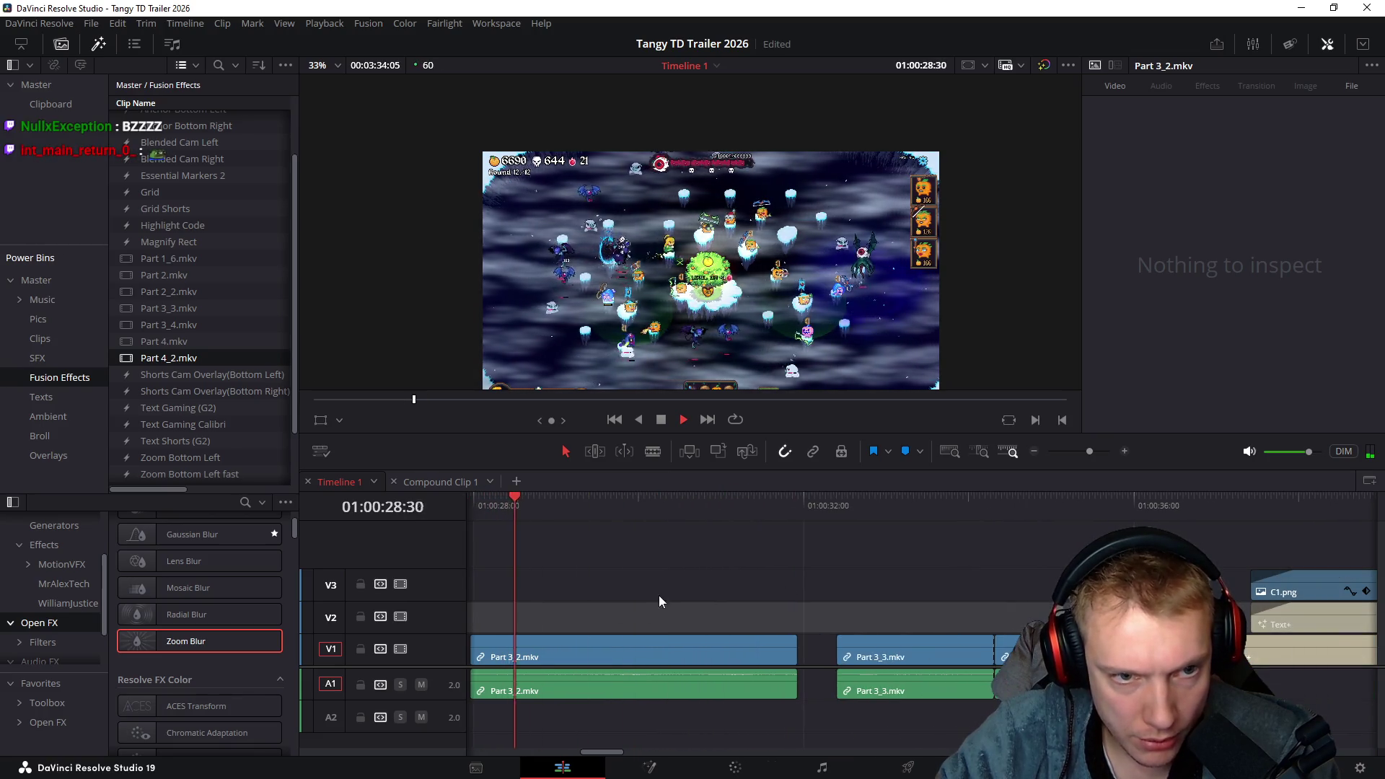
mouse_move(795, 508)
left_mouse_down()
mouse_move(894, 503)
mouse_move(853, 505)
left_mouse_up()
key("ctrl+z")
key("space")
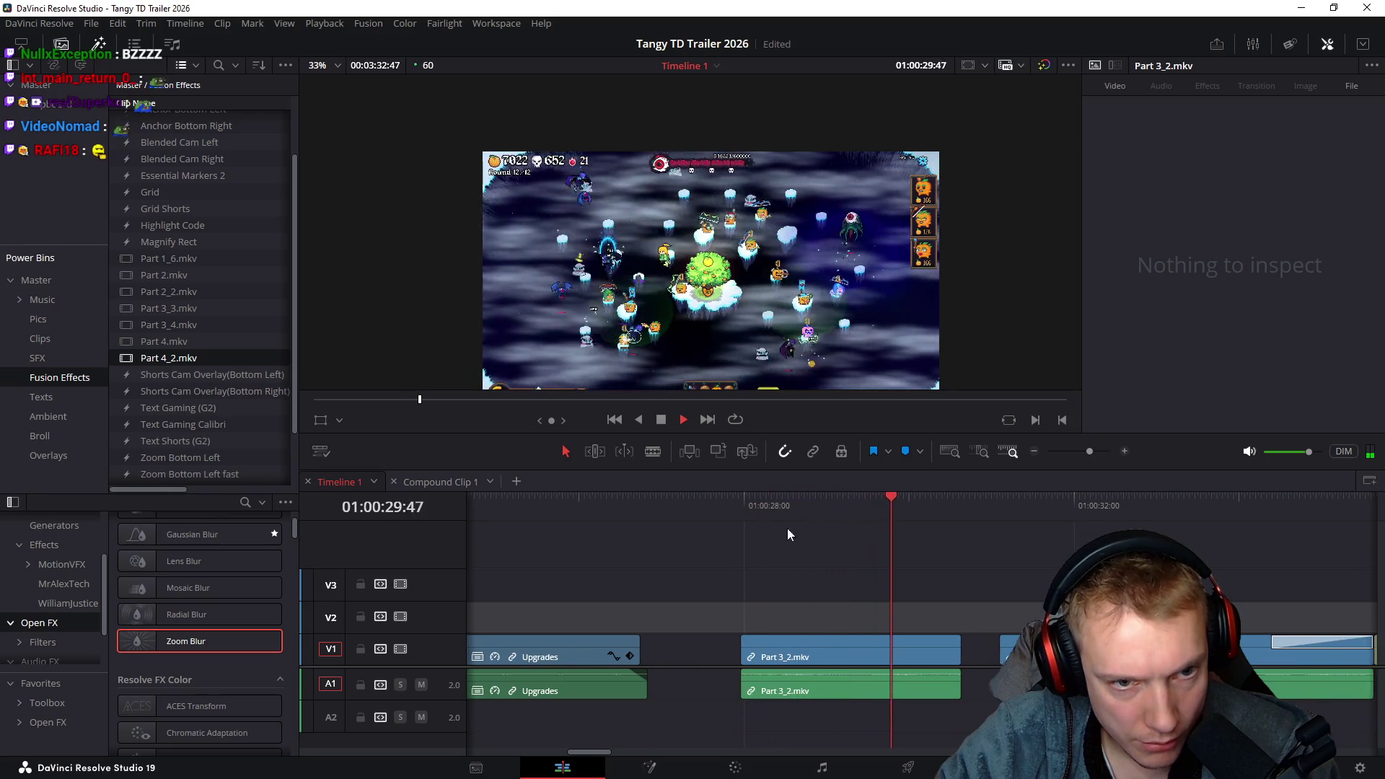
Move Part 3_2.mkv earlier and put the Upgrades audio on track A2
scroll(794, 531, "down", 1)
key("space")
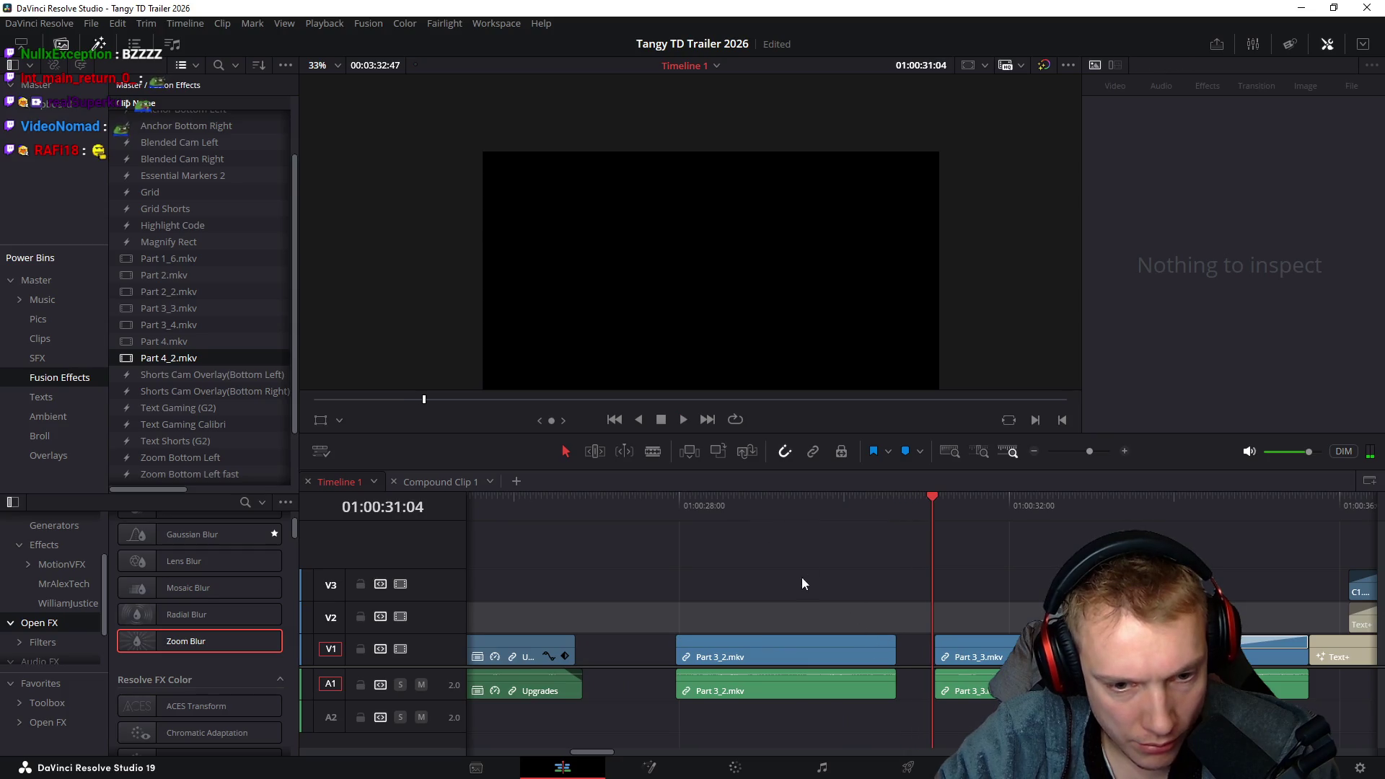
left_click(786, 685)
left_click_drag(746, 646, 681, 644)
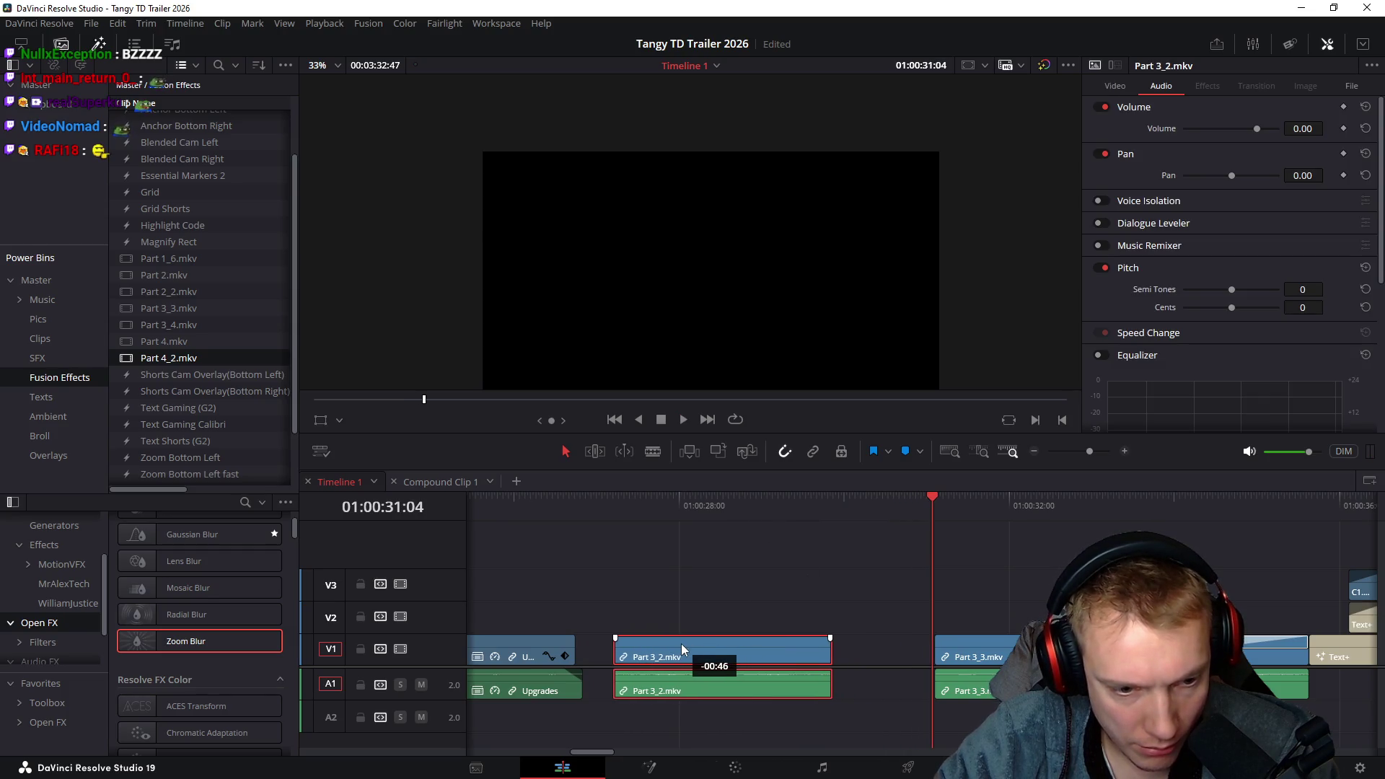
scroll(601, 606, "up", 2)
scroll(933, 601, "up", 3)
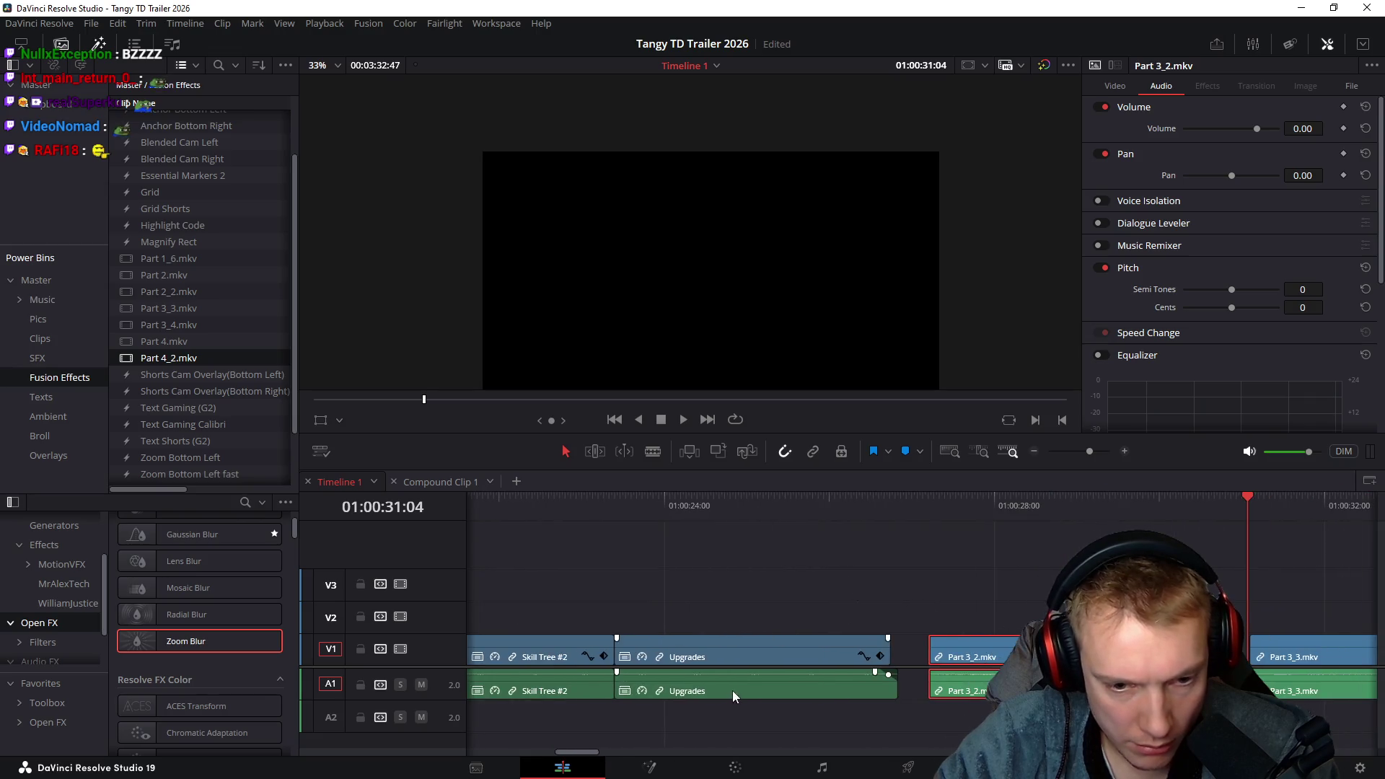
left_click_drag(730, 690, 755, 717)
Preview from 01:00:26 and trim Part 3_2's end to the chosen playhead cut point
left_click(959, 650)
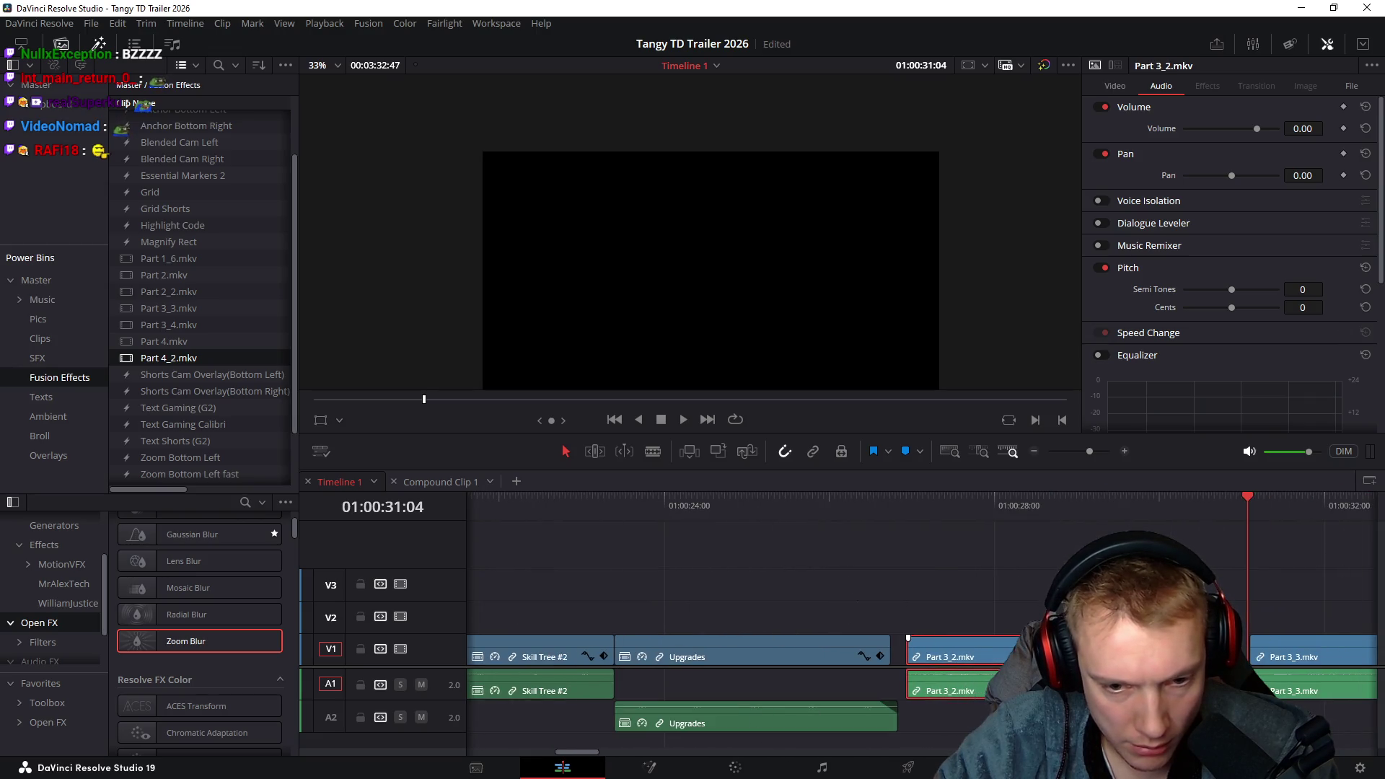
left_click(861, 501)
key("space")
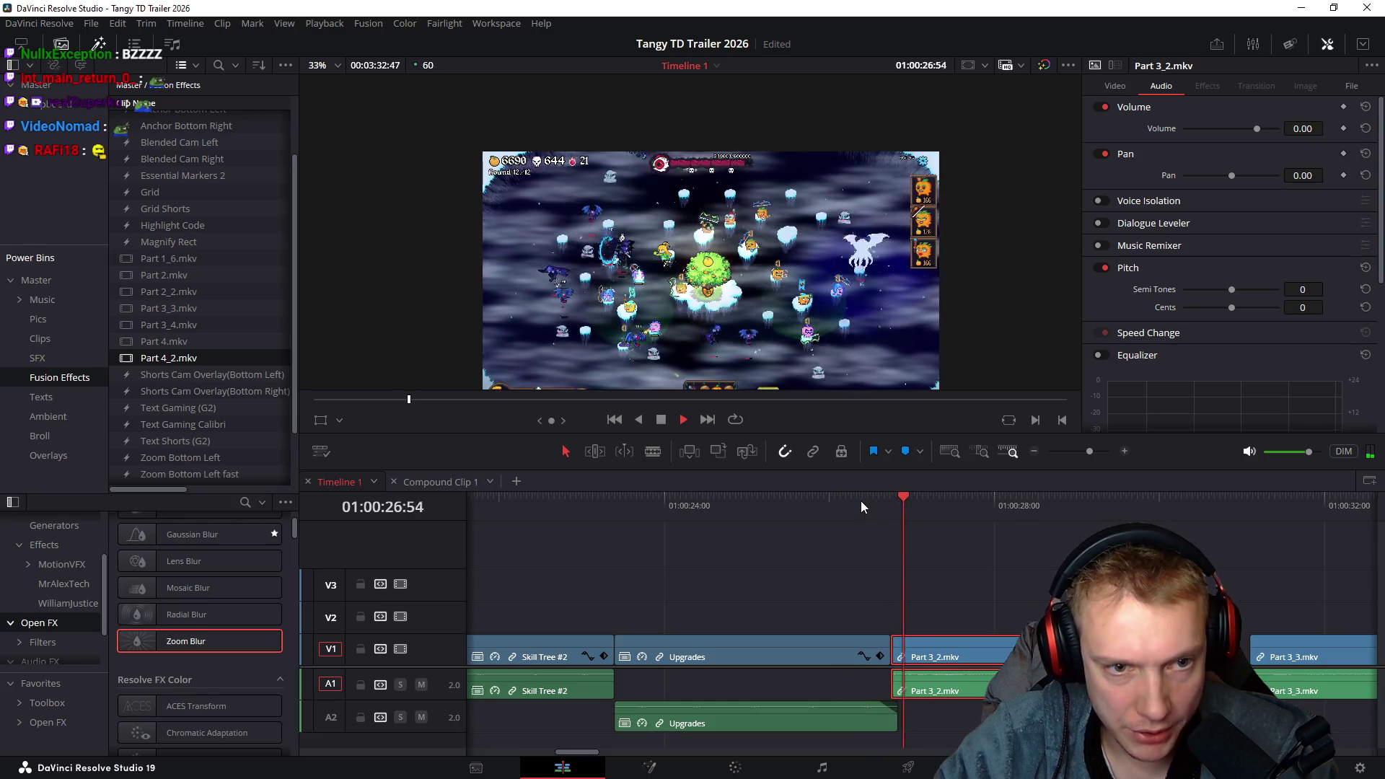
key("space")
mouse_move(736, 498)
left_mouse_down()
mouse_move(812, 526)
mouse_move(916, 534)
left_mouse_up()
left_click(1015, 599)
key("shift+]")
Ripple-delete the gap so Part 3_3.mkv follows Part 3_2.mkv directly
left_click(1019, 508)
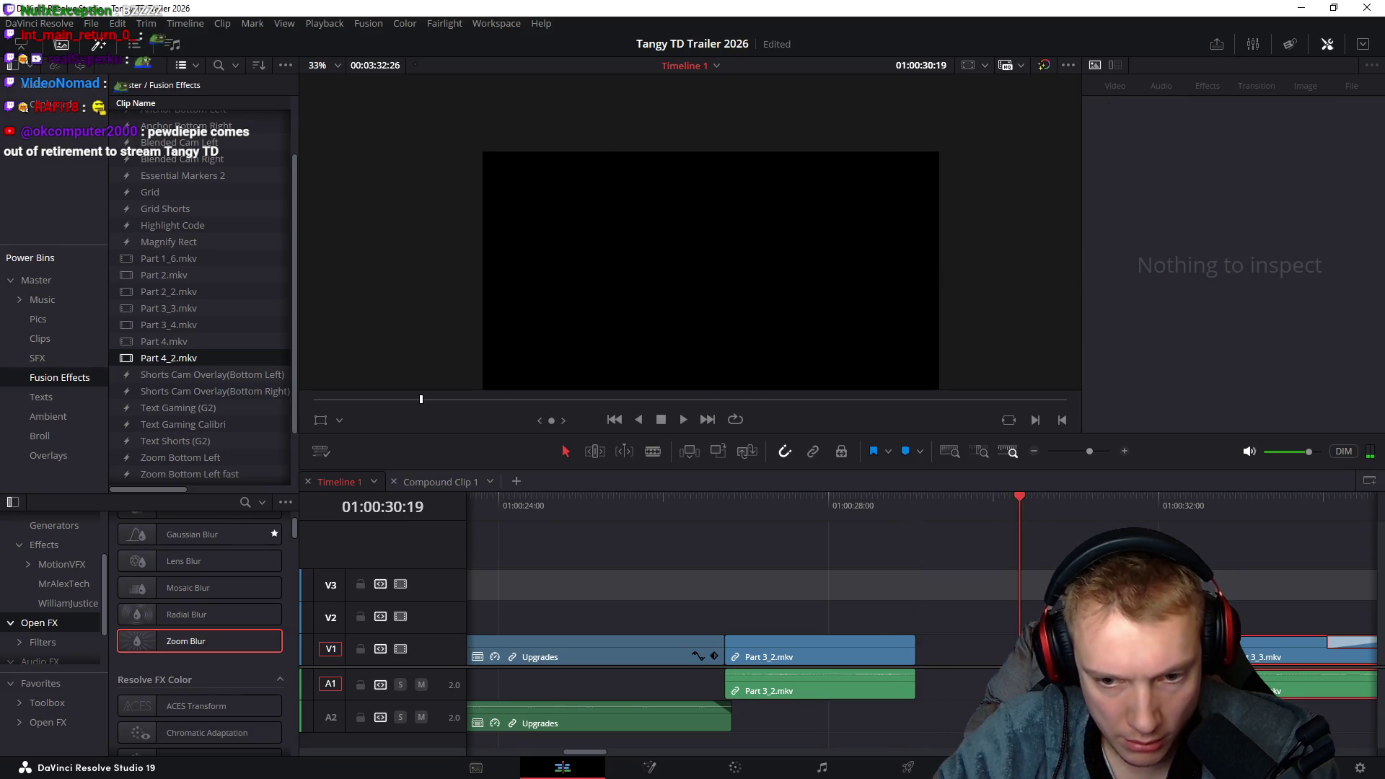
key("Delete")
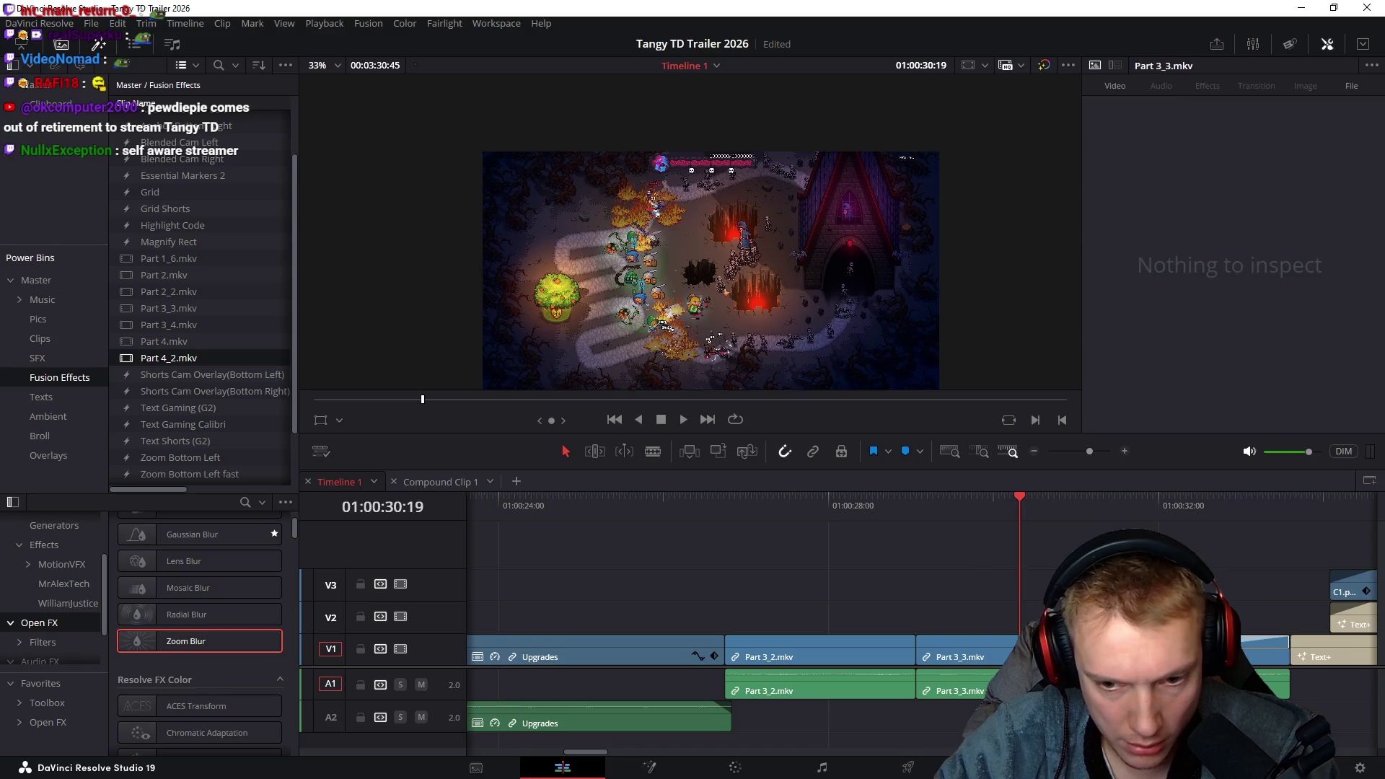
scroll(865, 562, "right", 3)
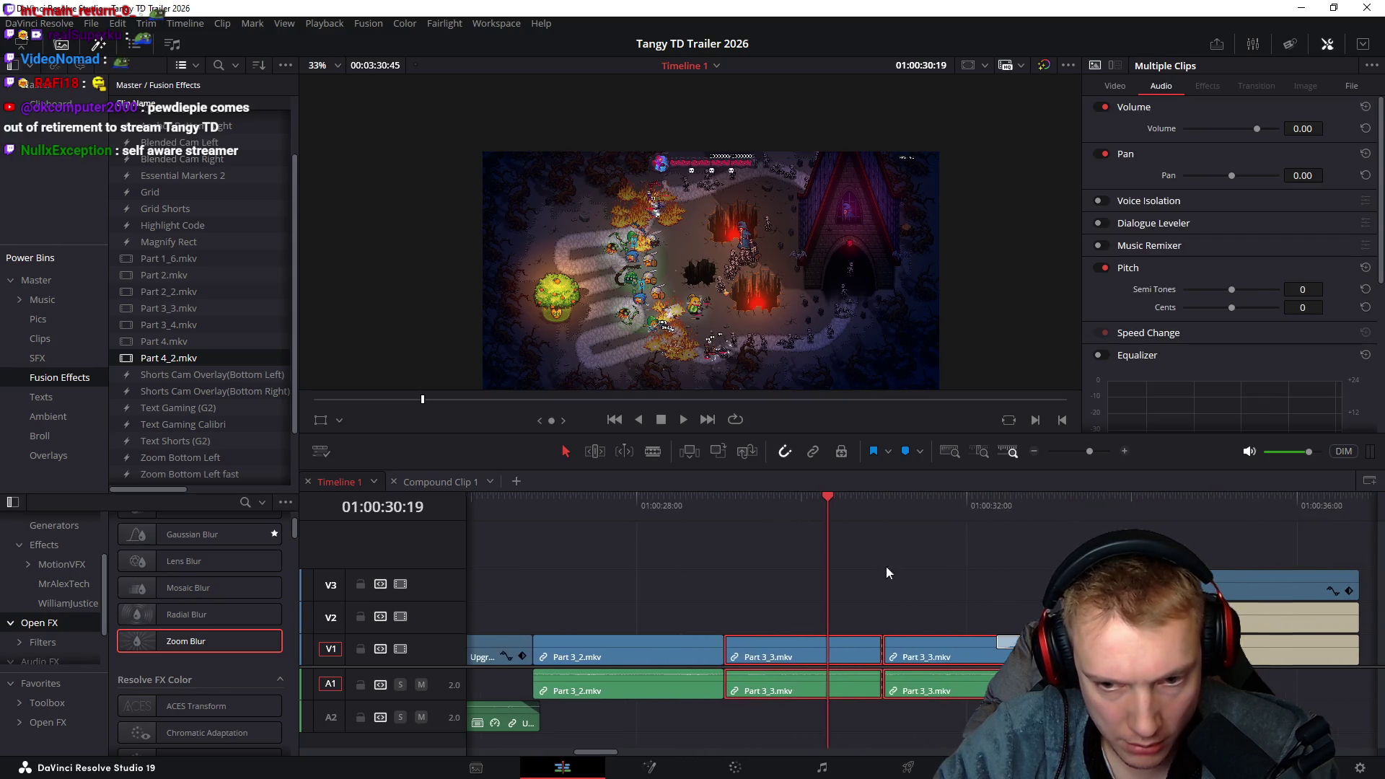
mouse_move(917, 604)
left_mouse_down()
mouse_move(961, 724)
mouse_move(926, 653)
left_mouse_up()
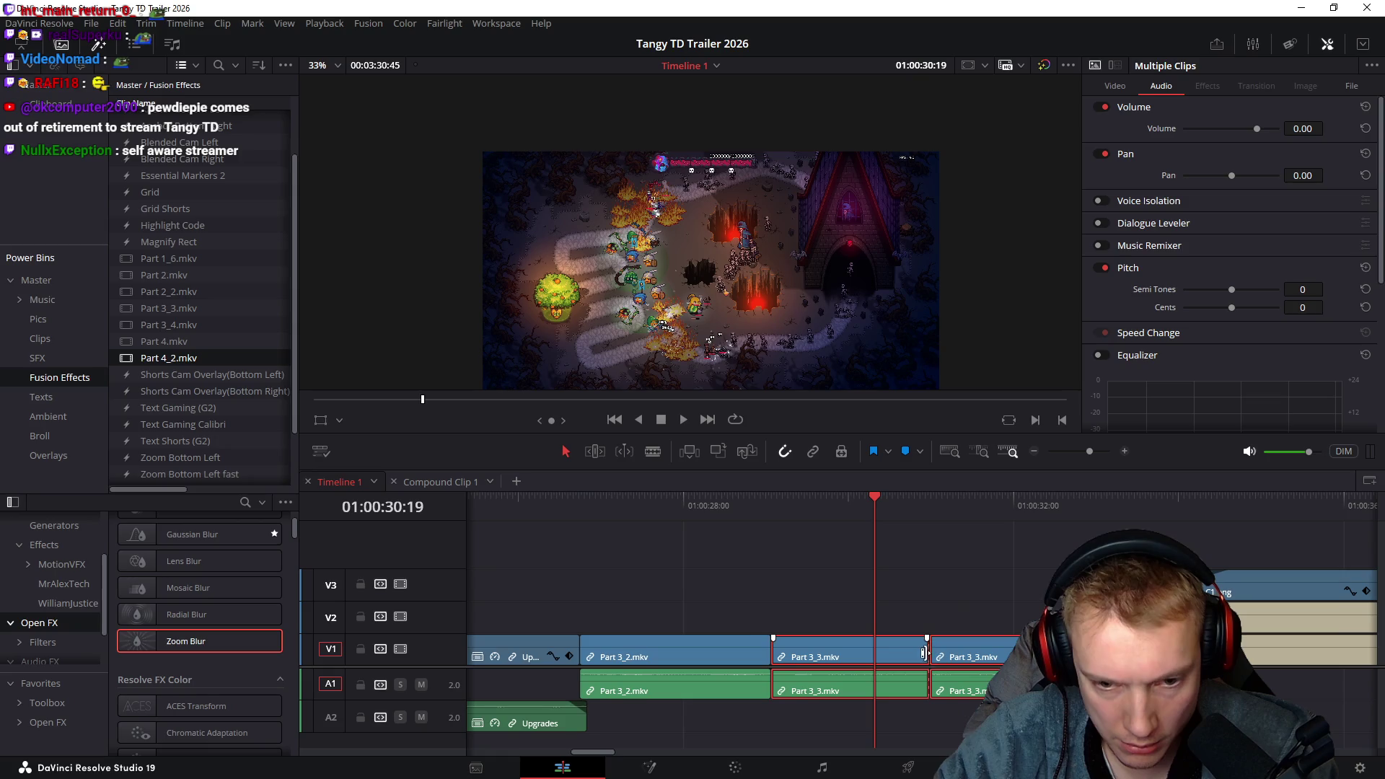
Delete the edit point between the Part 3_3 pieces to join them
left_click(930, 651)
key("Delete")
mouse_move(912, 606)
left_mouse_down()
mouse_move(960, 710)
mouse_move(923, 641)
left_mouse_up()
right_click(923, 641)
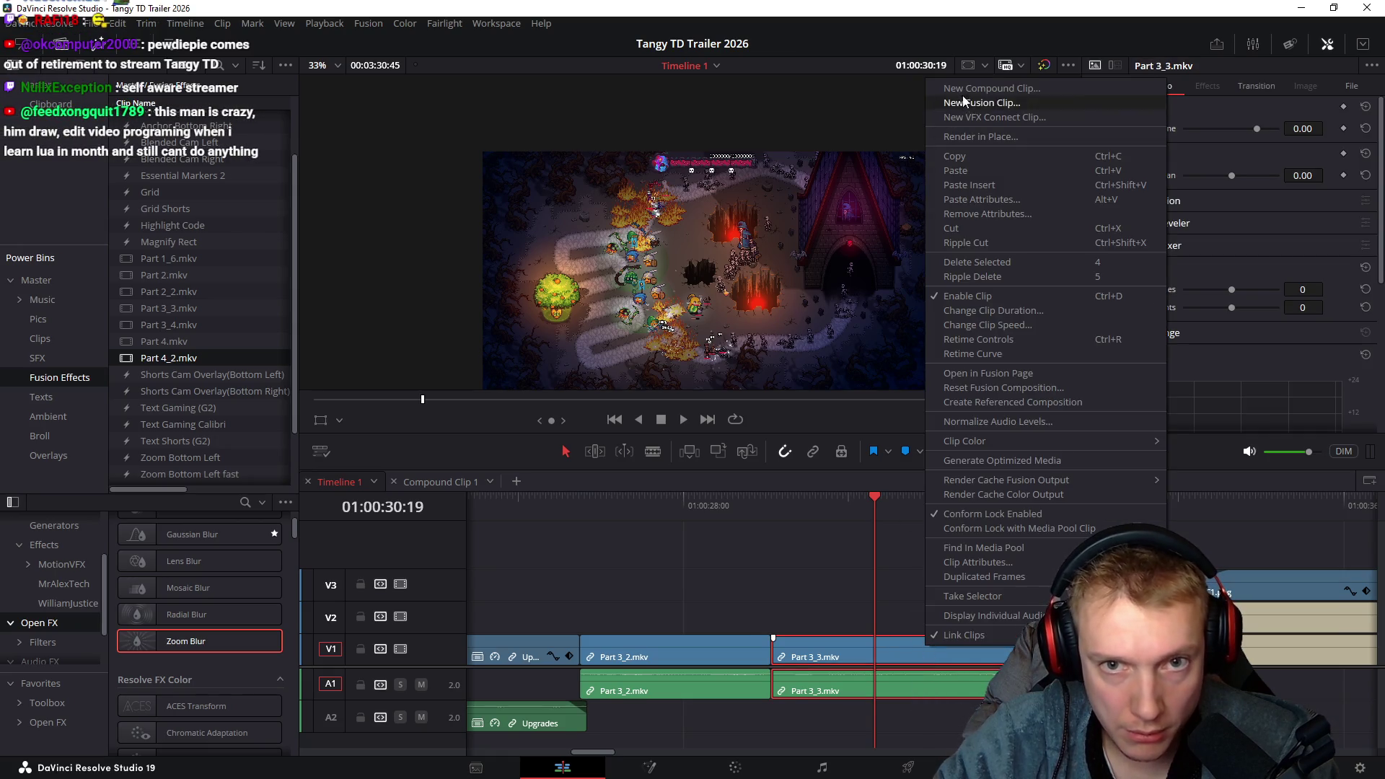
left_click(1028, 615)
Make the joined Part 3_3 clip a compound clip named 'Skeleton King'
left_click(927, 651)
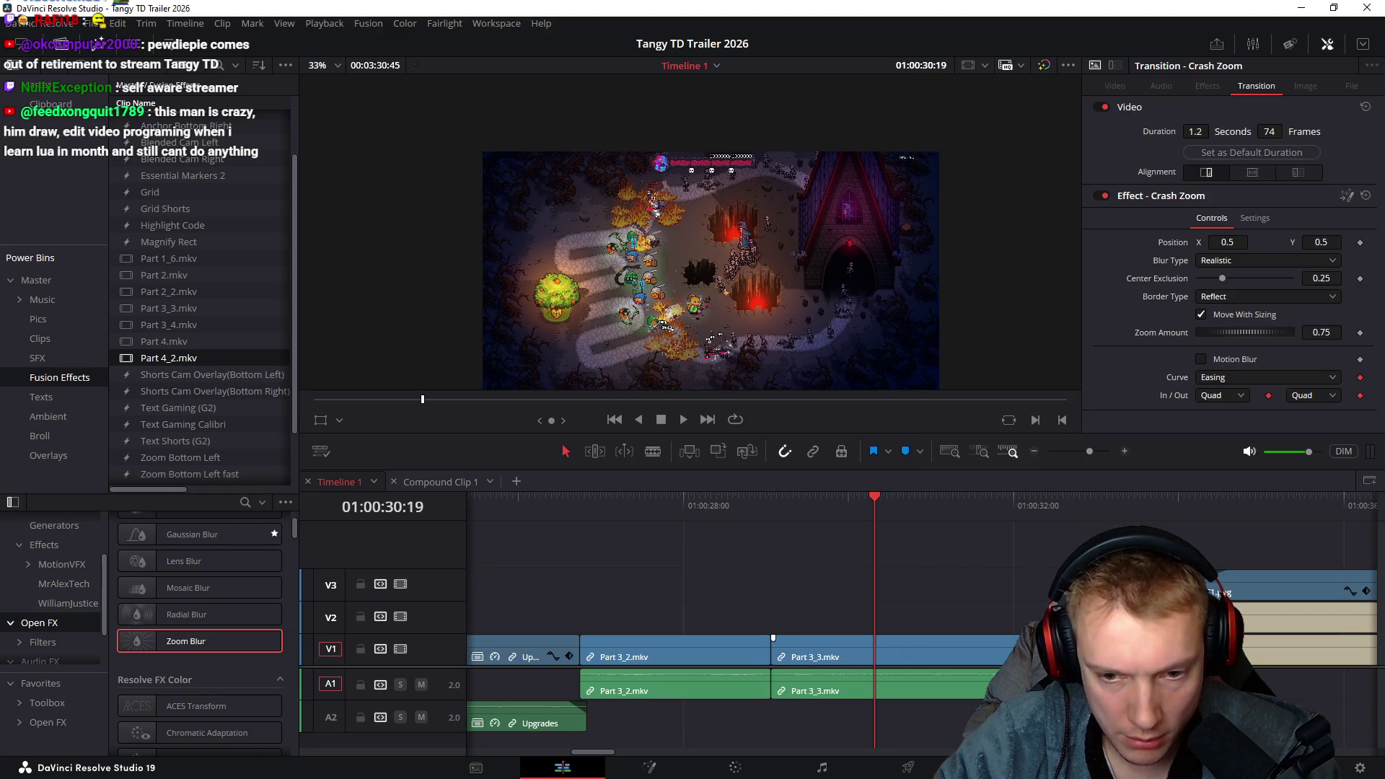
right_click(923, 651)
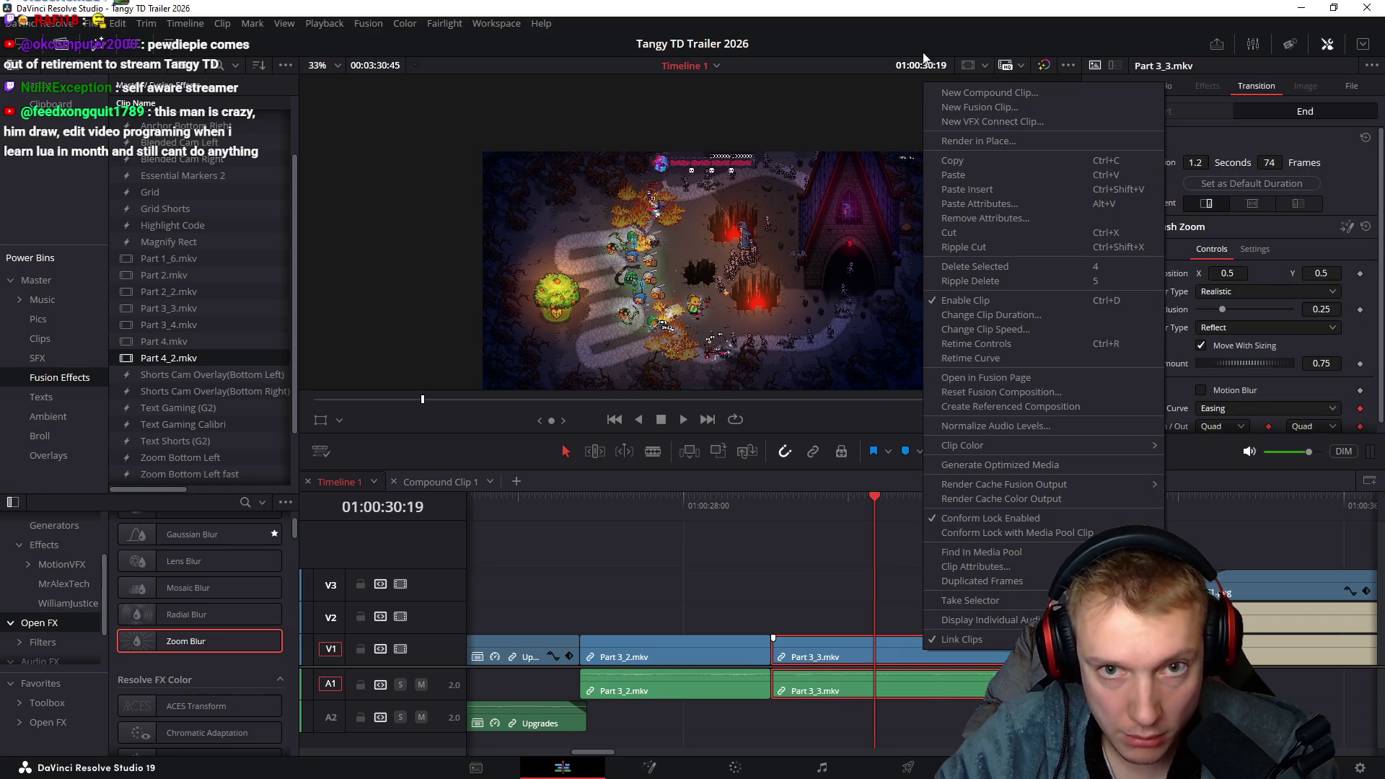
left_click(967, 93)
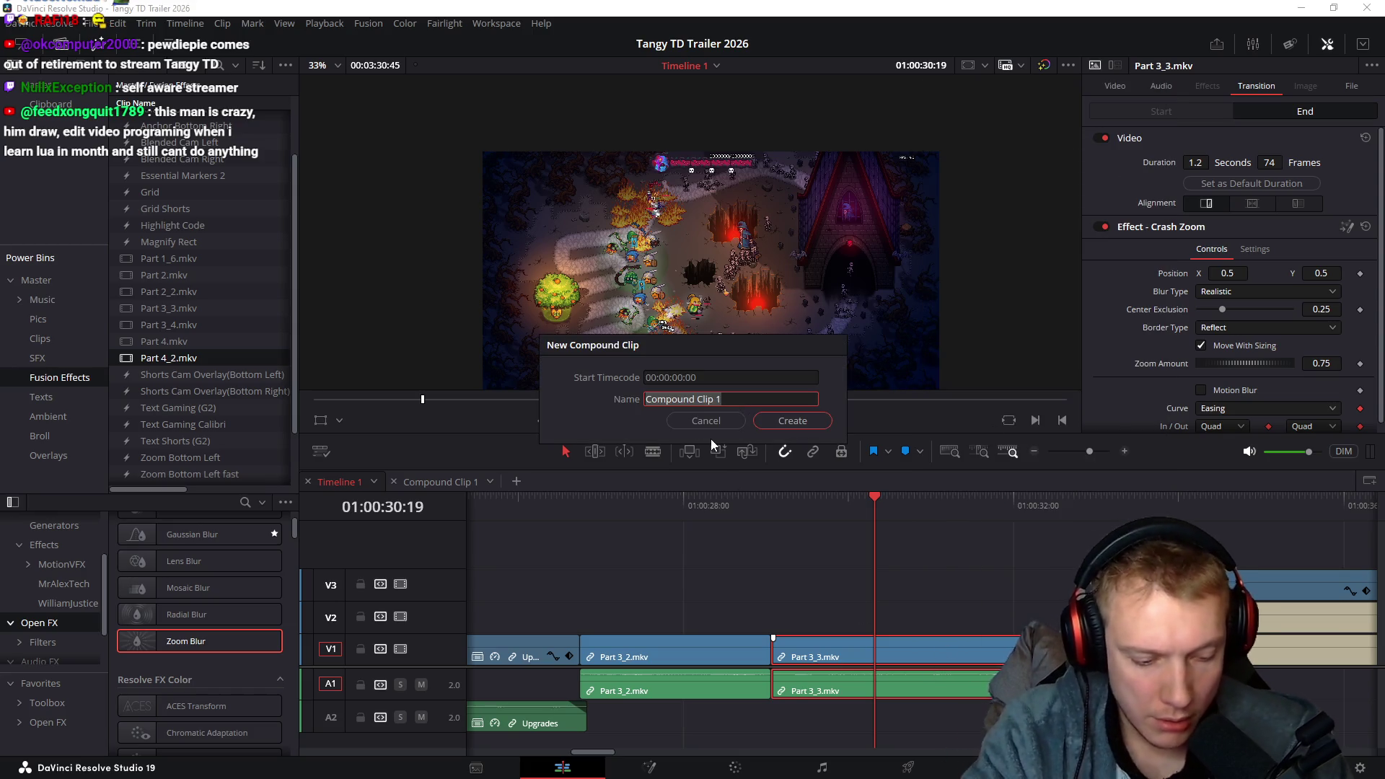
type("Ending")
key("ctrl+a")
type("Skeleton ")
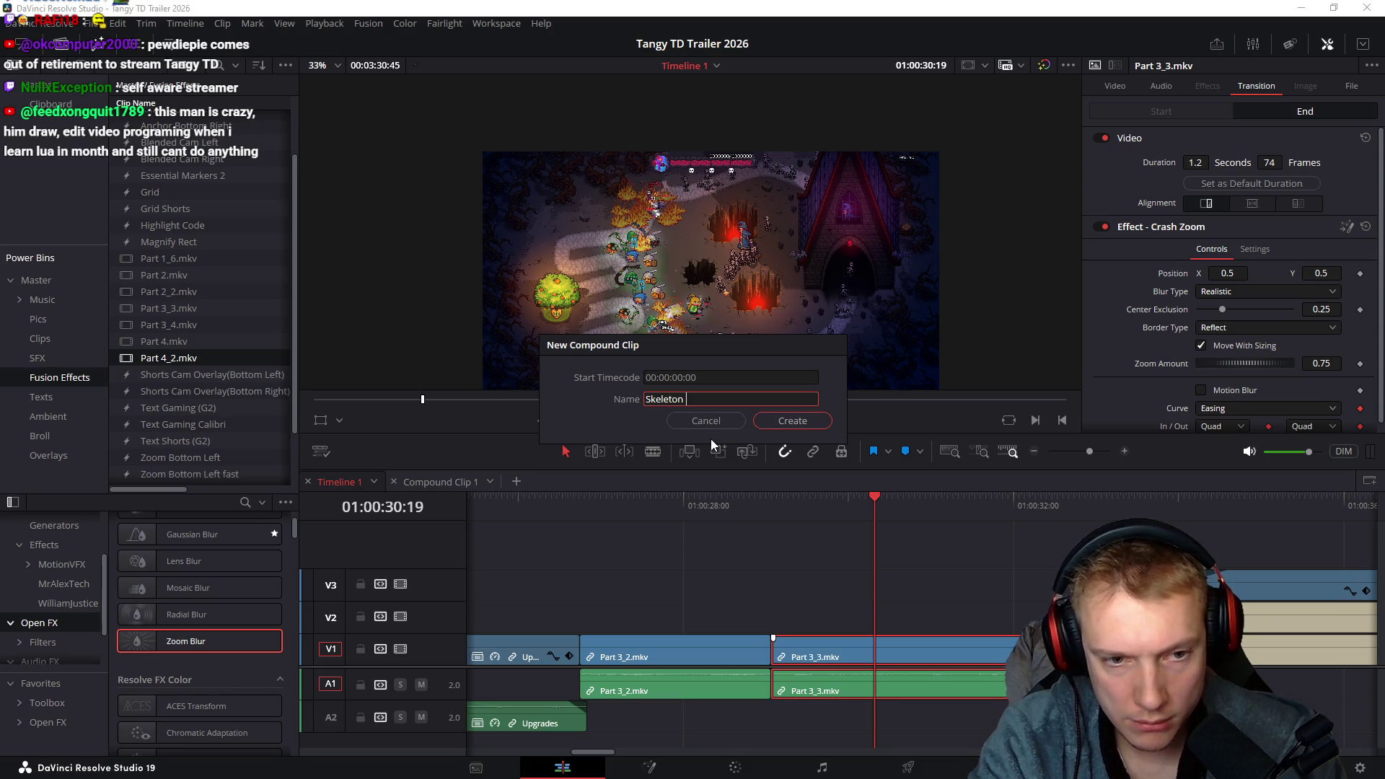
type("King")
key("Return")
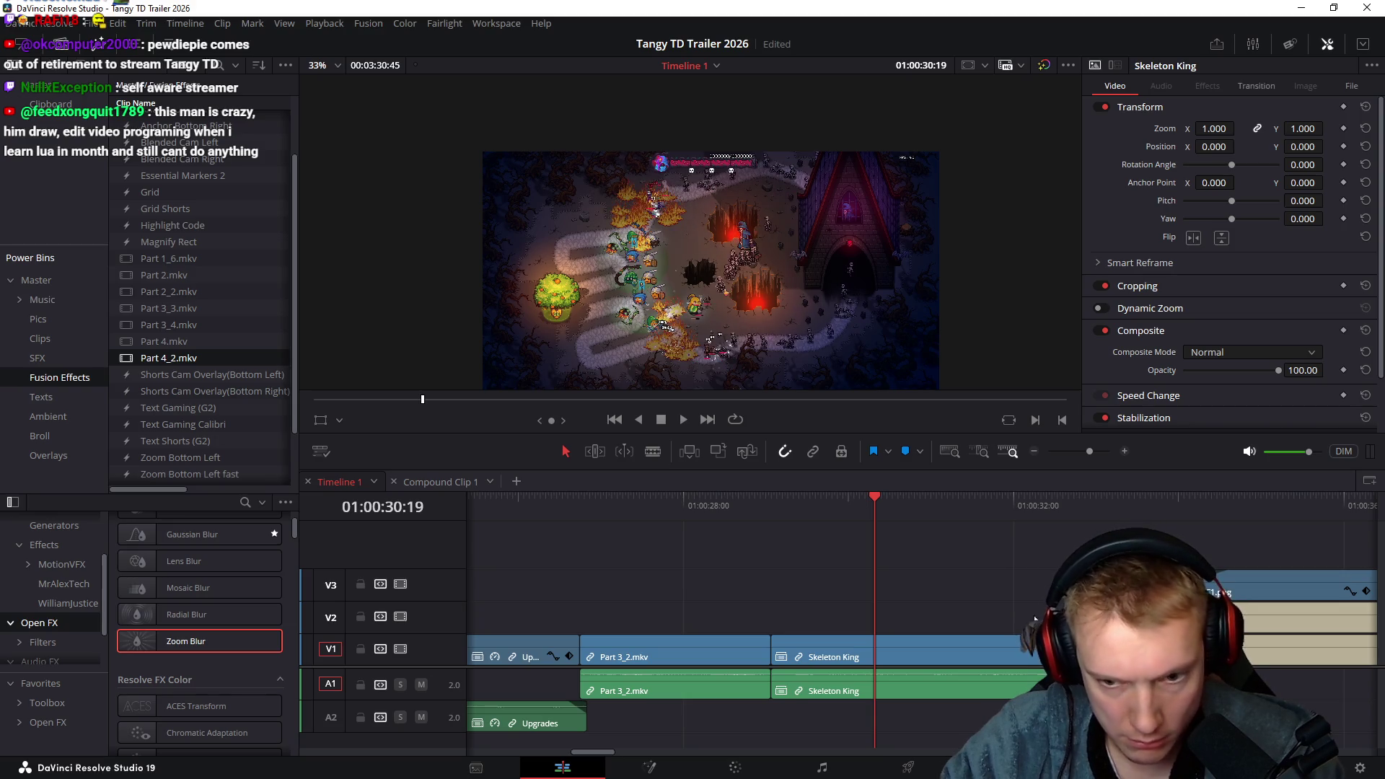
Set Skeleton King's speed to 200% and stretch the transition over its new end
key("r")
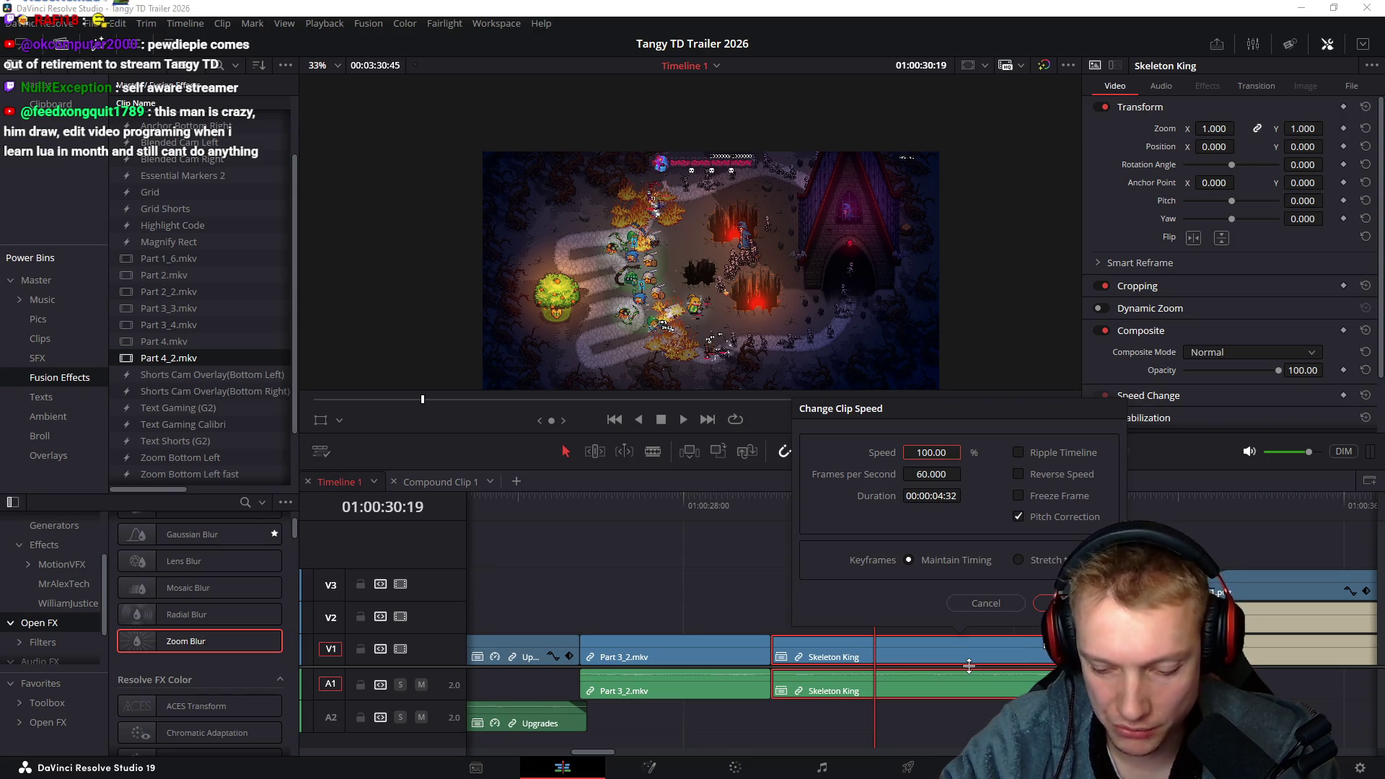
key("Return")
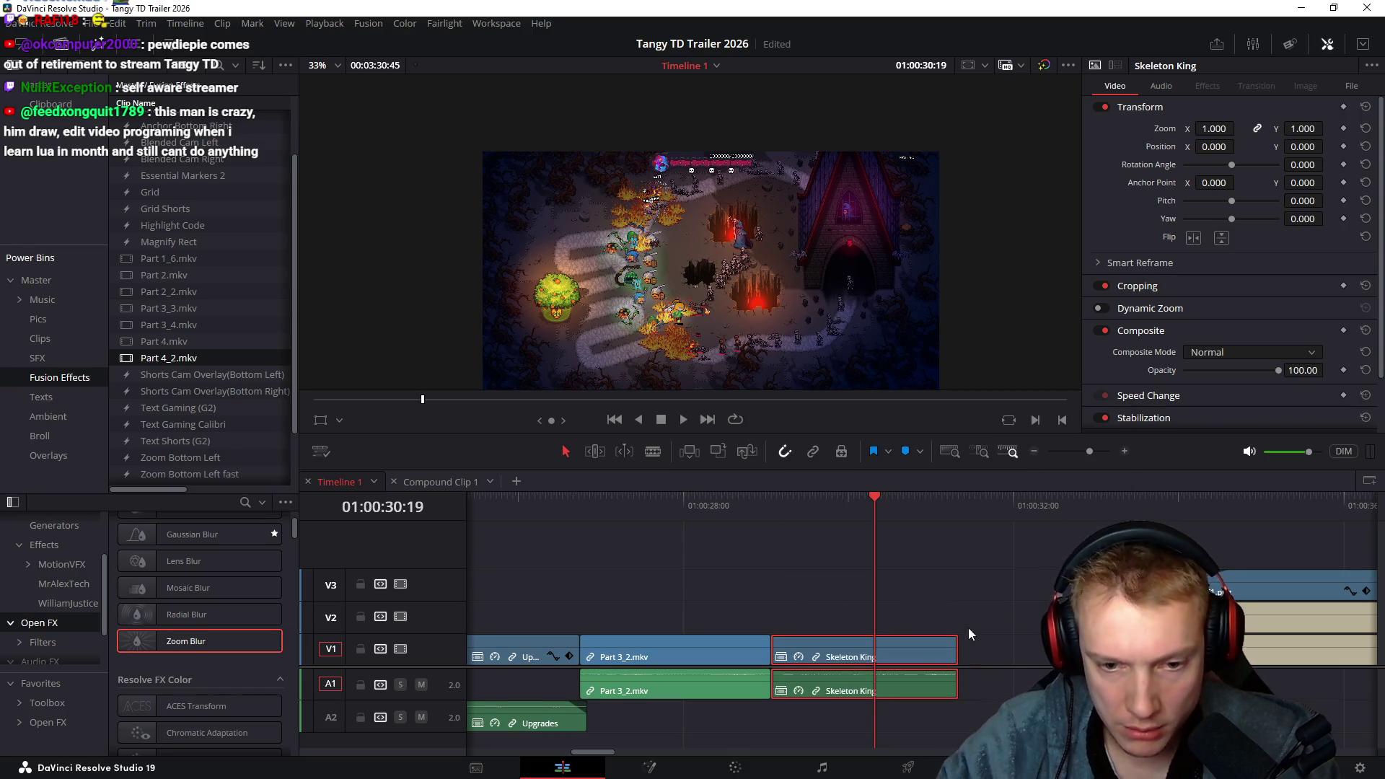
left_click(937, 625)
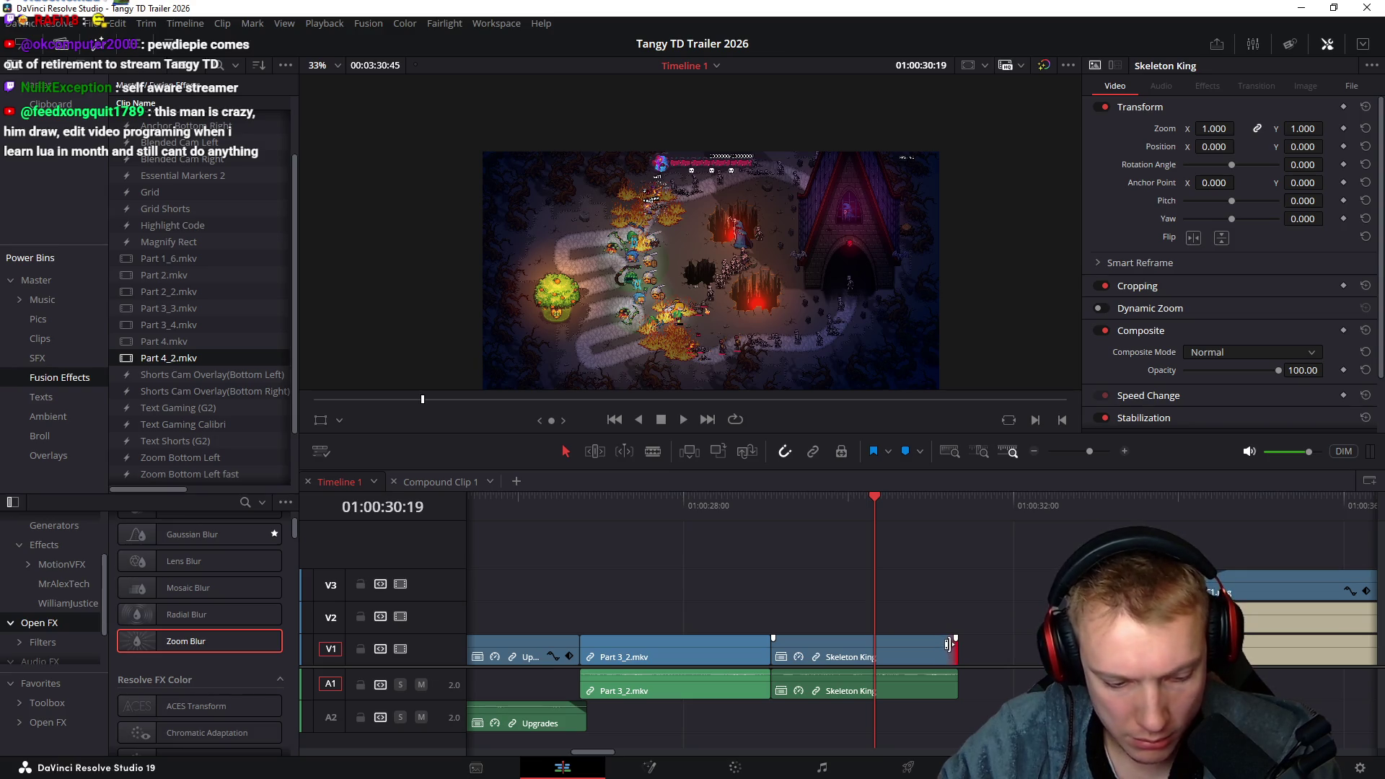
left_click_drag(956, 638, 858, 638)
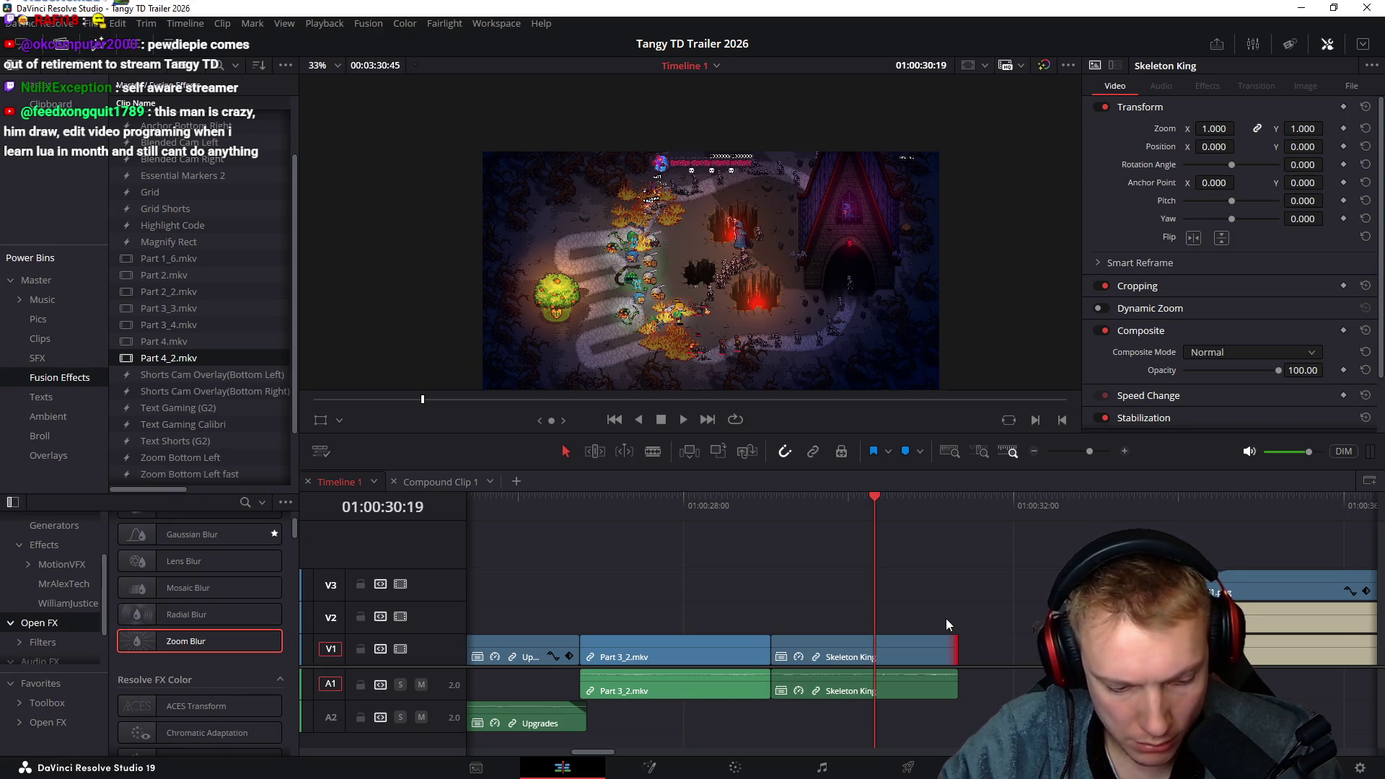
Move the title and C1.png clips up against Skeleton King and preview the ending
left_click(1068, 508)
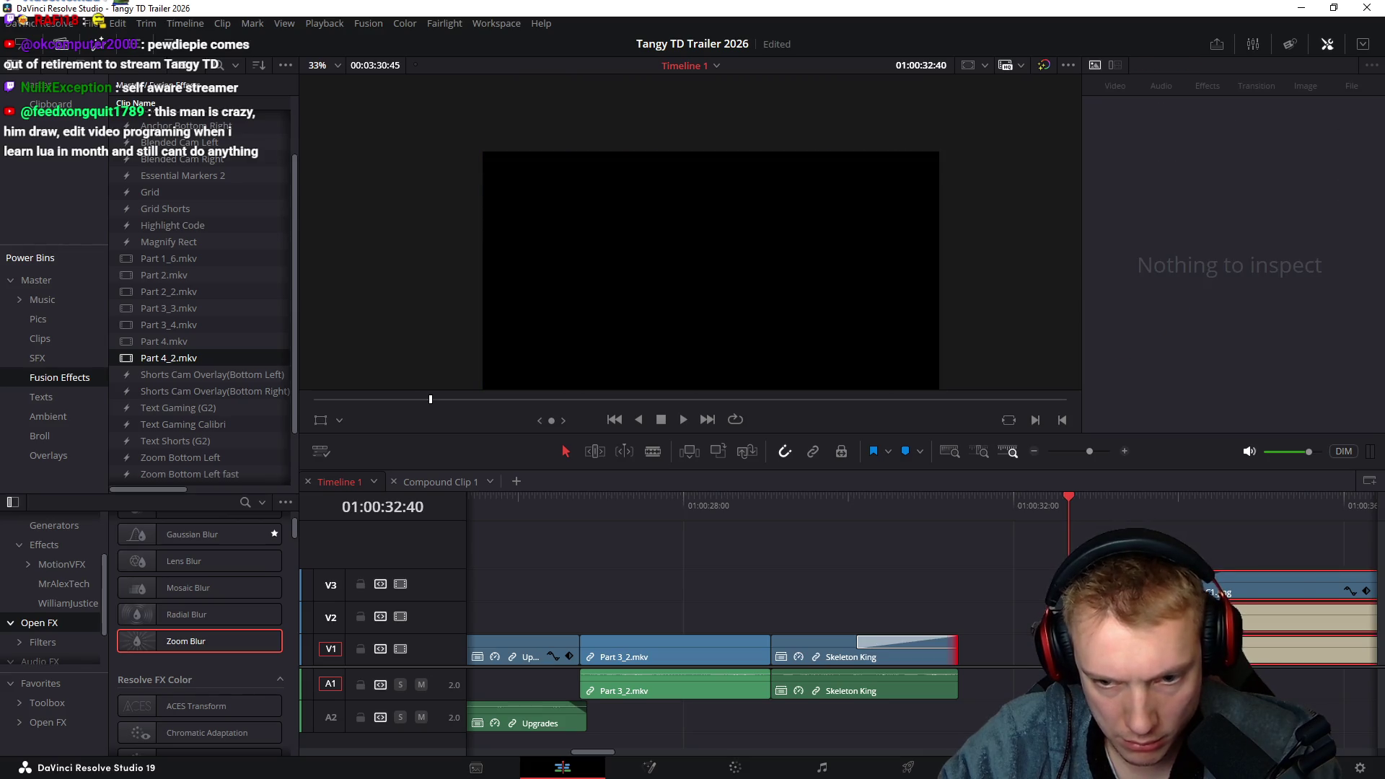
left_click_drag(1223, 639, 1021, 640)
left_click(721, 508)
key("space")
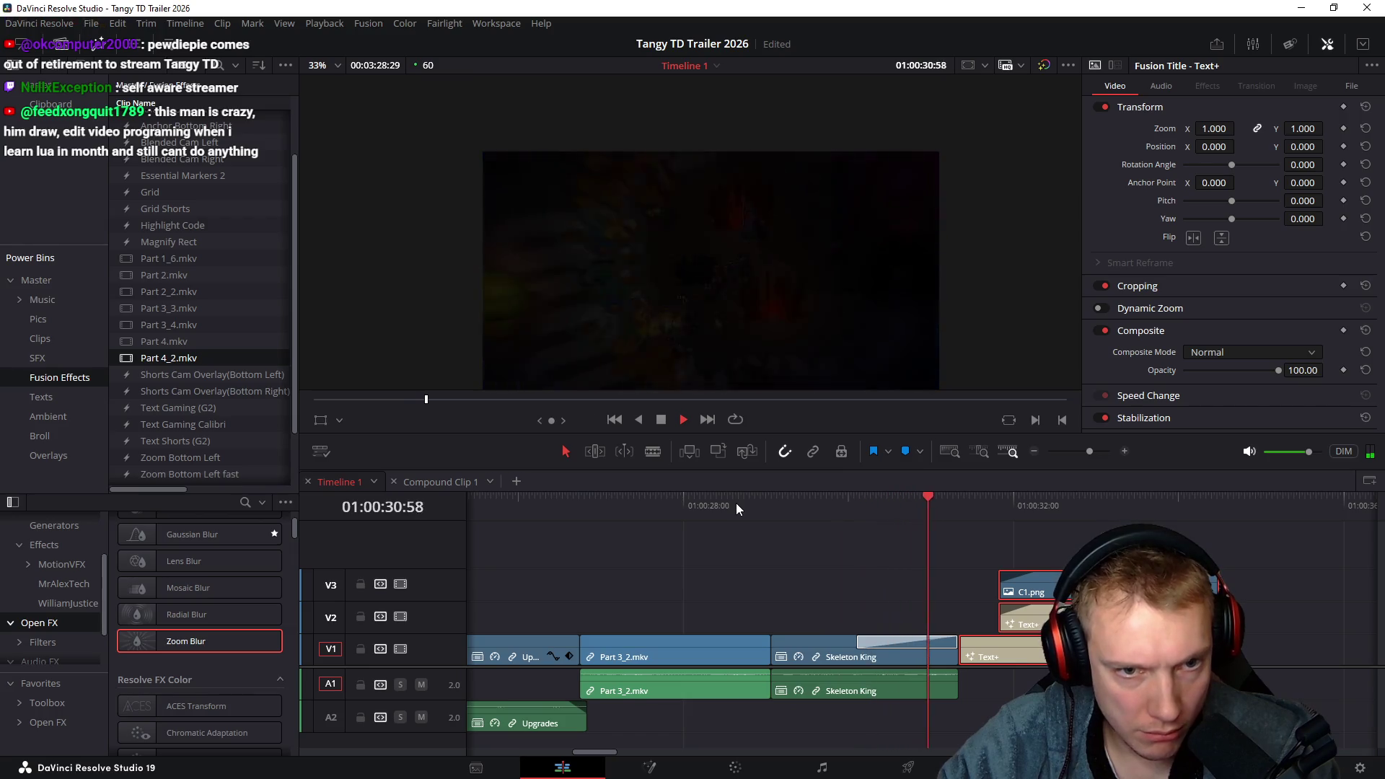
key("space")
mouse_move(791, 505)
left_mouse_down()
mouse_move(951, 501)
mouse_move(921, 507)
left_mouse_up()
Shorten the Crash Zoom transition to 0.5 s (28 frames) and preview it
left_click_drag(860, 642, 920, 641)
left_click(772, 505)
key("space")
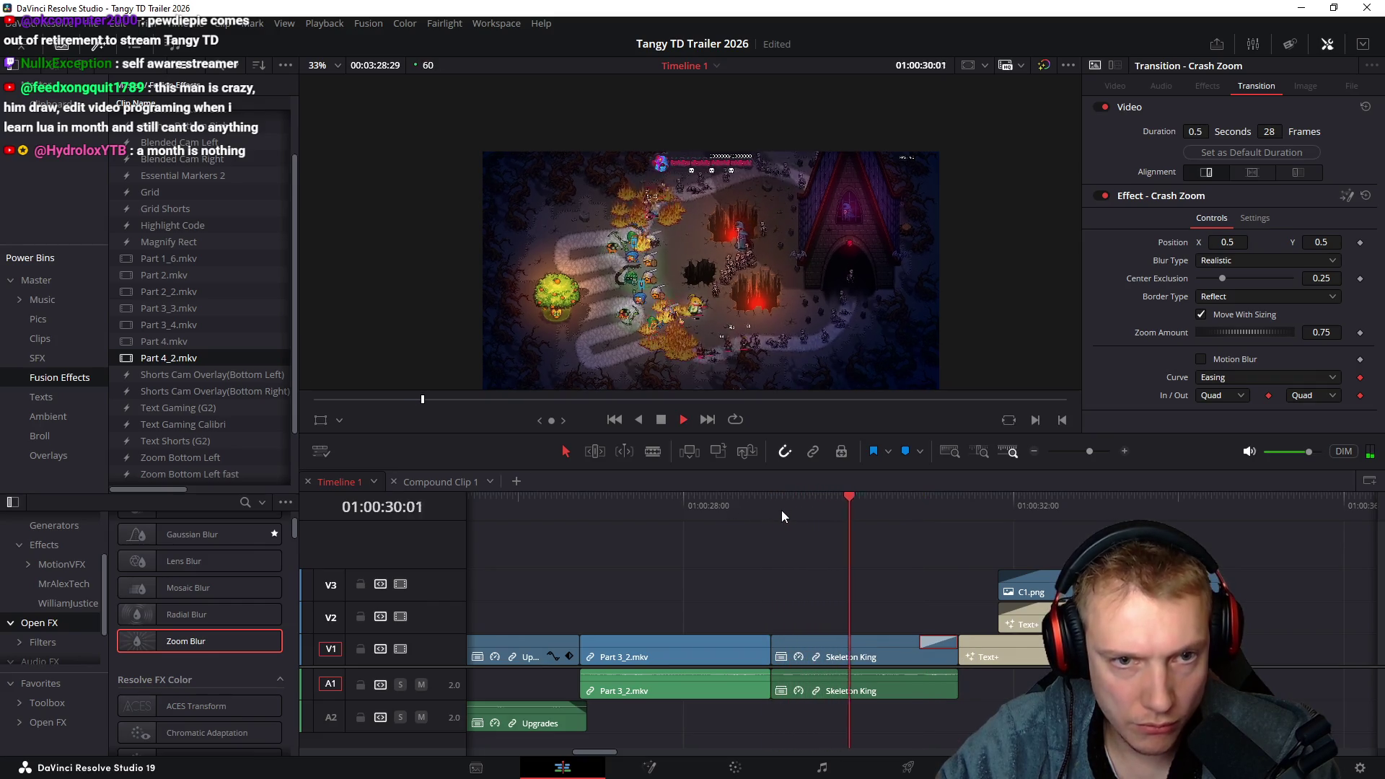
key("space")
scroll(910, 584, "right", 2)
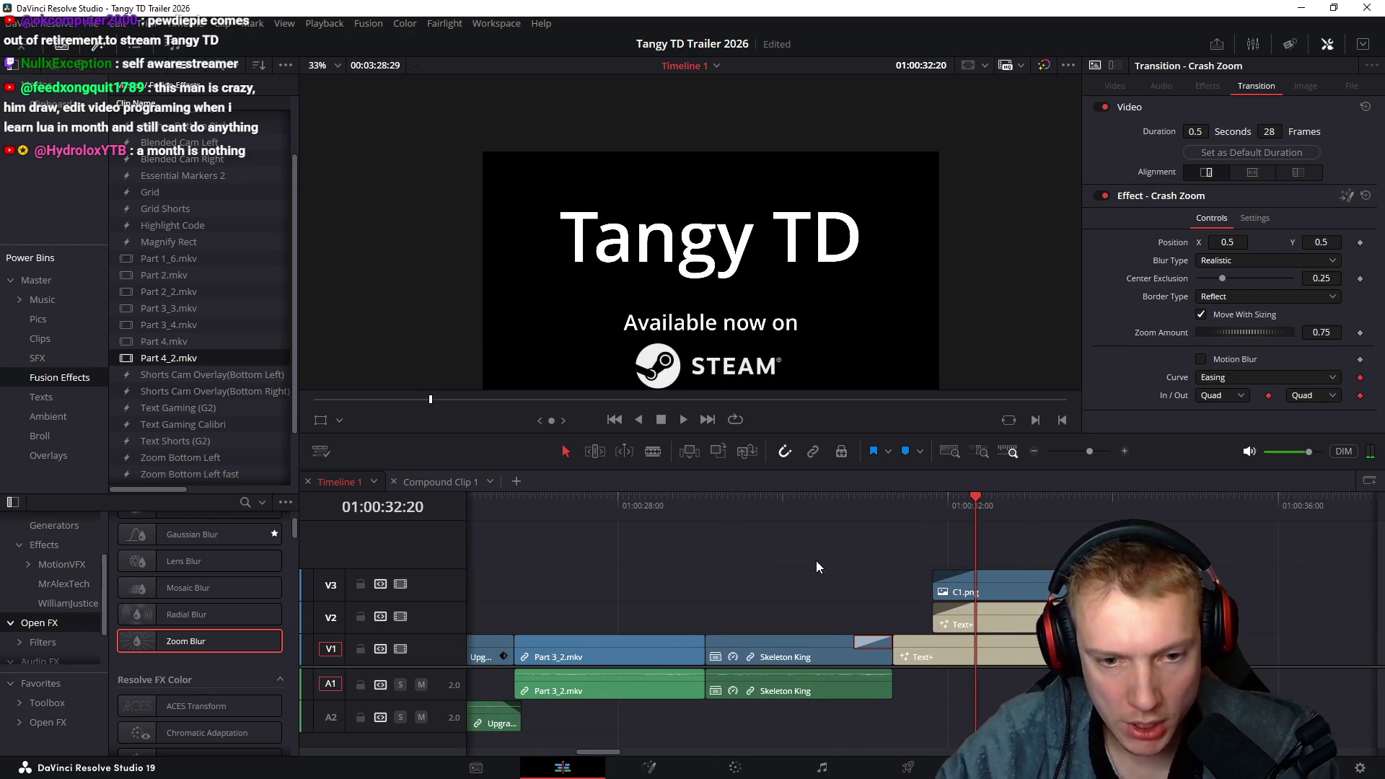
left_click(837, 505)
left_click(820, 659)
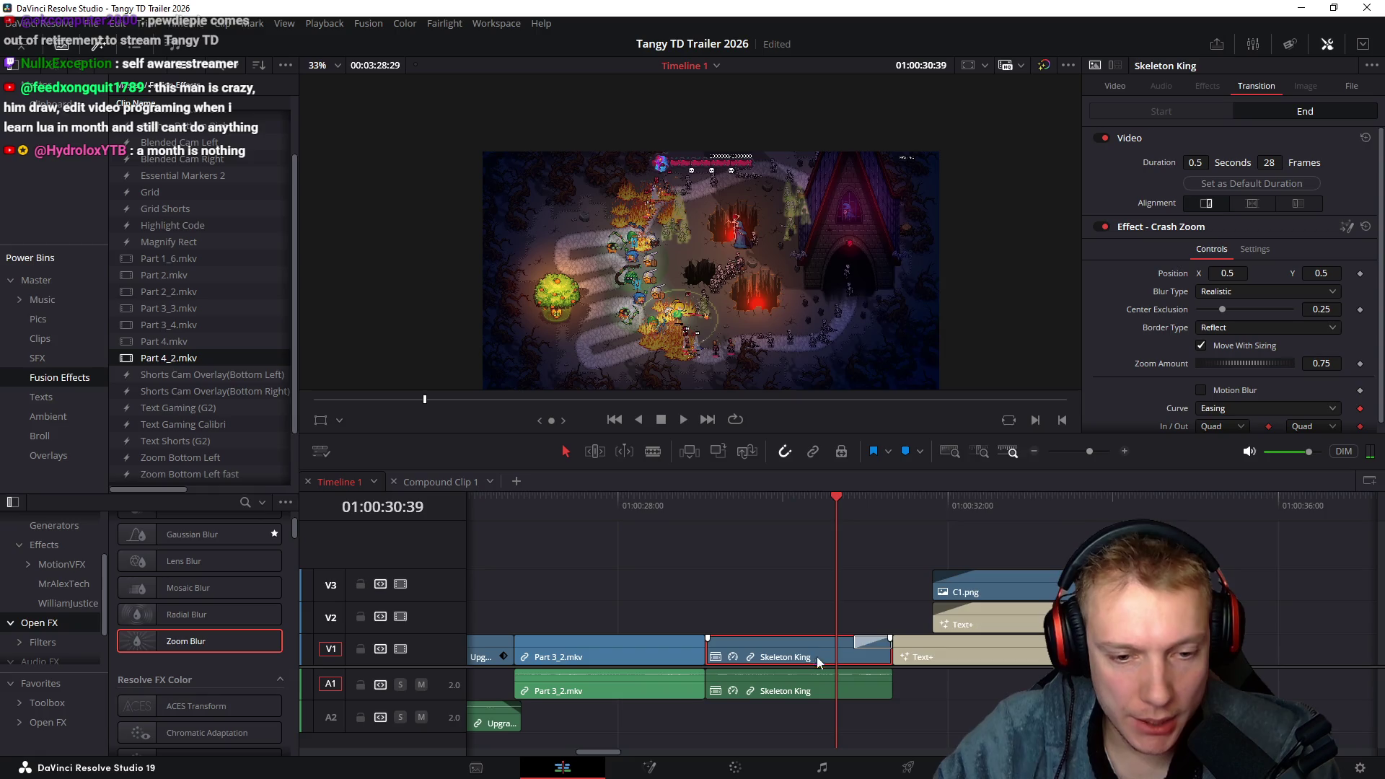
Open Skeleton King's contents and lengthen Part 3_3.mkv's end by about two seconds
right_click(820, 658)
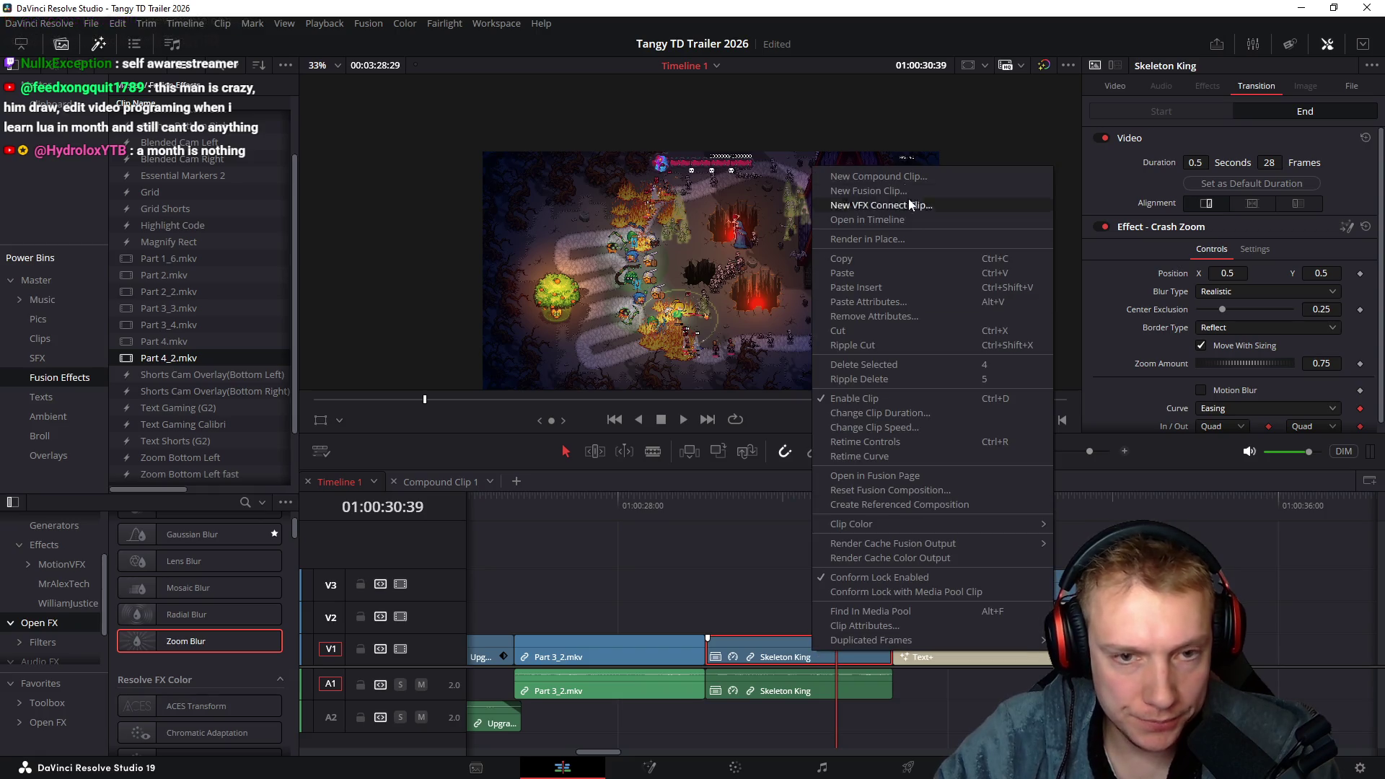
left_click(874, 219)
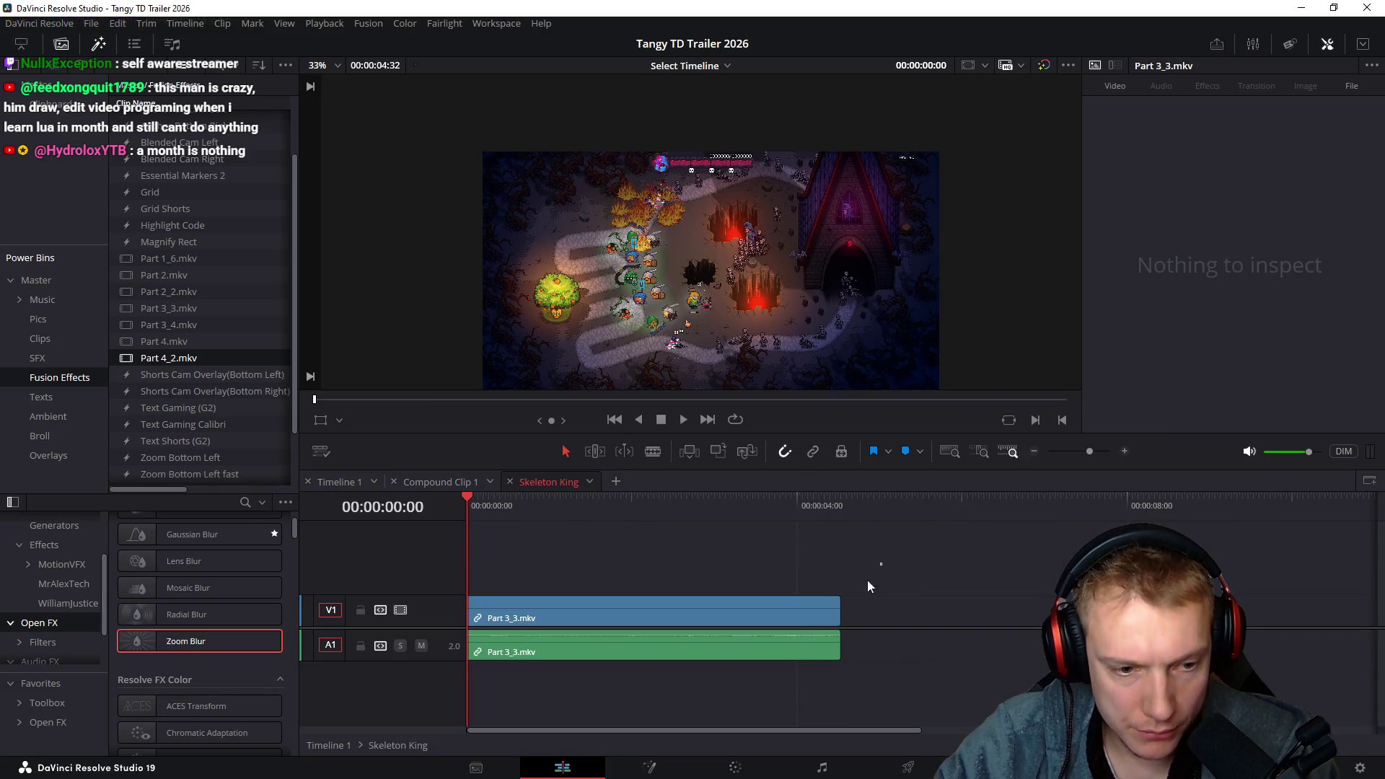
left_click(840, 610)
left_click_drag(835, 607, 1025, 612)
Back on Timeline 1, move the title and C1.png clips later to make room
left_click(457, 482)
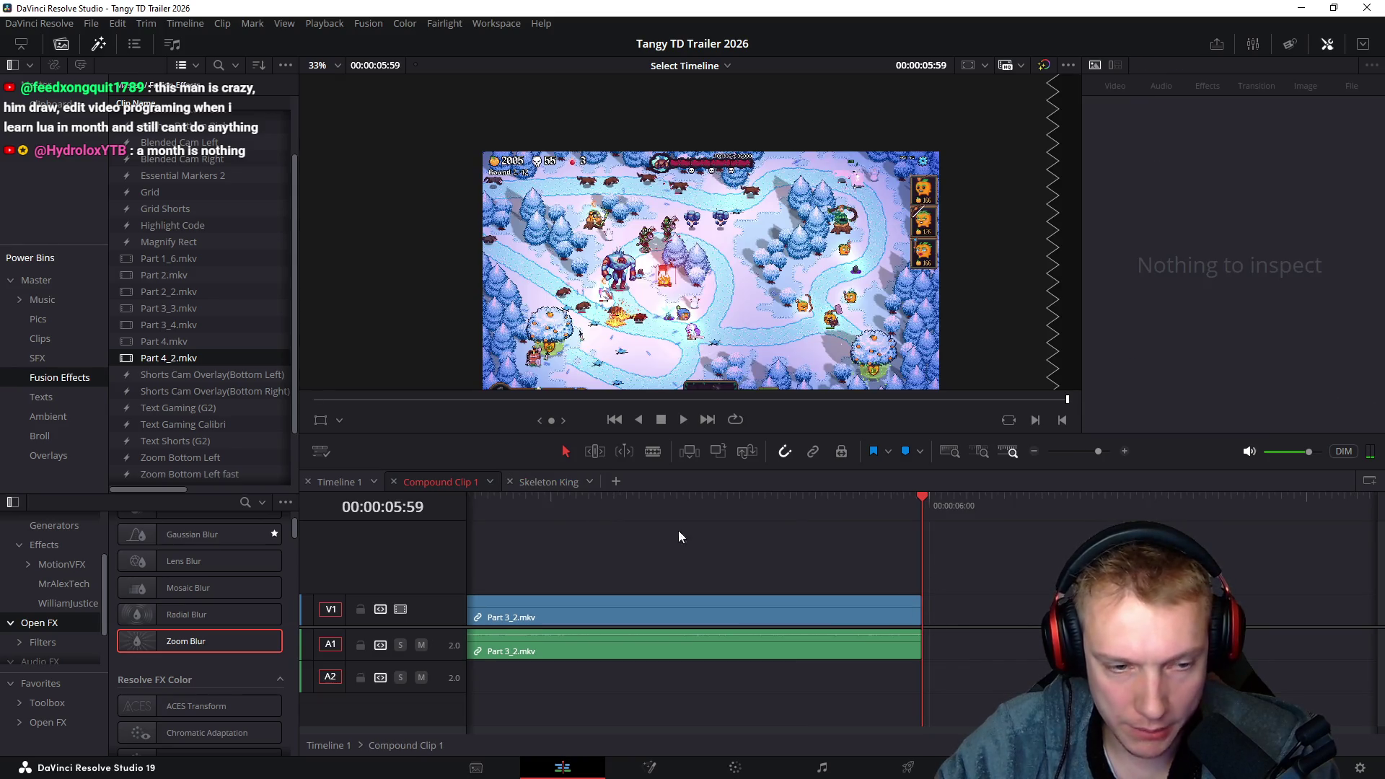
left_click(343, 481)
scroll(988, 700, "right", 3)
left_click(879, 505)
mouse_move(884, 537)
left_mouse_down()
mouse_move(930, 638)
mouse_move(923, 609)
mouse_move(940, 640)
mouse_move(1187, 639)
left_mouse_up()
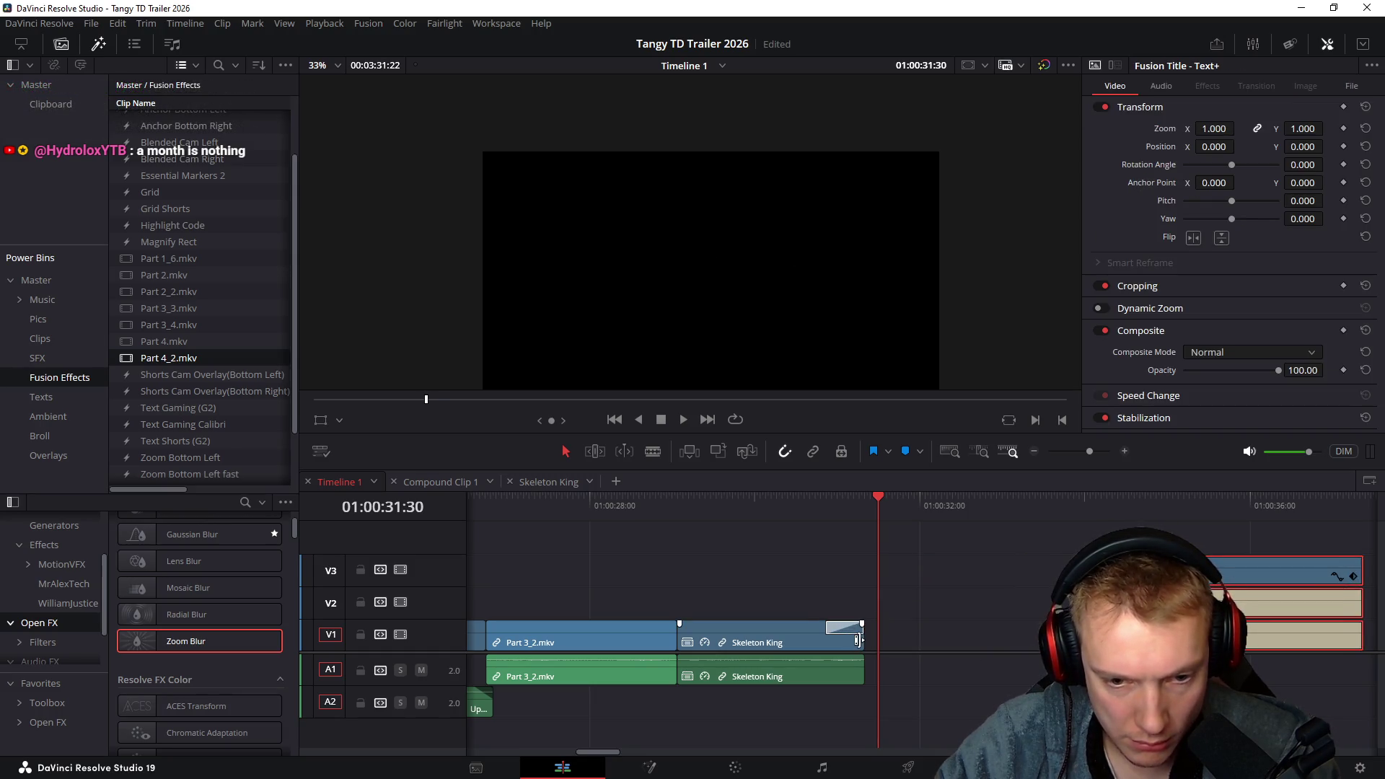
Lengthen Skeleton King's video and audio end and play the transition
left_click_drag(858, 639, 990, 641)
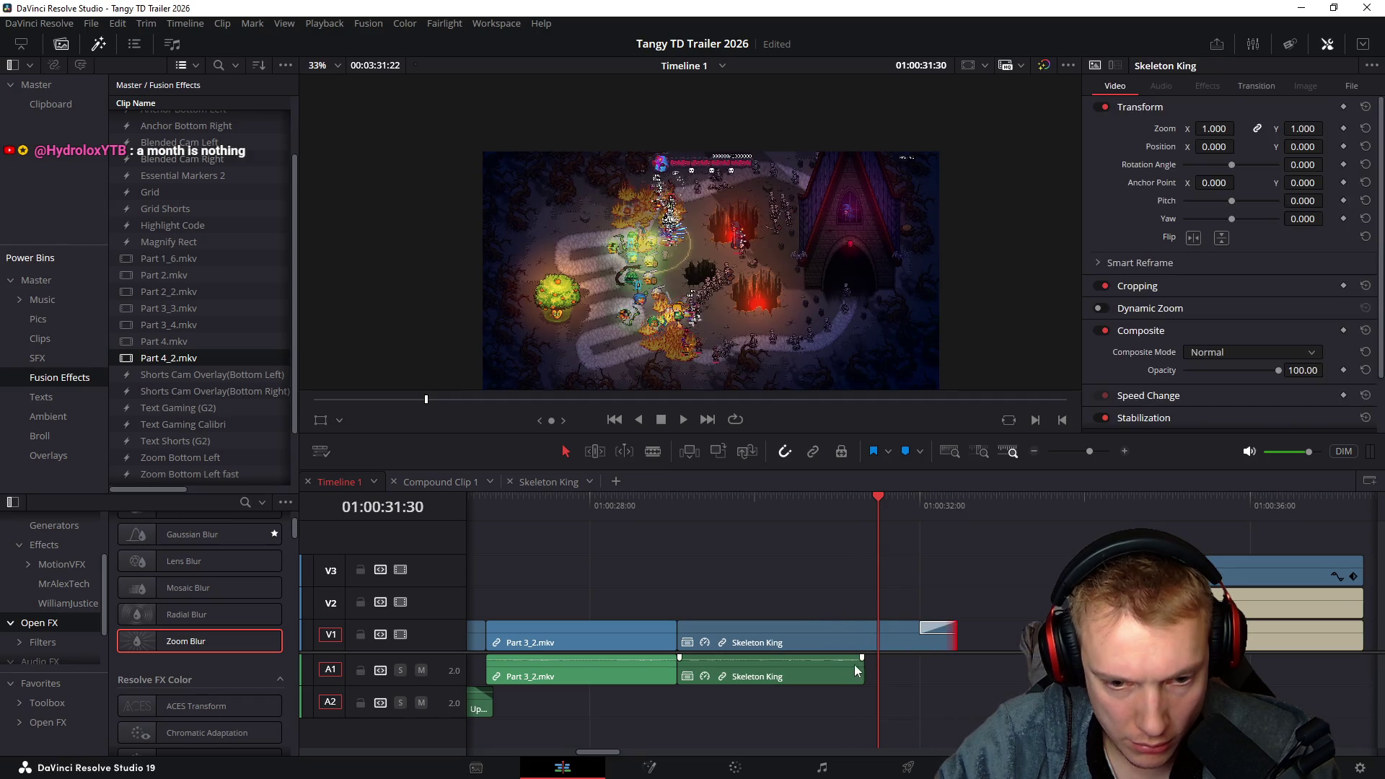
mouse_move(875, 662)
left_mouse_down()
mouse_move(956, 662)
mouse_move(869, 628)
left_mouse_up()
left_click(849, 505)
key("space")
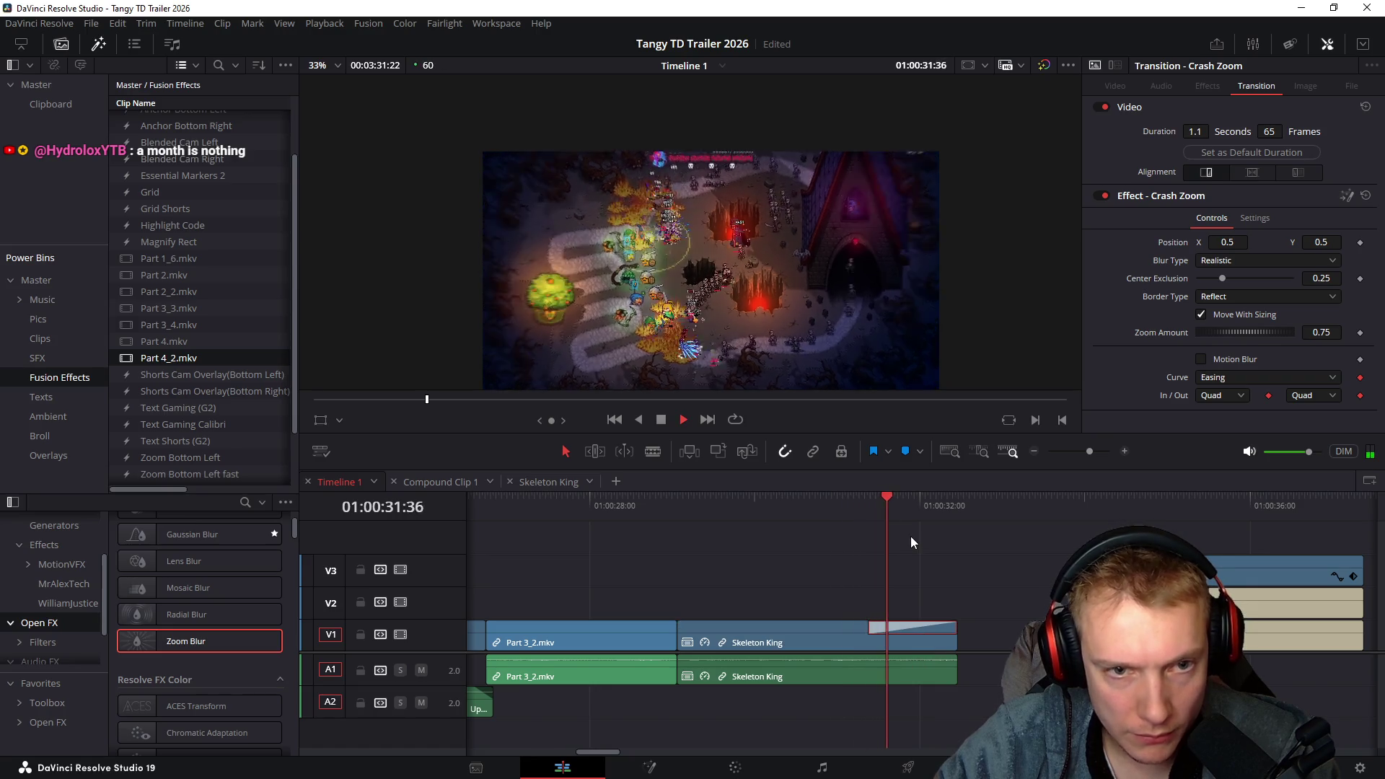
Pull the C1.png and Text+ clips against Skeleton King and review the 1.1 s crash zoom
left_click_drag(1158, 635, 1014, 635)
left_click(907, 512)
key("space")
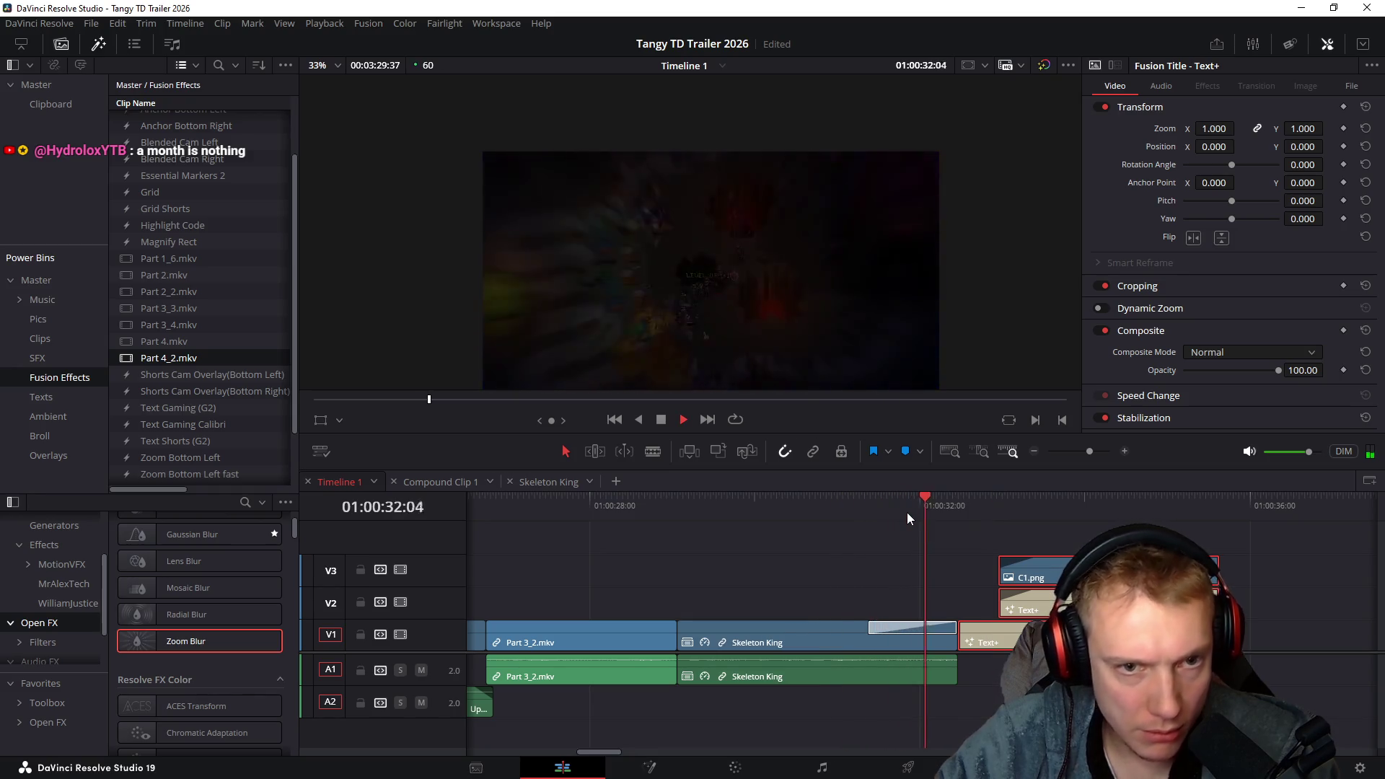
left_click(790, 505)
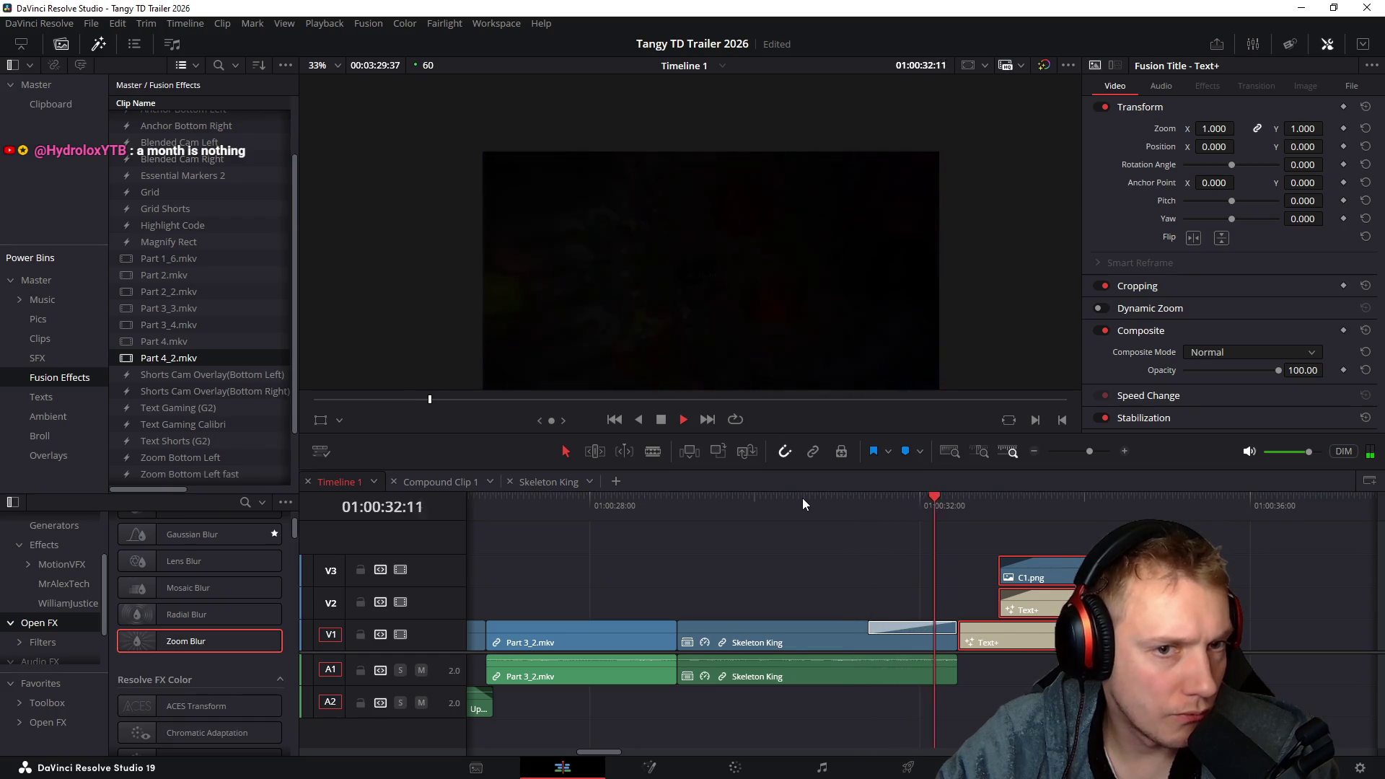
key("space")
left_click(847, 514)
mouse_move(847, 513)
left_mouse_down()
mouse_move(933, 509)
mouse_move(900, 509)
left_mouse_up()
left_click(917, 625)
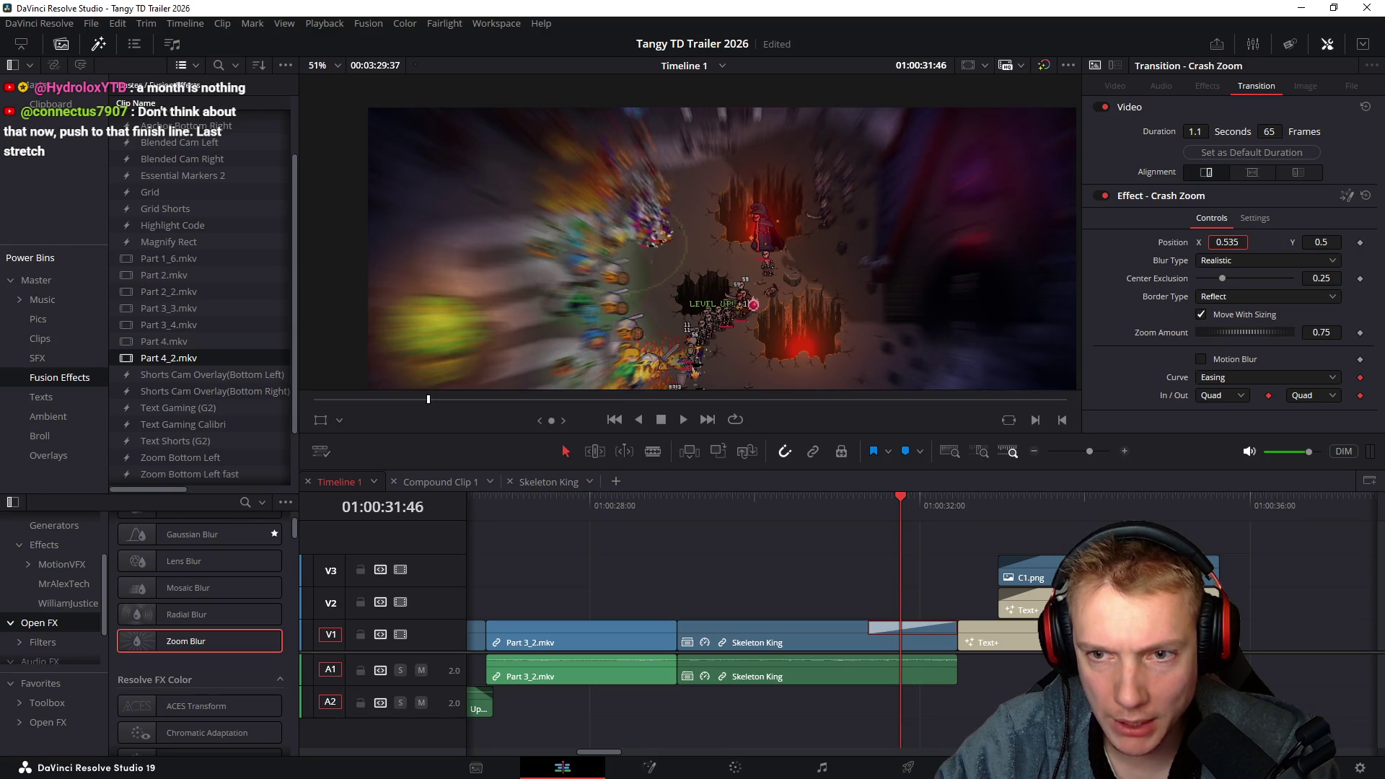
Try new Position X and Y values for the crash zoom centre and preview it
left_click(1237, 242)
type("5")
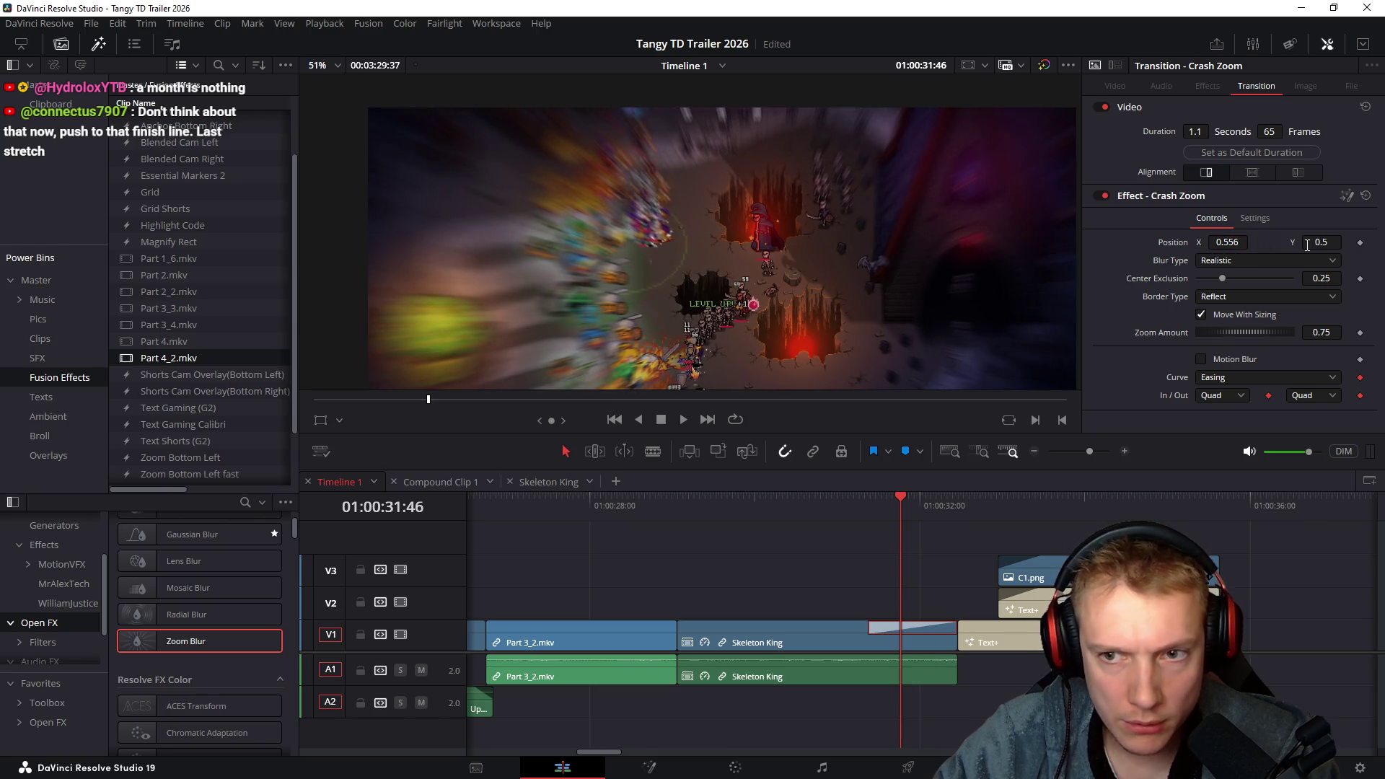
left_click_drag(1321, 241, 1342, 242)
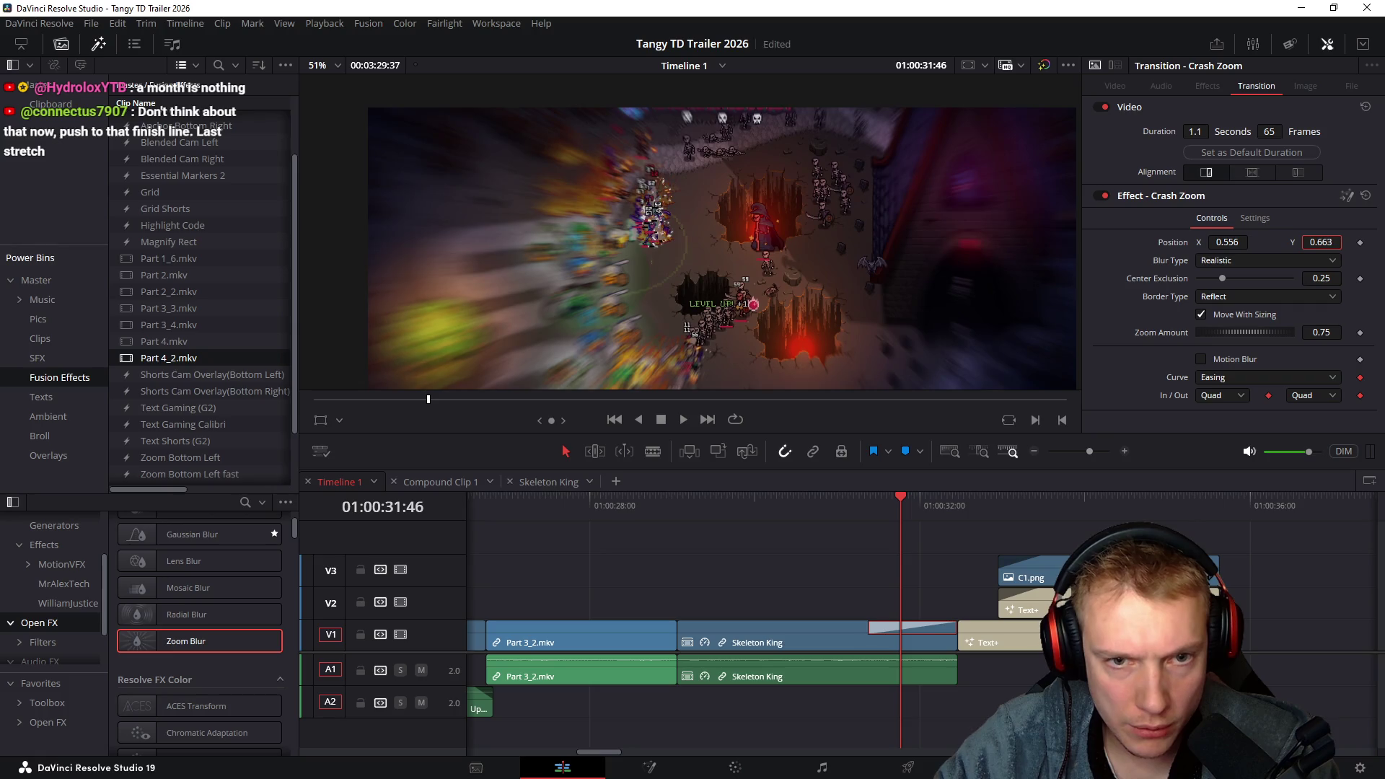
mouse_move(819, 505)
left_mouse_down()
mouse_move(944, 518)
mouse_move(882, 514)
mouse_move(927, 509)
mouse_move(912, 509)
left_mouse_up()
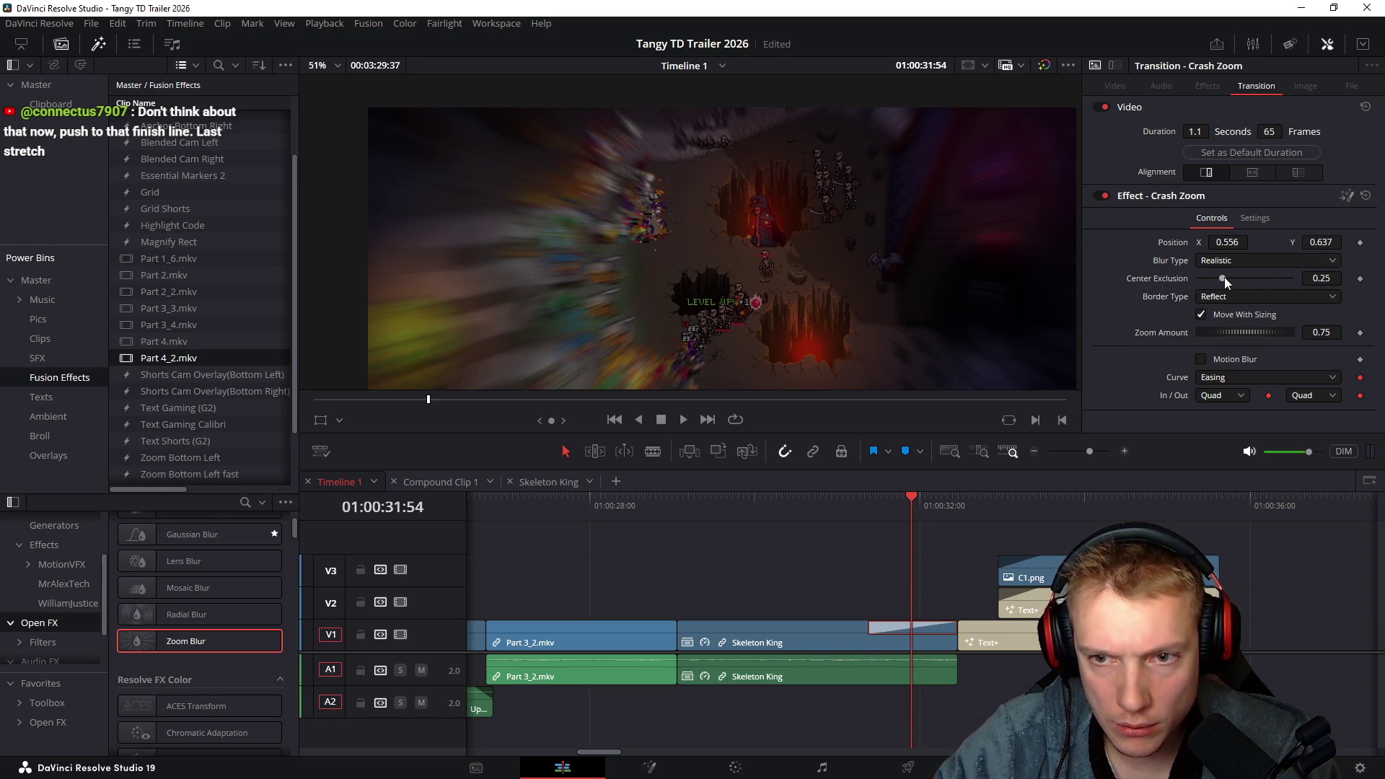
Set the crash zoom's Center Exclusion to 0.0 for a stronger blur and replay it
left_click_drag(1225, 277, 1183, 273)
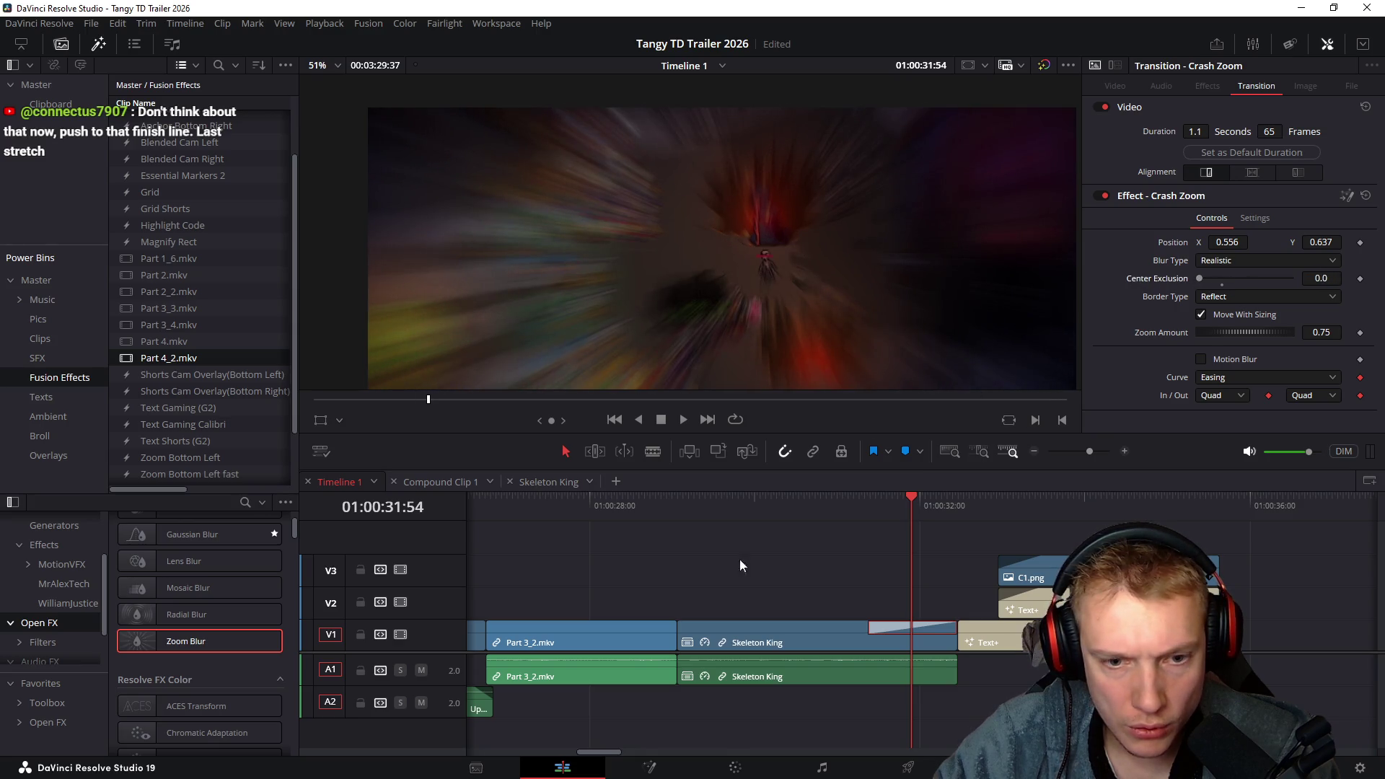
mouse_move(823, 509)
left_mouse_down()
mouse_move(952, 512)
mouse_move(777, 514)
left_mouse_up()
key("space")
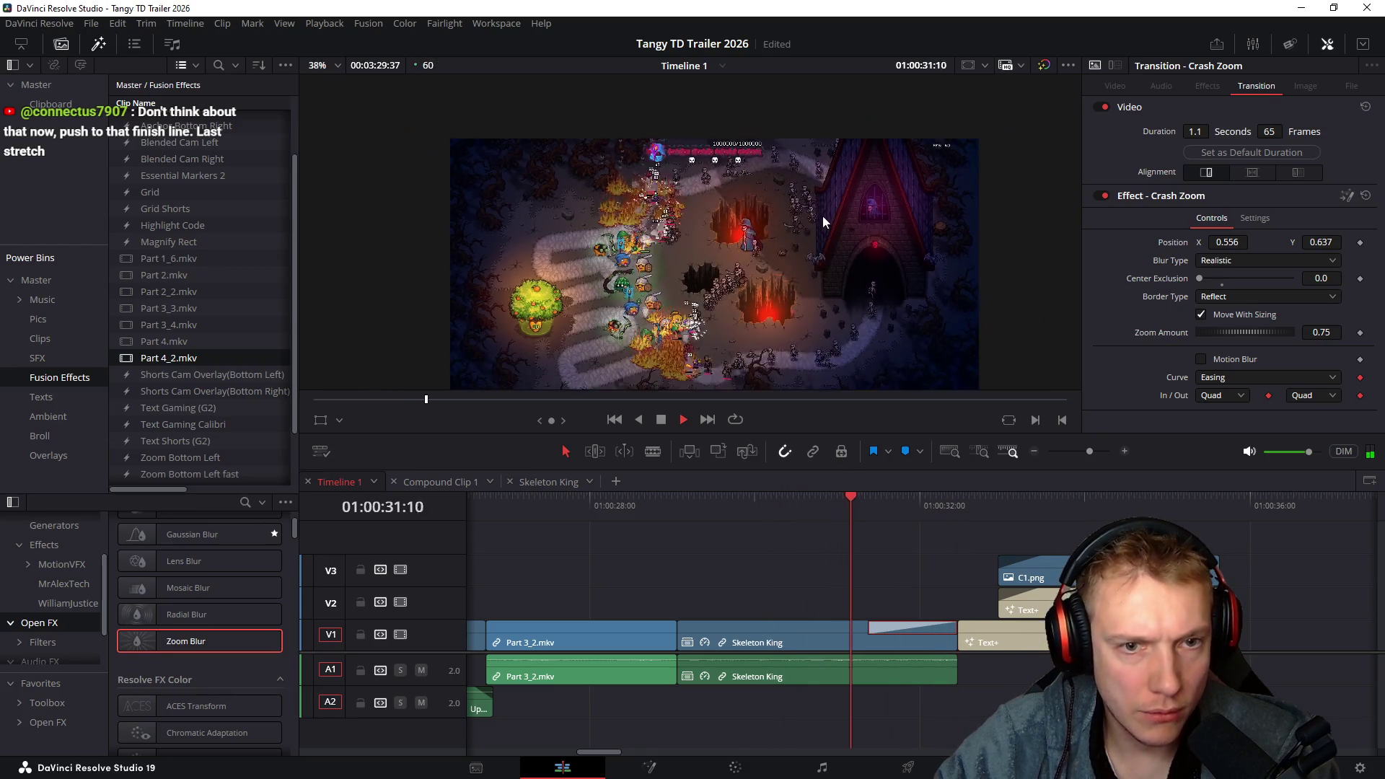
left_click(837, 503)
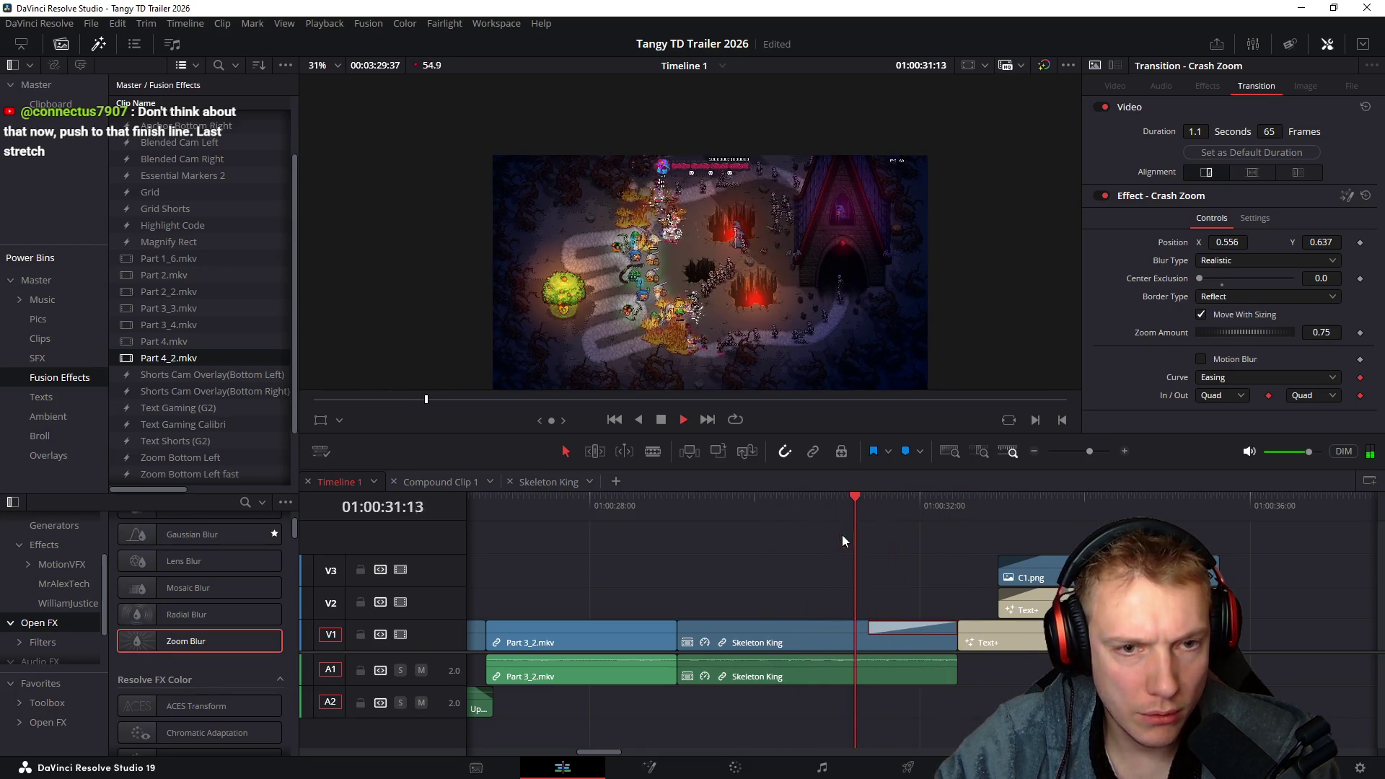
left_click(830, 508)
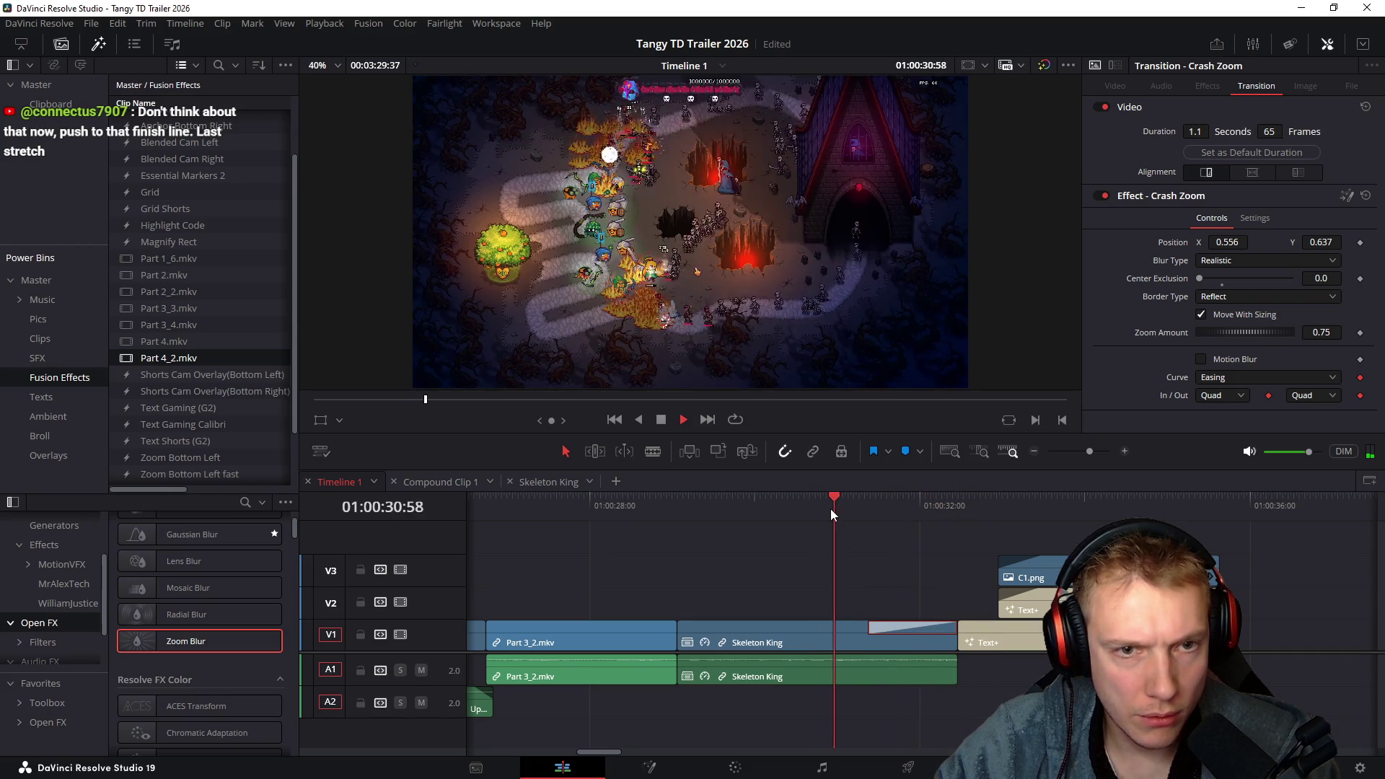
key("space")
left_click(849, 508)
key("space")
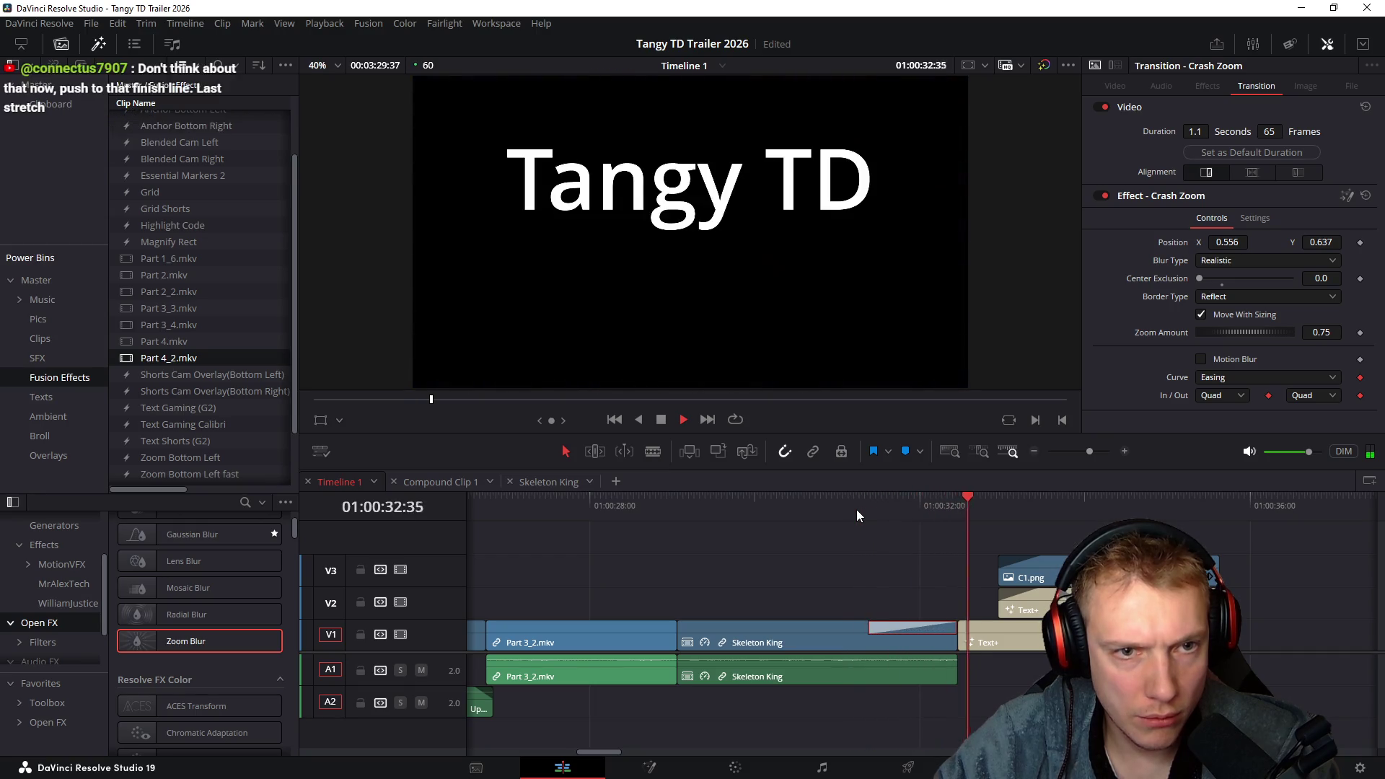
Reset the zoom centre to 0.5, 0.5 and play the ending full screen
left_click(1201, 314)
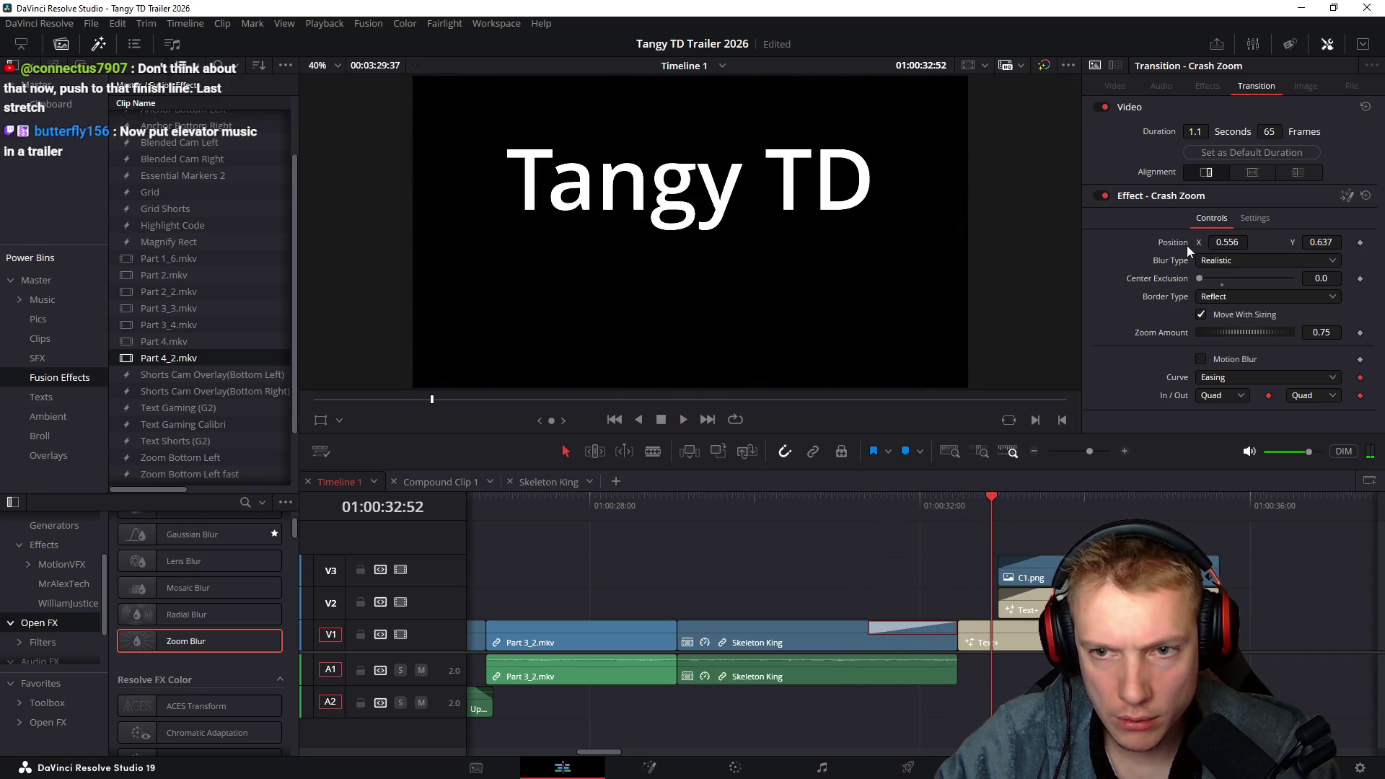
double_click(1172, 244)
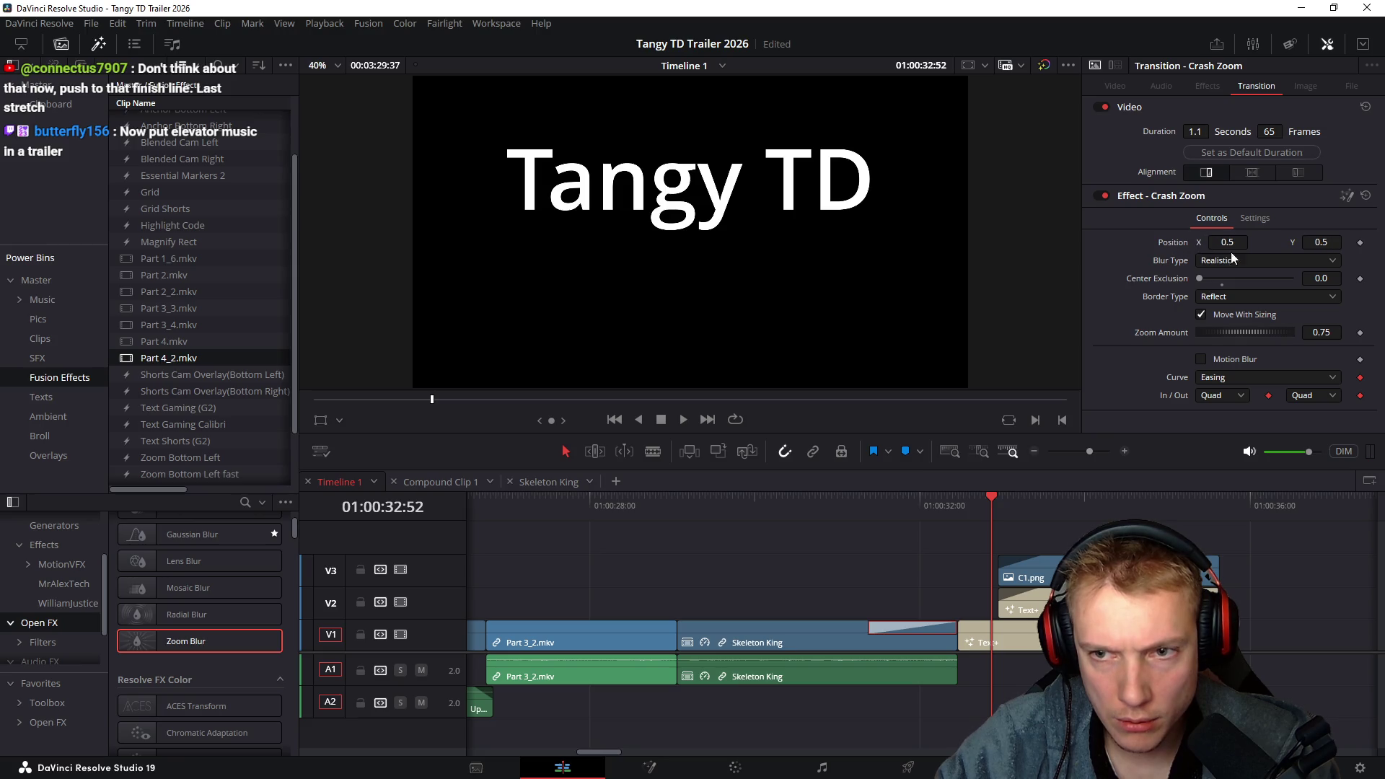
left_click(799, 509)
key("space")
key("p")
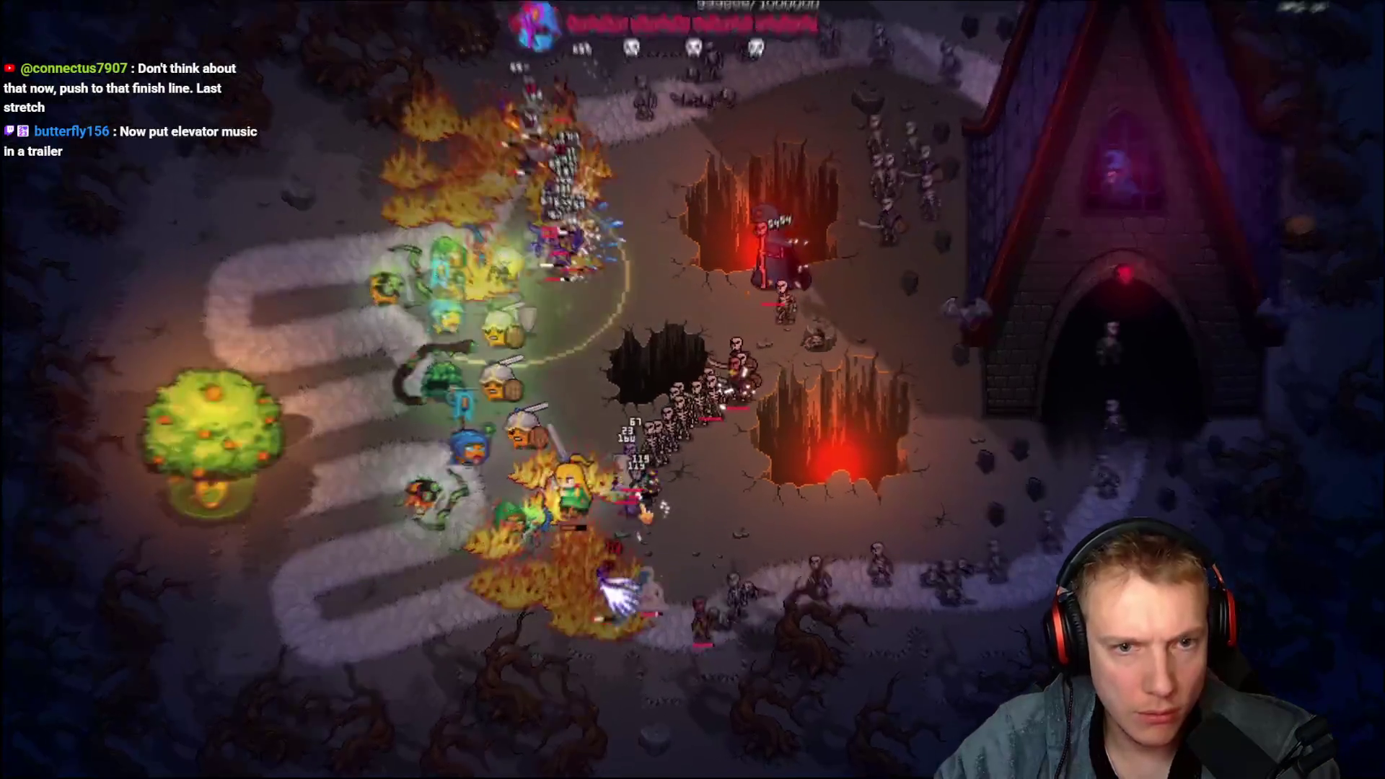
Stop the full-screen replay and scrub back through the crash zoom transition on V1
key("space")
key("p")
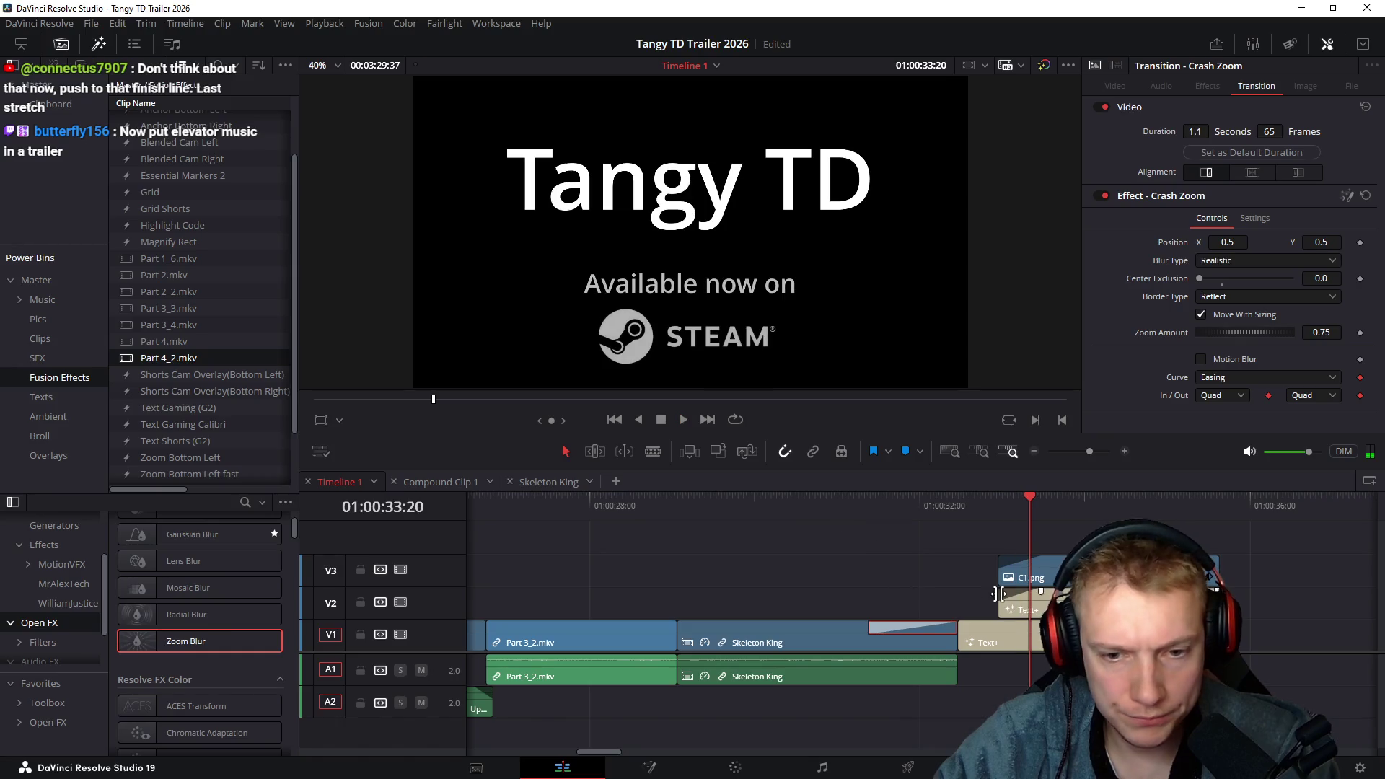
left_click_drag(894, 513, 852, 520)
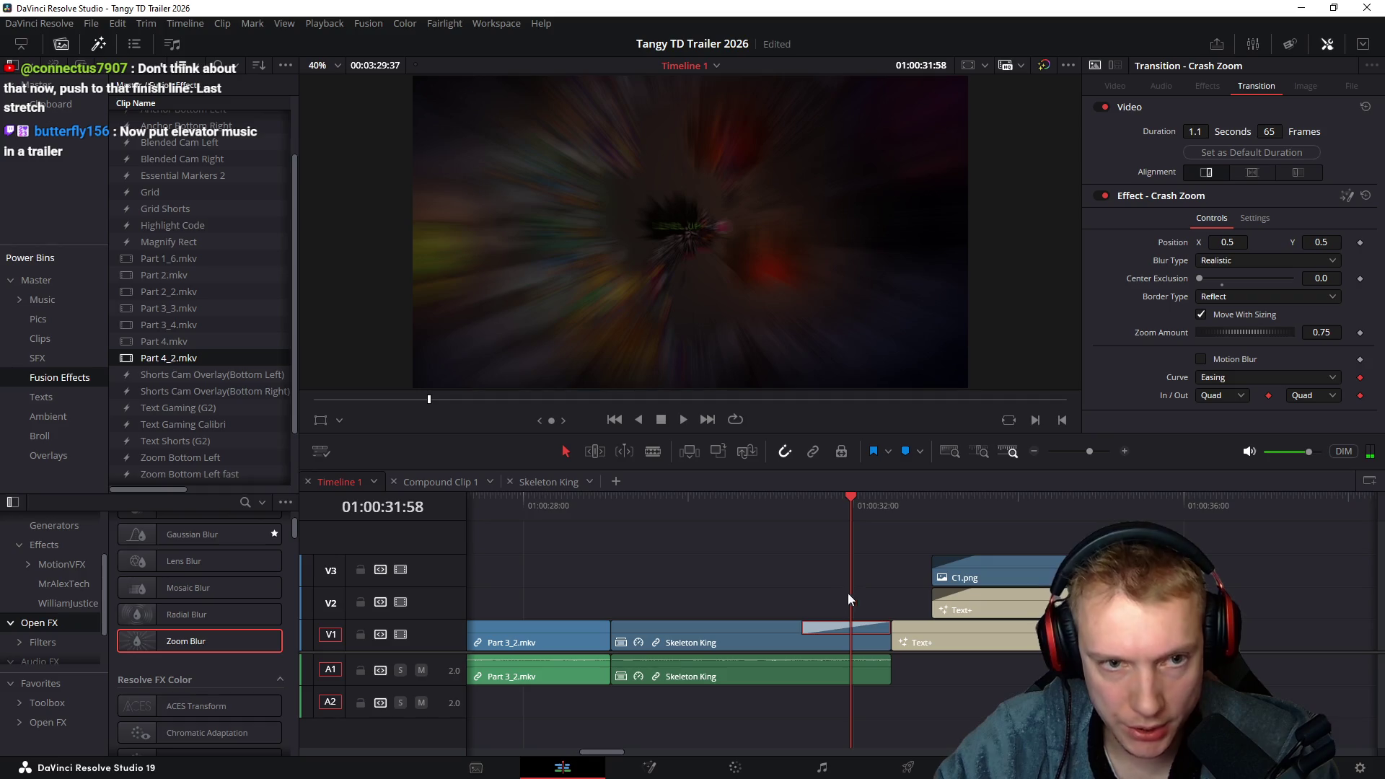
scroll(852, 587, "up", 3)
left_click(990, 636)
left_click(989, 629)
left_click_drag(919, 508, 984, 515)
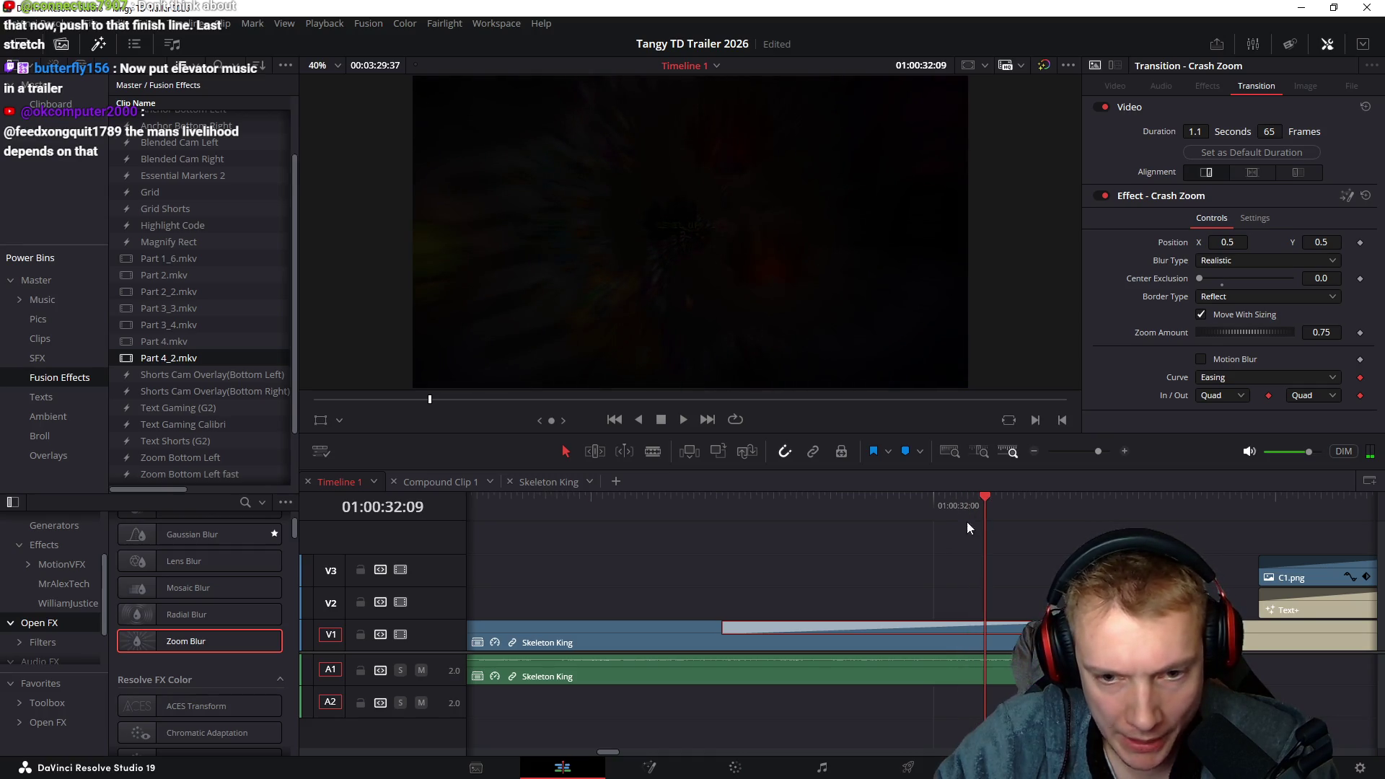
Delete the Crash Zoom transition between Skeleton King and the Tangy TD title, then check the cut
left_click(1039, 555)
left_click(1010, 642)
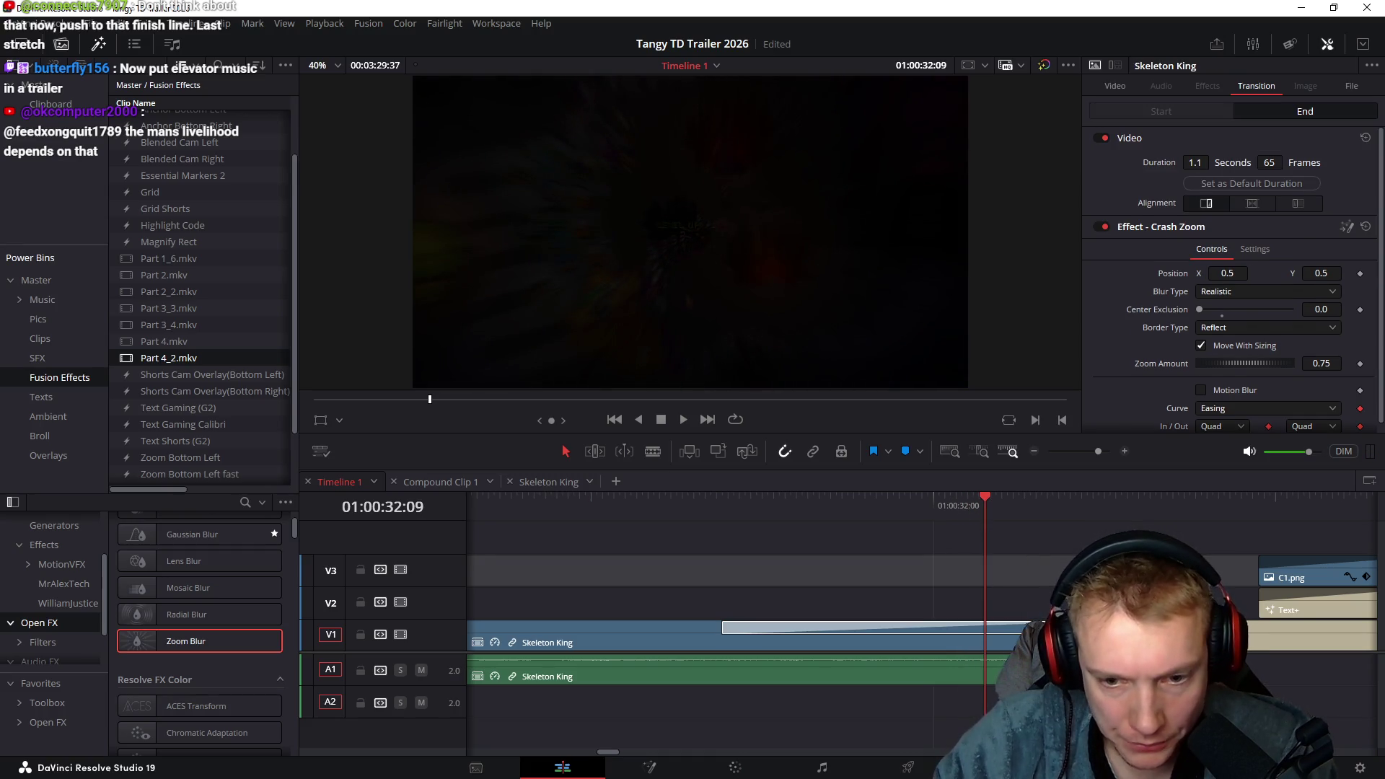
left_click(996, 629)
key("Delete")
mouse_move(967, 504)
left_mouse_down()
mouse_move(1097, 518)
mouse_move(979, 521)
left_mouse_up()
Preview the new hard cut full screen, then replay the trailer from the beginning
left_click(965, 626)
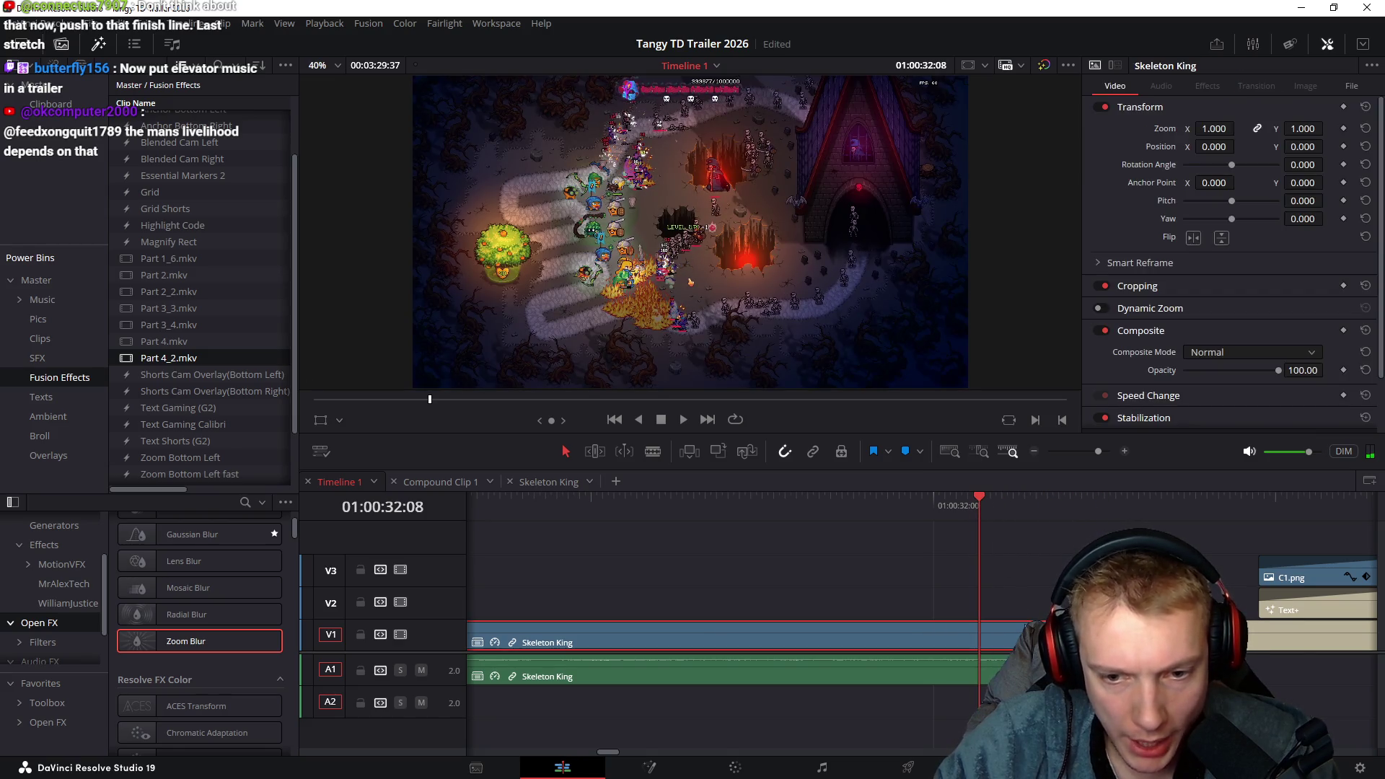
key("ctrl+f")
key("space")
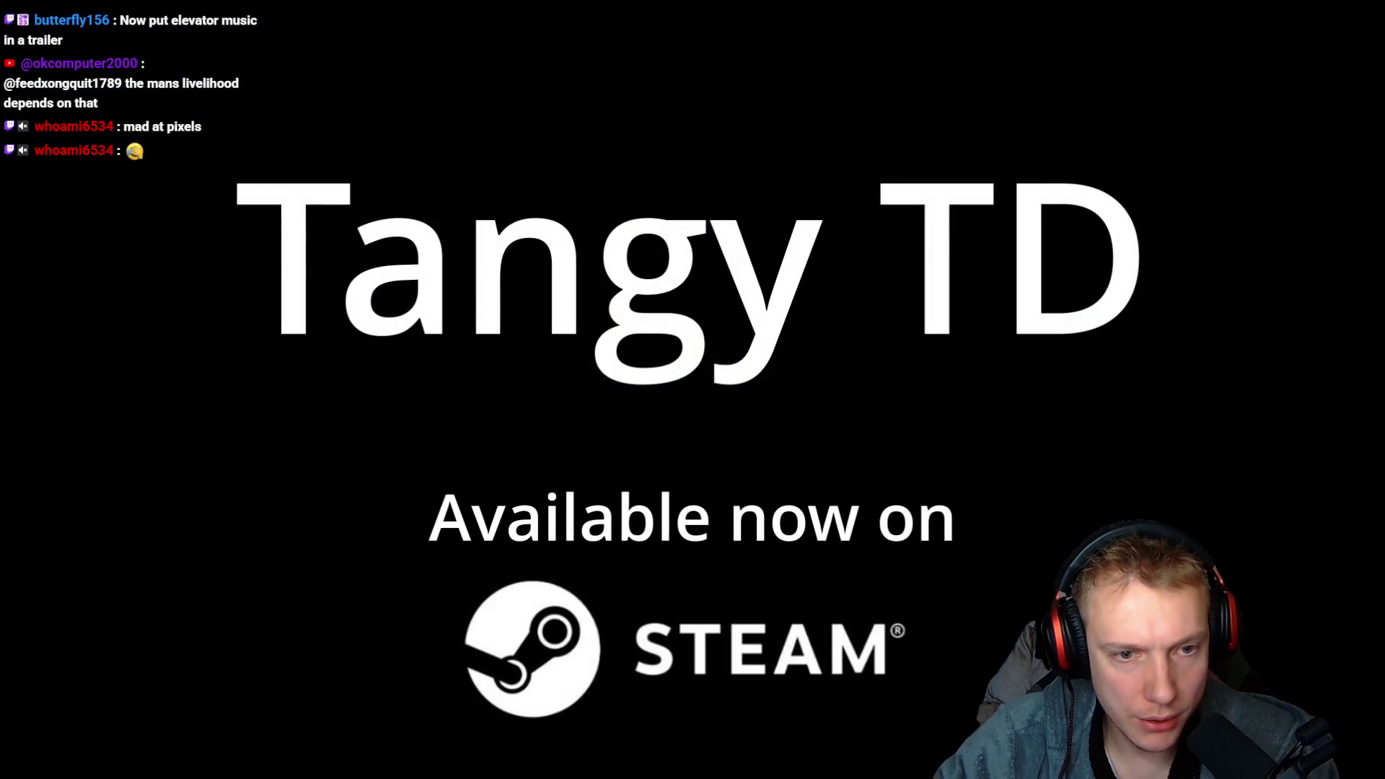
key("Escape")
key("space")
left_click(988, 596)
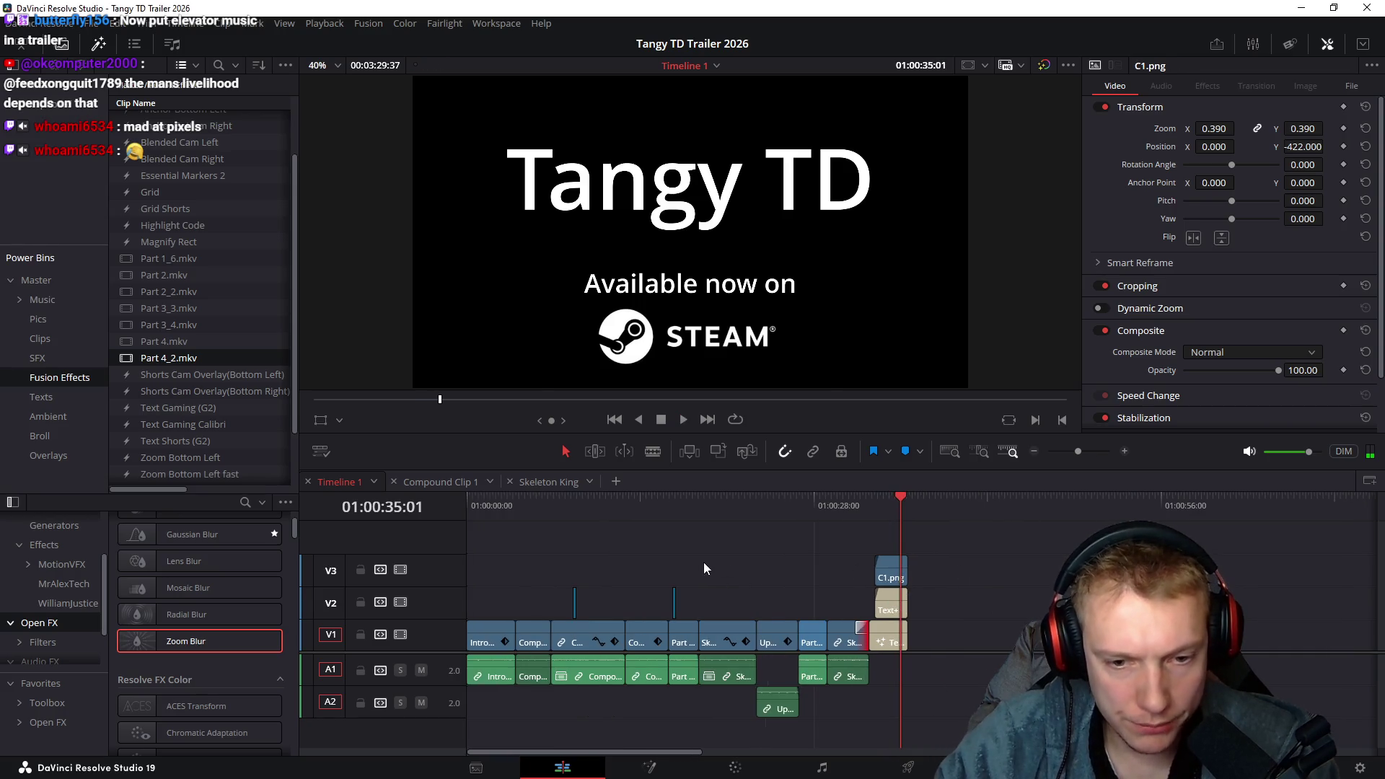
key("Home")
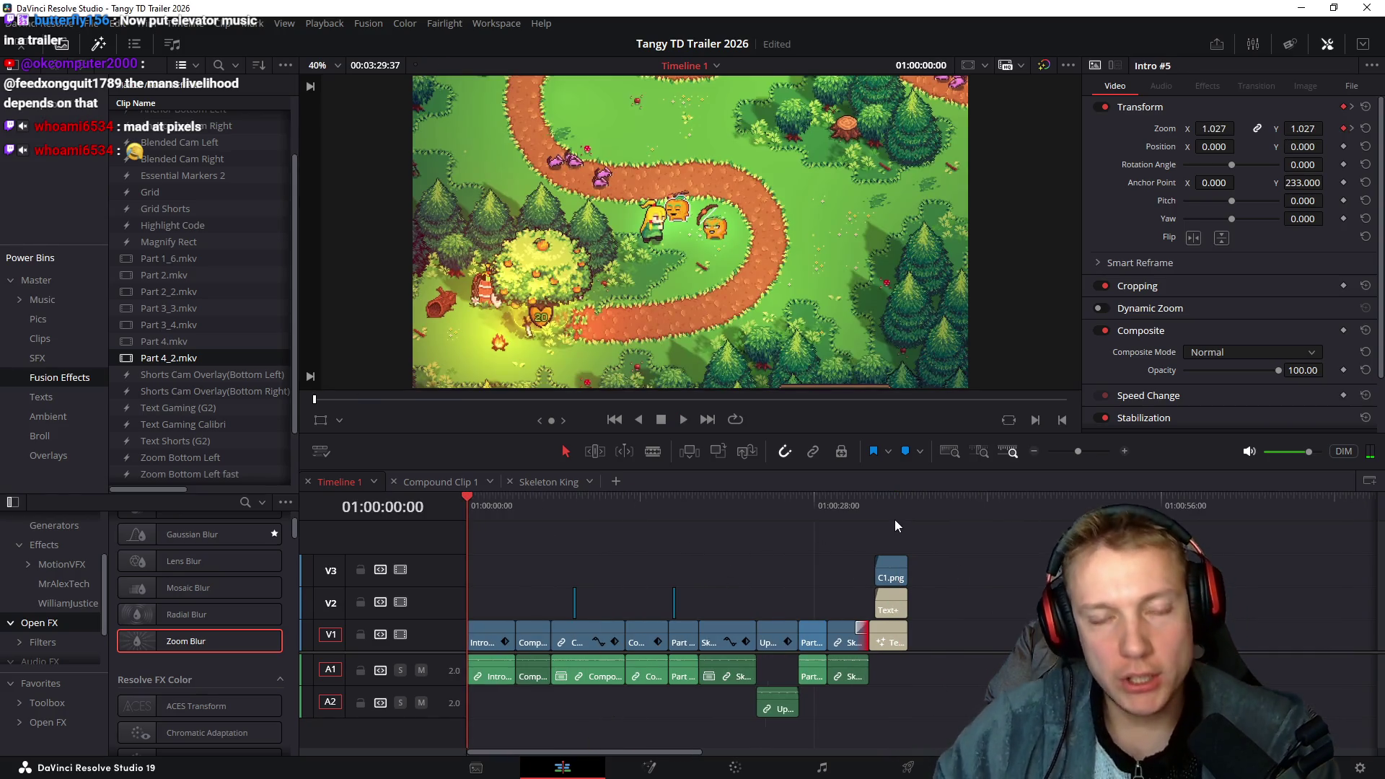
key("space")
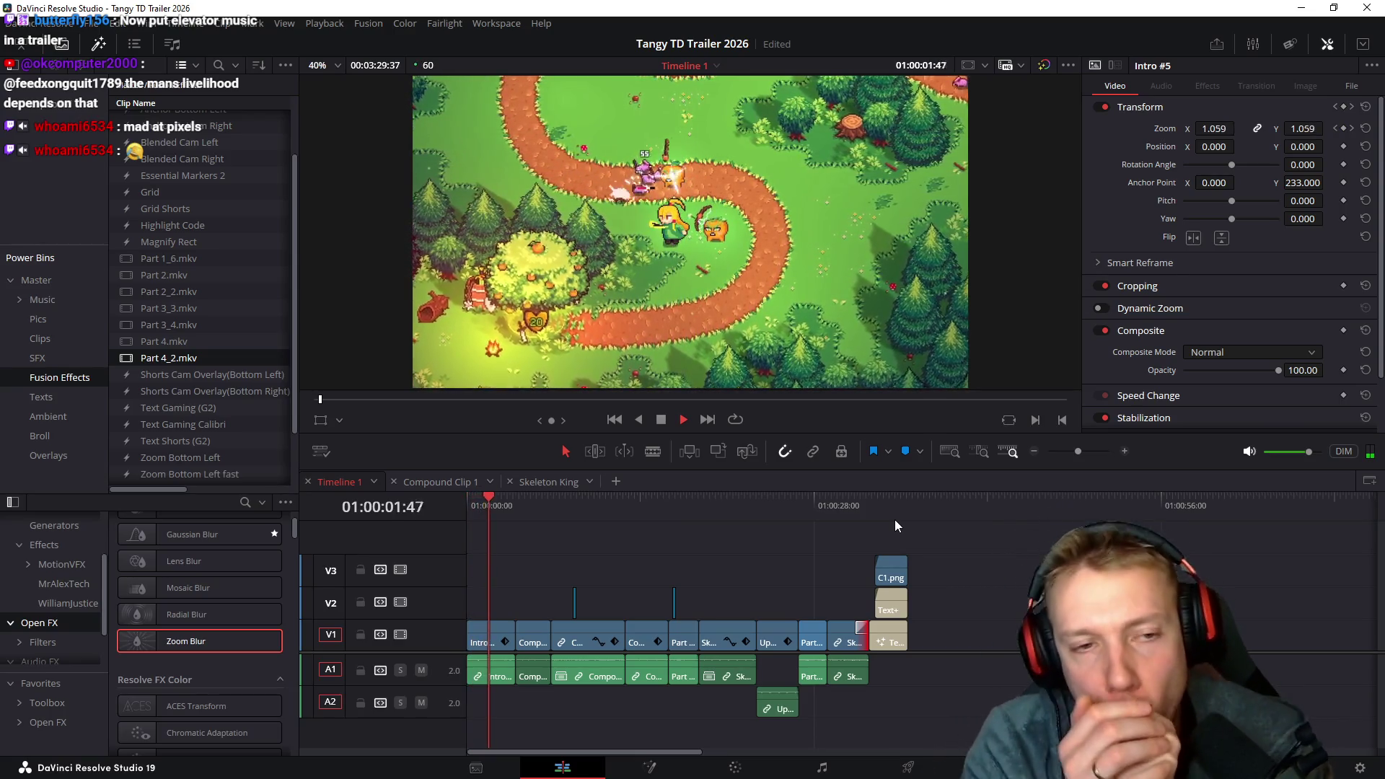
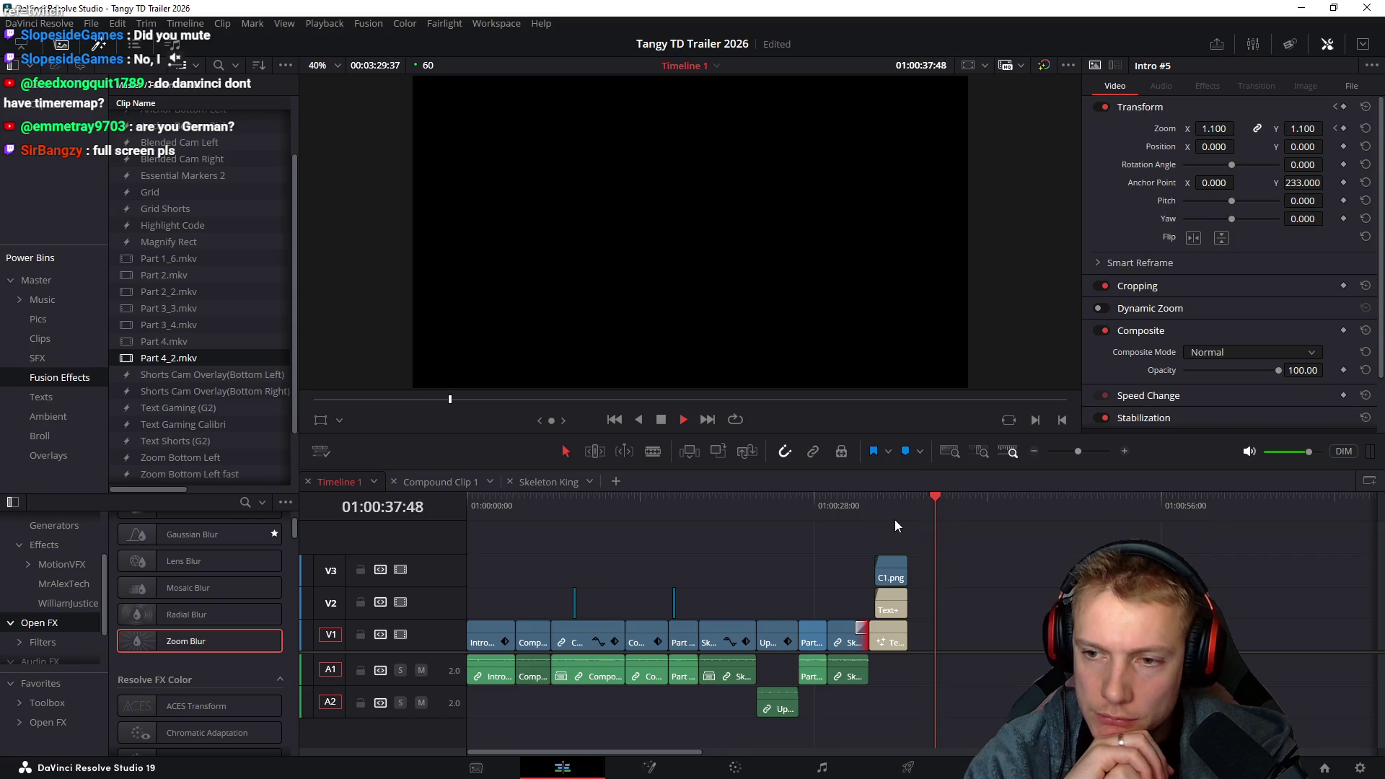
Stop playback, scrub from the end card back to the skill-choice gameplay near 01:00:13, then bring up the Gnomes trailer
key("space")
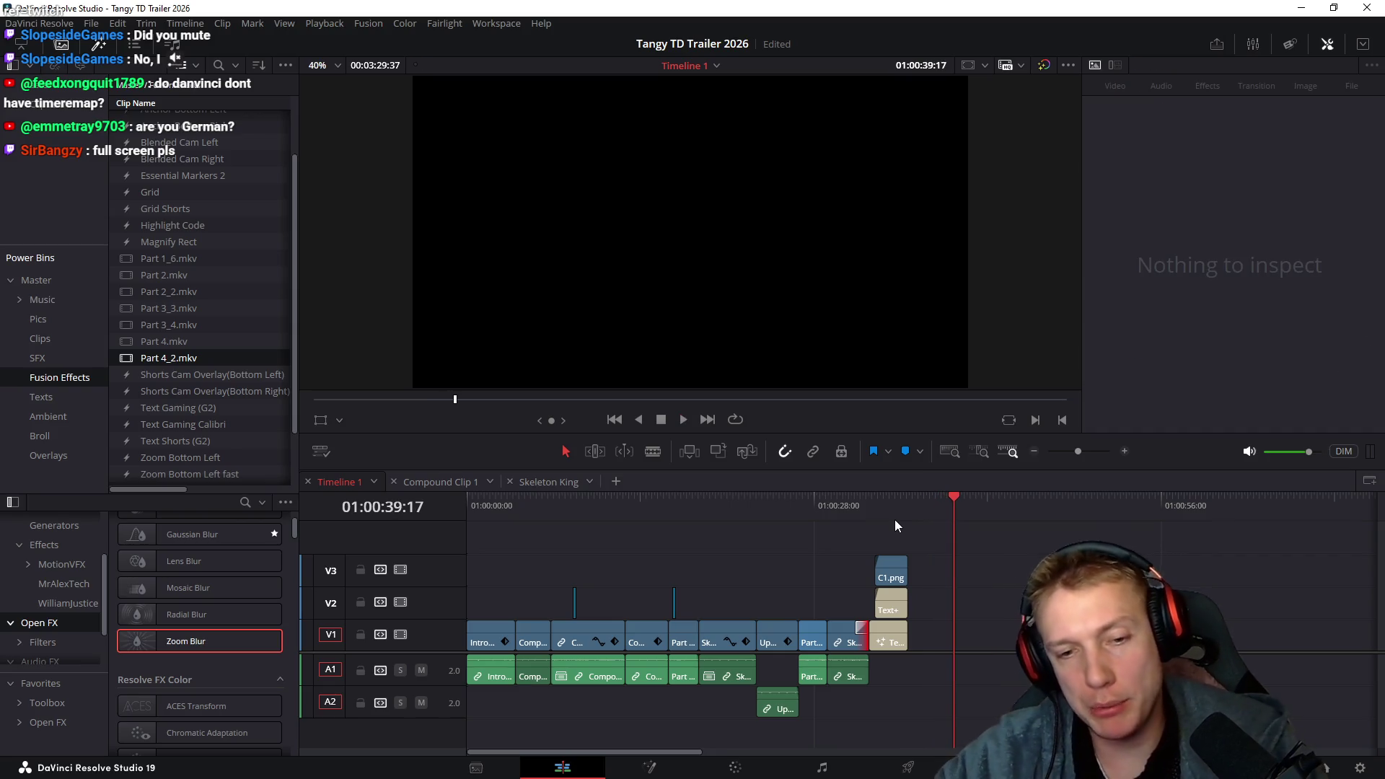
left_click(895, 520)
mouse_move(847, 509)
left_mouse_down()
mouse_move(669, 489)
mouse_move(635, 510)
left_mouse_up()
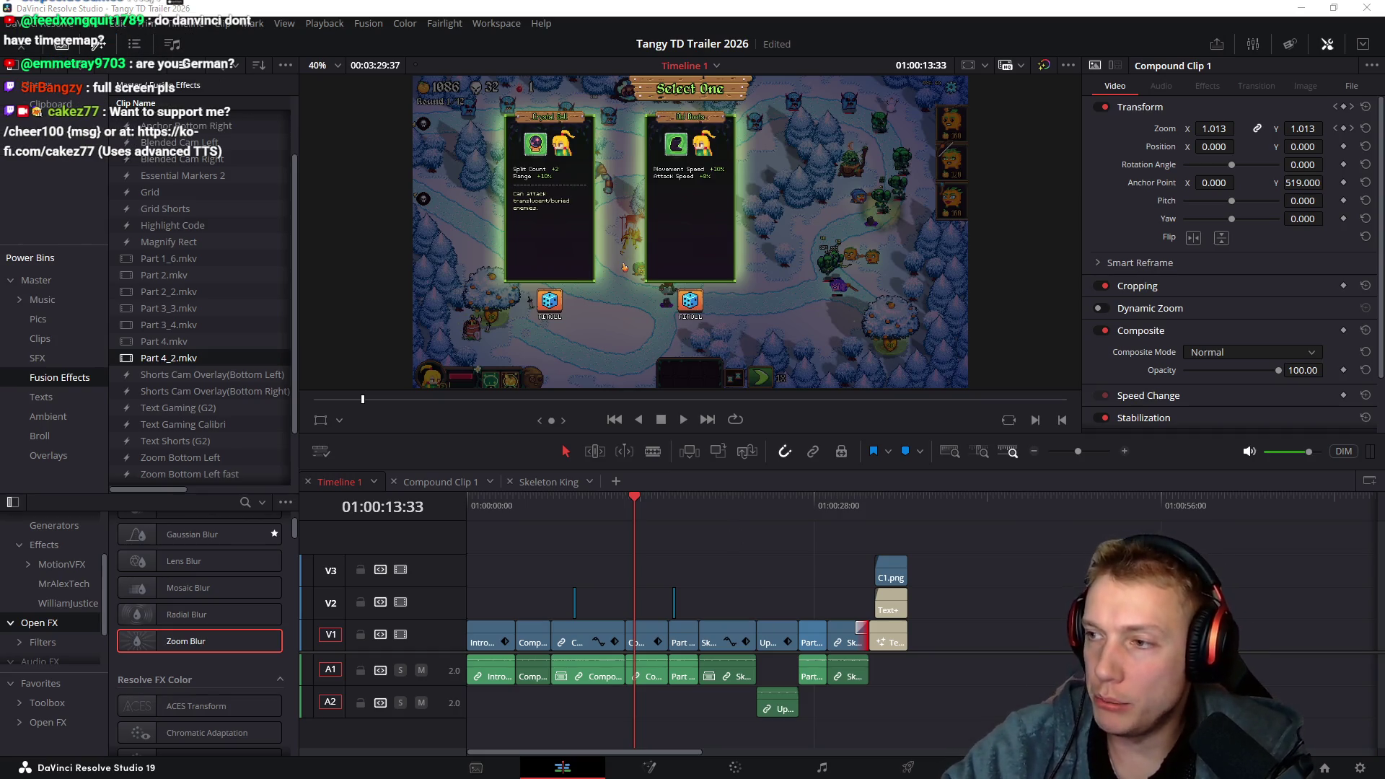
key("alt+Tab")
left_click(518, 382)
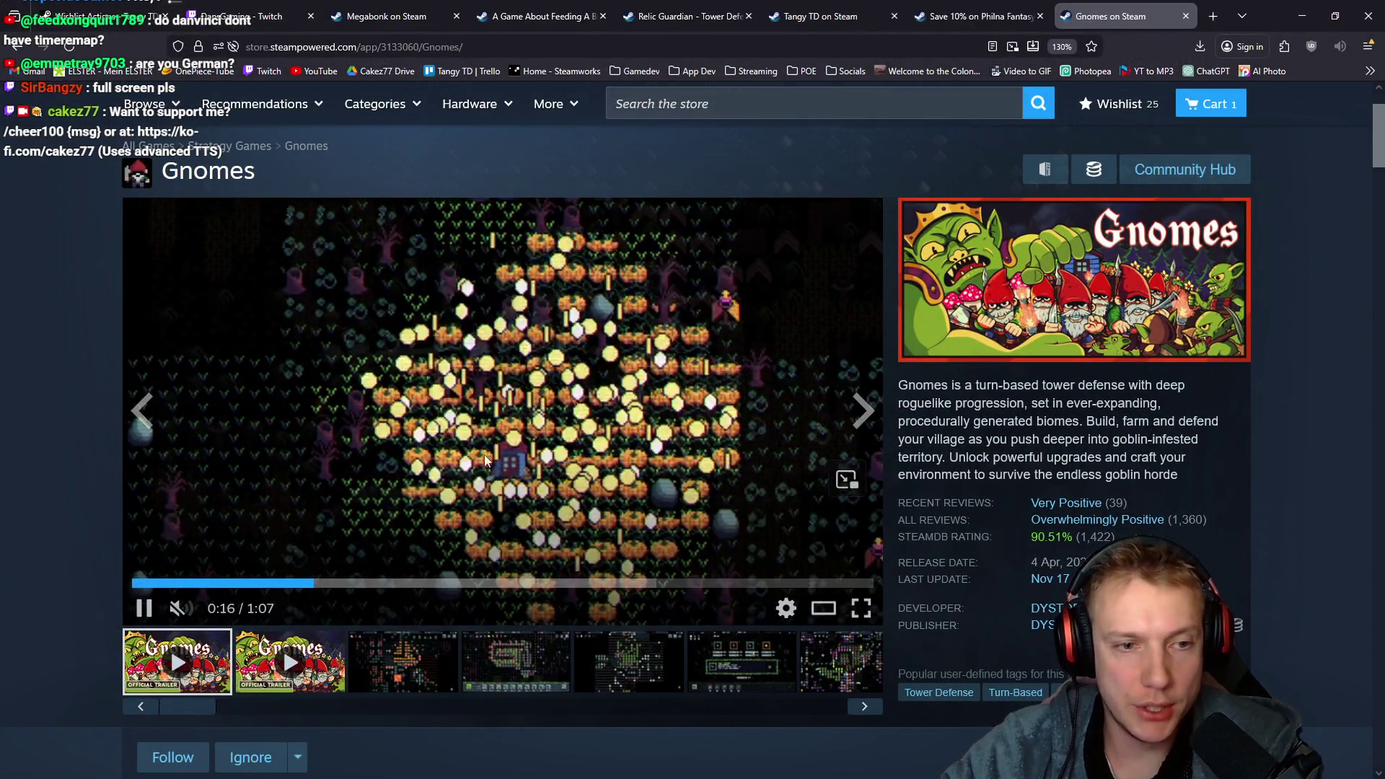
Skip the Gnomes trailer ahead to 0:44, play it, and pause at 0:55
left_click(525, 583)
left_click(619, 583)
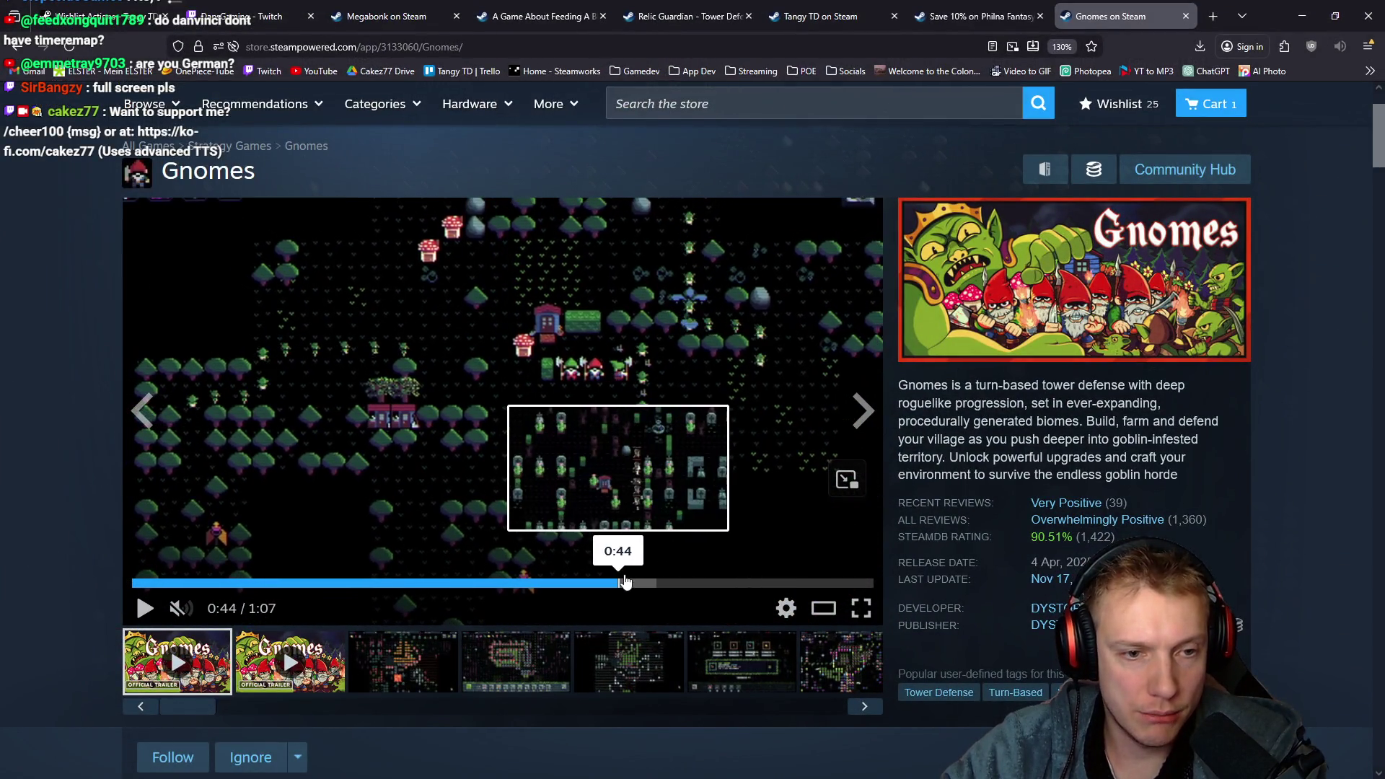
left_click(854, 451)
left_click(697, 432)
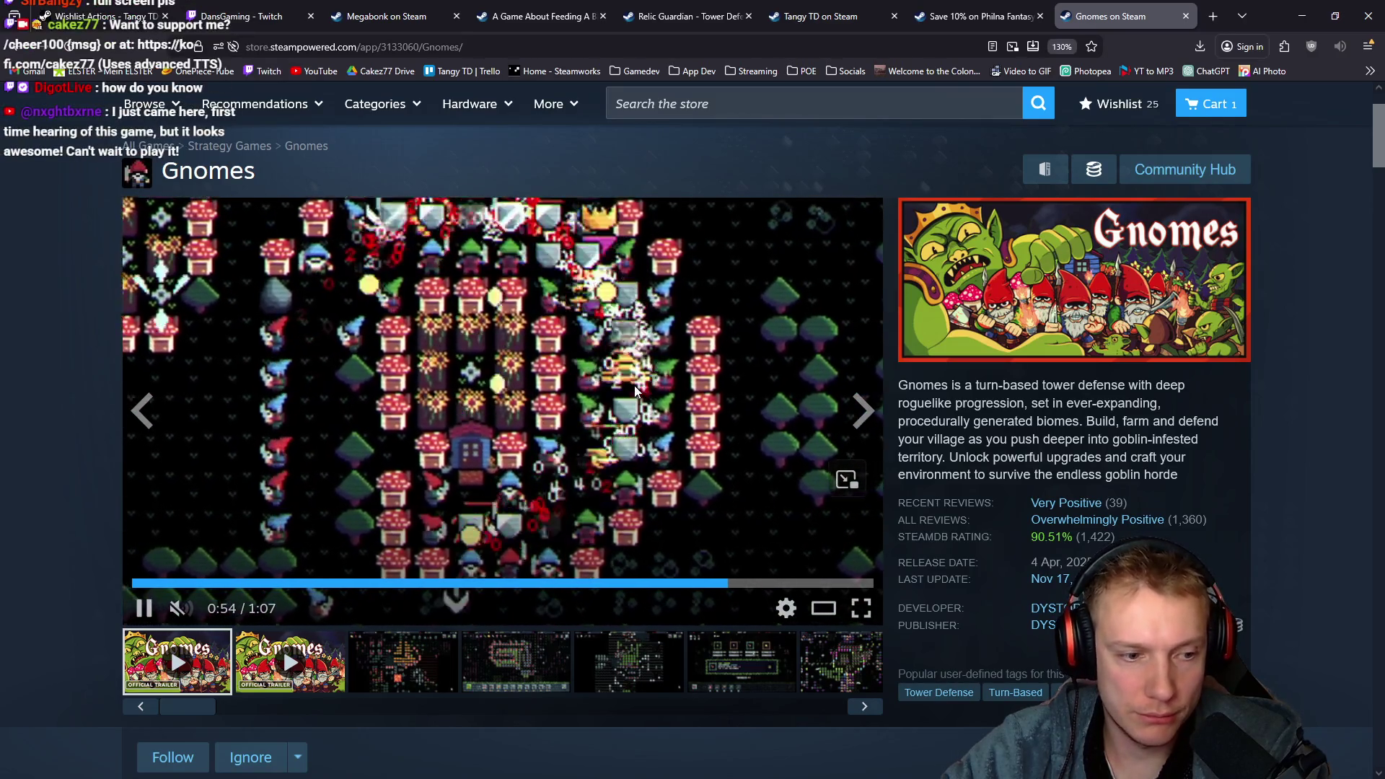
left_click(638, 384)
Scroll down the Gnomes store page and back up, then return to DaVinci Resolve
scroll(682, 376, "down", 15)
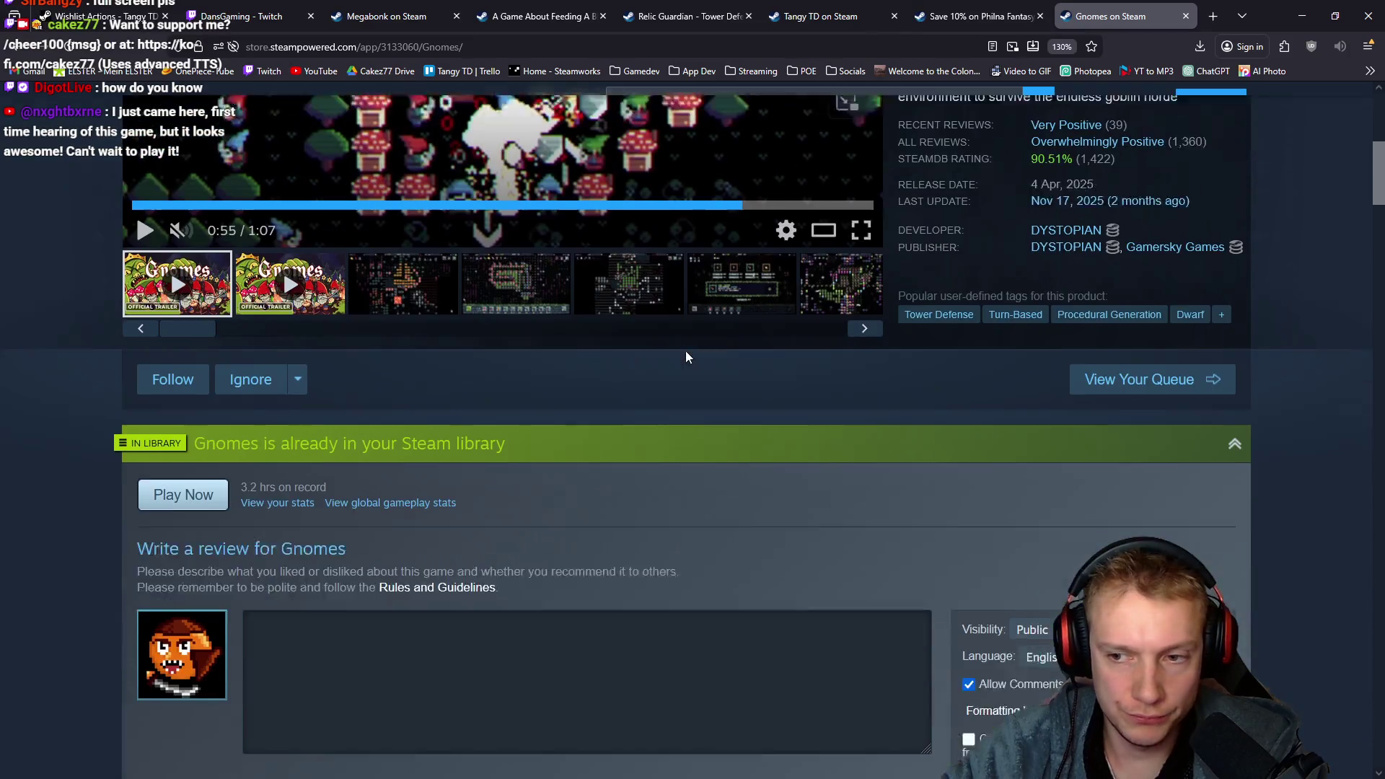
scroll(691, 336, "down", 10)
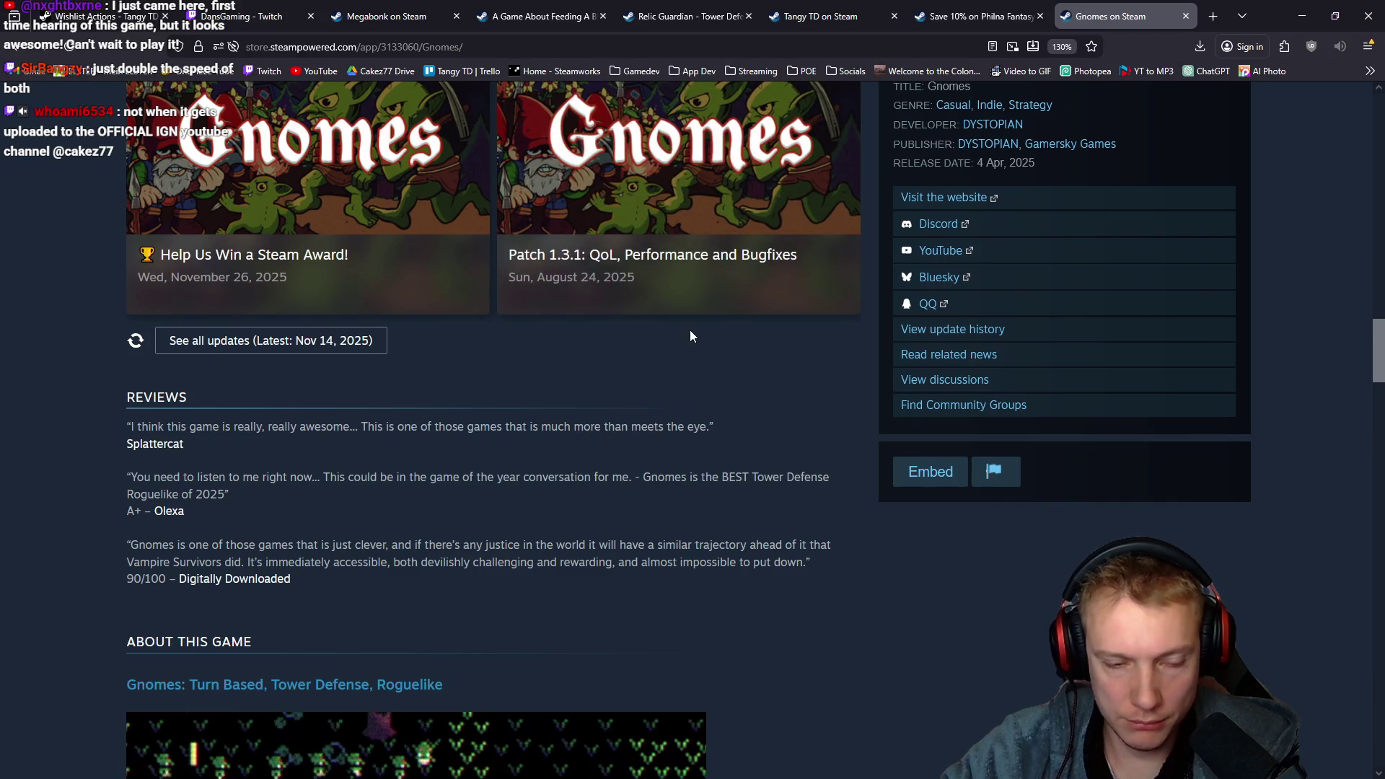
scroll(690, 336, "down", 8)
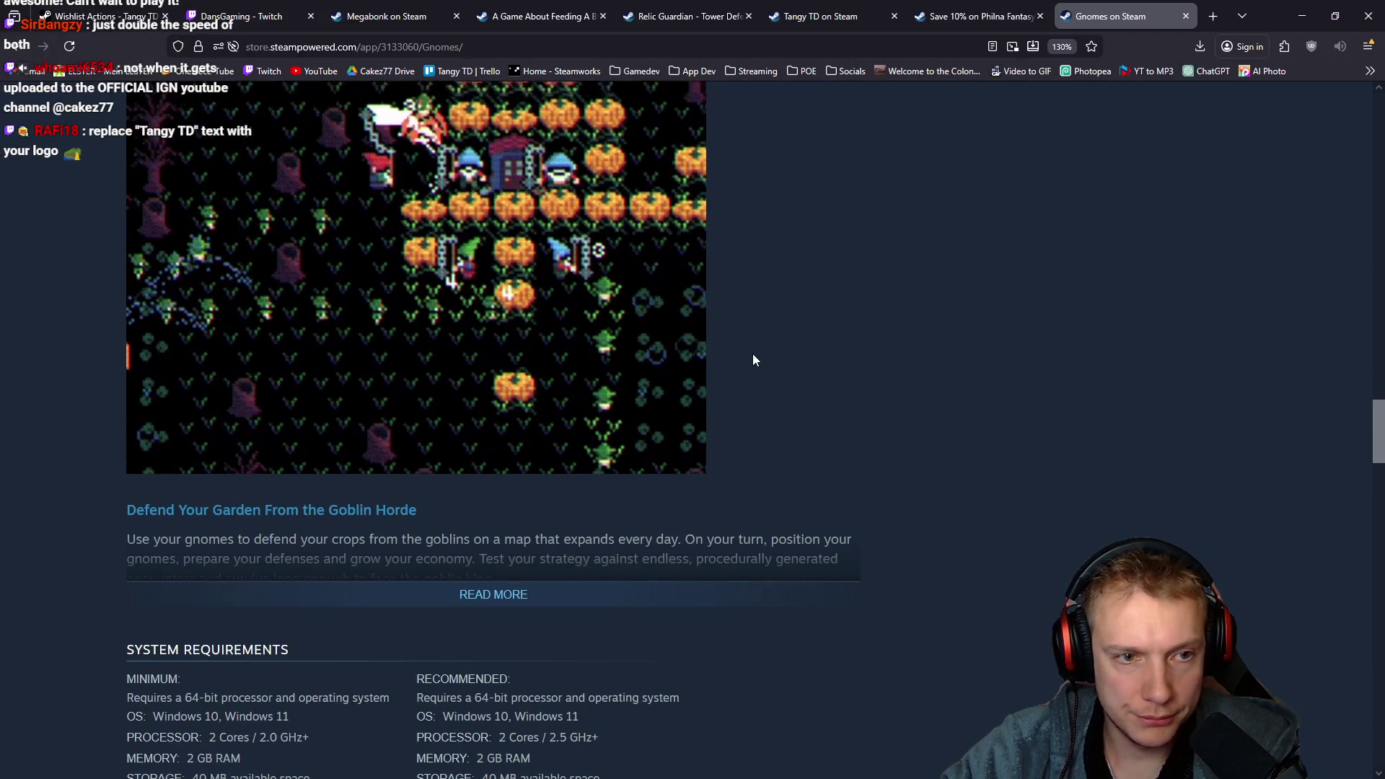
scroll(753, 359, "up", 15)
scroll(755, 355, "up", 4)
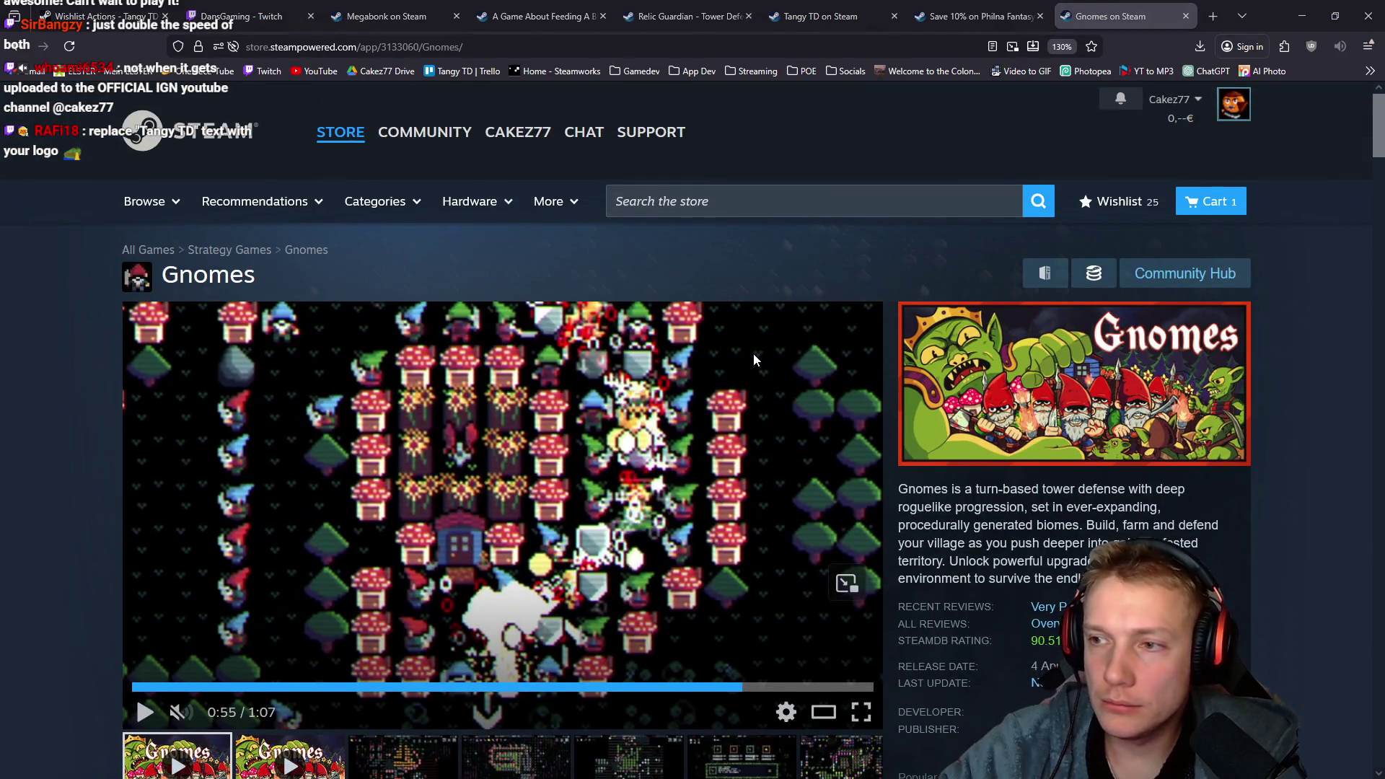
key("alt+Tab")
mouse_move(875, 505)
left_mouse_down()
mouse_move(894, 511)
mouse_move(853, 518)
mouse_move(886, 511)
mouse_move(869, 512)
left_mouse_up()
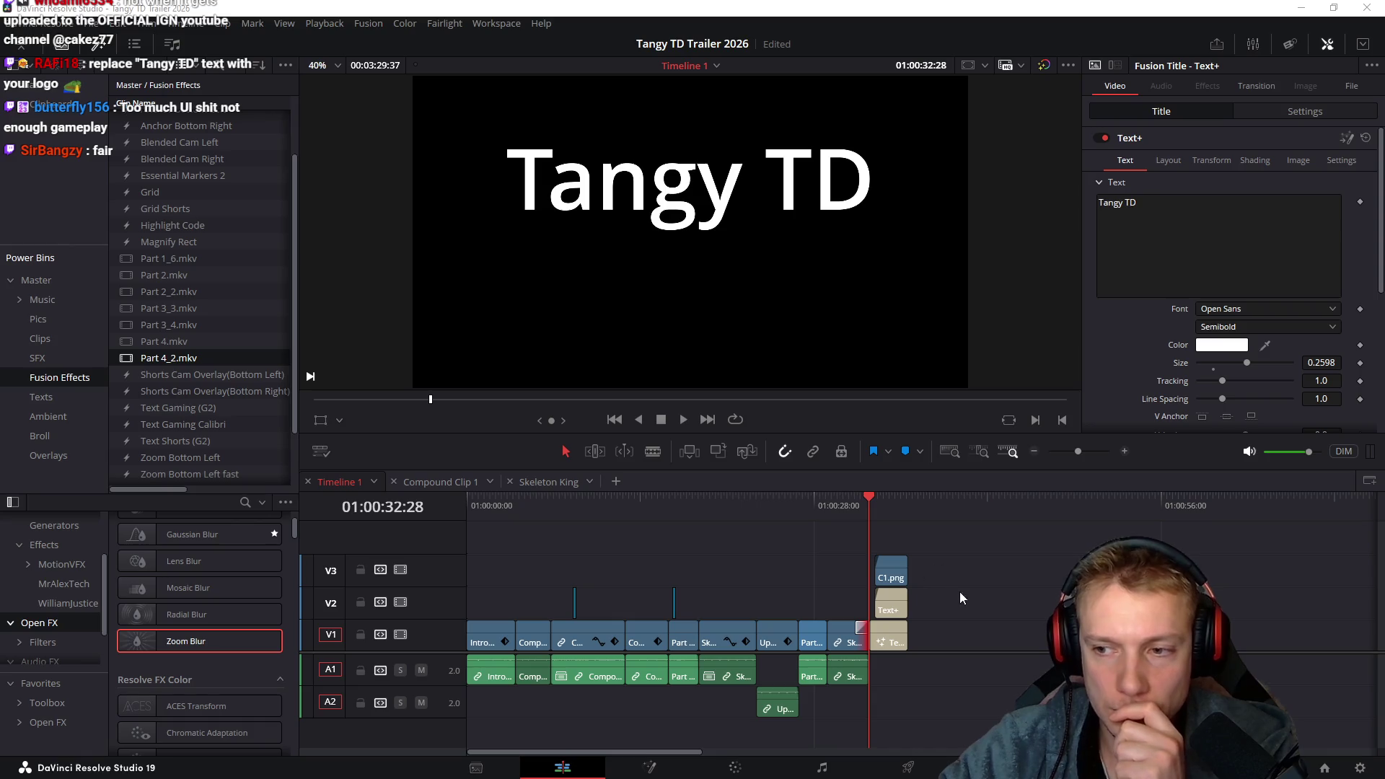
mouse_move(769, 512)
left_mouse_down()
mouse_move(691, 514)
mouse_move(804, 513)
mouse_move(682, 516)
mouse_move(816, 521)
left_mouse_up()
key("space")
scroll(866, 549, "up", 5)
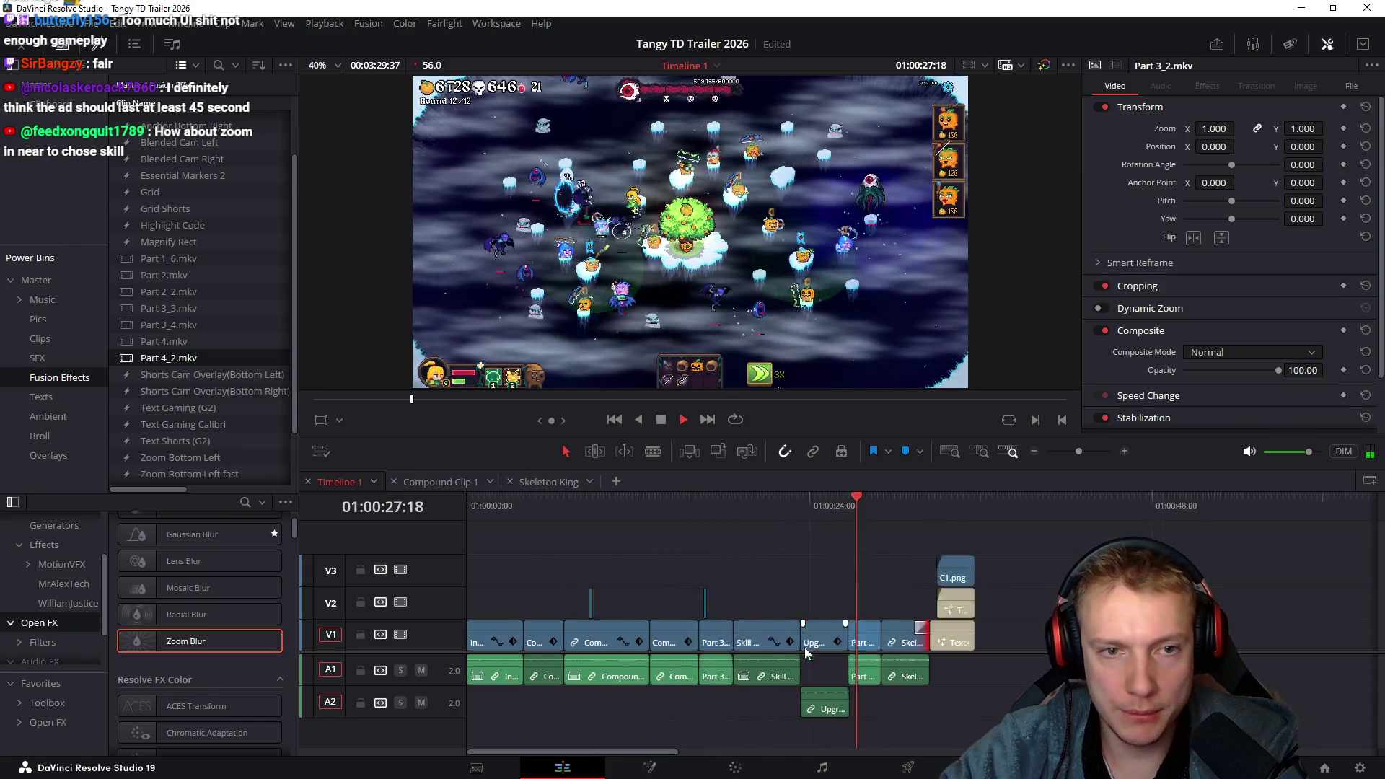
key("space")
scroll(917, 553, "down", 5)
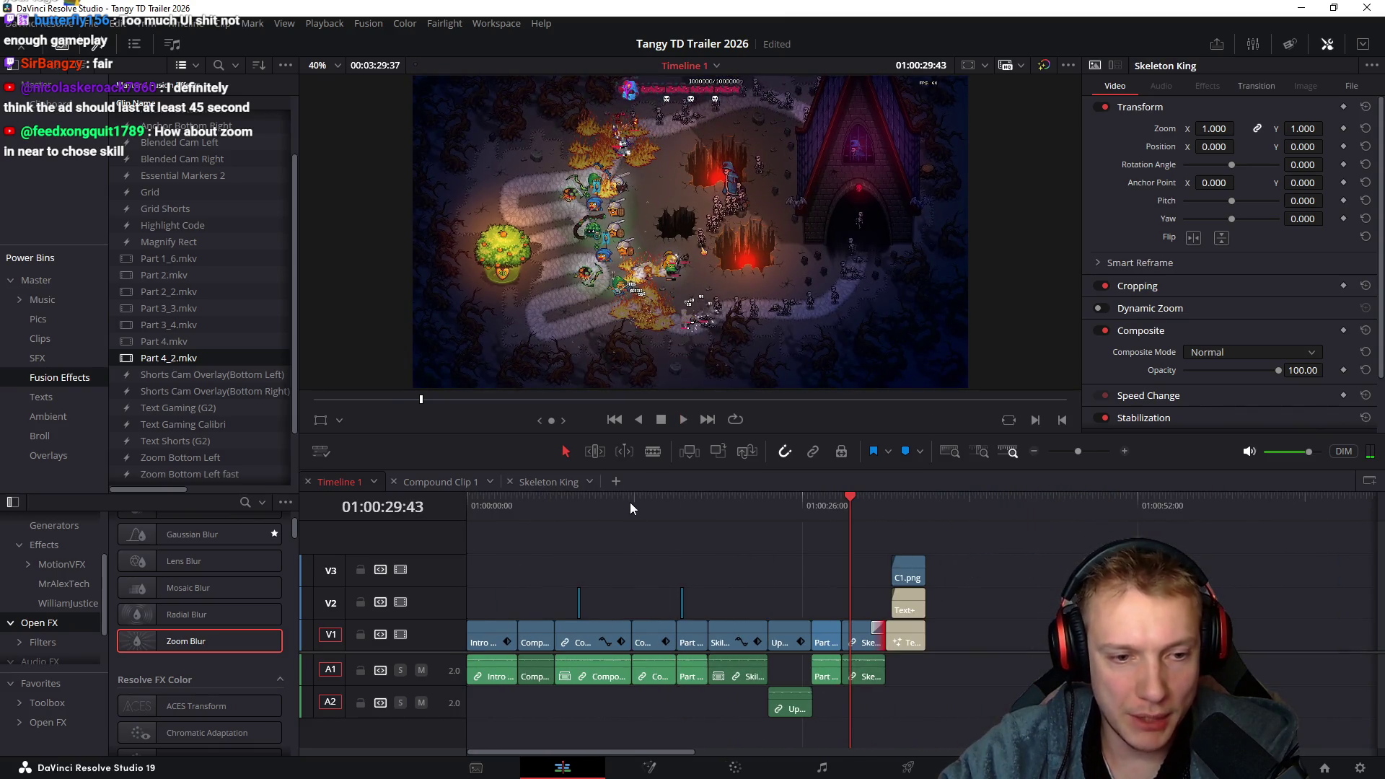
key("Home")
key("p")
key("space")
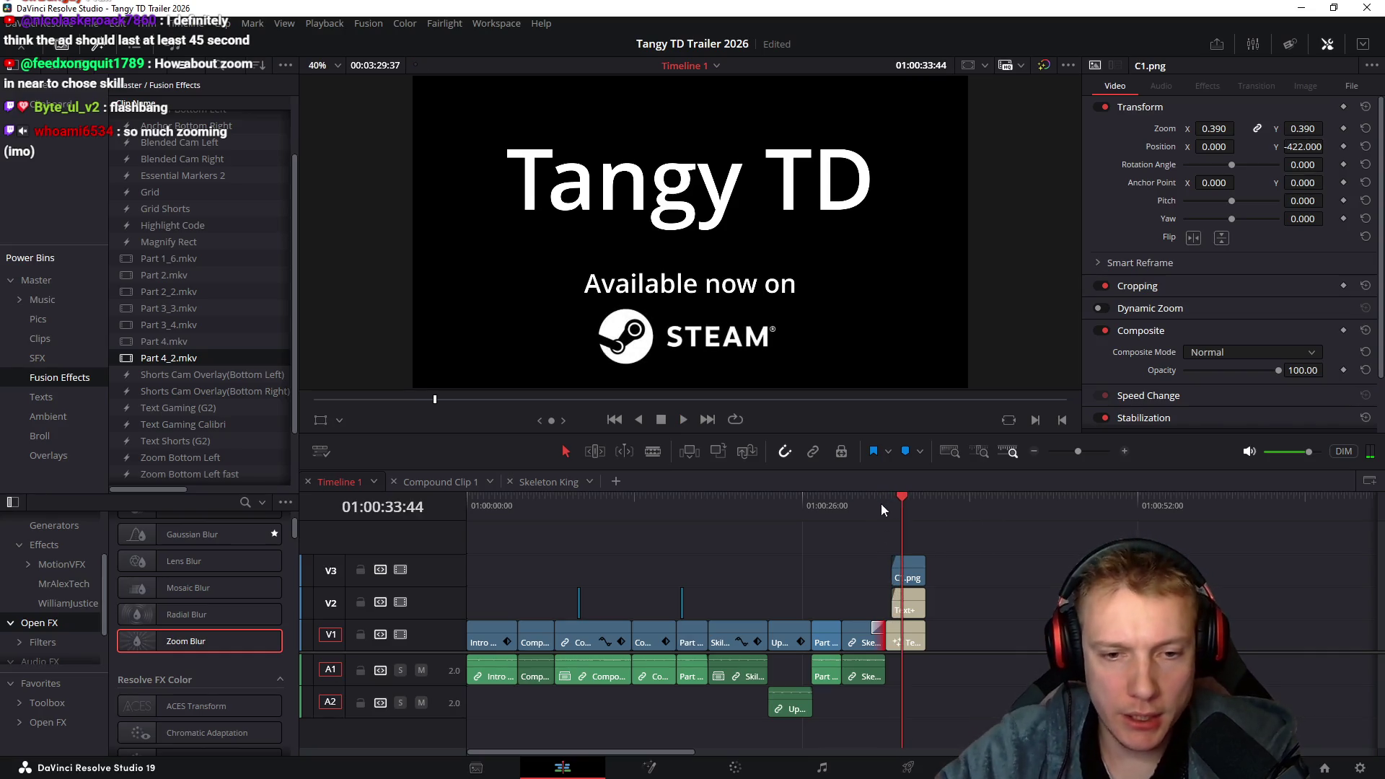
left_click(825, 509)
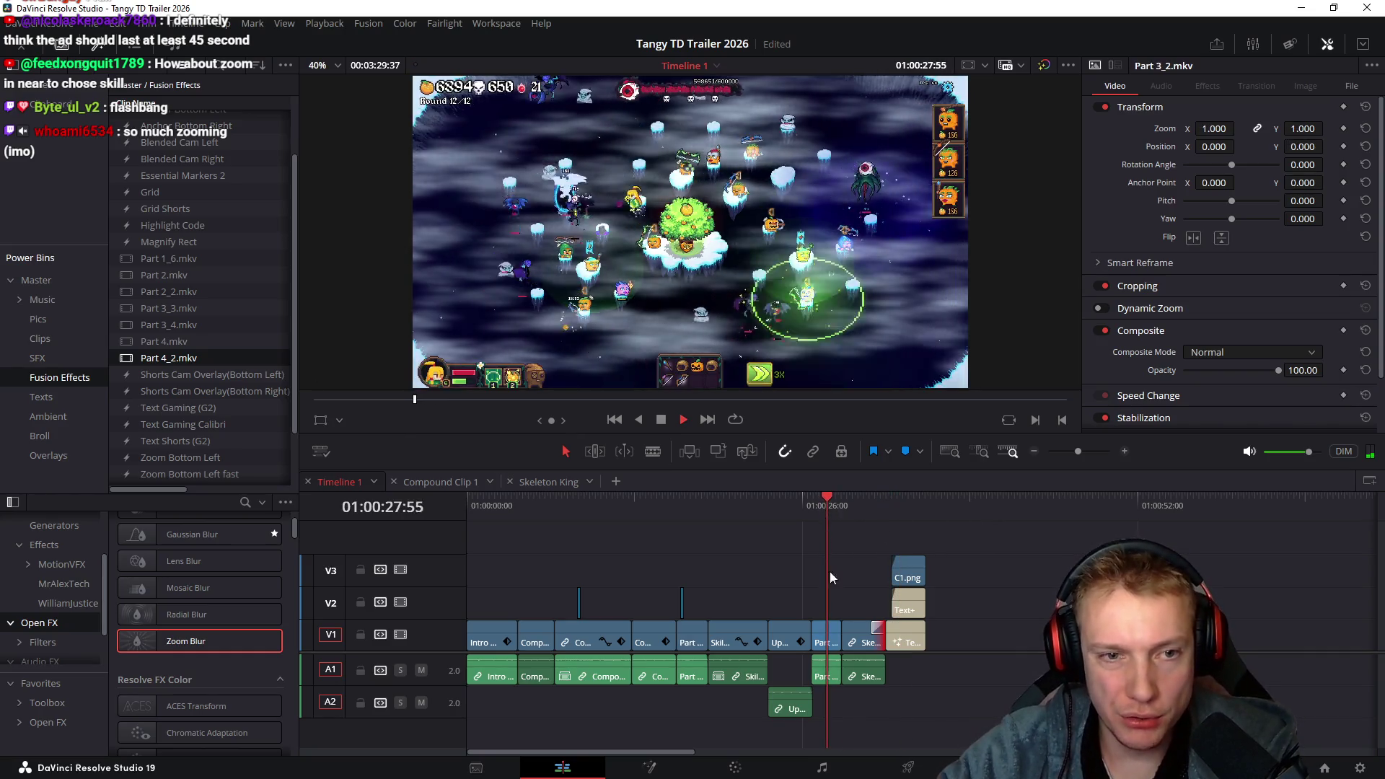
Push Skeleton King later to about 01:00:31 and extend Part 3_2.mkv's end to the playhead
scroll(824, 565, "up", 3)
key("space")
left_click(1024, 627)
scroll(1025, 590, "down", 2)
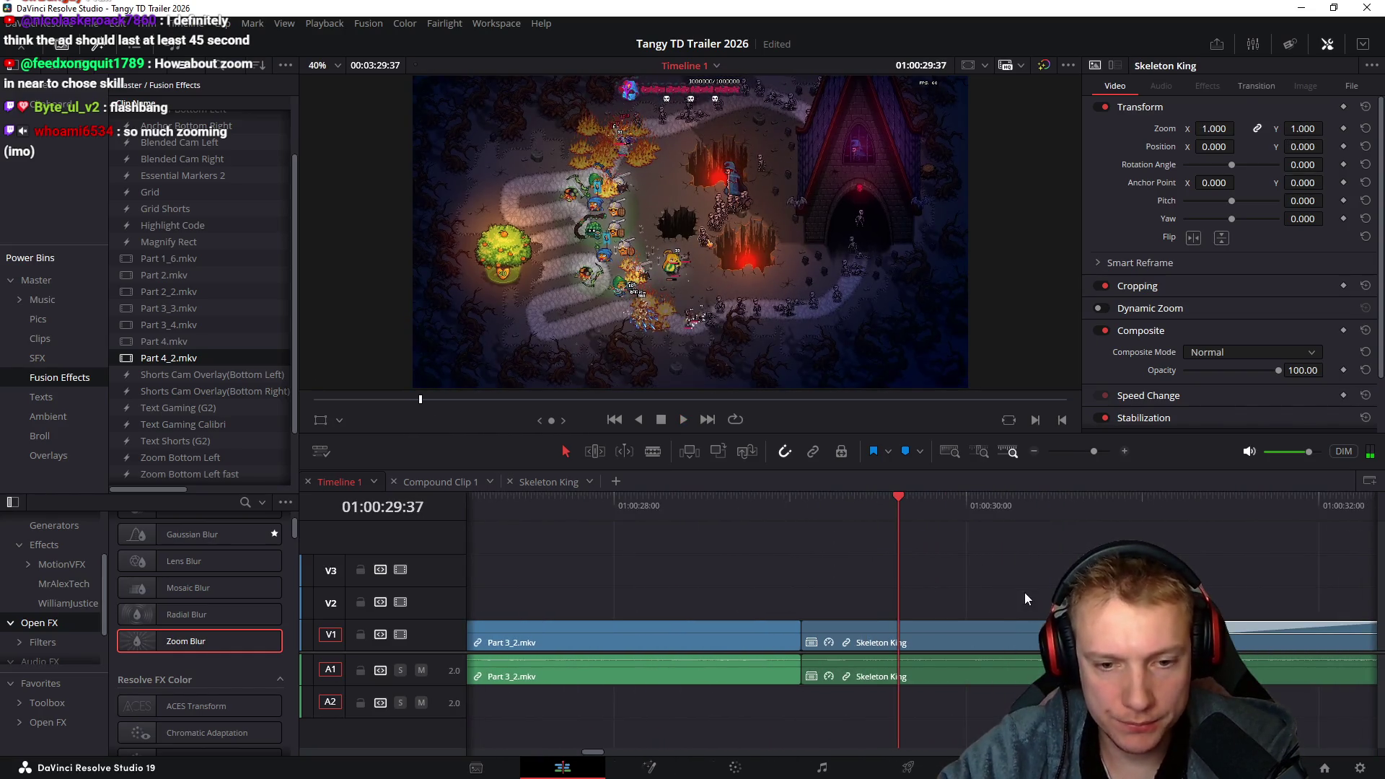
scroll(957, 618, "down", 2)
left_click_drag(941, 643, 972, 646)
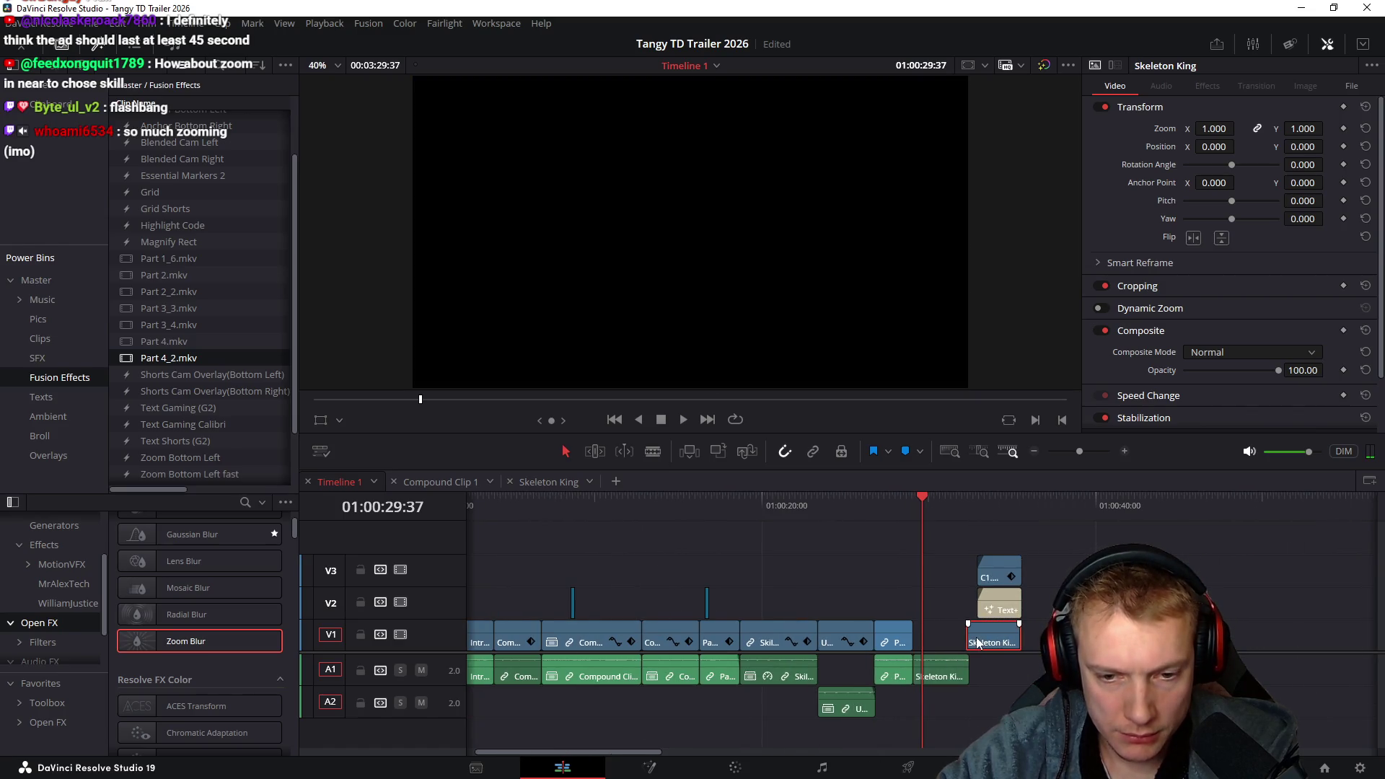
key("ctrl+z")
left_click_drag(939, 647, 976, 647)
scroll(924, 608, "up", 5)
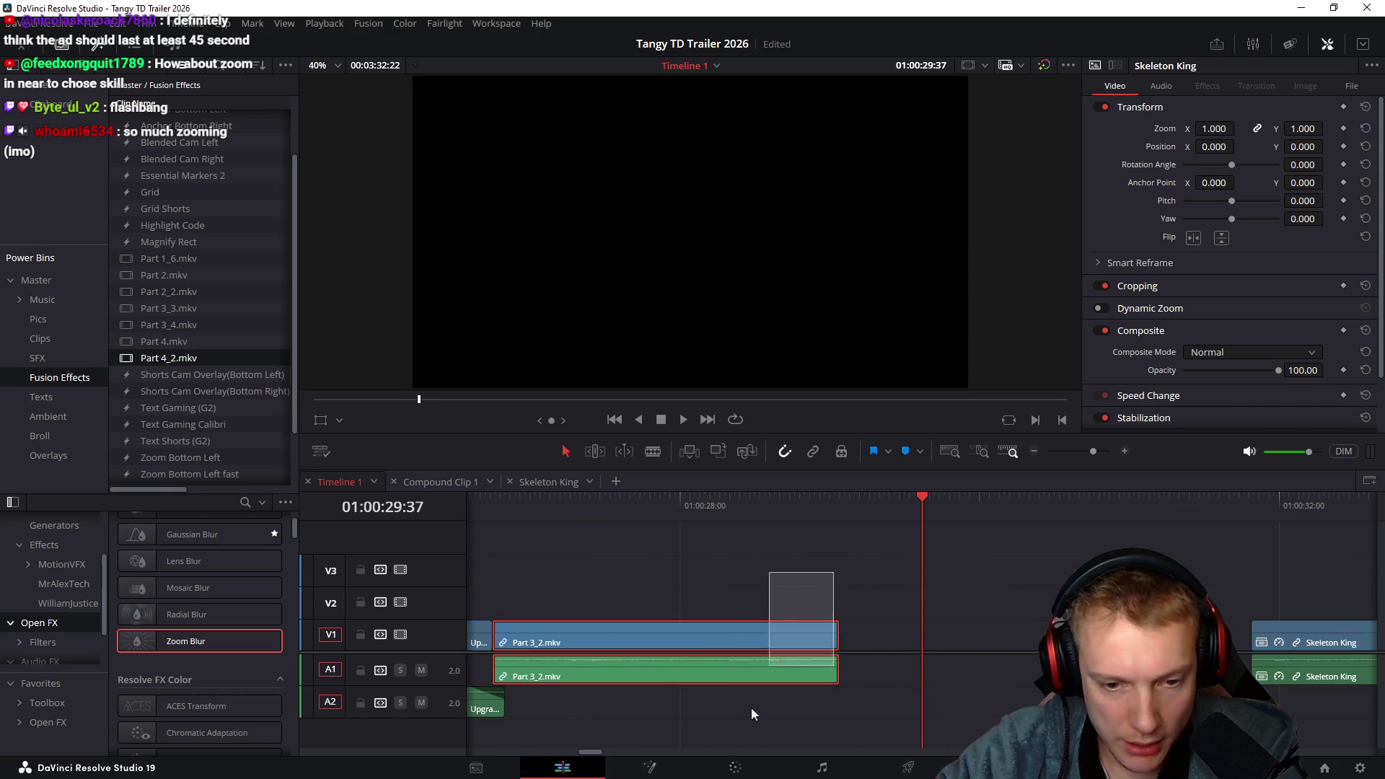
left_click_drag(838, 642, 1075, 649)
Scrub back to the Upgrades screen and play through the extended section
scroll(814, 586, "left", 2)
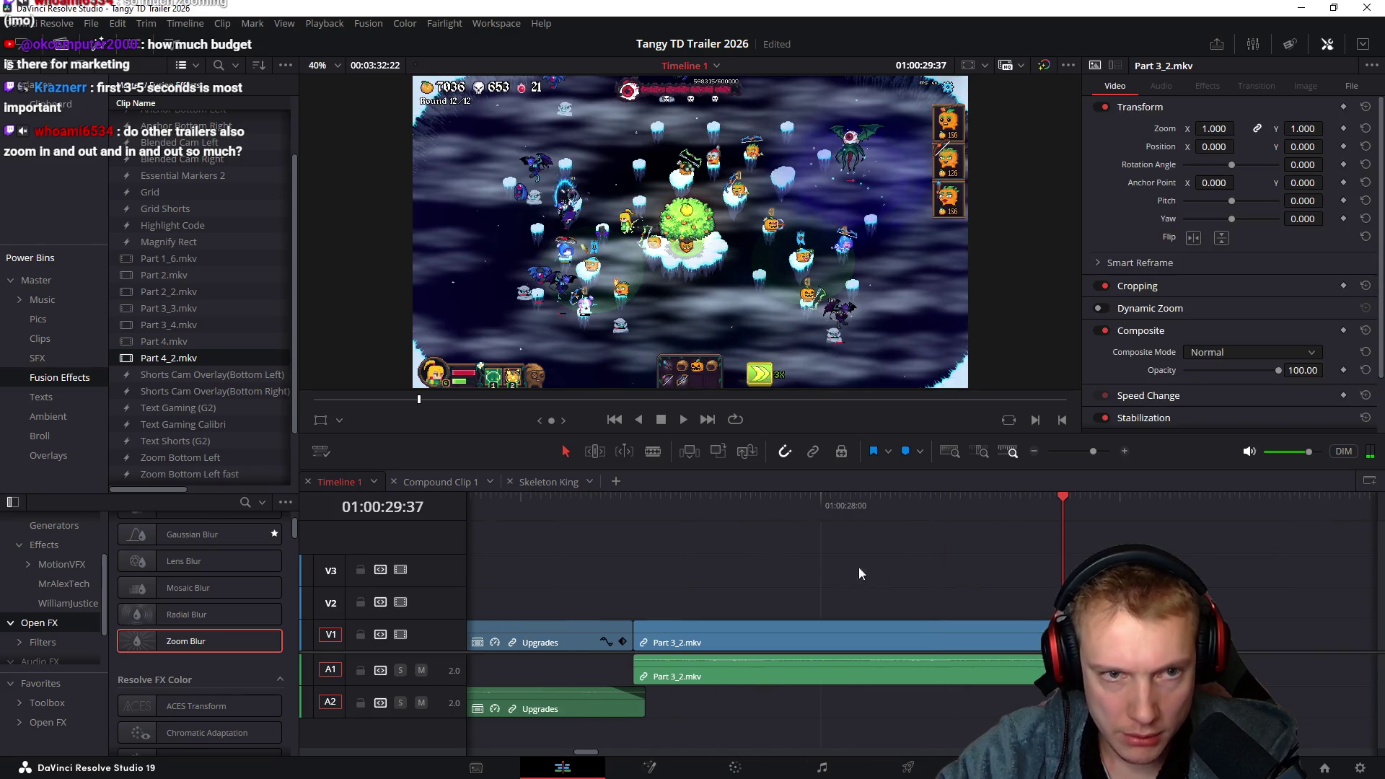
mouse_move(611, 506)
left_mouse_down()
mouse_move(665, 522)
mouse_move(665, 539)
mouse_move(496, 555)
left_mouse_up()
key("space")
scroll(733, 575, "left", 4)
key("space")
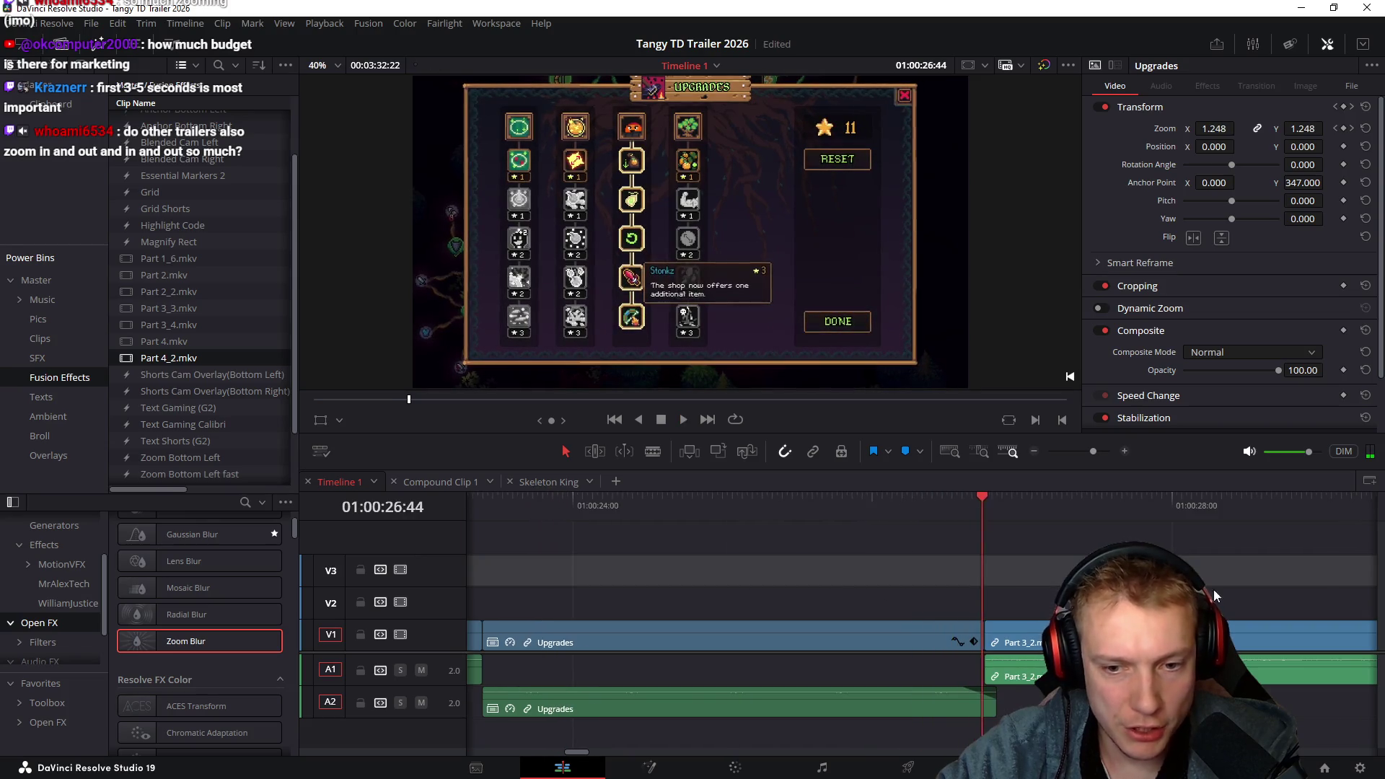
scroll(969, 573, "right", 9)
scroll(968, 573, "right", 4)
left_click_drag(803, 502, 938, 538)
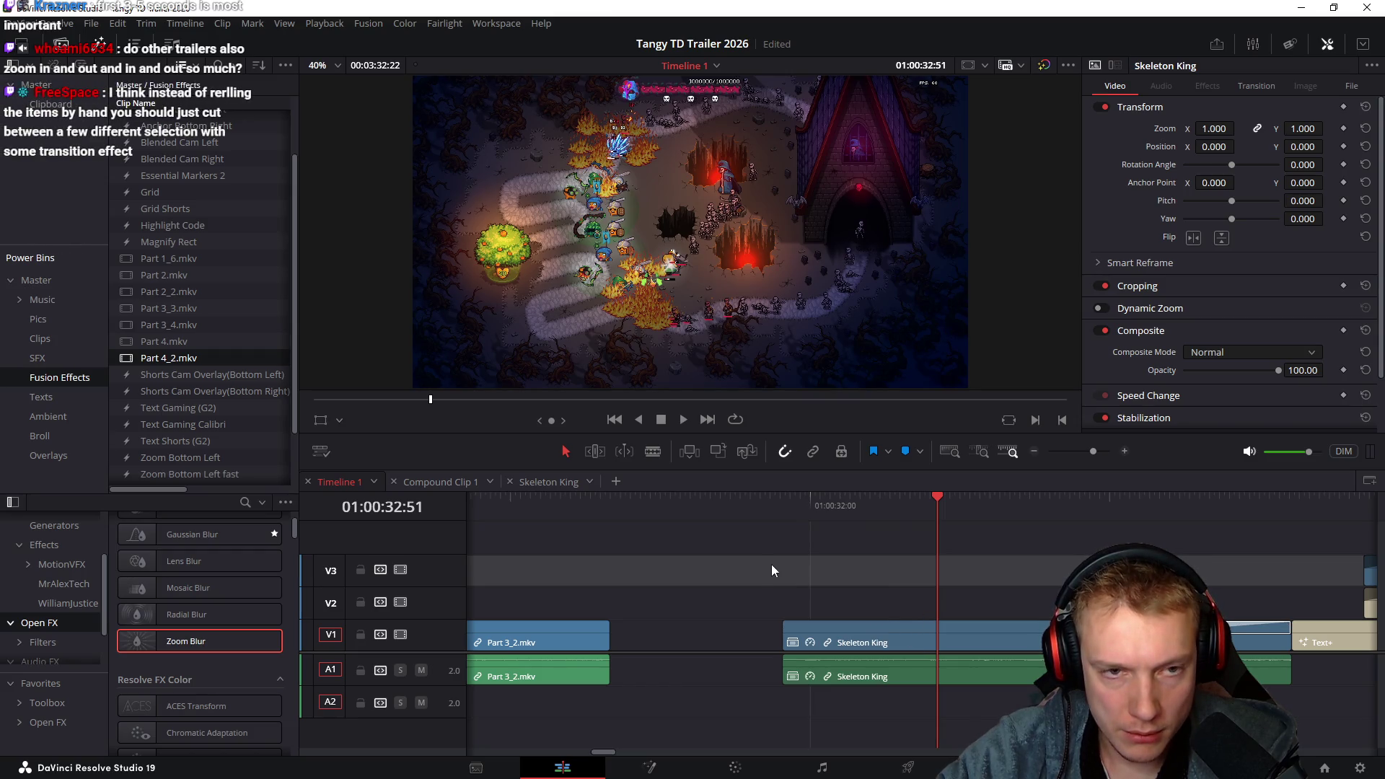
scroll(846, 560, "left", 2)
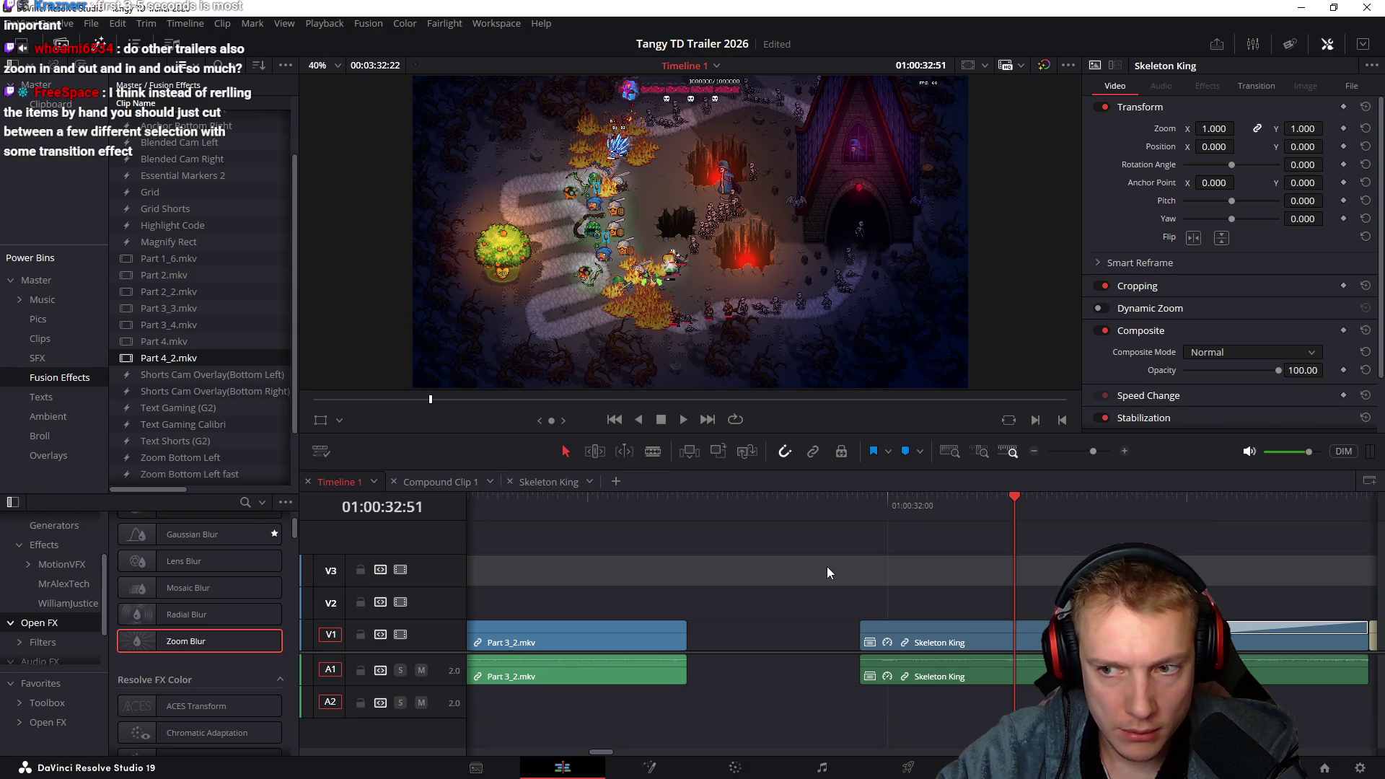
scroll(821, 567, "down", 2)
Slide the Skeleton King video and audio left to close the gap after Part 3_2.mkv
left_click(789, 507)
left_click(926, 641)
left_click_drag(924, 634, 812, 627)
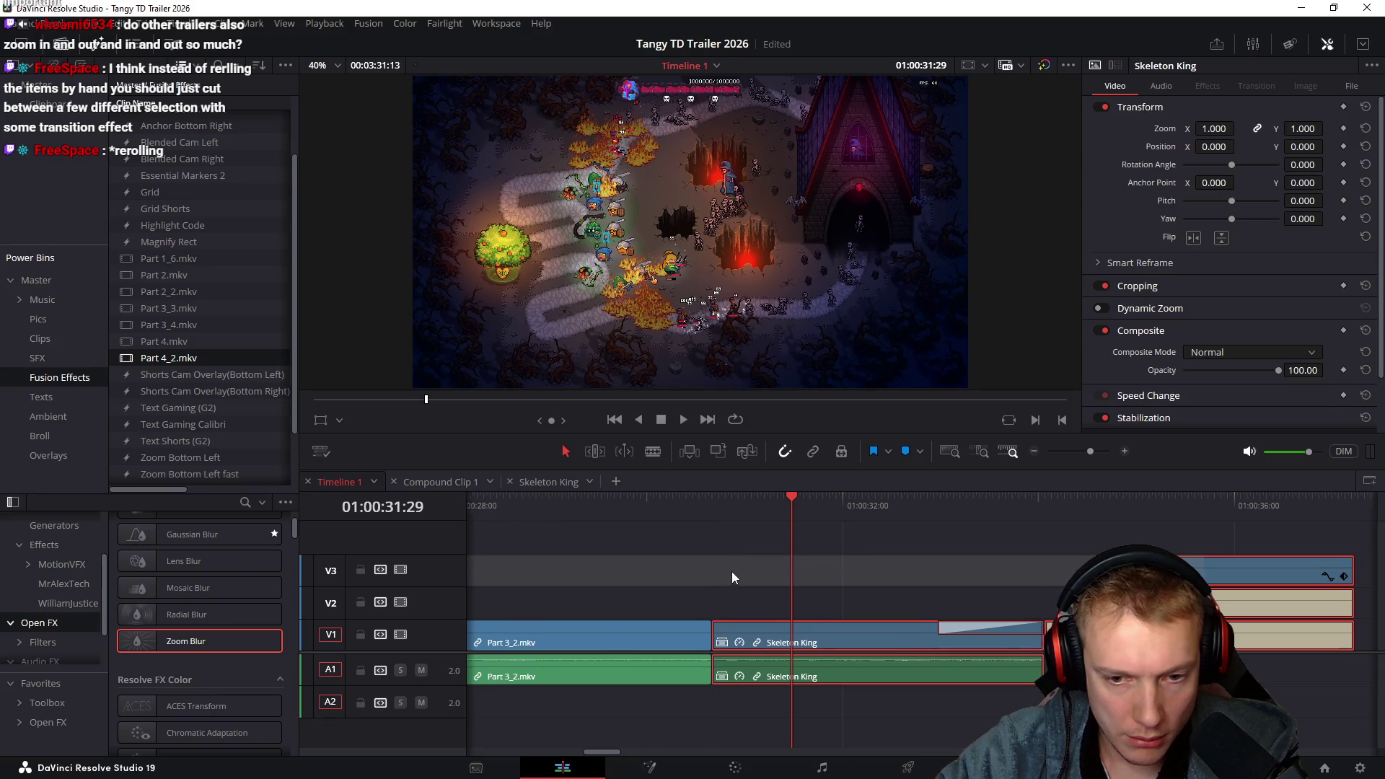
Roll the cut between Part 3_2.mkv and Skeleton King and replay it to check
scroll(881, 642, "left", 1)
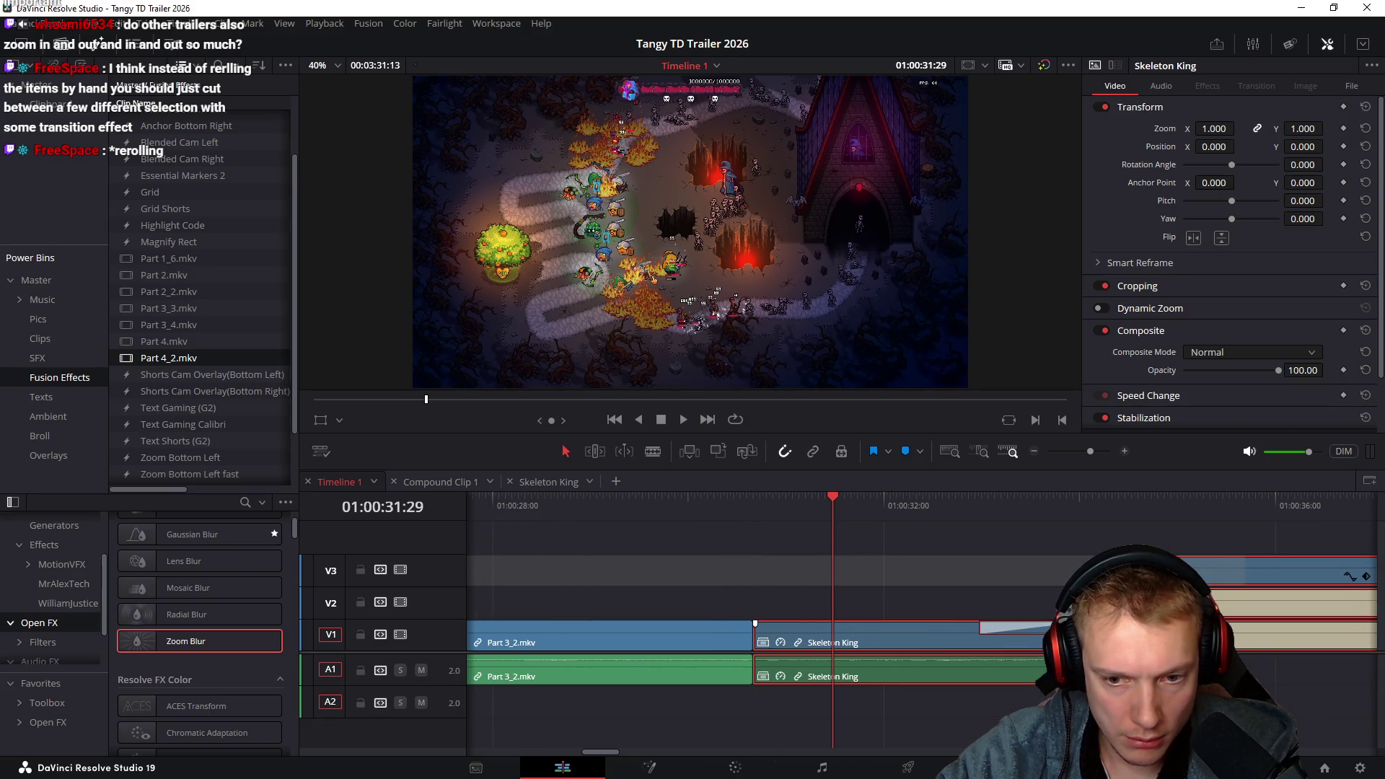
left_click_drag(1055, 622, 959, 620)
key("space")
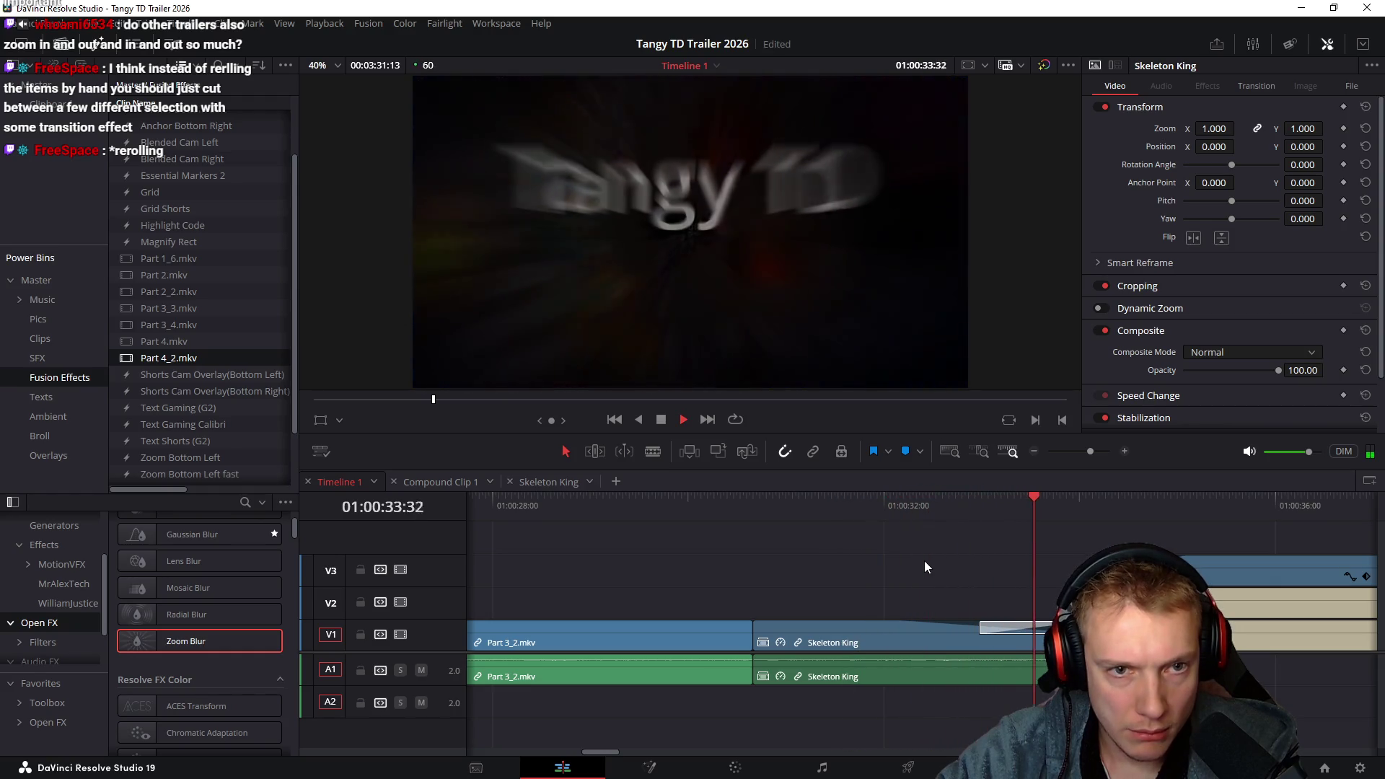
left_click(817, 518)
key("space")
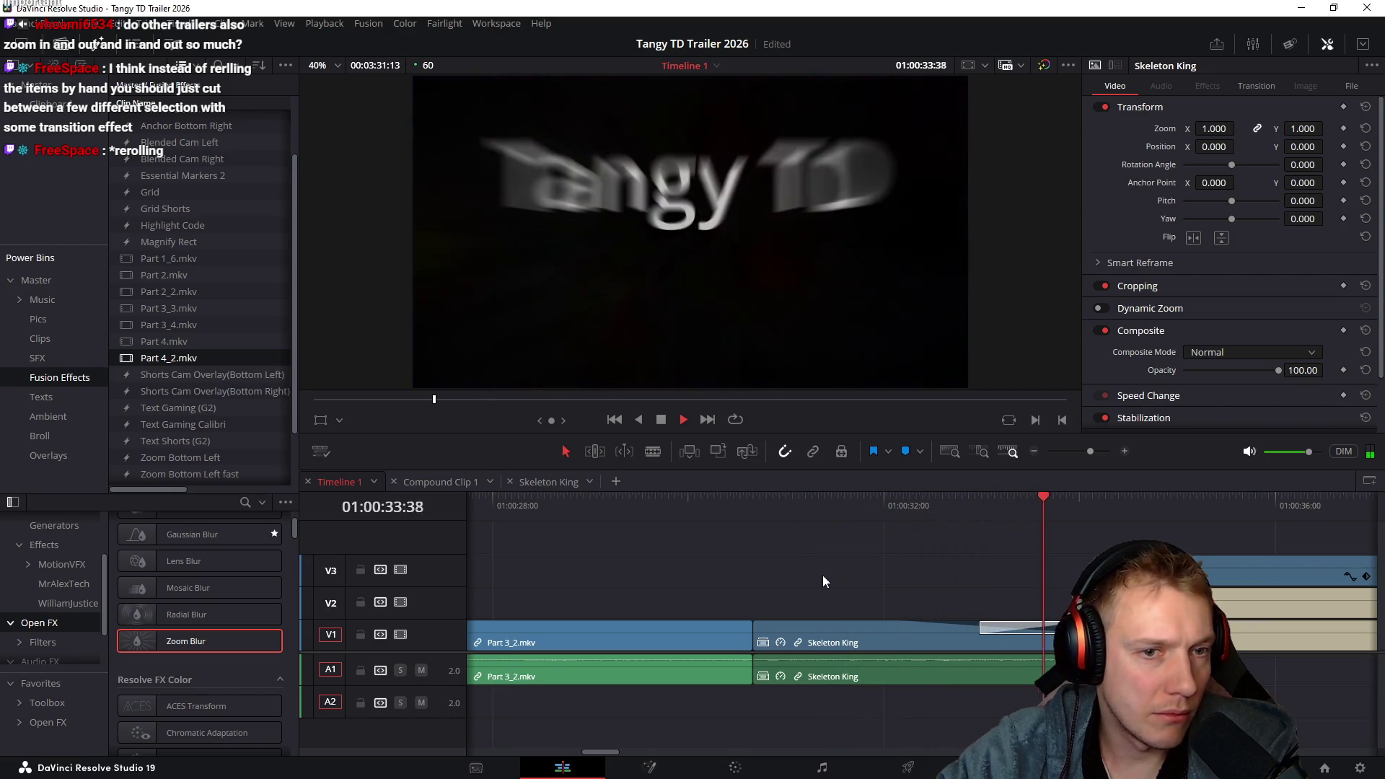
key("space")
scroll(907, 570, "left", 5)
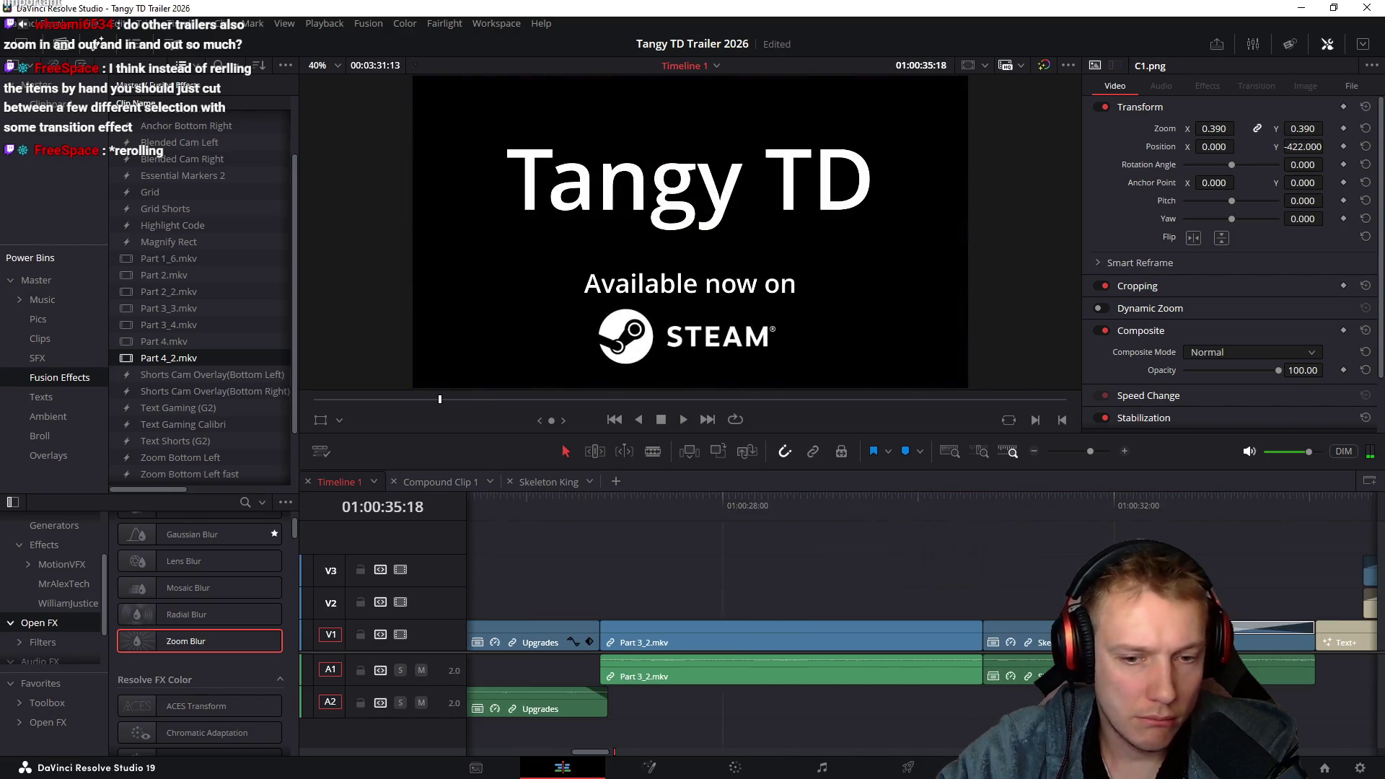
scroll(950, 540, "right", 5)
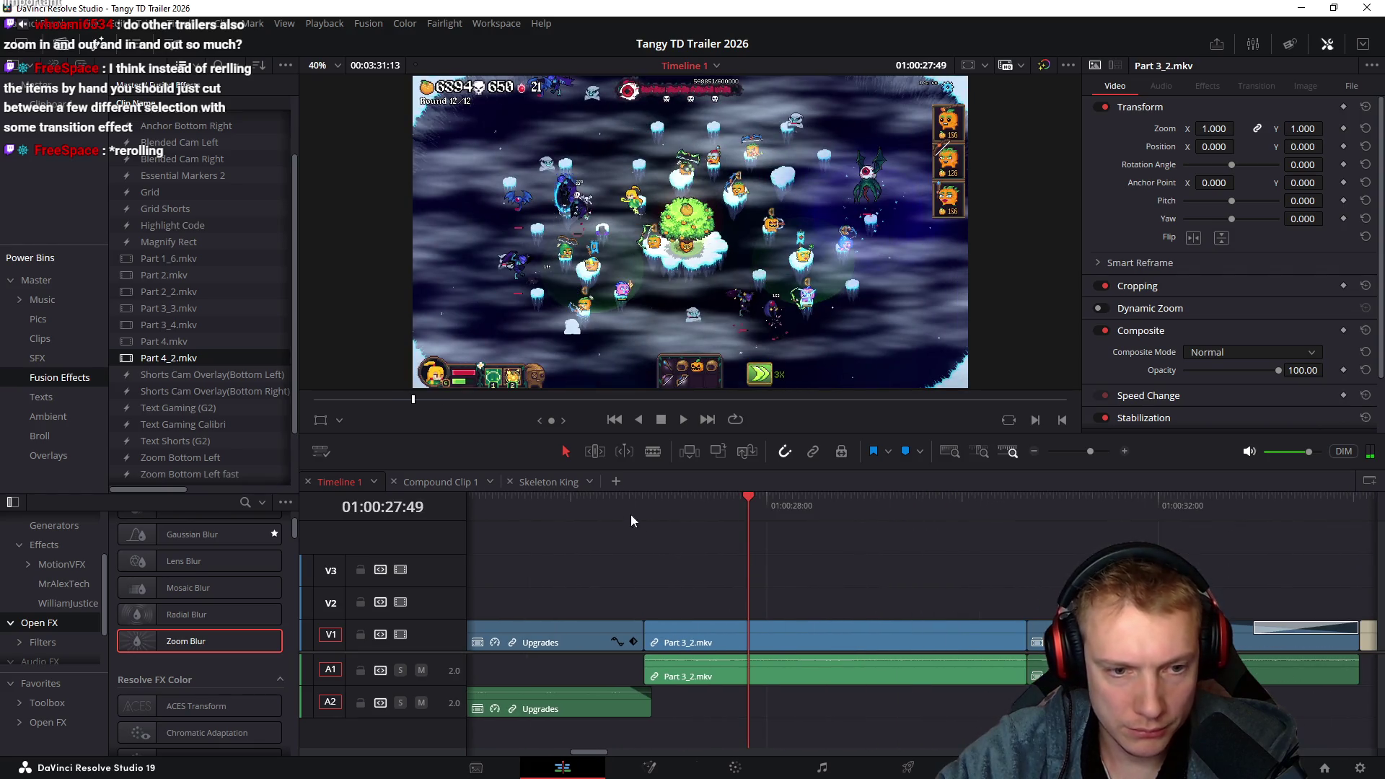
right_click(820, 637)
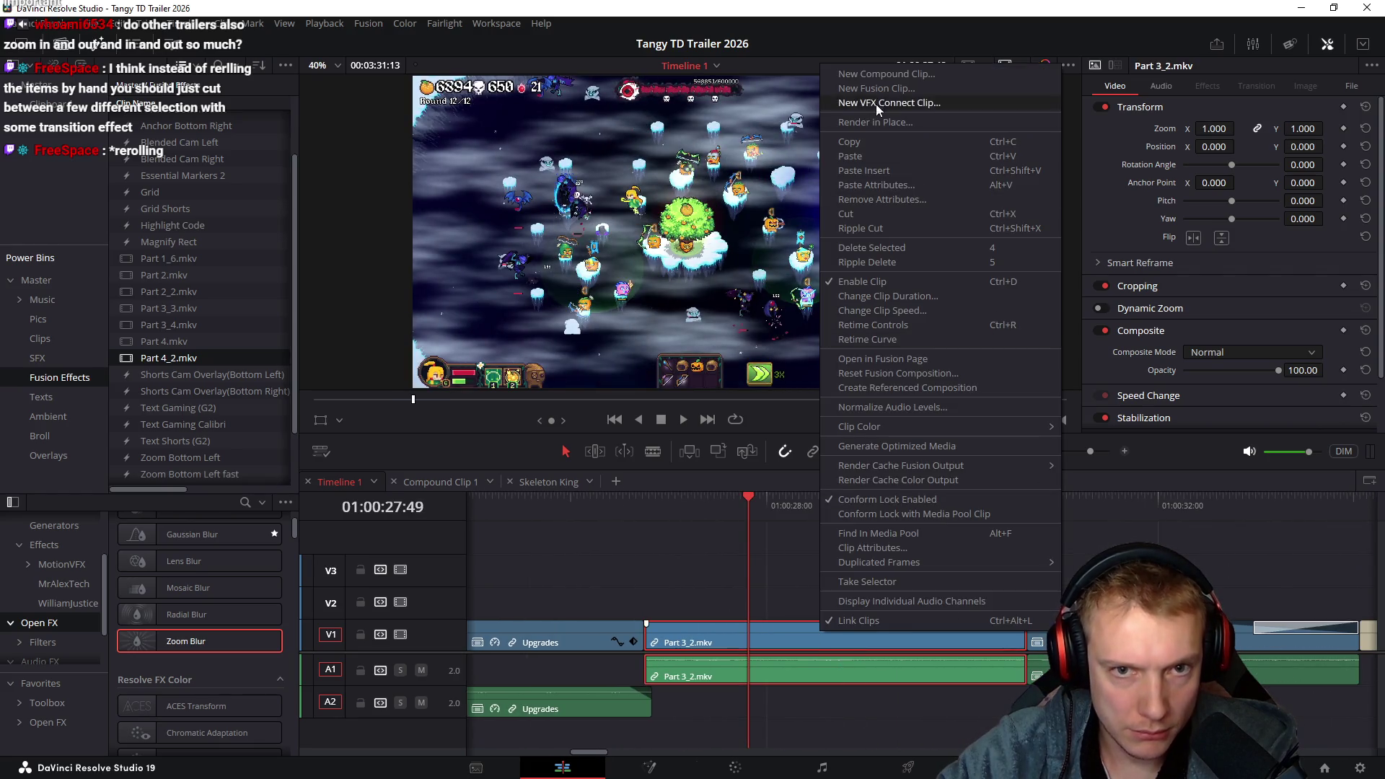
left_click(879, 75)
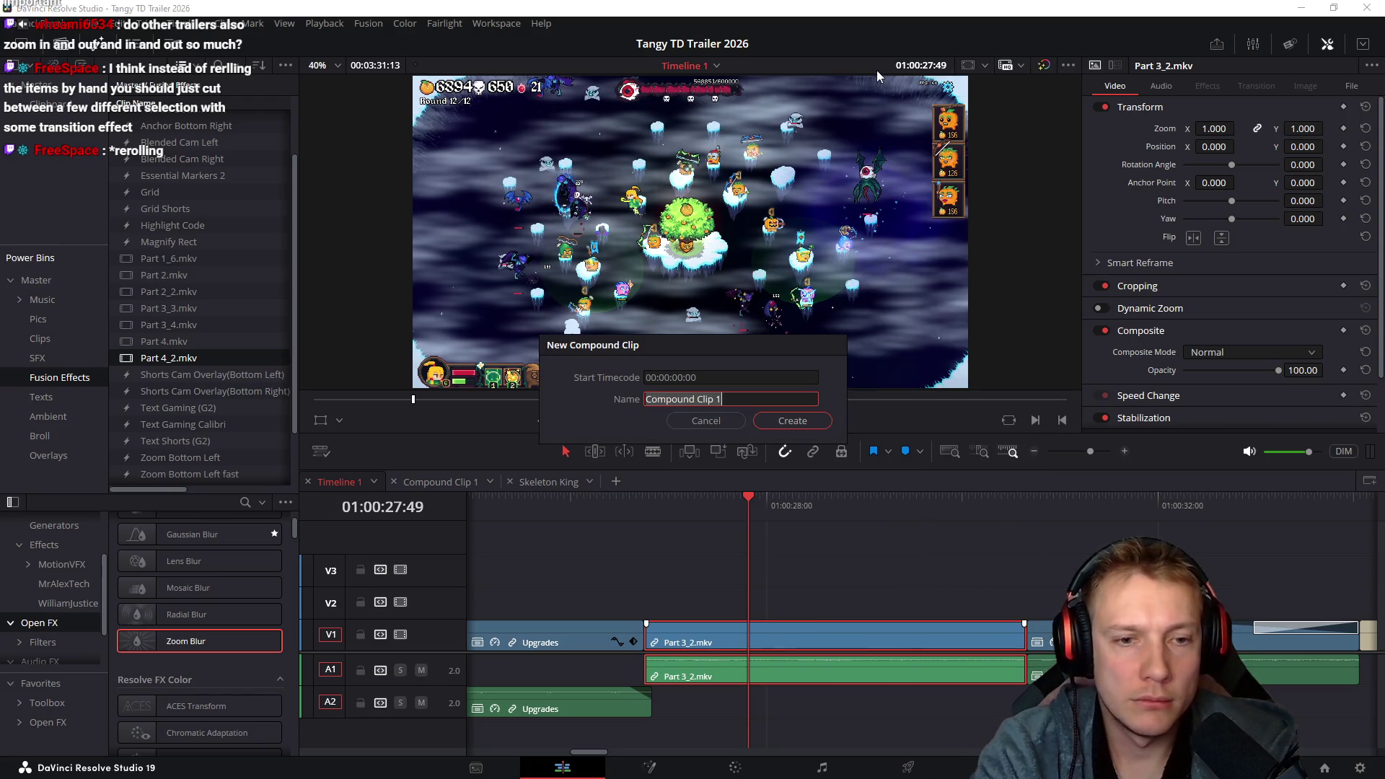
type("t")
key("Return")
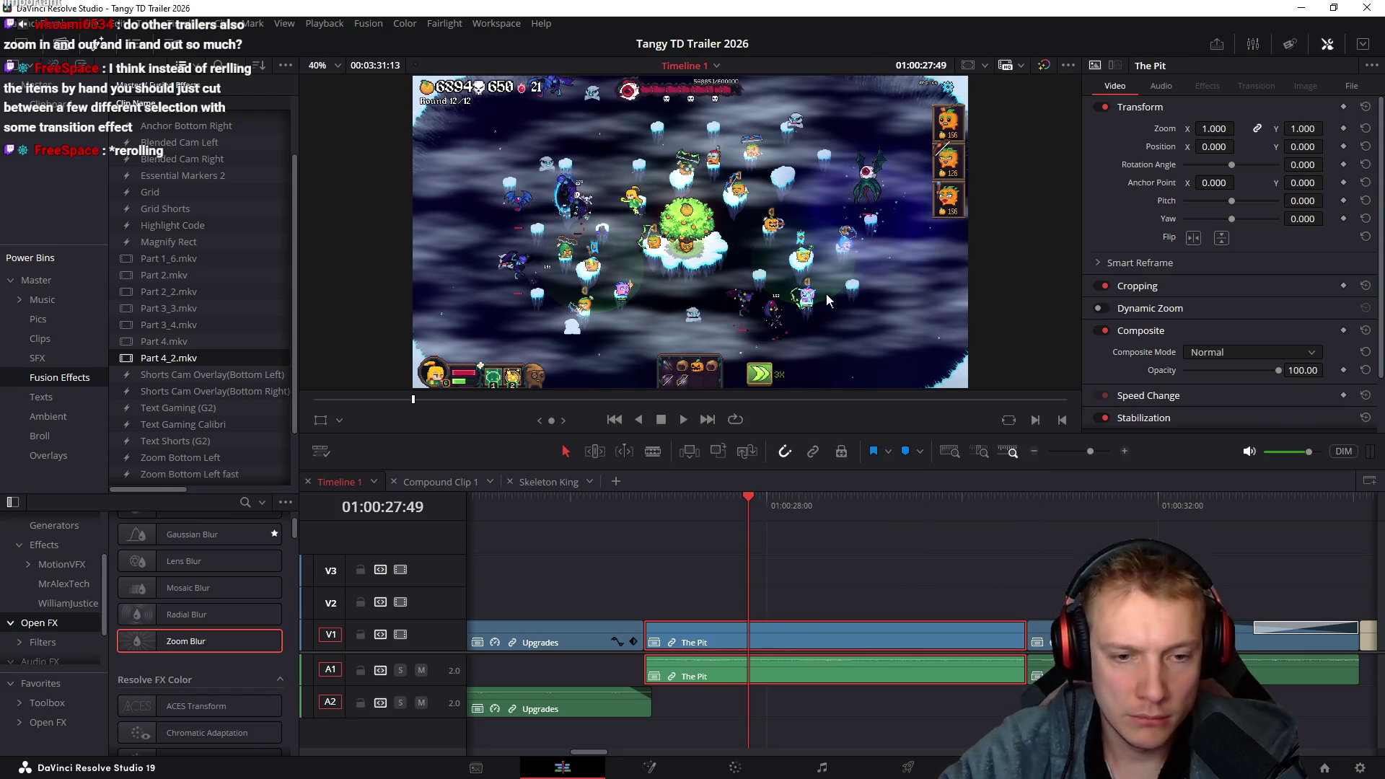
left_click(647, 531)
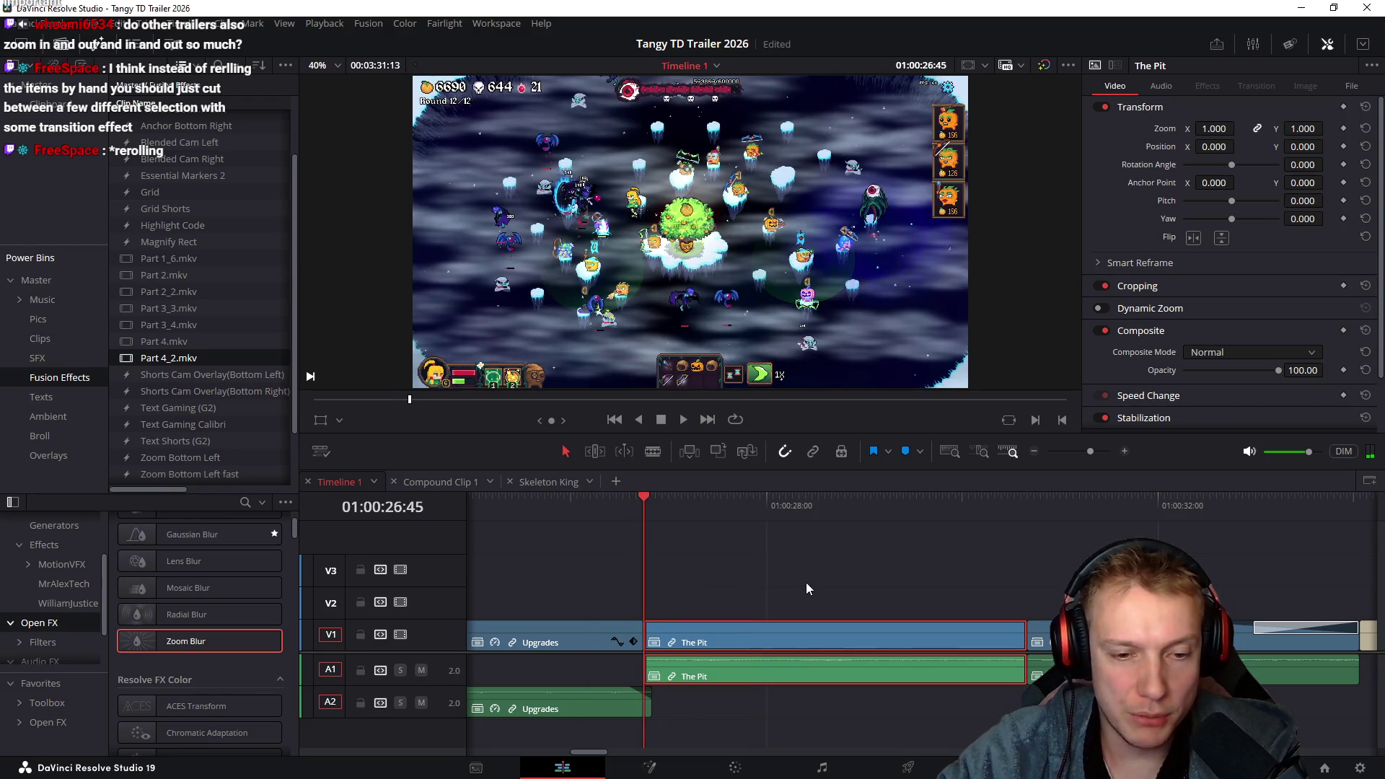
key("space")
key("space")
mouse_move(786, 571)
left_mouse_down()
mouse_move(893, 696)
mouse_move(917, 752)
left_mouse_up()
mouse_move(735, 528)
left_mouse_down()
mouse_move(652, 538)
mouse_move(644, 510)
left_mouse_up()
Keyframe The Pit's zoom at 1.000 on its first frame and about 1.110 at its end, then play it
left_click(811, 639)
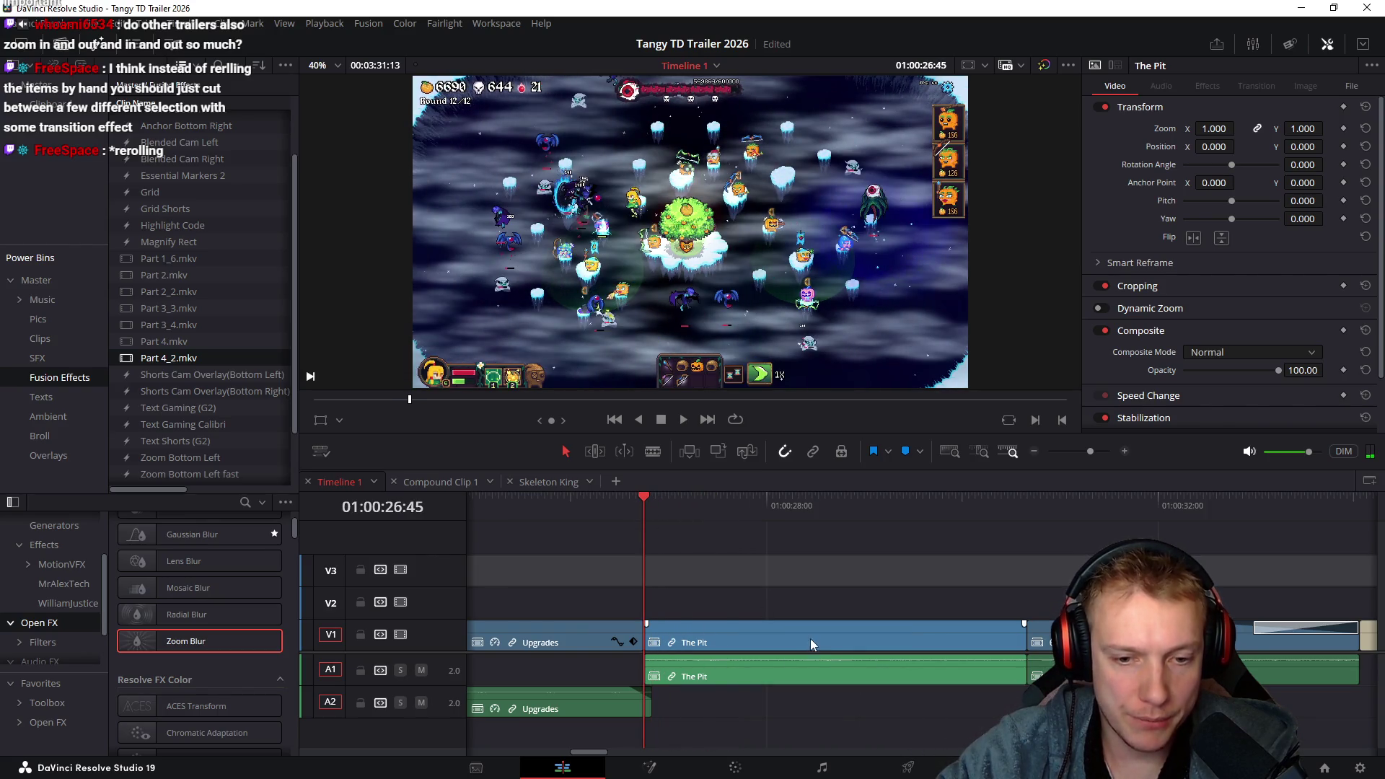
left_click(1344, 129)
left_click_drag(660, 509, 1028, 531)
left_click_drag(596, 514, 1025, 553)
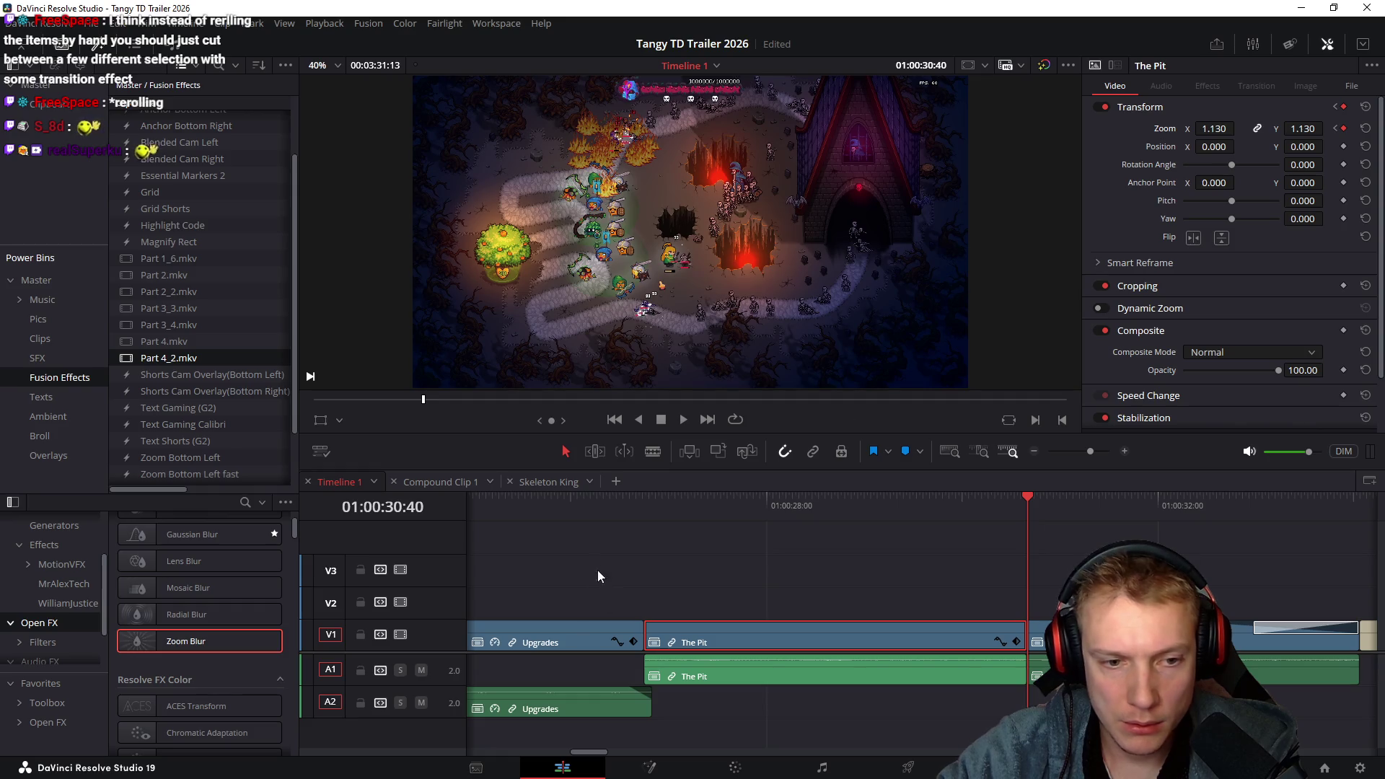
left_click(597, 507)
key("space")
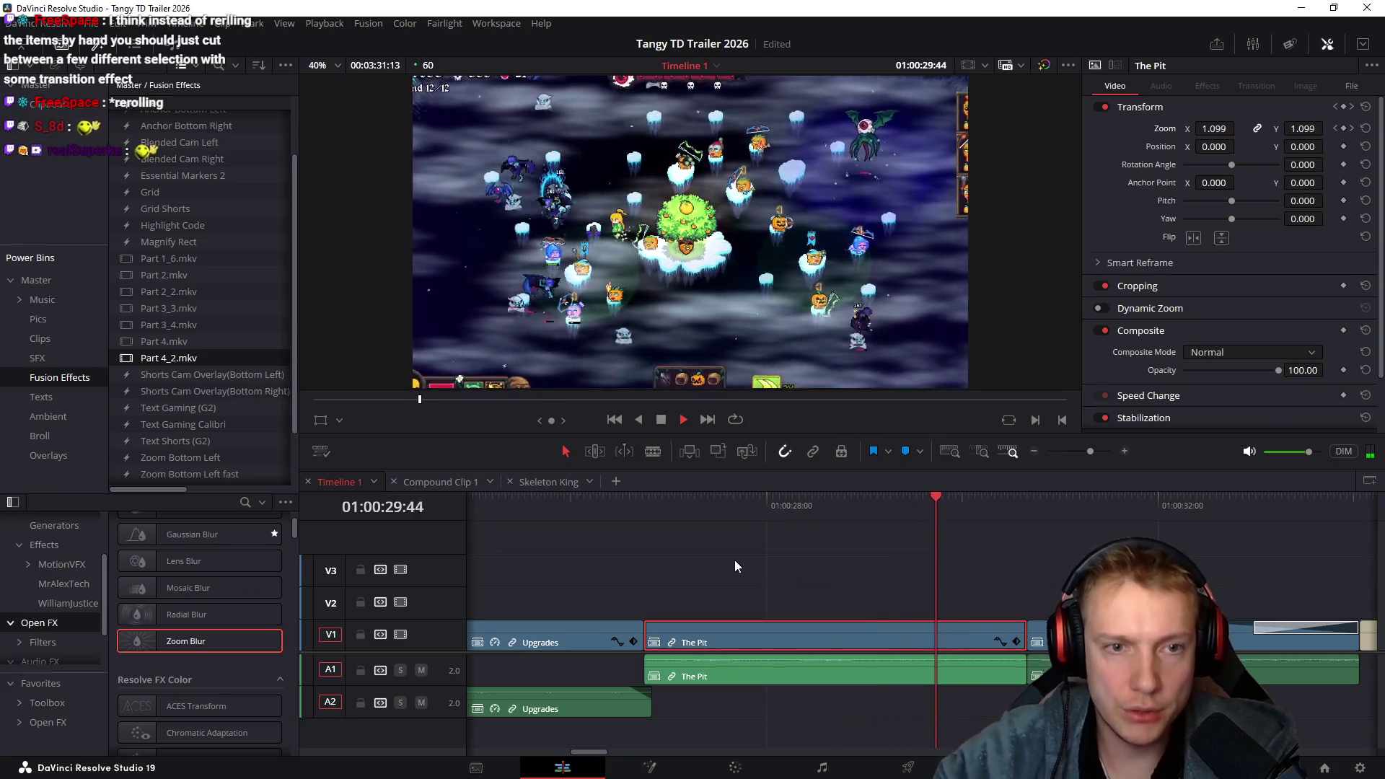
key("space")
Inspect The Pit's transform keyframes, try a 1.020 starting zoom and undo it, then replay
left_click(1018, 641)
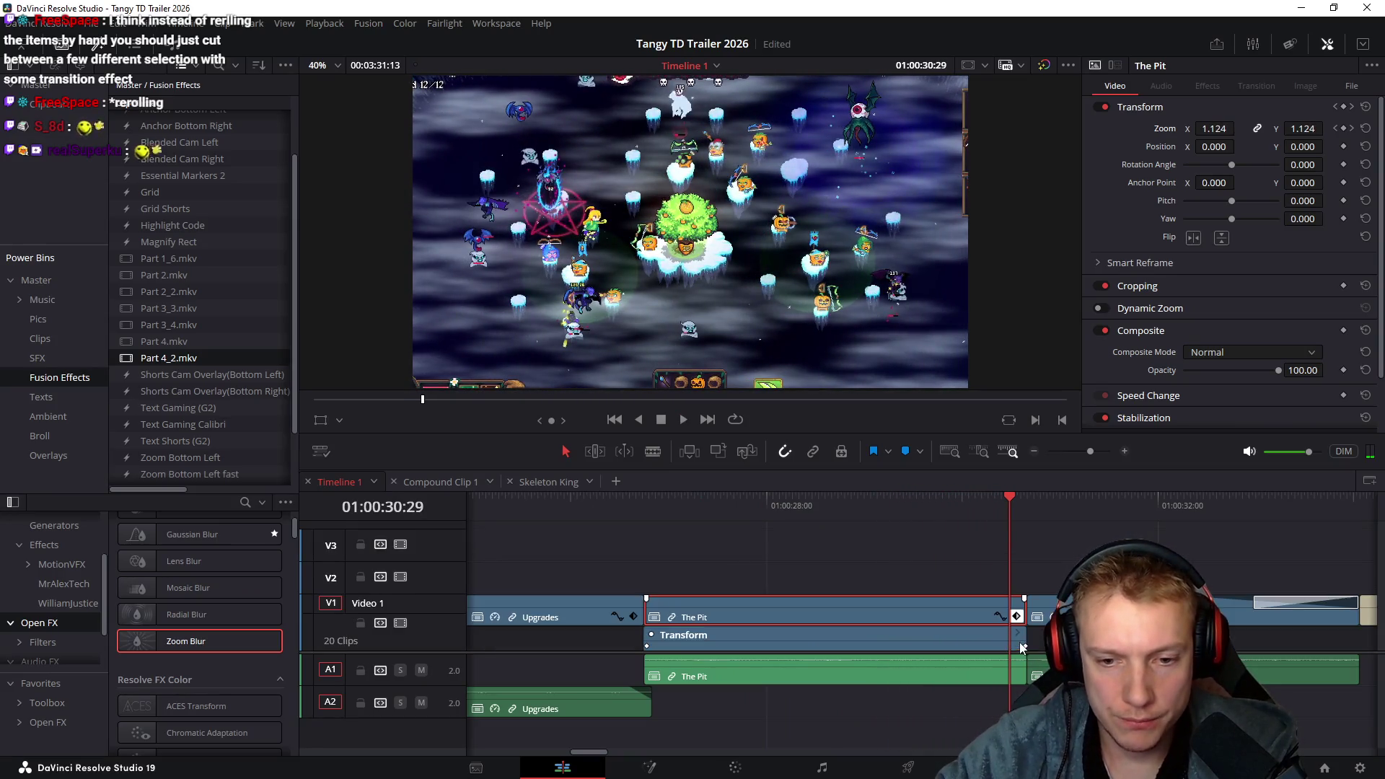
left_click_drag(1006, 502, 1026, 504)
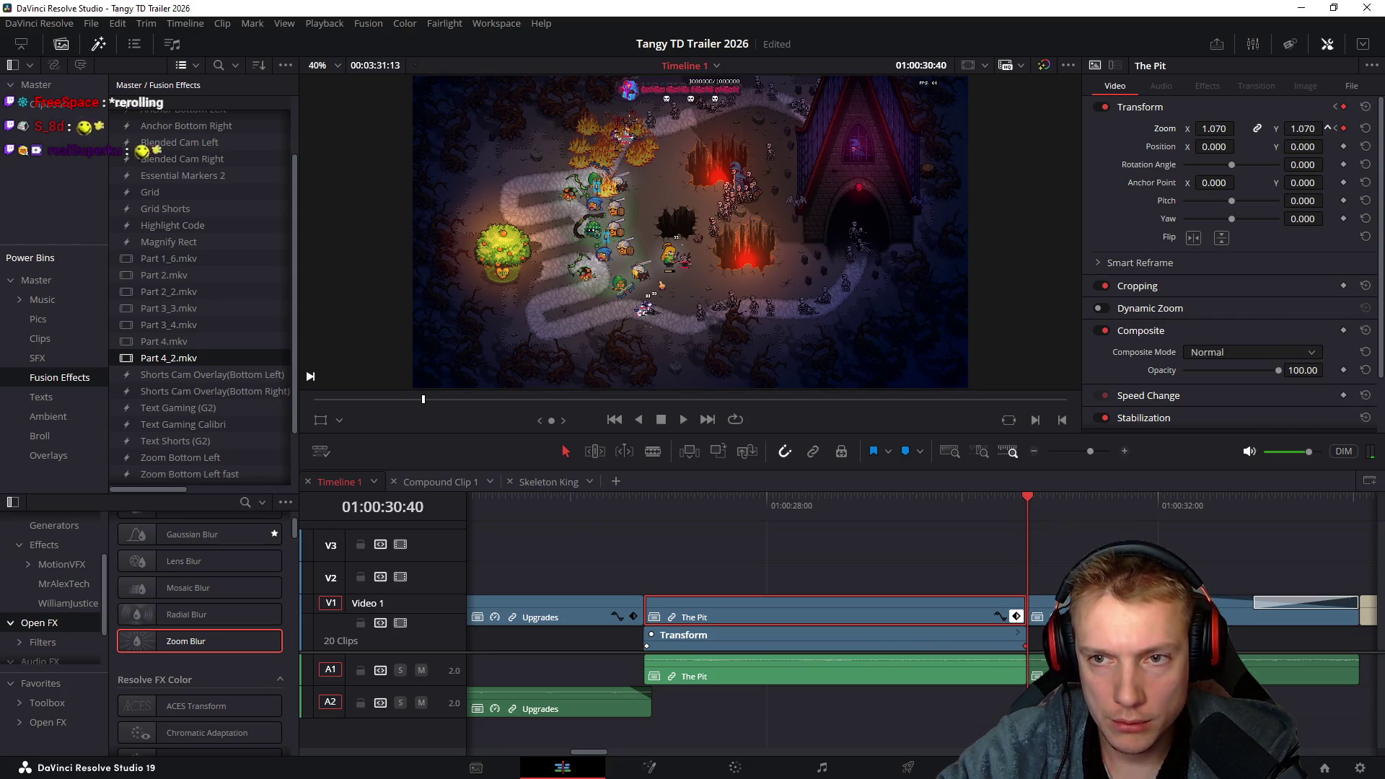
left_click(643, 503)
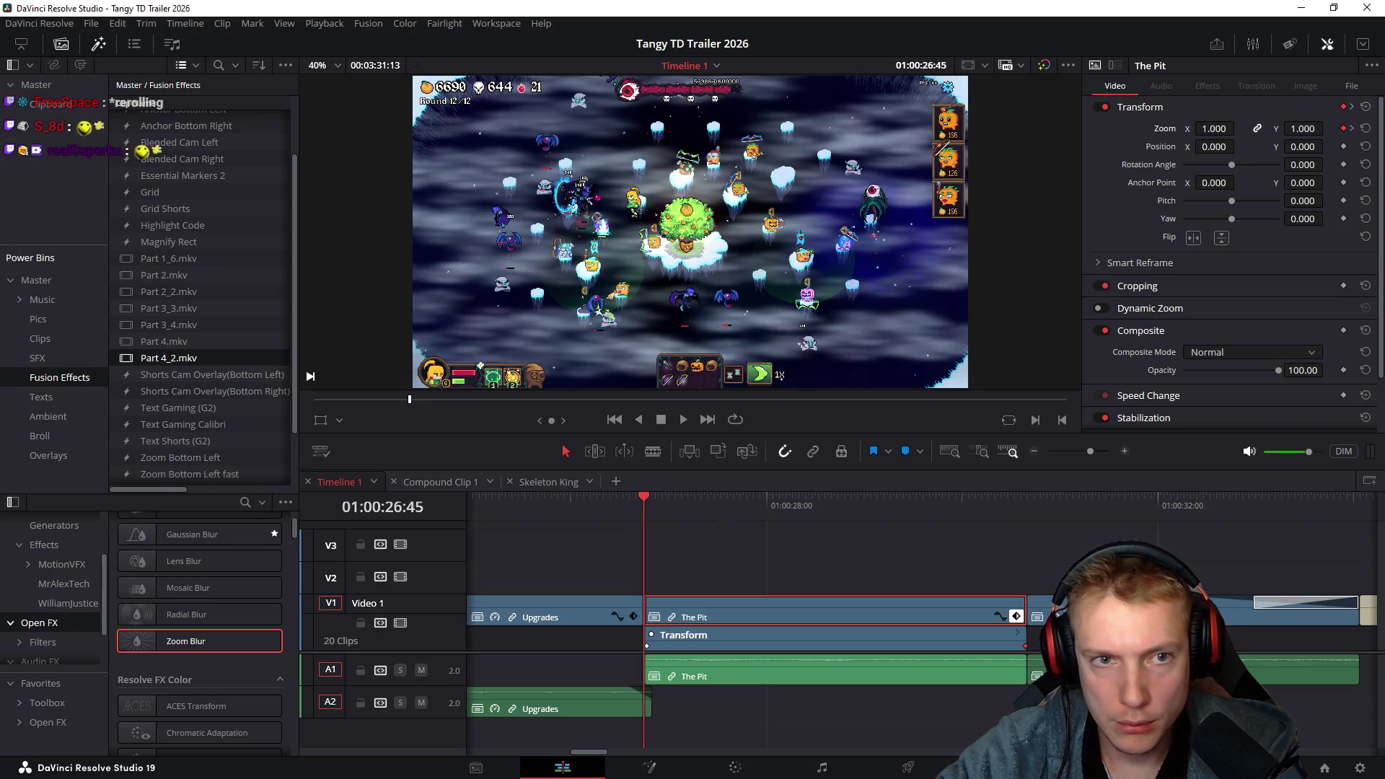
left_click_drag(1310, 129, 1328, 128)
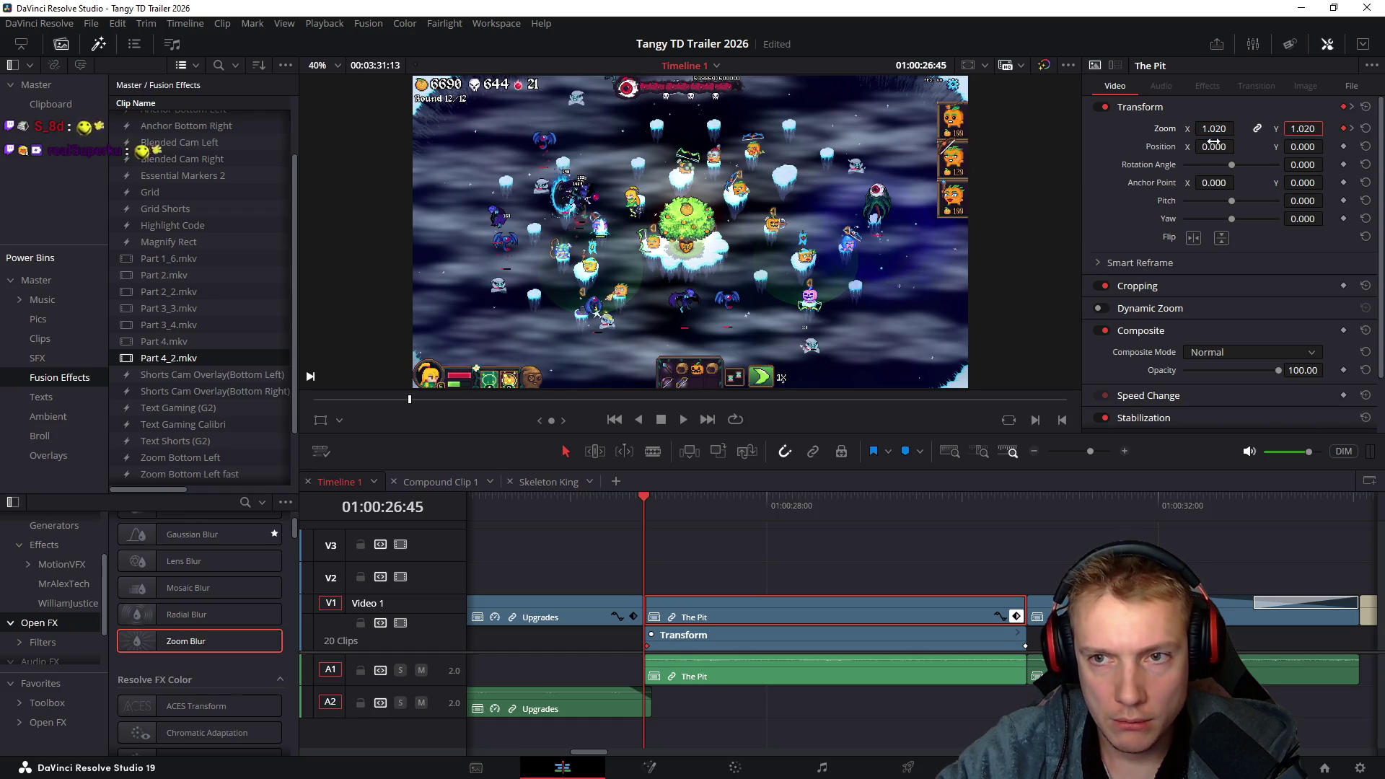
key("ctrl+z")
key("space")
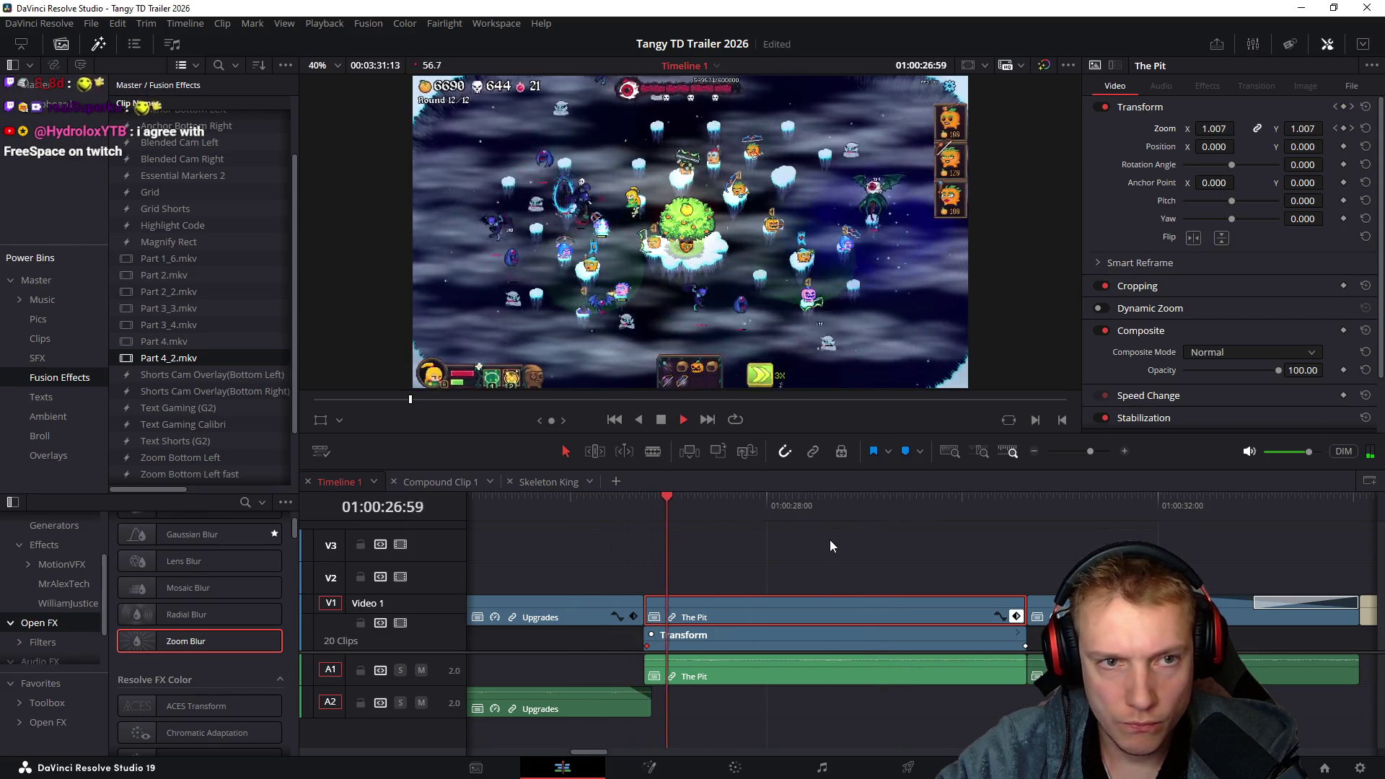
key("space")
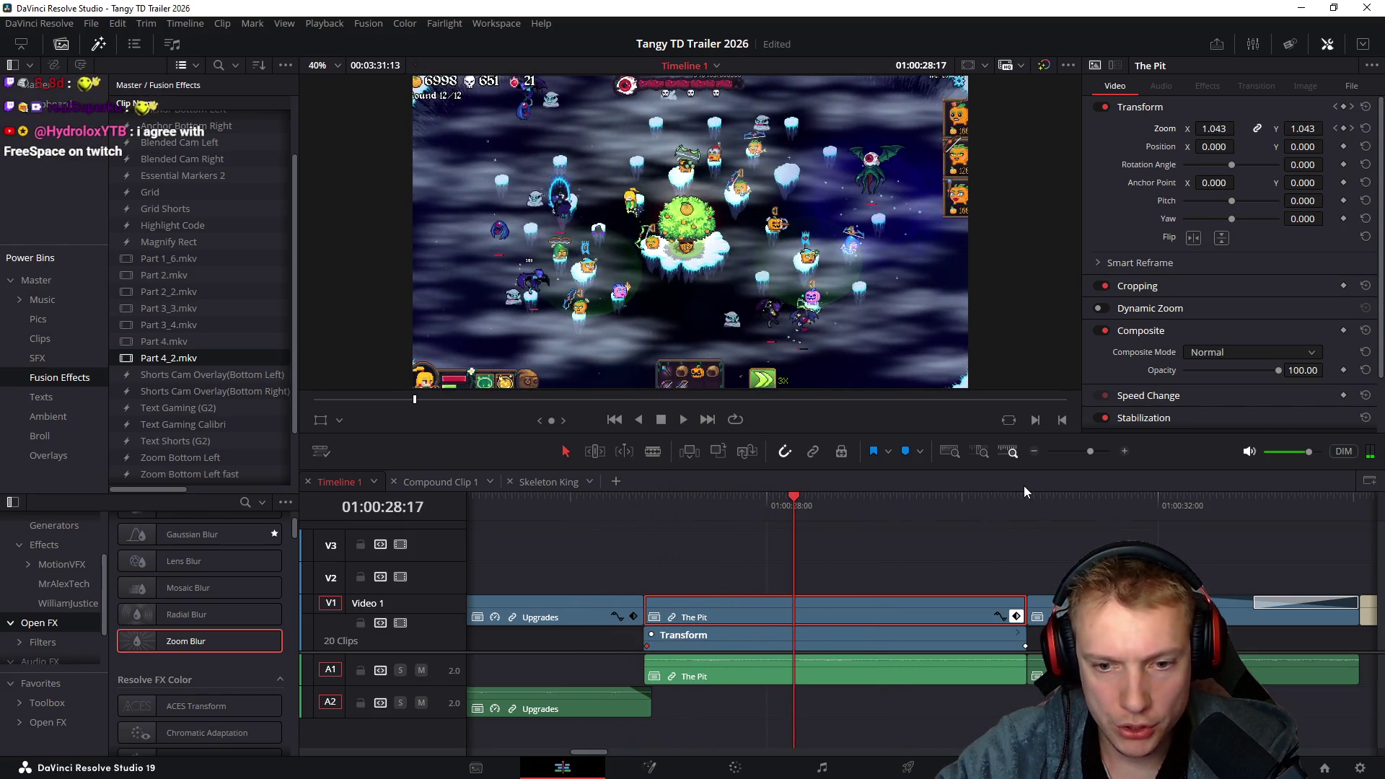
Preview the end of The Pit full screen, then exit and stop playback
left_click(1028, 505)
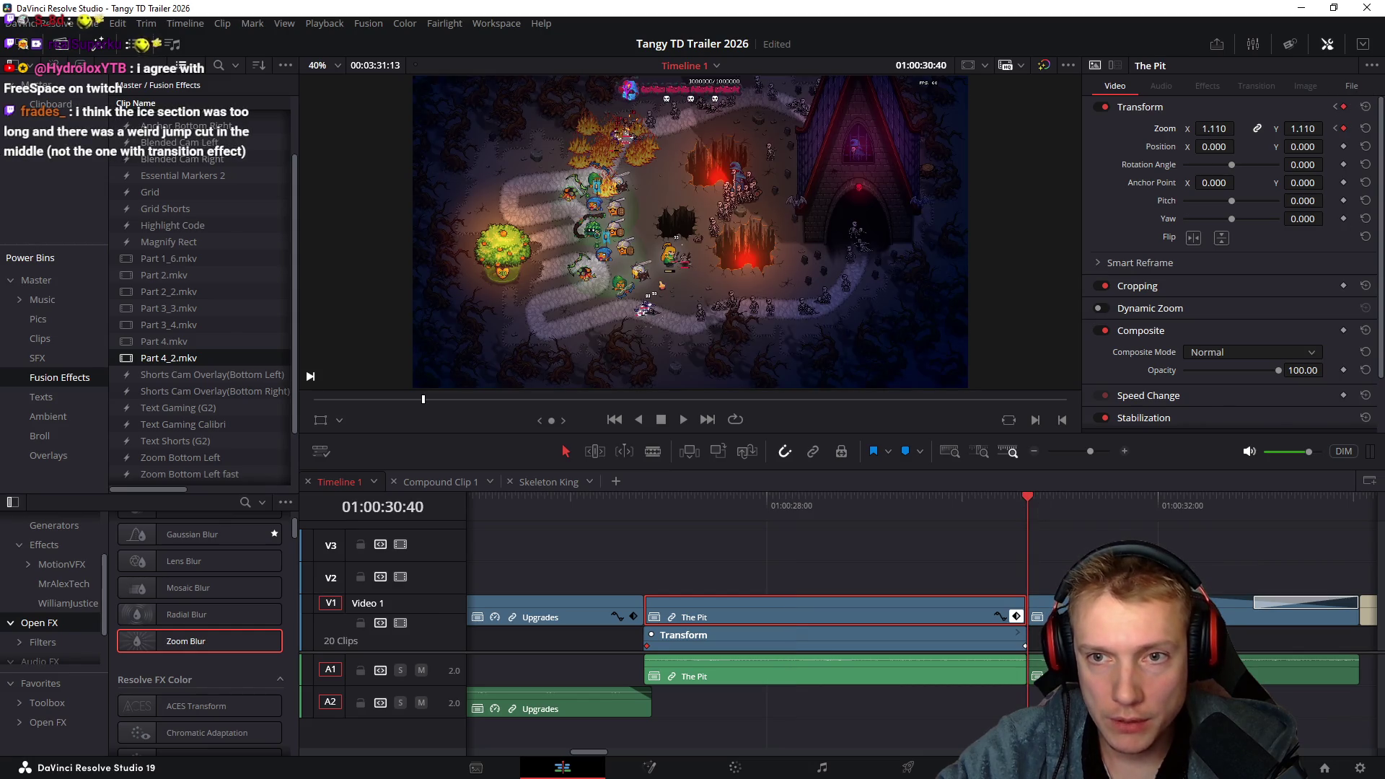
left_click(625, 504)
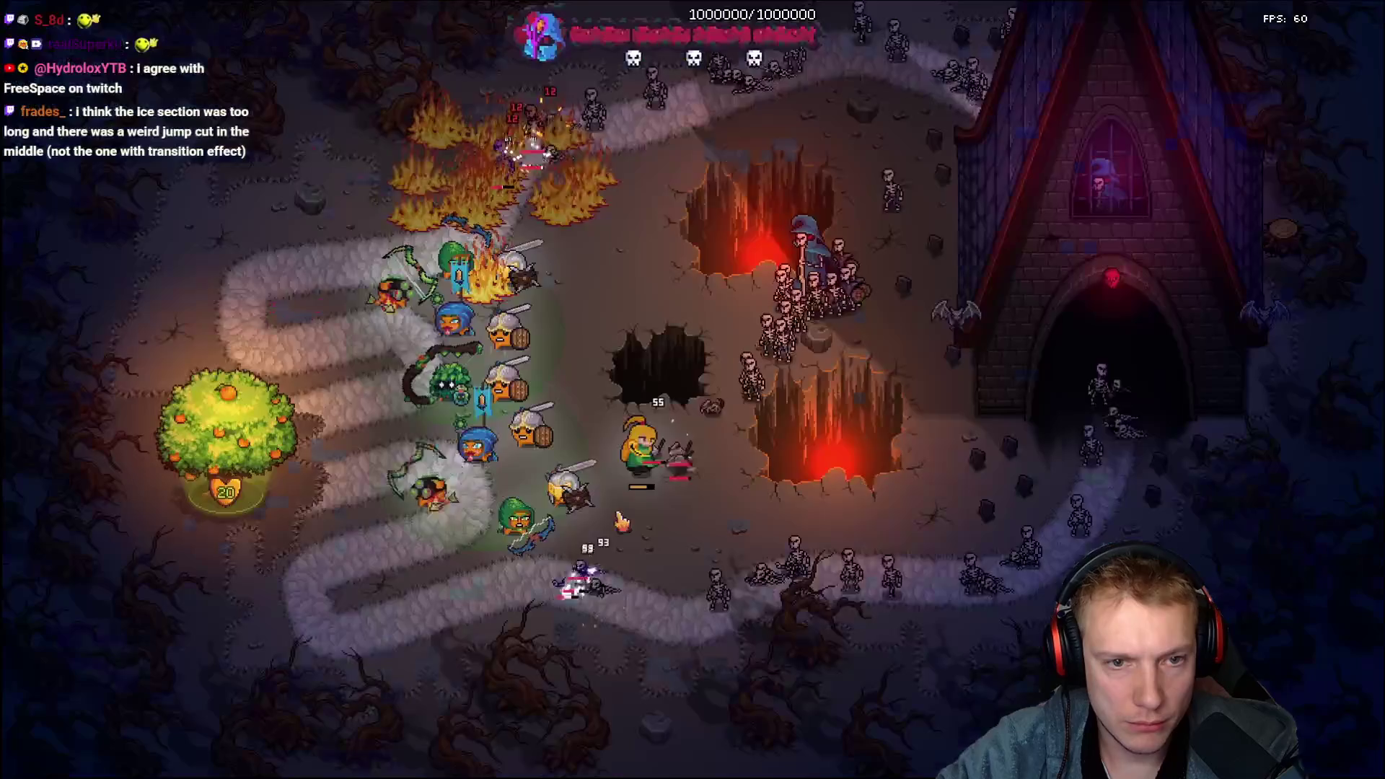
key("Escape")
key("space")
scroll(841, 623, "right", 3)
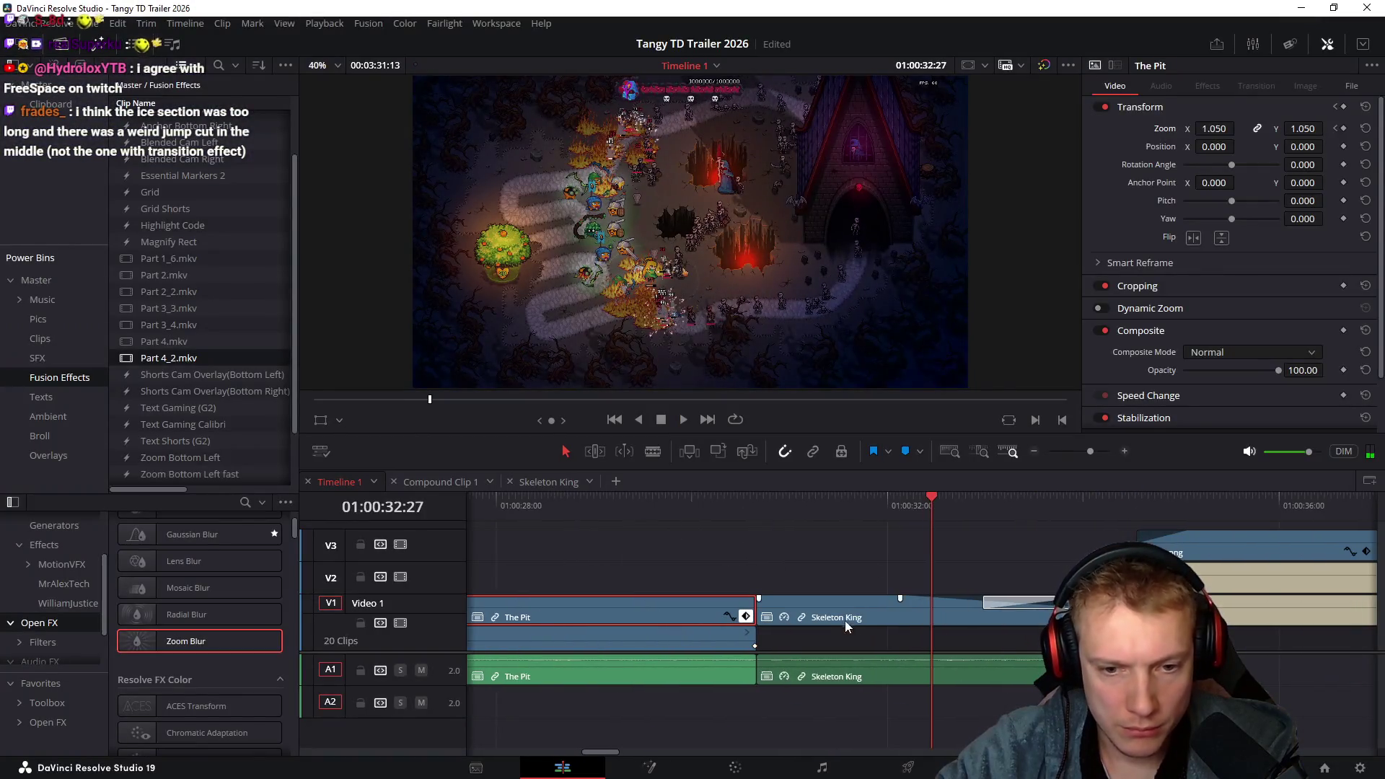
Raise Skeleton King's first-frame zoom to 1.050 and play through the cut from The Pit
left_click(752, 508)
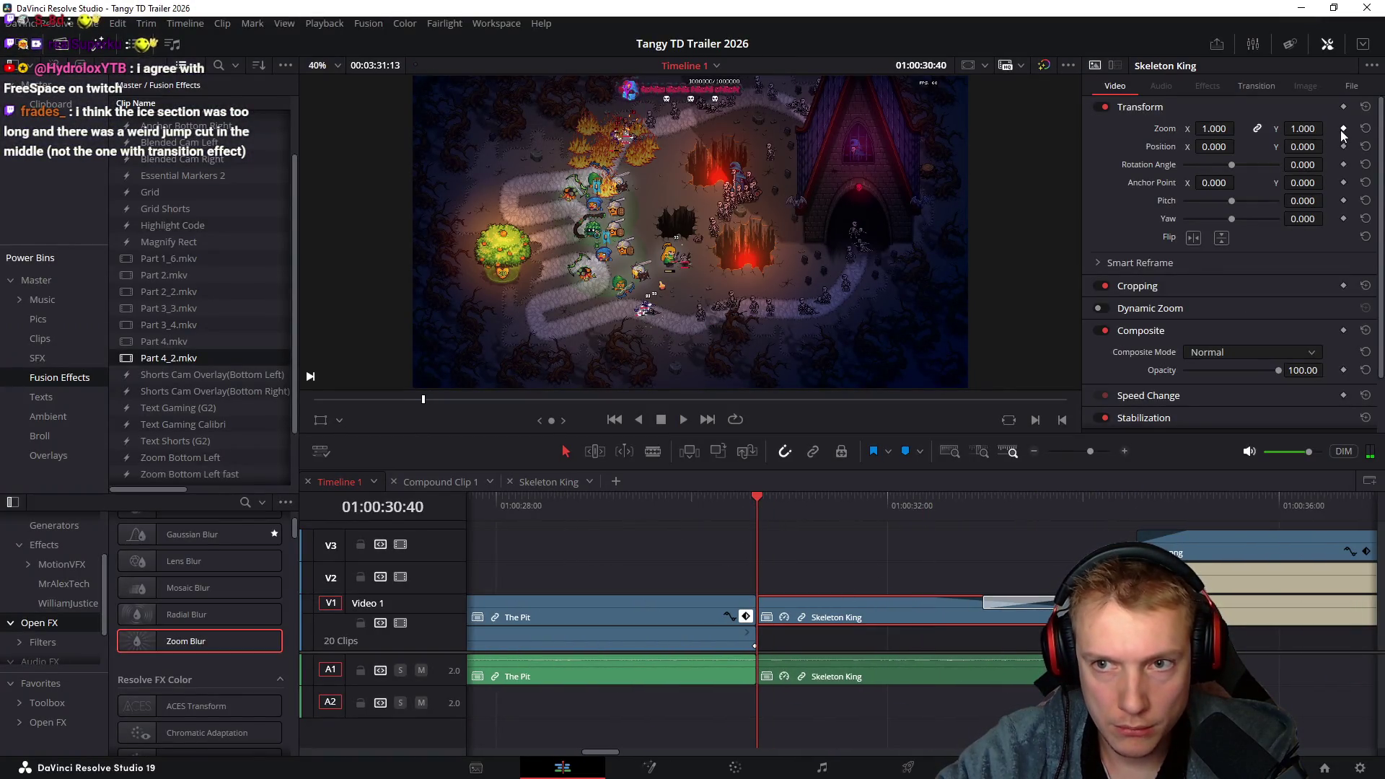
left_click_drag(942, 517, 1083, 530)
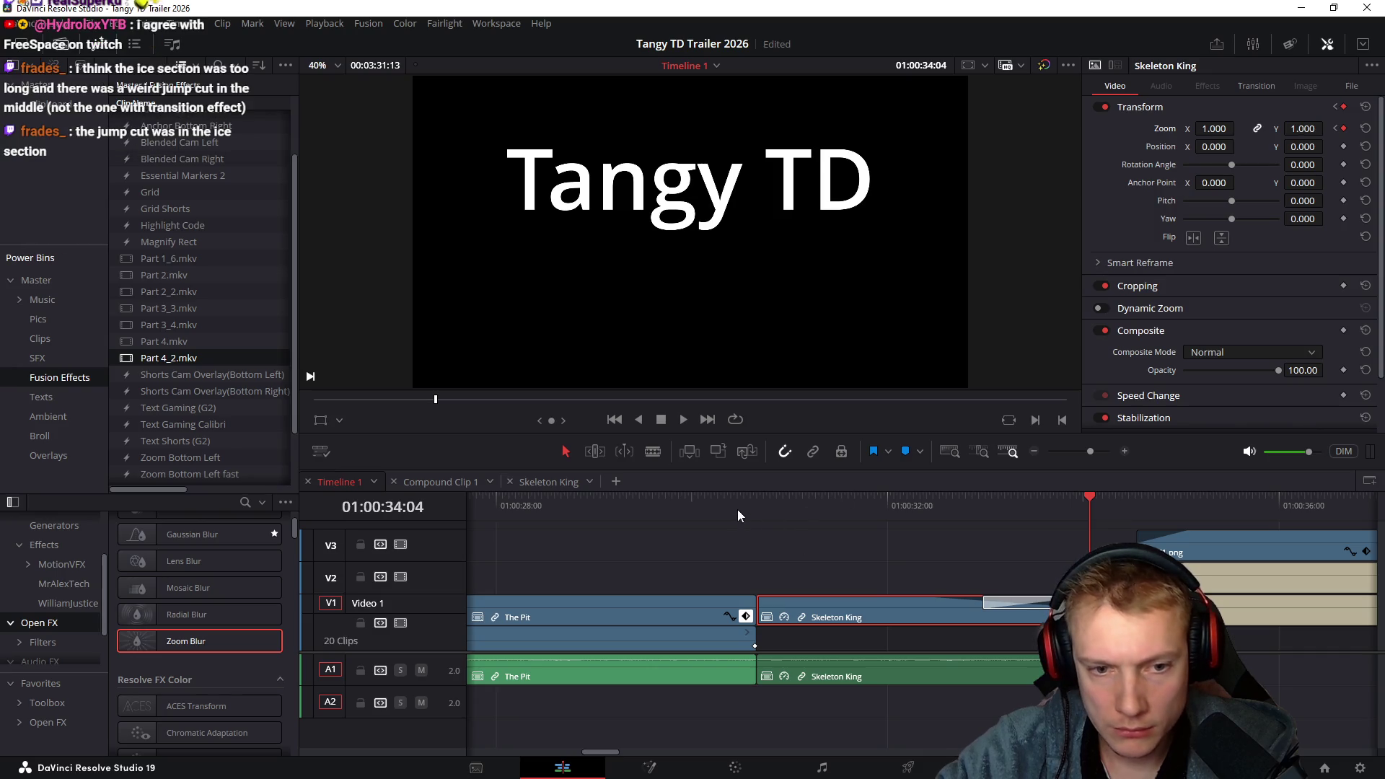
left_click_drag(738, 510, 759, 514)
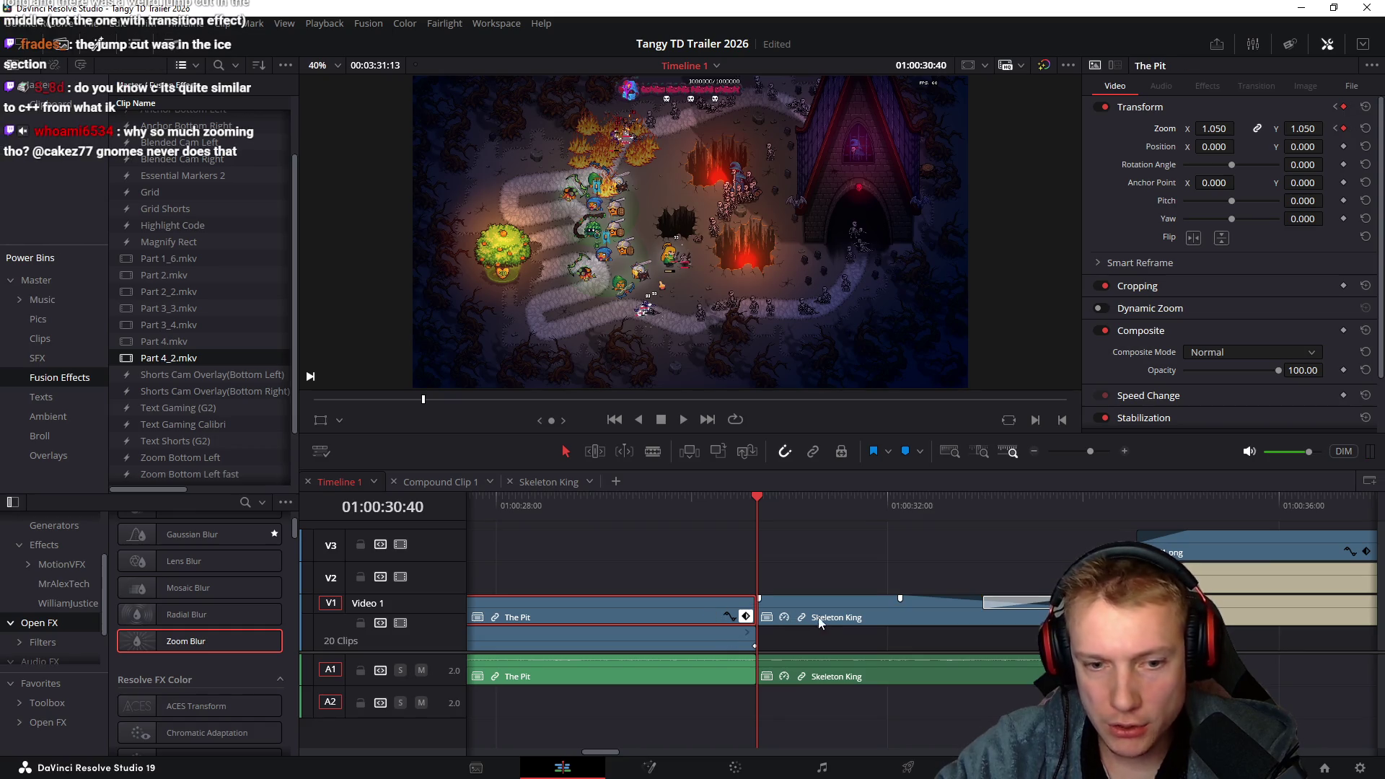
left_click_drag(1220, 128, 1238, 128)
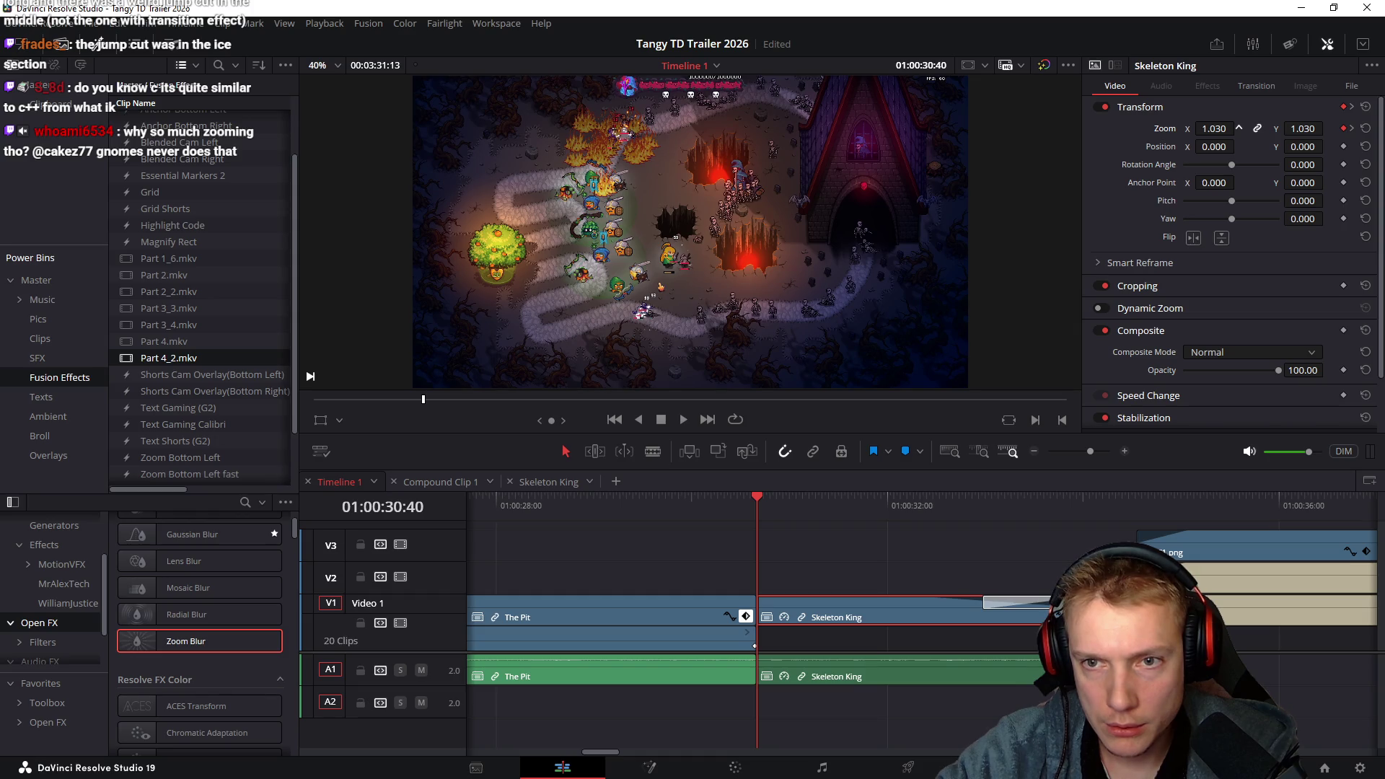
left_click_drag(1239, 128, 1241, 128)
mouse_move(726, 499)
left_mouse_down()
mouse_move(1062, 513)
mouse_move(632, 521)
left_mouse_up()
key("space")
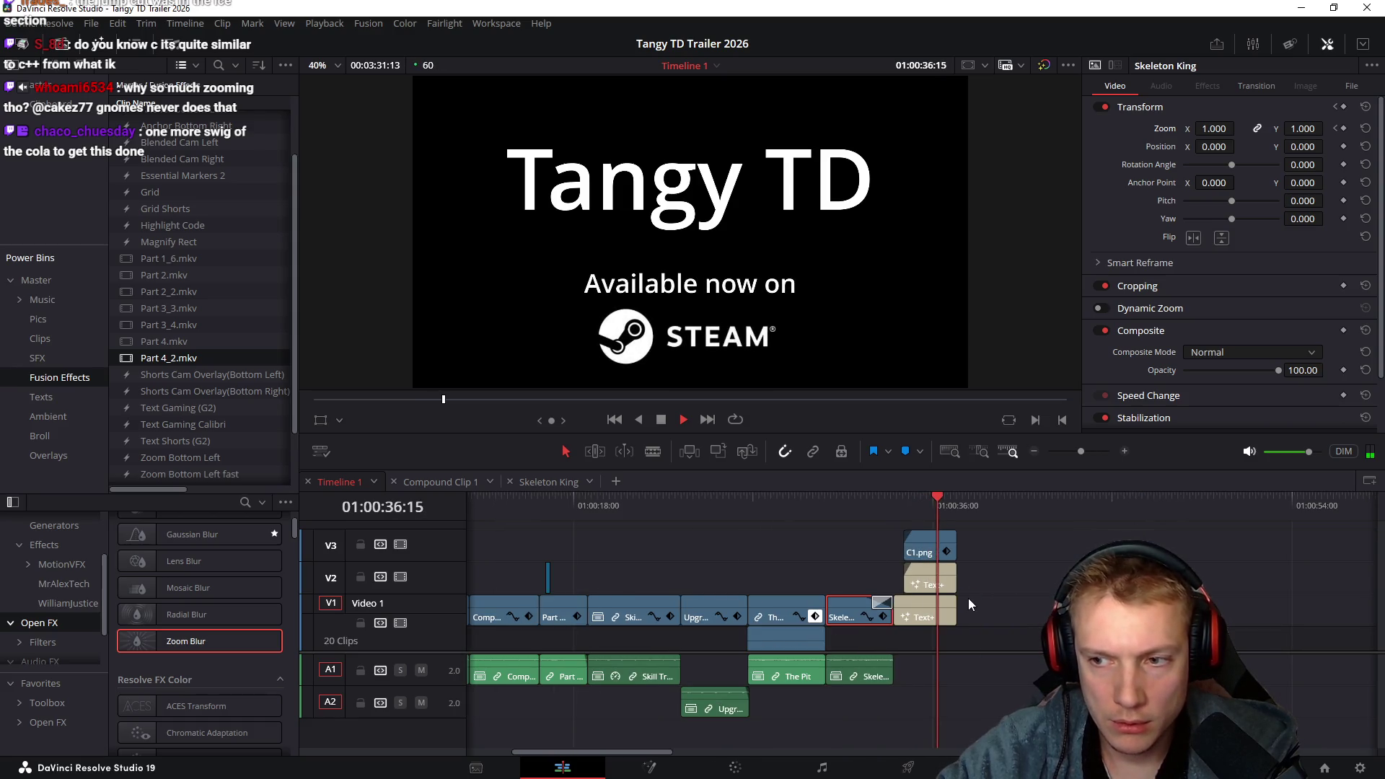
scroll(795, 567, "left", 3)
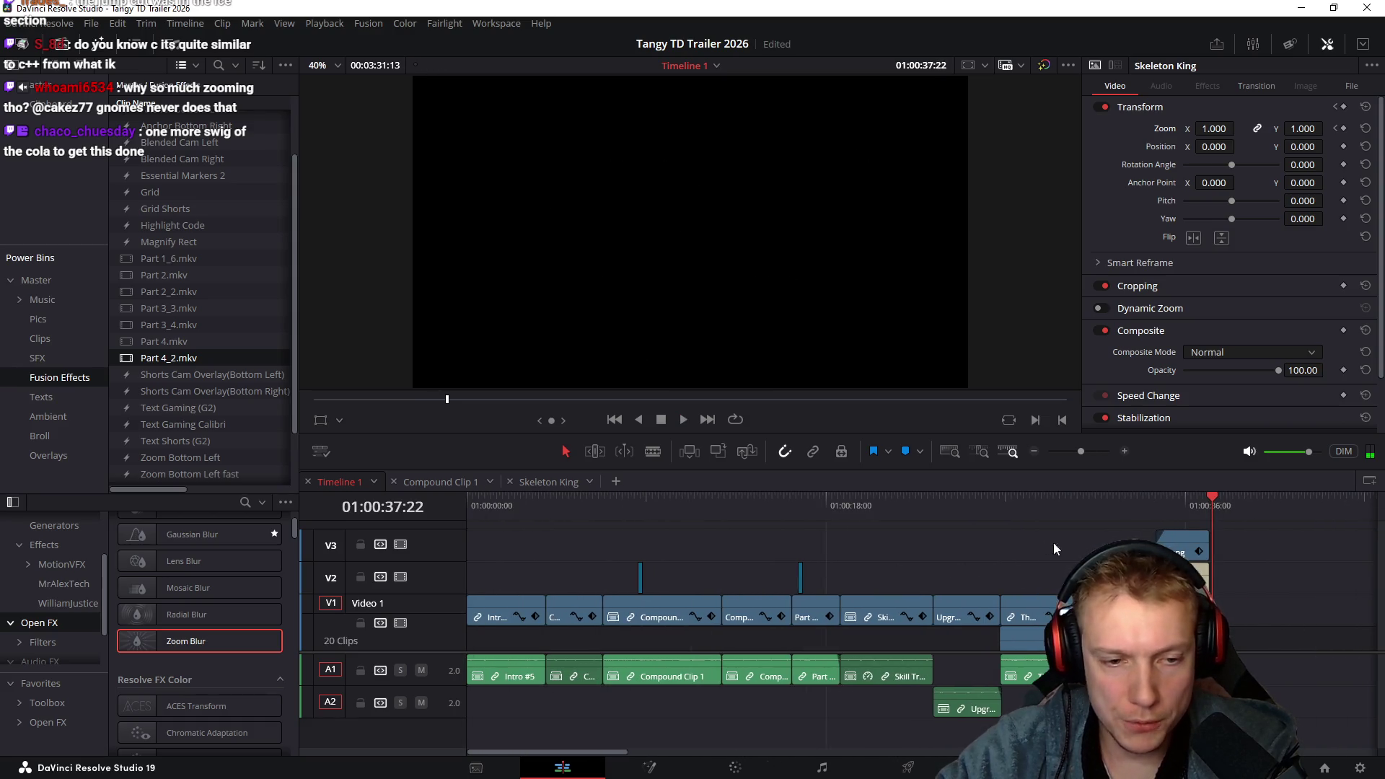
mouse_move(608, 508)
left_mouse_down()
mouse_move(422, 513)
mouse_move(760, 545)
left_mouse_up()
scroll(874, 577, "up", 1)
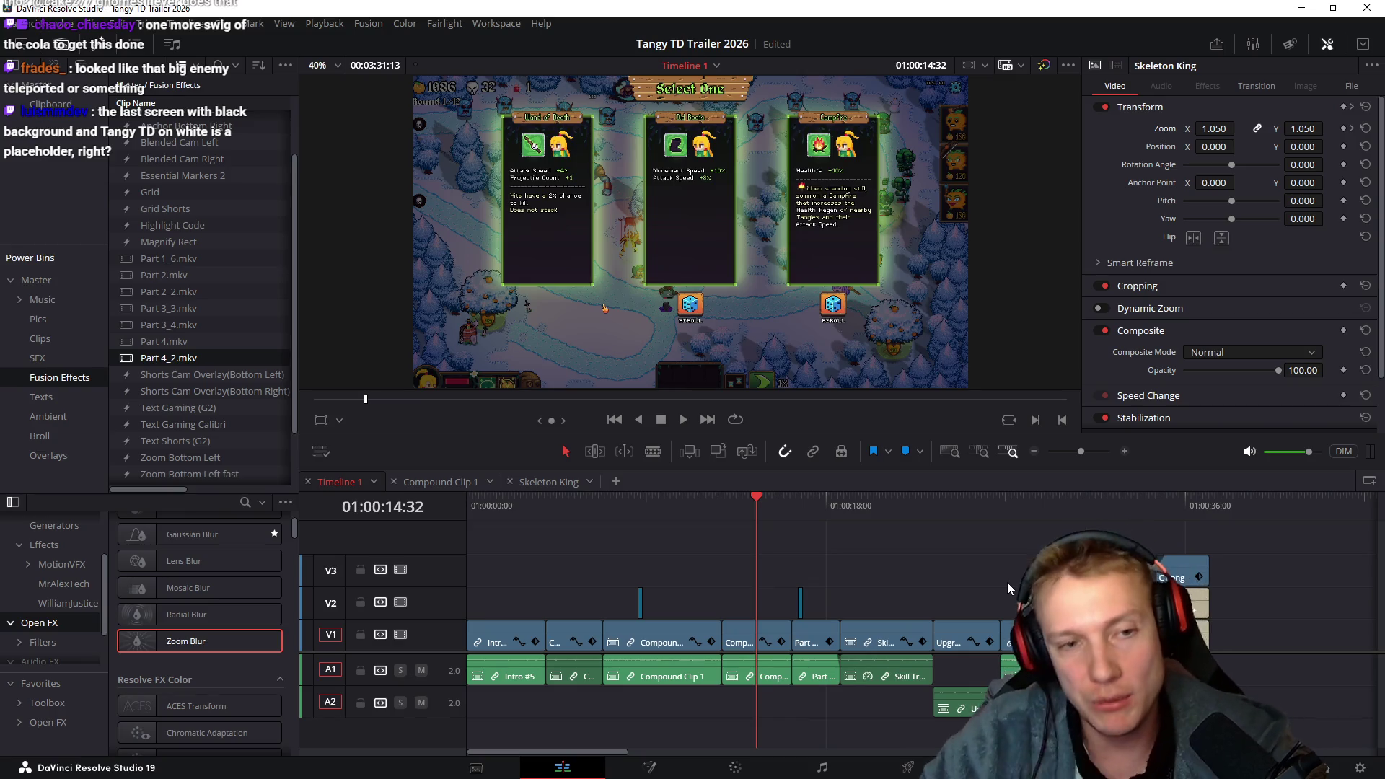
mouse_move(487, 500)
left_mouse_down()
mouse_move(876, 527)
mouse_move(850, 543)
mouse_move(949, 542)
mouse_move(854, 542)
mouse_move(1006, 565)
mouse_move(870, 566)
mouse_move(1039, 572)
mouse_move(794, 575)
mouse_move(1025, 582)
mouse_move(893, 581)
mouse_move(996, 578)
left_mouse_up()
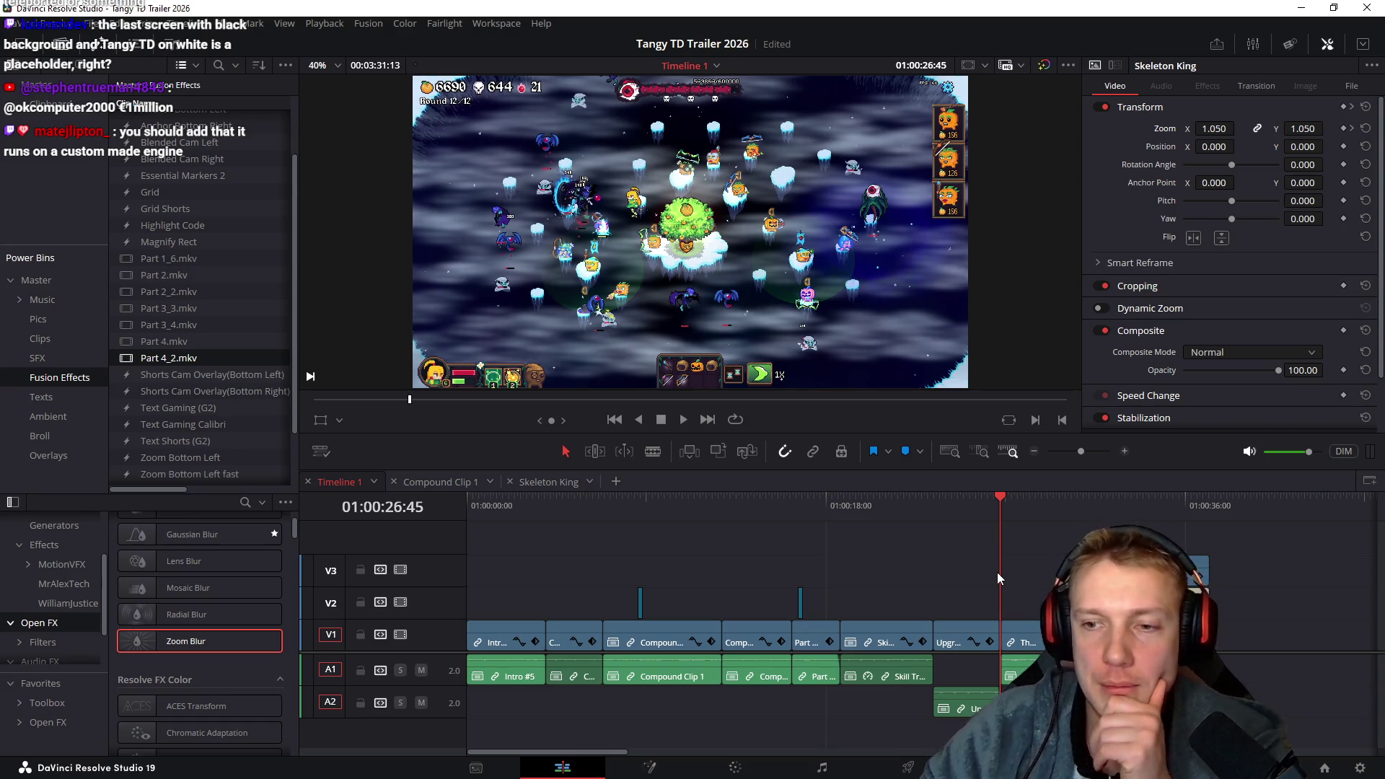
scroll(986, 591, "right", 1)
scroll(940, 554, "left", 1)
mouse_move(858, 511)
left_mouse_down()
mouse_move(943, 513)
mouse_move(880, 513)
left_mouse_up()
Retime Skill Tree to 180%, slide the following clips left to close the gap, and play it
left_click(886, 674)
key("r")
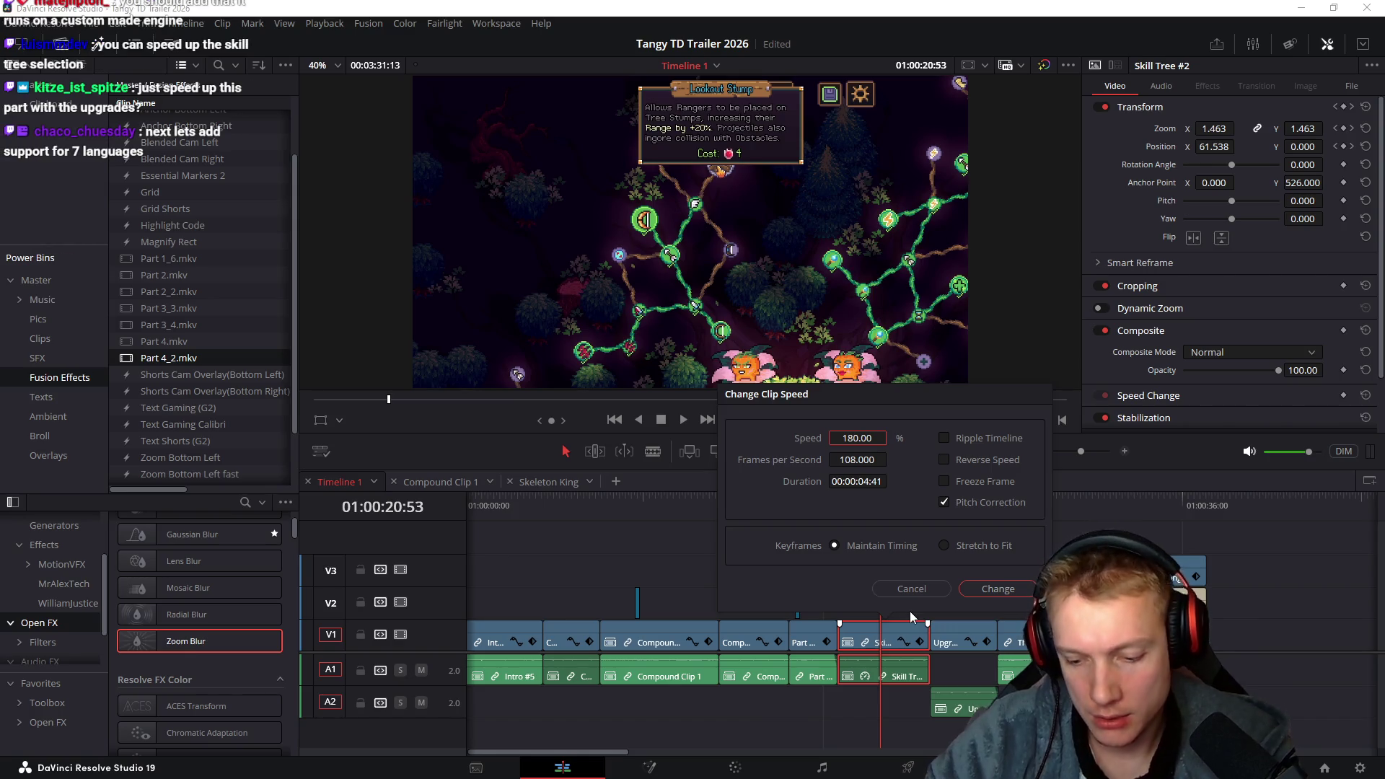
key("Return")
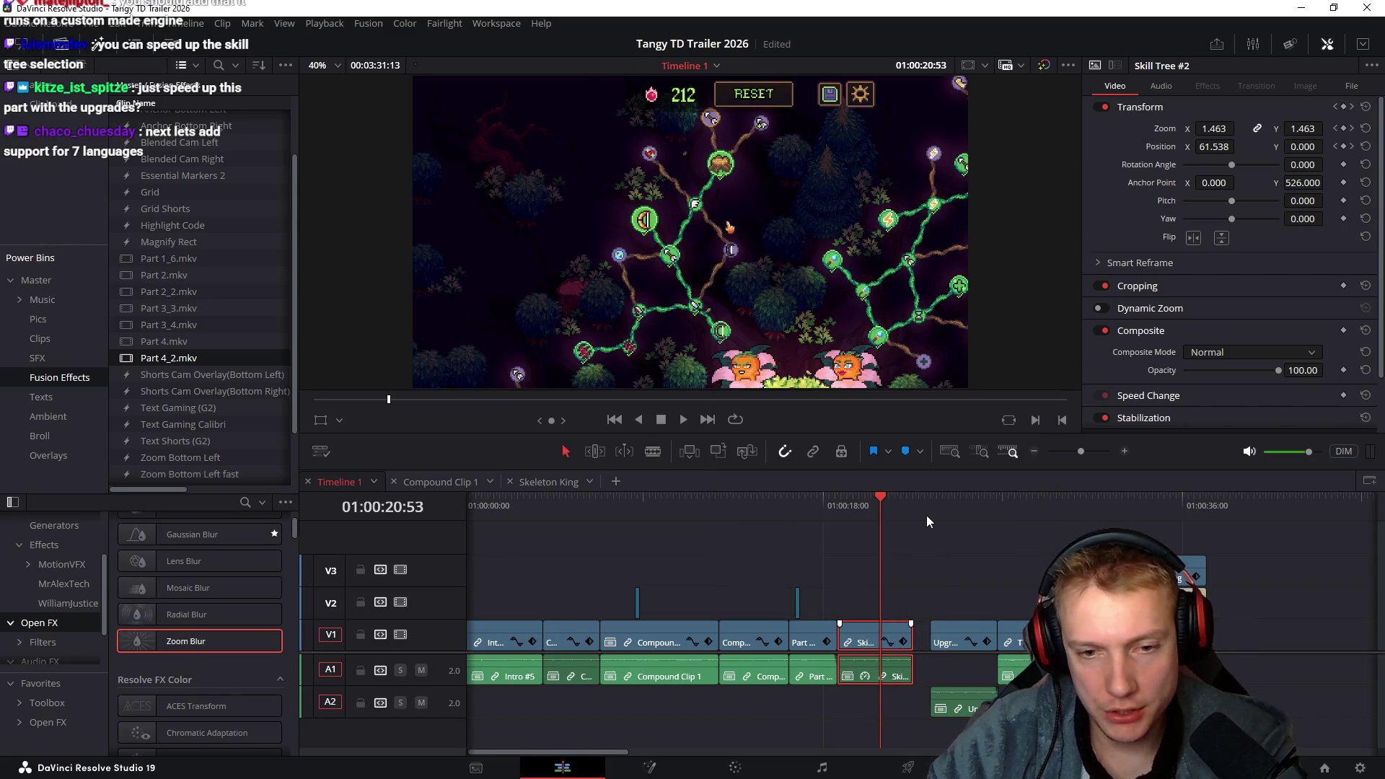
key("Down")
key("Down")
key("y")
left_click_drag(952, 634, 937, 633)
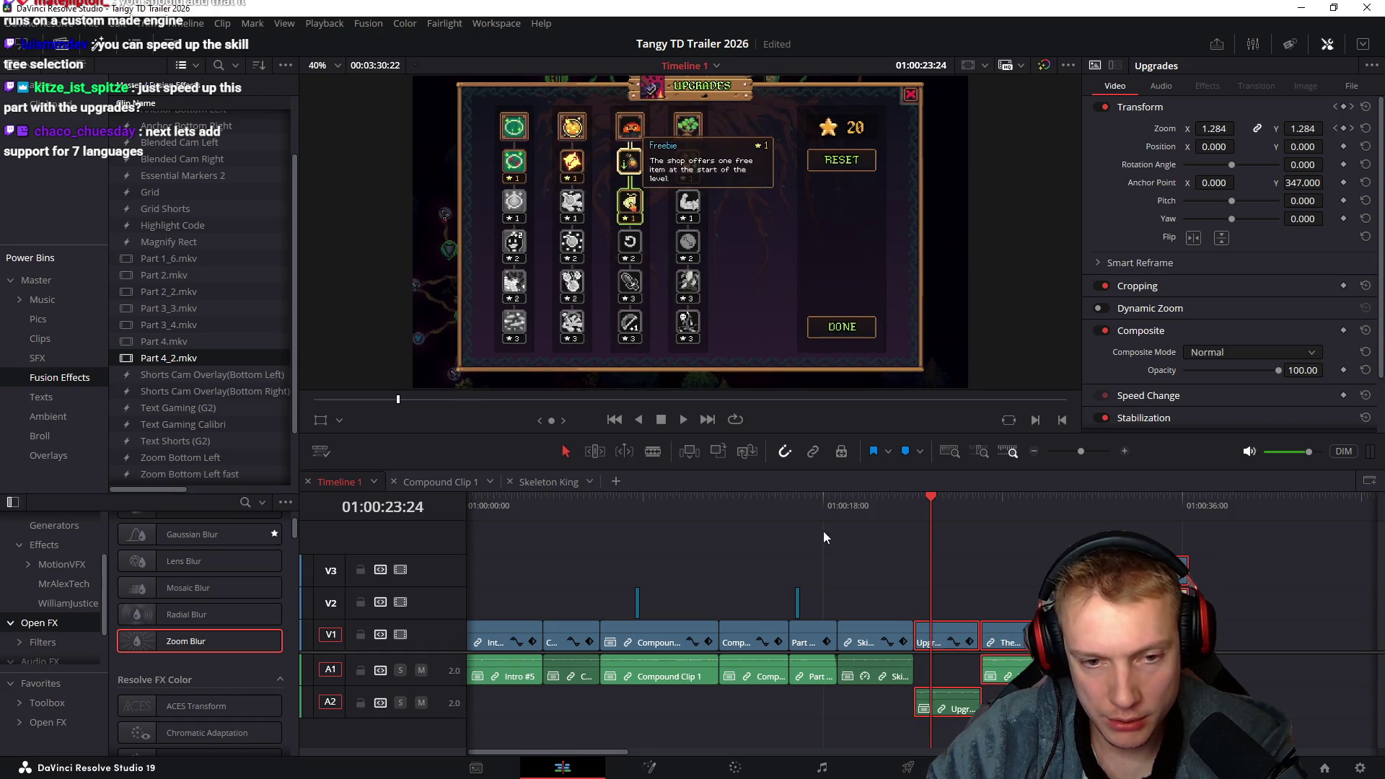
left_click(831, 508)
key("space")
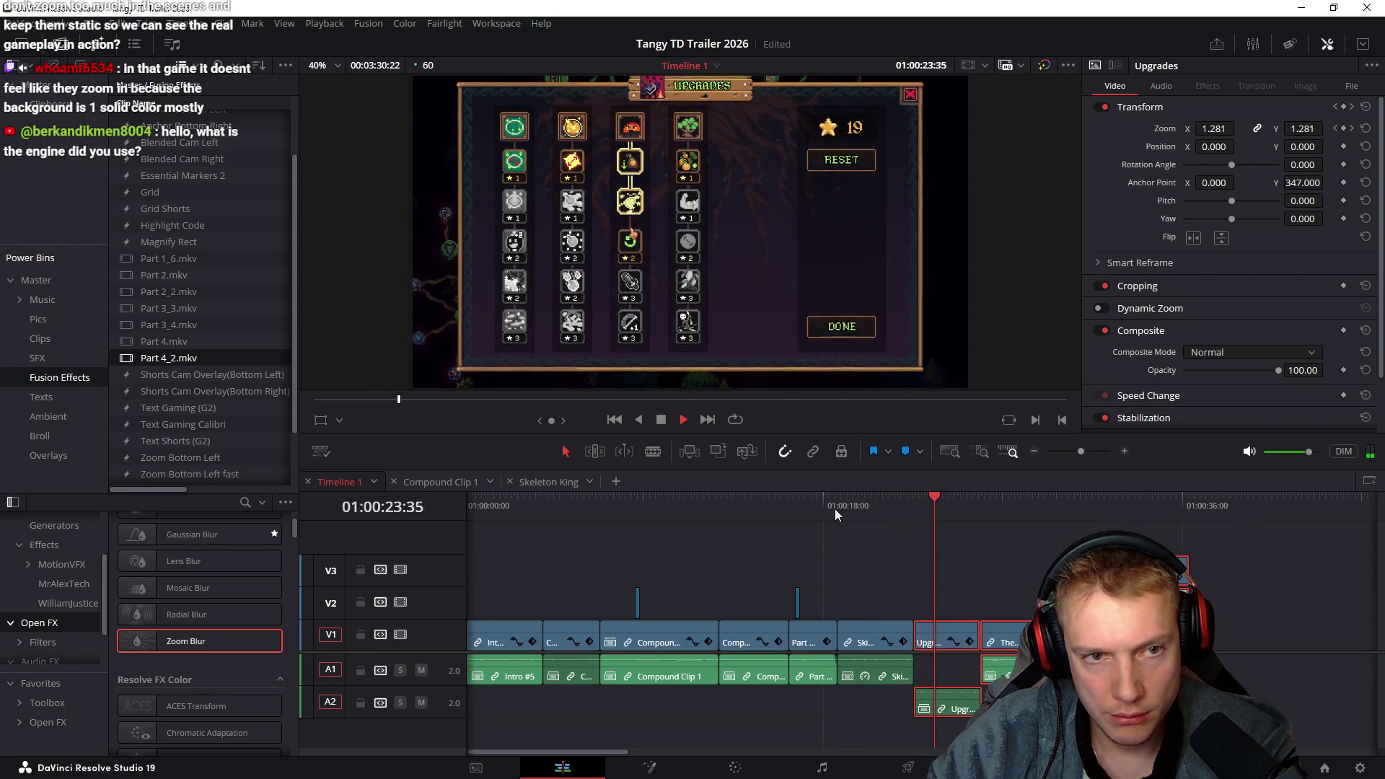
Retime Upgrades to 200%, move The Pit left to close the gap, and replay the sequence
key("space")
type("r")
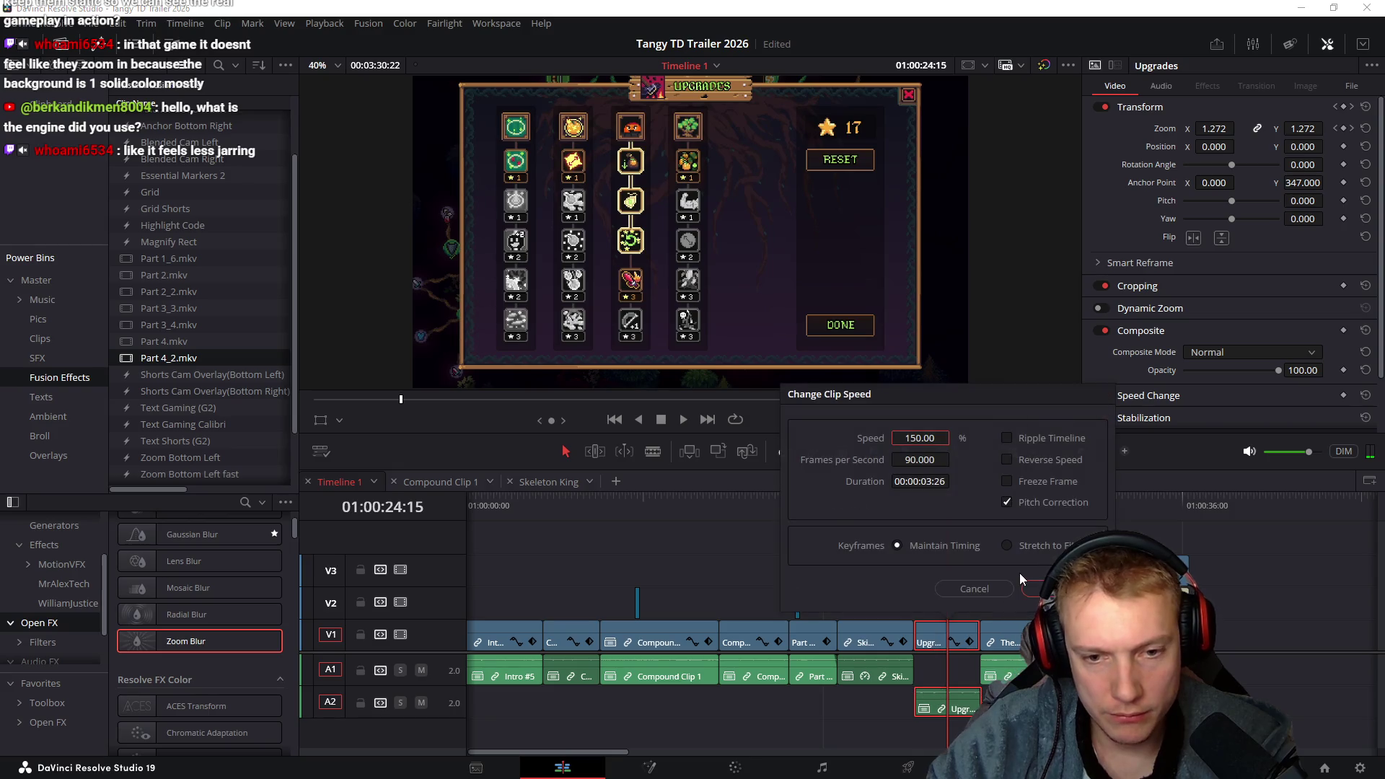
type("200")
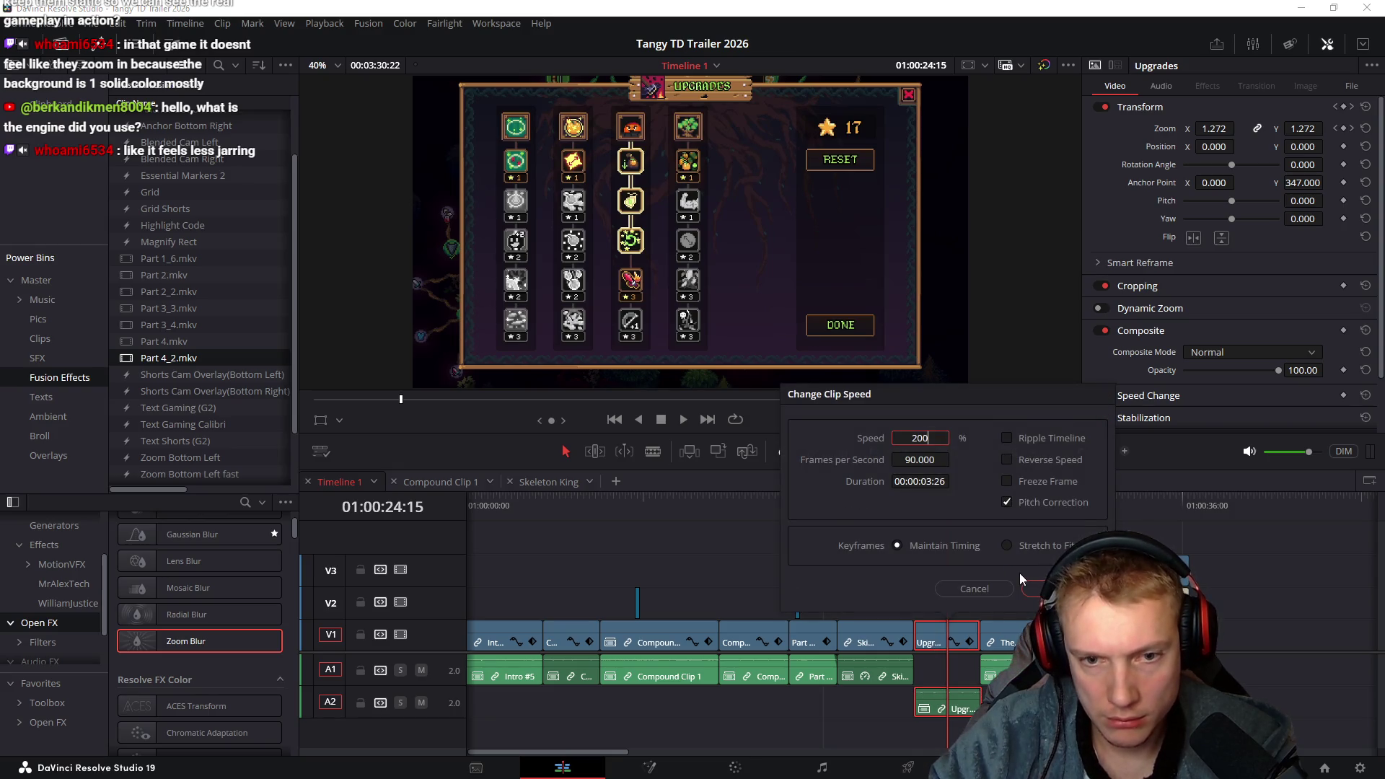
key("Return")
left_click(992, 505)
left_click(1013, 637)
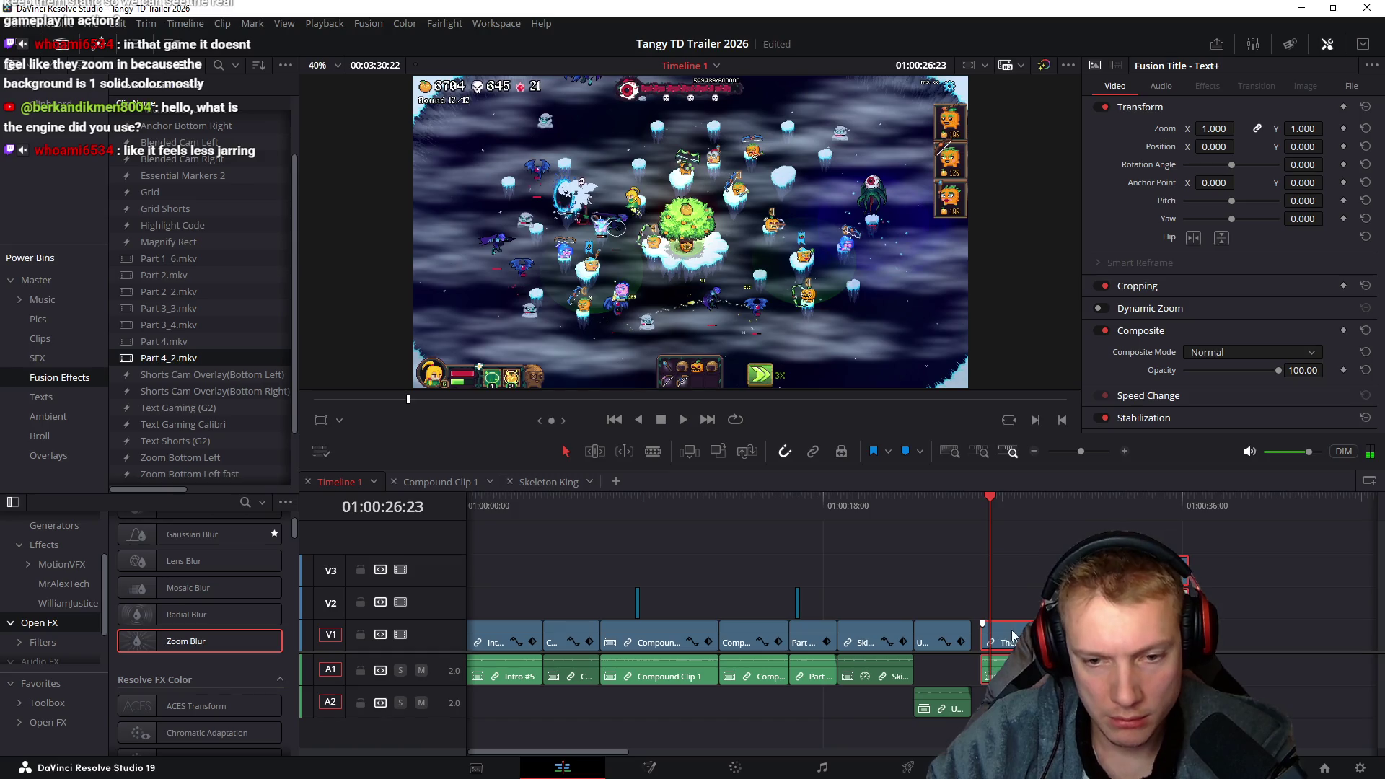
left_click_drag(1013, 636, 1004, 636)
left_click(828, 503)
key("space")
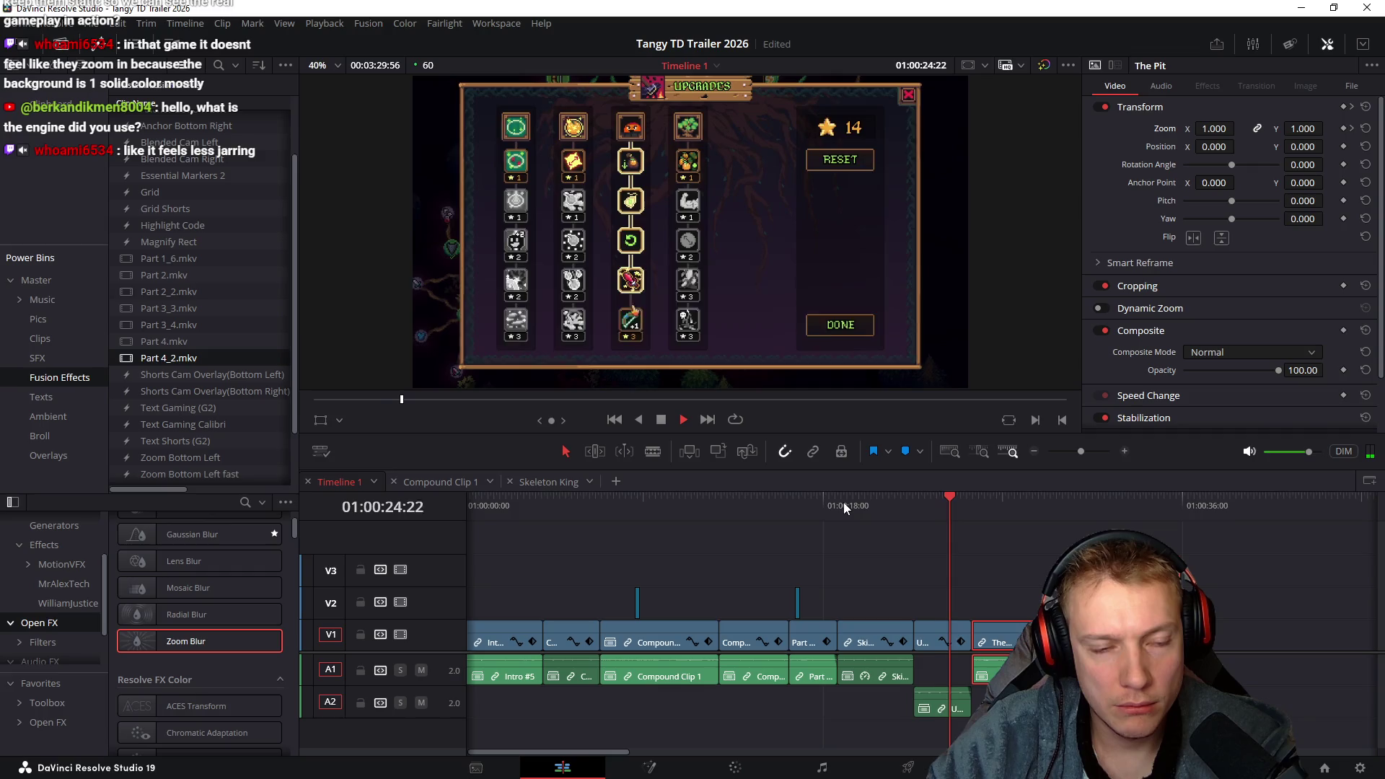
key("space")
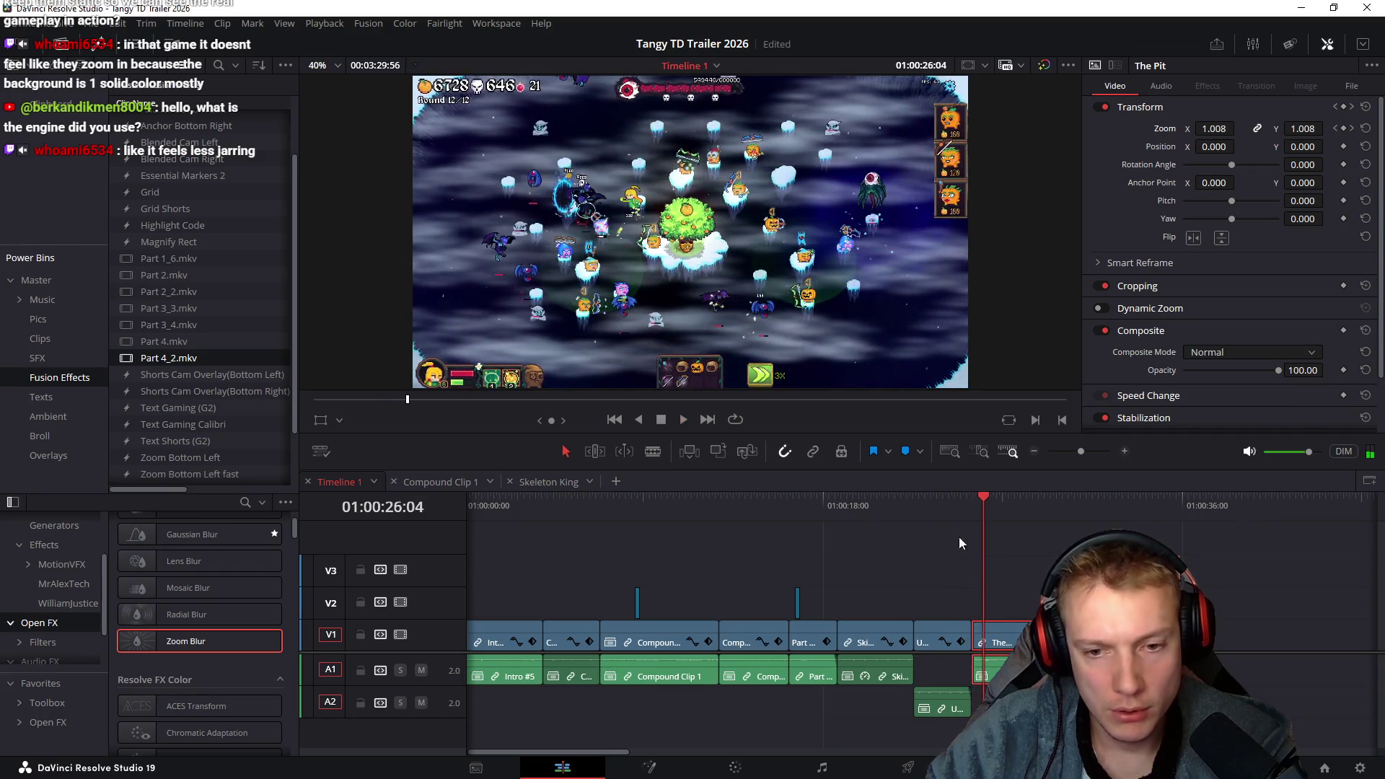
Ripple-trim the Upgrades clip's tail to the playhead and play through to the Steam end card
scroll(924, 561, "up", 5)
mouse_move(911, 505)
left_mouse_down()
mouse_move(755, 513)
mouse_move(828, 516)
left_mouse_up()
left_click(971, 582)
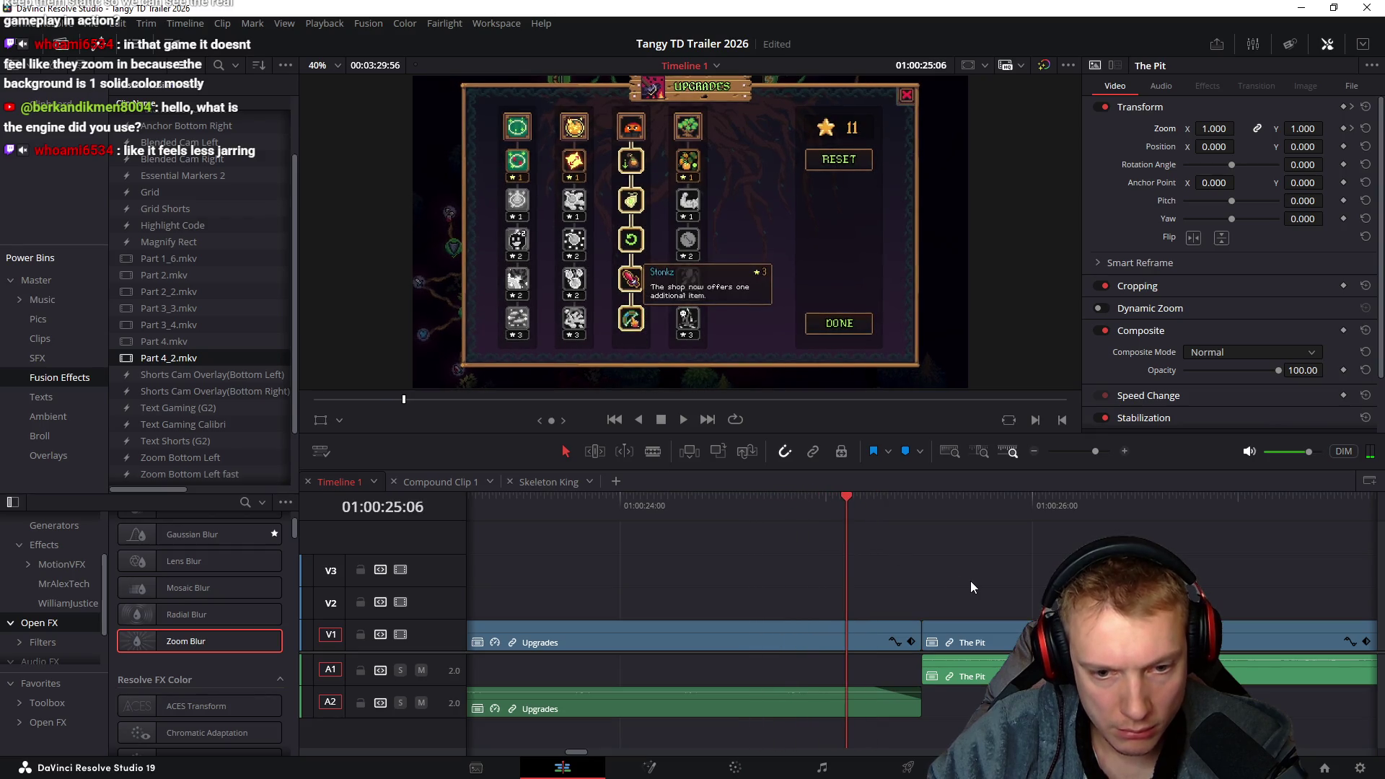
key("ctrl+shift+]")
left_click(647, 501)
key("space")
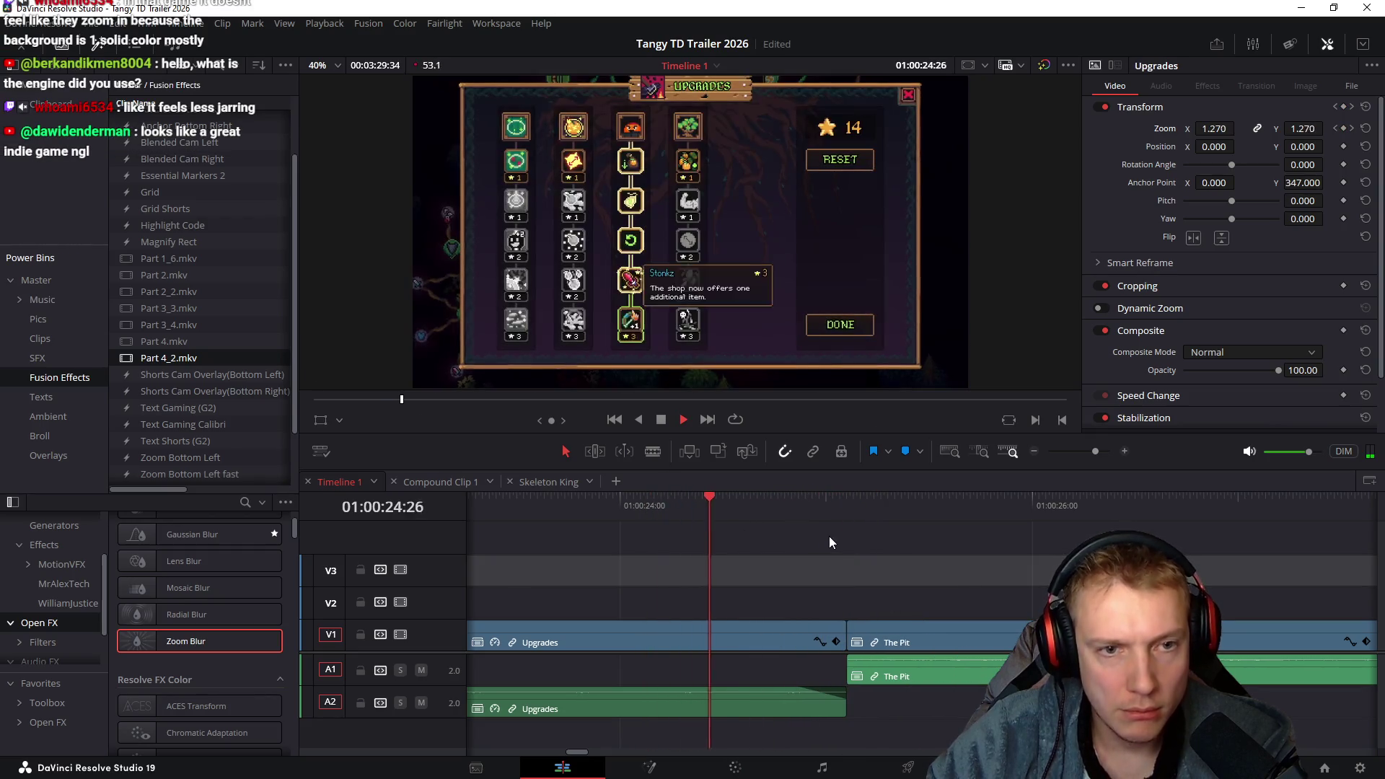
scroll(859, 573, "down", 5)
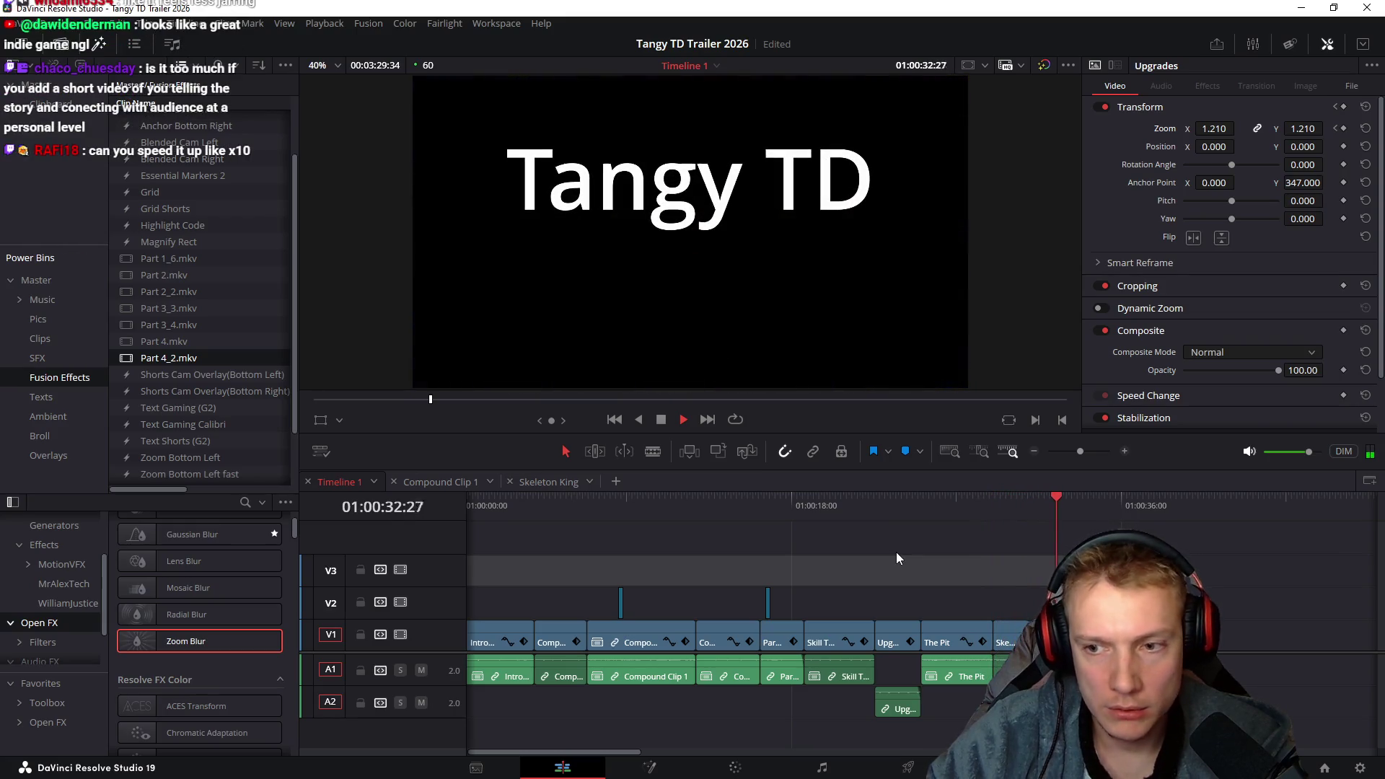
key("space")
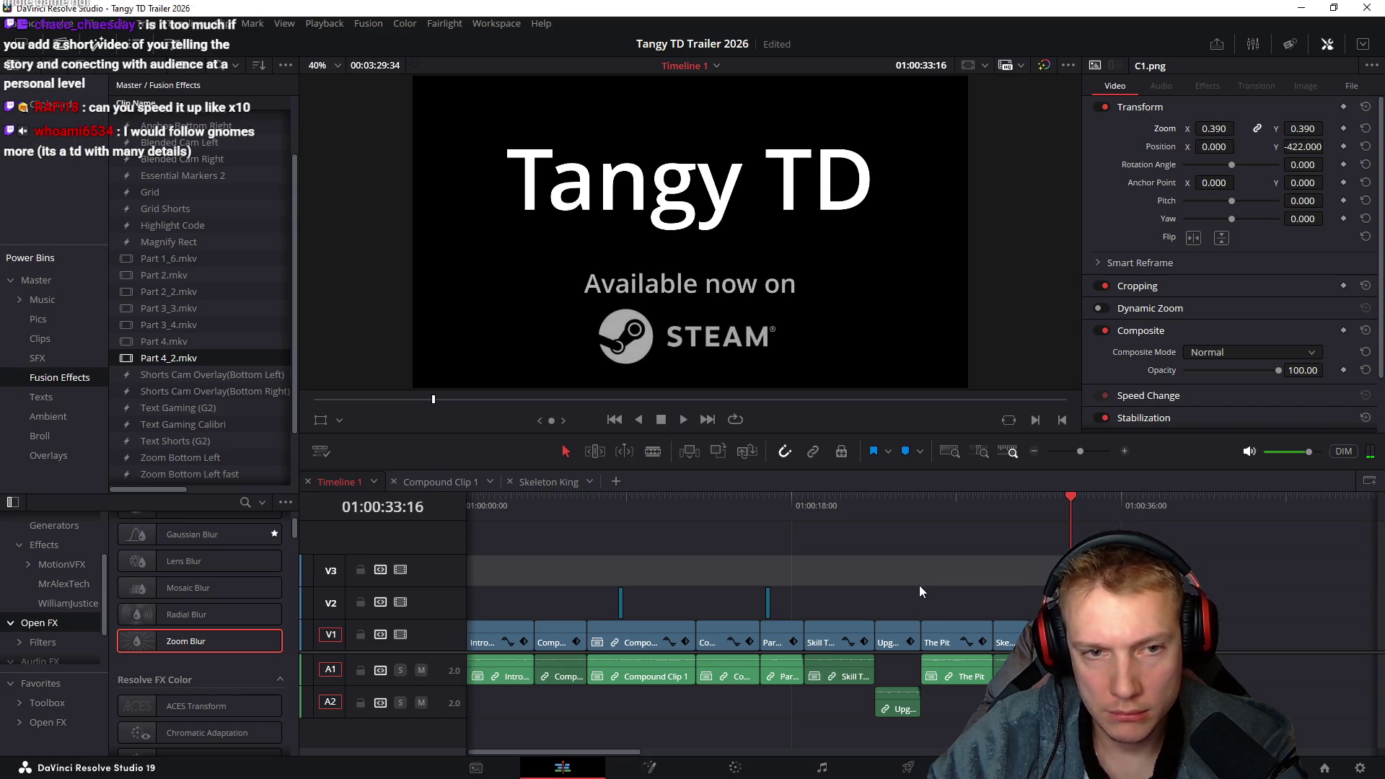
Save the project with Ctrl+S and scrub back to the trailer's opening seconds
key("ctrl+s")
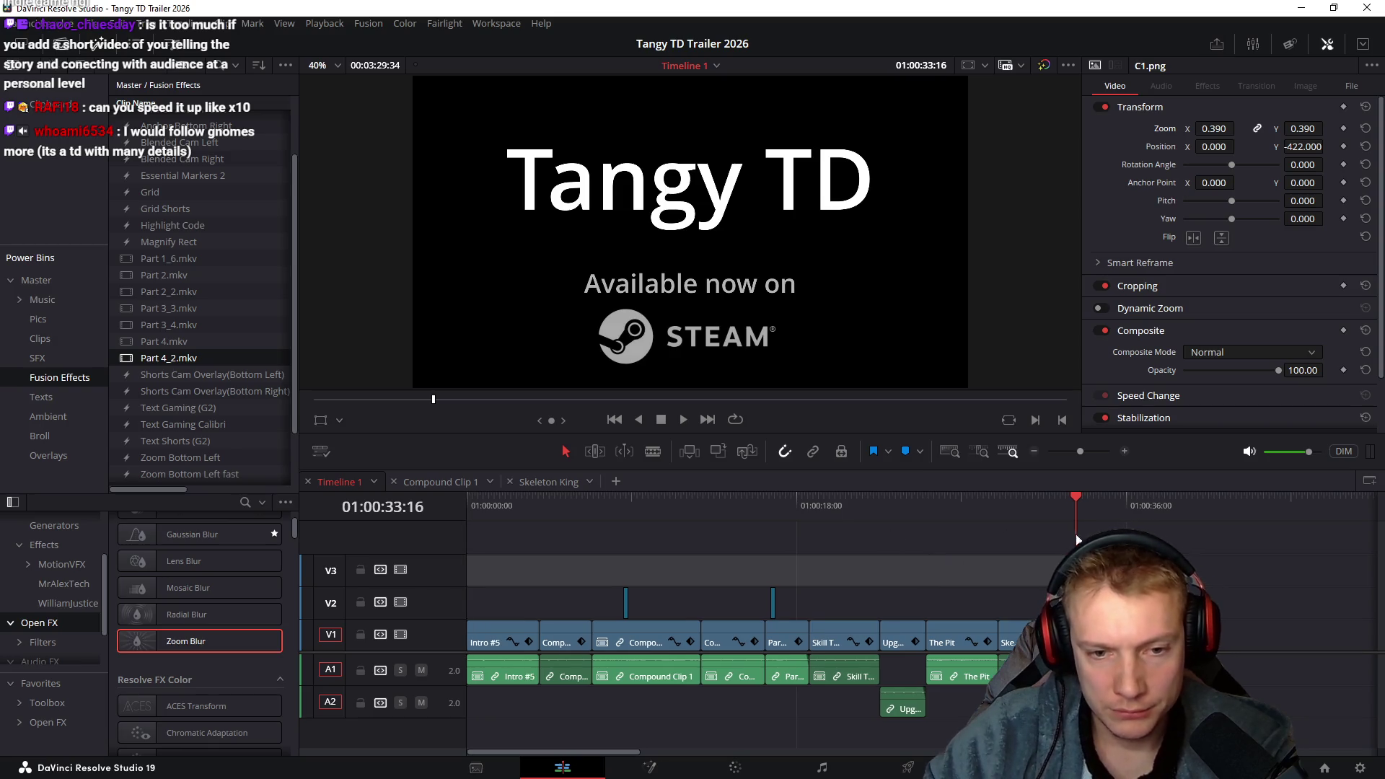
left_click(586, 504)
mouse_move(583, 504)
left_mouse_down()
mouse_move(453, 518)
mouse_move(636, 525)
mouse_move(517, 501)
mouse_move(548, 512)
mouse_move(537, 525)
mouse_move(516, 509)
mouse_move(537, 513)
left_mouse_up()
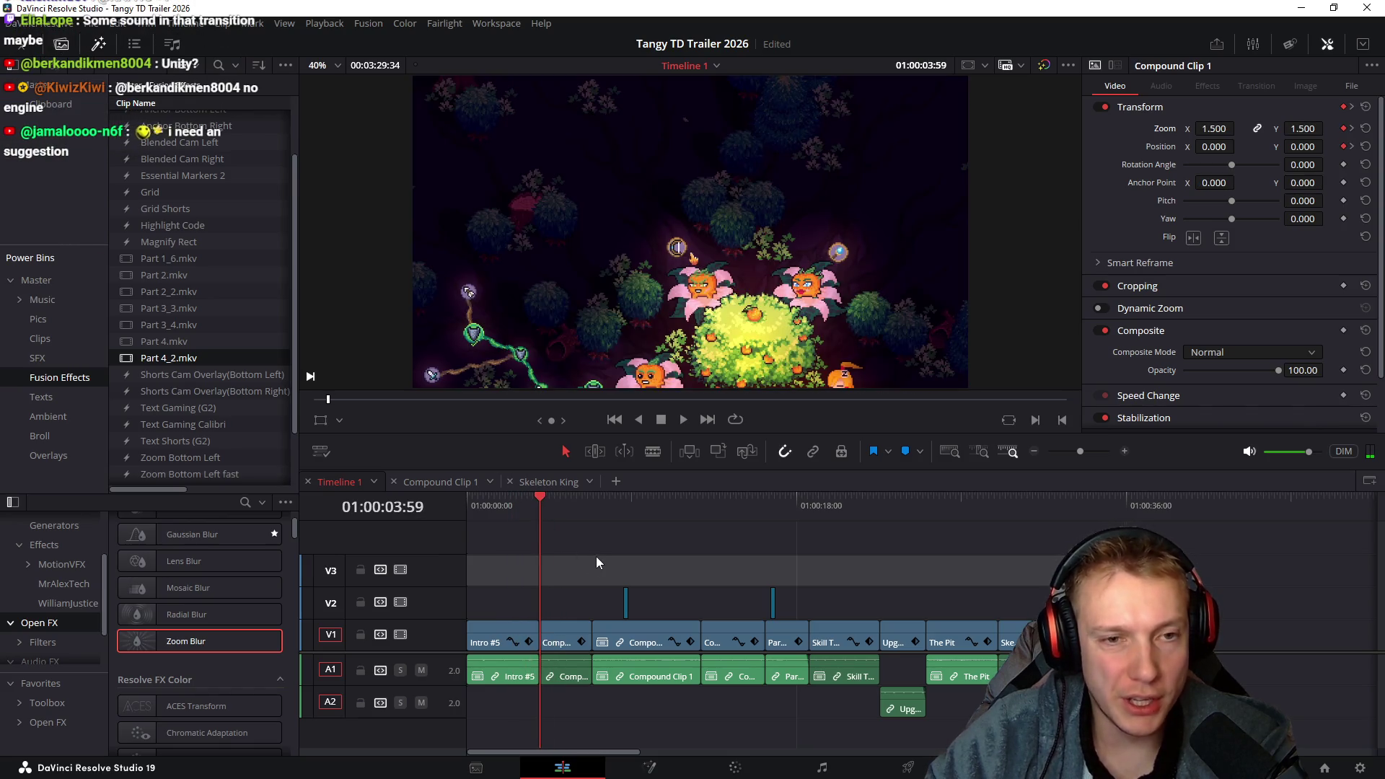
key("ctrl+equal")
key("ctrl+equal")
key("ctrl+equal")
scroll(1006, 579, "right", 3)
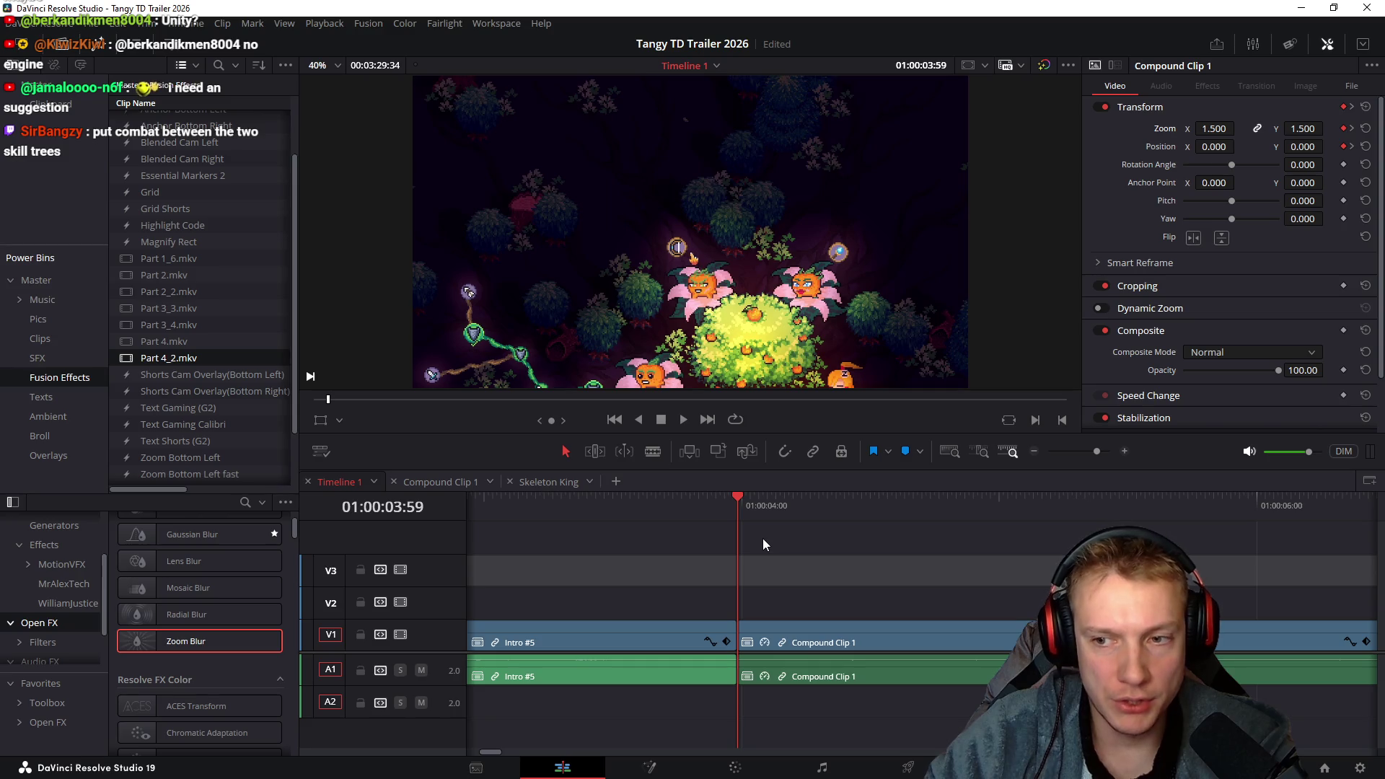
key("ctrl+minus")
key("ctrl+minus")
key("ctrl+minus")
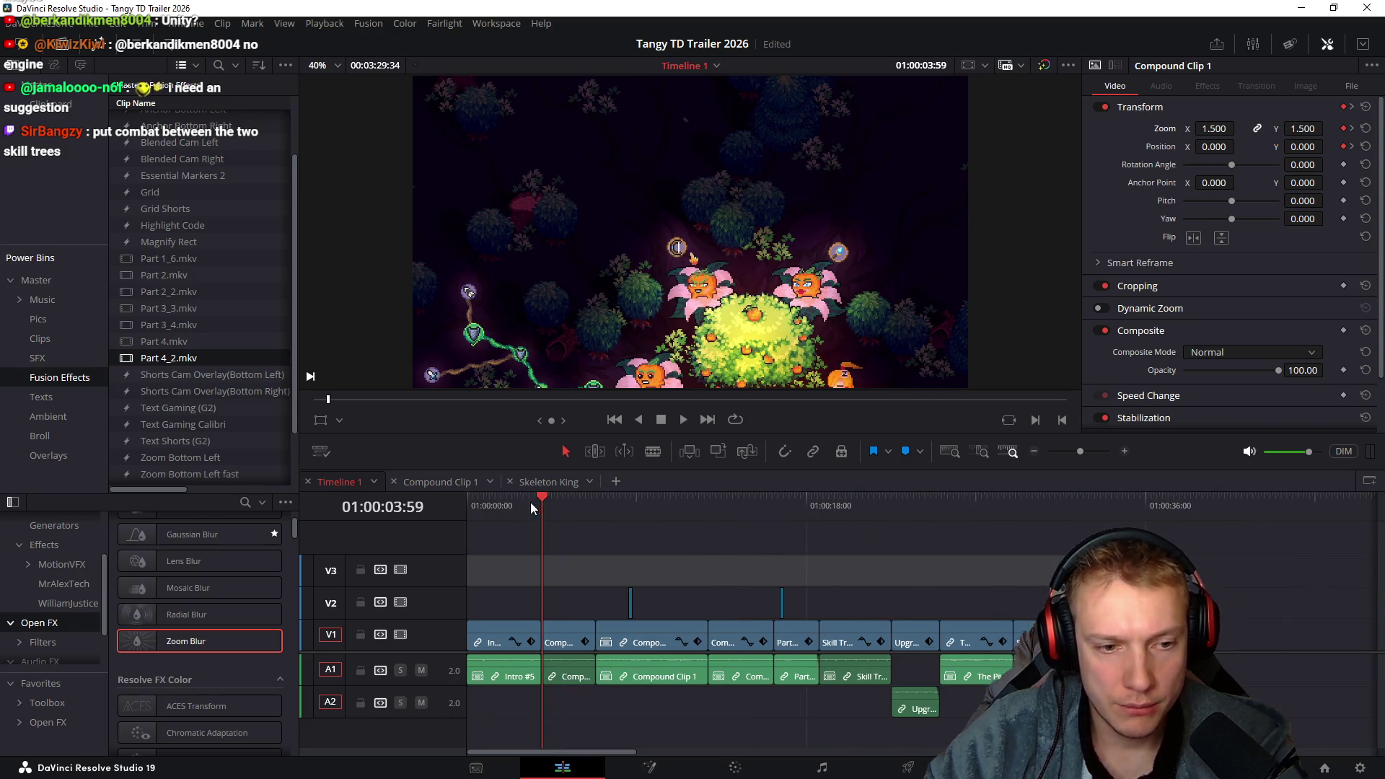
key("Home")
key("space")
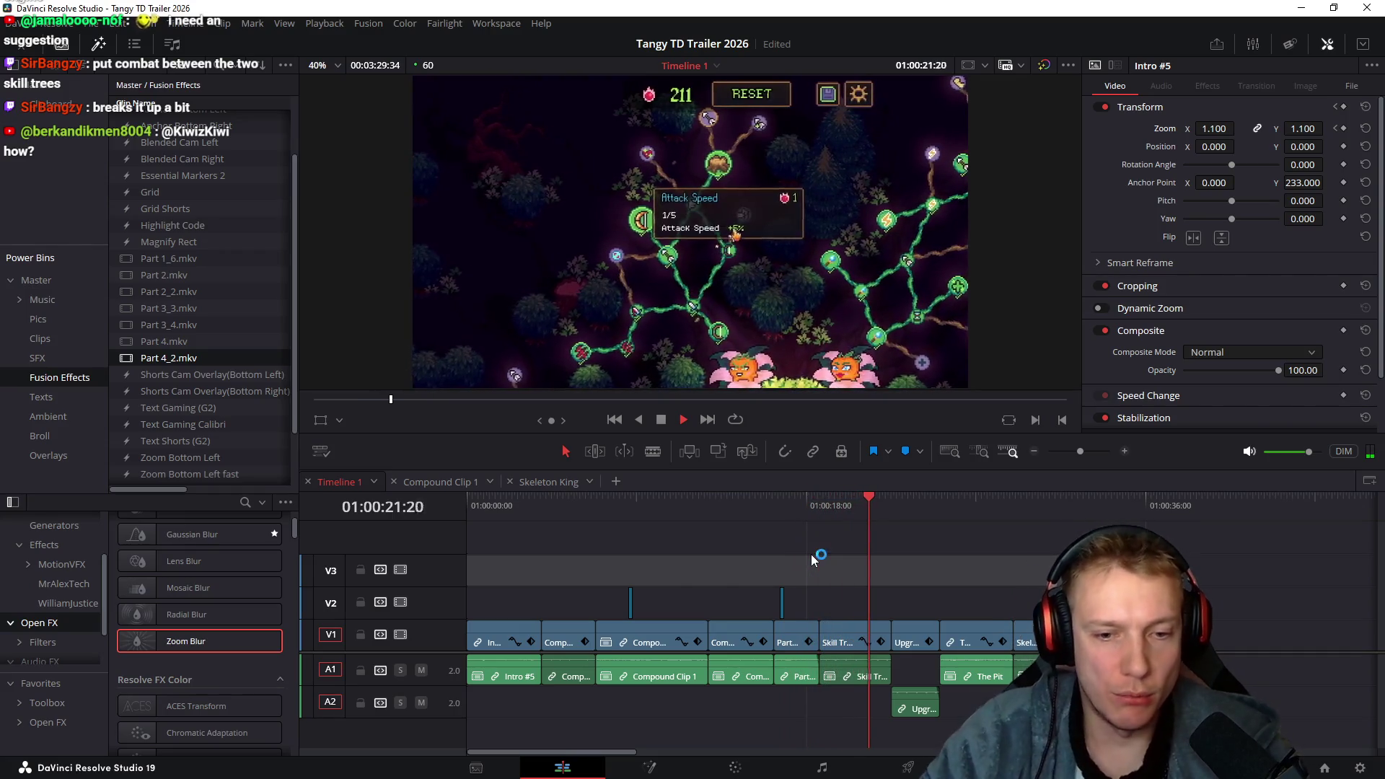
key("alt+l")
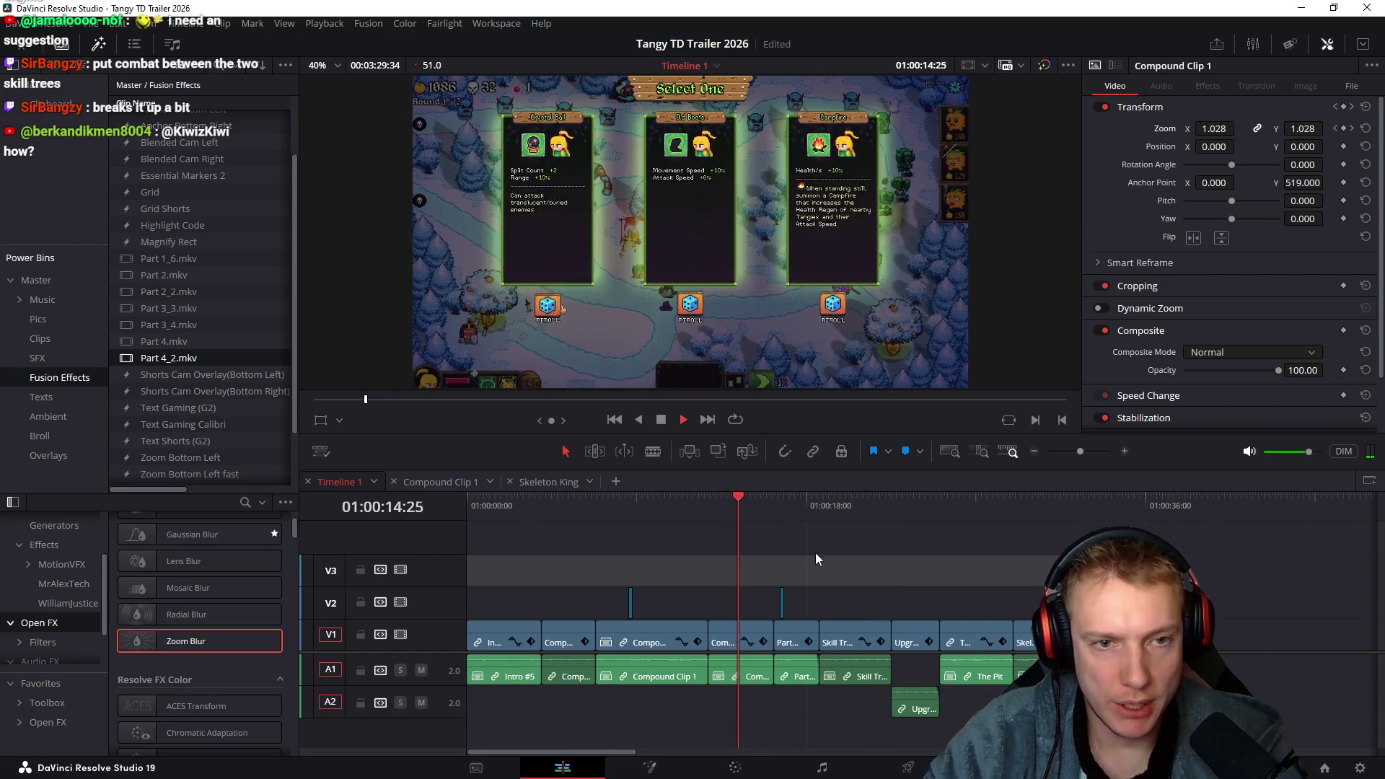
key("ctrl+equal")
key("ctrl+equal")
key("ctrl+equal")
Select Part 3_2.mkv, zoom the timeline in, and scrub through the start of its zoom keyframes
key("space")
left_click(1016, 639)
key("ctrl+equal")
key("ctrl+equal")
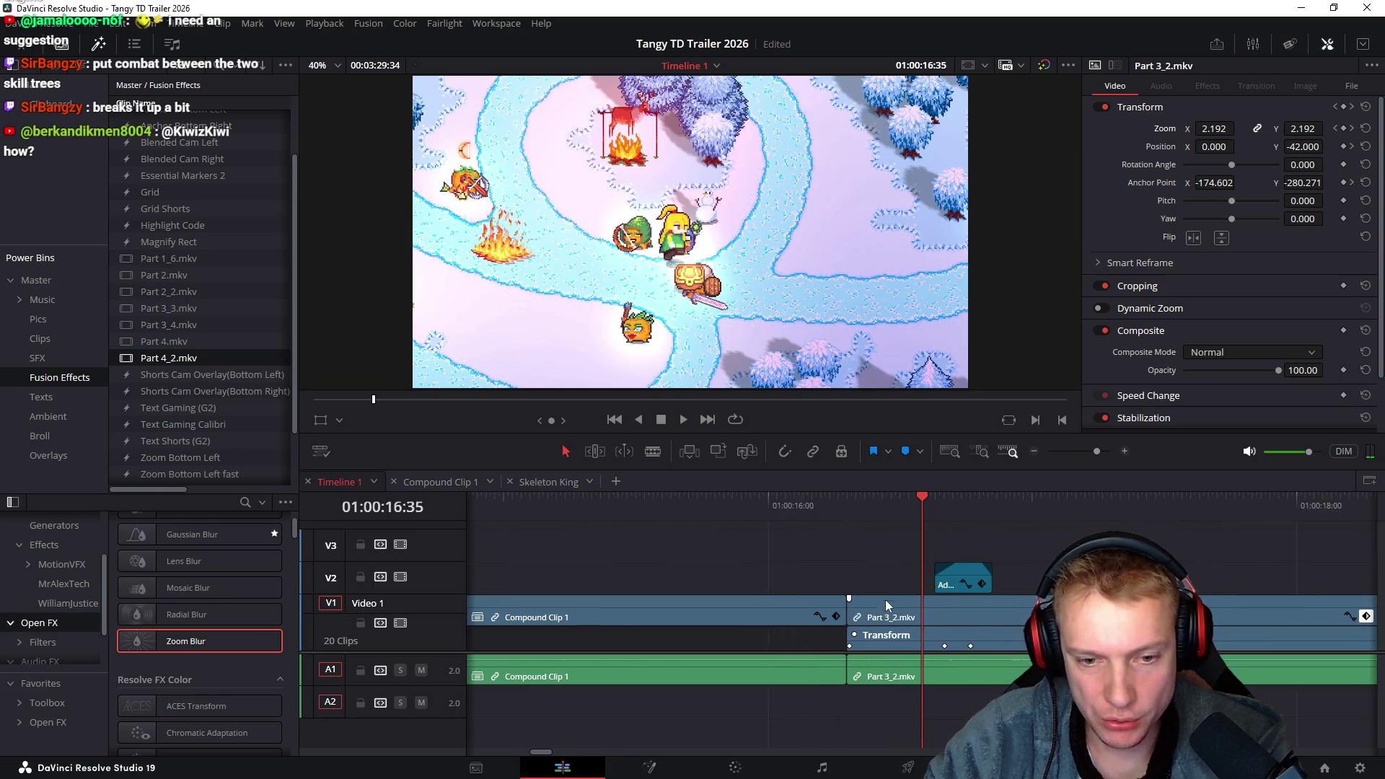
mouse_move(925, 509)
left_mouse_down()
mouse_move(977, 513)
mouse_move(834, 516)
mouse_move(950, 520)
left_mouse_up()
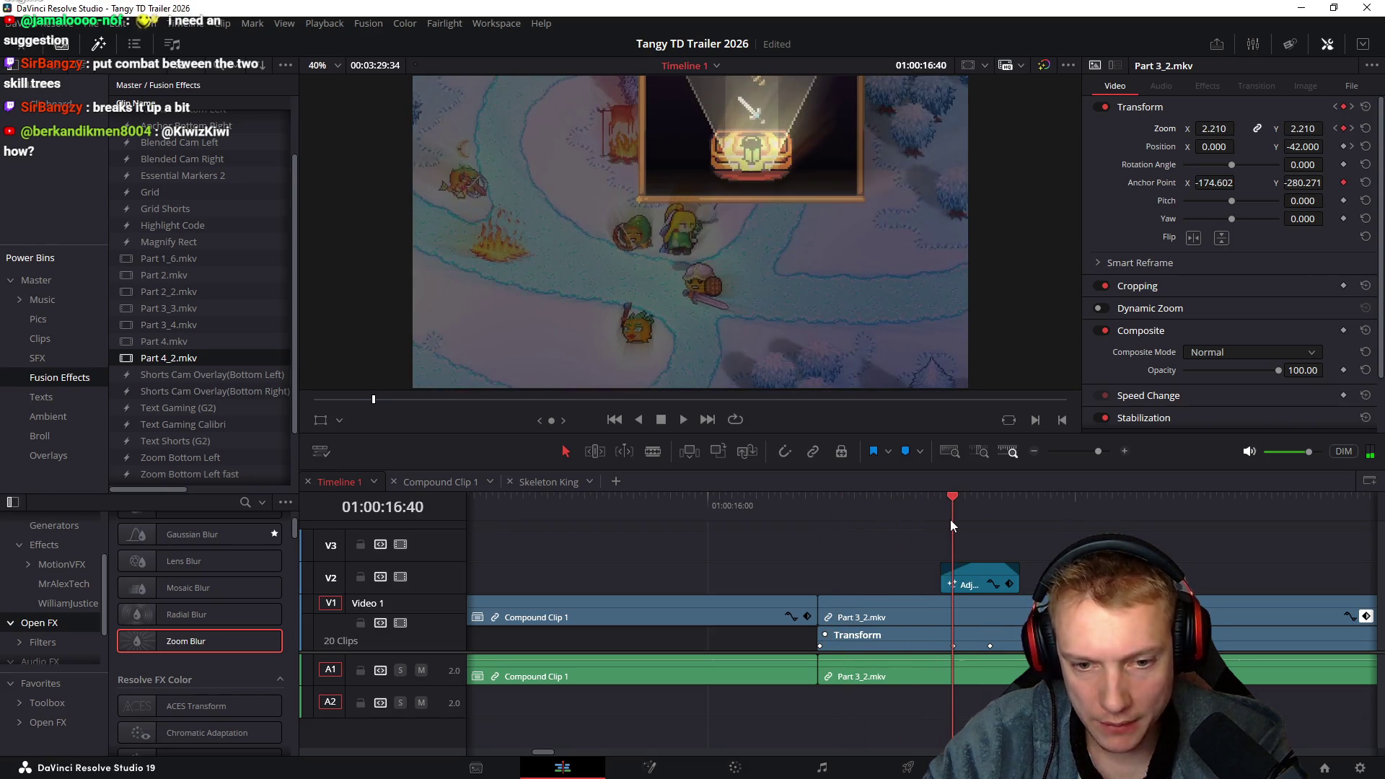
left_click(938, 619)
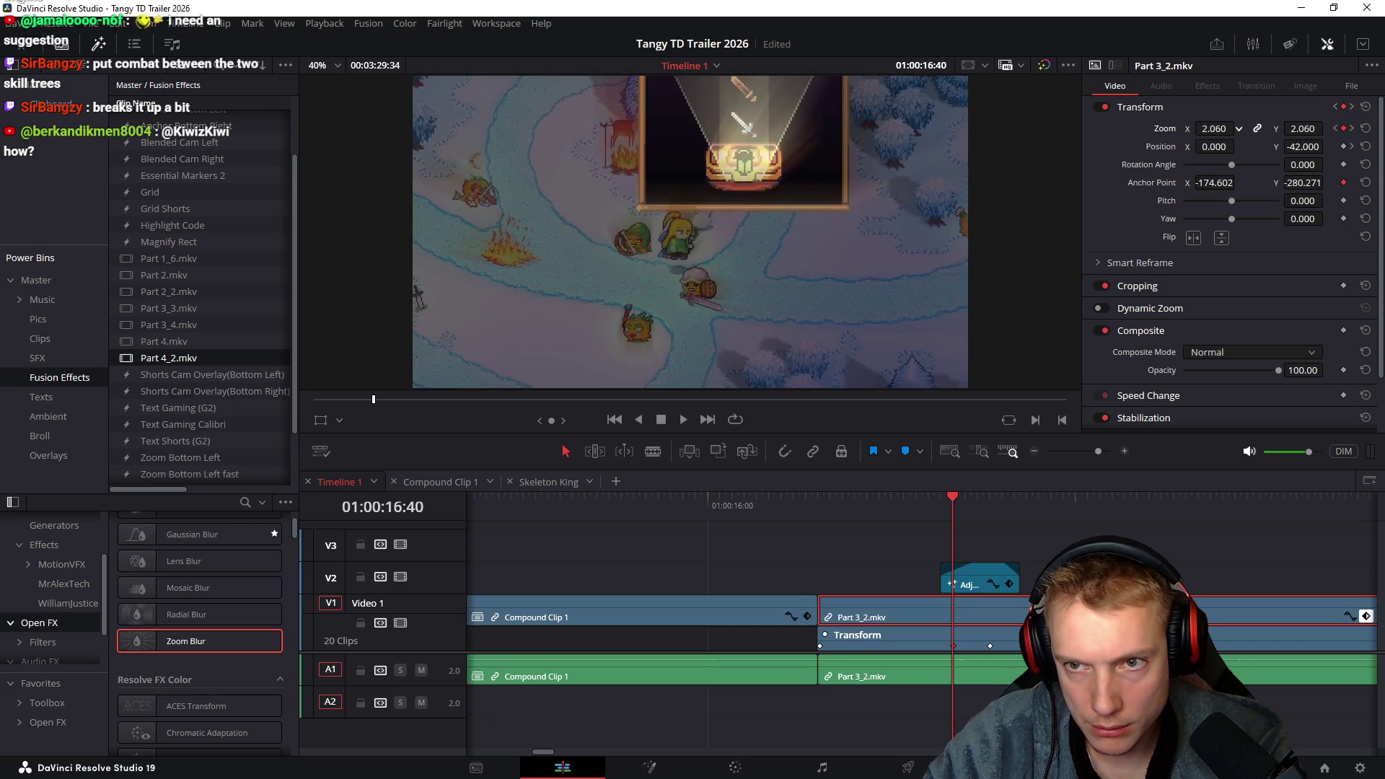
left_click(825, 506)
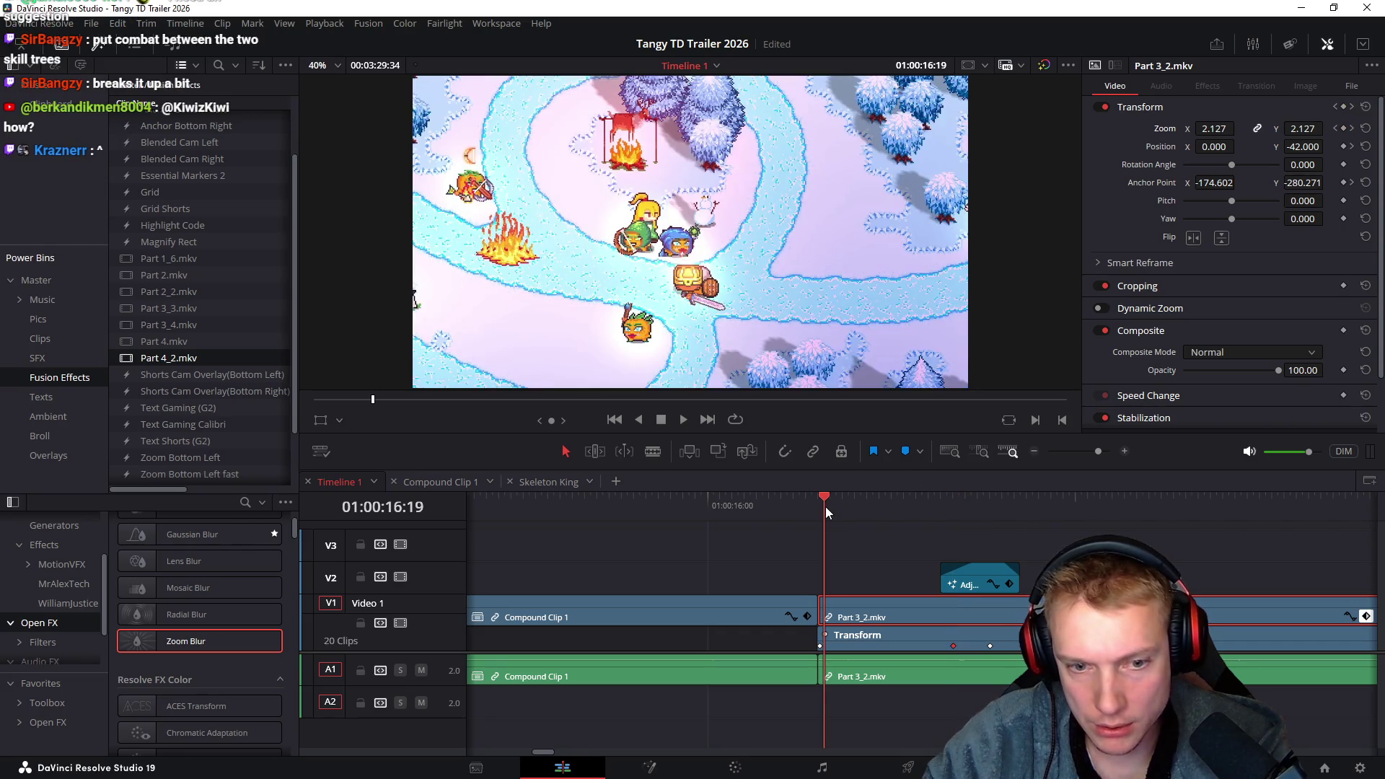
left_click_drag(820, 508, 972, 534)
Replay Part 3_2.mkv's zoom-in from just before the clip, rewinding to watch it again
left_click_drag(1059, 545, 725, 535)
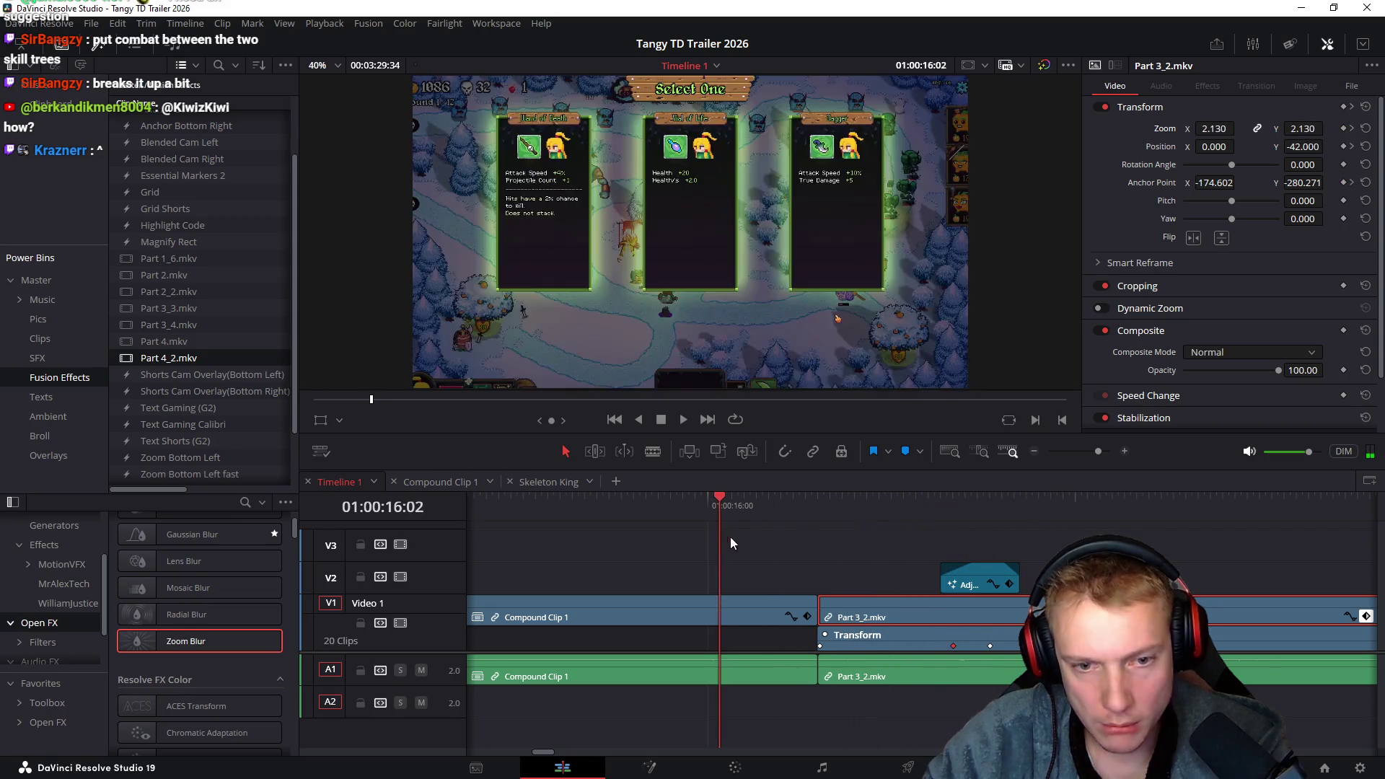
key("space")
mouse_move(828, 513)
left_mouse_down()
mouse_move(754, 508)
mouse_move(865, 543)
left_mouse_up()
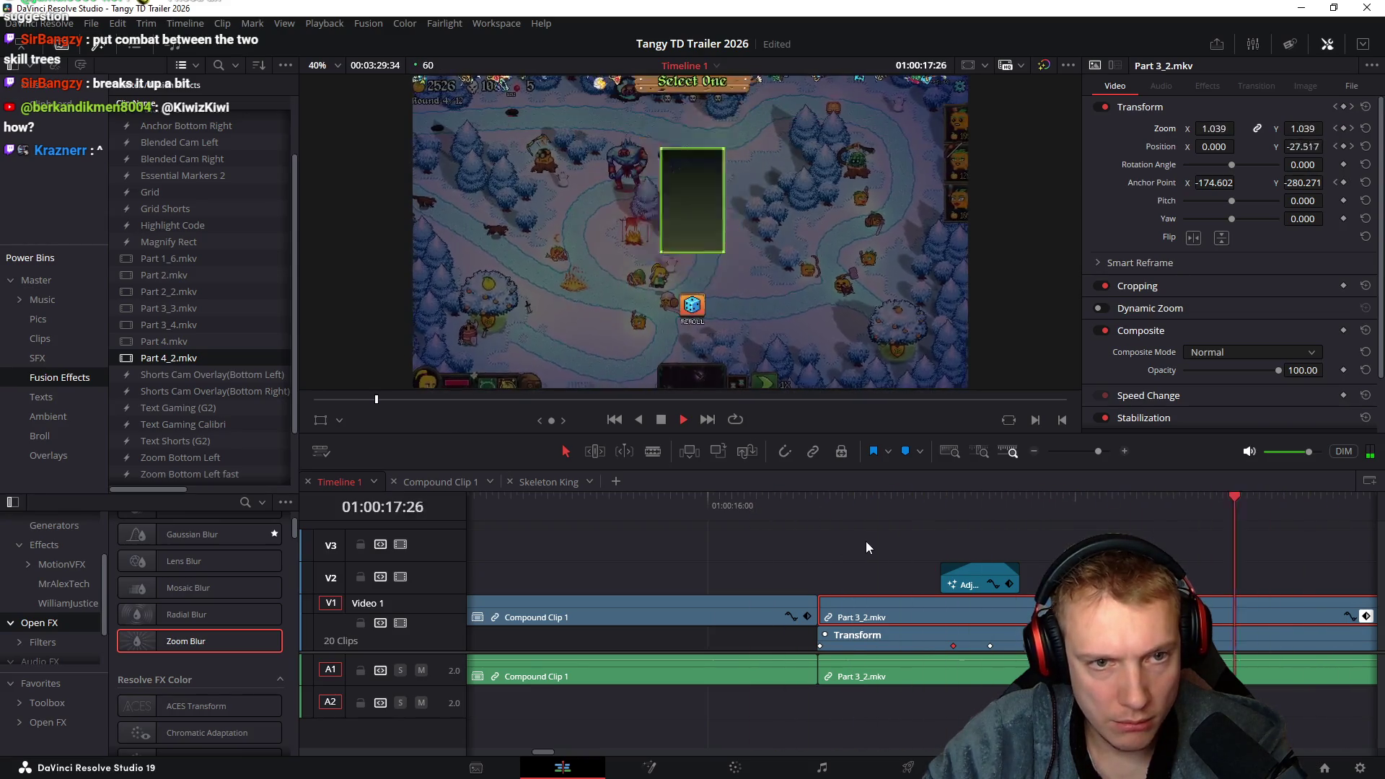
key("space")
scroll(722, 527, "left", 3)
left_click_drag(635, 510, 882, 531)
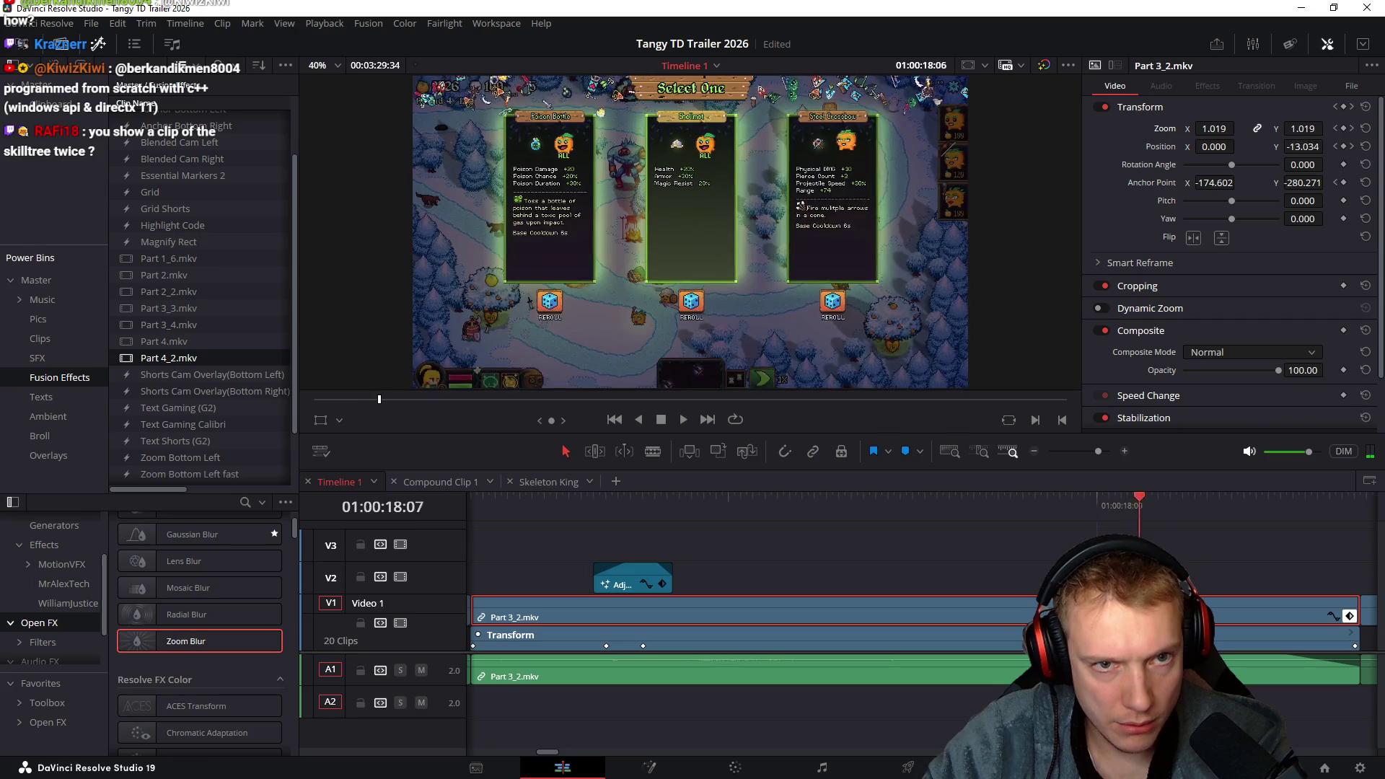
key("shift+Left")
key("space")
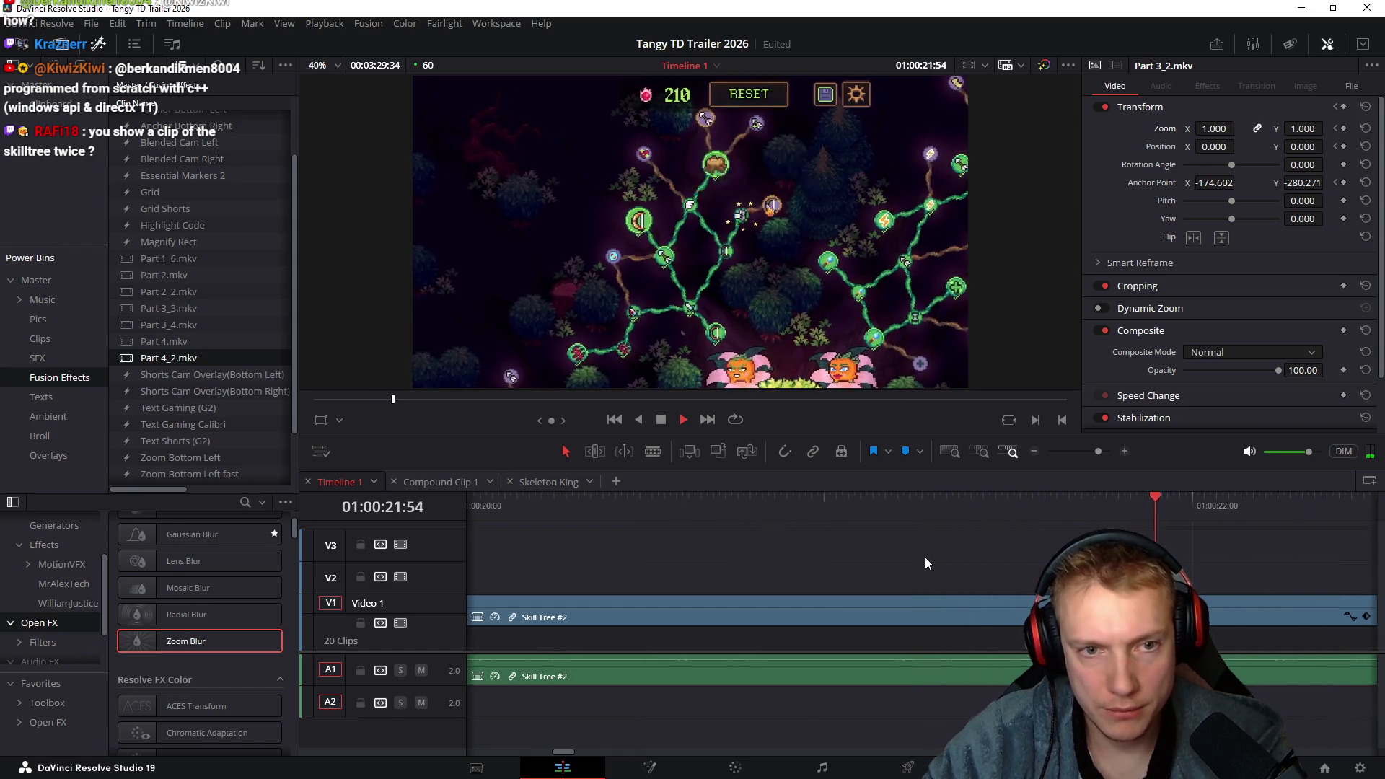
Play the trailer through to its end and stop
key("space")
key("space")
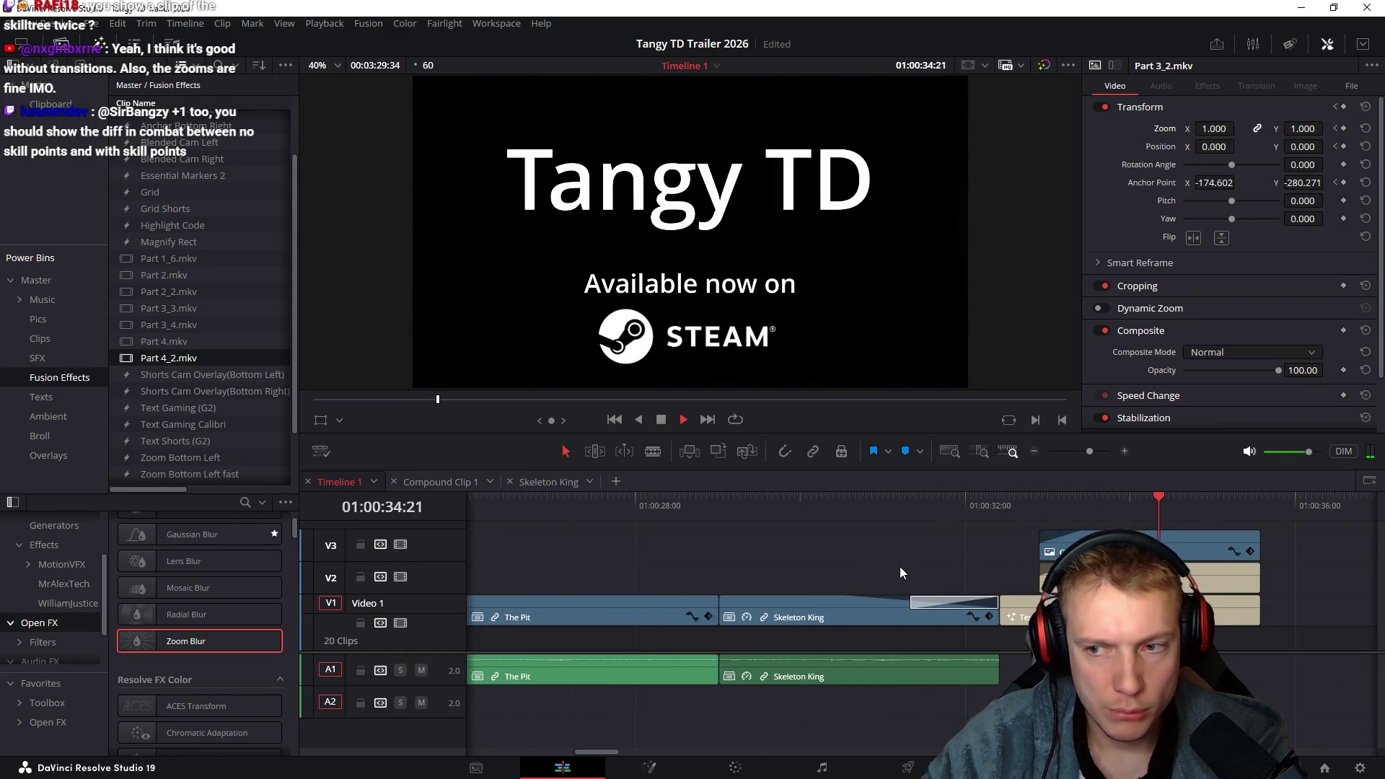
scroll(899, 566, "down", 3)
key("space")
scroll(897, 556, "left", 5)
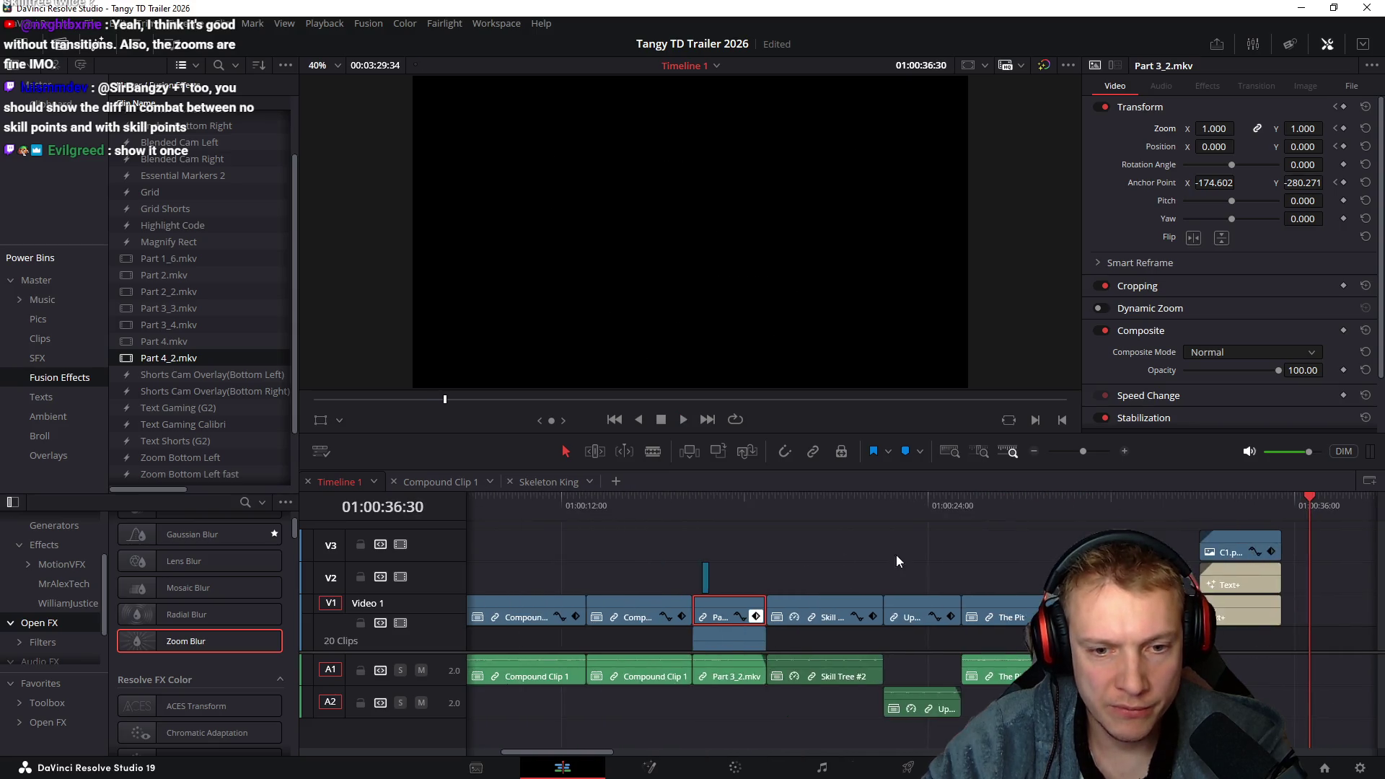
Deselect Part 3_2.mkv, scrub to the Skill Tree #2 shot around 19 seconds, and switch to the browser
left_click(822, 555)
left_click(977, 508)
left_click_drag(980, 509, 1029, 513)
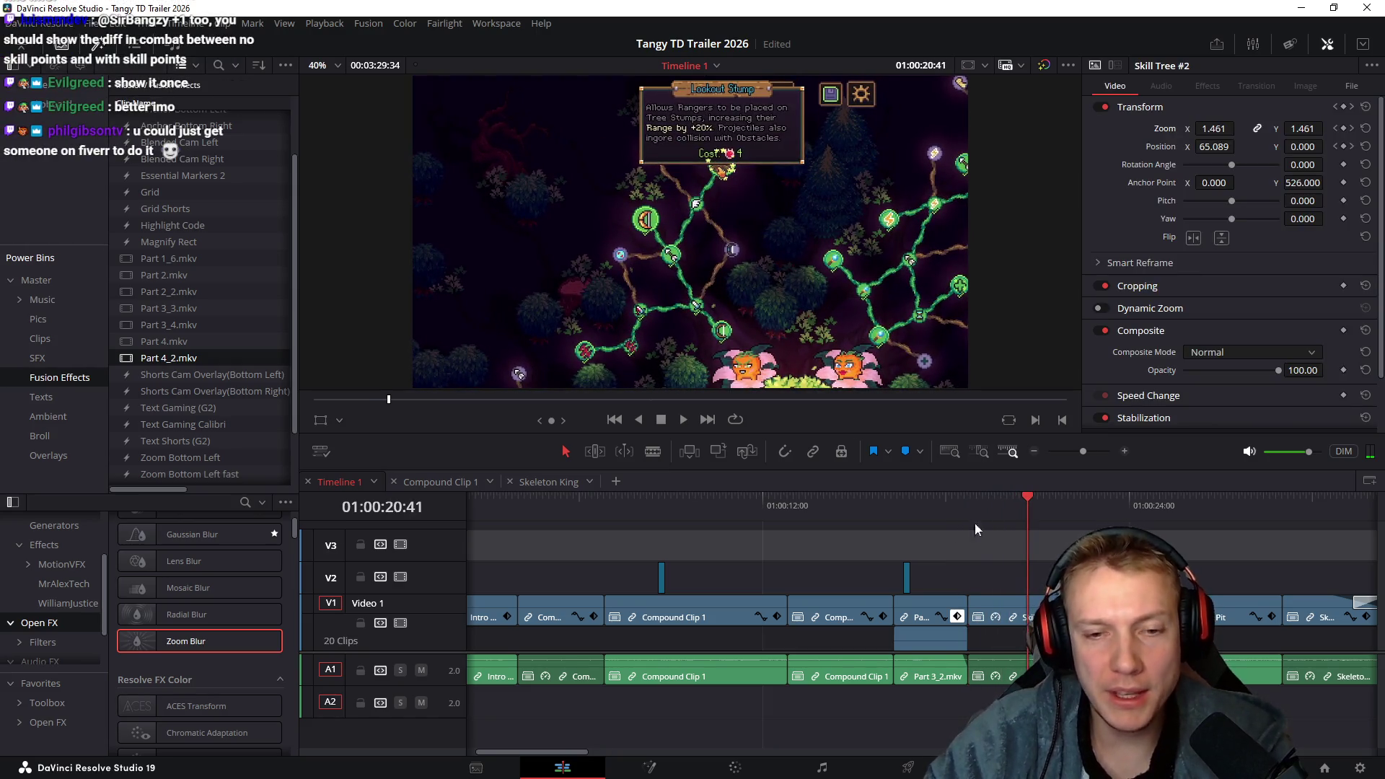
scroll(979, 548, "left", 2)
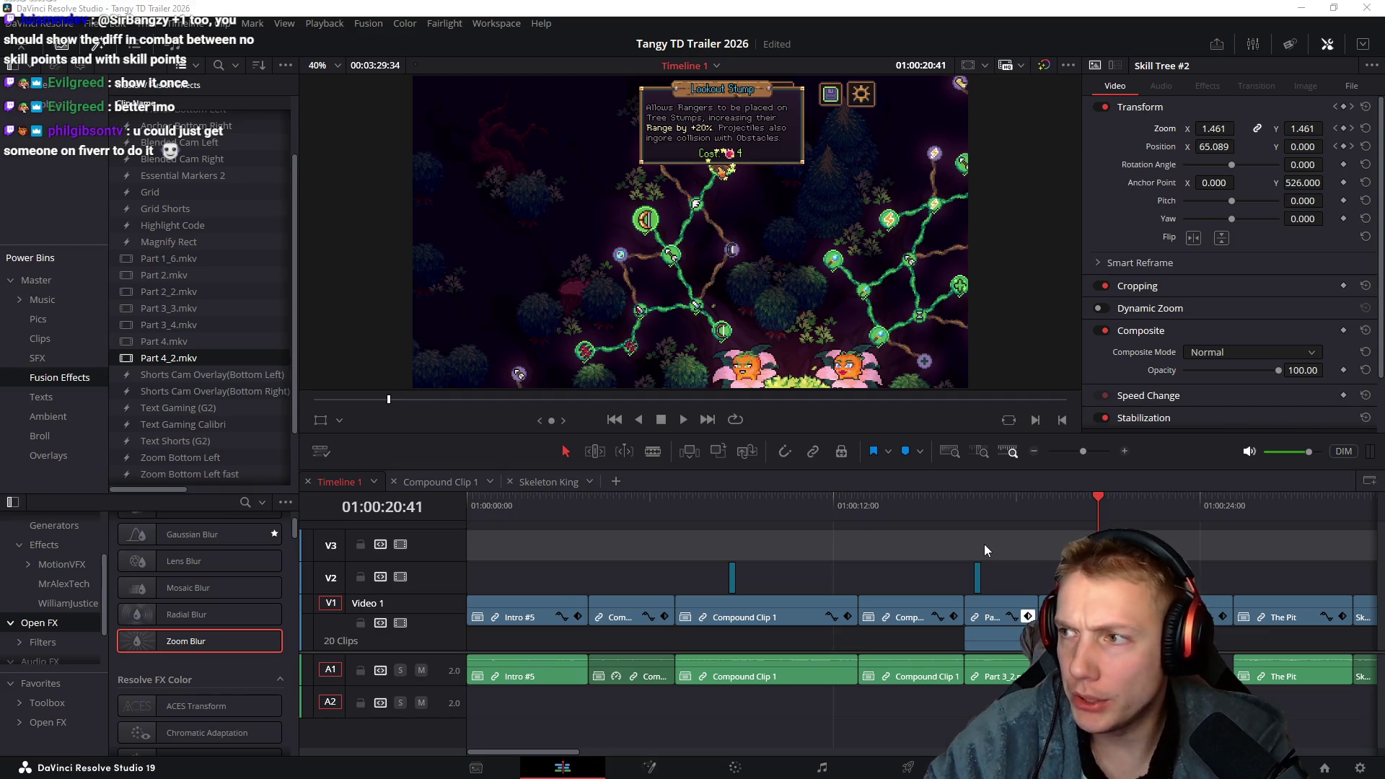
key("alt+Tab")
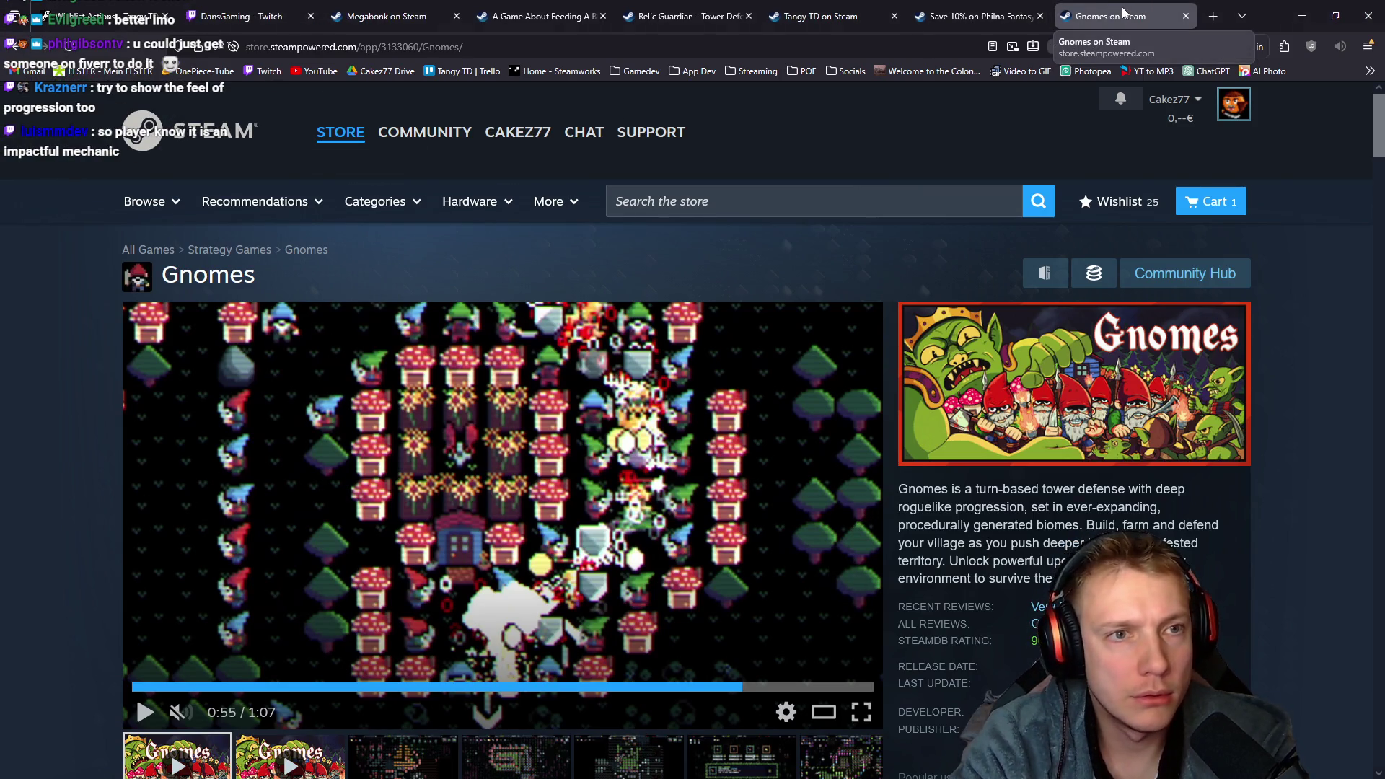
Open A Game About Feeding A Black Hole's store tab, play its trailer, seek to about 0:13, and pause
left_click(538, 15)
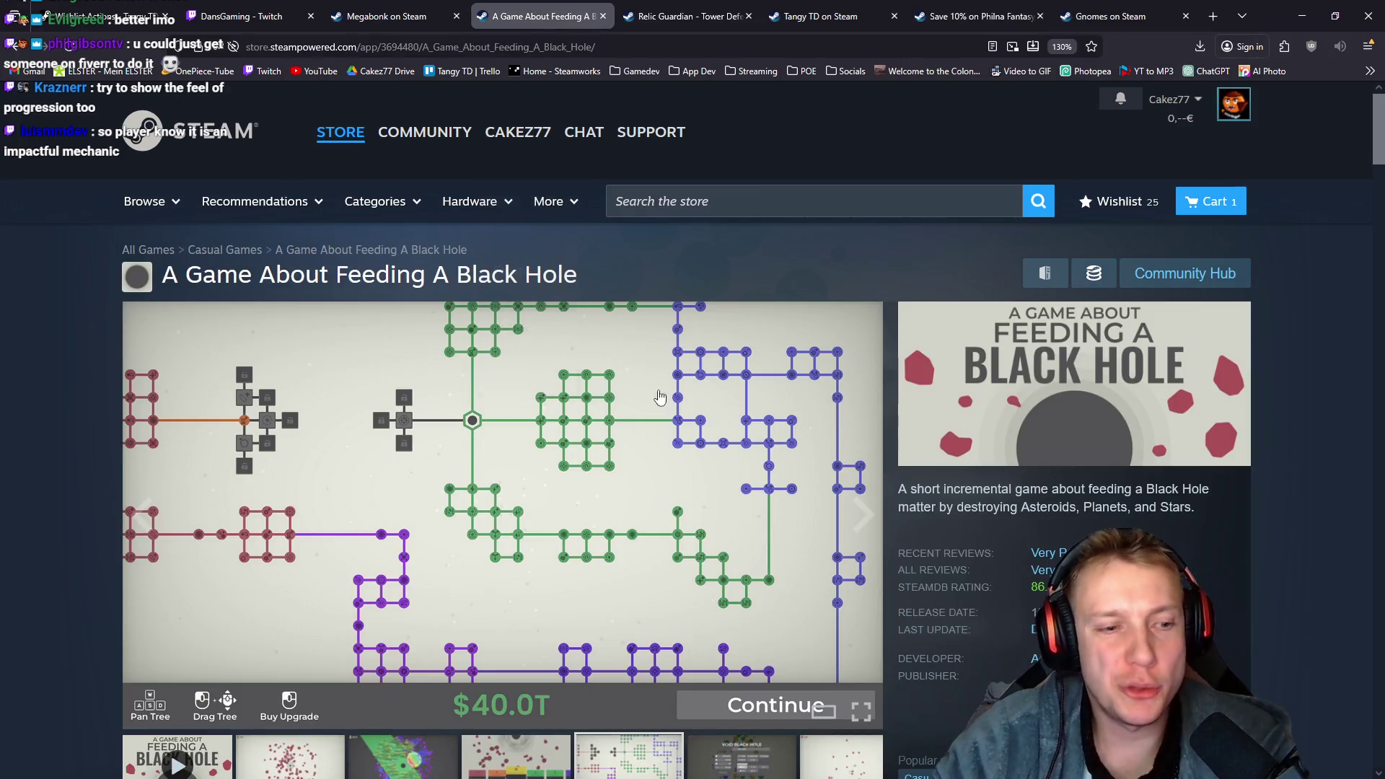
scroll(28, 454, "down", 4)
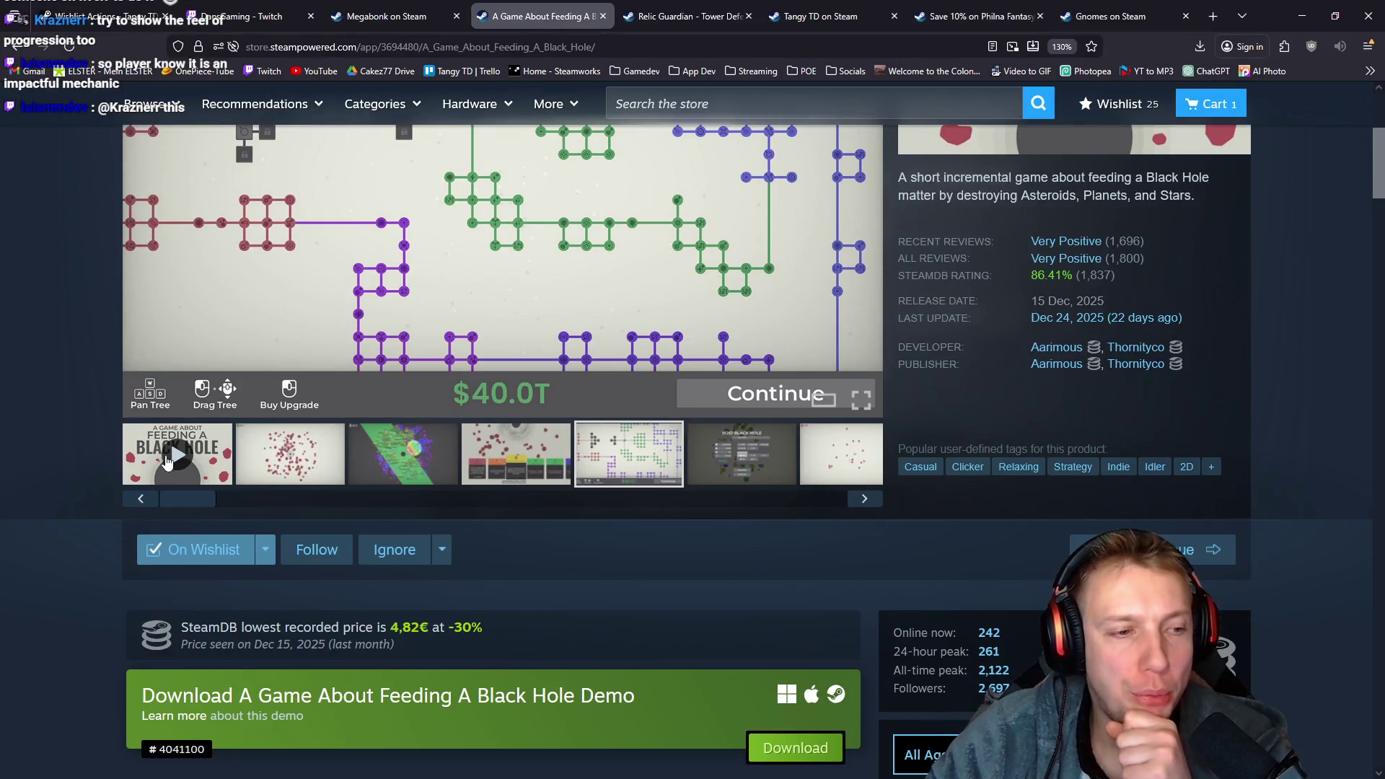
scroll(12, 399, "up", 2)
scroll(11, 400, "up", 3)
left_click(496, 403)
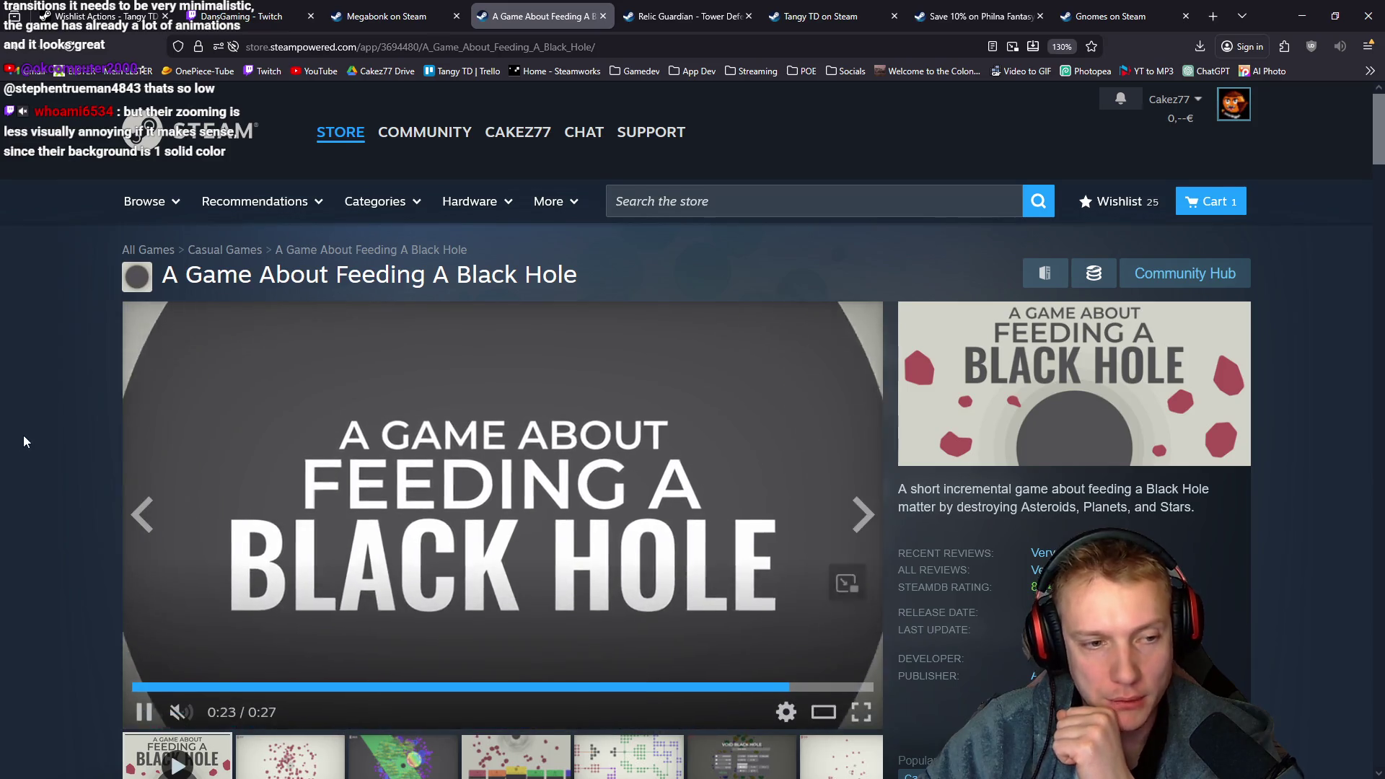
scroll(409, 521, "down", 3)
left_click(498, 584)
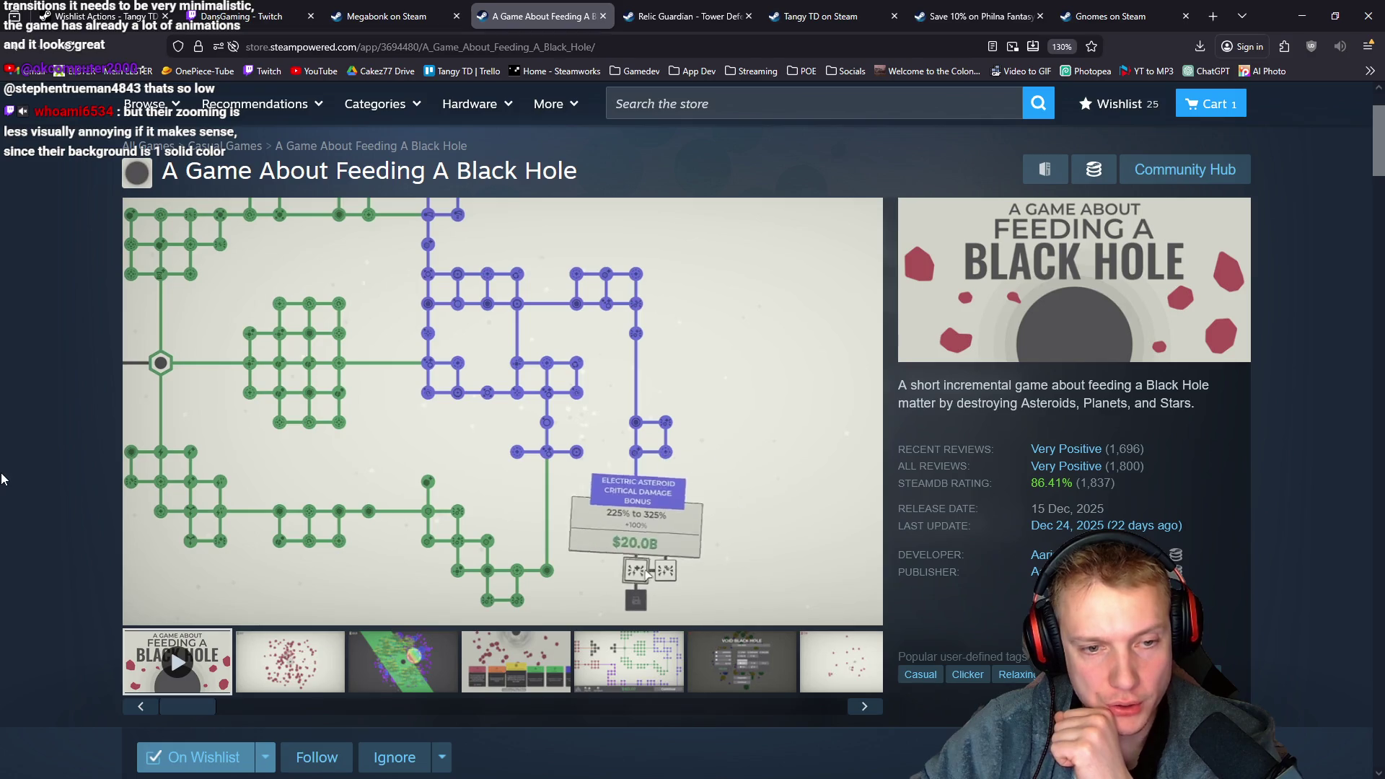
left_click(528, 422)
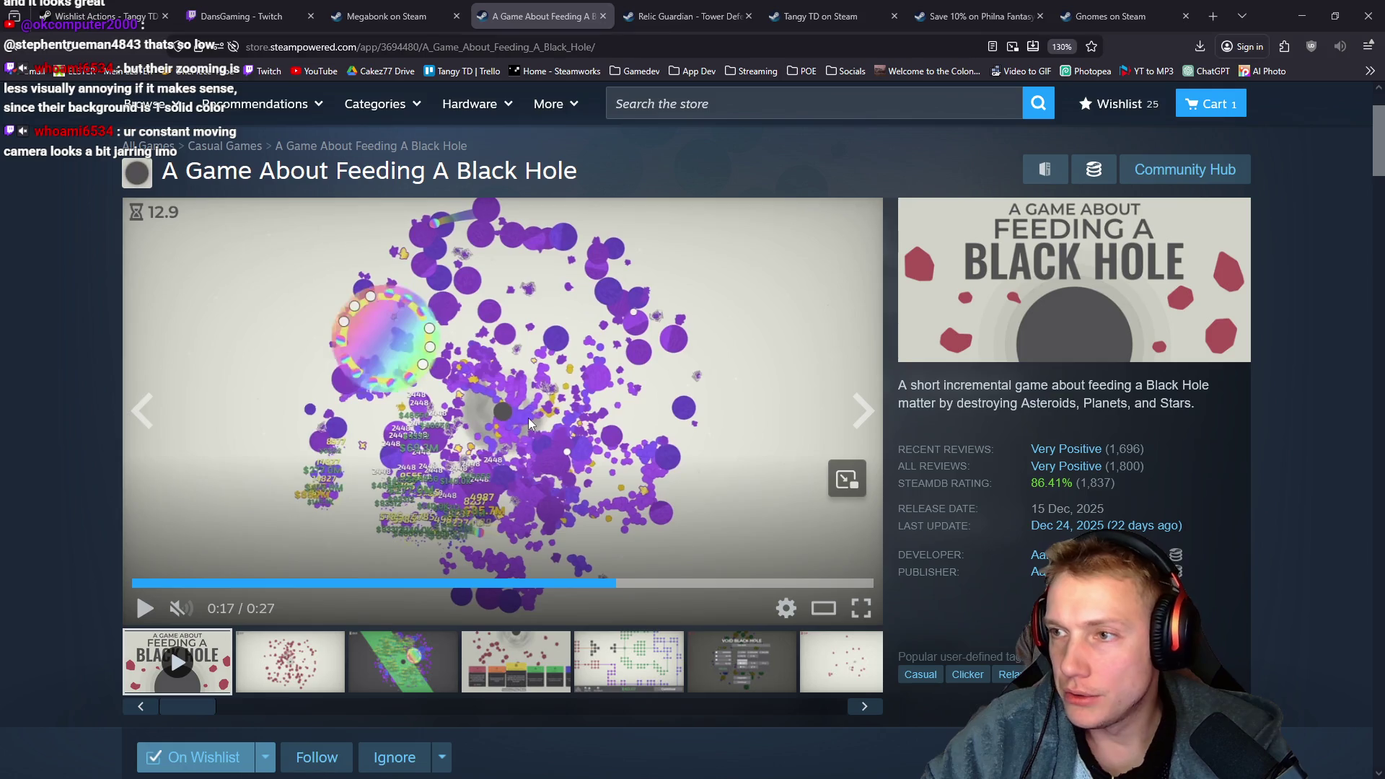
Back in Resolve, replay the trailer from about 01:00:16, just before the Part 3_2.mkv card-selection shot
key("alt+Tab")
left_click(913, 508)
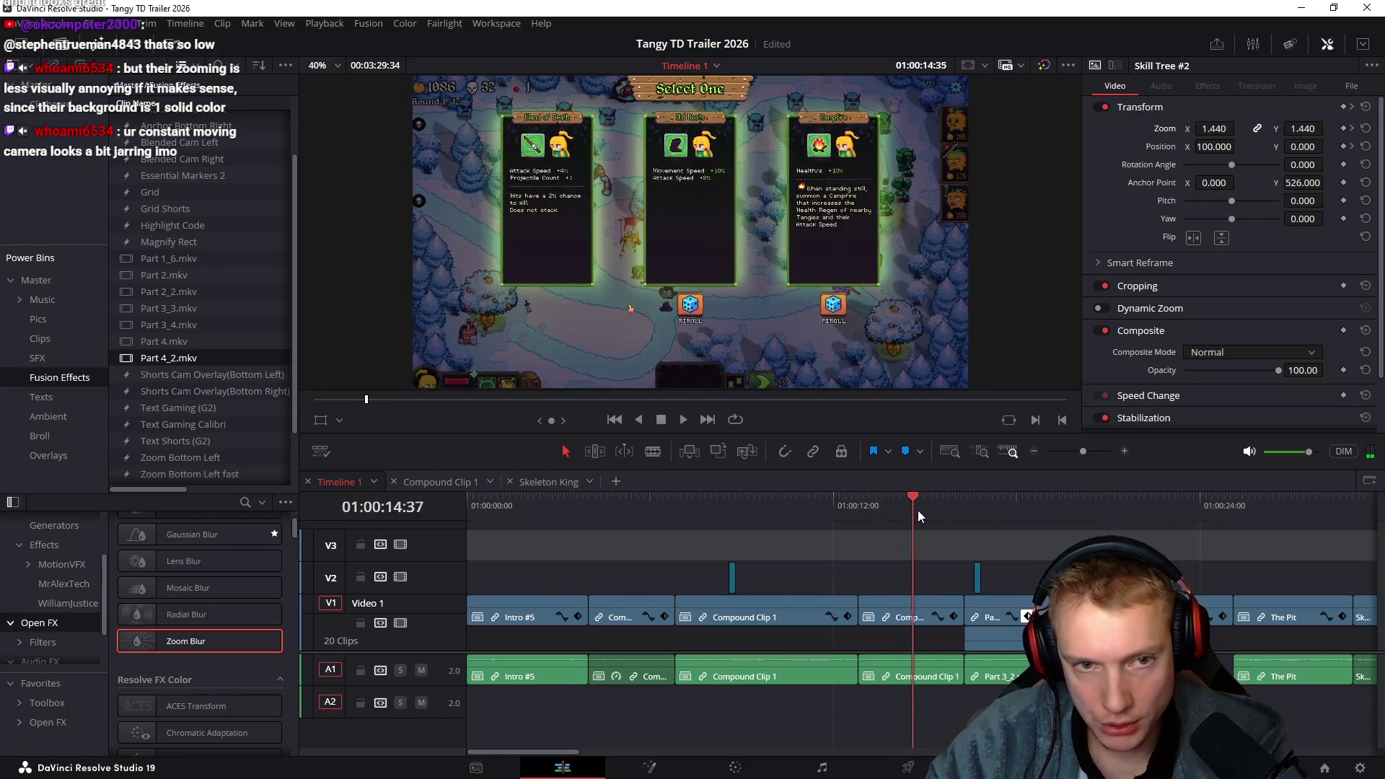
mouse_move(954, 518)
left_mouse_down()
mouse_move(998, 531)
mouse_move(908, 541)
left_mouse_up()
scroll(903, 555, "up", 5)
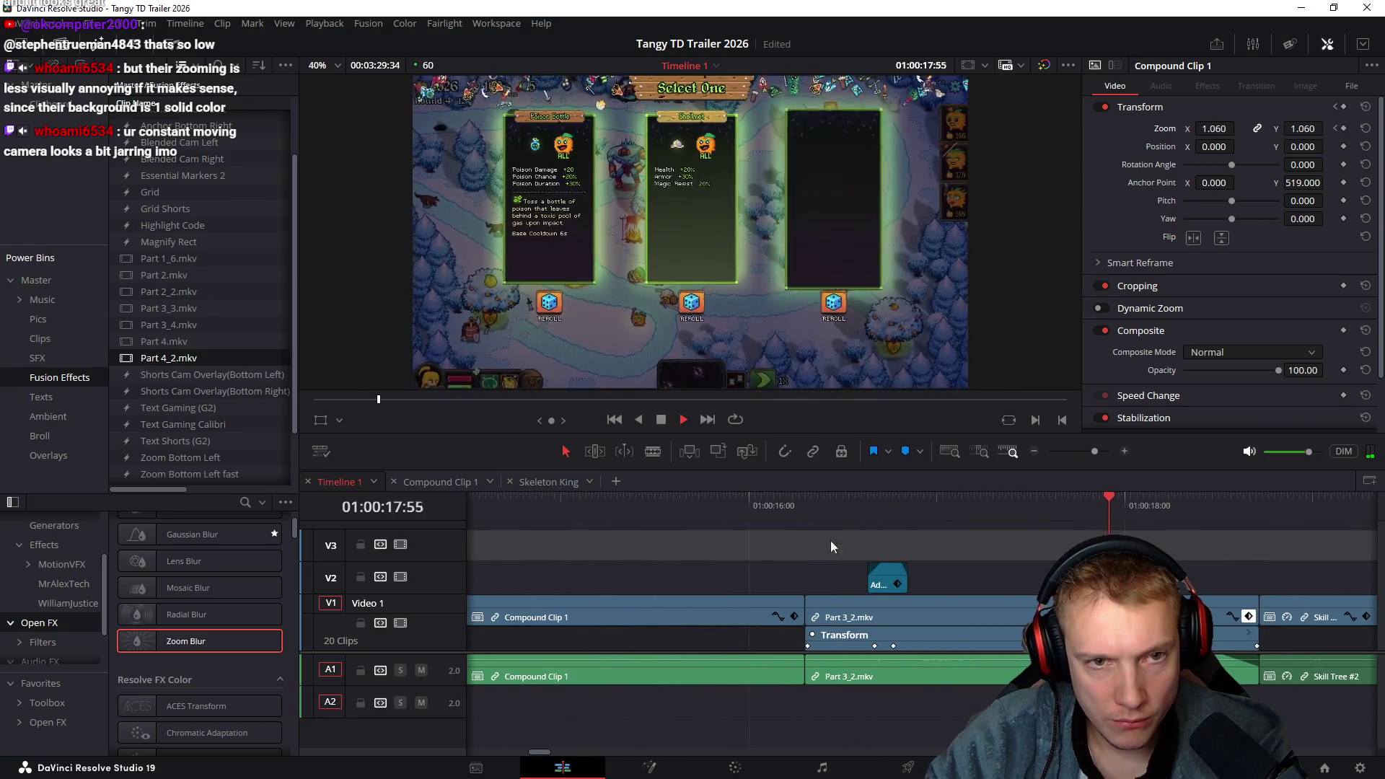
scroll(654, 507, "right", 3)
left_click(634, 505)
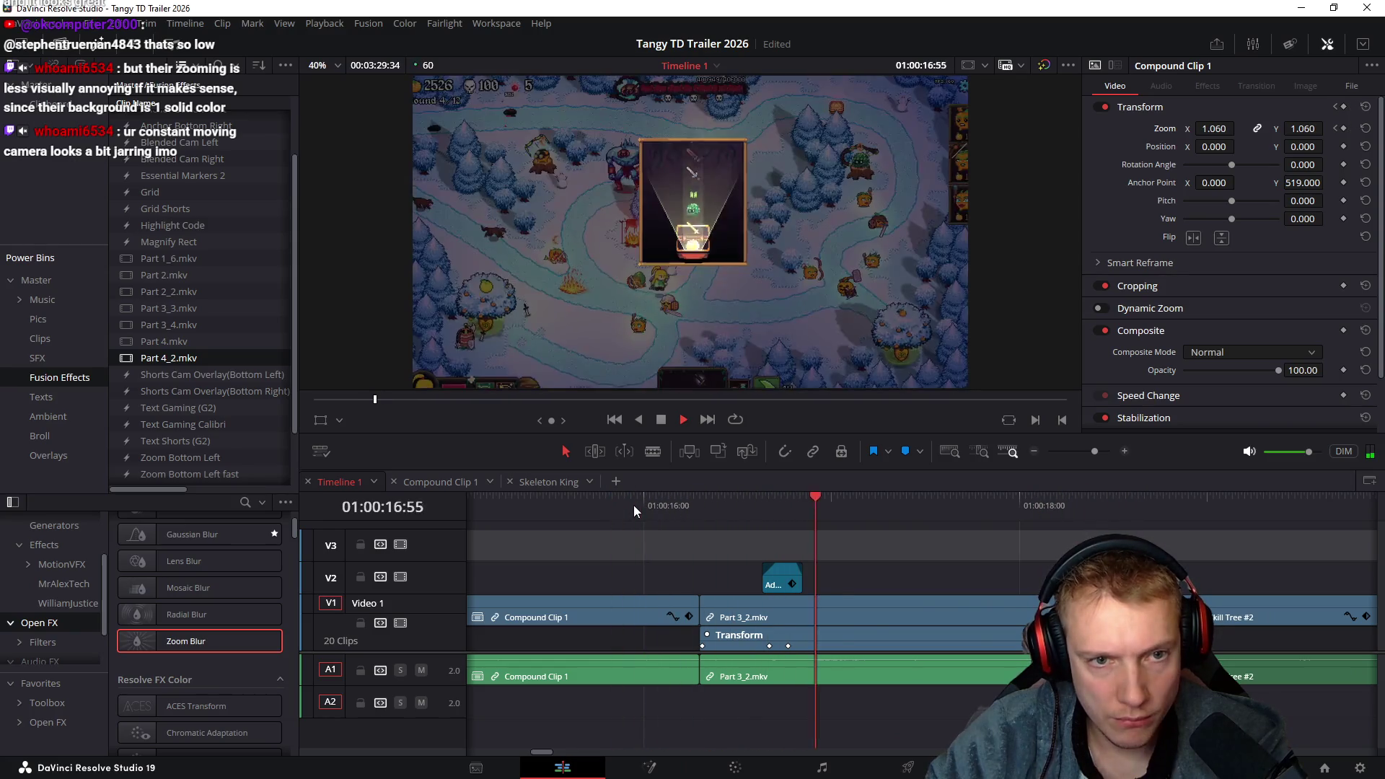
Rewatch the Part 3_2.mkv zoom twice, then stop playback
scroll(809, 541, "right", 1)
left_click(577, 514)
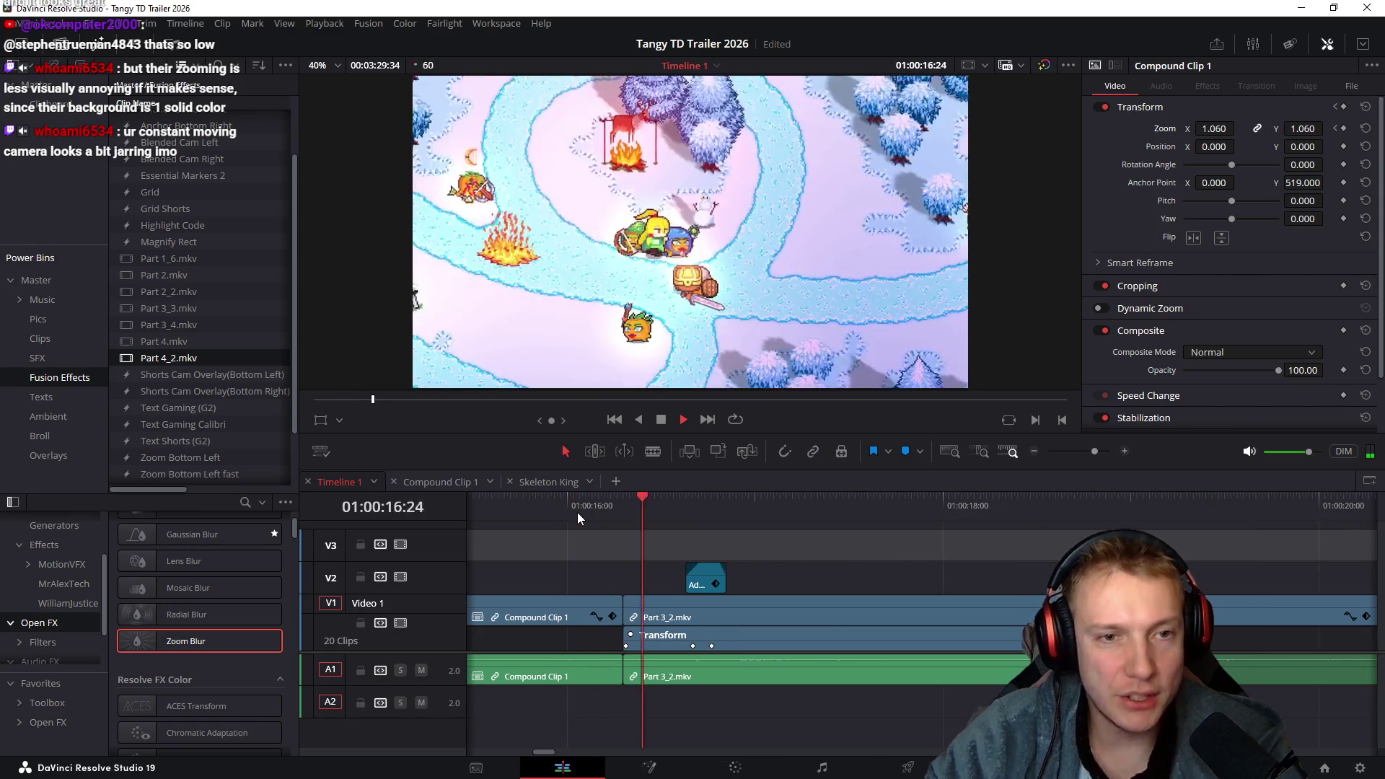
left_click(576, 511)
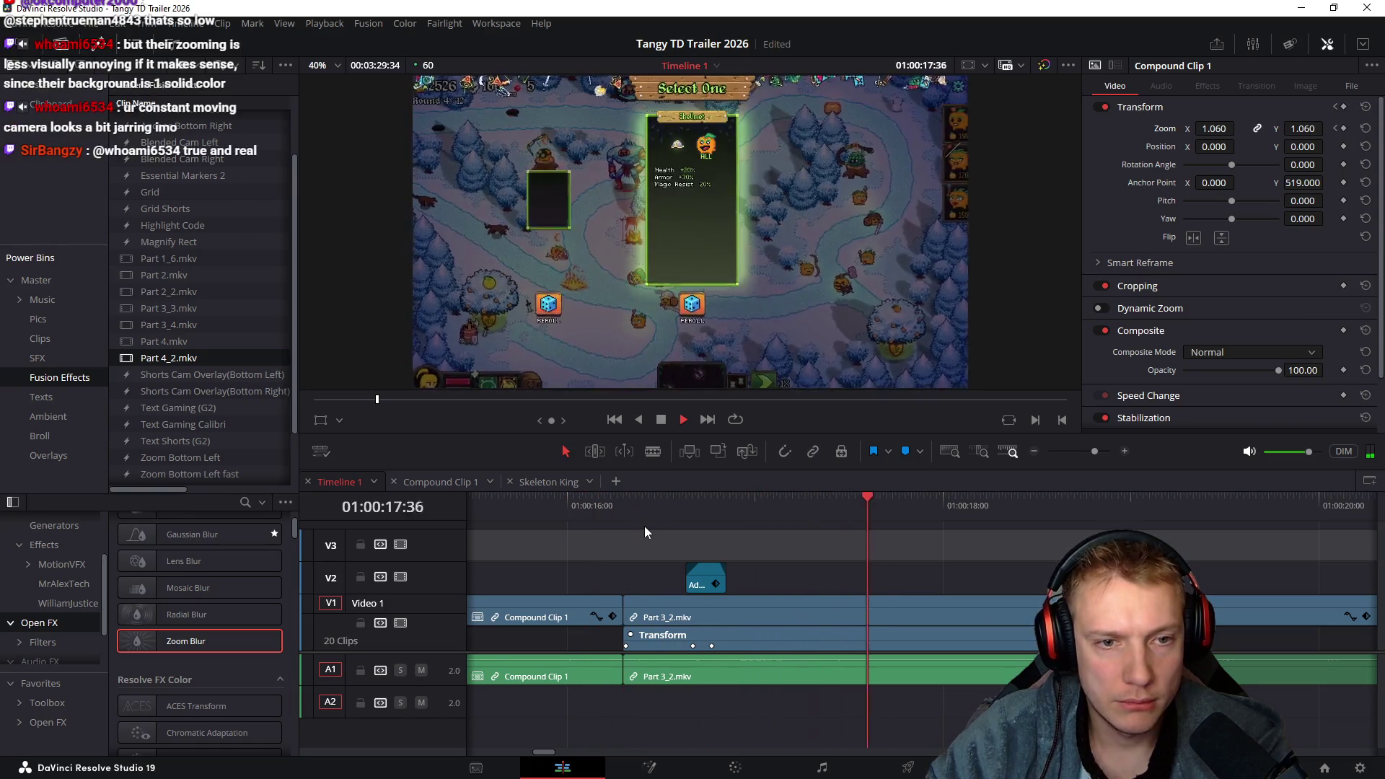
scroll(730, 553, "right", 5)
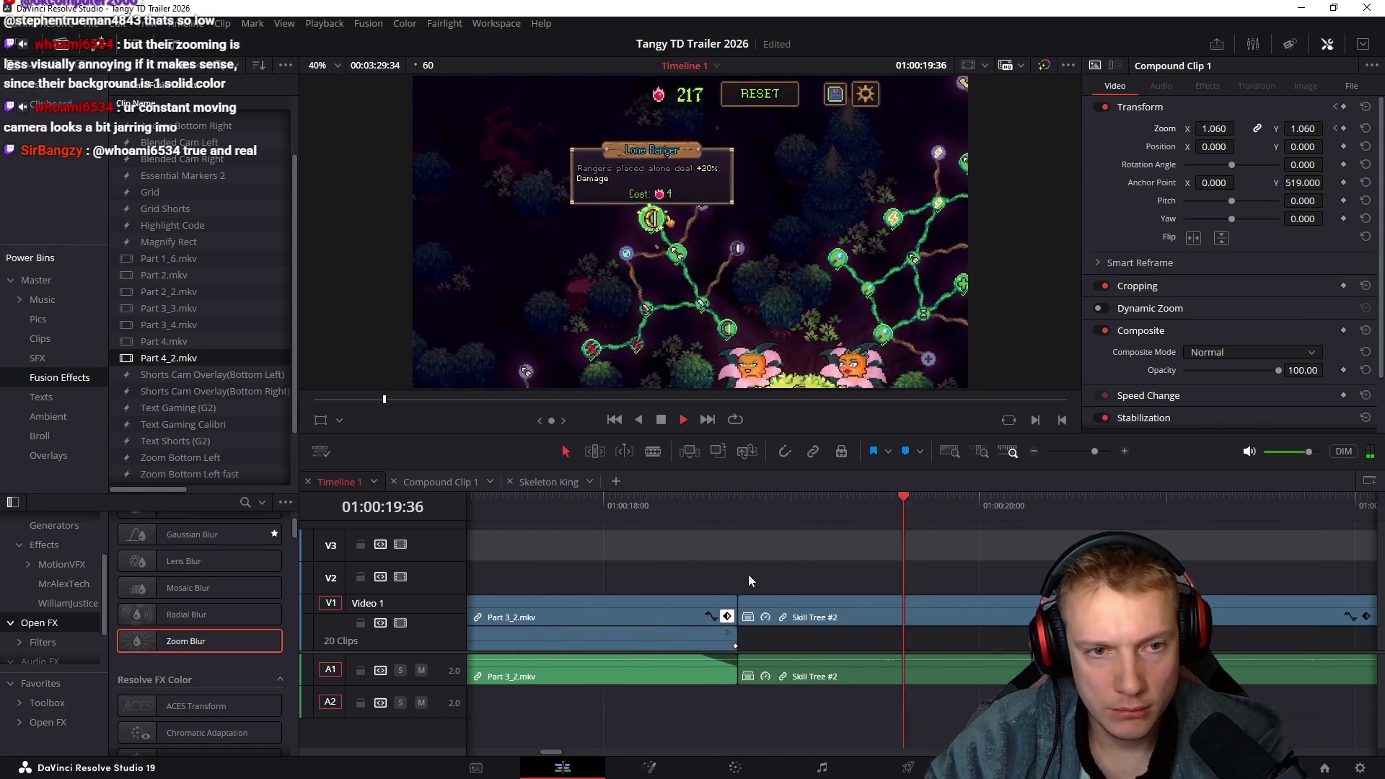
scroll(869, 582, "right", 2)
key("space")
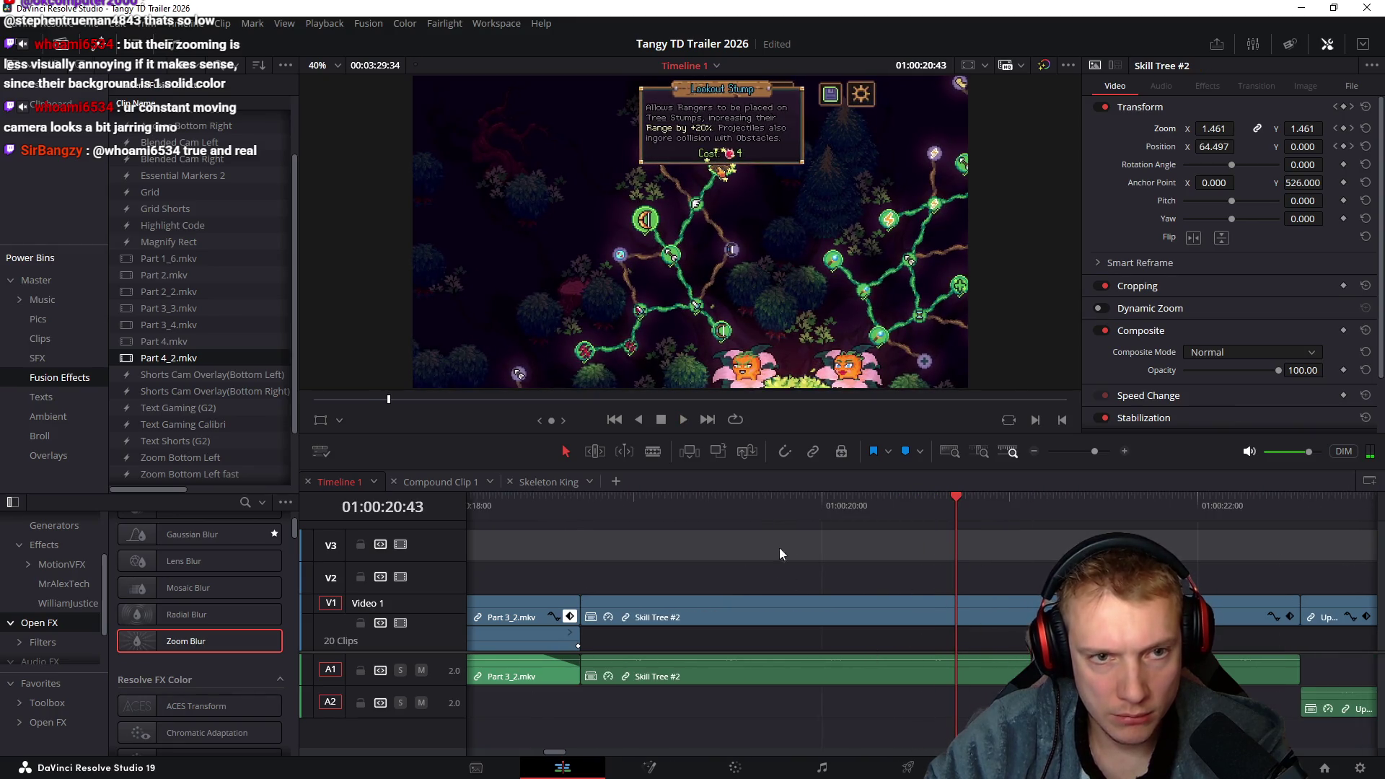
scroll(794, 556, "left", 1)
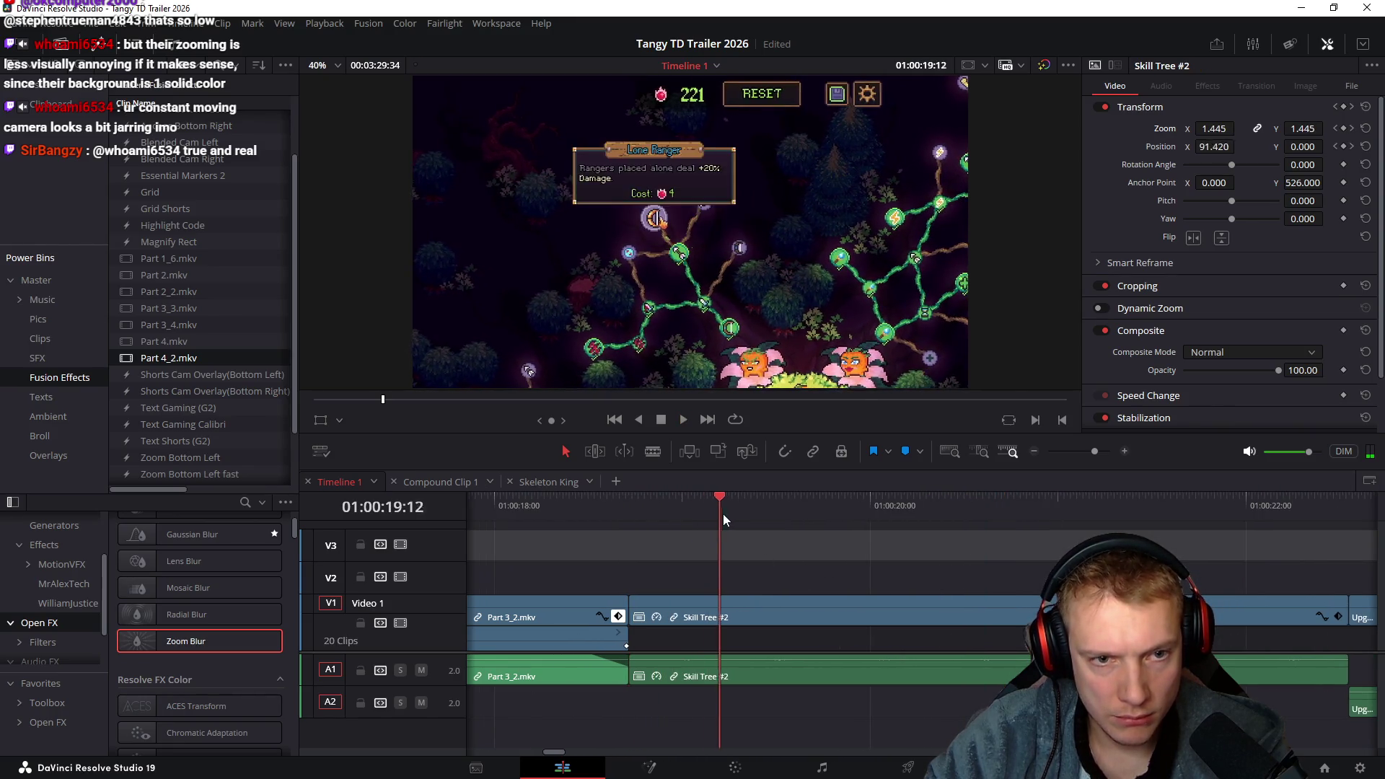
Ripple-trim Skill Tree #2 to end near 01:00:19 and play back the trimmed section
left_click_drag(816, 518, 1025, 517)
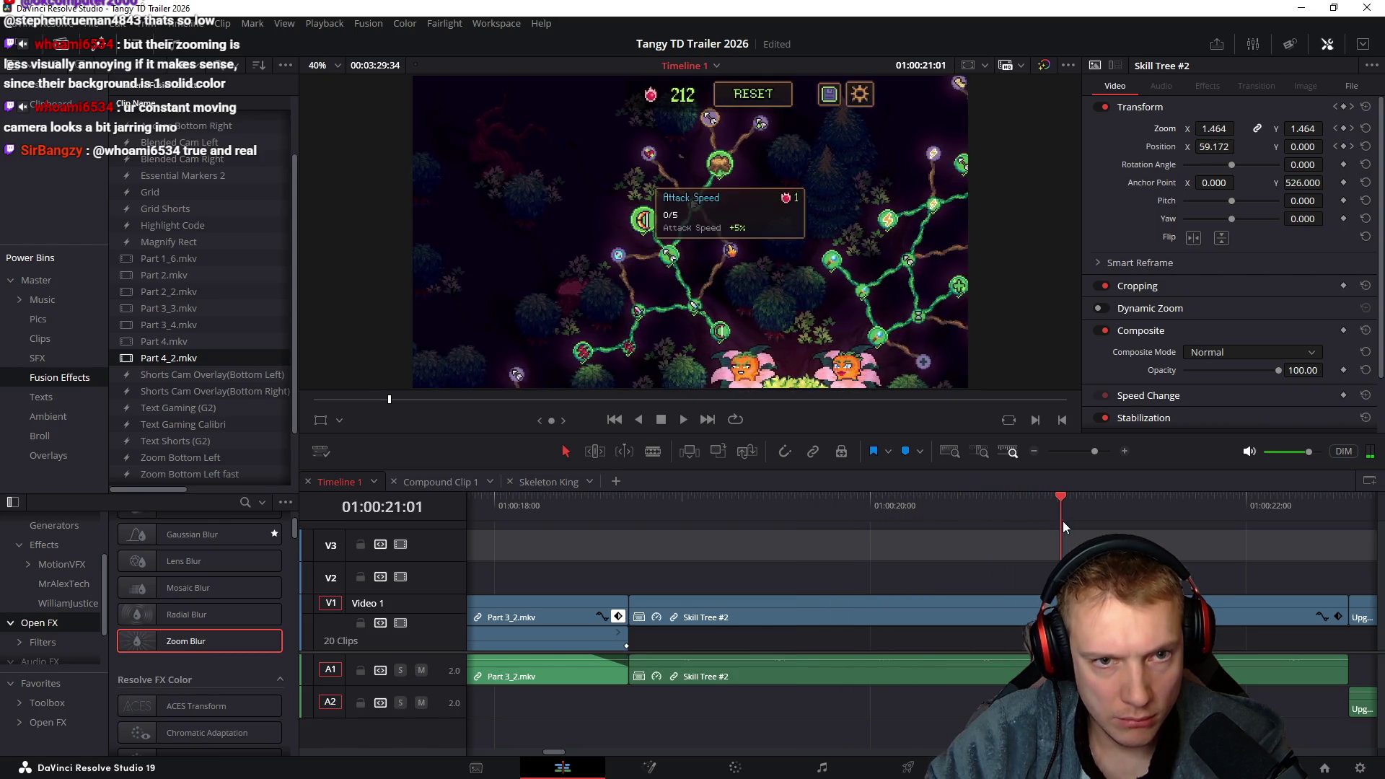
left_click_drag(1119, 523, 1151, 519)
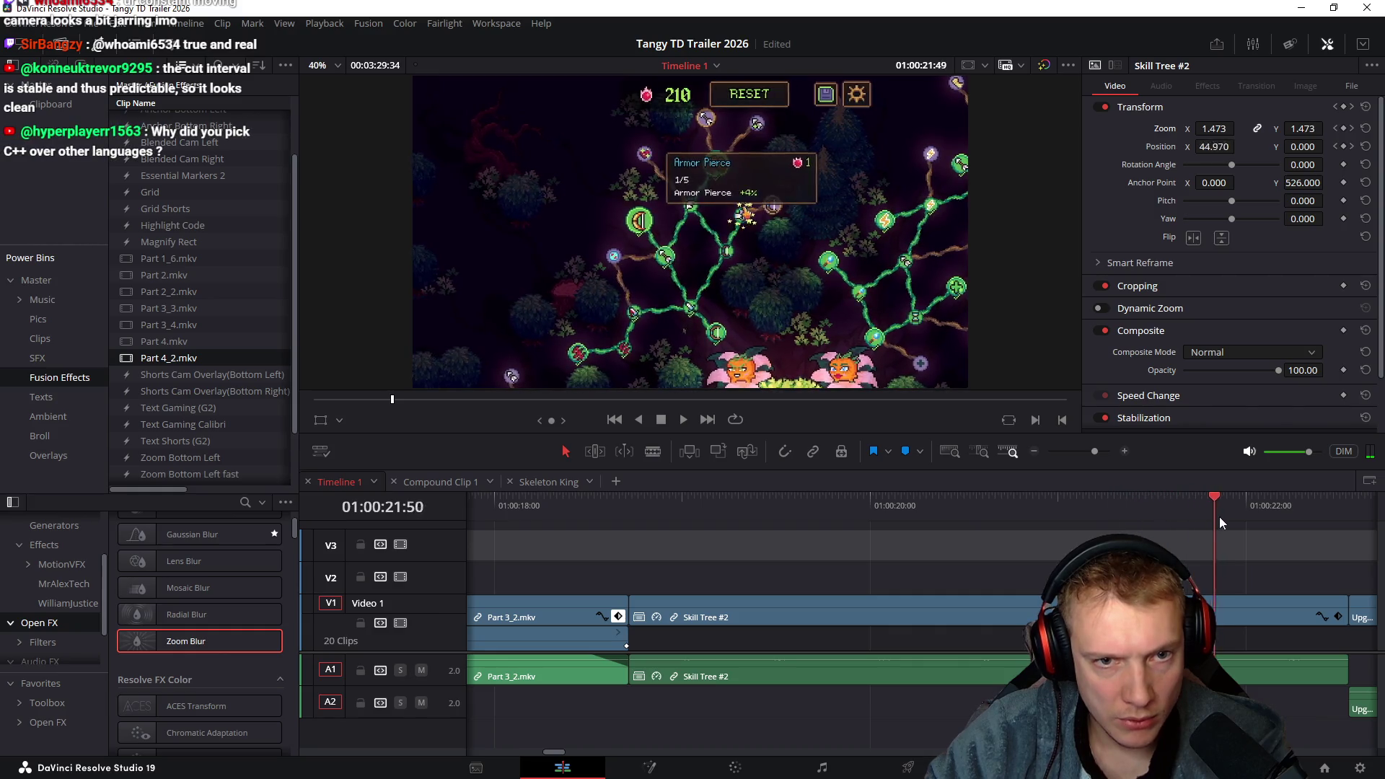
left_click_drag(1262, 514, 1263, 514)
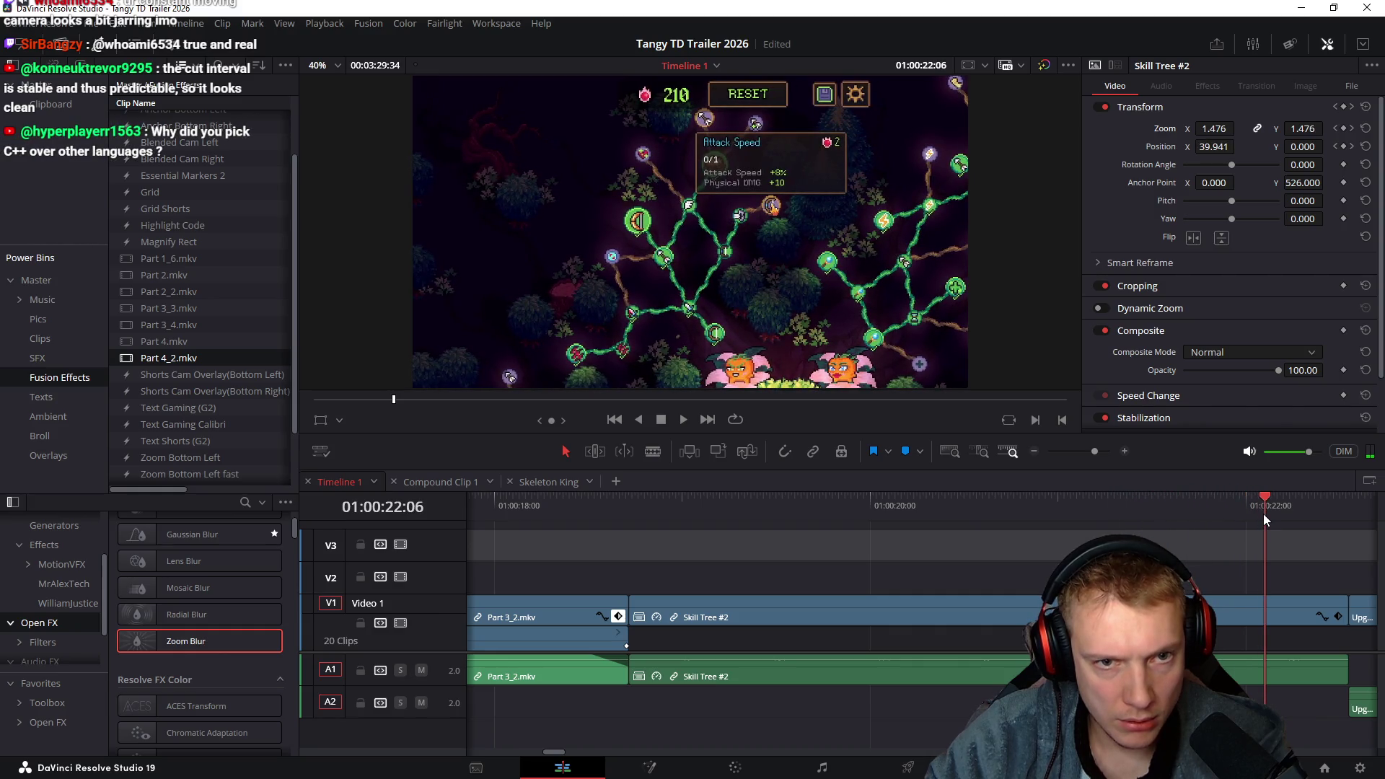
scroll(863, 546, "left", 3)
left_click(802, 514)
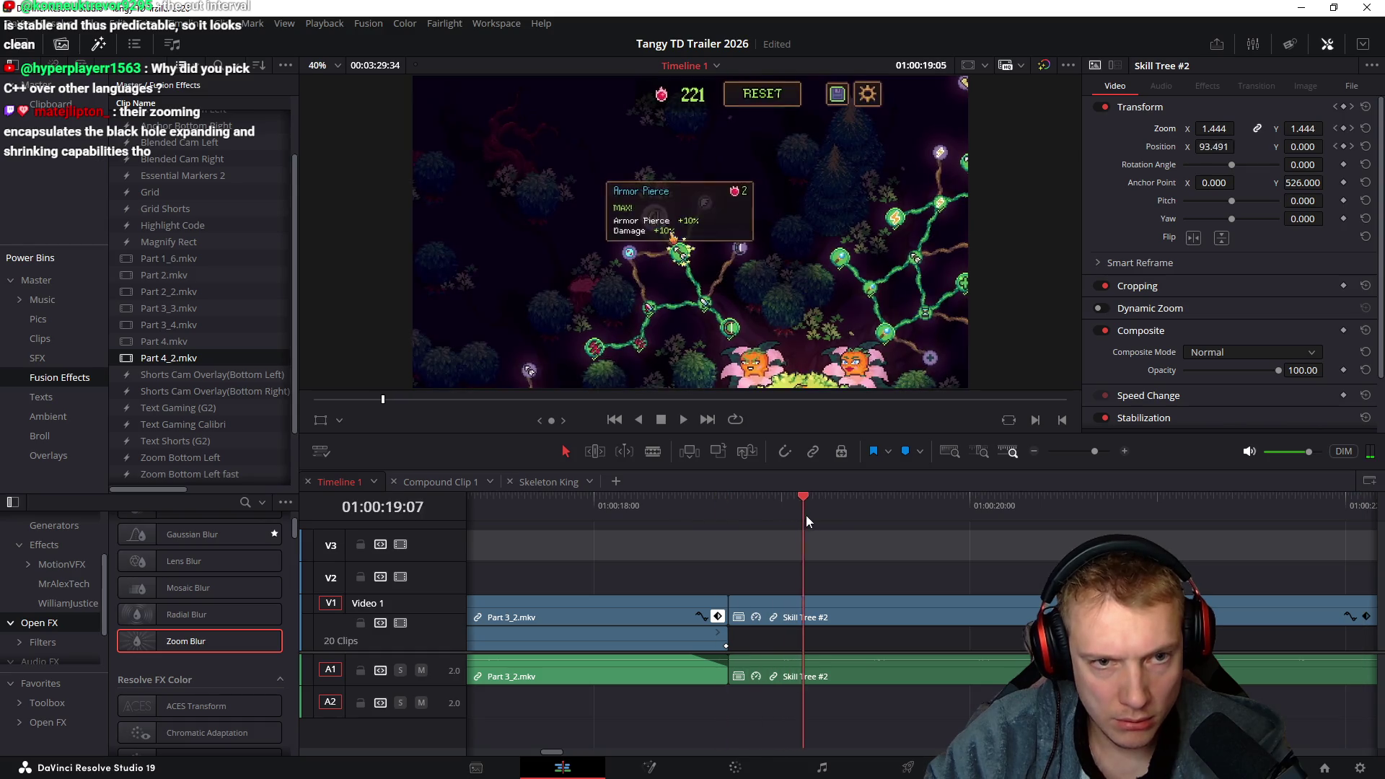
mouse_move(856, 519)
left_mouse_down()
mouse_move(937, 522)
mouse_move(857, 522)
mouse_move(892, 519)
left_mouse_up()
scroll(822, 542, "right", 3)
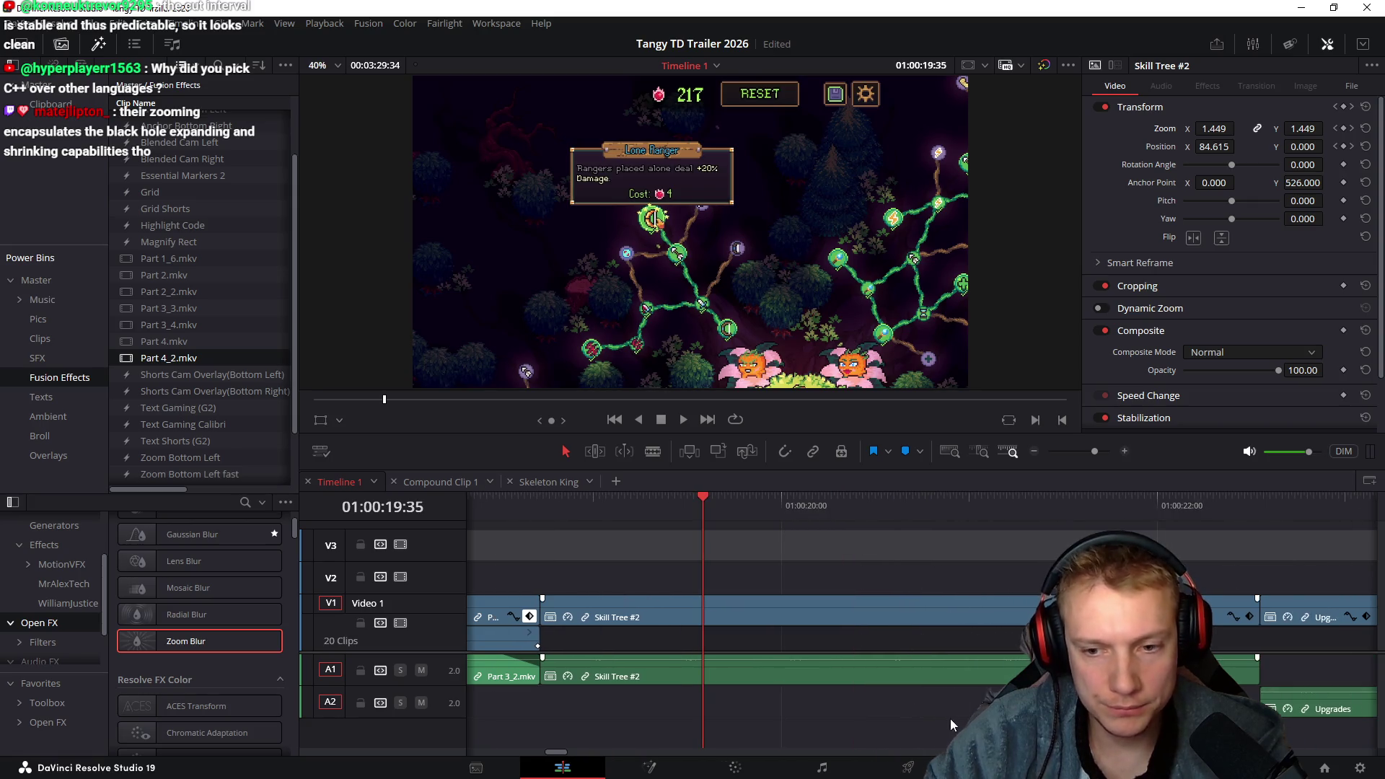
key("ctrl+shift+bracketright")
left_click(510, 513)
key("space")
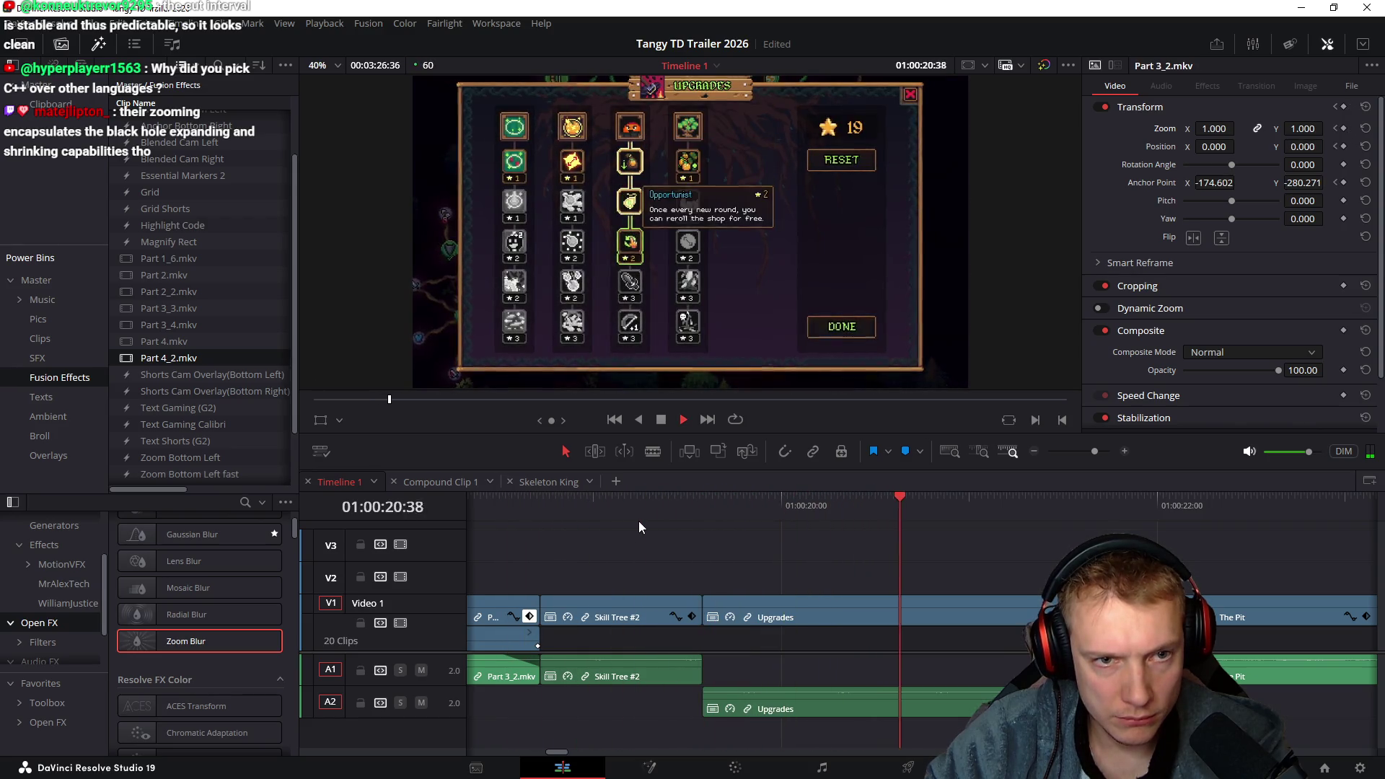
Ripple-trim the start of the Upgrades clip to the playhead and replay from about 01:00:18
key("space")
left_click_drag(702, 518, 967, 541)
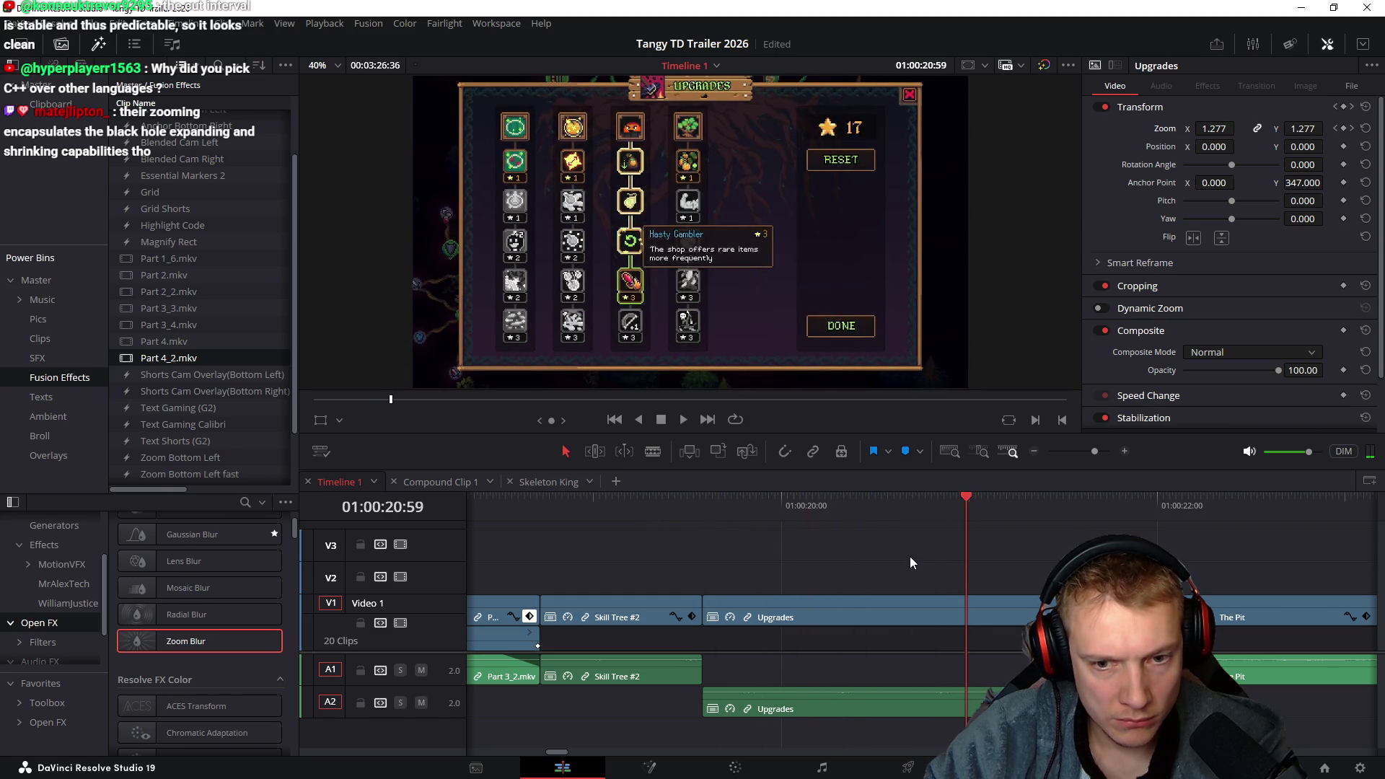
key("ctrl+shift+bracketleft")
left_click(577, 509)
key("space")
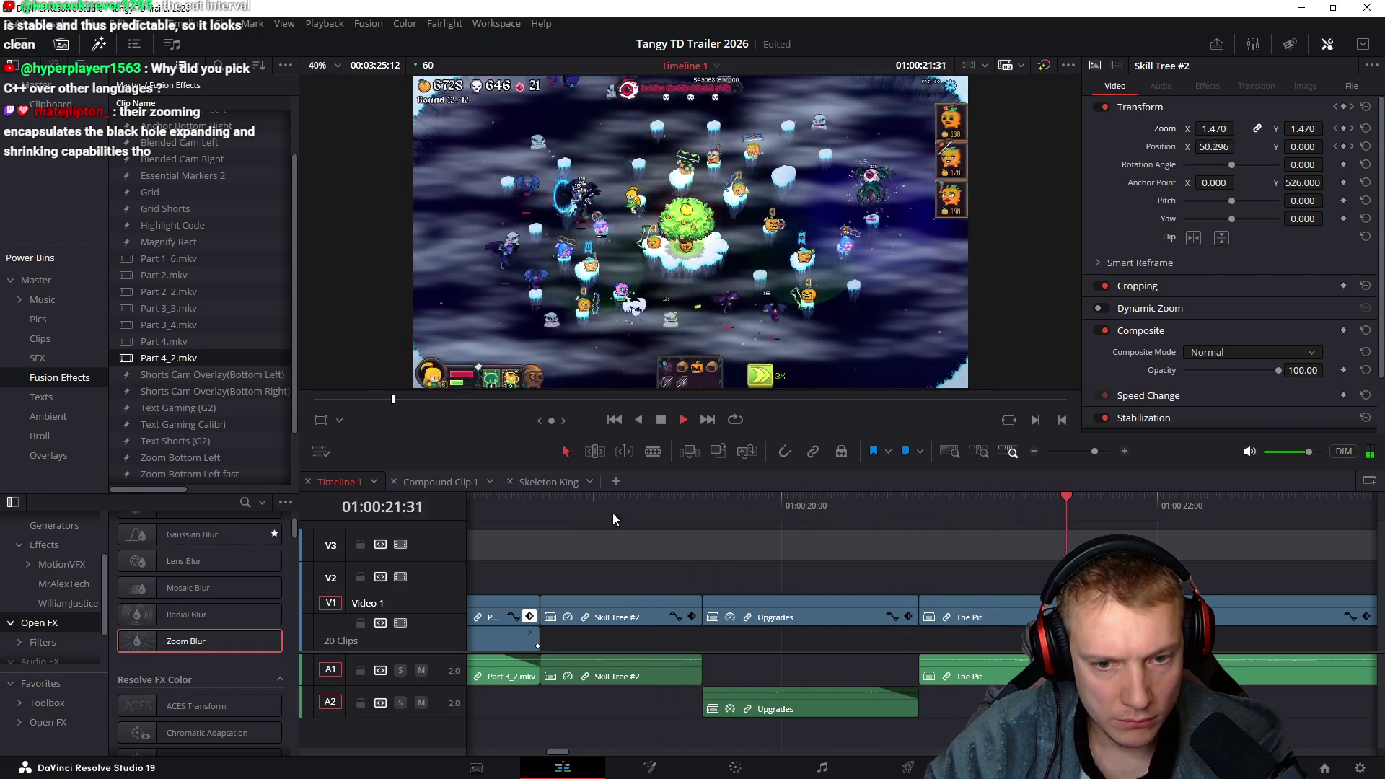
Trim Upgrades to end near 01:00:20 and extend its A2 audio slightly past the cut
left_click(888, 508)
left_click_drag(890, 509, 899, 504)
key("ctrl+shift+]")
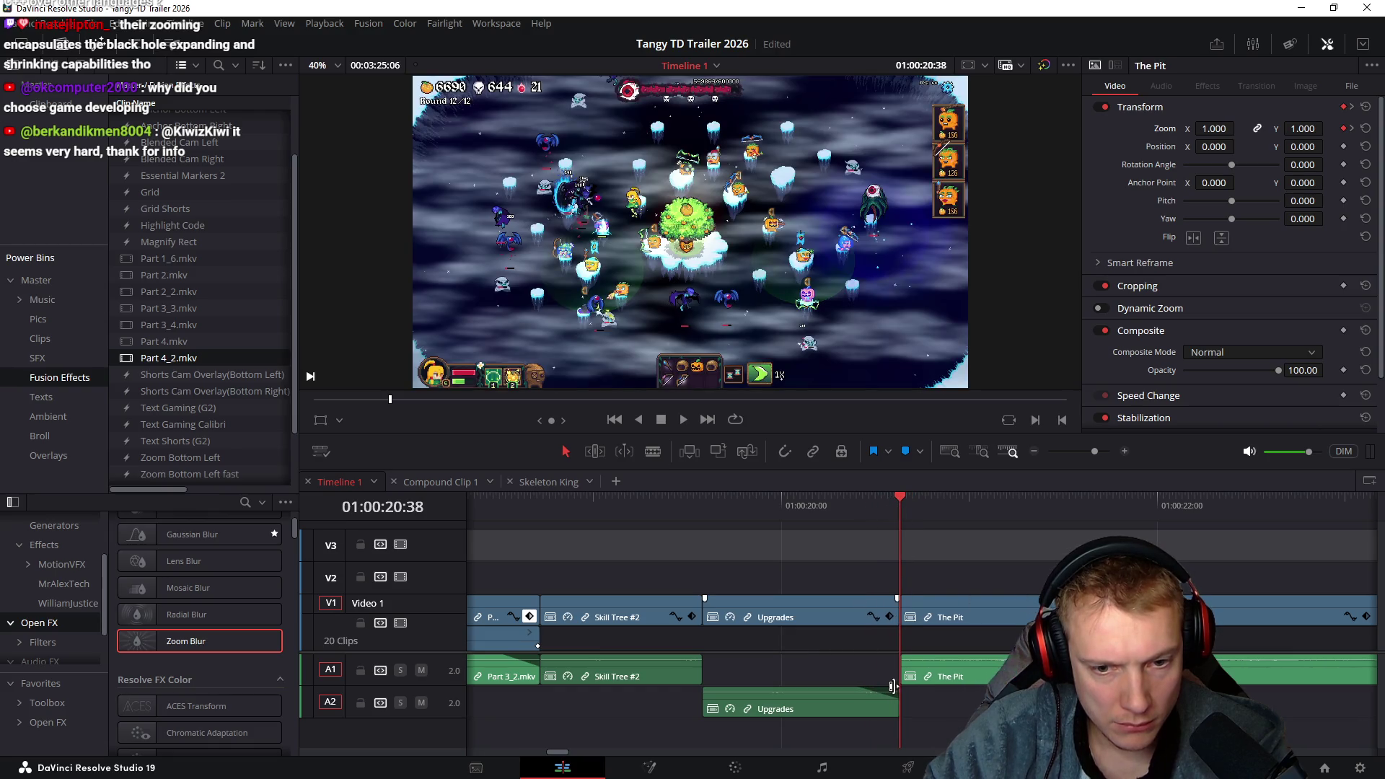
left_click_drag(891, 702, 913, 699)
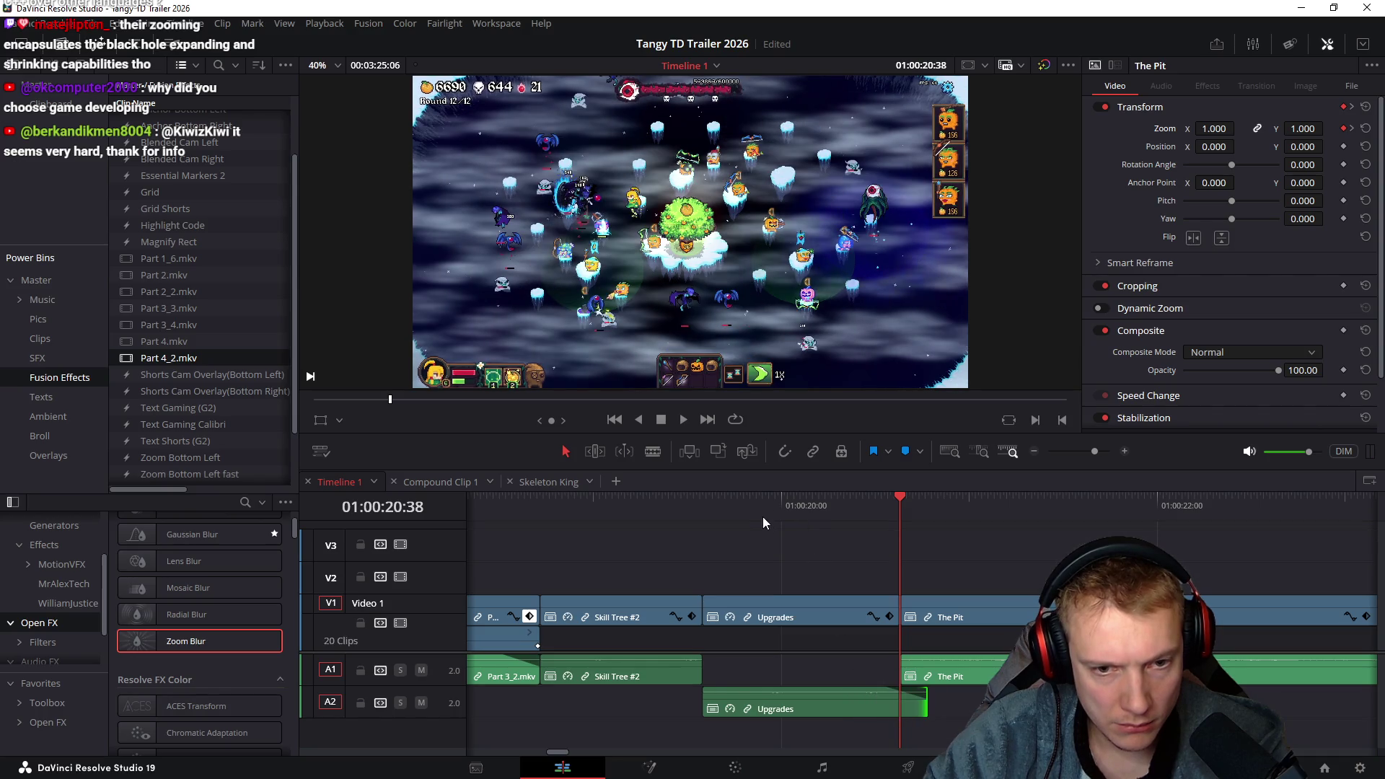
Nudge The Pit's start a few frames earlier, replaying the transition from Upgrades after each nudge
left_click(989, 610)
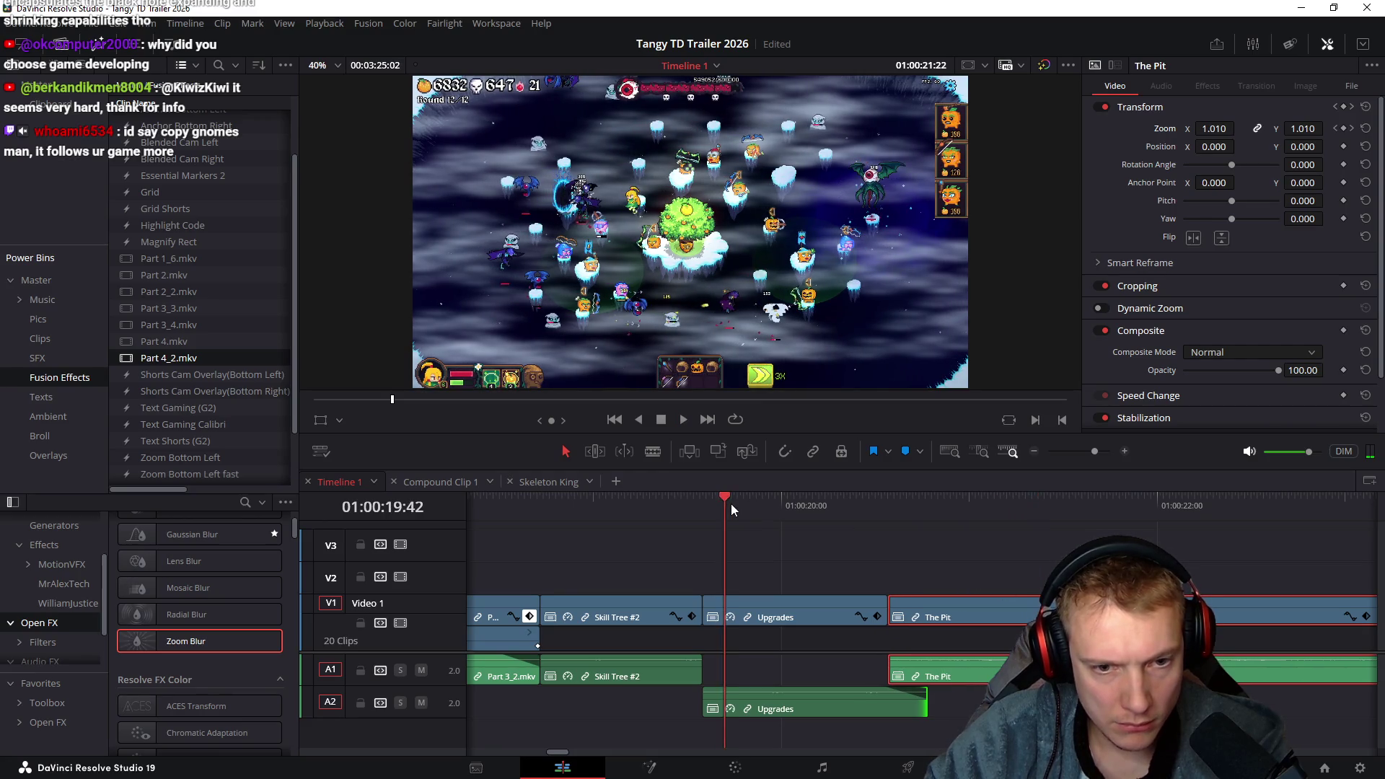
key("space")
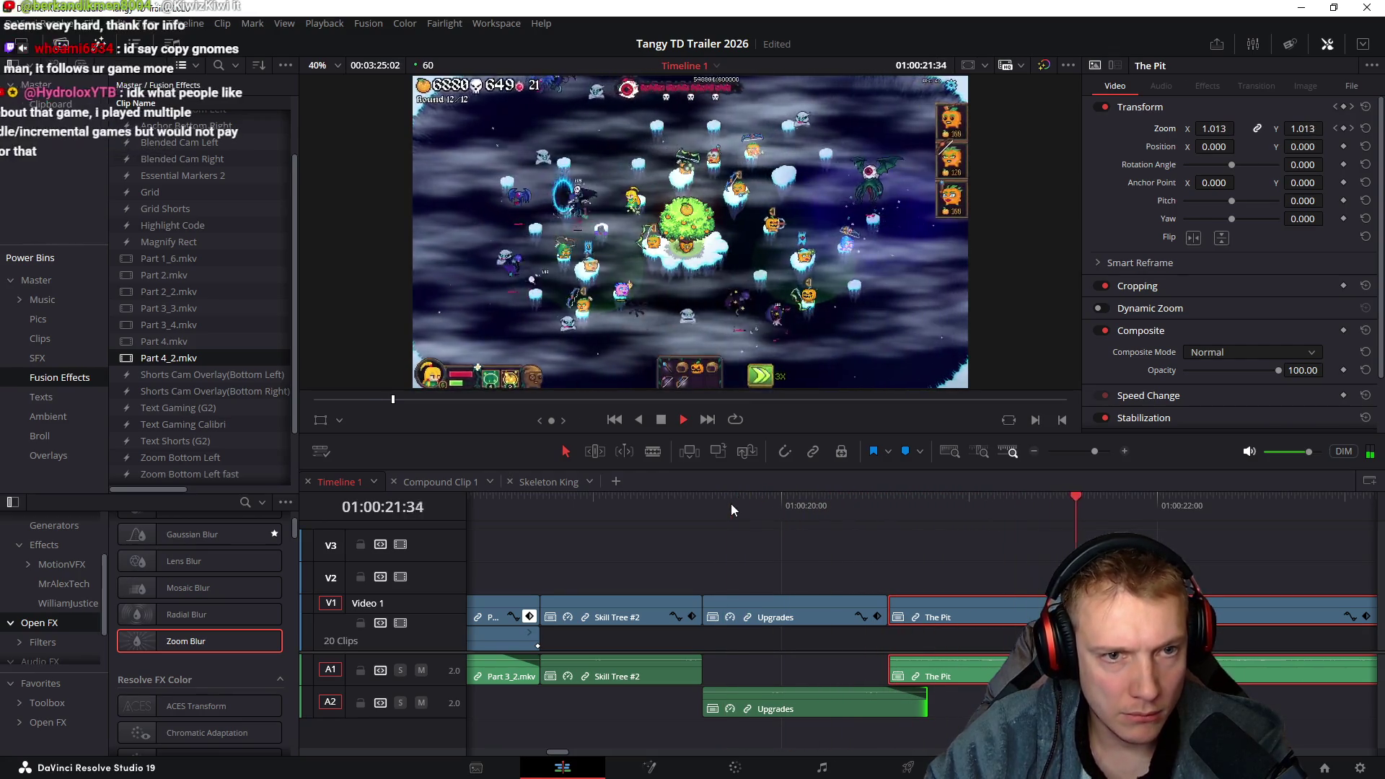
key("space")
key("comma")
key("comma")
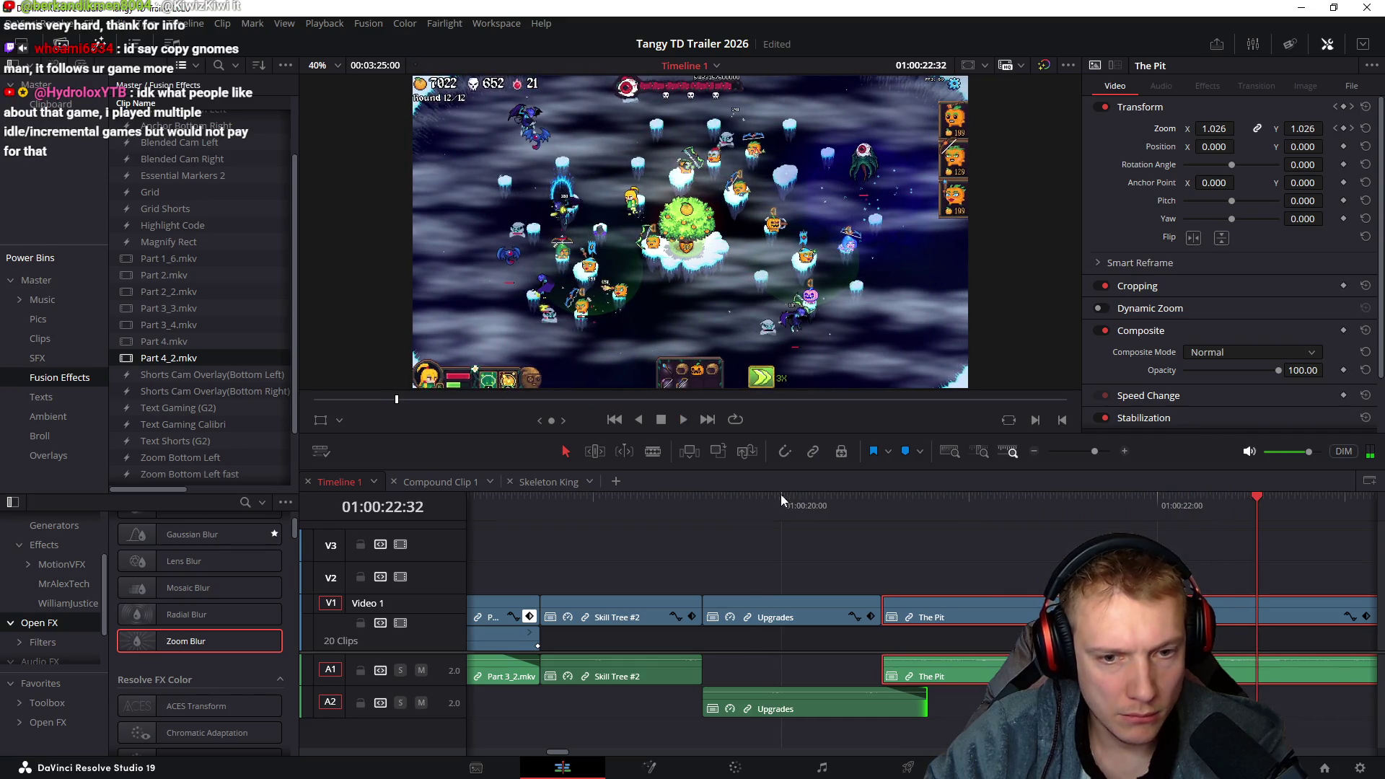
left_click(750, 499)
key("space")
key("comma")
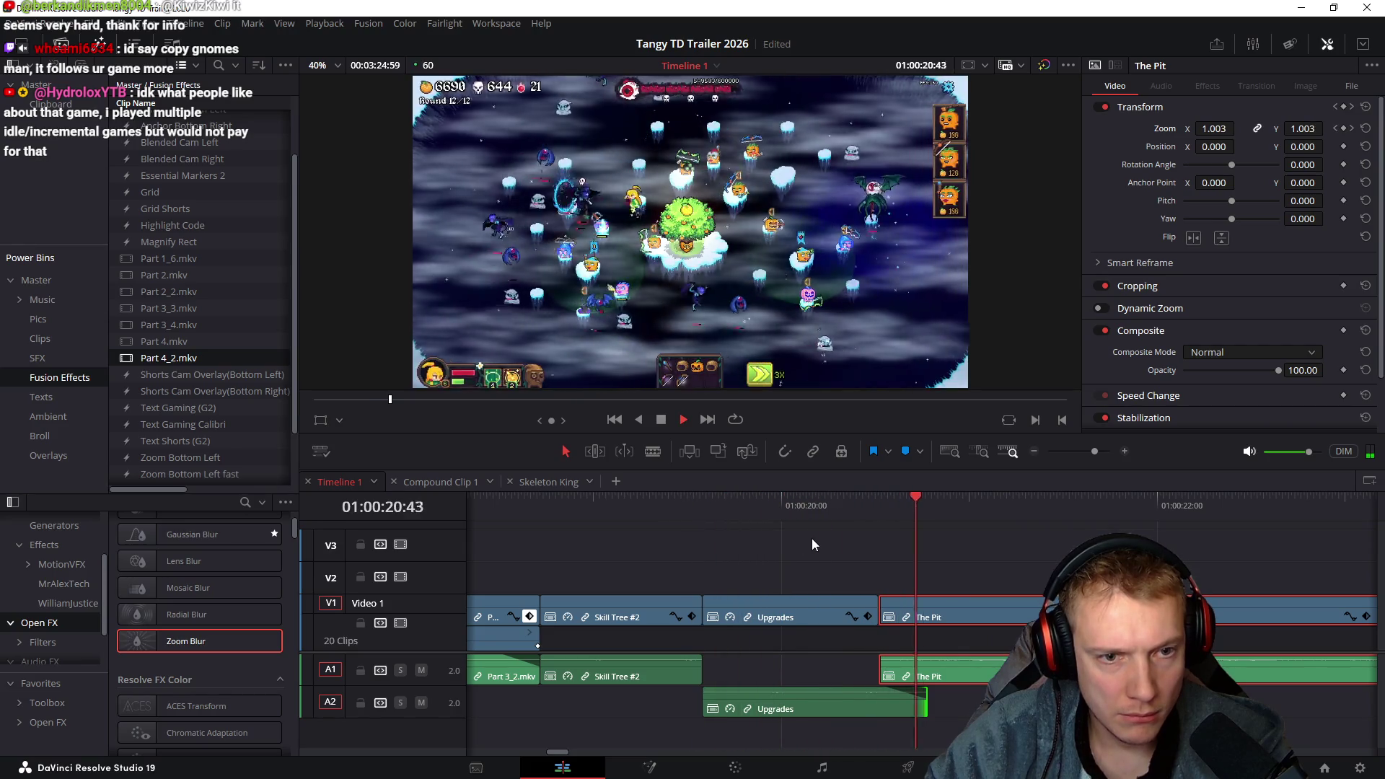
key("space")
key("comma")
left_click(697, 510)
key("space")
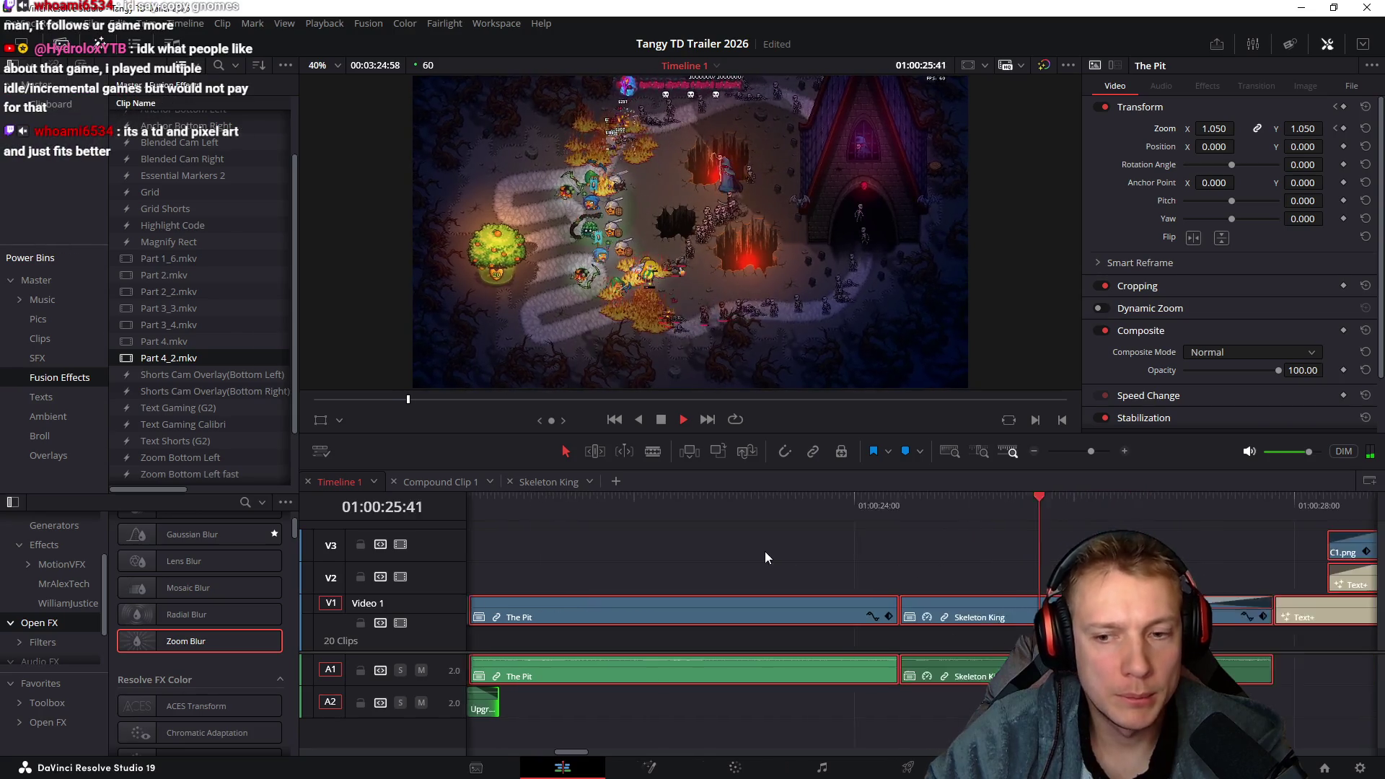
Zoom the timeline out and play the whole trailer from the start
key("space")
scroll(885, 550, "down", 3)
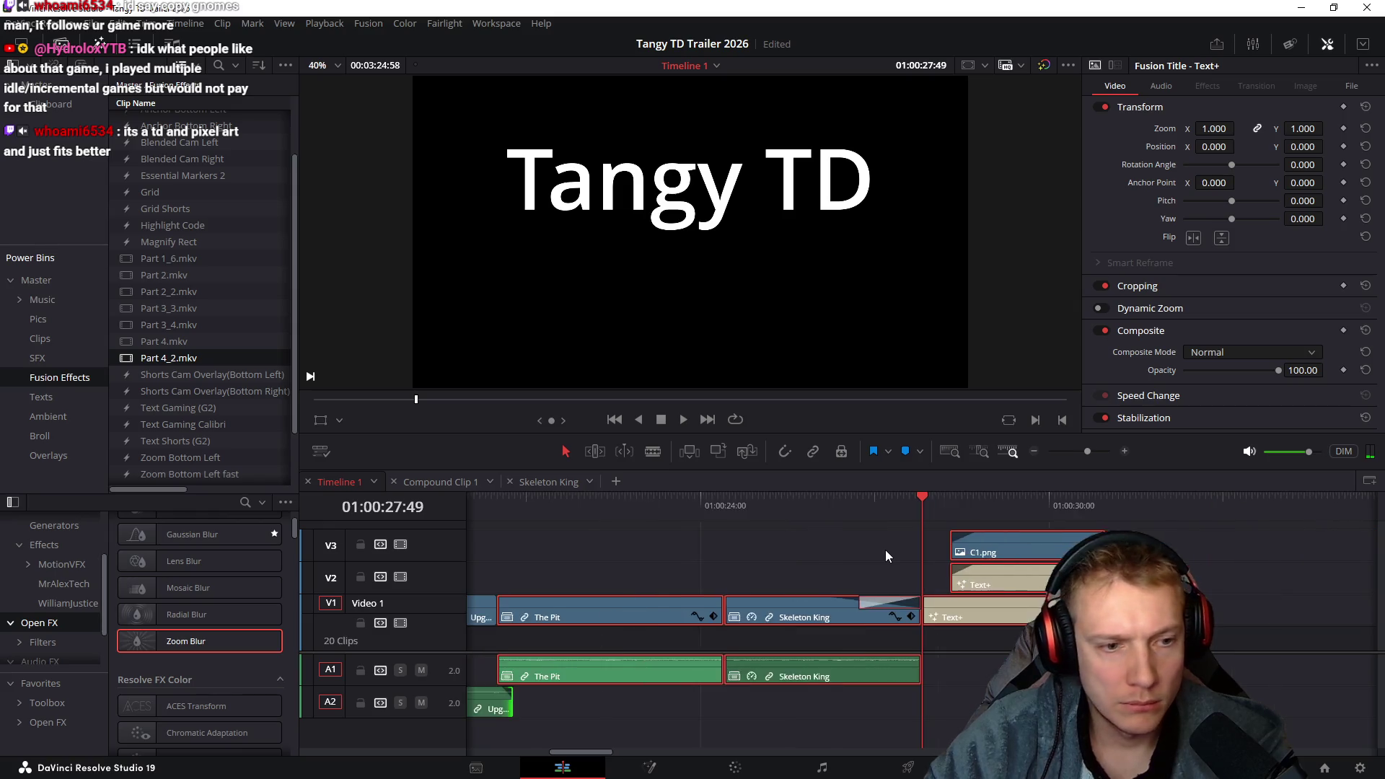
scroll(885, 550, "left", 3)
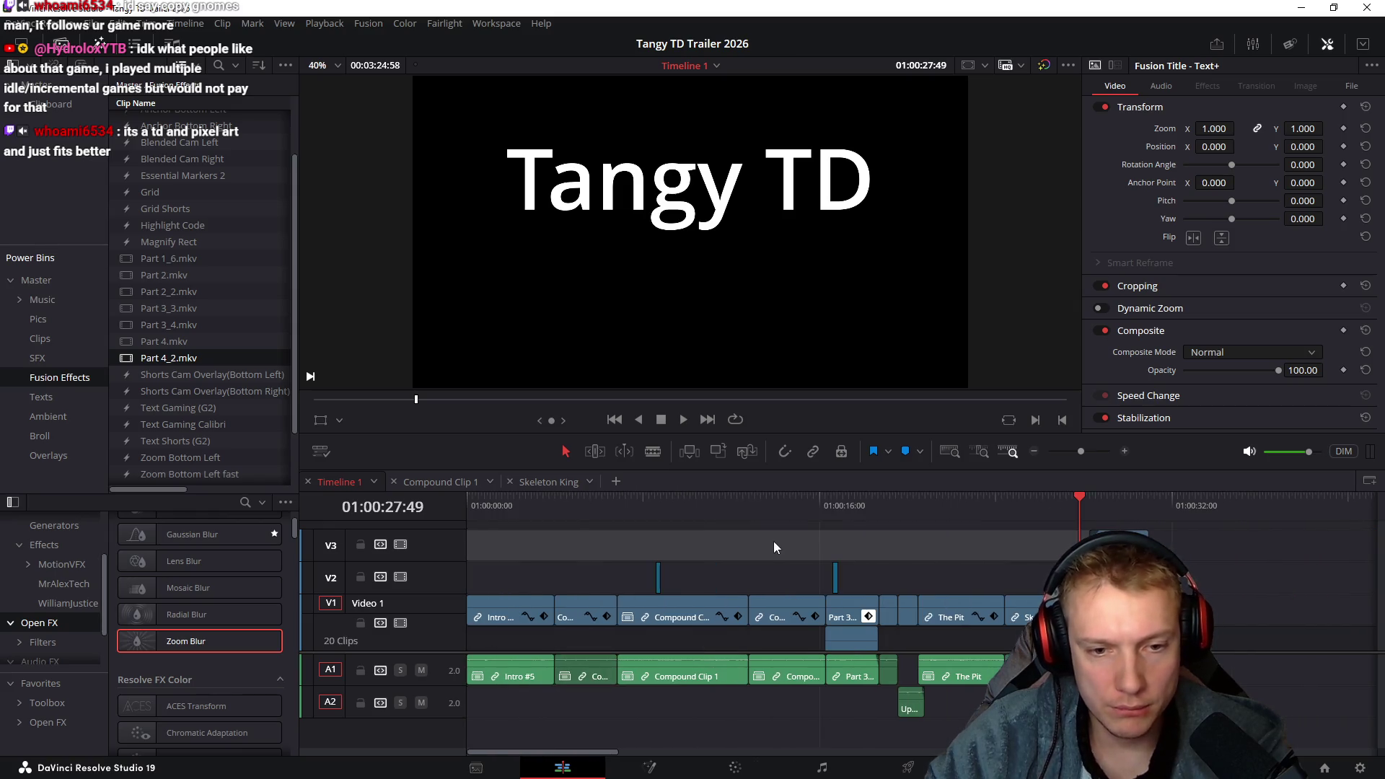
key("Home")
key("space")
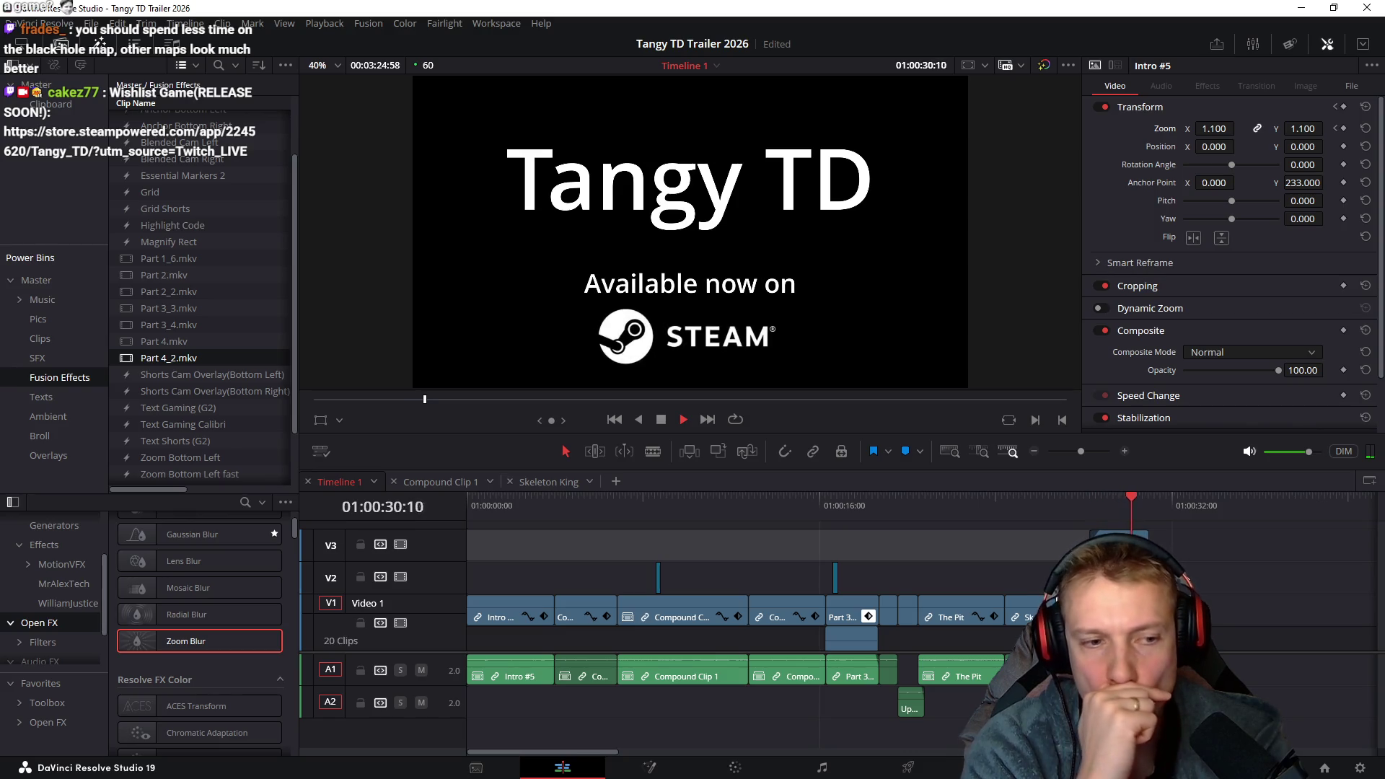
Save the Tangy TD Trailer 2026 project and return to the recordings folder window
key("ctrl+s")
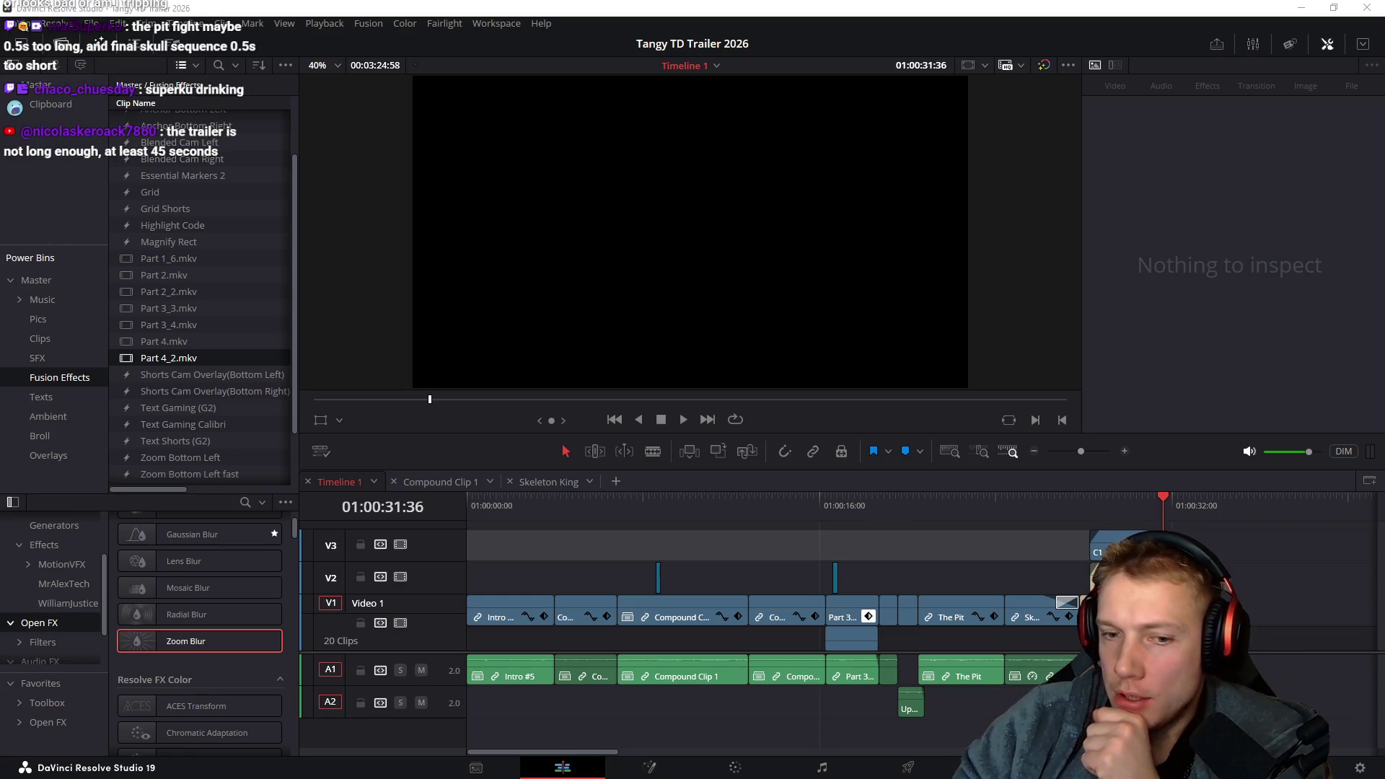
left_click_drag(899, 500, 469, 518)
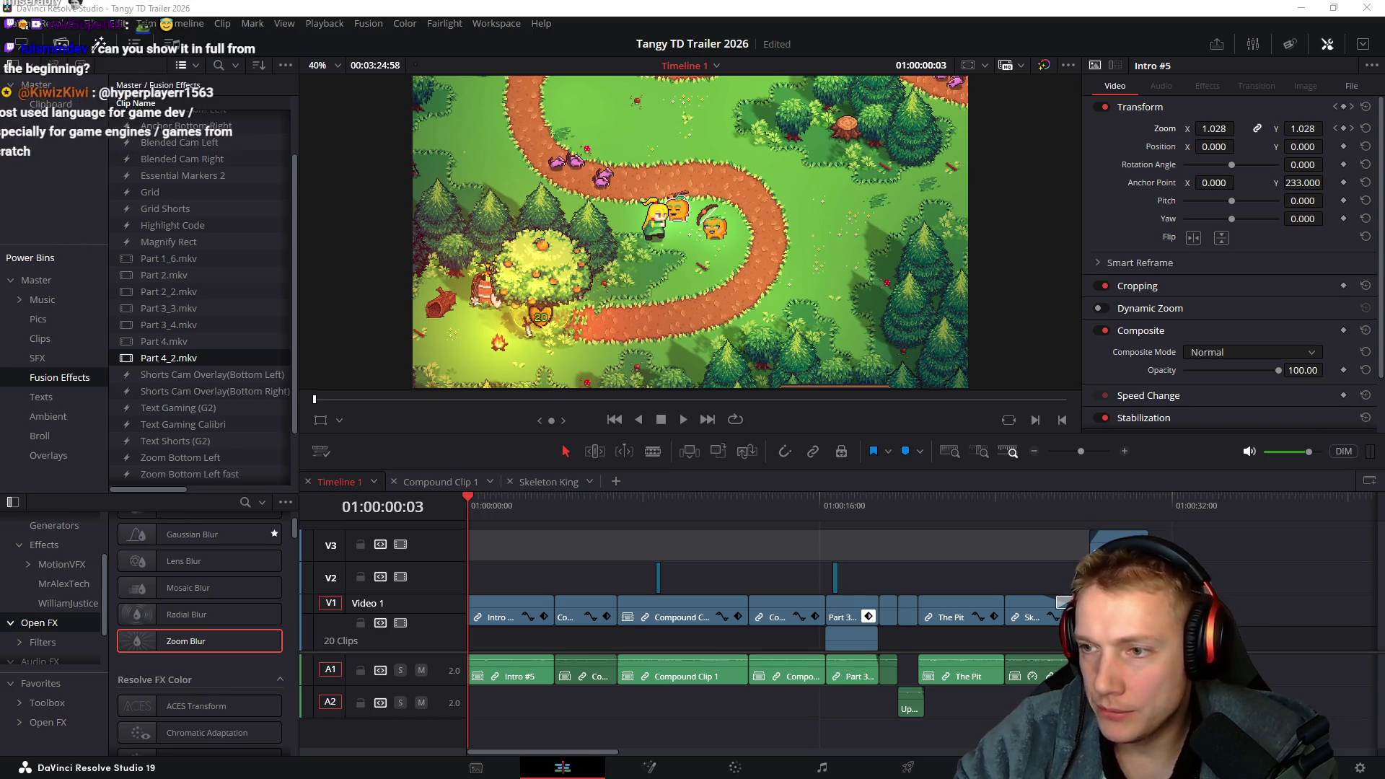
key("alt+Tab")
Browse to the CakezFramework > assets > sounds folder in File Explorer
mouse_move(577, 88)
left_mouse_down()
mouse_move(874, 155)
mouse_move(885, 179)
left_mouse_up()
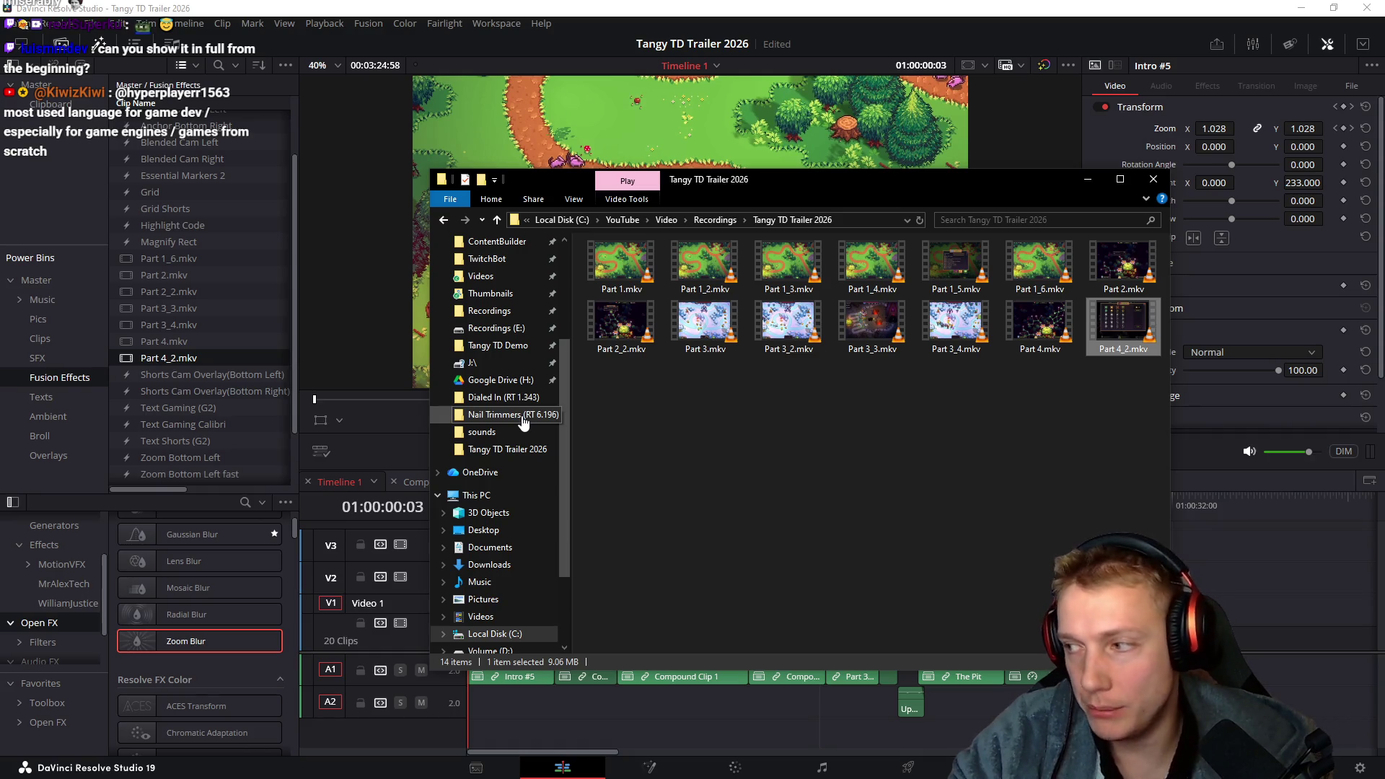
scroll(499, 426, "up", 2)
scroll(498, 425, "up", 1)
left_click(501, 328)
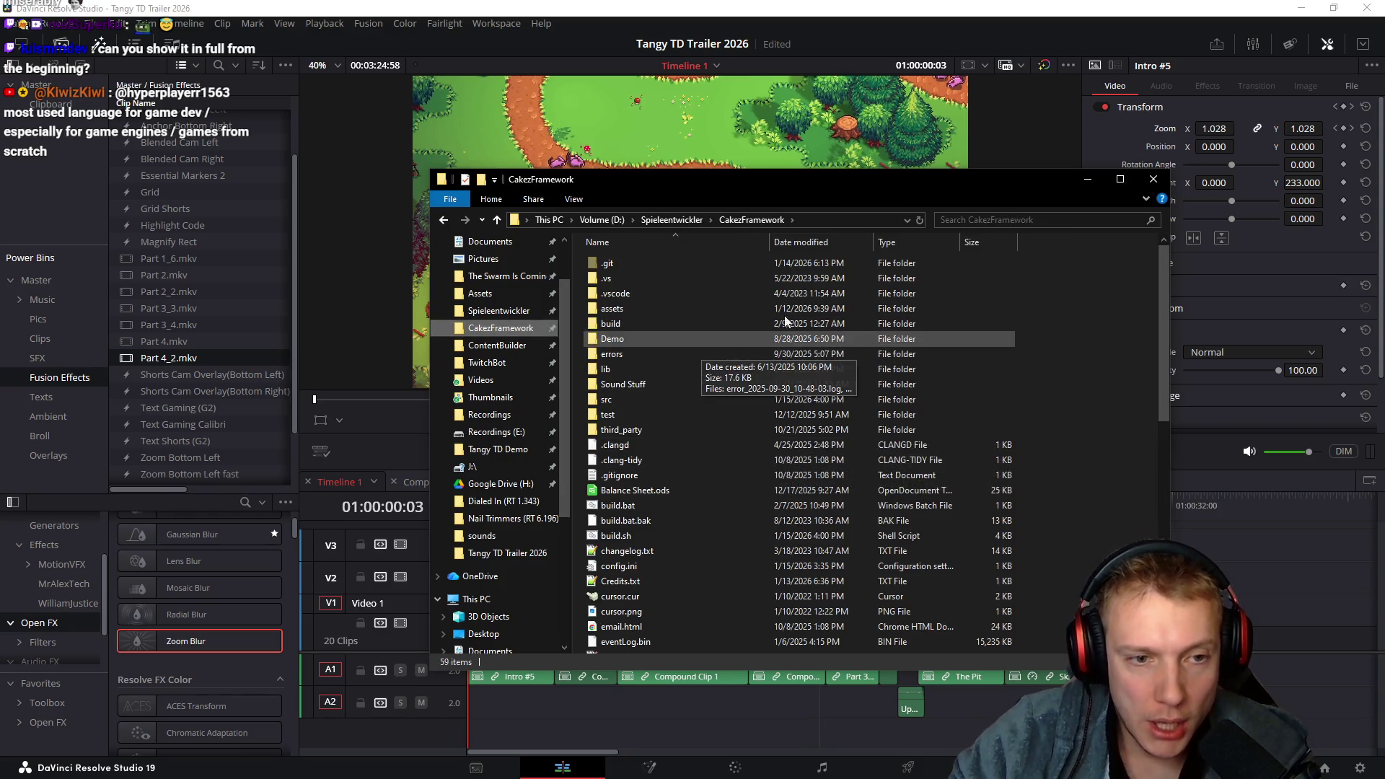
double_click(612, 308)
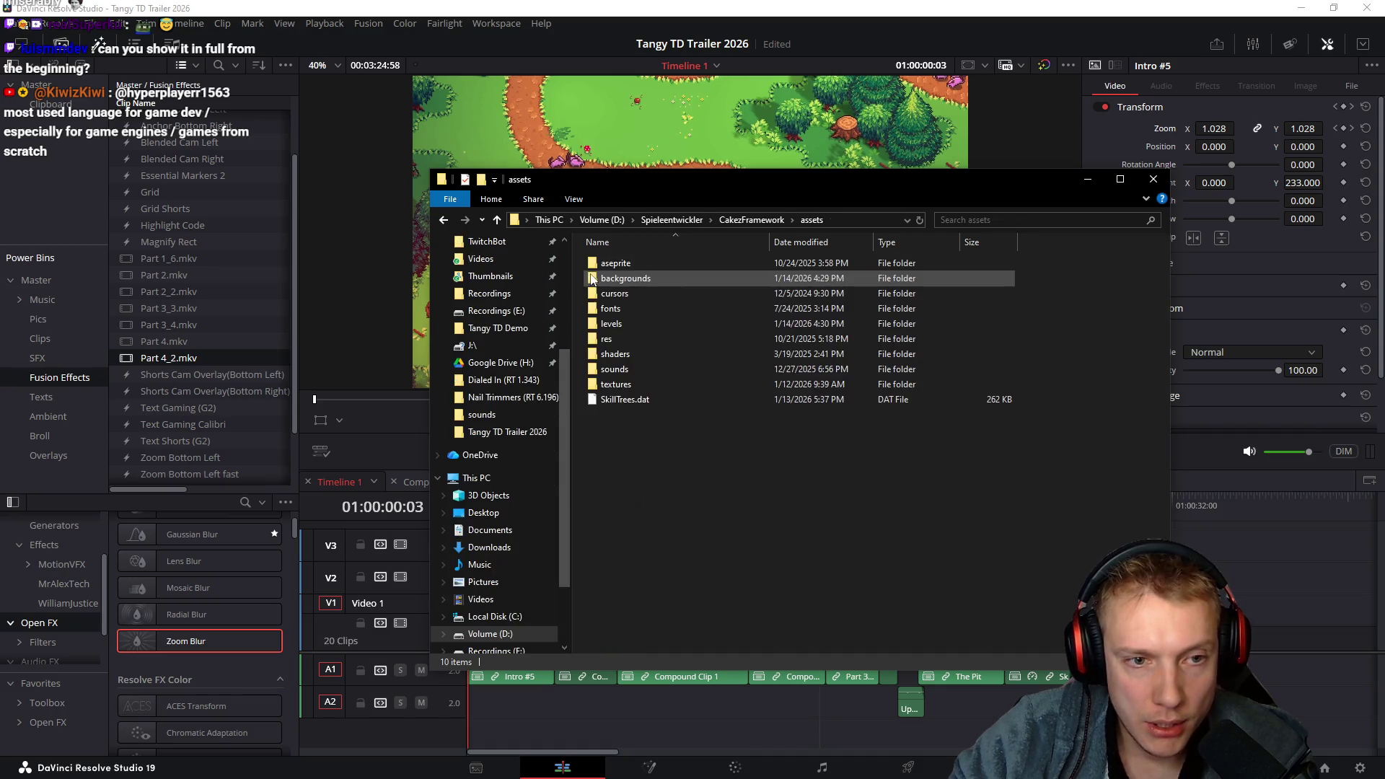
double_click(617, 369)
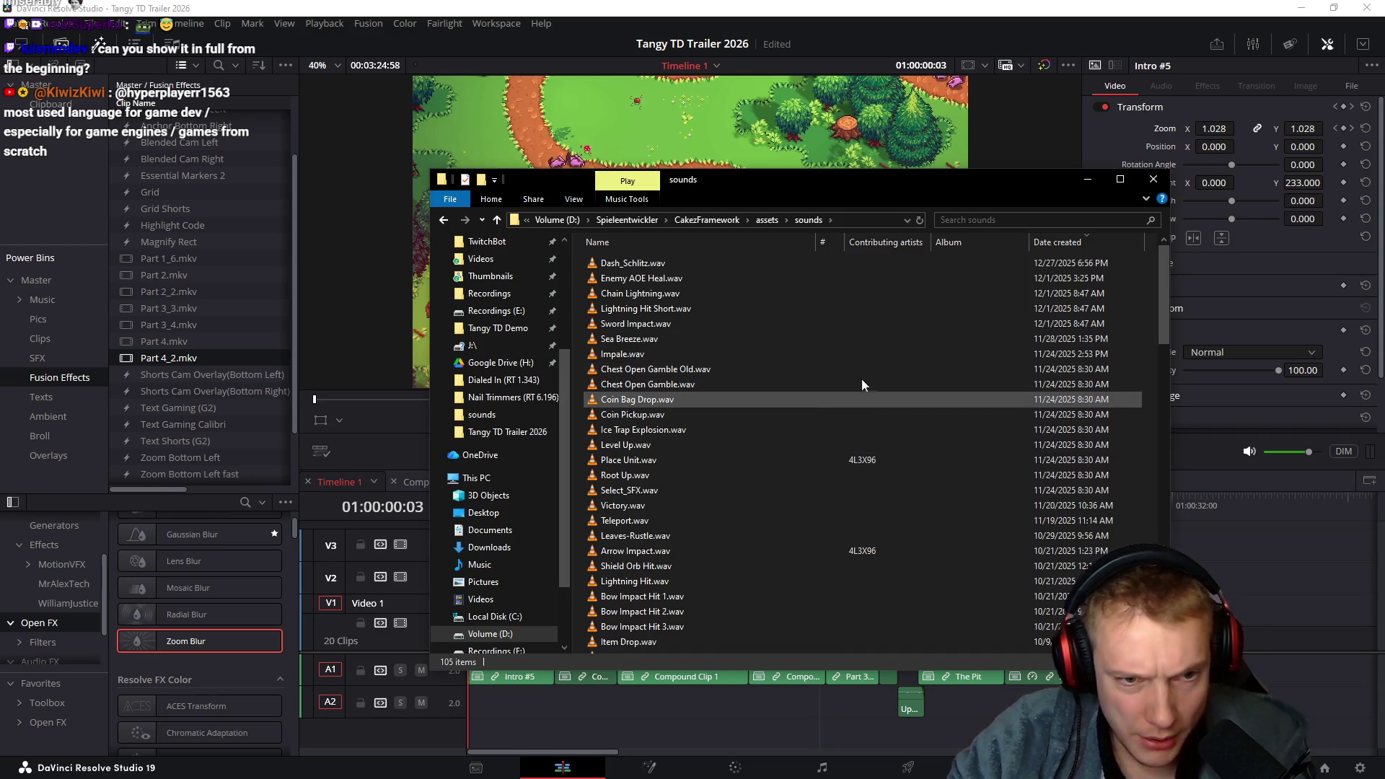
Play Sea Breeze.wav in VLC, then close the player and folder window
left_click(609, 339)
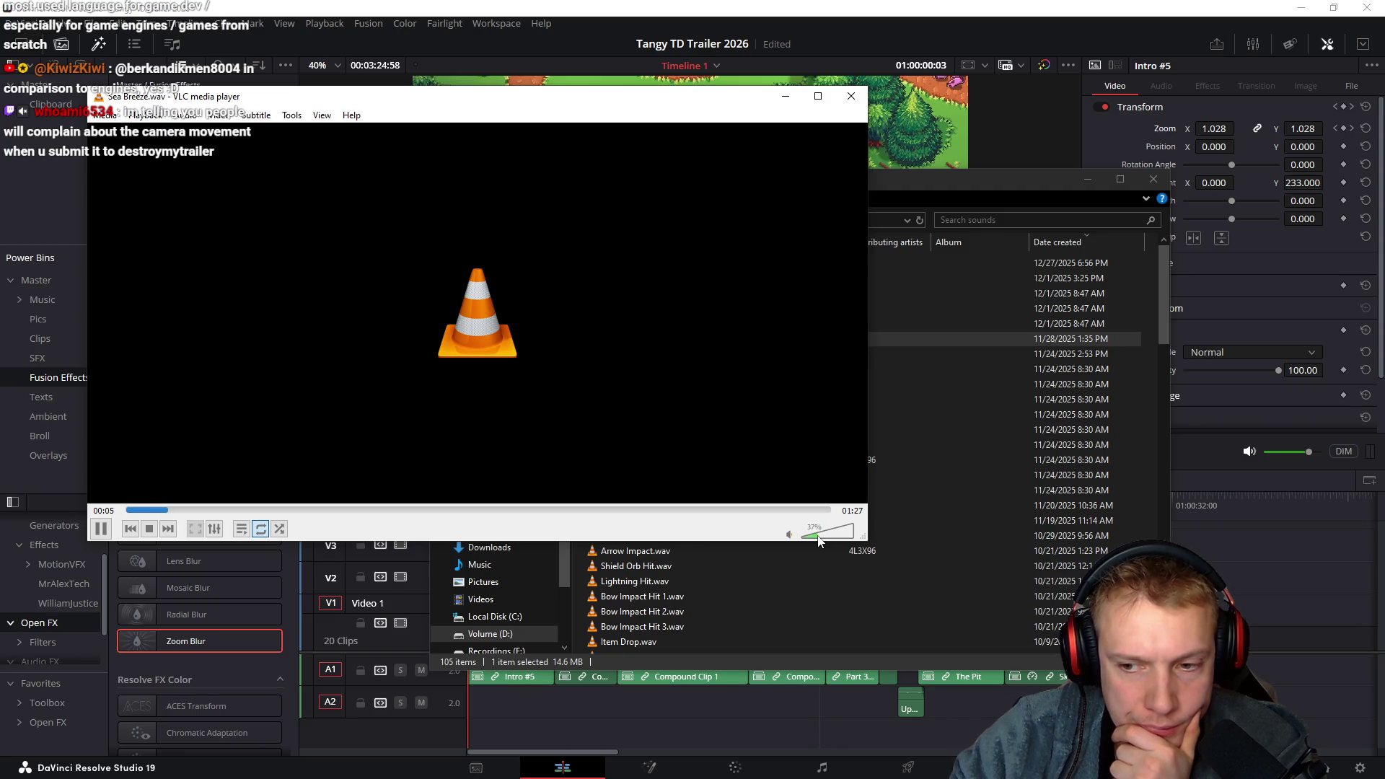
mouse_move(667, 100)
left_mouse_down()
mouse_move(729, 181)
mouse_move(745, 283)
left_mouse_up()
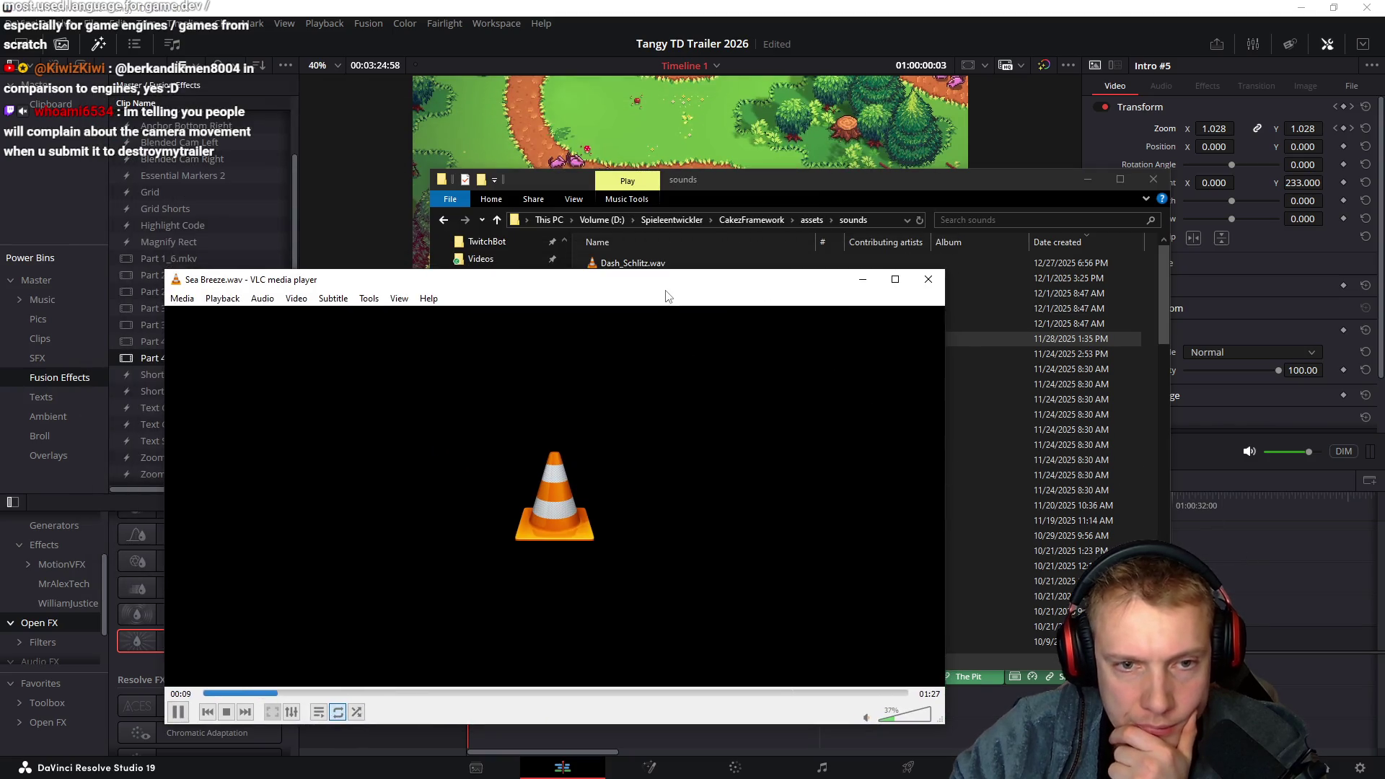
key("alt+F4")
key("alt+F4")
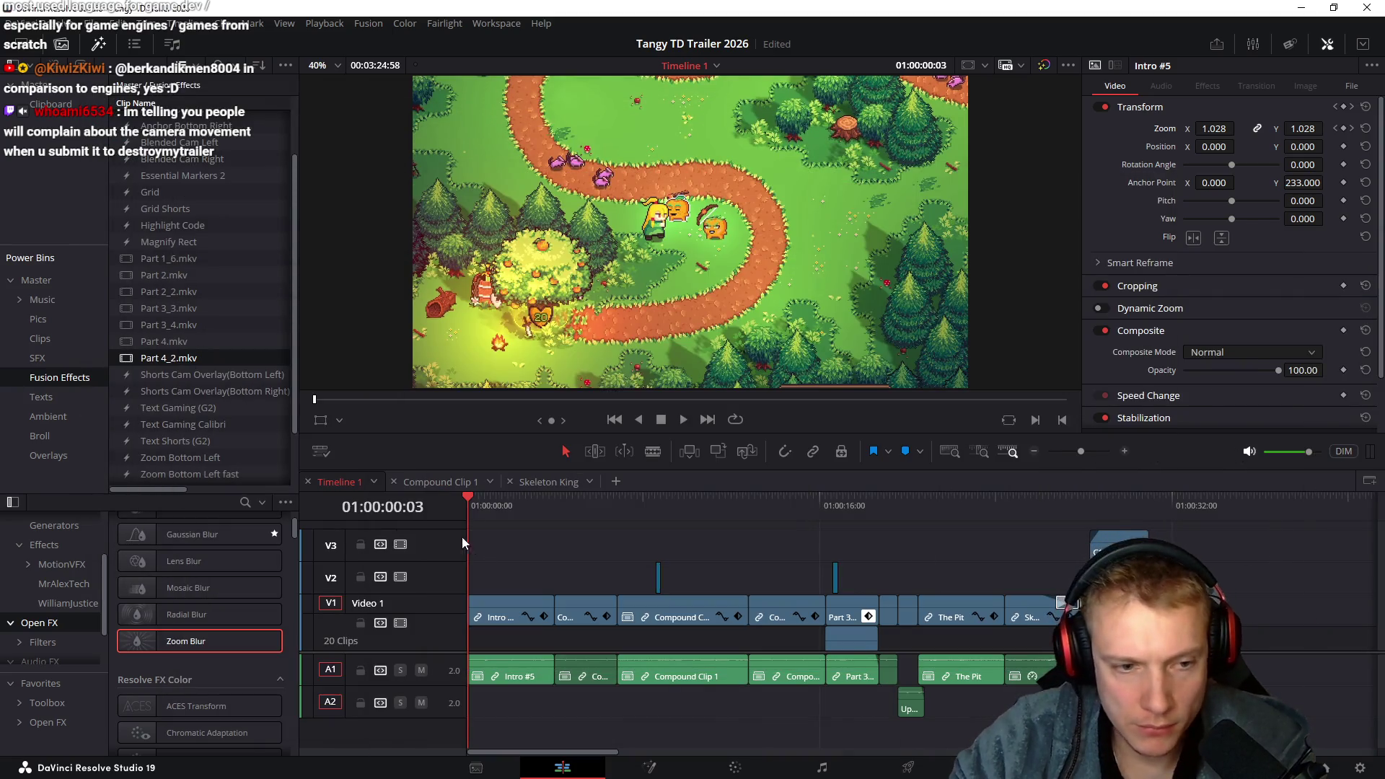
scroll(532, 554, "right", 1)
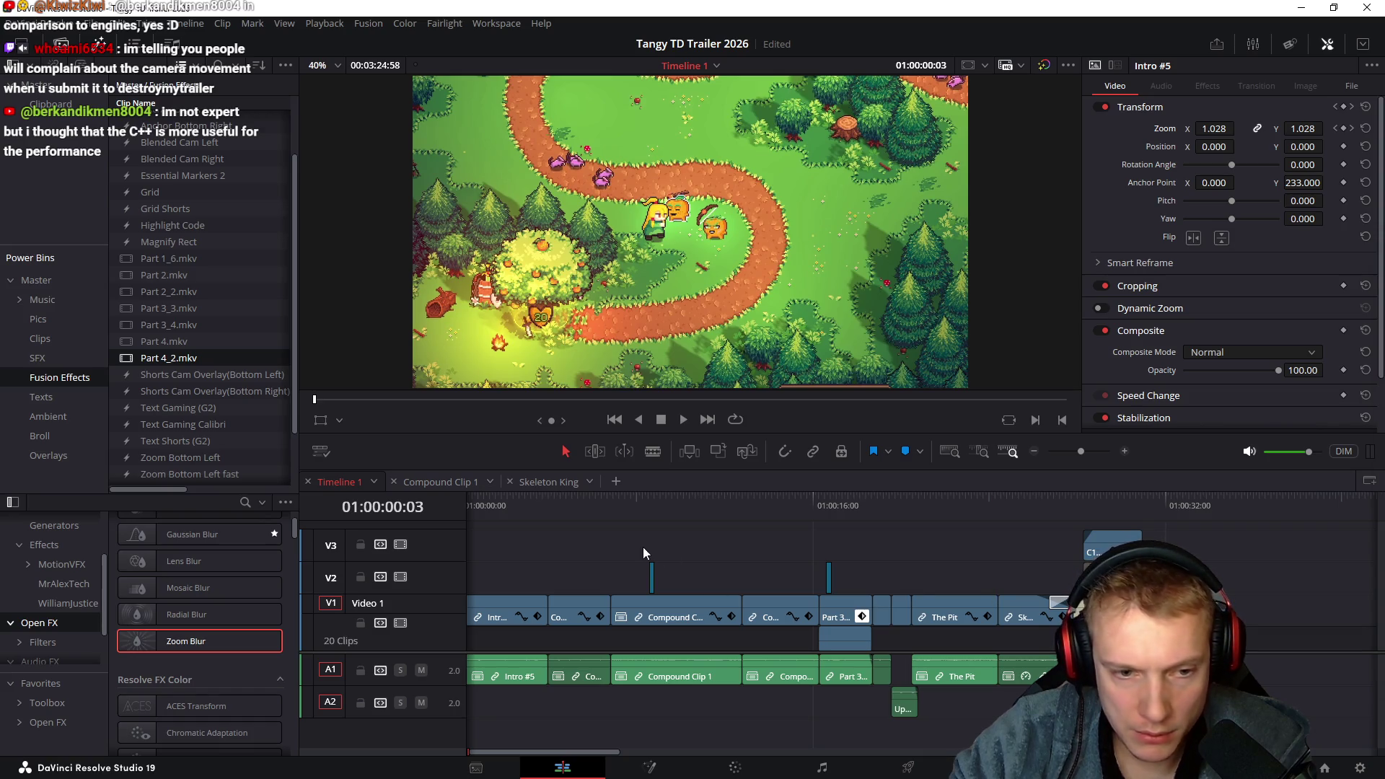
key("space")
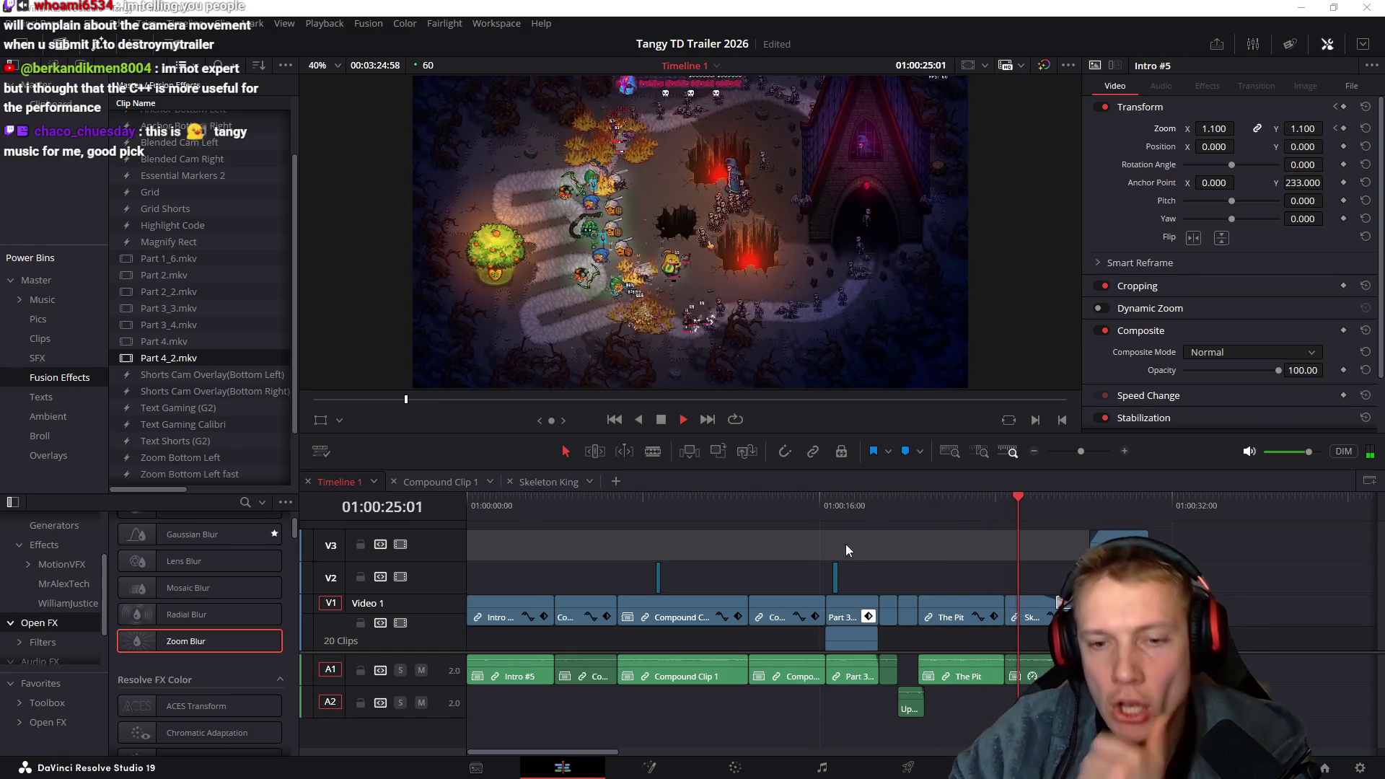
scroll(871, 543, "right", 1)
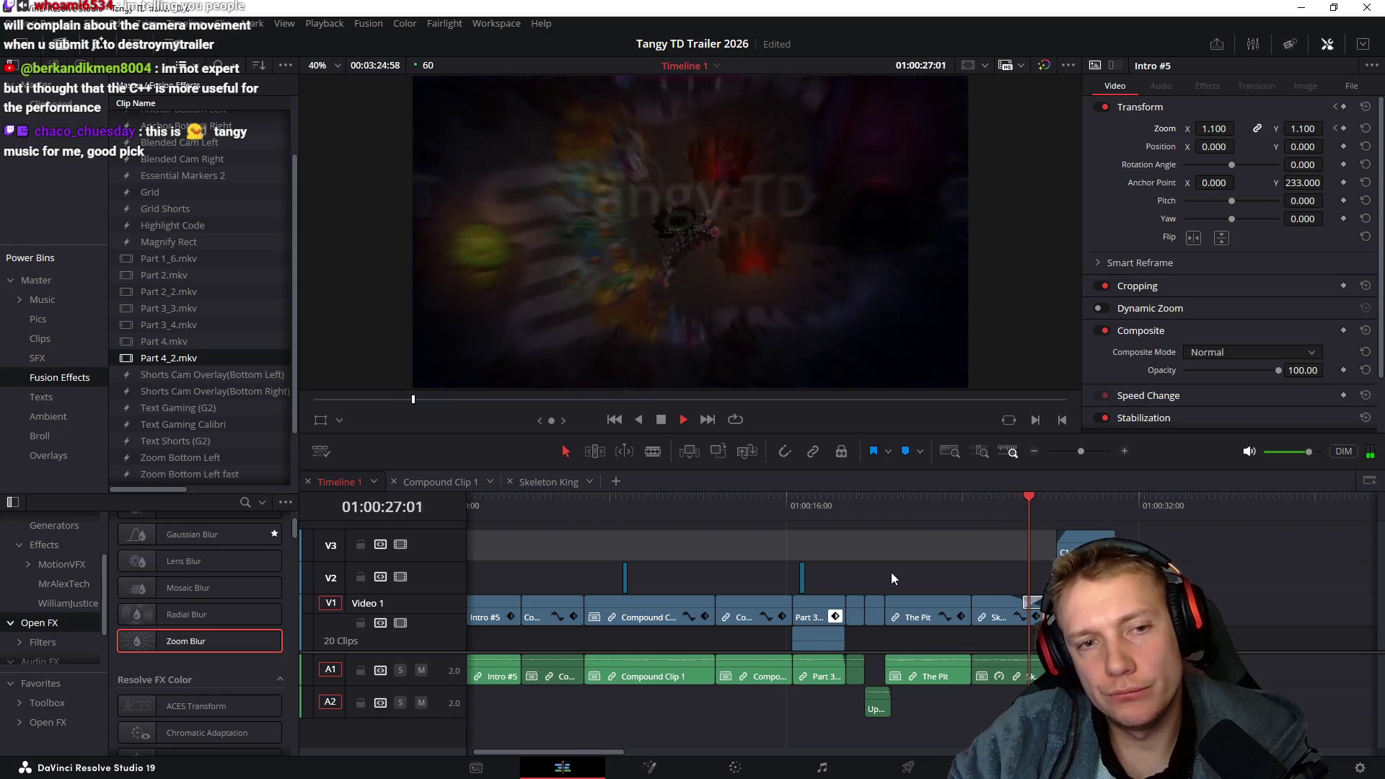
scroll(866, 574, "right", 2)
key("space")
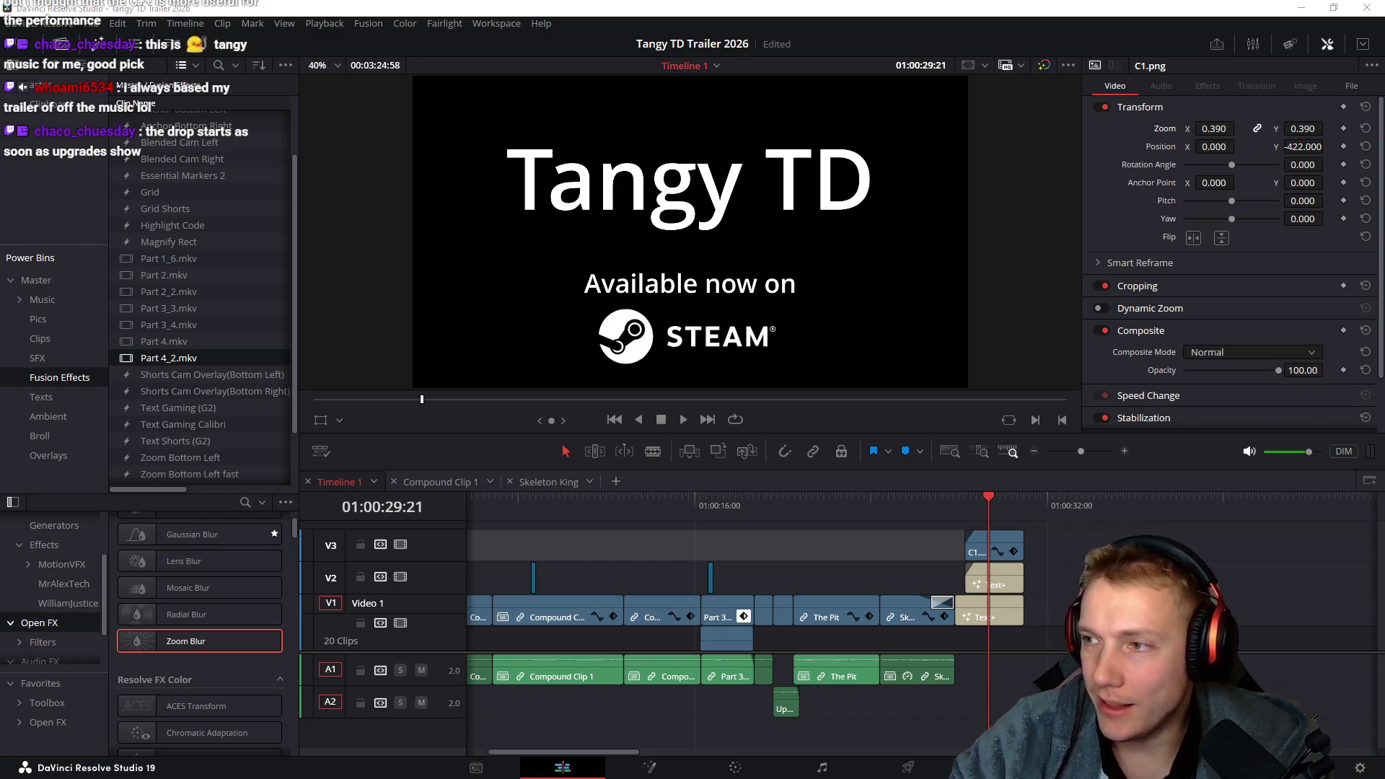
key("alt+Tab")
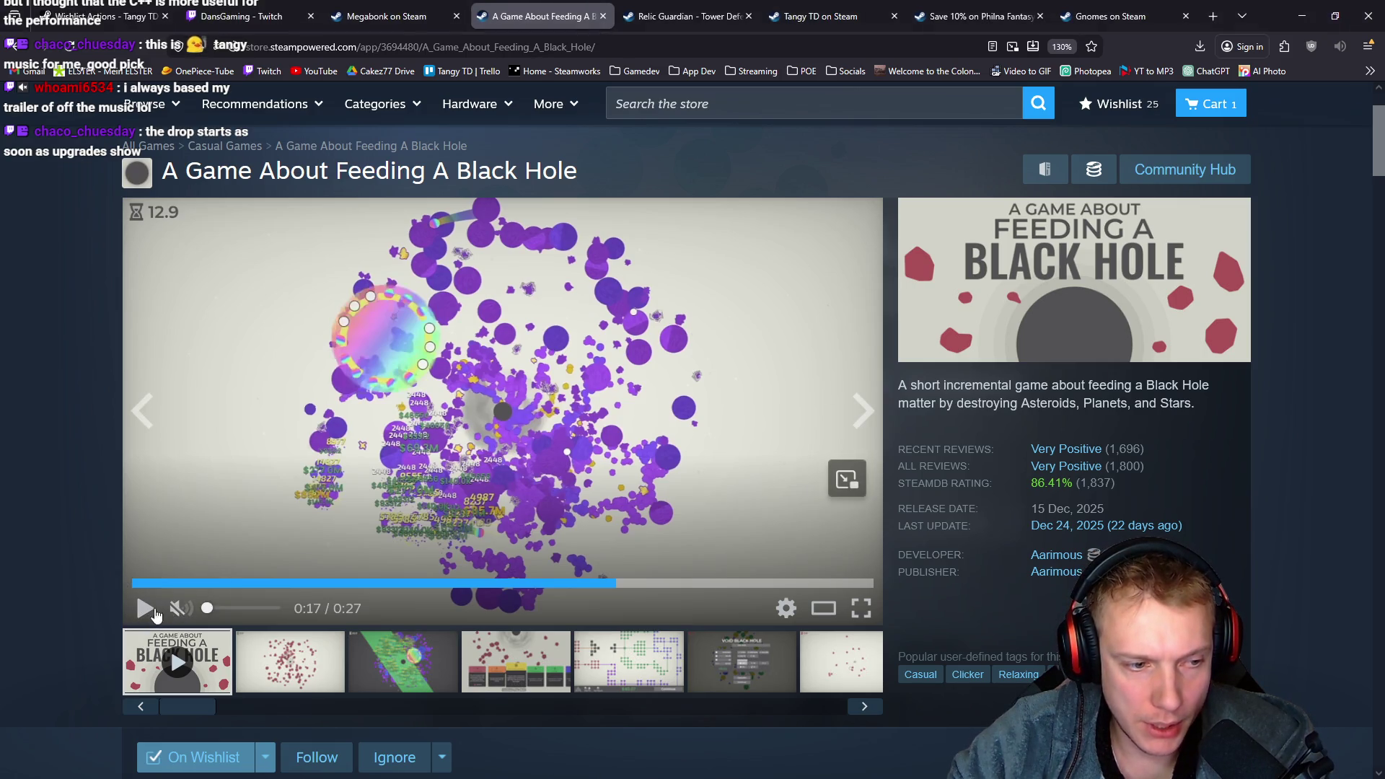
left_click(216, 610)
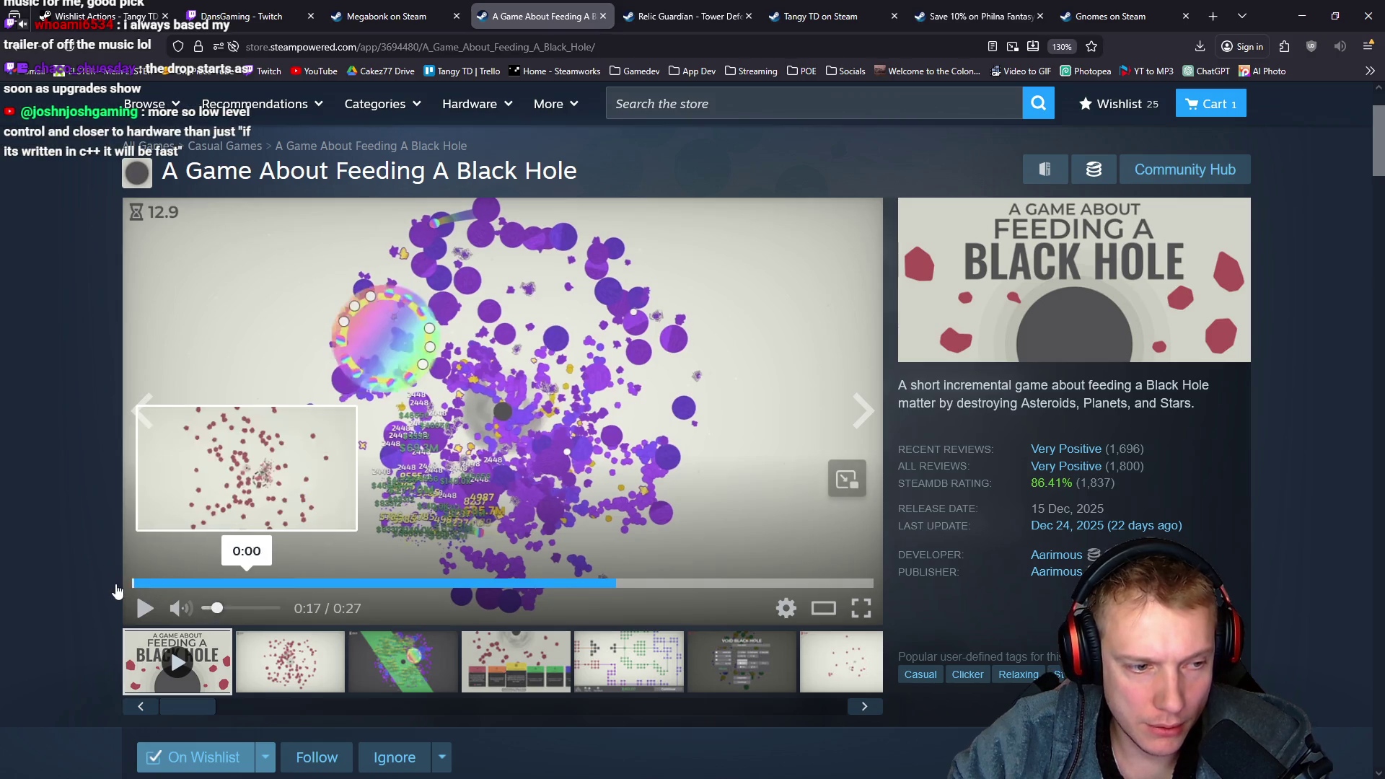
left_click(117, 591)
key("alt+Tab")
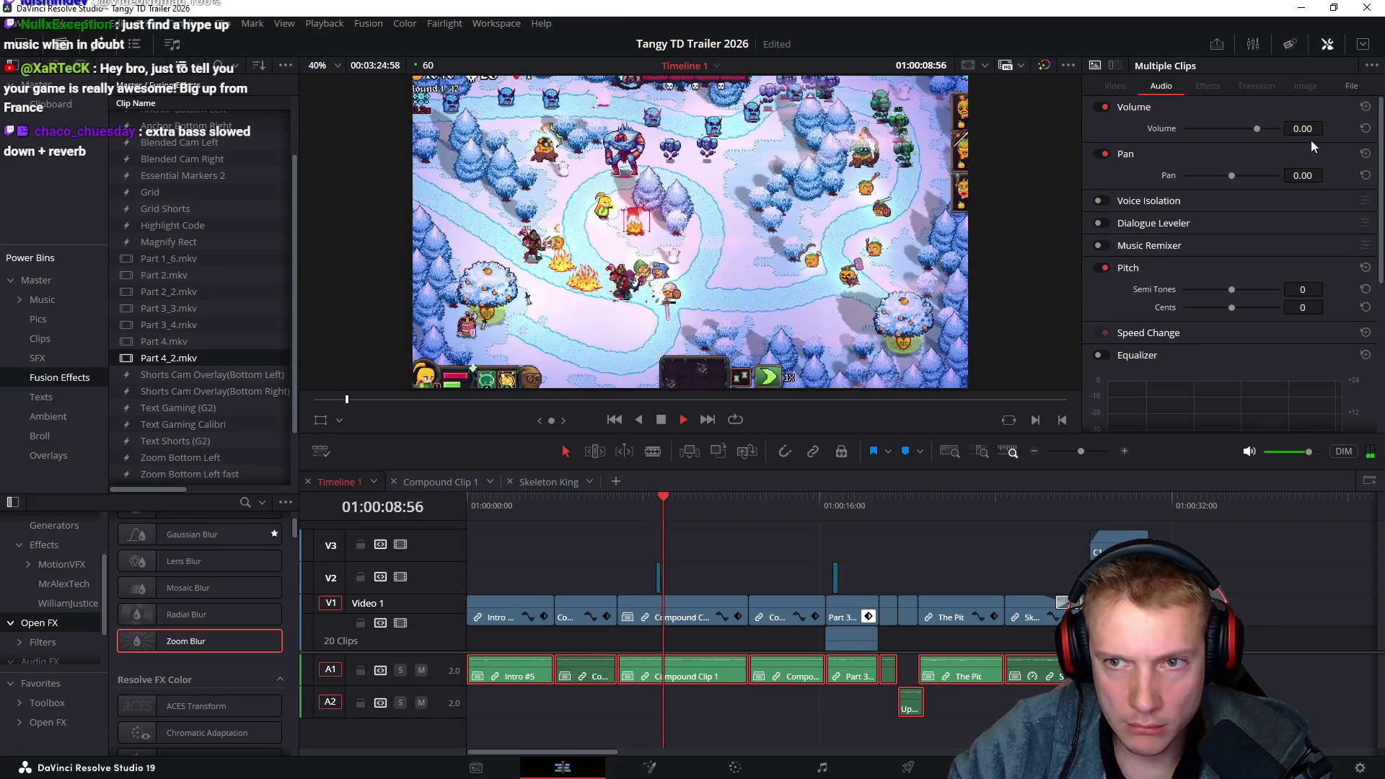
Set the A1 game-audio clips' Inspector volume to 18.40, then select the Skeleton King clip
left_click_drag(1302, 128, 1327, 128)
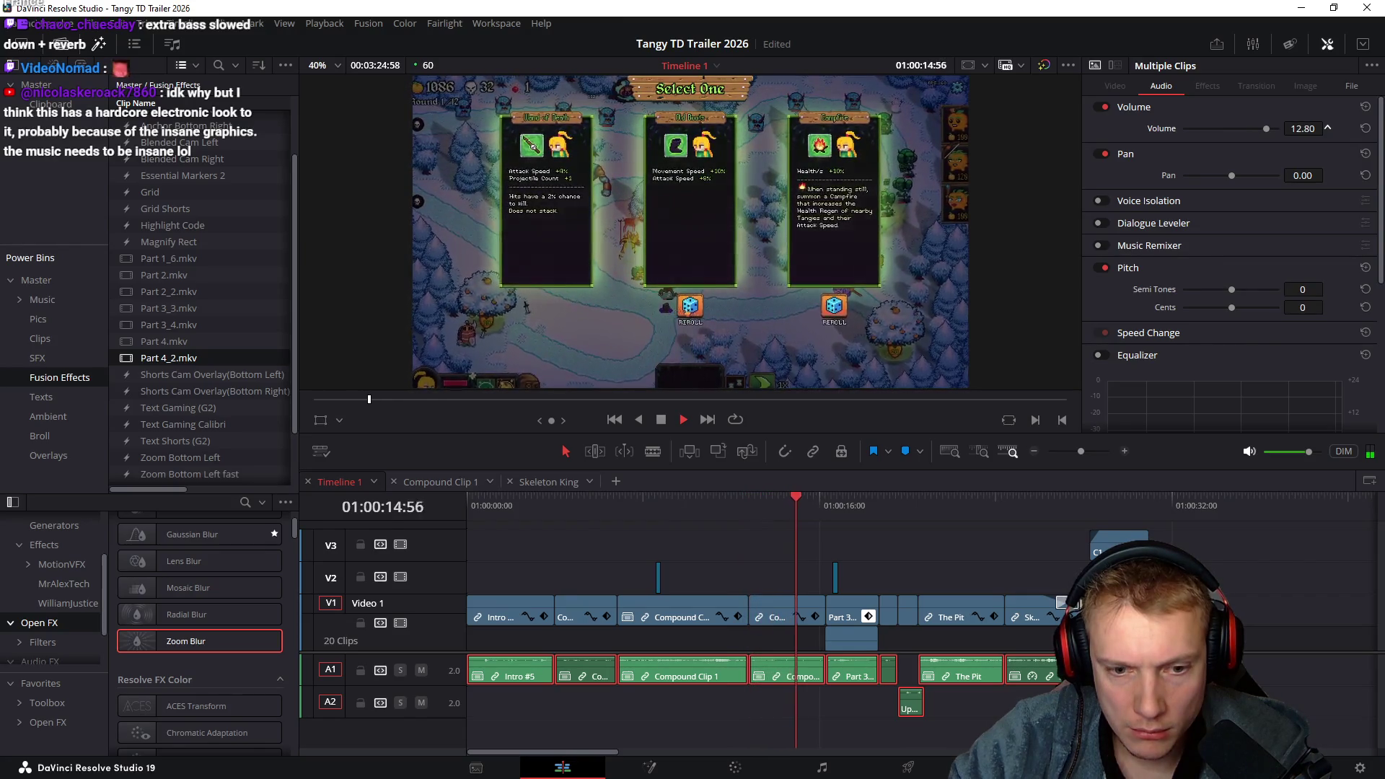
left_click_drag(1327, 129, 1328, 128)
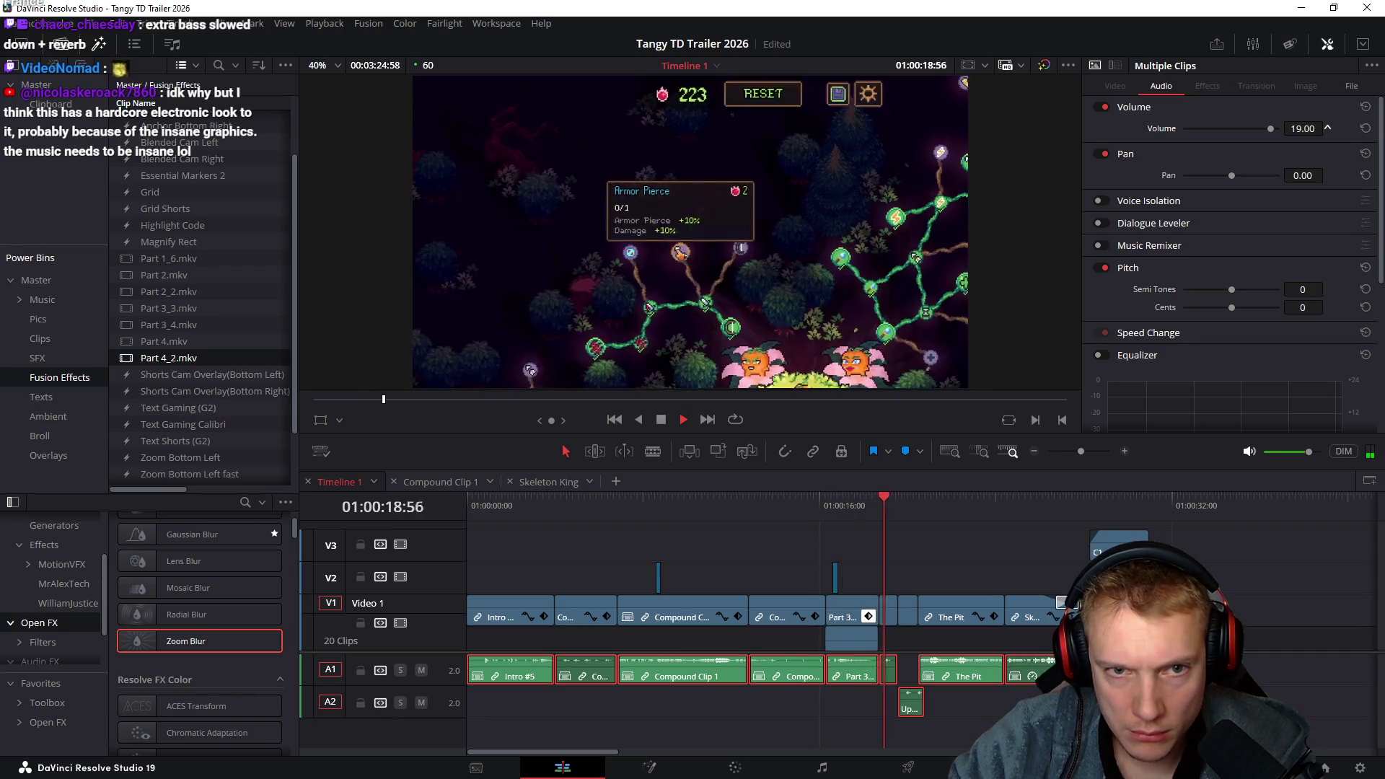
left_click(1328, 131)
left_click(1328, 130)
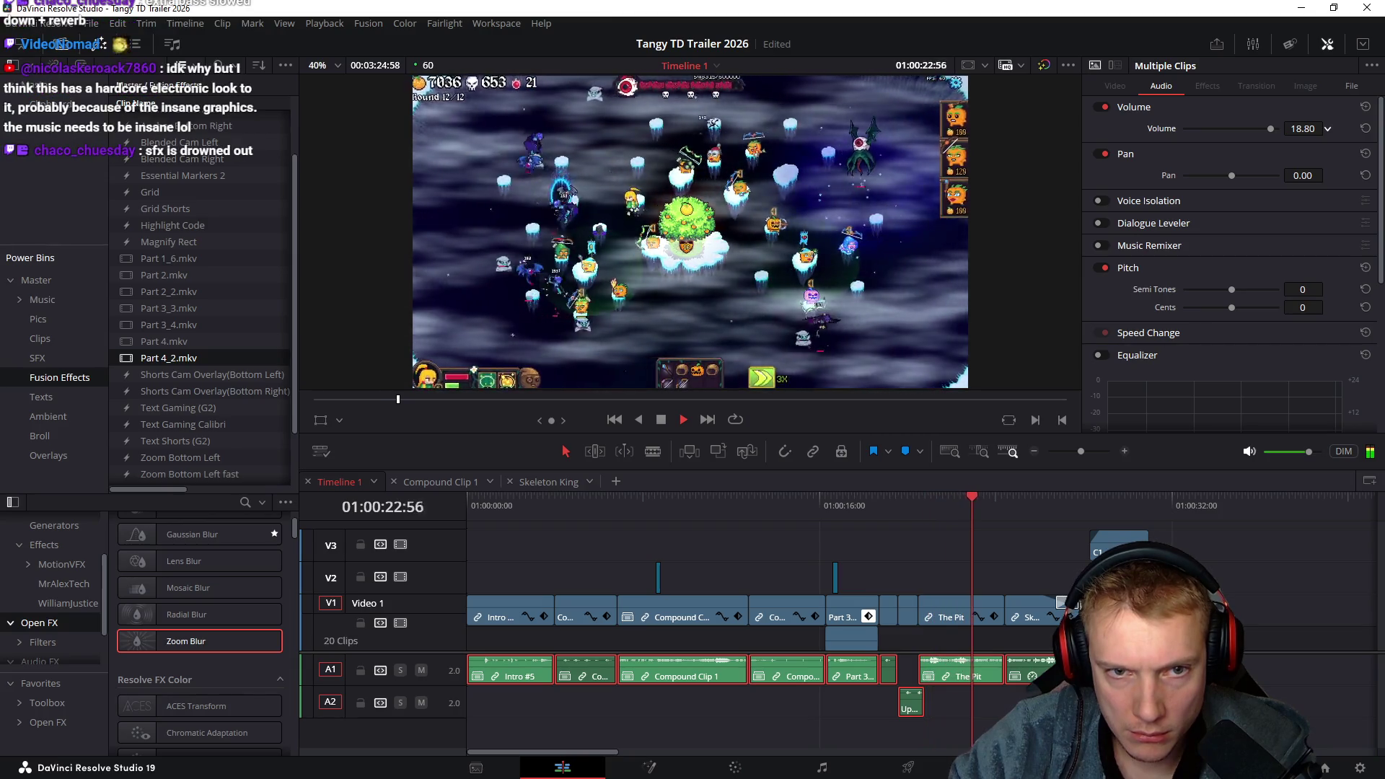
left_click(1328, 131)
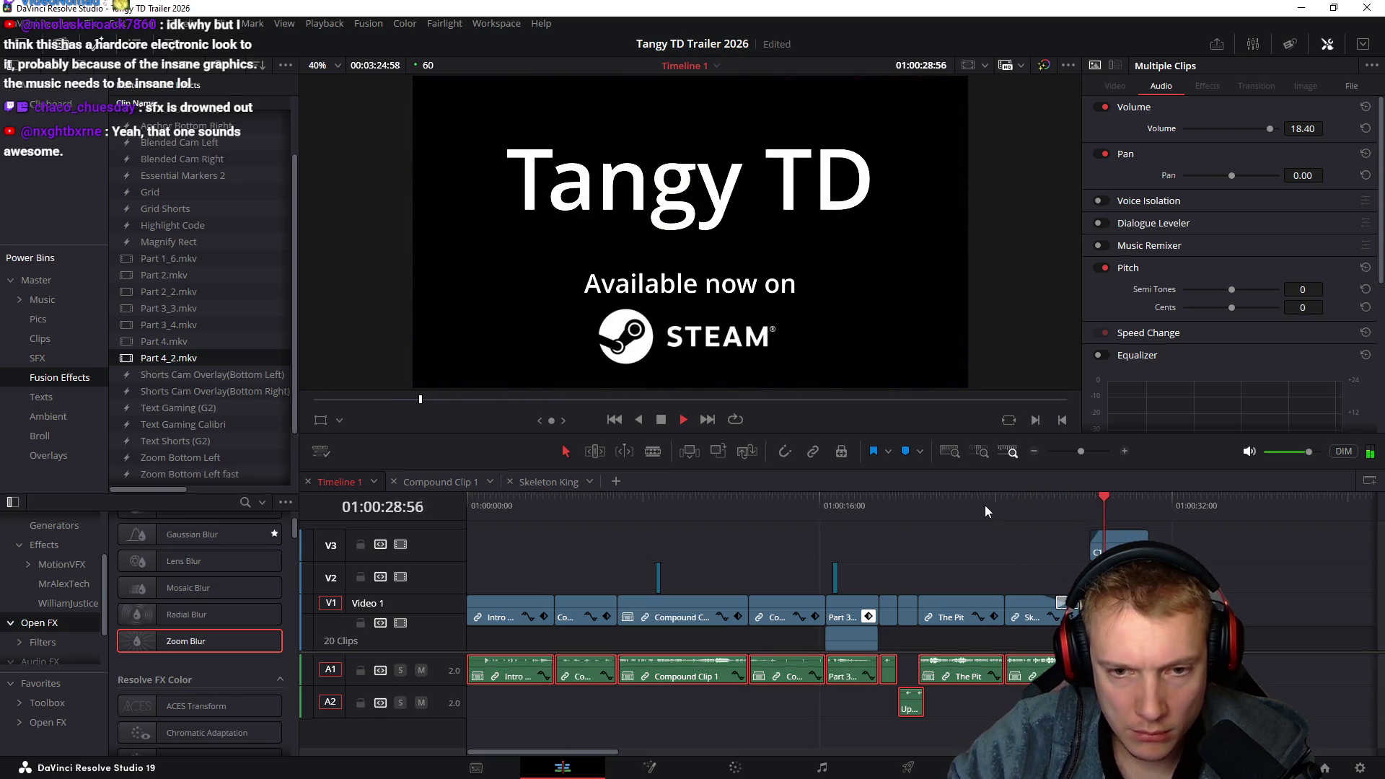
left_click(1010, 517)
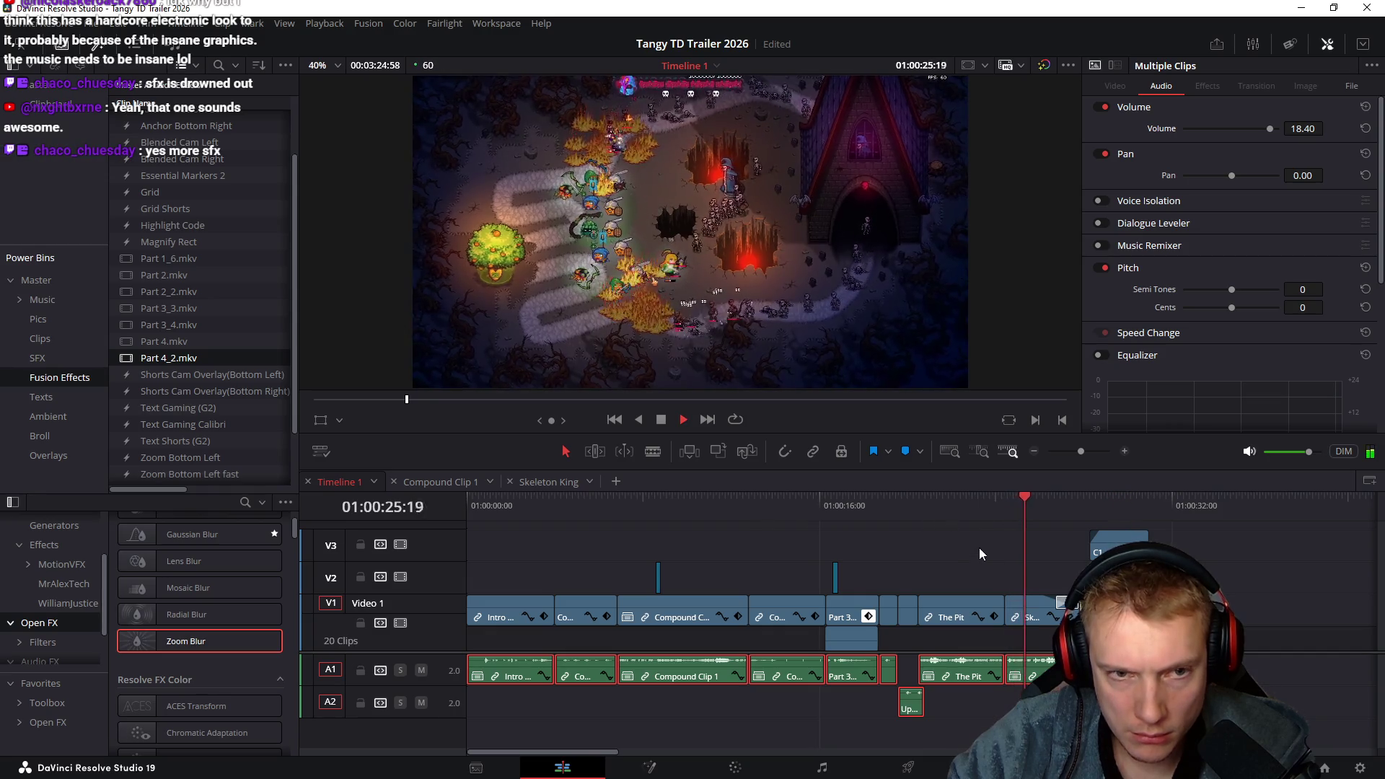
left_click(1029, 608)
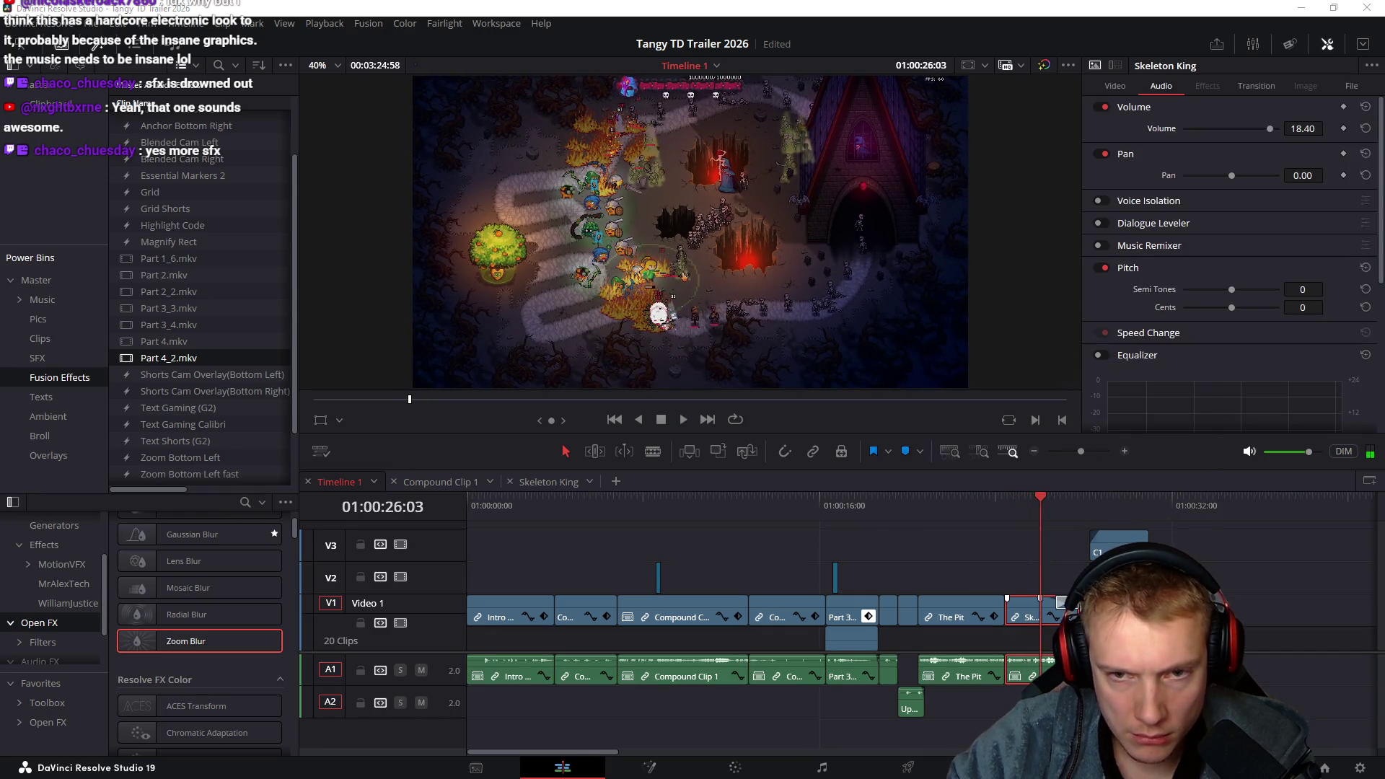
Dismiss Skeleton King's speed settings unchanged and import Against The Clock.wav into the Media Pool
key("r")
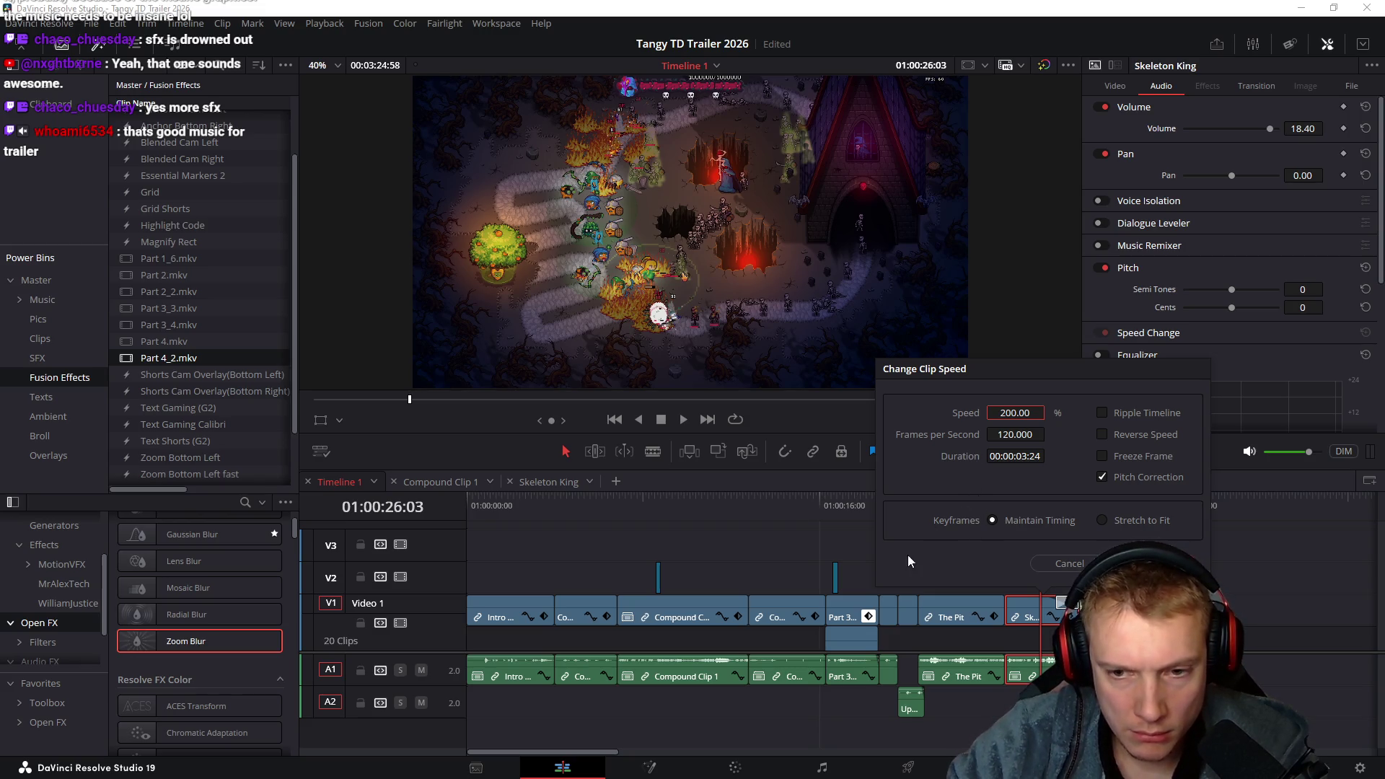
key("Return")
key("alt+Tab")
left_click(624, 495)
left_click_drag(624, 497, 202, 216)
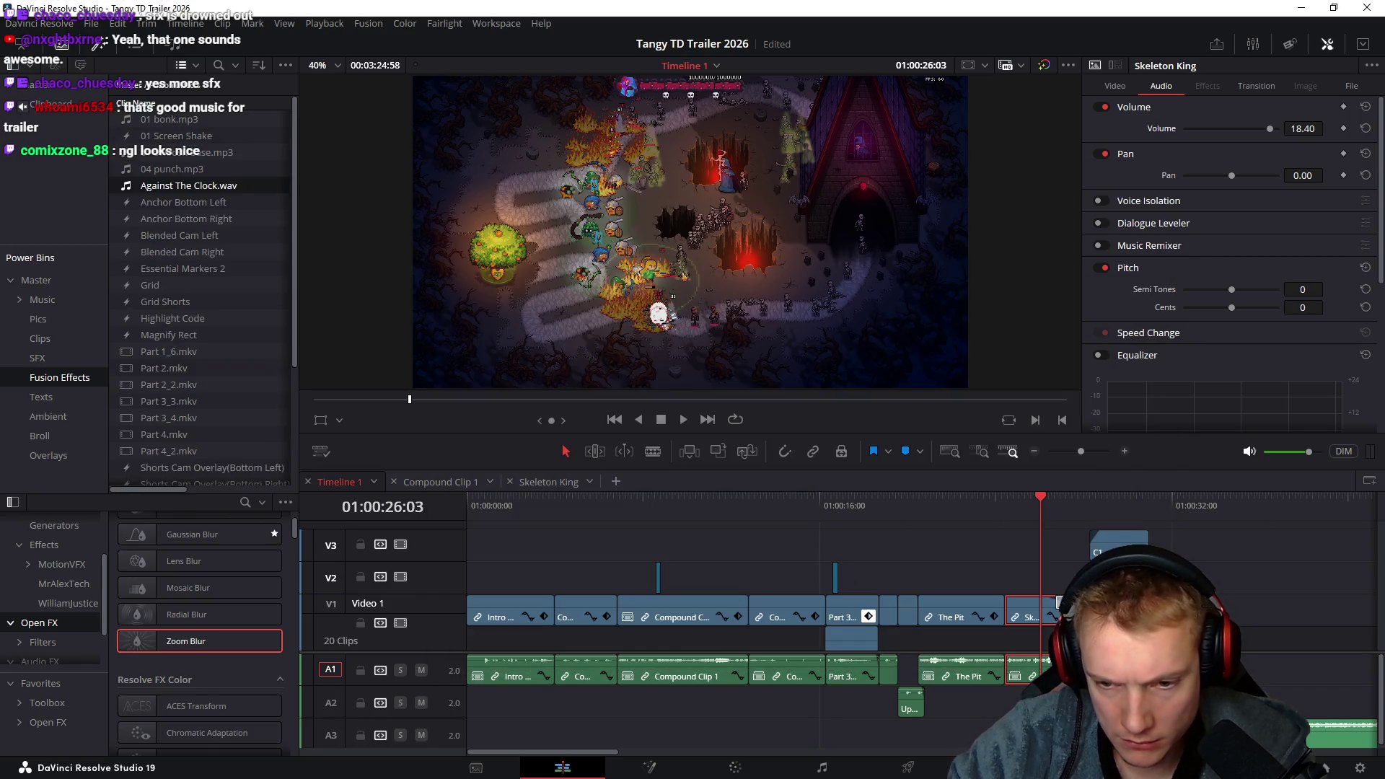
Place Against The Clock.wav on A3 at the timeline start, close the media player, and play
left_click_drag(1337, 728, 500, 729)
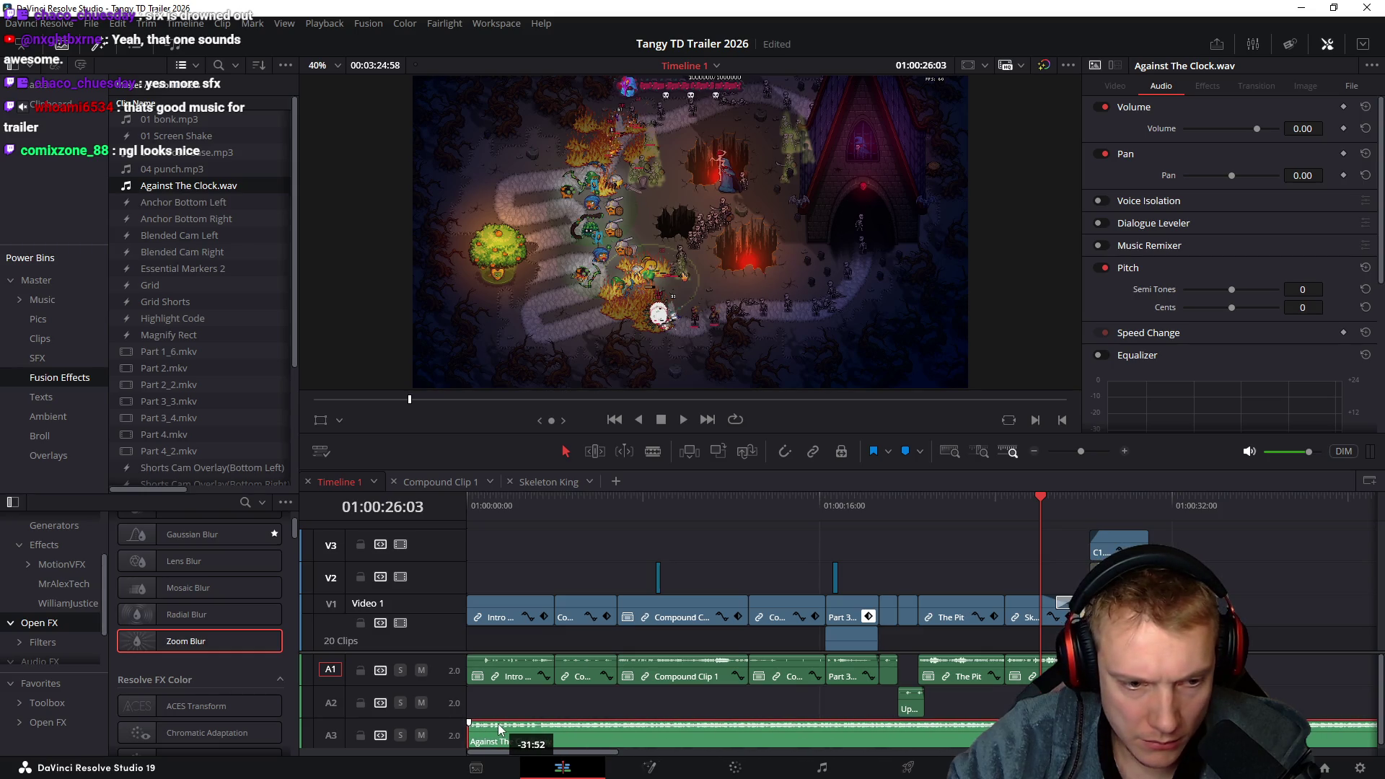
key("Home")
key("space")
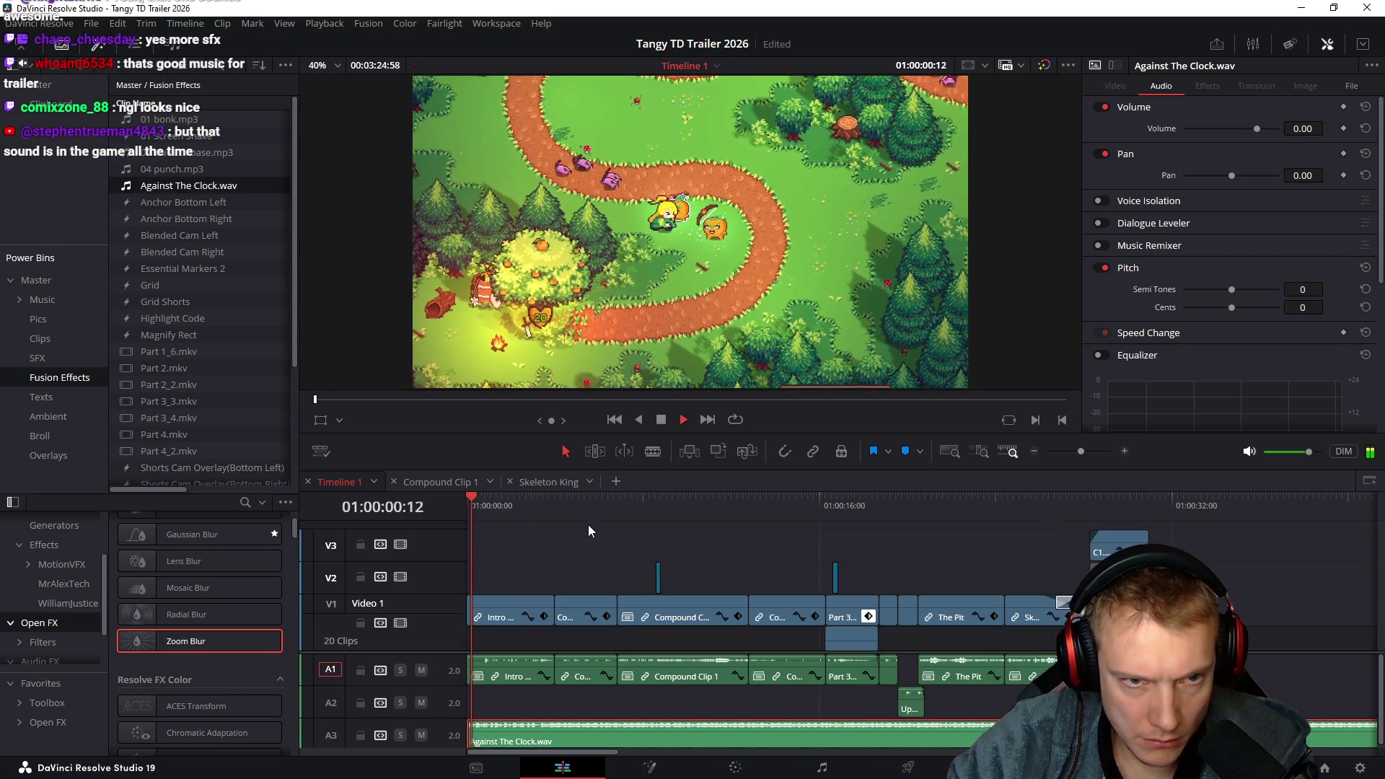
key("space")
key("alt+Tab")
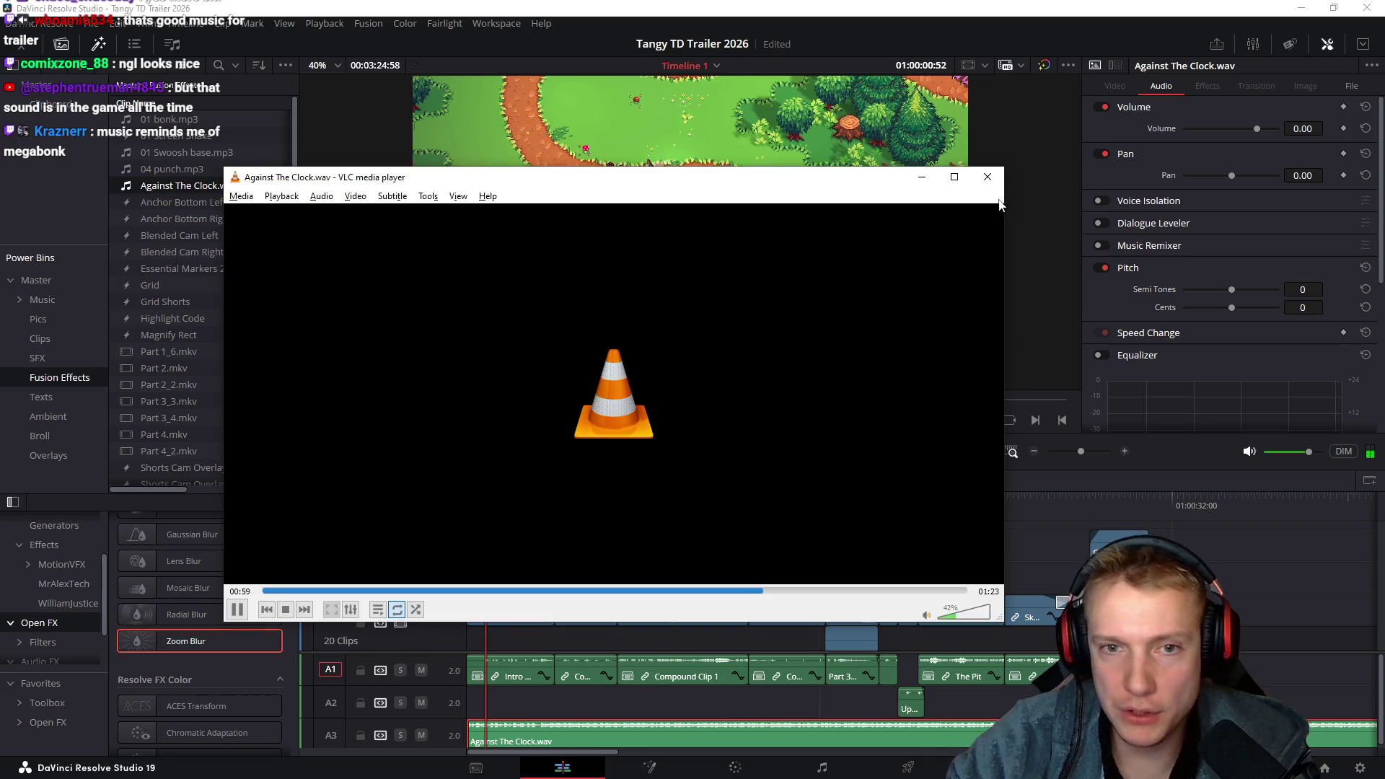
left_click(988, 178)
key("space")
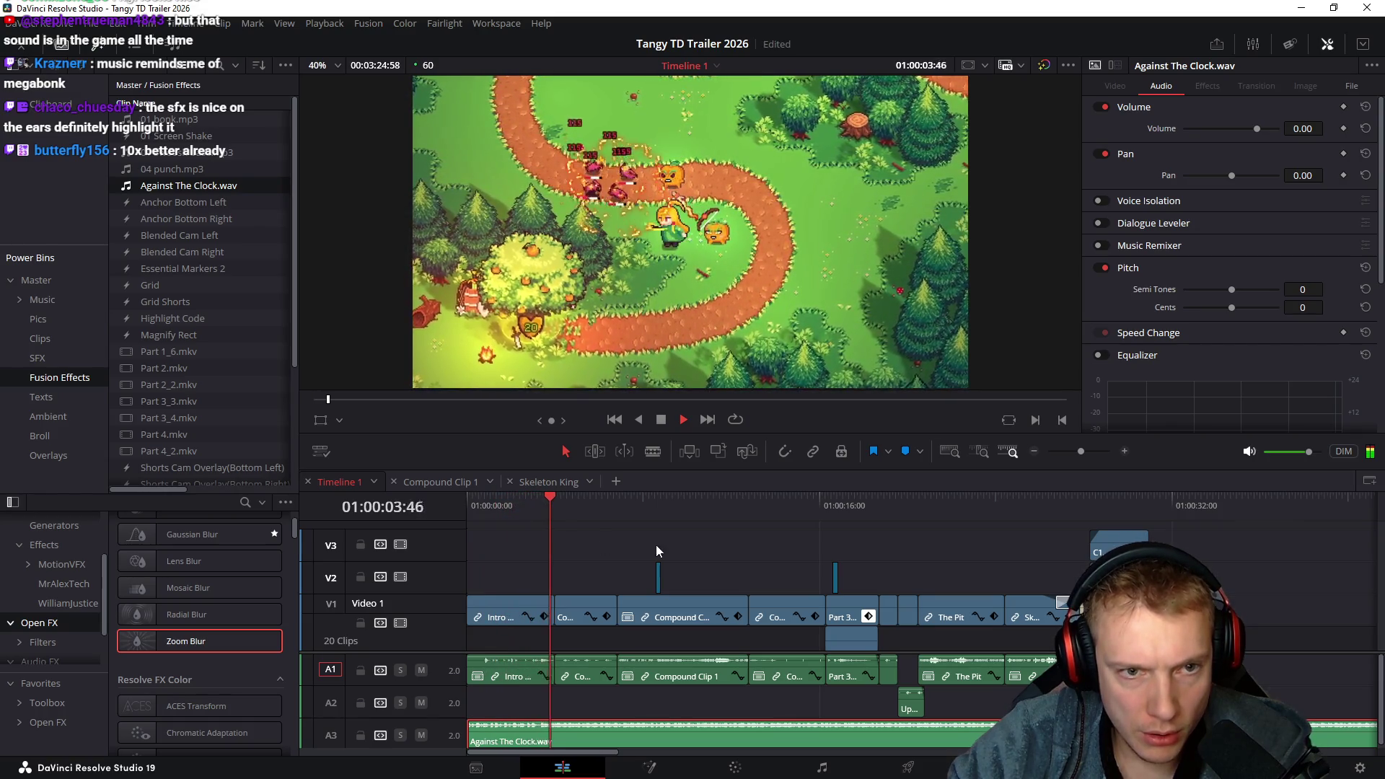
Play the trailer with music from 01:00:03:02 through the end card, stopping where the music should end
left_click(526, 513)
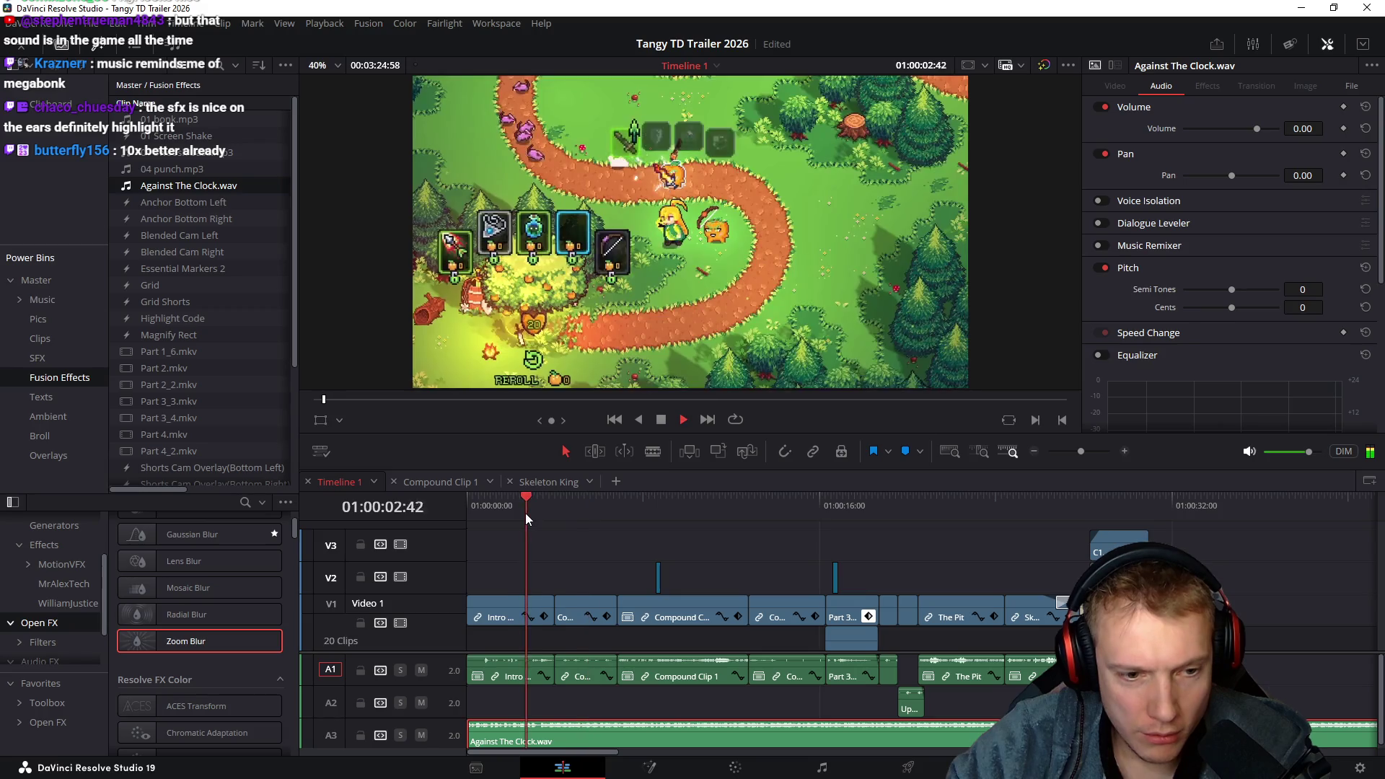
key("space")
left_click(534, 510)
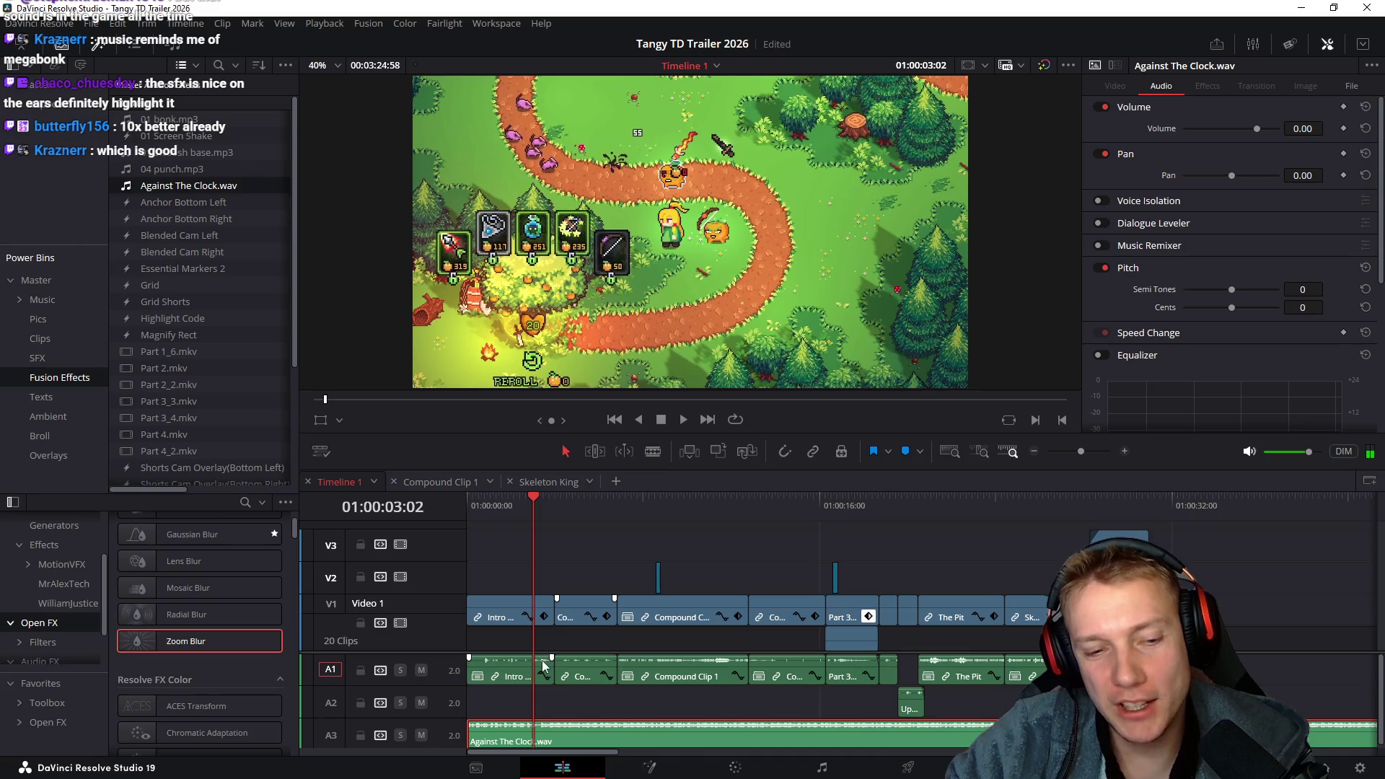
key("space")
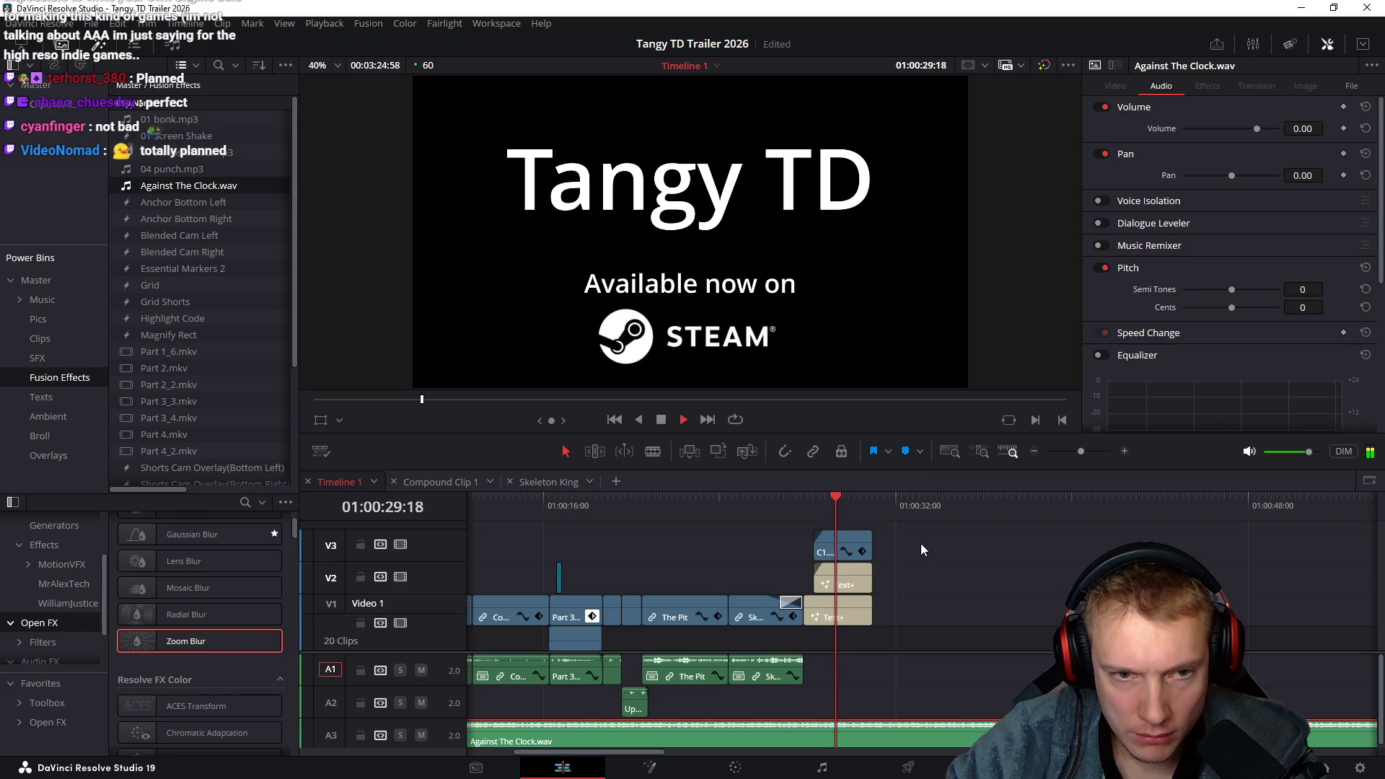
key("space")
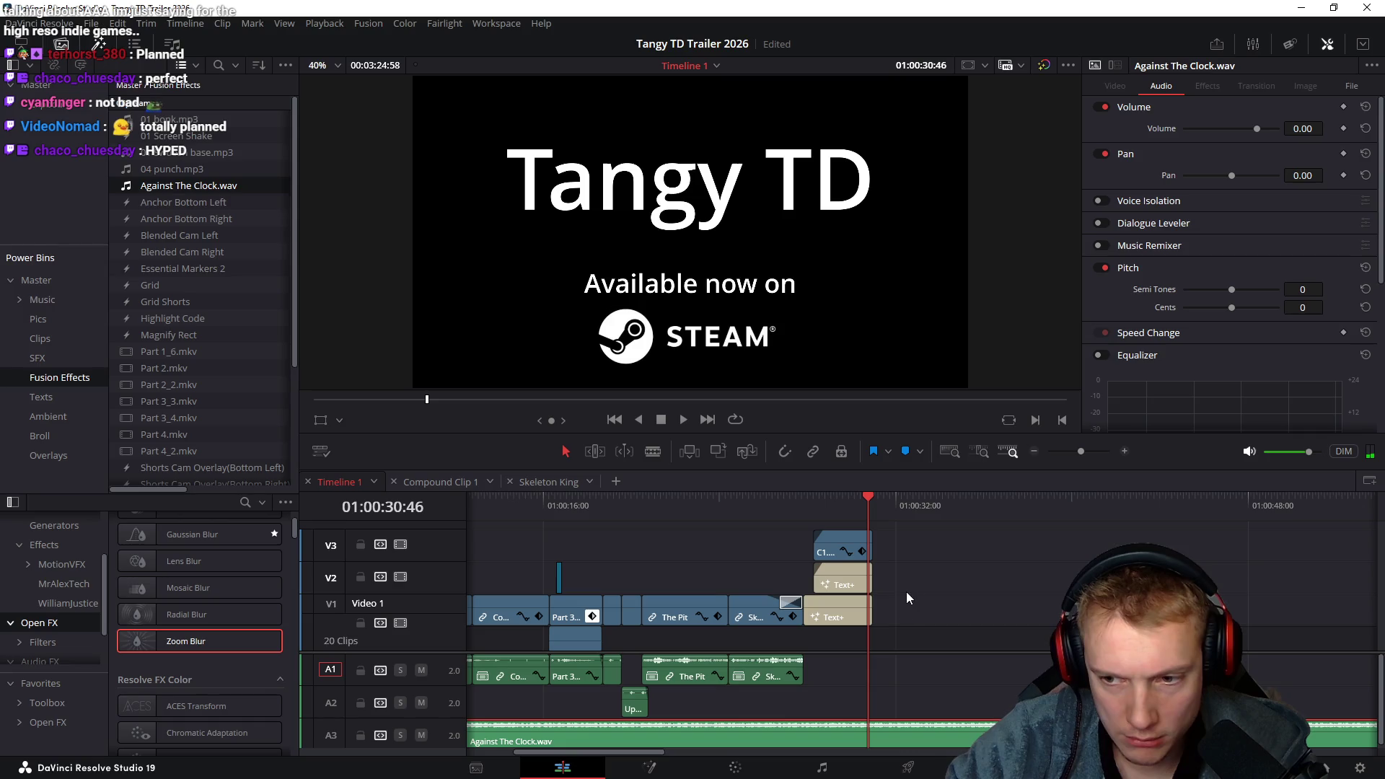
left_click(864, 501)
key("space")
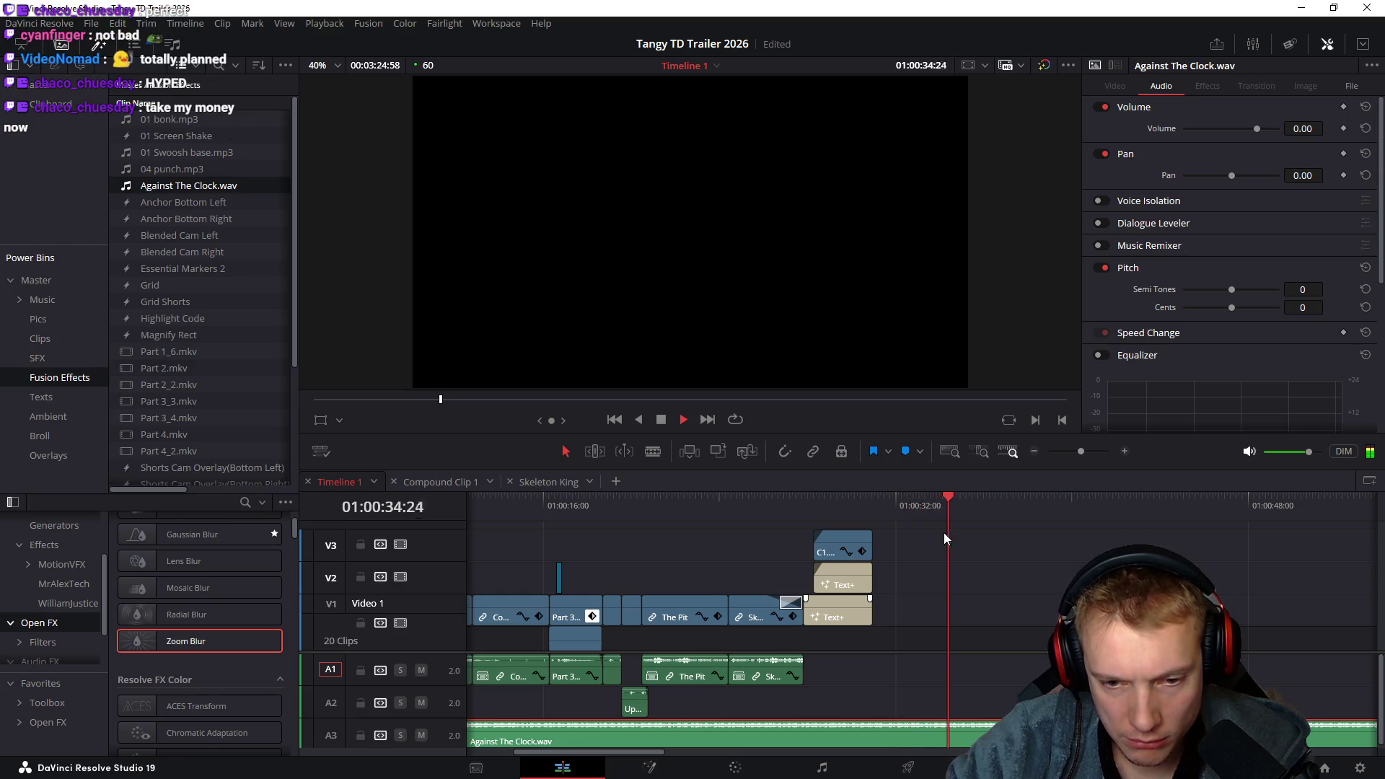
key("space")
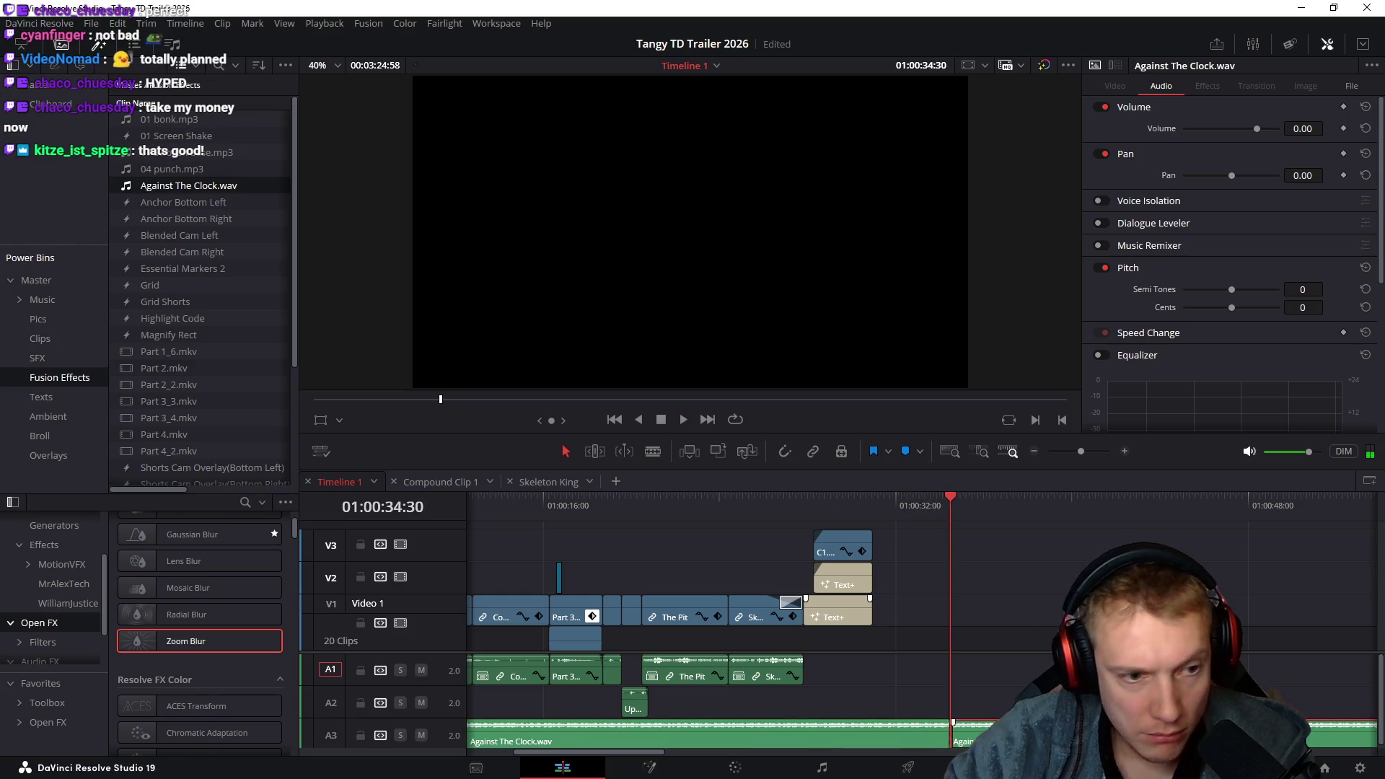
Delete the music beyond the cut and extend C1.png and both Text+ clips to the music's end
key("Delete")
left_click_drag(900, 558, 846, 622)
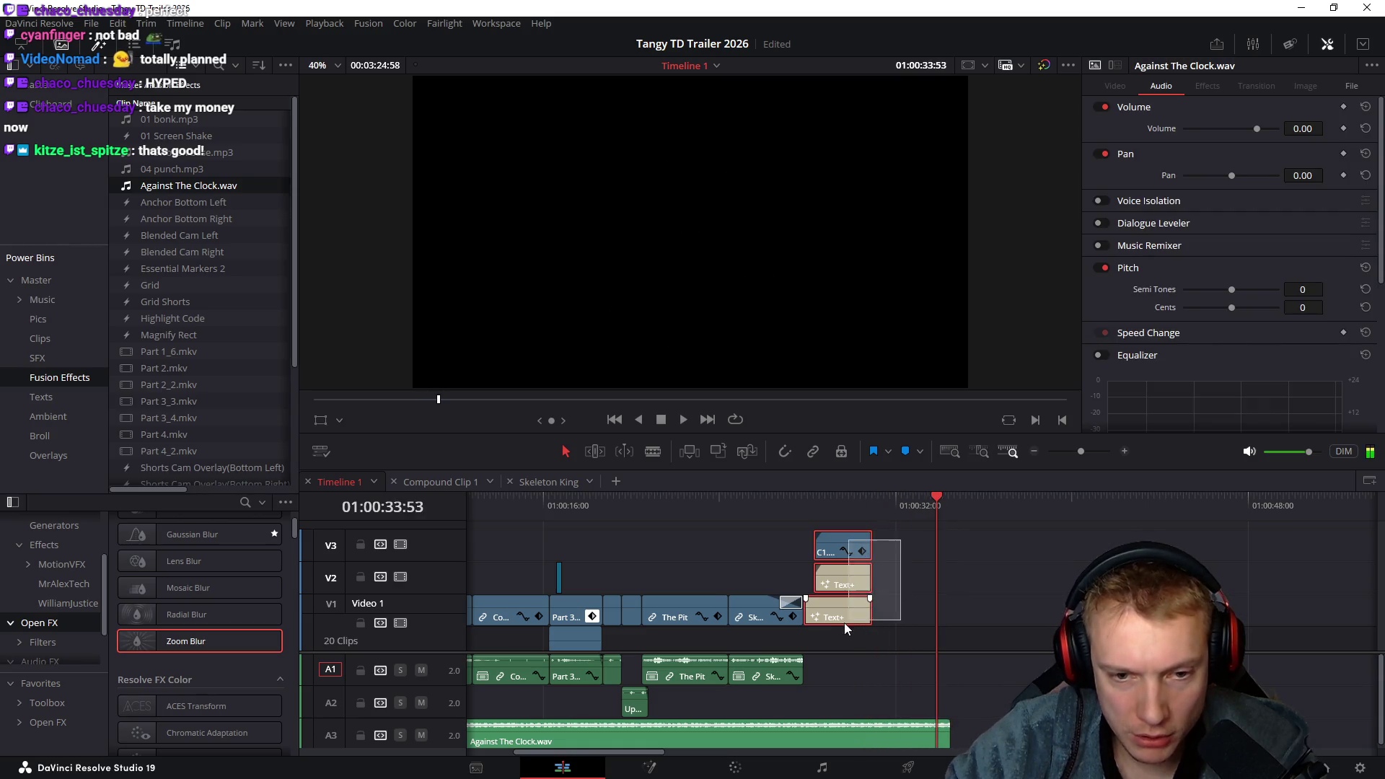
left_click_drag(871, 567, 946, 565)
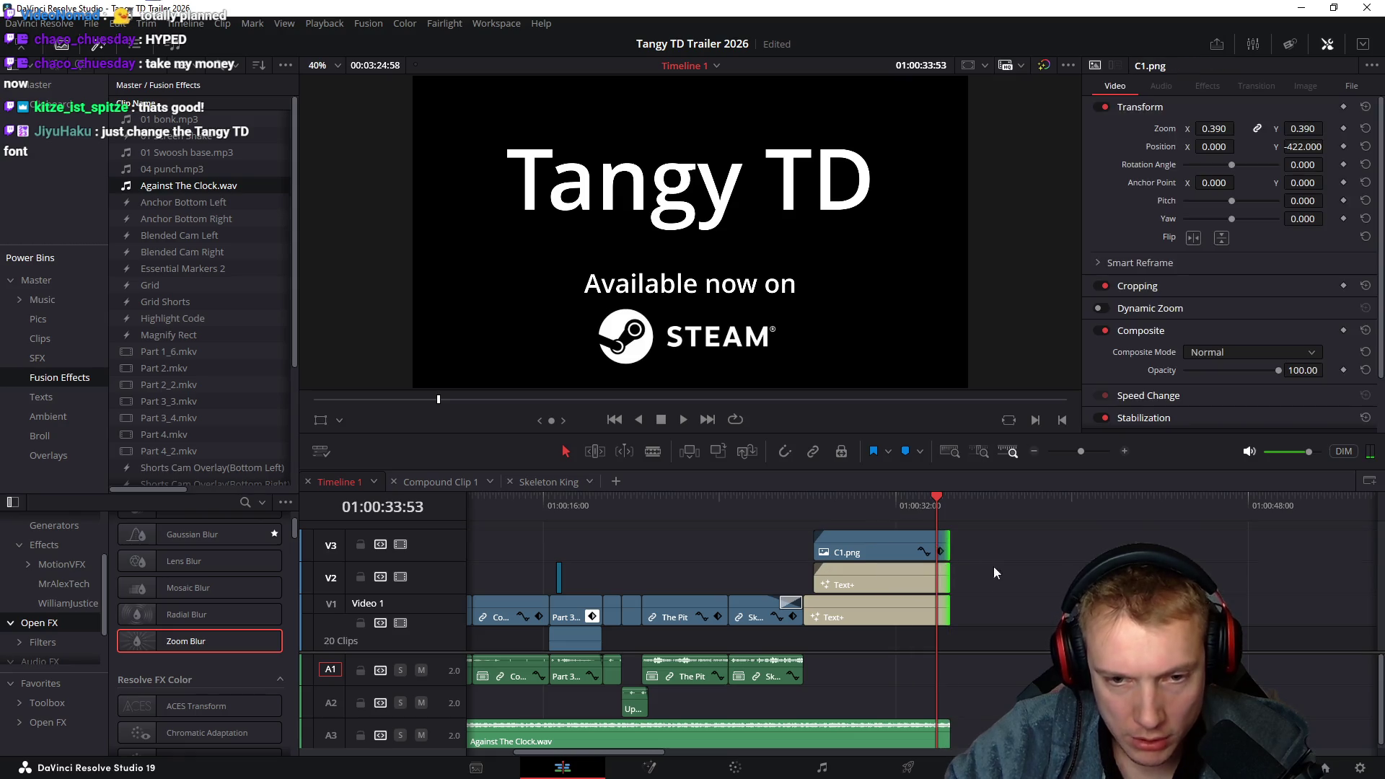
Replay the lengthened end card, then return the playhead to its start
left_click(811, 504)
key("space")
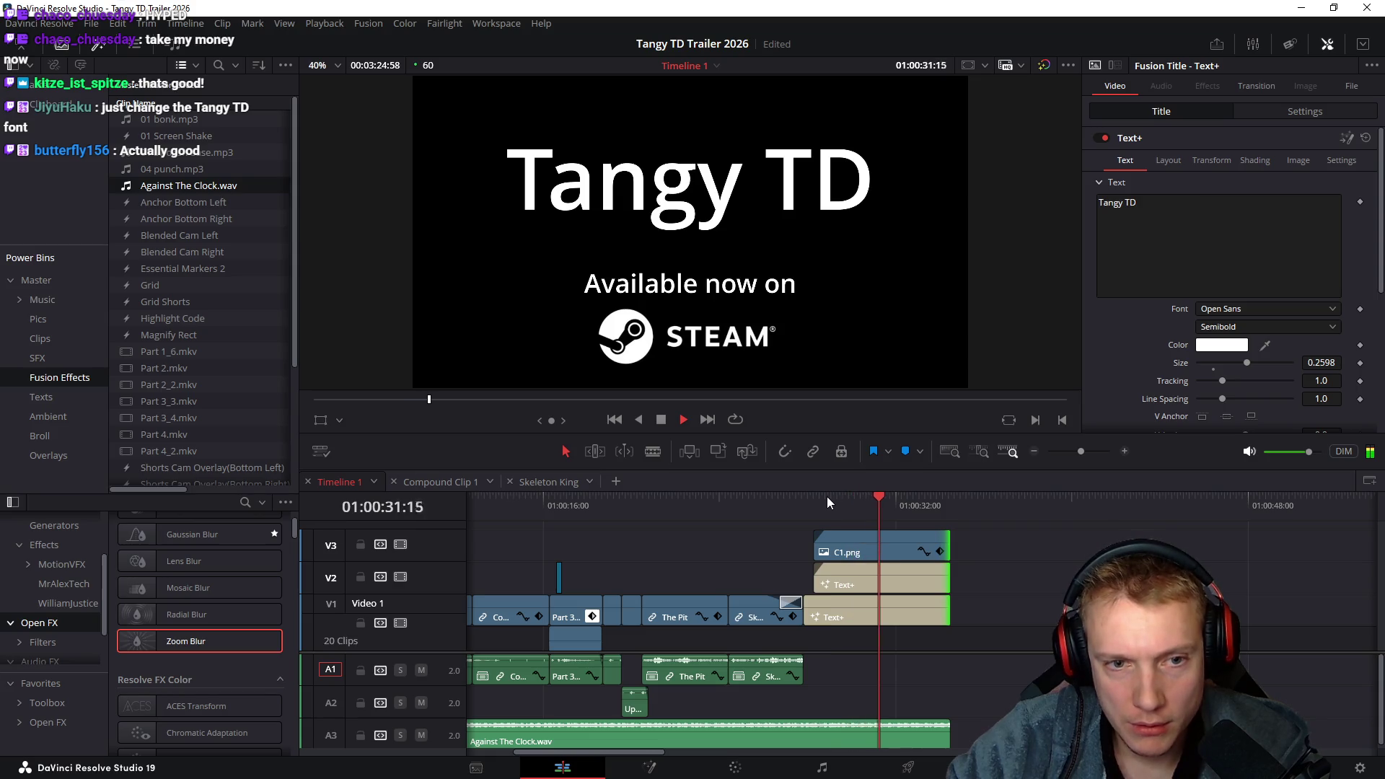
left_click(1063, 551)
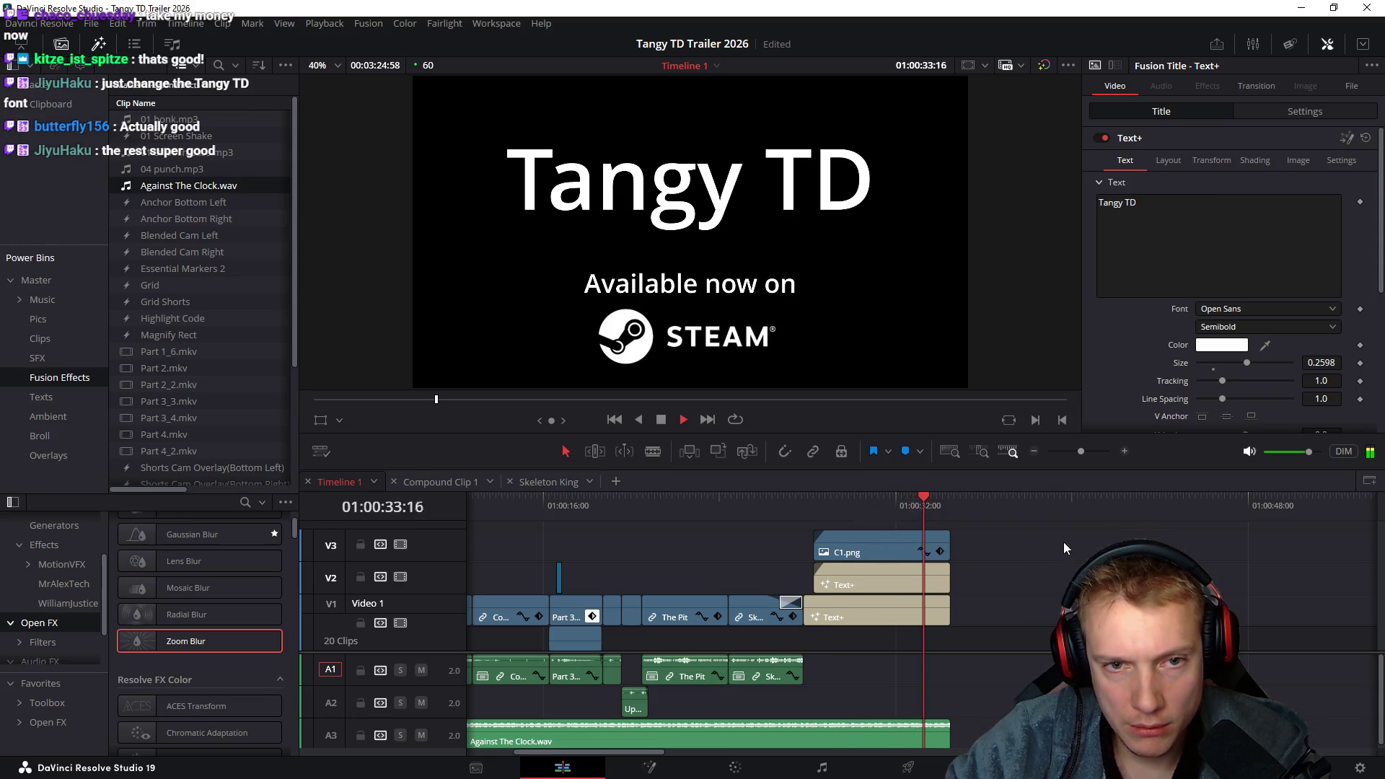
key("space")
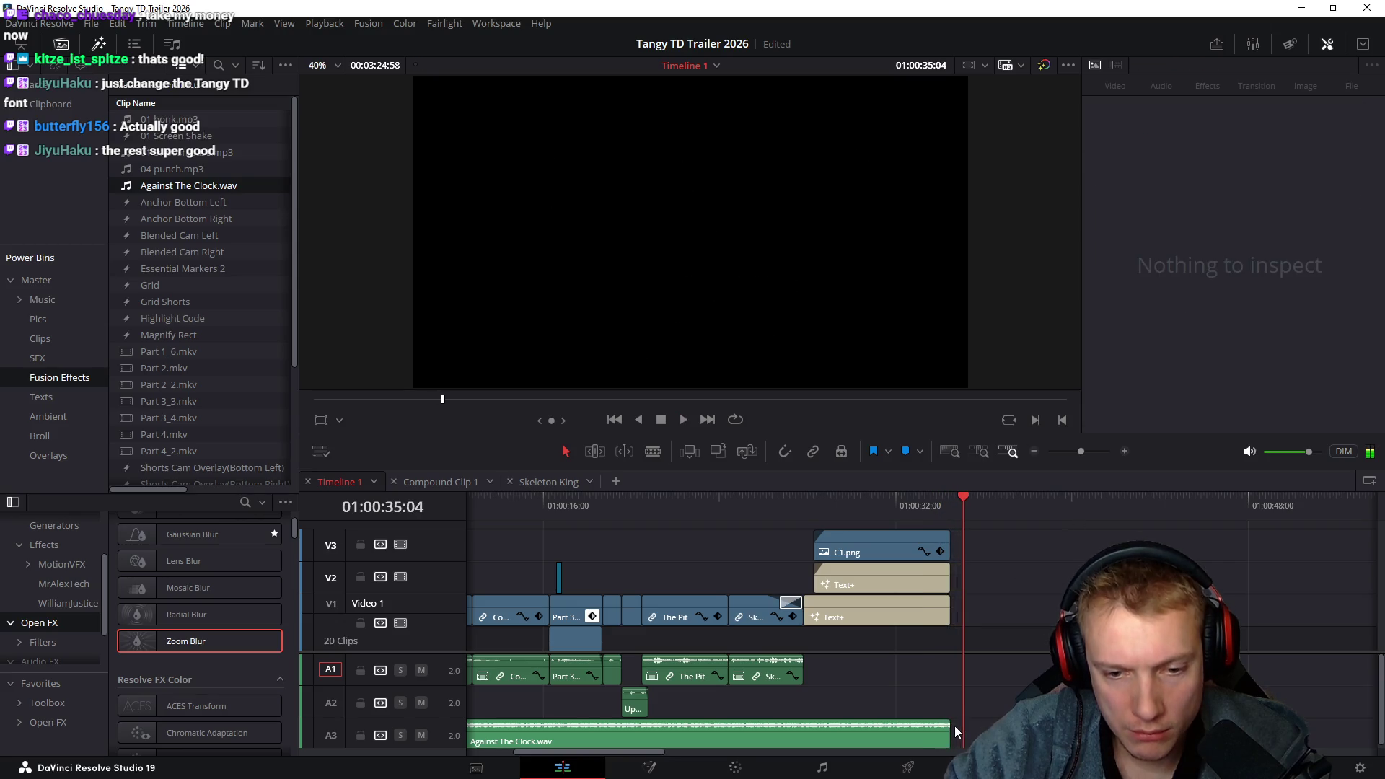
left_click(868, 509)
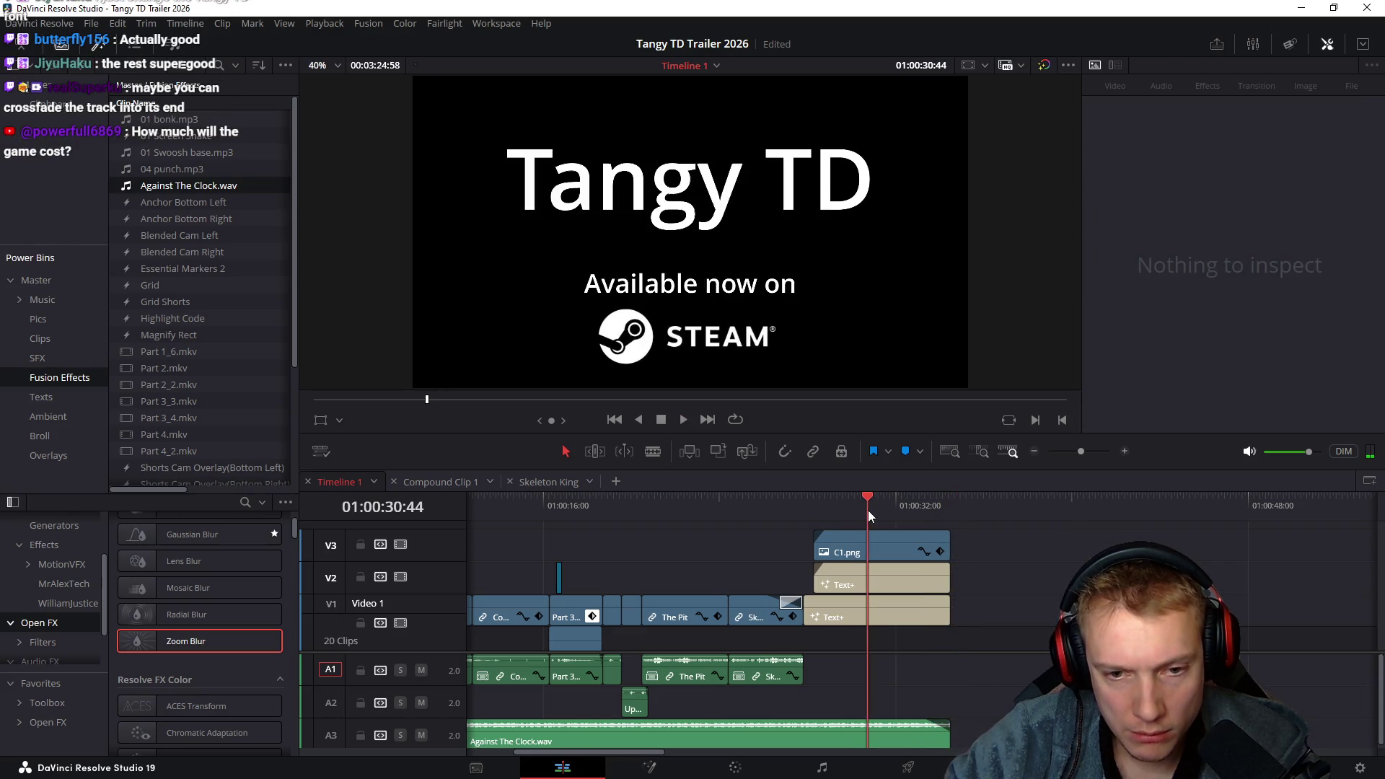
Replay the ending and move the playhead just past the last clip
key("space")
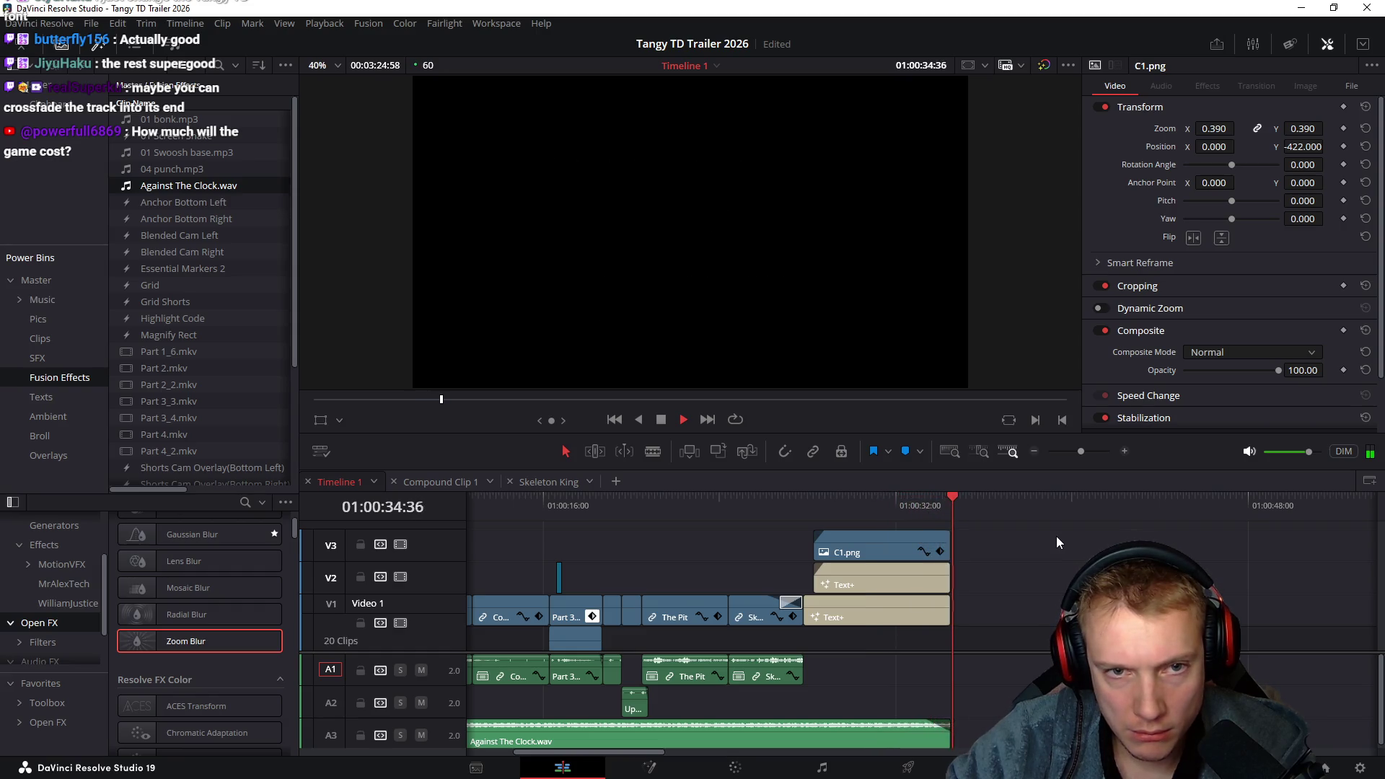
key("space")
left_click(932, 505)
left_click_drag(932, 505, 953, 504)
scroll(884, 517, "left", 5)
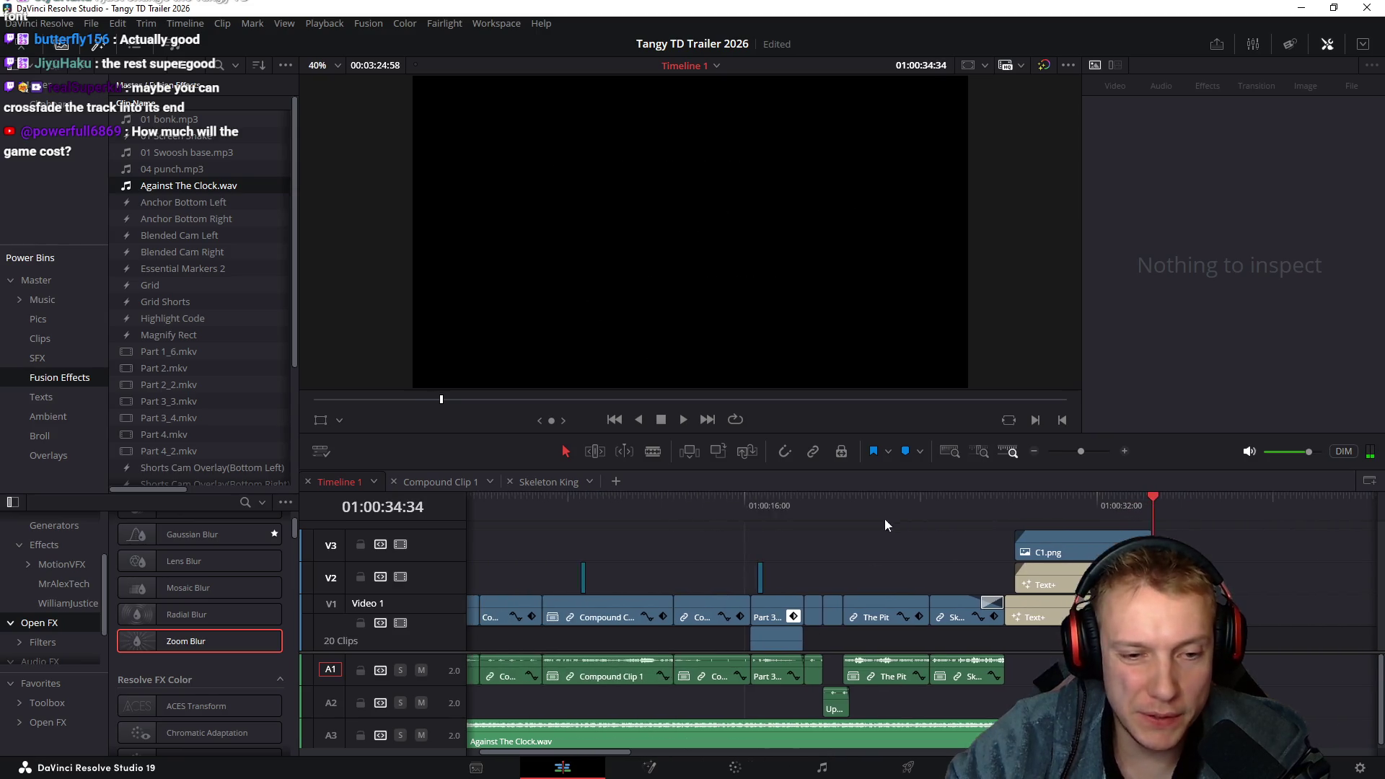
Select all gameplay audio clips on A1 and A2, then play the trailer from the beginning
left_click(748, 733)
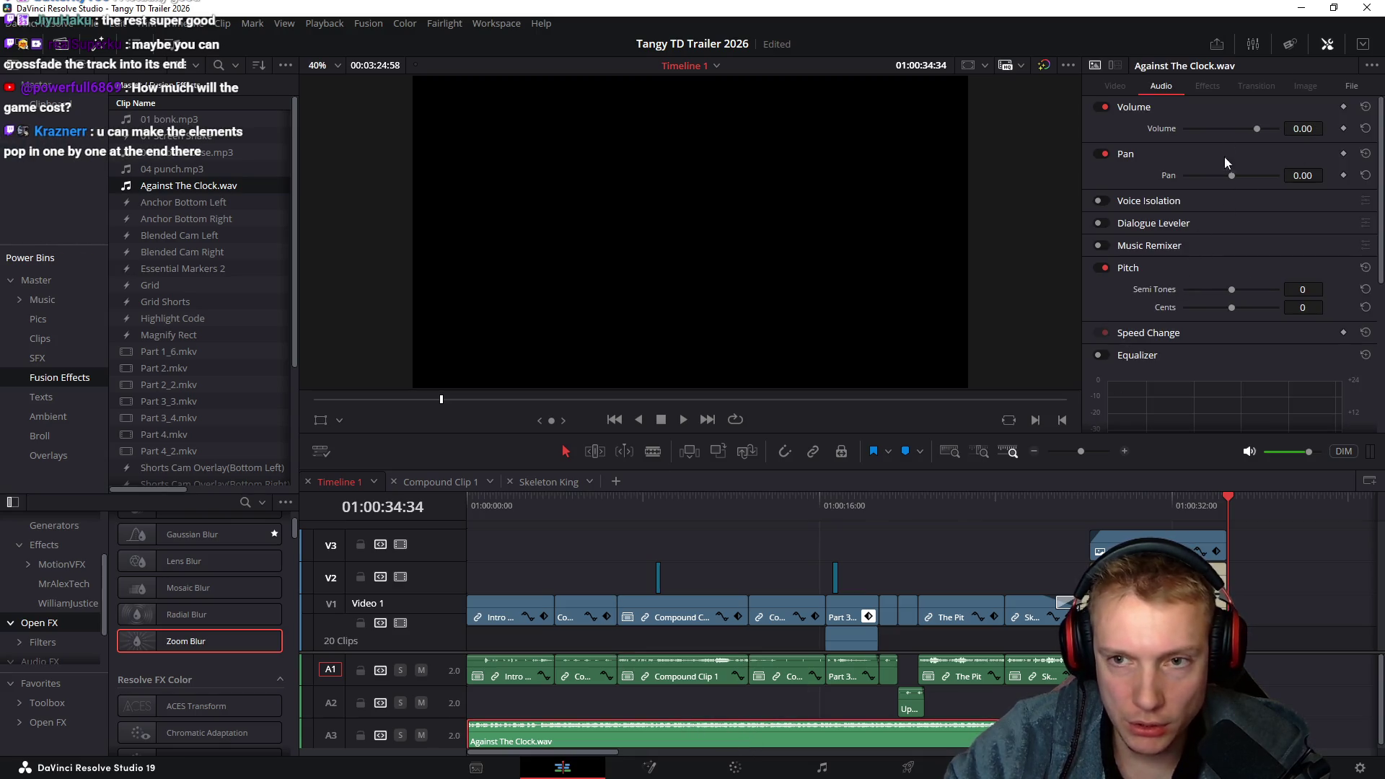
left_click_drag(1039, 699, 470, 673)
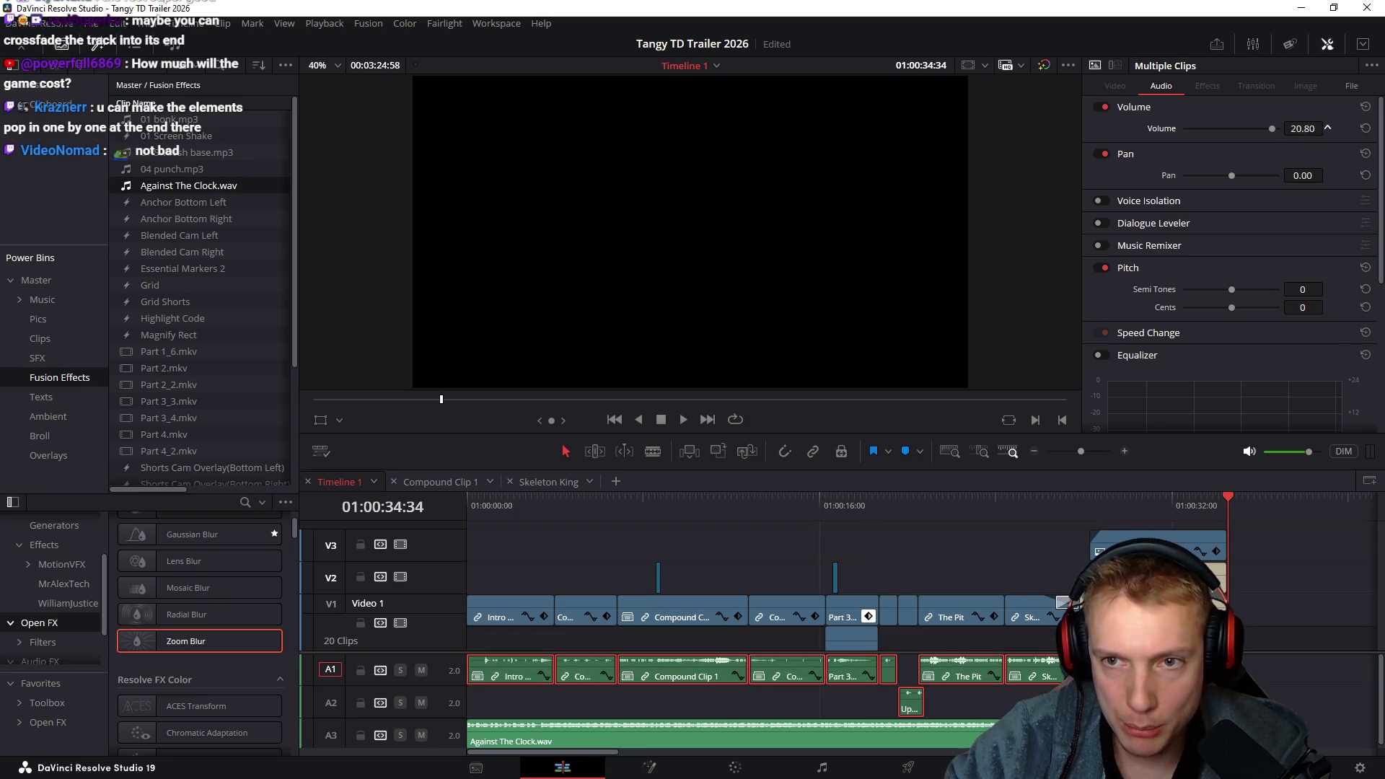
key("Home")
key("space")
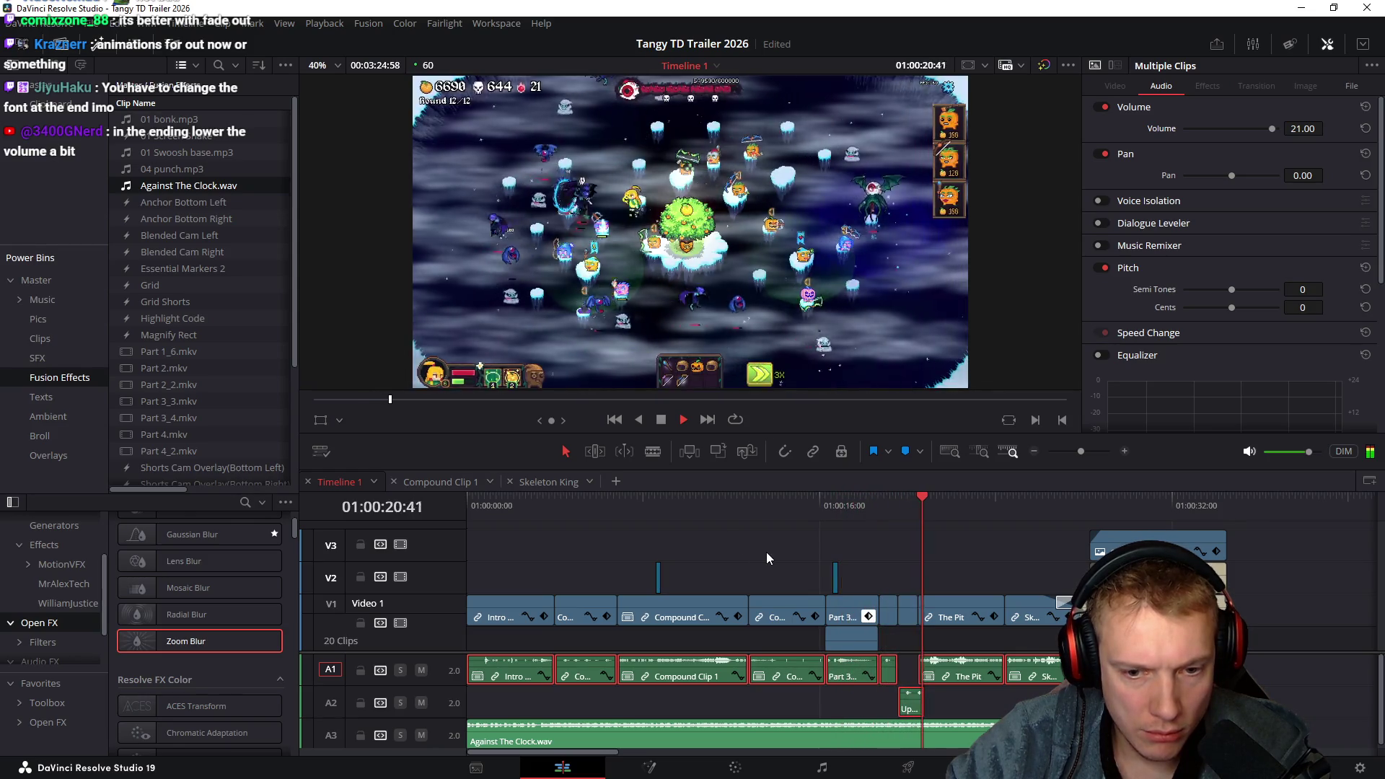
Stop playback, zoom in and scrub the skill-tree section, selecting the Against The Clock.wav music
key("space")
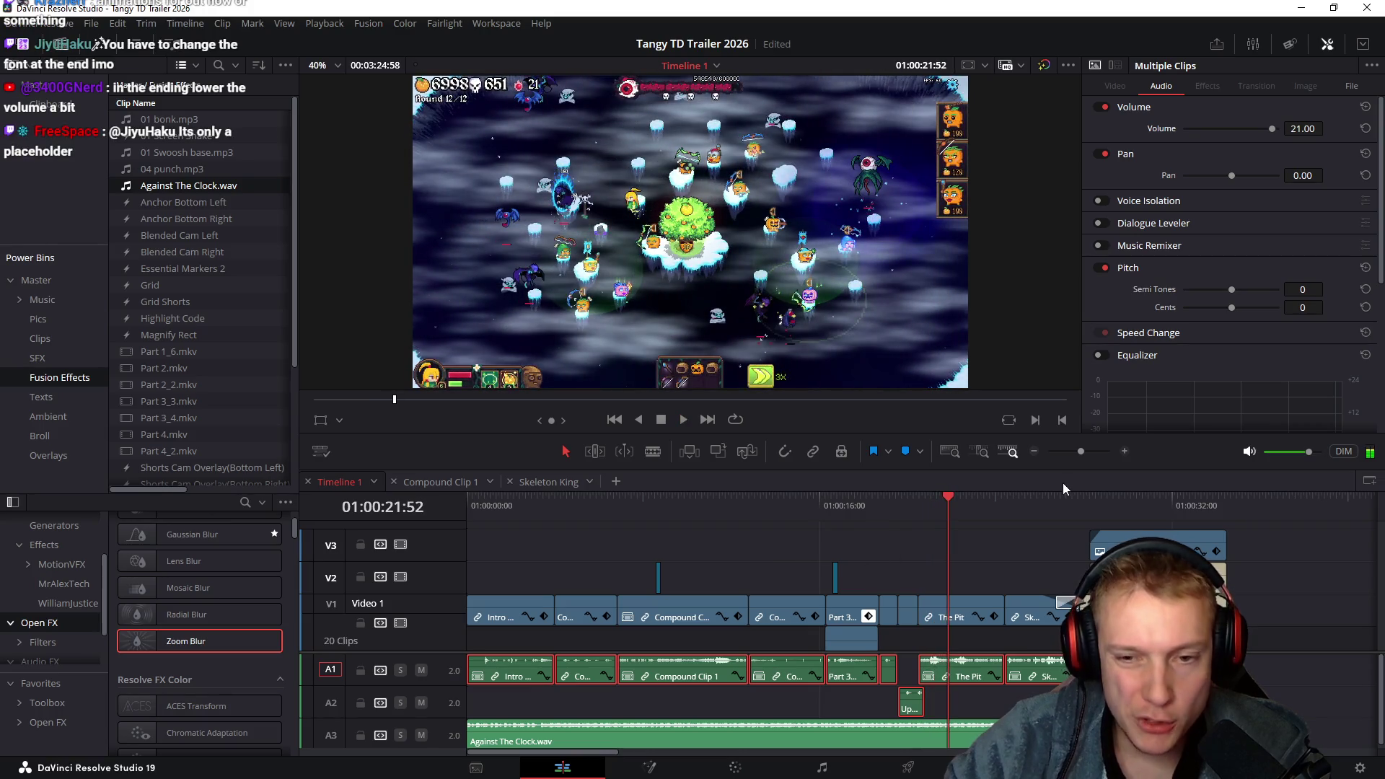
left_click_drag(908, 511, 894, 508)
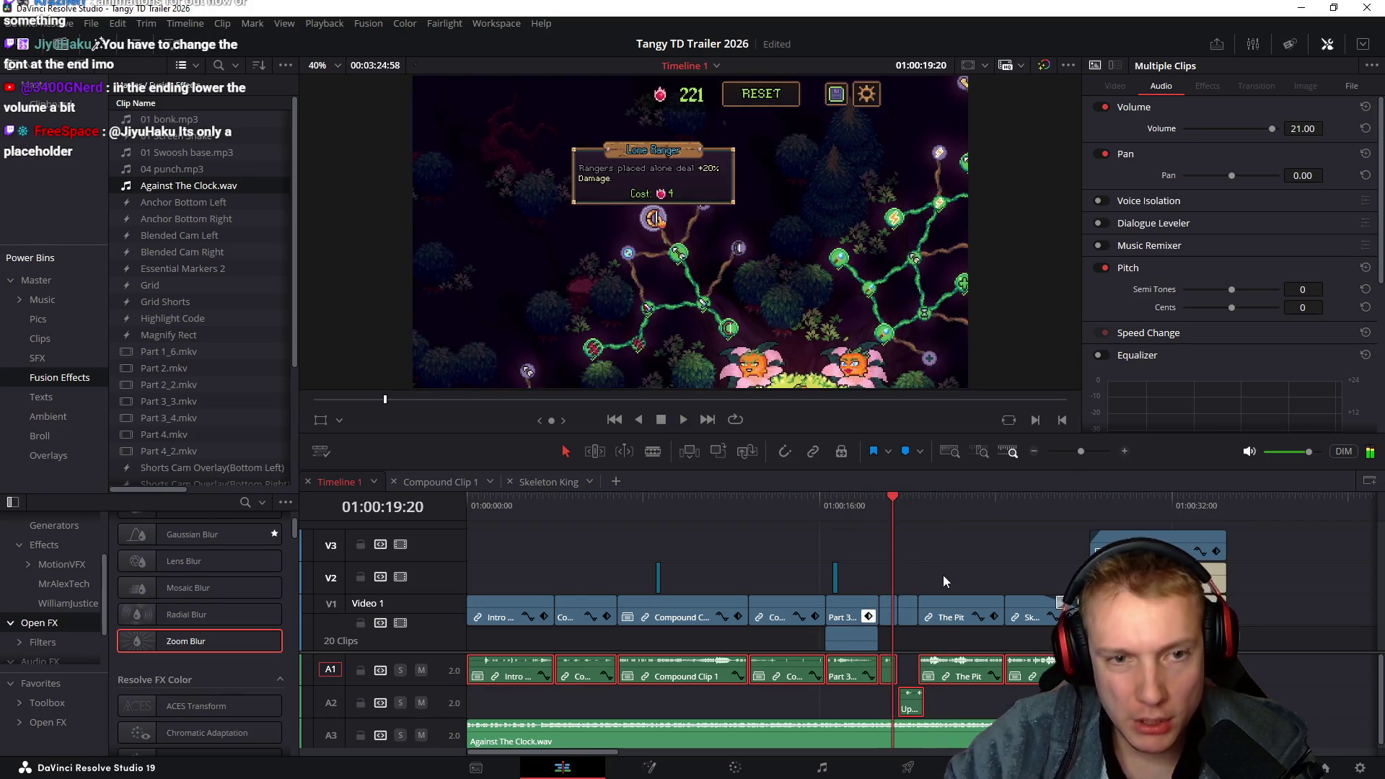
scroll(943, 575, "up", 5)
left_click_drag(677, 503, 745, 507)
left_click(856, 743)
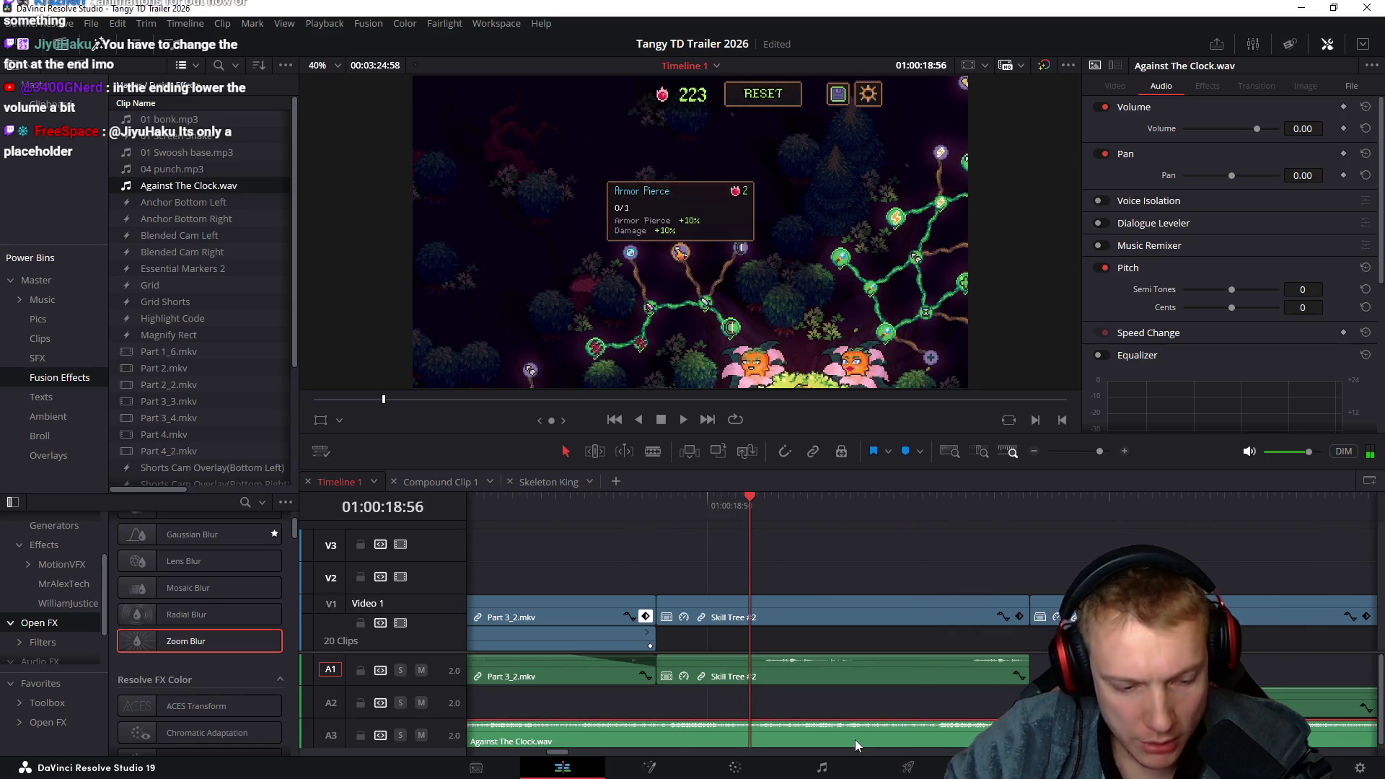
Replay from 01:00:18, park at 01:00:18:57 and bring up the sounds folder in Explorer
left_click(732, 505)
key("space")
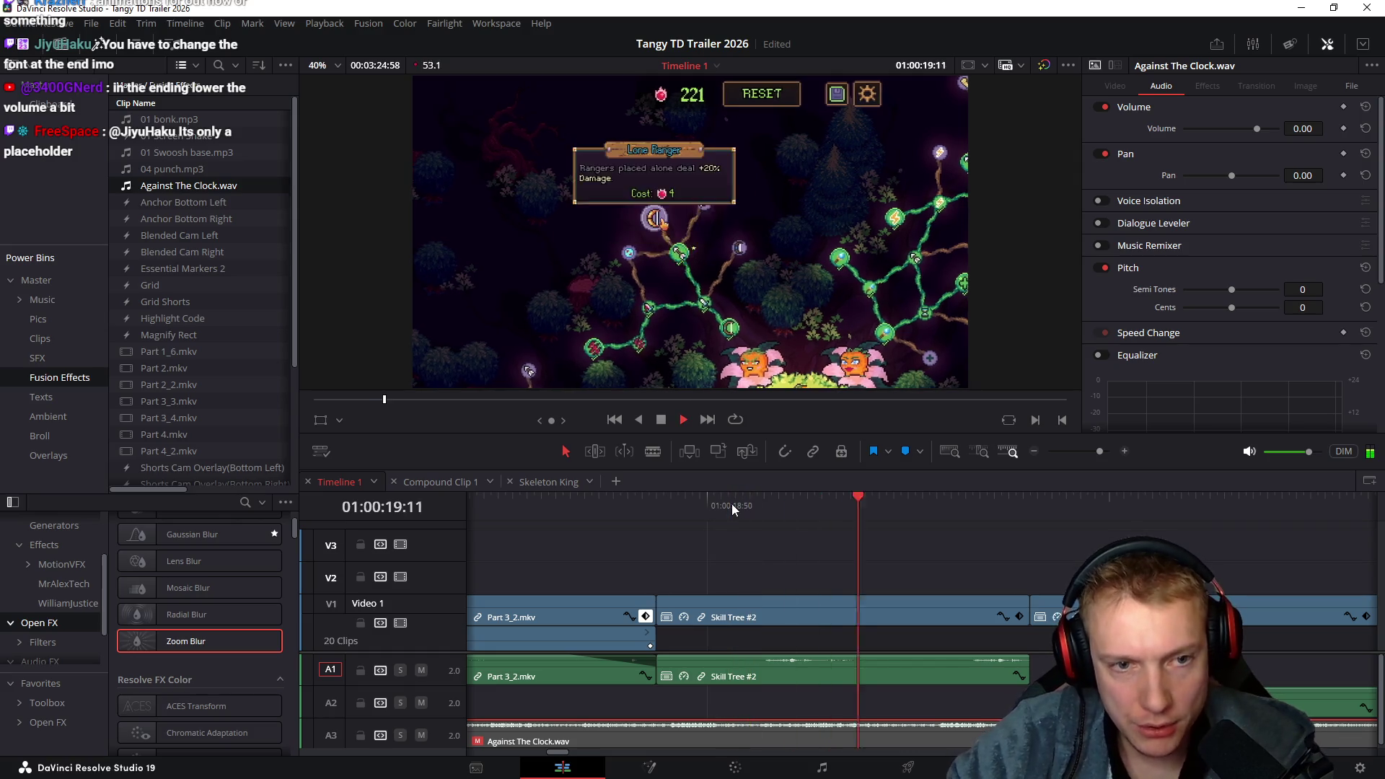
key("space")
mouse_move(729, 507)
left_mouse_down()
mouse_move(777, 503)
mouse_move(764, 526)
mouse_move(791, 526)
left_mouse_up()
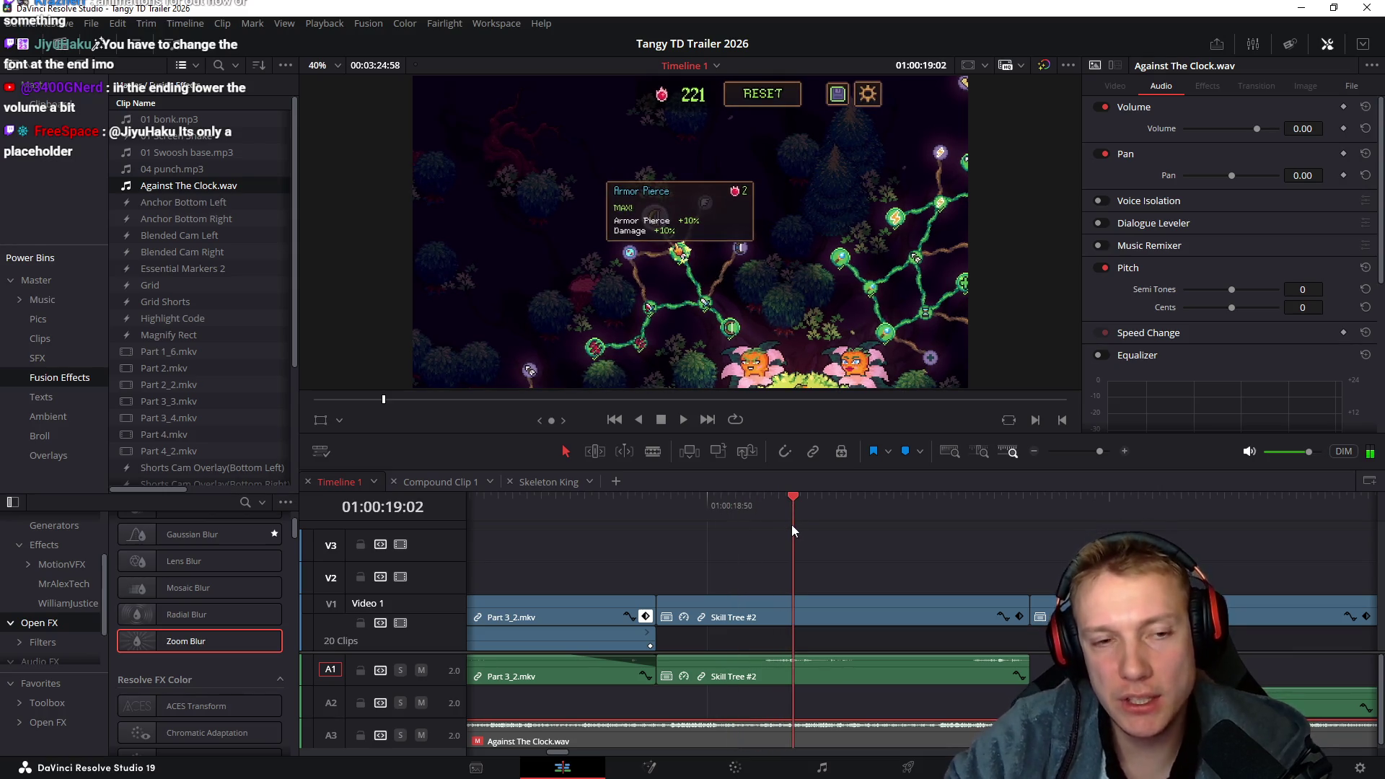
left_click(757, 504)
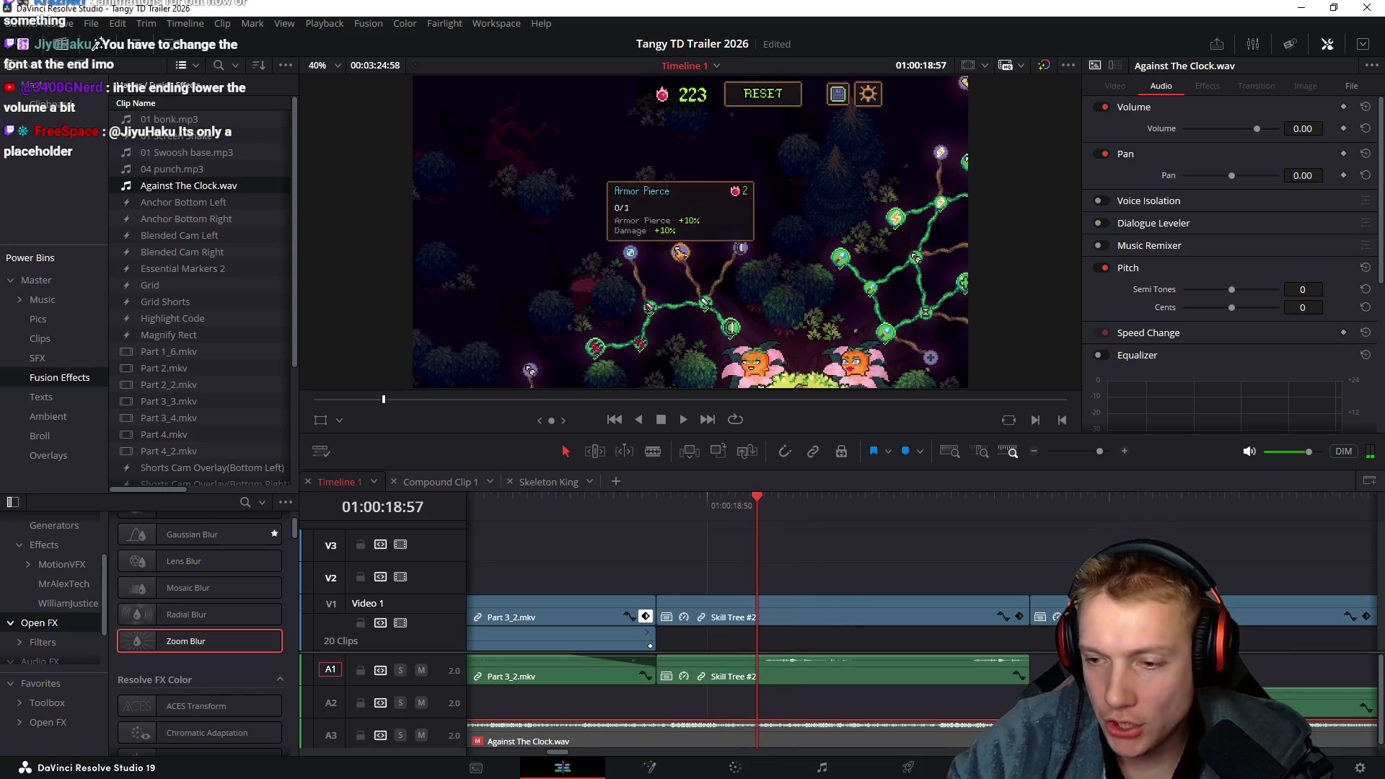
key("alt+Tab")
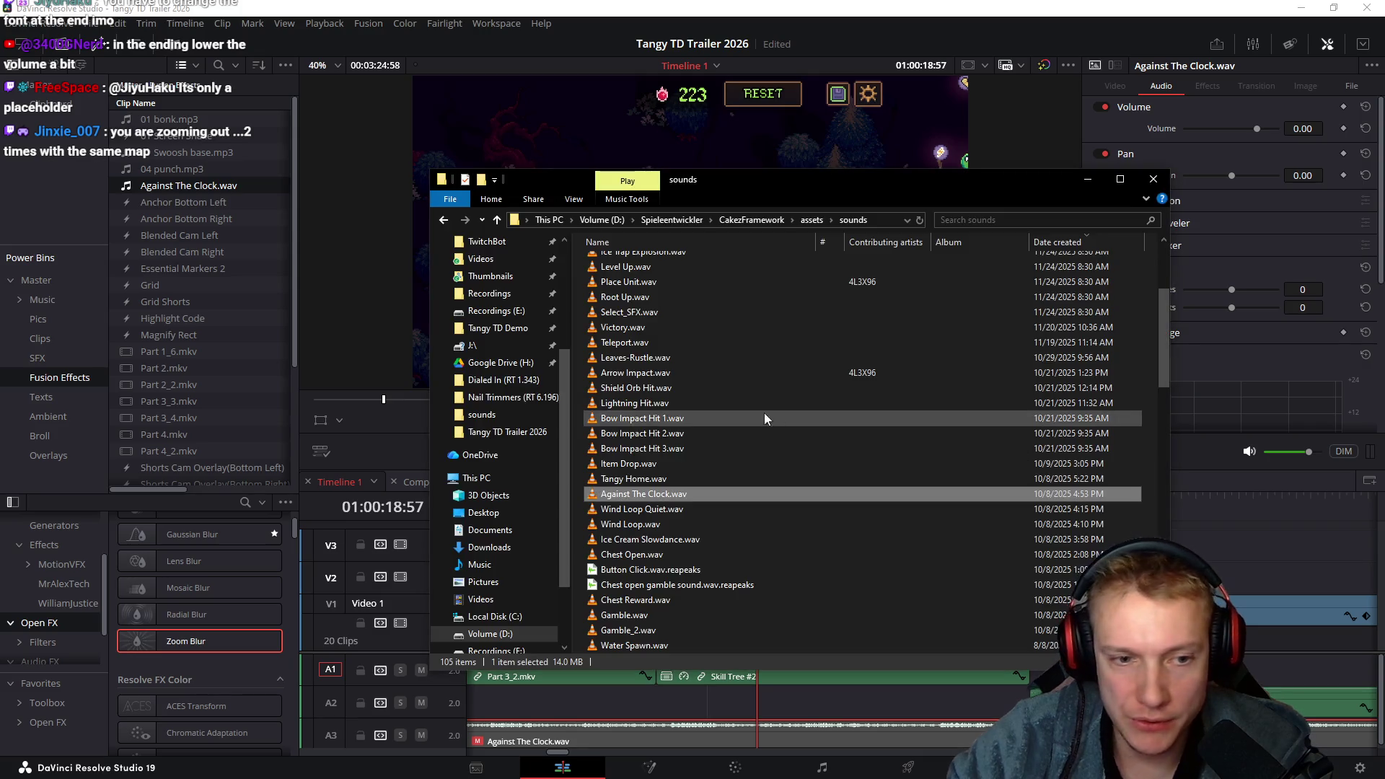
Audition Coin Pickup.wav in File Explorer's audio player, then close the player
scroll(702, 358, "up", 3)
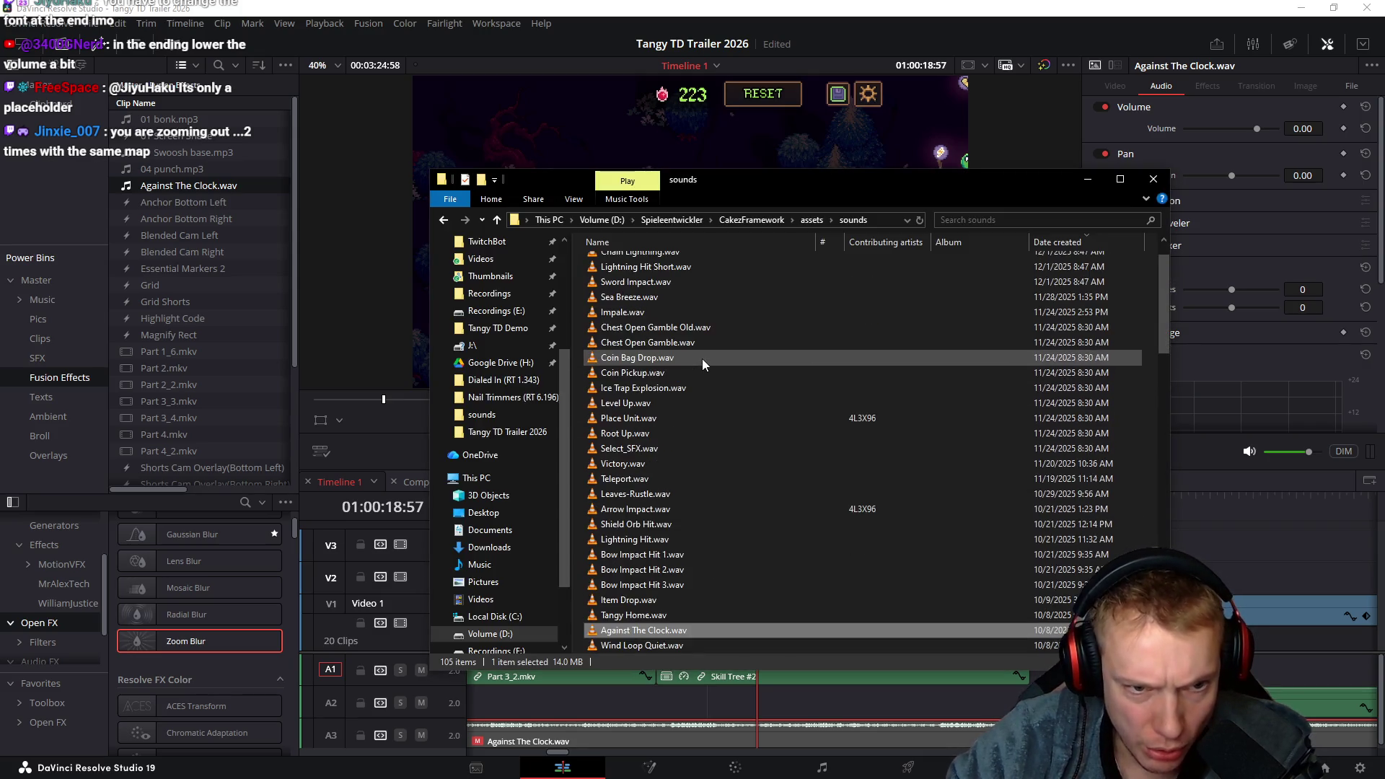
left_click(607, 374)
double_click(608, 374)
left_click(990, 176)
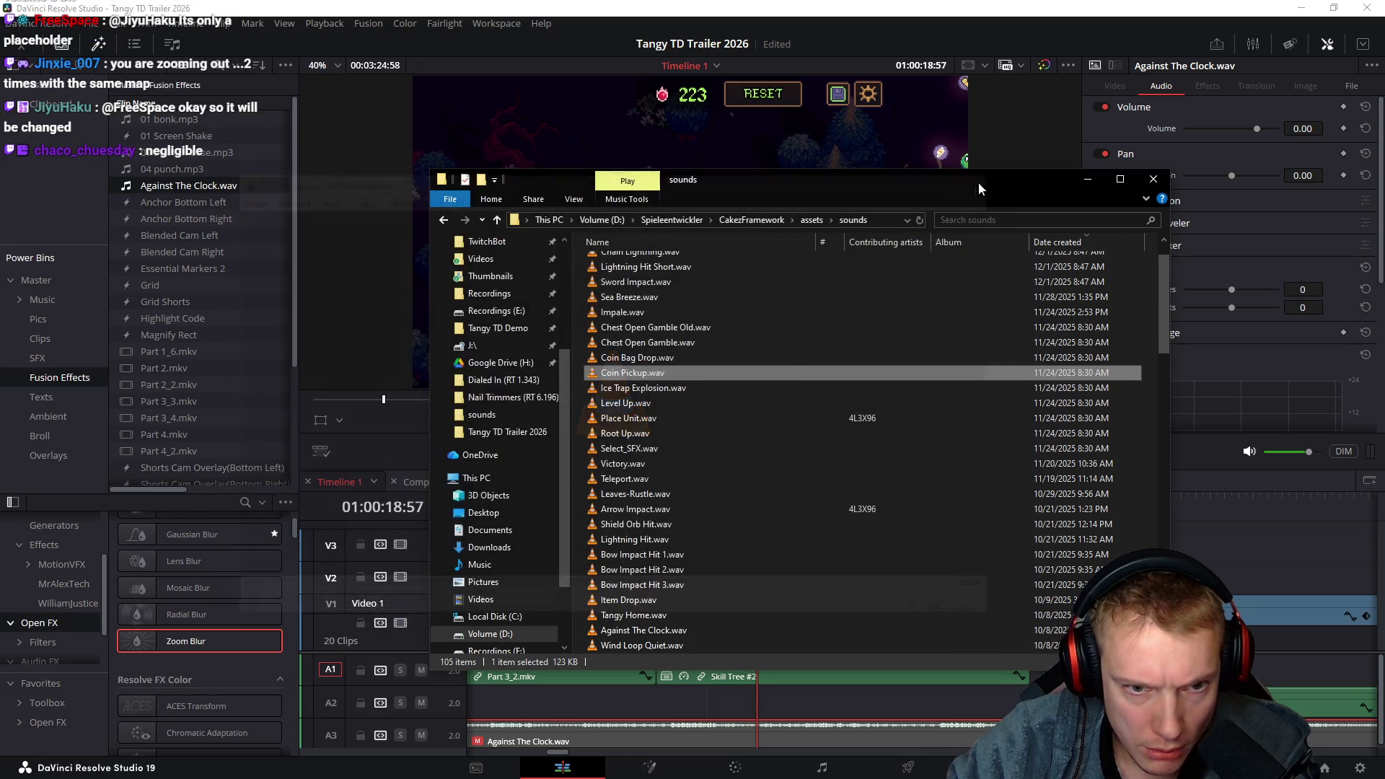
Undo Coin Pickup.wav added on A1, zoom out and move the playhead to 01:00:16:55
mouse_move(633, 374)
left_mouse_down()
mouse_move(1131, 462)
mouse_move(1252, 668)
mouse_move(866, 663)
left_mouse_up()
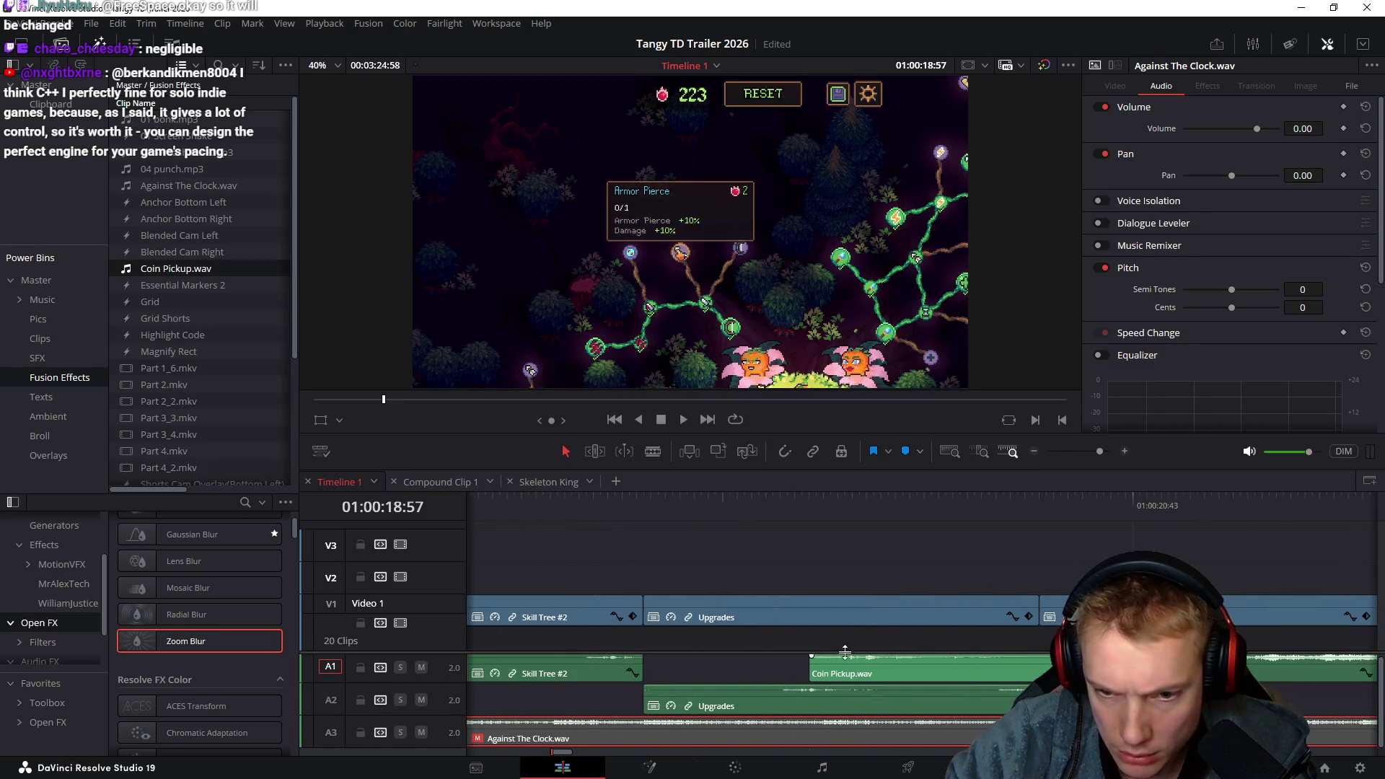
key("ctrl+z")
key("ctrl+z")
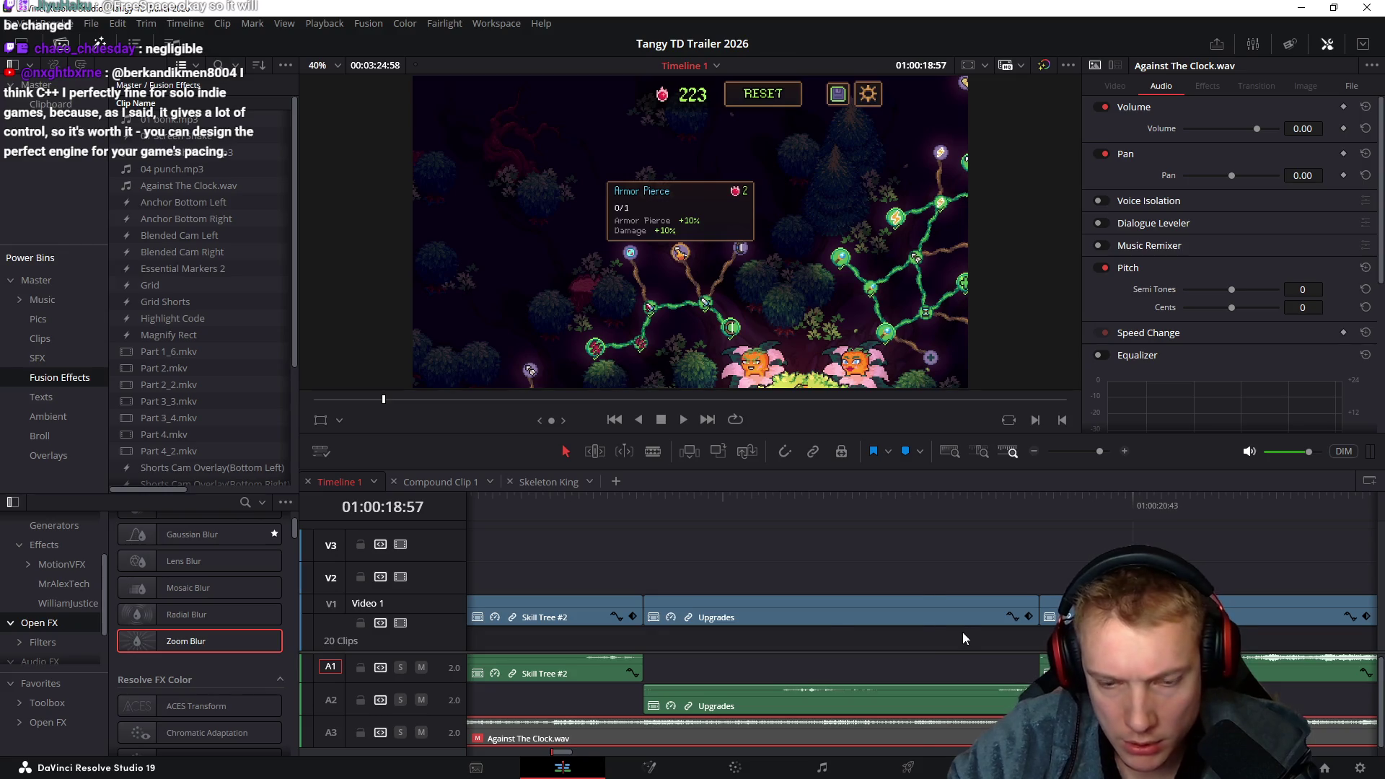
key("ctrl+minus")
left_click_drag(885, 512, 666, 523)
Drop Coin Pickup.wav from Explorer onto track A2 at the playhead and play it
key("alt+Tab")
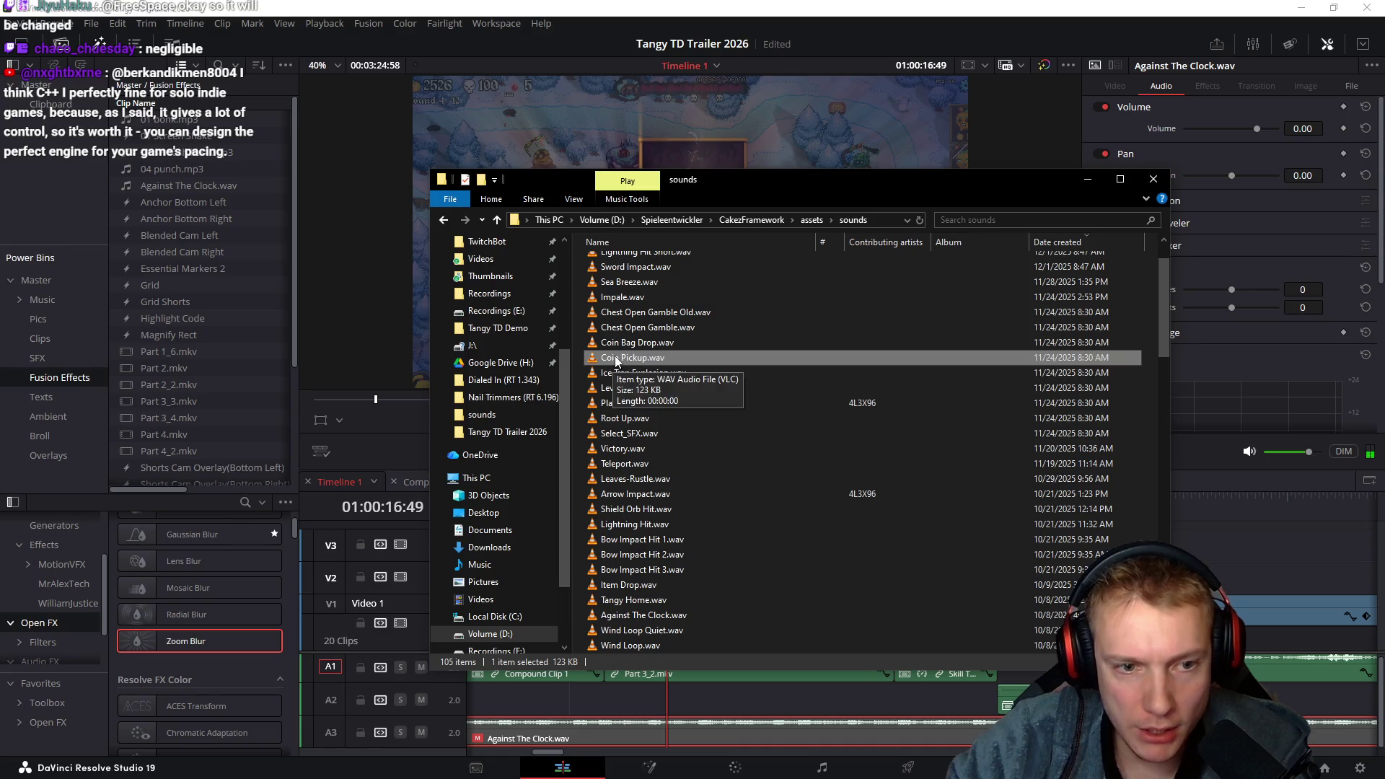
left_click_drag(781, 189, 710, 97)
mouse_move(562, 265)
left_mouse_down()
mouse_move(724, 675)
mouse_move(690, 703)
left_mouse_up()
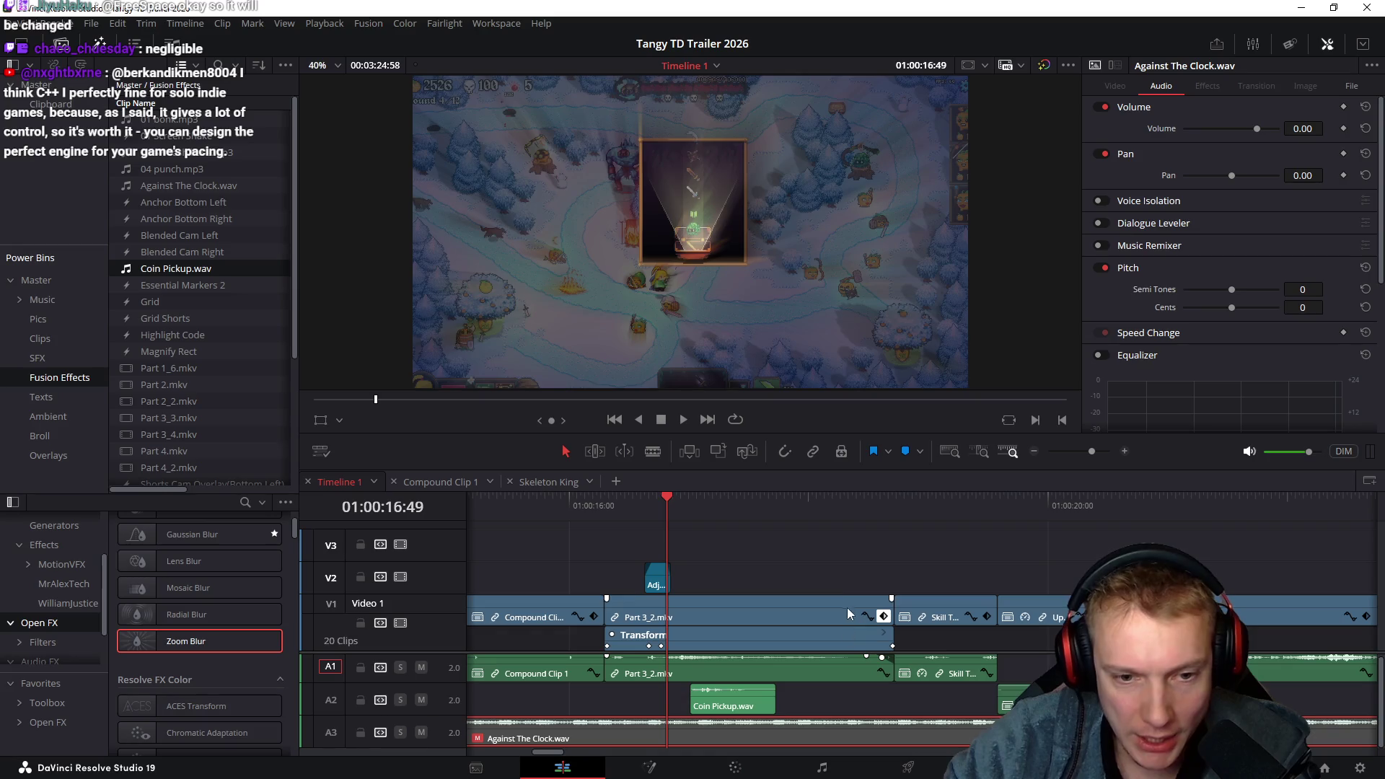
key("space")
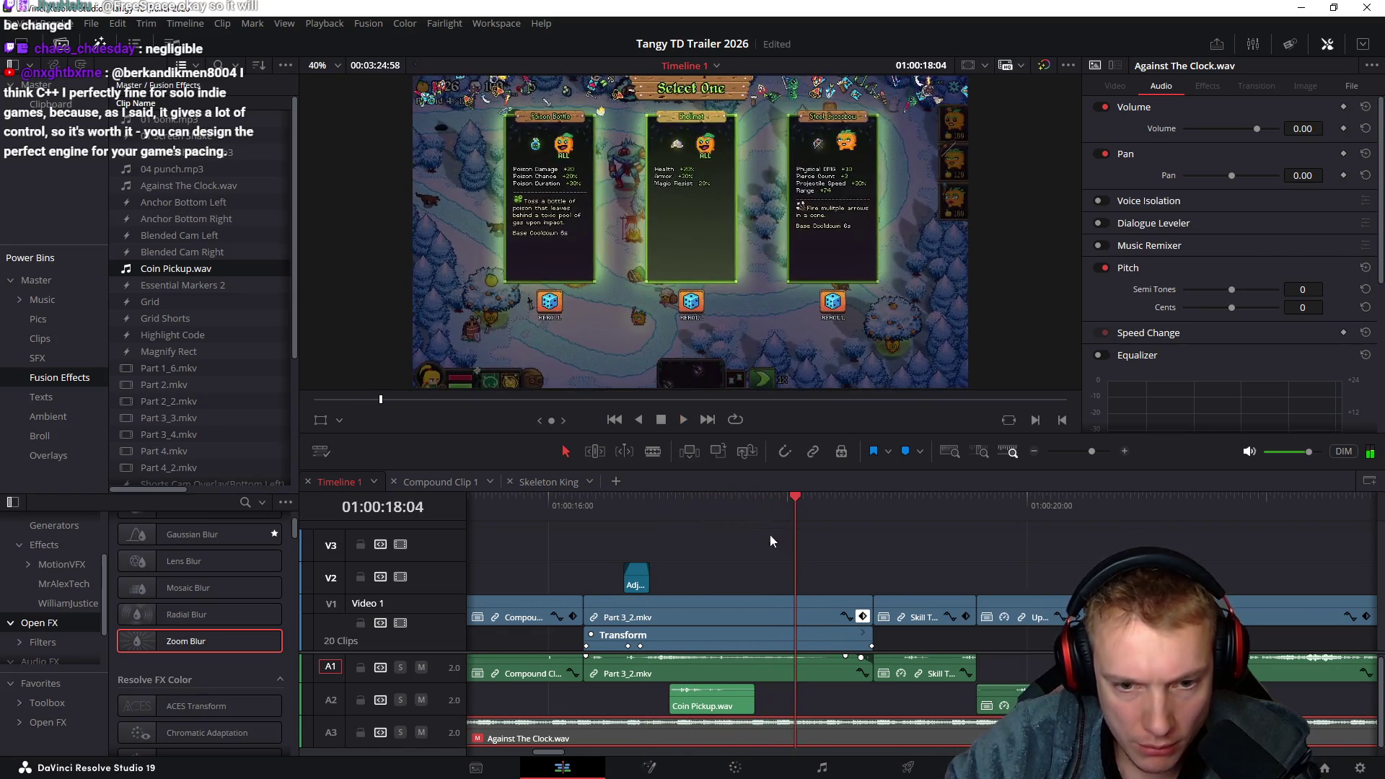
Replay around 01:00:17 and slide the Coin Pickup.wav clip later along track A2
left_click(615, 508)
key("space")
left_click(614, 505)
left_click(599, 504)
left_click(599, 503)
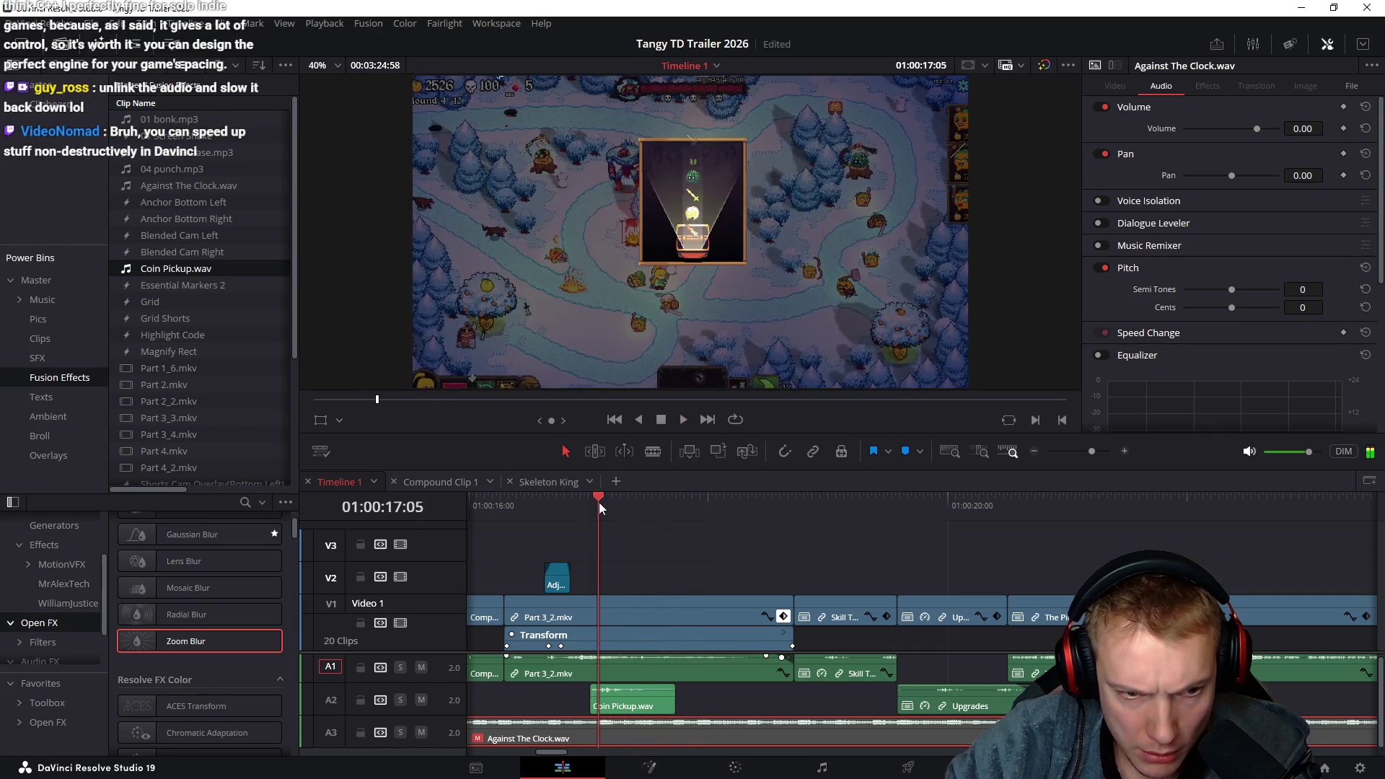
key("space")
left_click(640, 703)
mouse_move(640, 703)
left_mouse_down()
mouse_move(867, 641)
mouse_move(864, 628)
mouse_move(854, 691)
left_mouse_up()
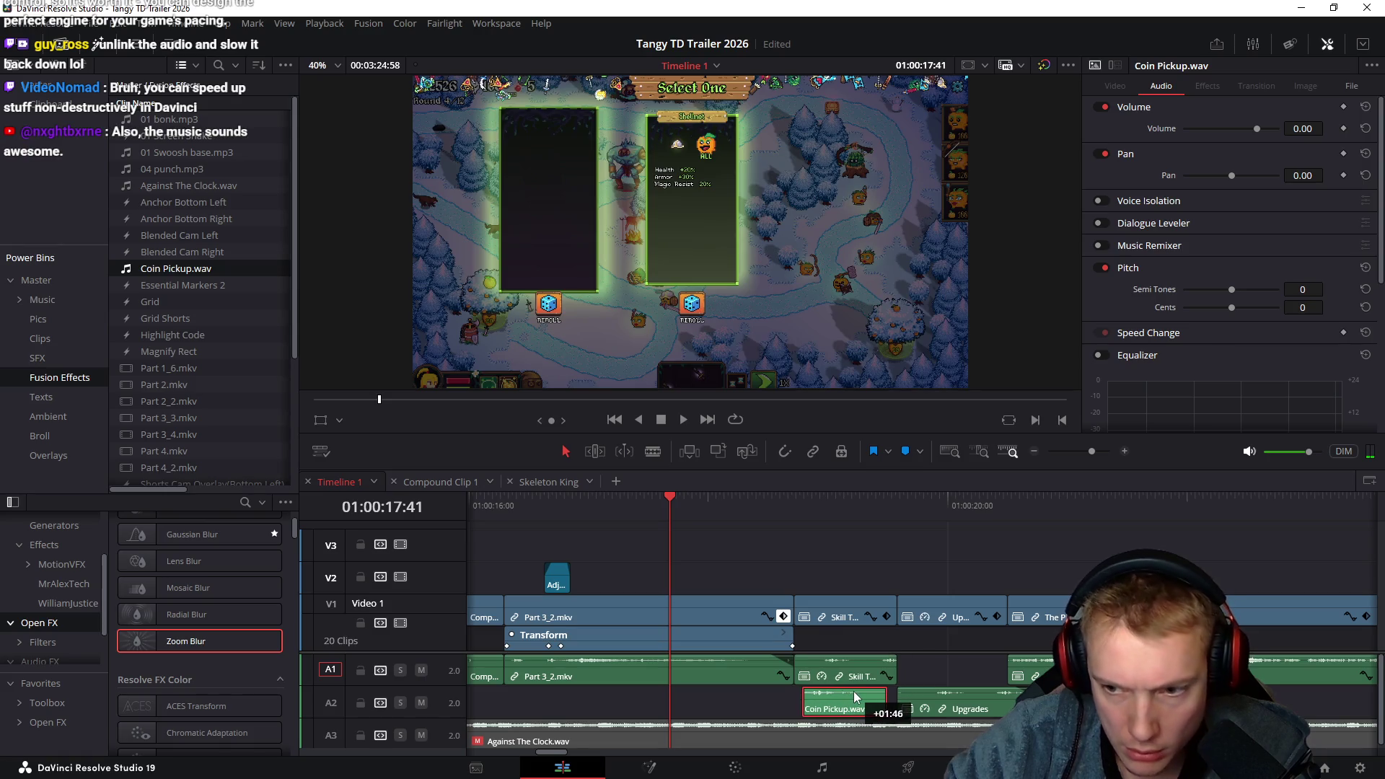
Move Against The Clock.wav down to A4 and Coin Pickup.wav onto A3, then preview
scroll(454, 617, "down", 3)
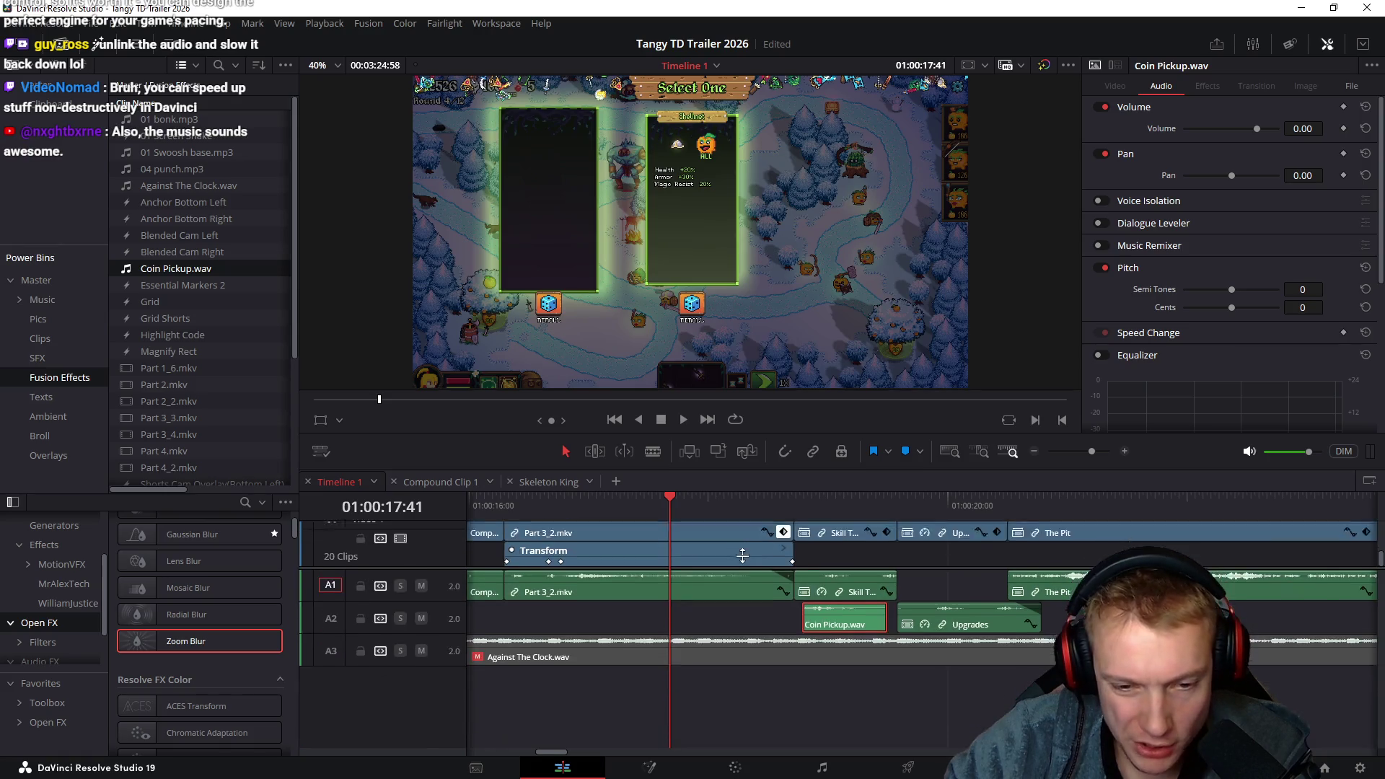
left_click_drag(698, 650, 694, 672)
mouse_move(835, 613)
left_mouse_down()
mouse_move(842, 635)
mouse_move(862, 636)
left_mouse_up()
left_click(802, 502)
key("space")
key("space")
left_click(802, 501)
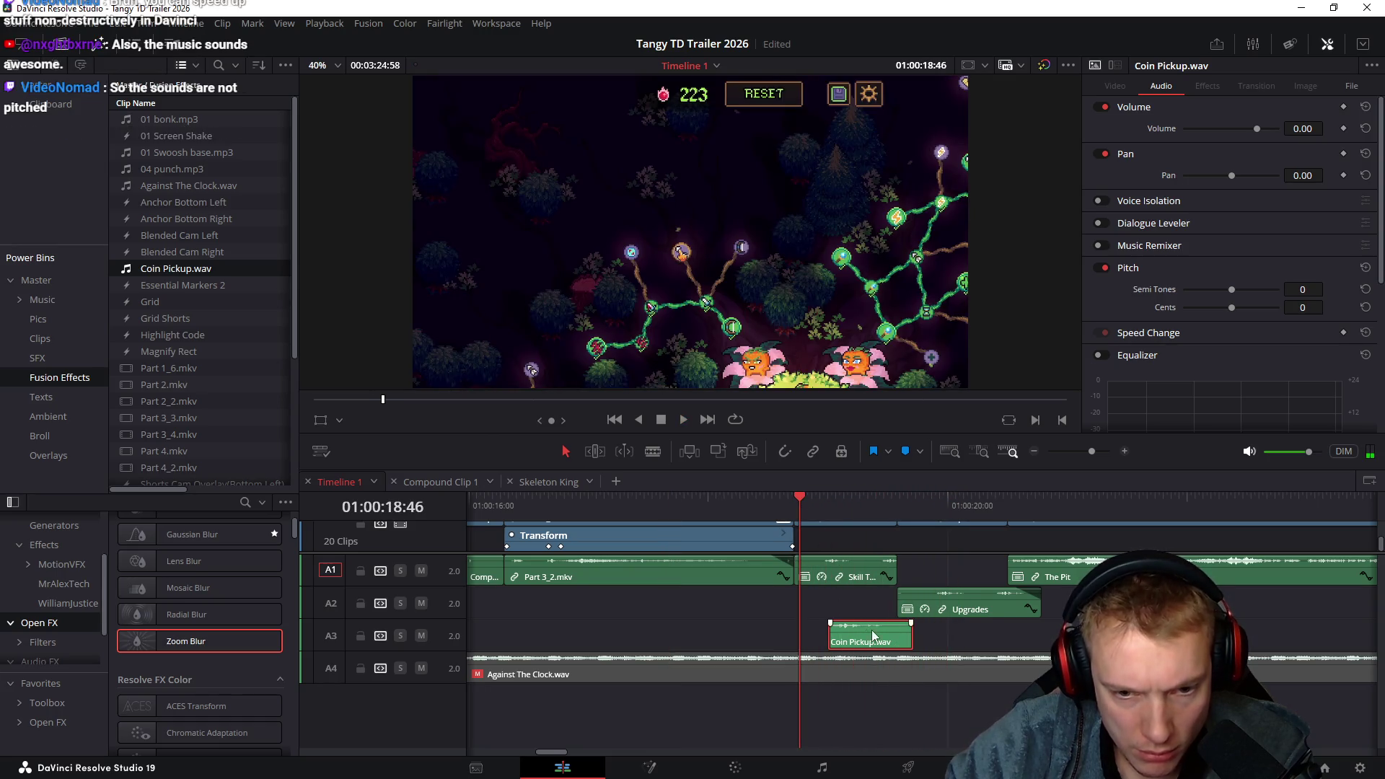
Copy Coin Pickup onto A1 and another onto A2, play from 01:00:19:22, then undo
left_click_drag(865, 634, 924, 578)
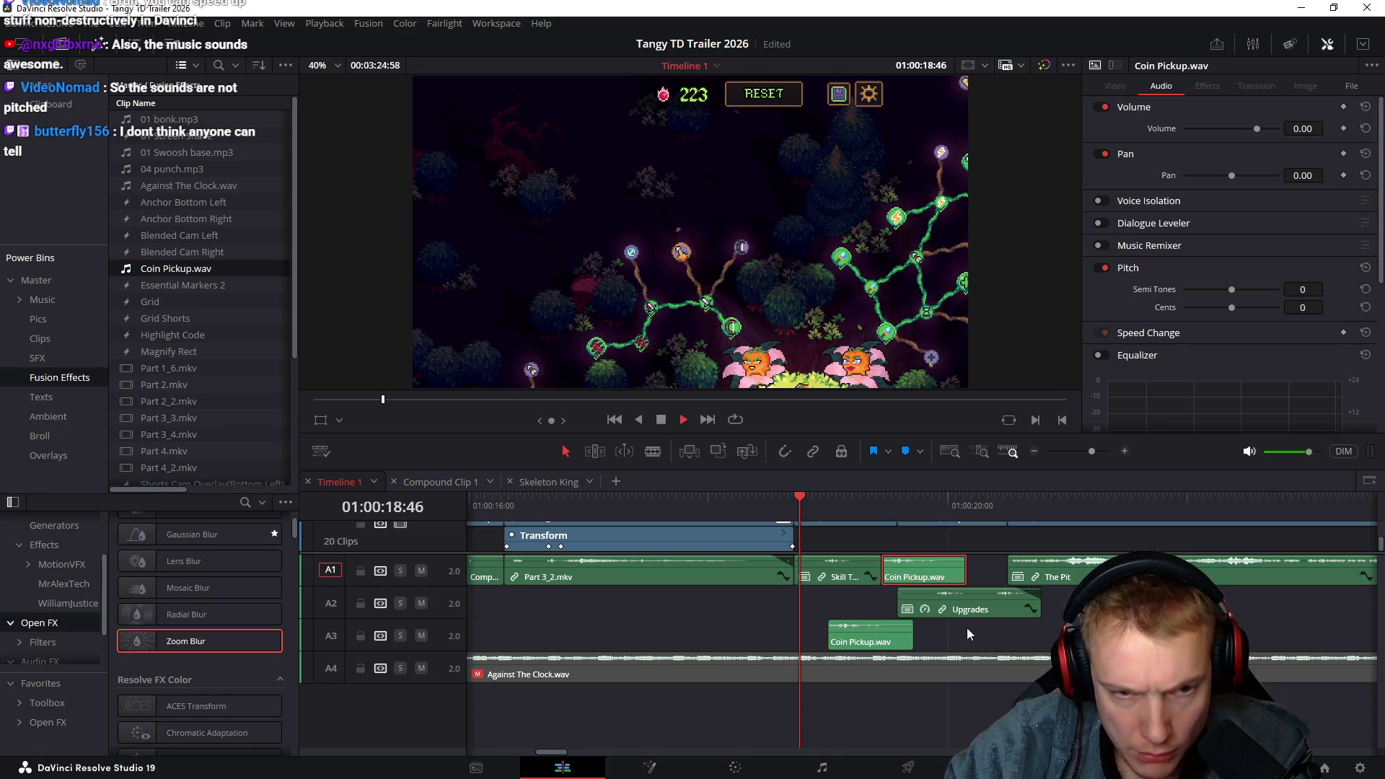
key("space")
key("space")
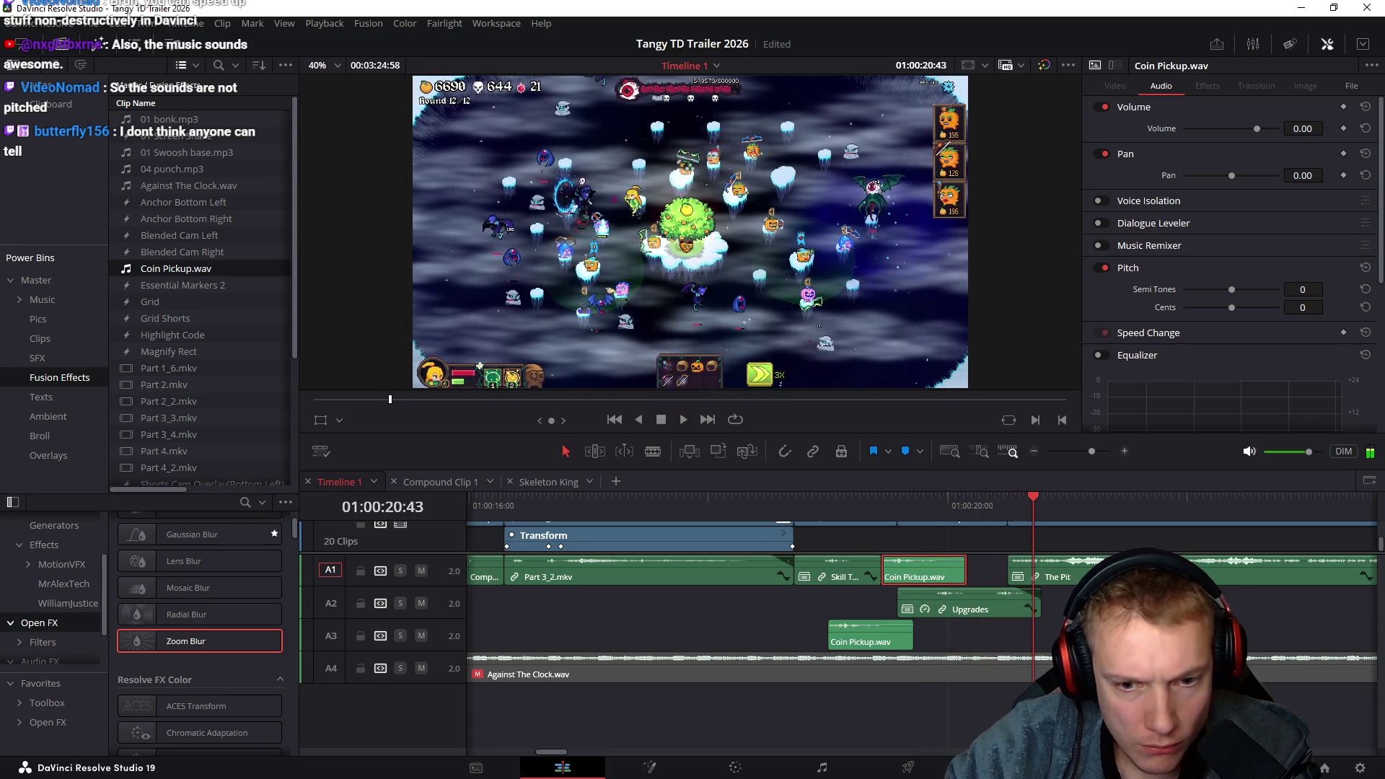
left_click_drag(967, 610, 1037, 630)
left_click(842, 505)
key("space")
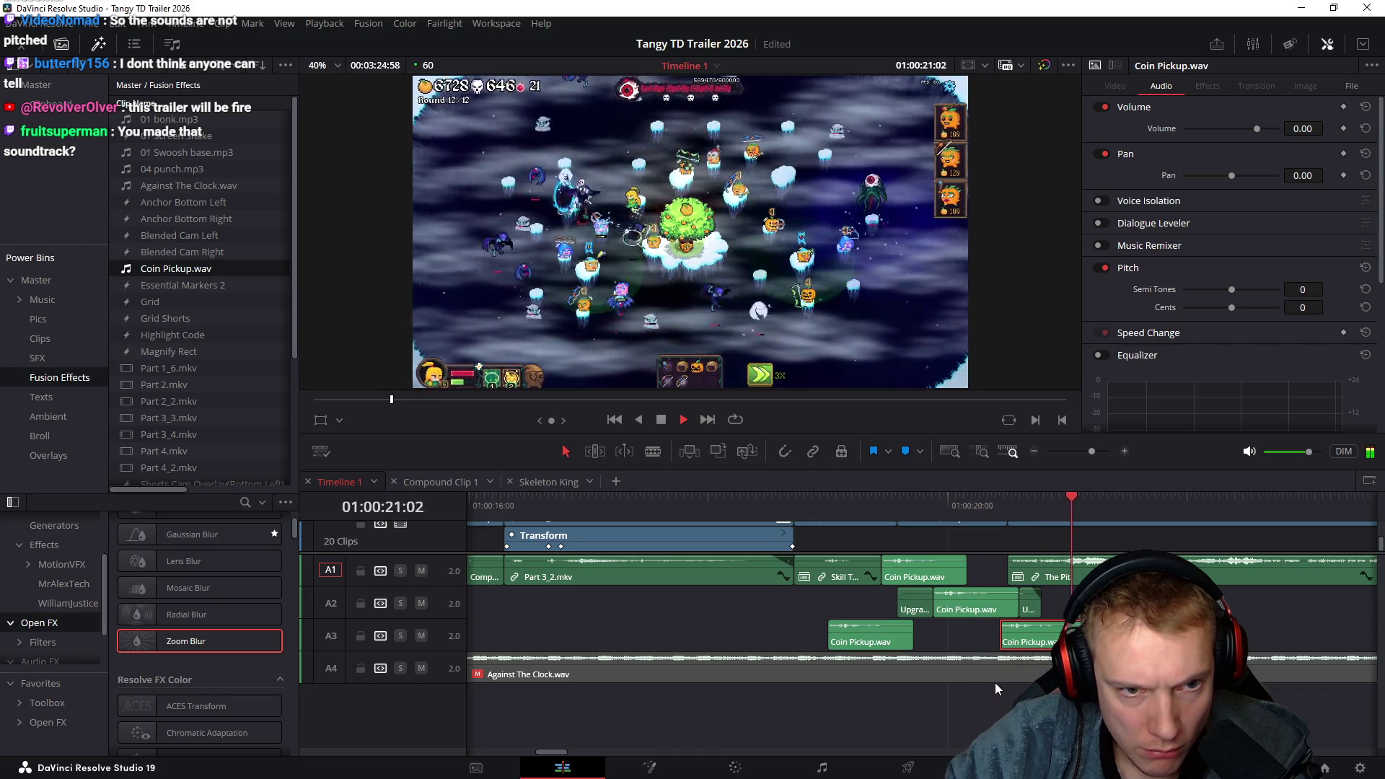
key("space")
left_click(890, 505)
key("space")
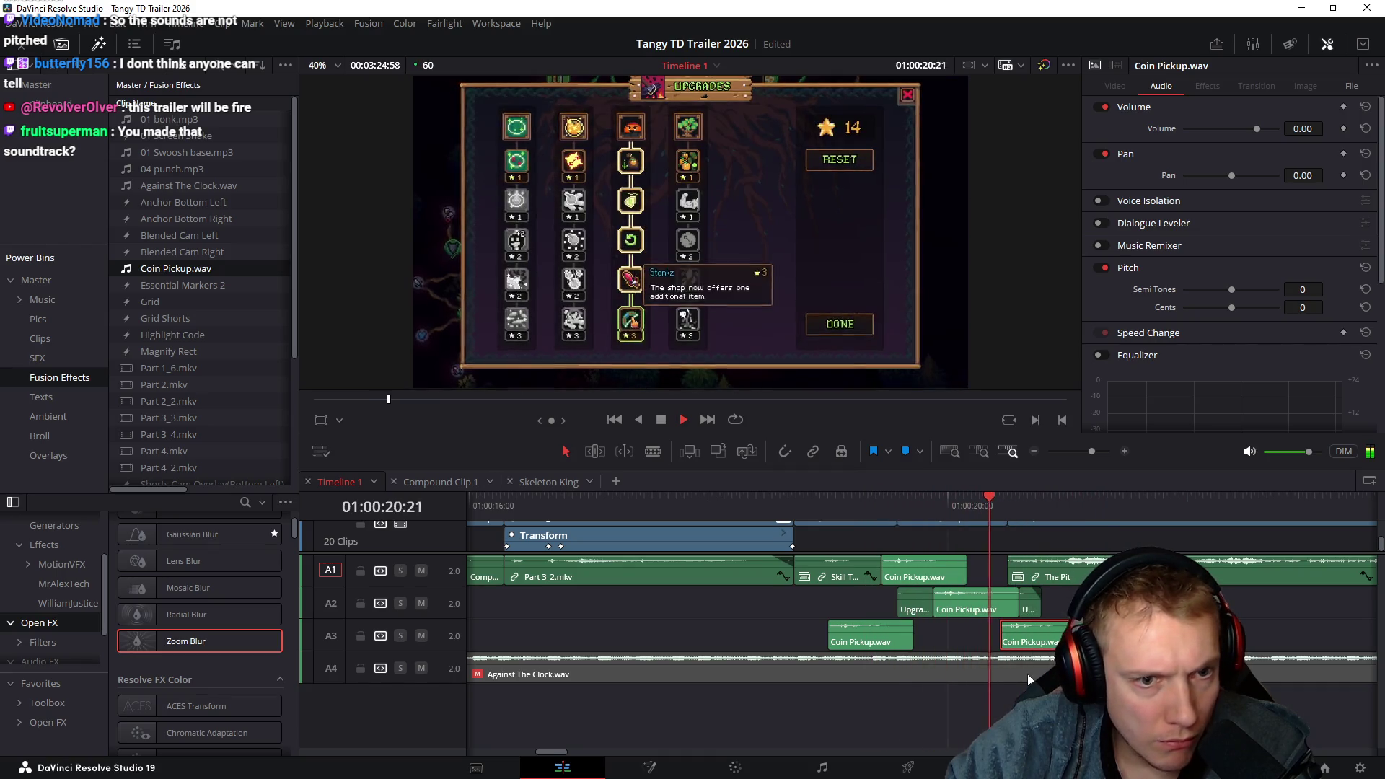
key("space")
key("ctrl+z")
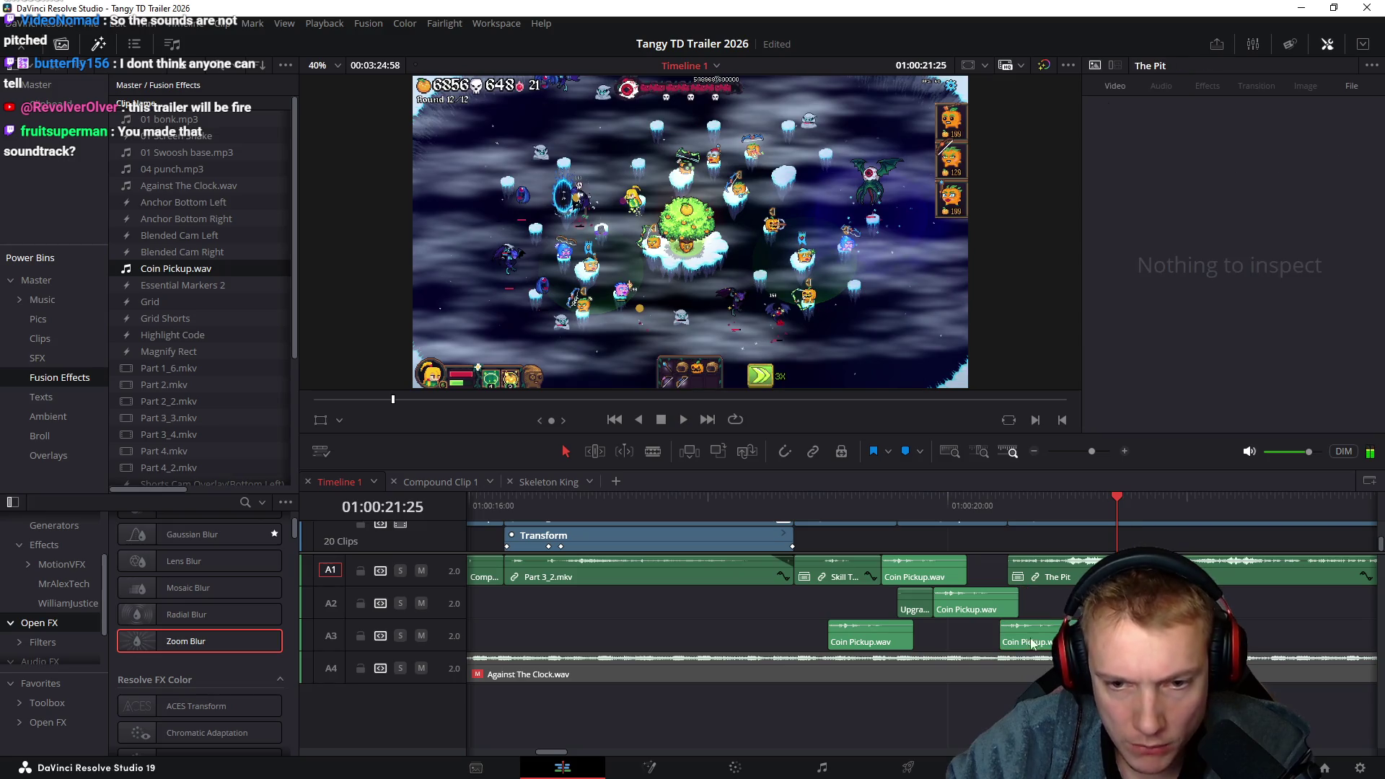
Delete the Skill Tree audio clip on A1 and replay from about 01:00:18
left_click(1033, 635)
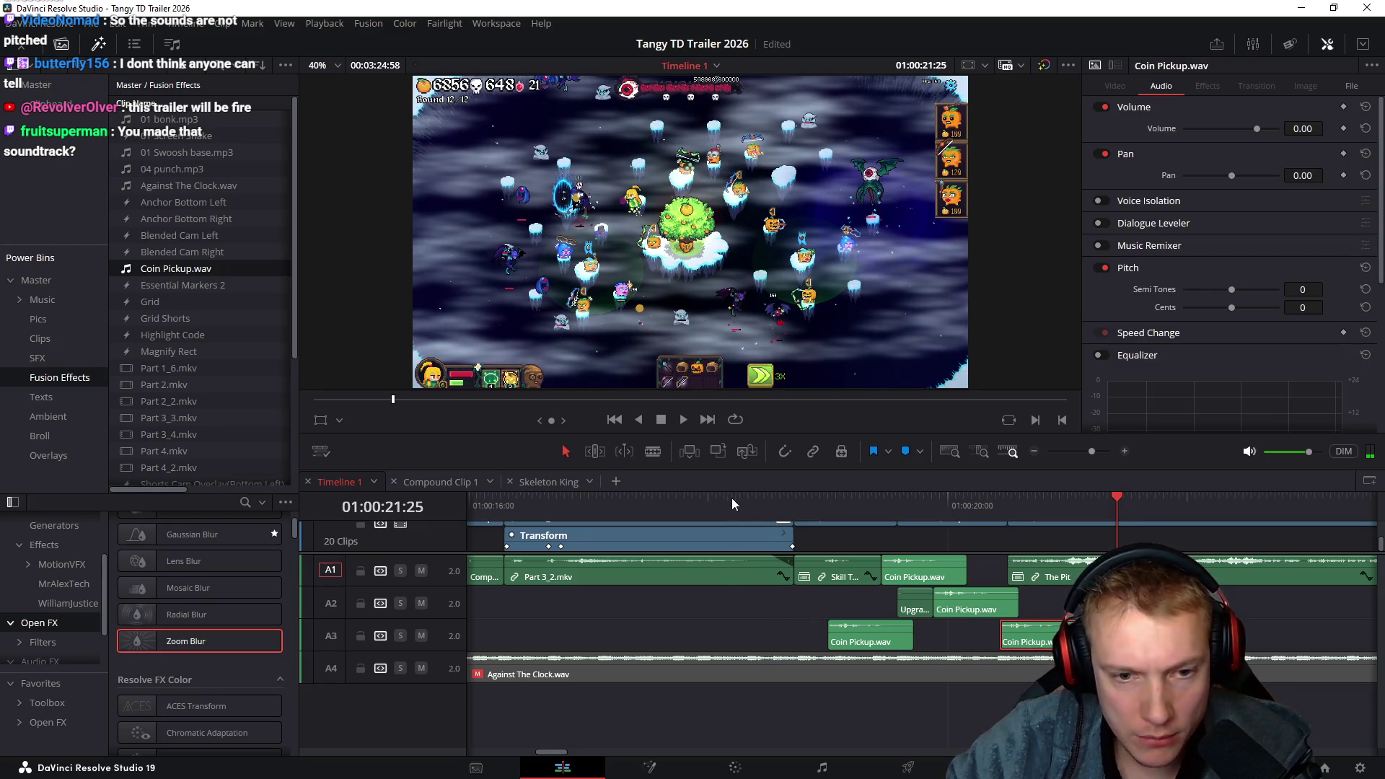
left_click(728, 497)
key("space")
key("space")
left_click(837, 581)
key("Delete")
left_click(768, 500)
key("space")
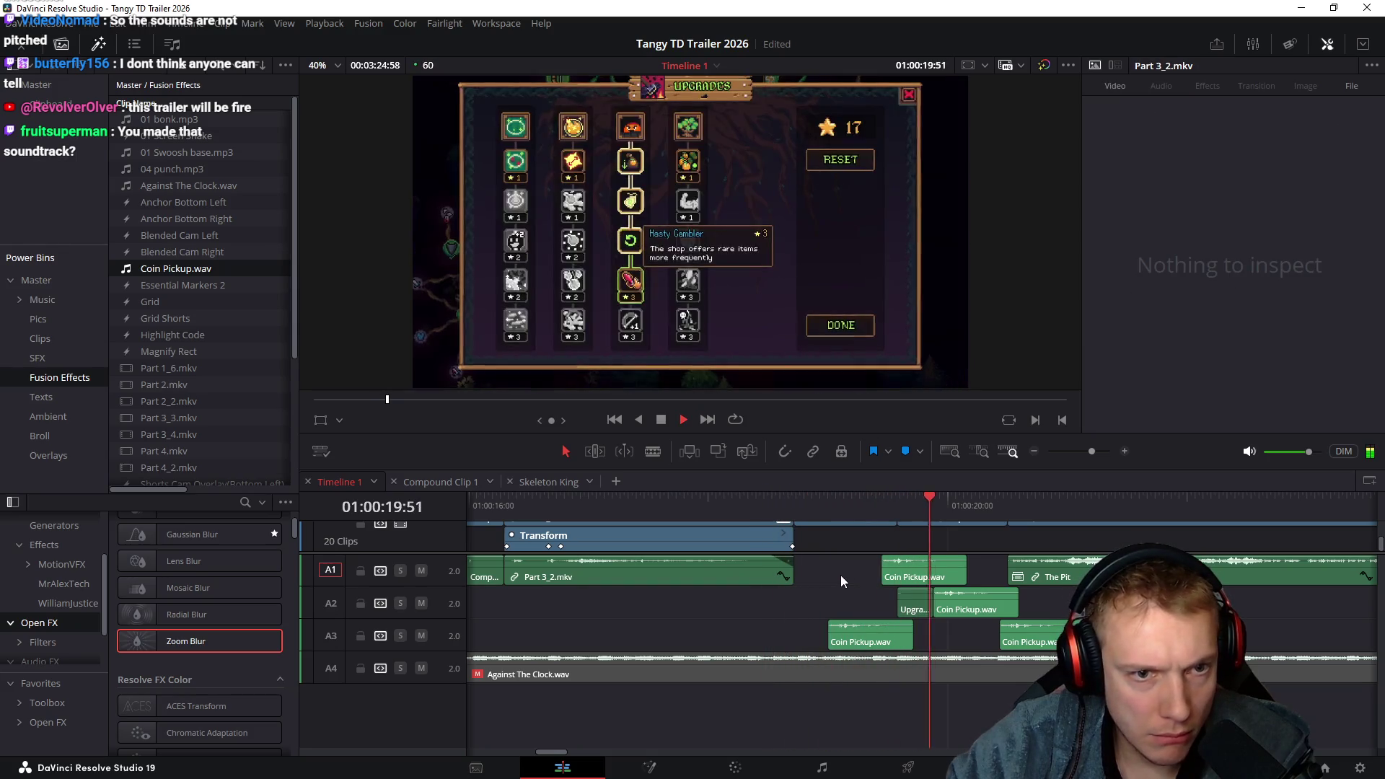
key("space")
Play from just before Compound Clip 1 and stop where the coin sound belongs
scroll(931, 625, "left", 10)
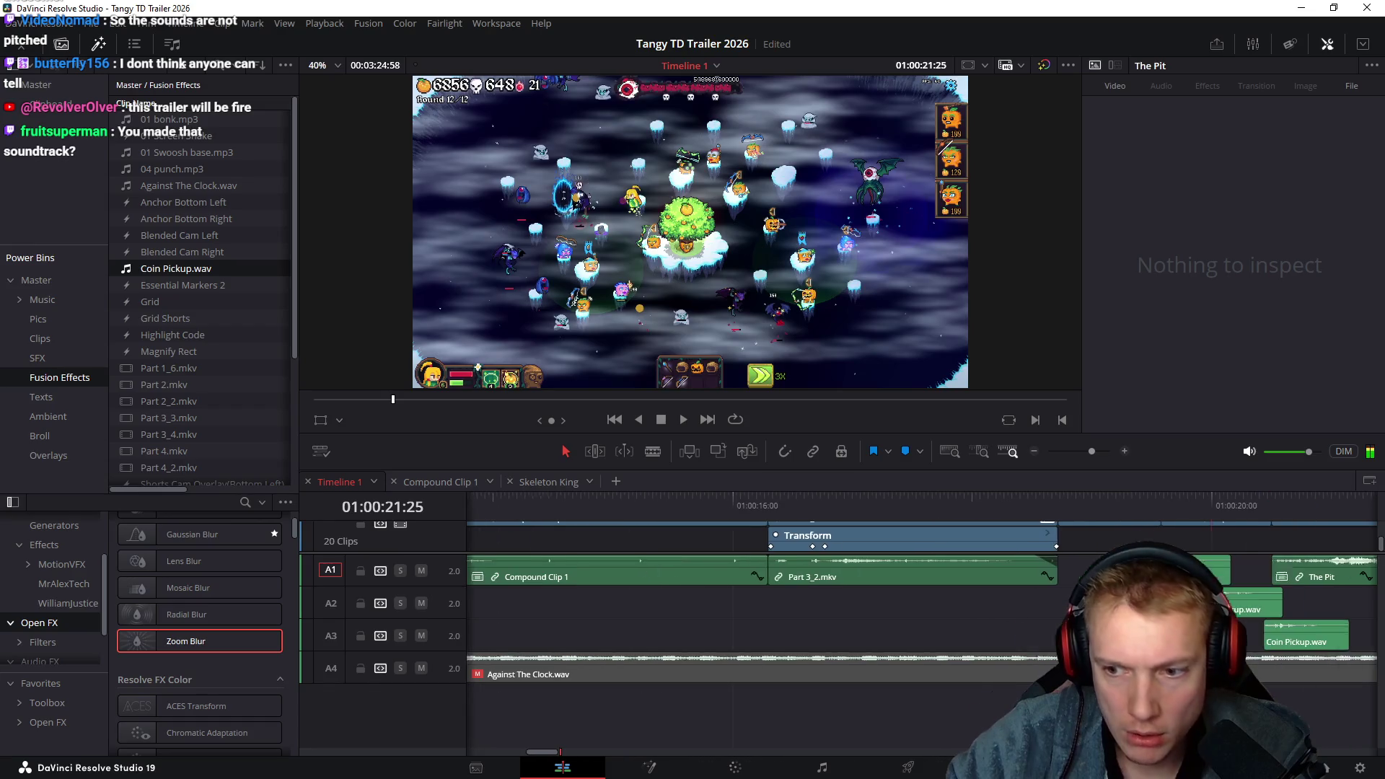
scroll(931, 625, "down", 6)
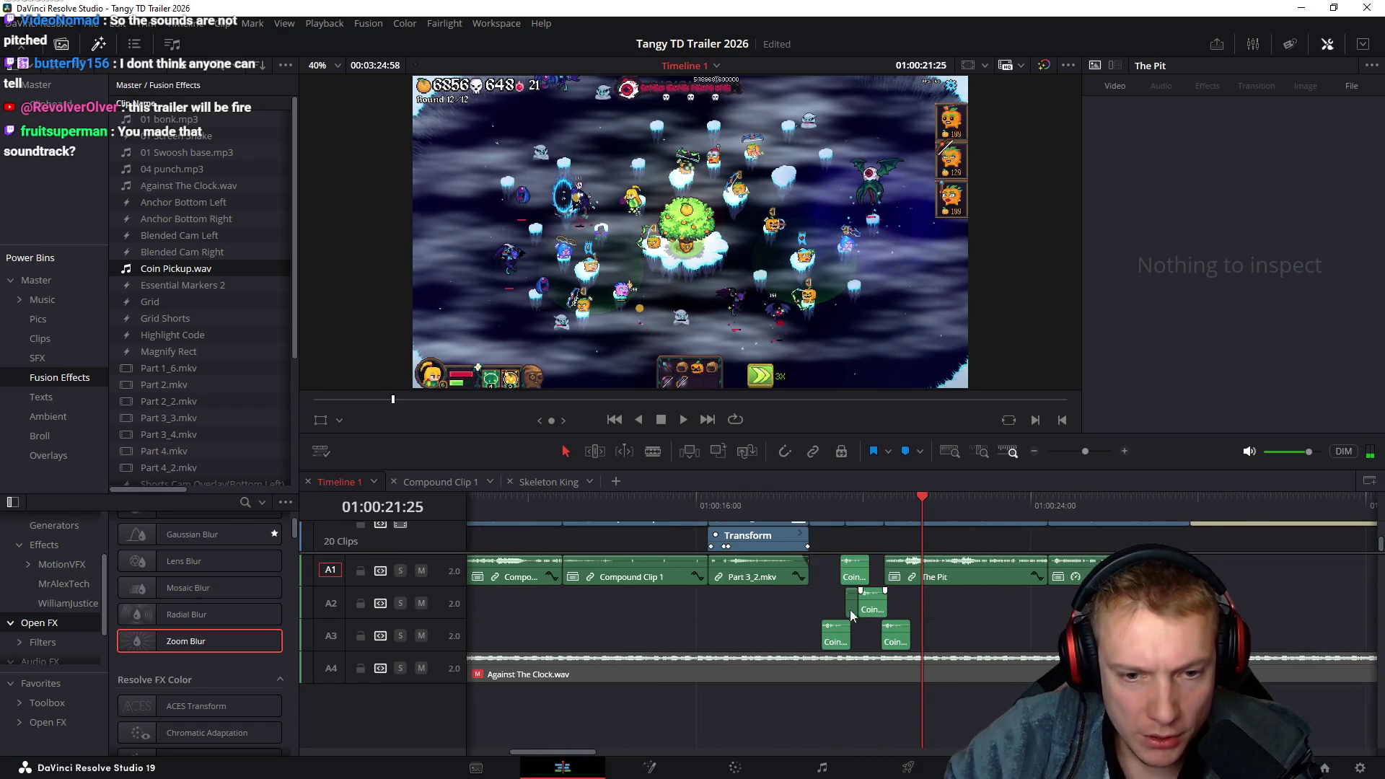
left_click(648, 496)
key("space")
scroll(722, 610, "up", 6)
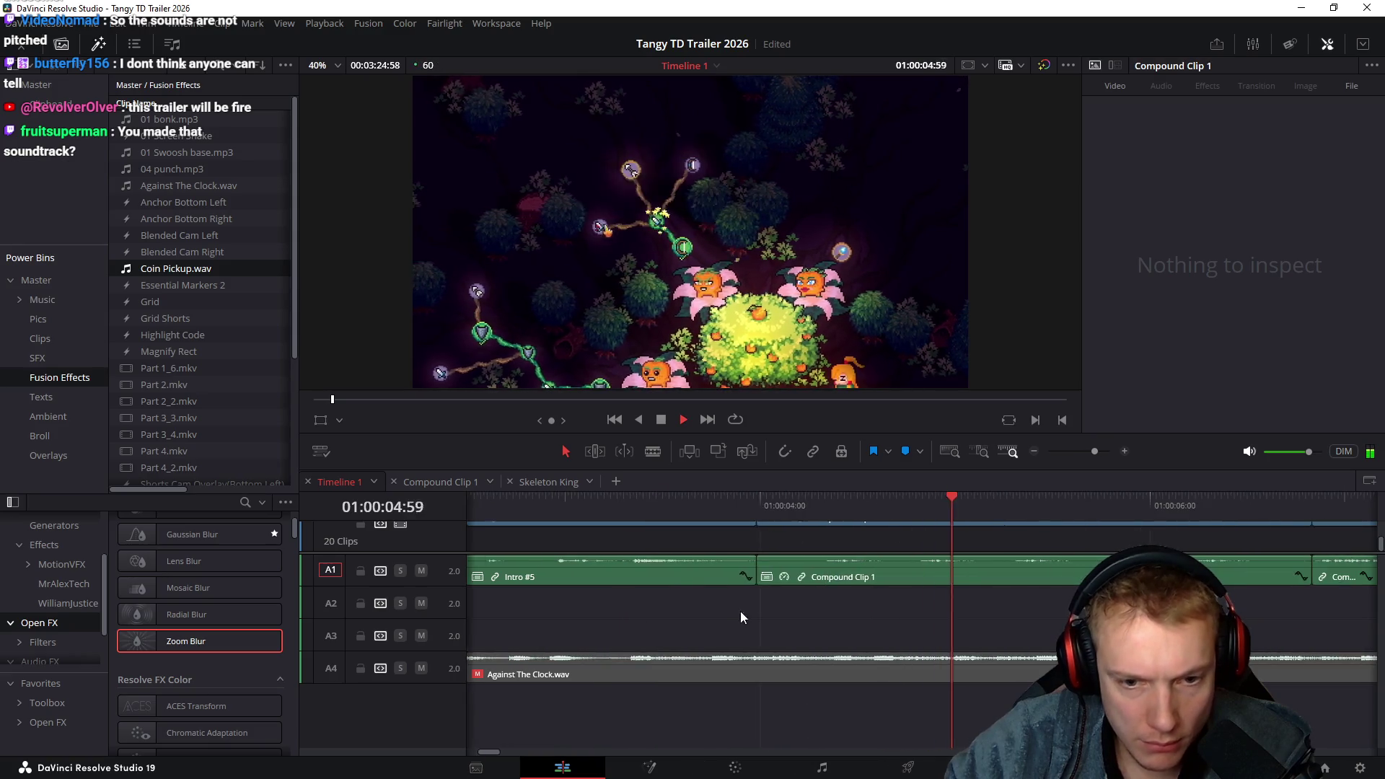
left_click(715, 504)
Place Coin Pickup.wav on A2 at the playhead and copy it onto A3 slightly later
key("F12")
left_click(785, 617)
mouse_move(785, 617)
left_mouse_down()
mouse_move(915, 642)
mouse_move(908, 633)
mouse_move(1035, 594)
left_mouse_up()
left_click_drag(1126, 635, 1281, 624)
Preview from 01:00:05:43 and nudge the A3 coin sound 30 frames earlier
left_click(1080, 503)
key("space")
left_click(1068, 501)
key("space")
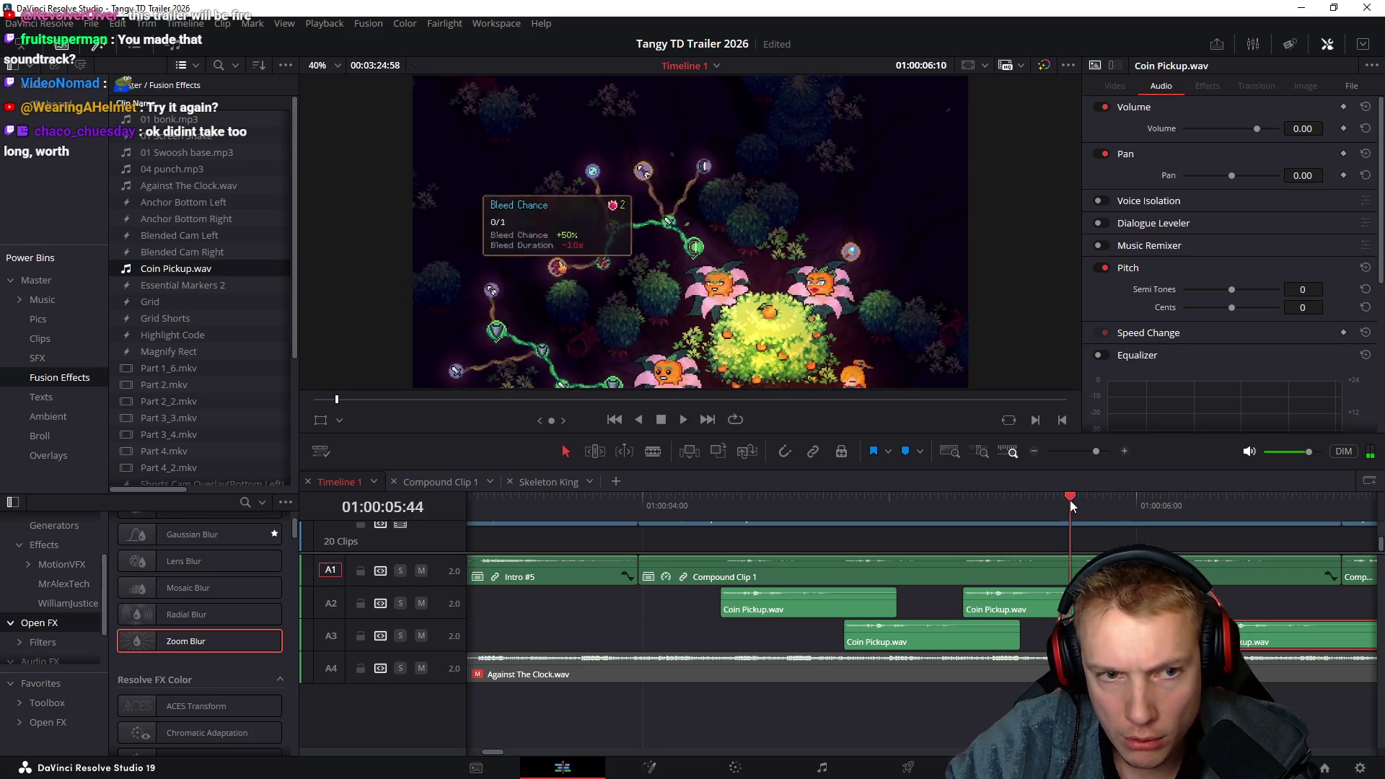
scroll(1068, 613, "right", 3)
mouse_move(1089, 635)
left_mouse_down()
mouse_move(966, 635)
mouse_move(1068, 610)
left_mouse_up()
Select Compound Clip 1 and play the coin-sound section from about 01:00:04
left_click(962, 576)
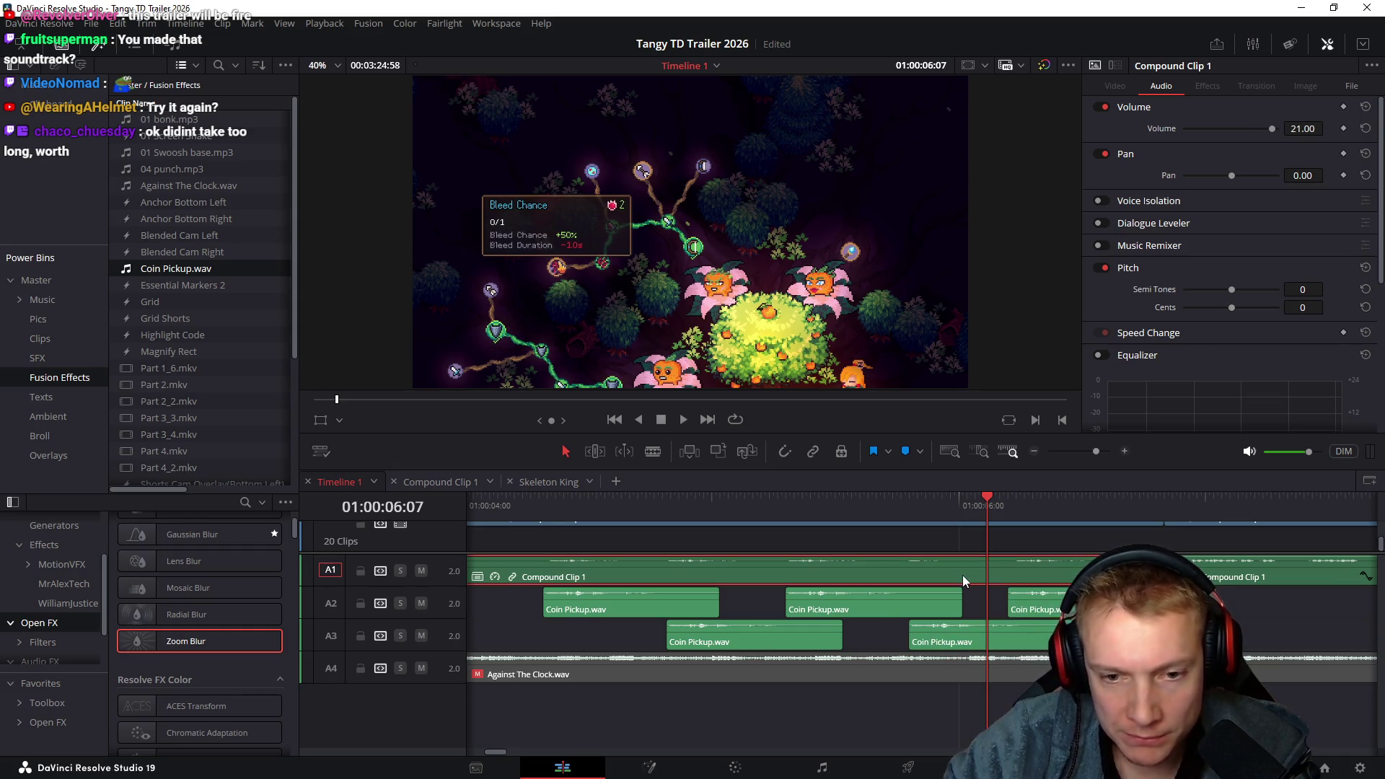
scroll(967, 570, "left", 4)
left_click(711, 507)
key("space")
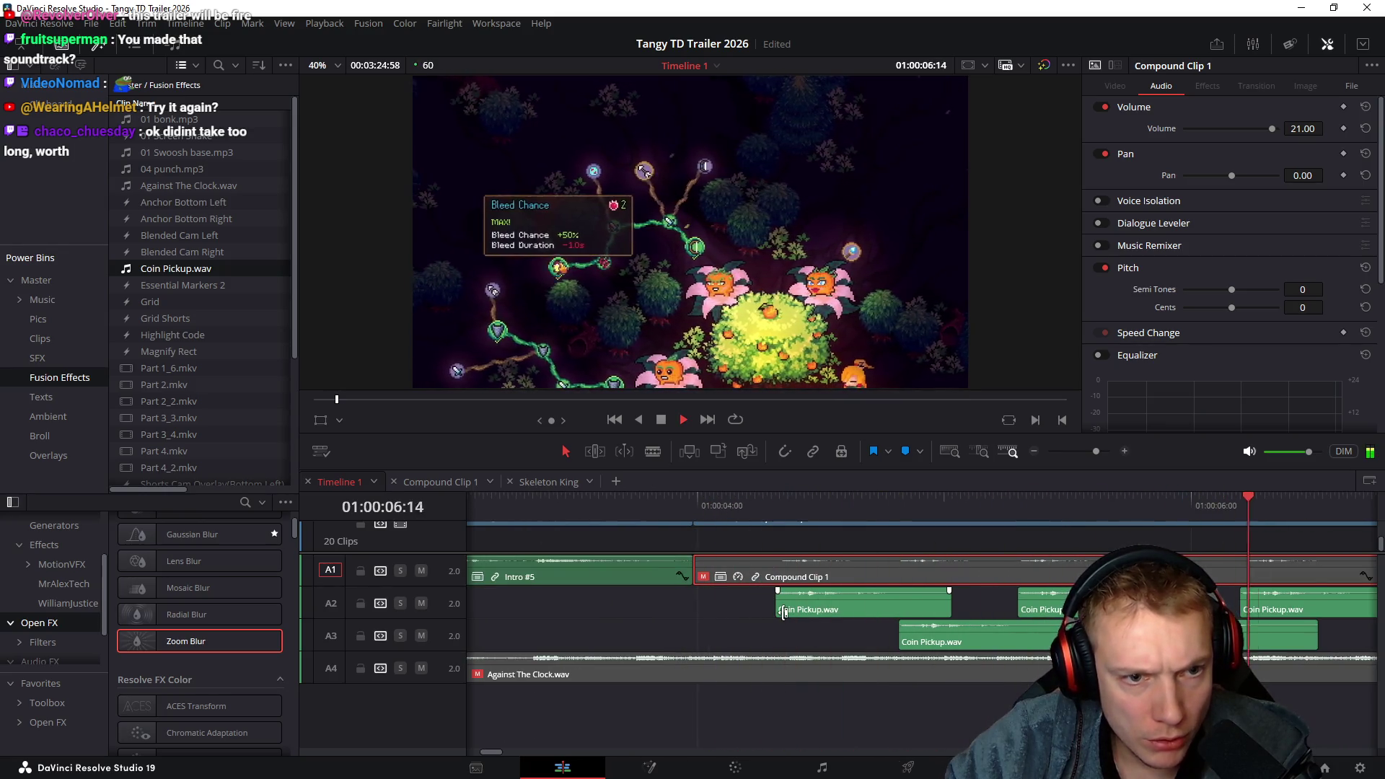
key("space")
scroll(832, 613, "down", 5)
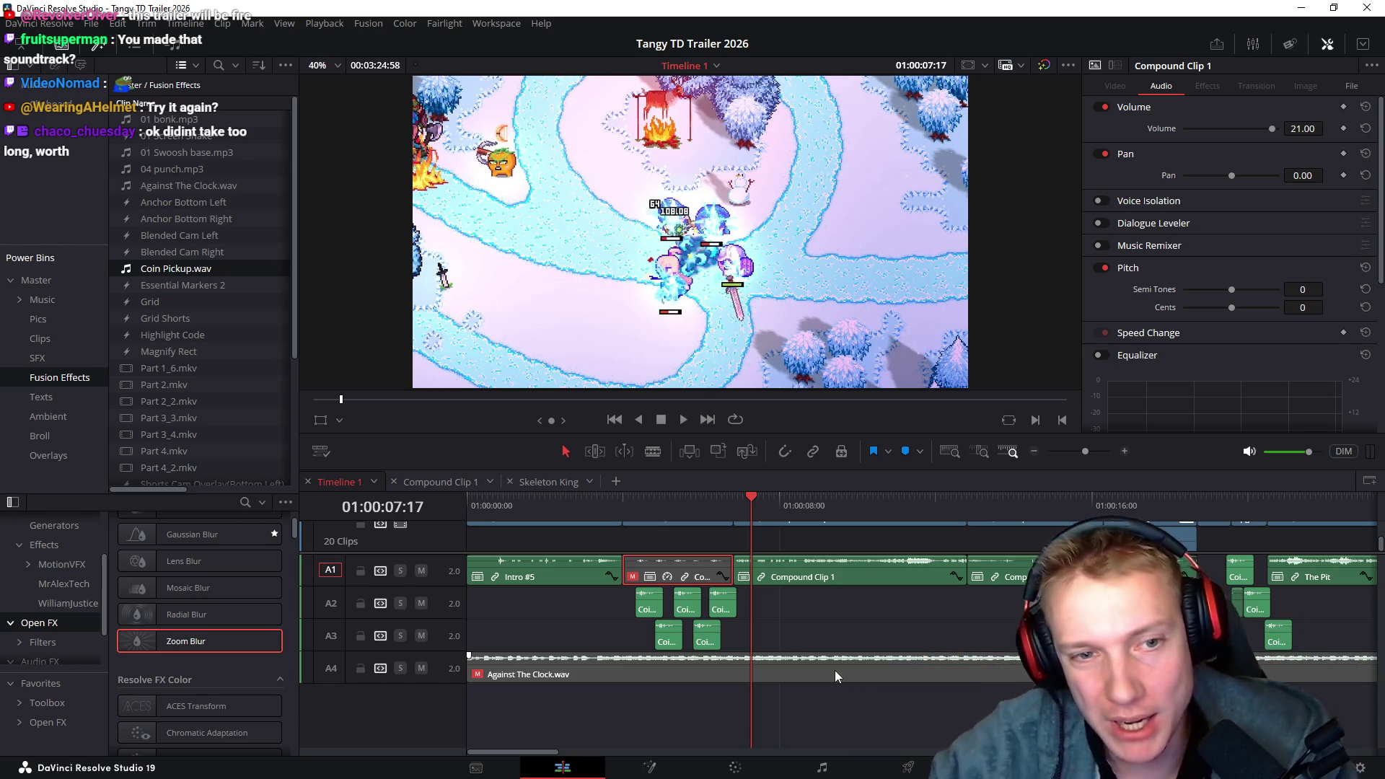
Play the trailer's final clips from about 01:00:21 to 01:00:26:14
scroll(848, 634, "right", 5)
scroll(848, 633, "right", 3)
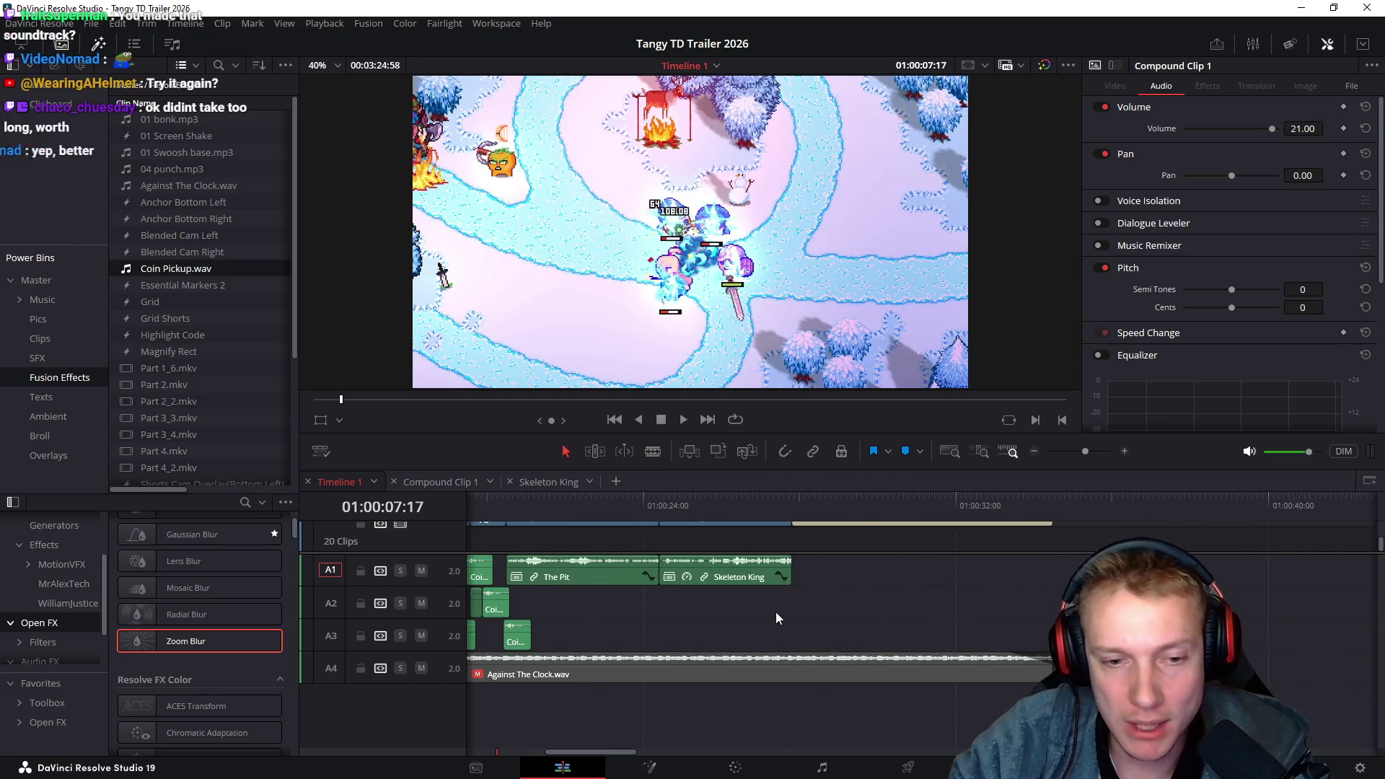
left_click(599, 505)
key("space")
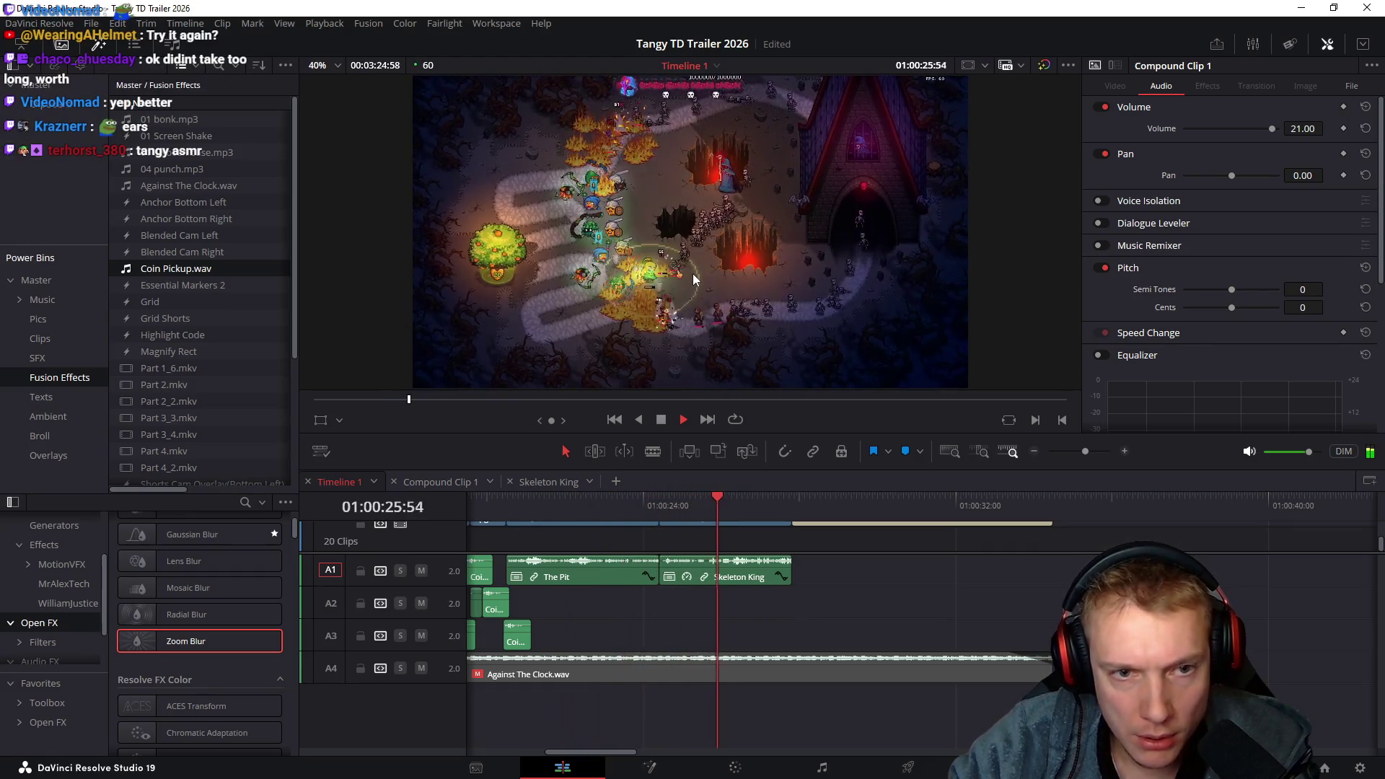
key("space")
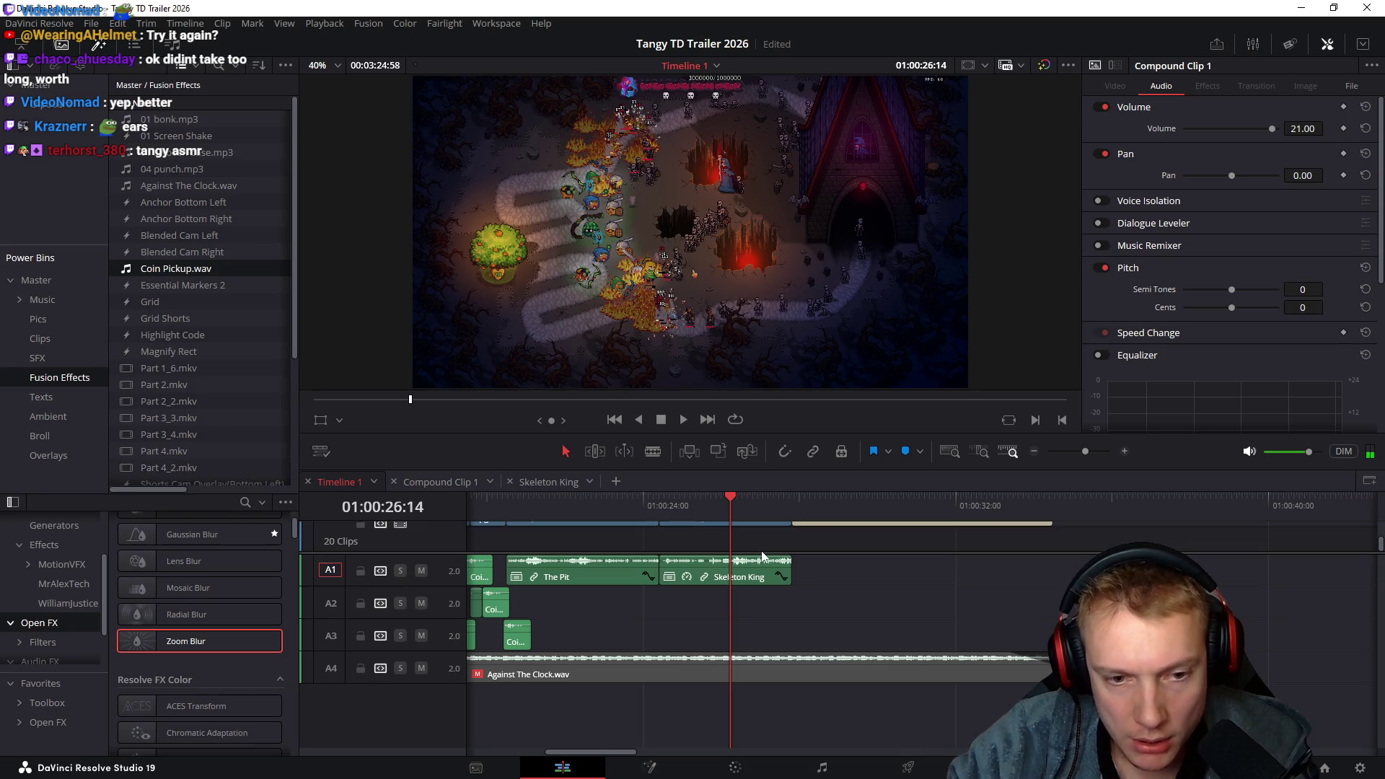
Show video tracks V1–V3 and try resetting Skeleton King's speed, then undo it
left_click_drag(761, 553, 702, 633)
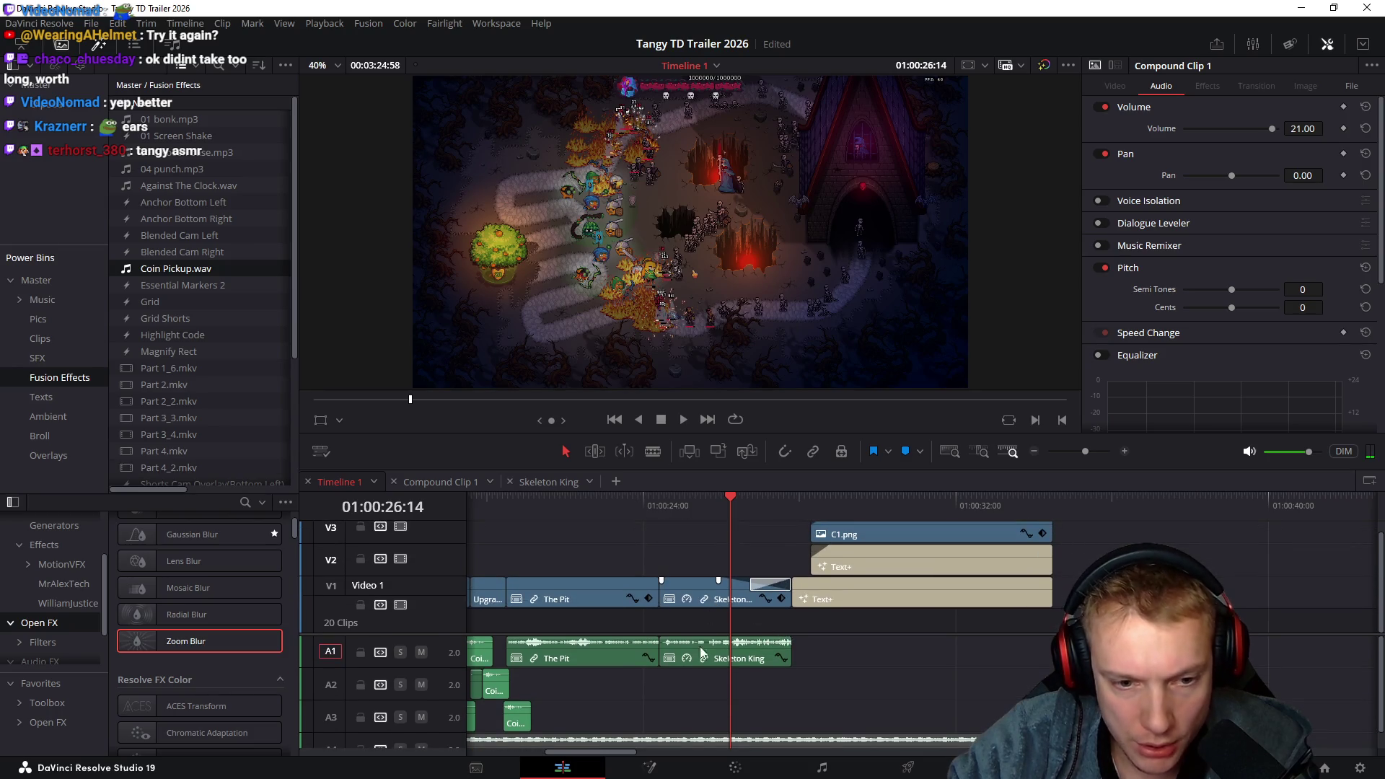
left_click(708, 590)
key("r")
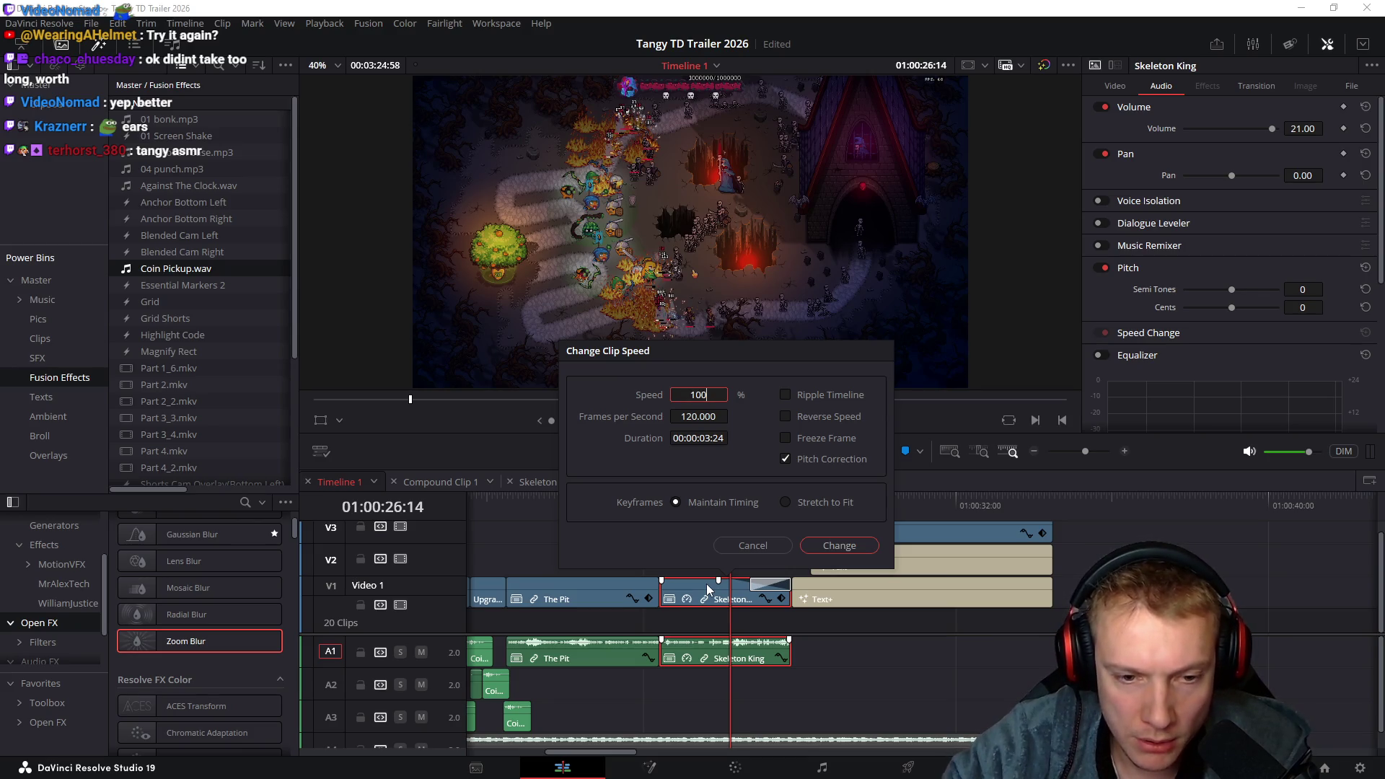
key("Return")
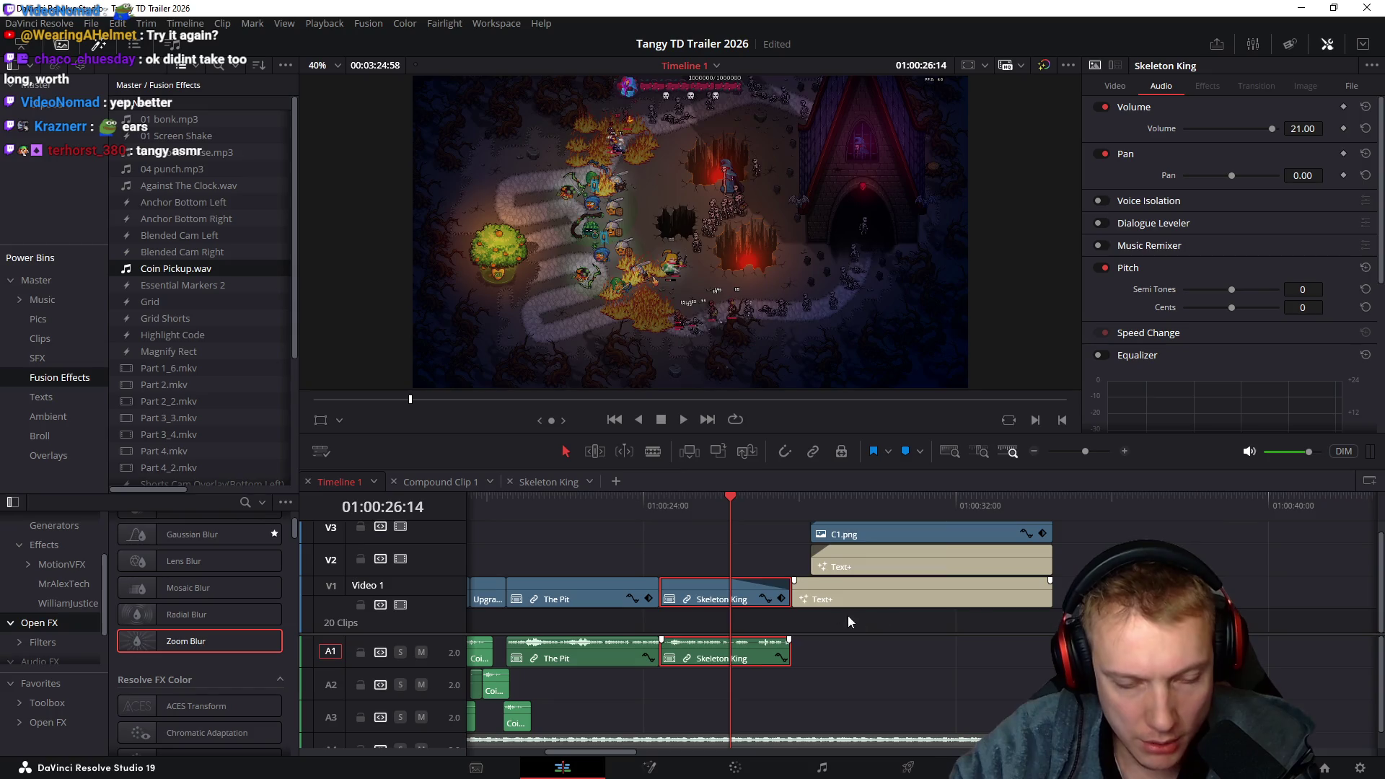
key("ctrl+z")
Set the Skeleton King video and audio clips to 100% speed and scrub its end
left_click(776, 586)
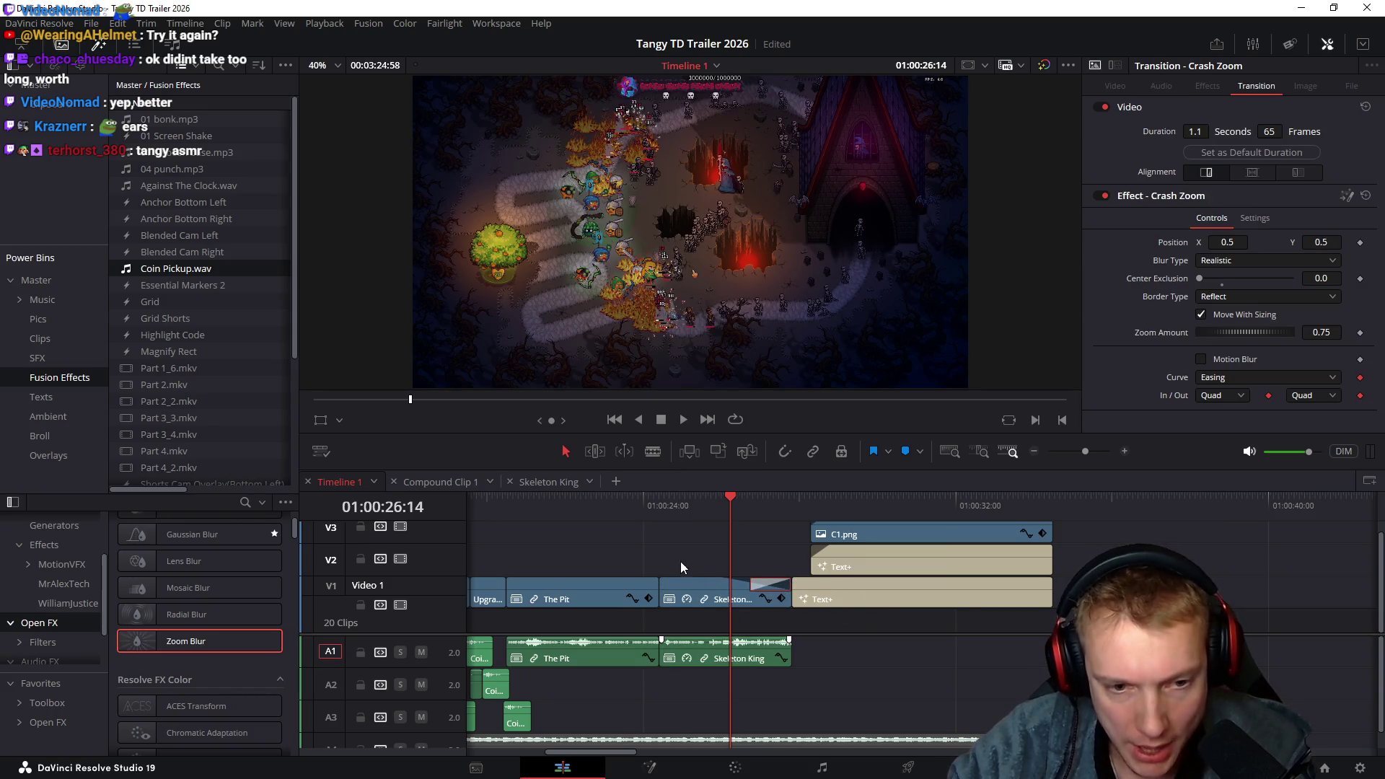
left_click_drag(715, 683, 716, 676)
type("100")
key("Return")
left_click_drag(635, 504, 799, 512)
left_click(871, 604)
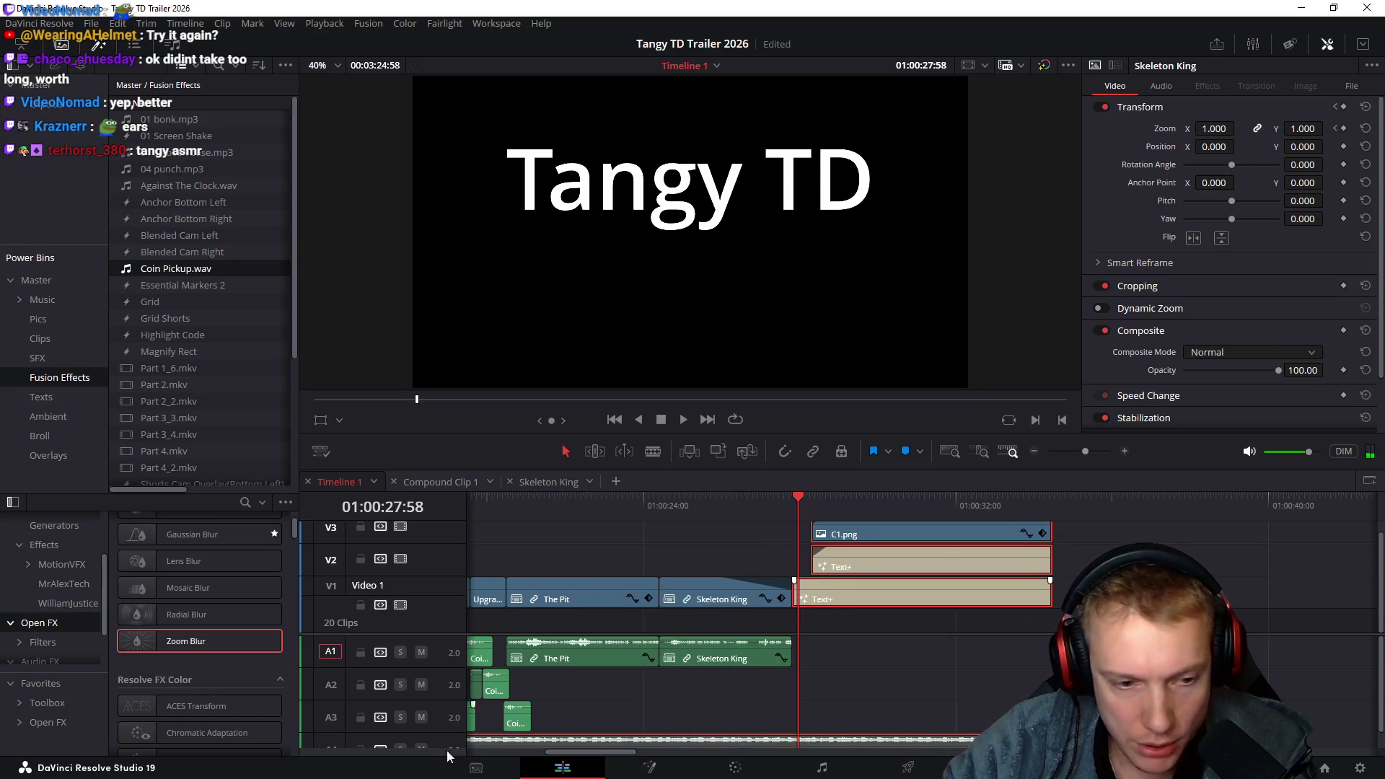
Push the Text+ and C1.png end card to about 01:00:32 and extend Skeleton King's end
scroll(382, 725, "down", 1)
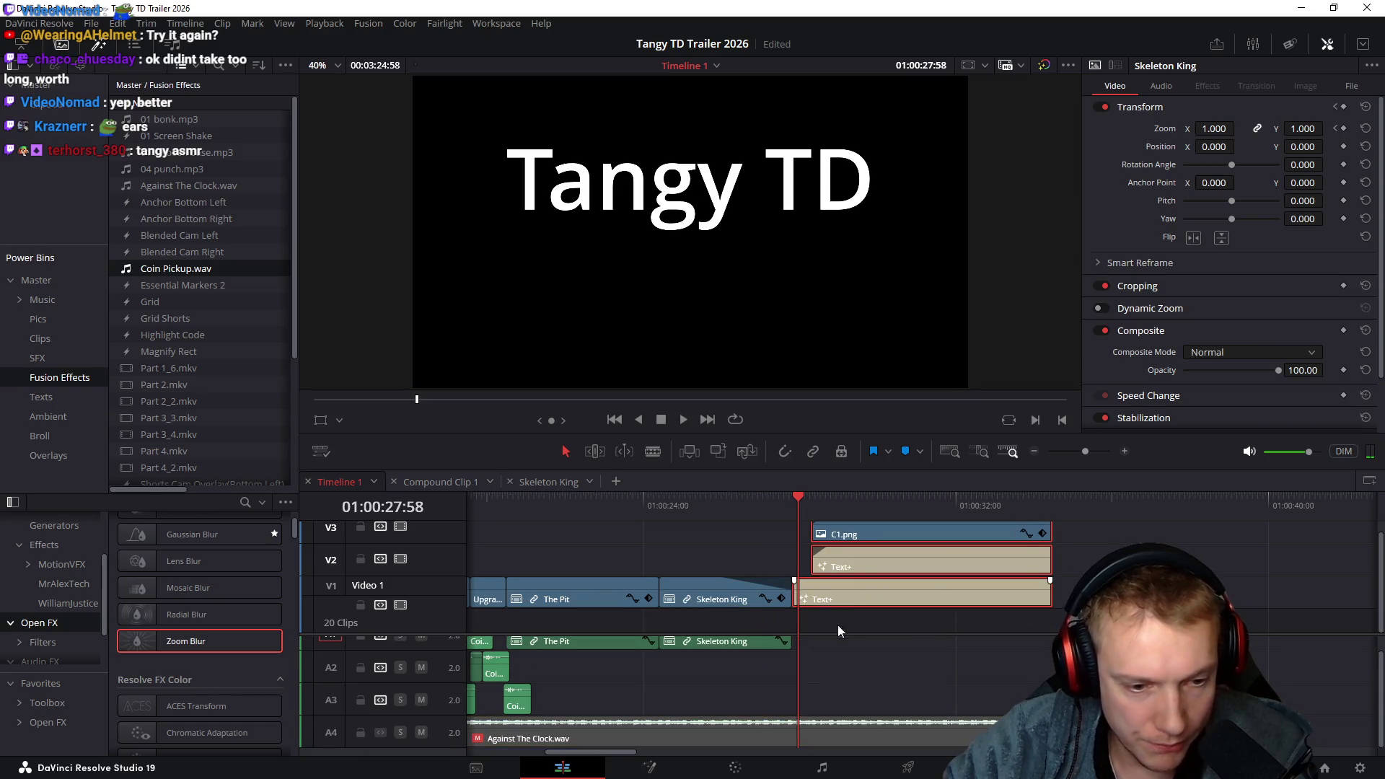
left_click_drag(886, 594, 1070, 595)
left_click(771, 645)
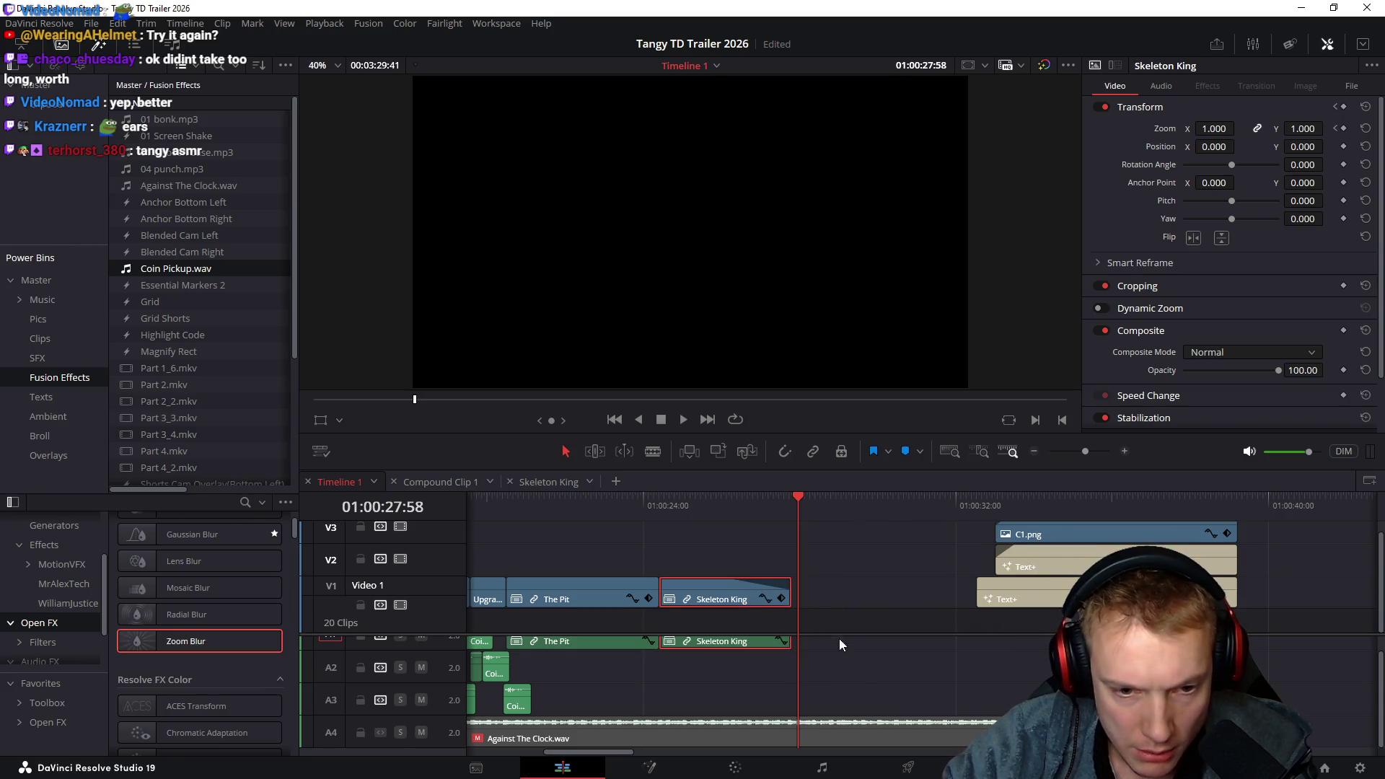
left_click_drag(785, 591, 889, 589)
mouse_move(706, 505)
left_mouse_down()
mouse_move(889, 531)
mouse_move(1062, 599)
mouse_move(985, 588)
left_mouse_up()
left_click(951, 503)
left_click(833, 501)
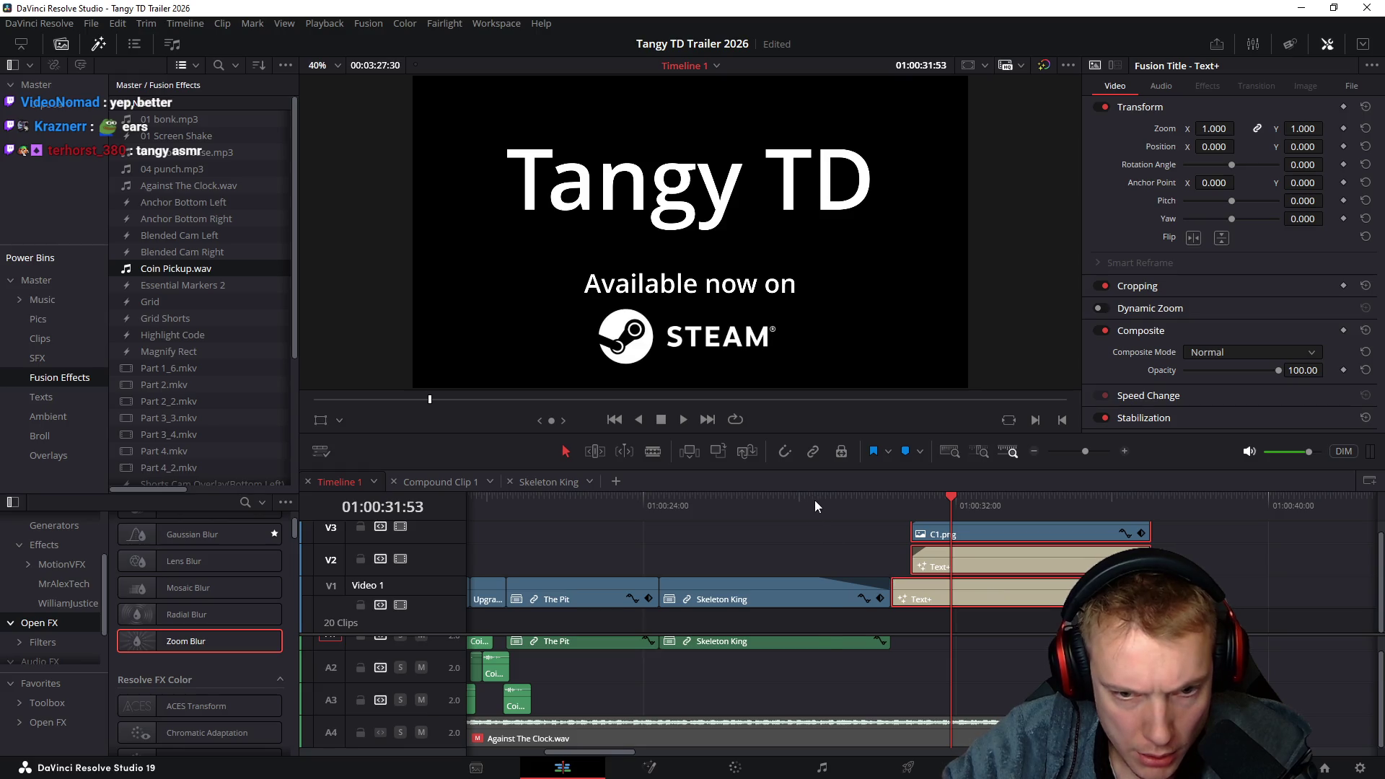
Scrub from 01:00:30:21 through Skeleton King into the Tangy TD end card
scroll(865, 588, "up", 5)
scroll(820, 531, "down", 2)
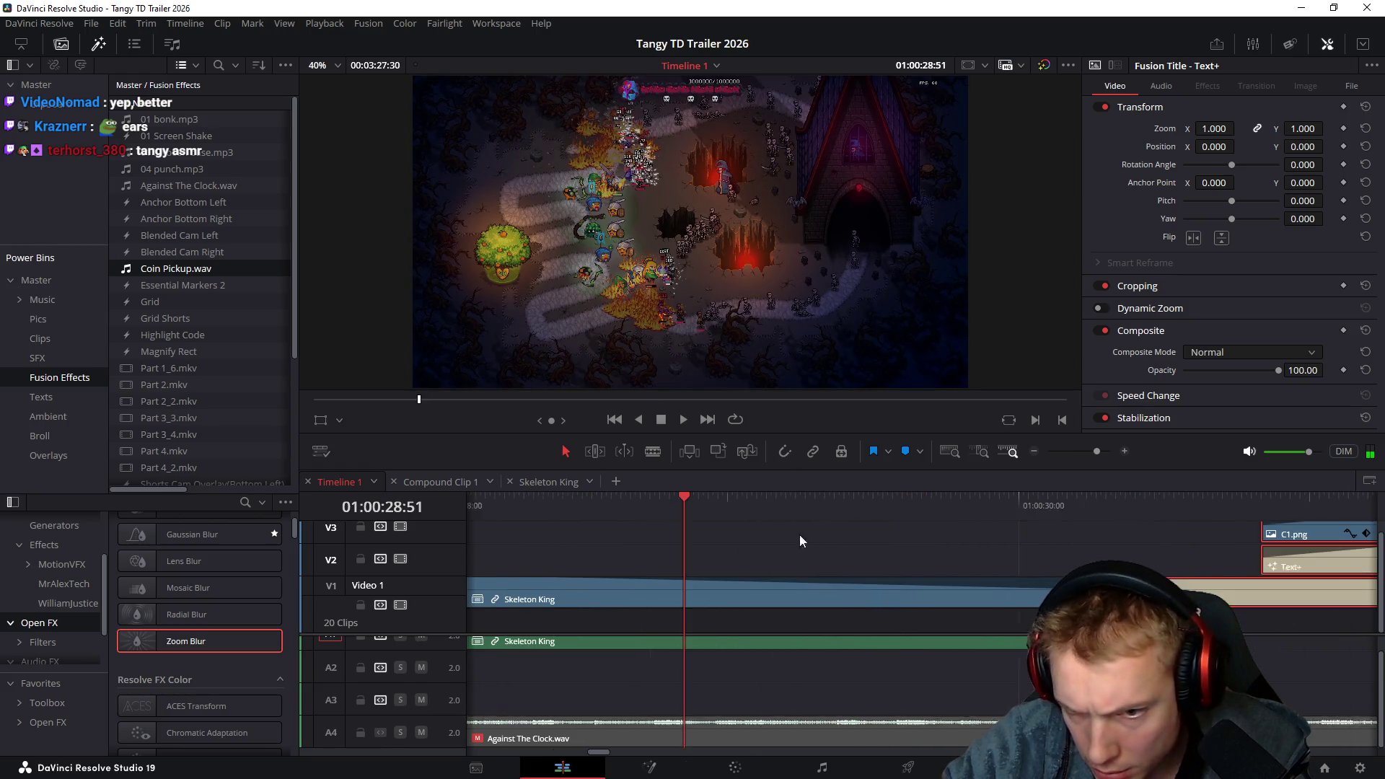
left_click(1048, 586)
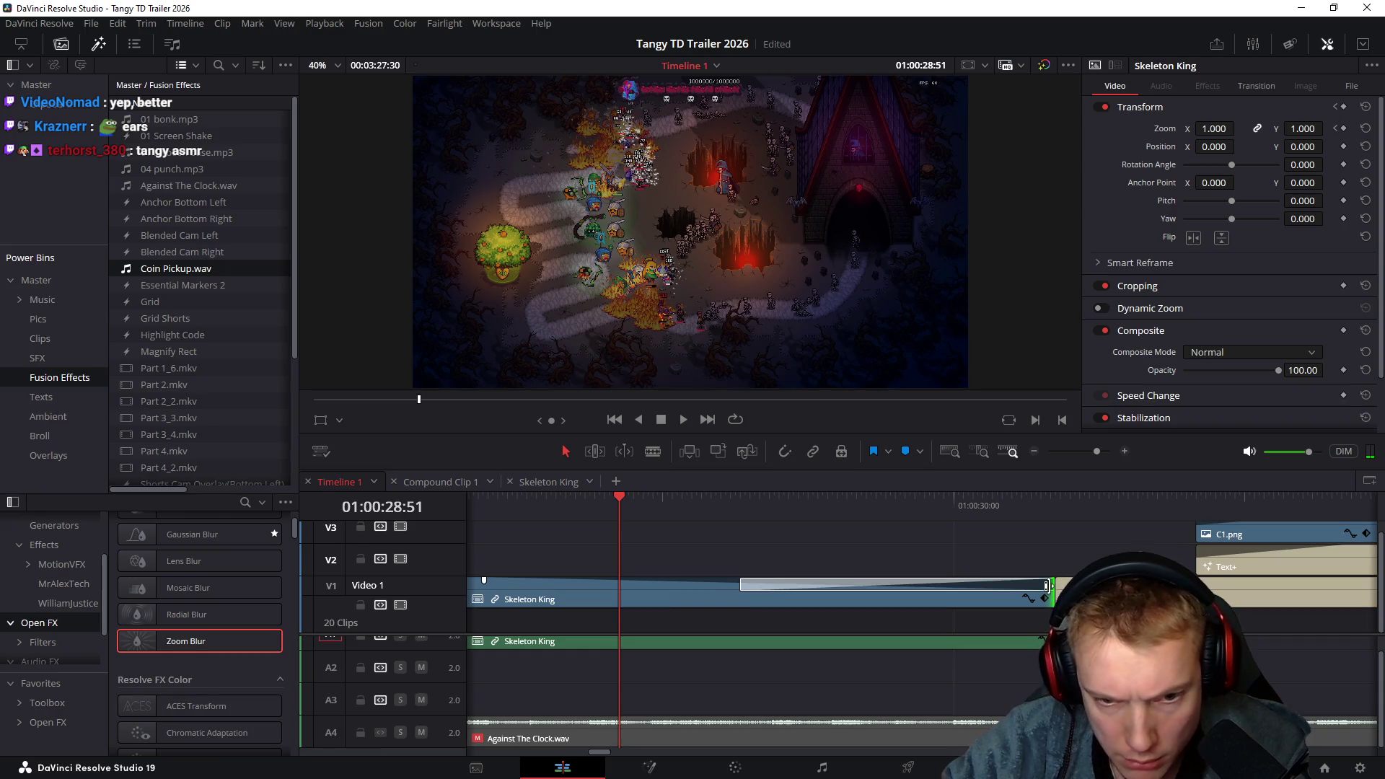
scroll(846, 544, "down", 2)
scroll(858, 547, "down", 3)
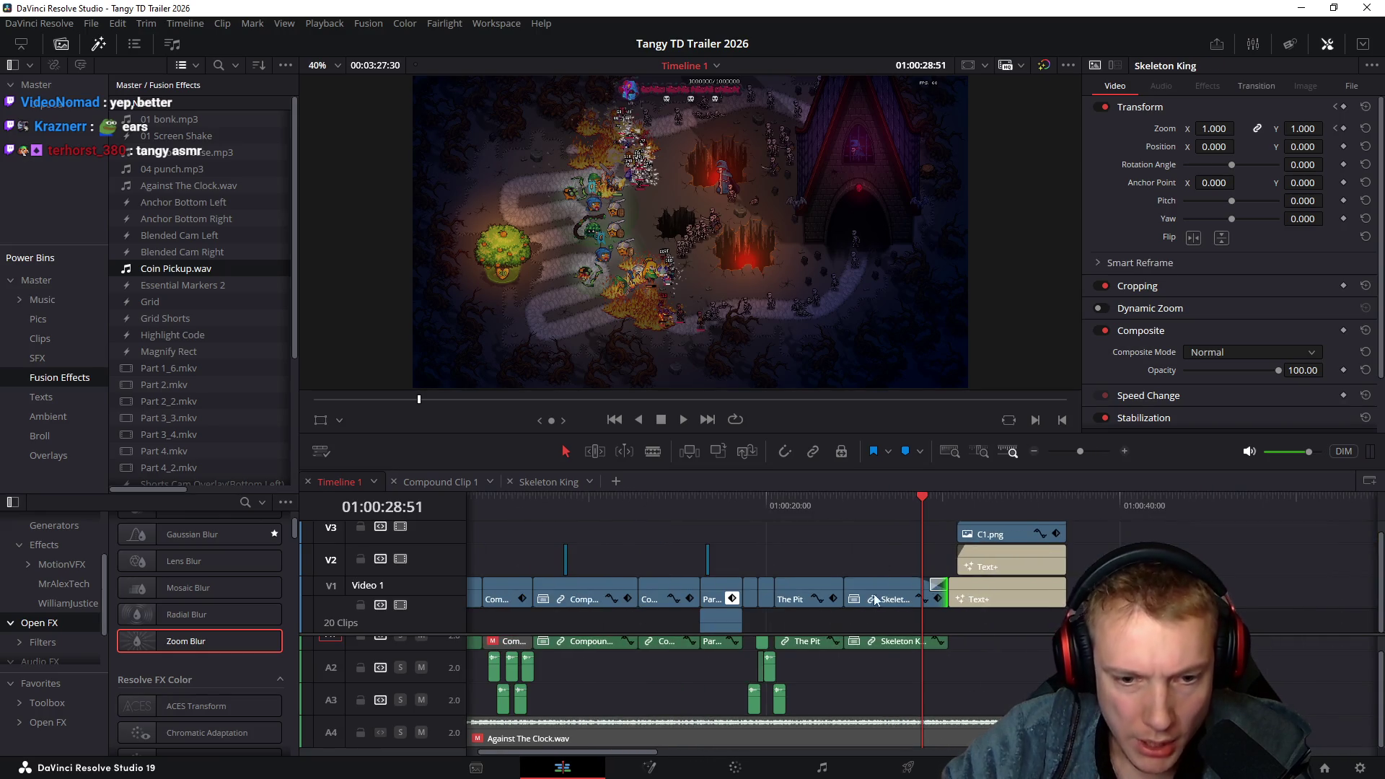
scroll(884, 691, "left", 1)
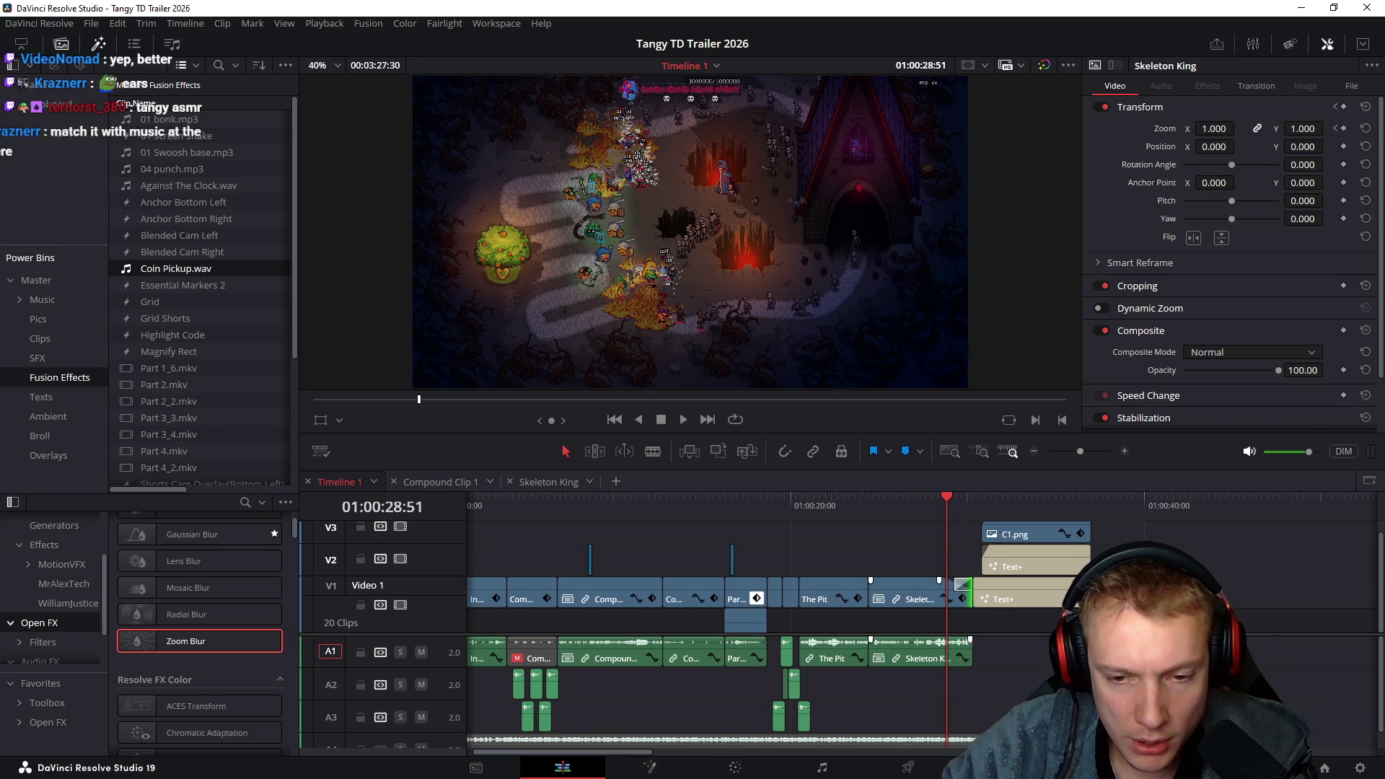
scroll(1002, 683, "right", 2)
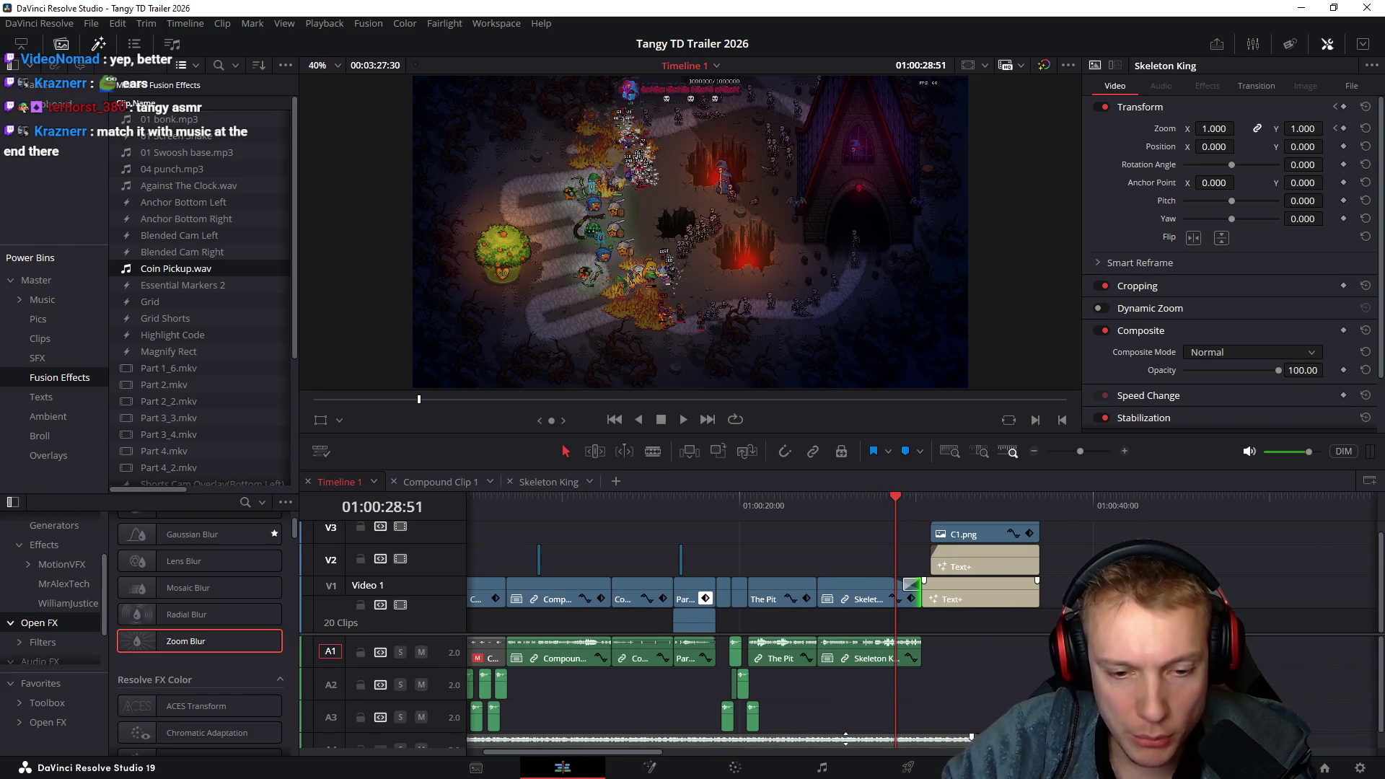
left_click(837, 736)
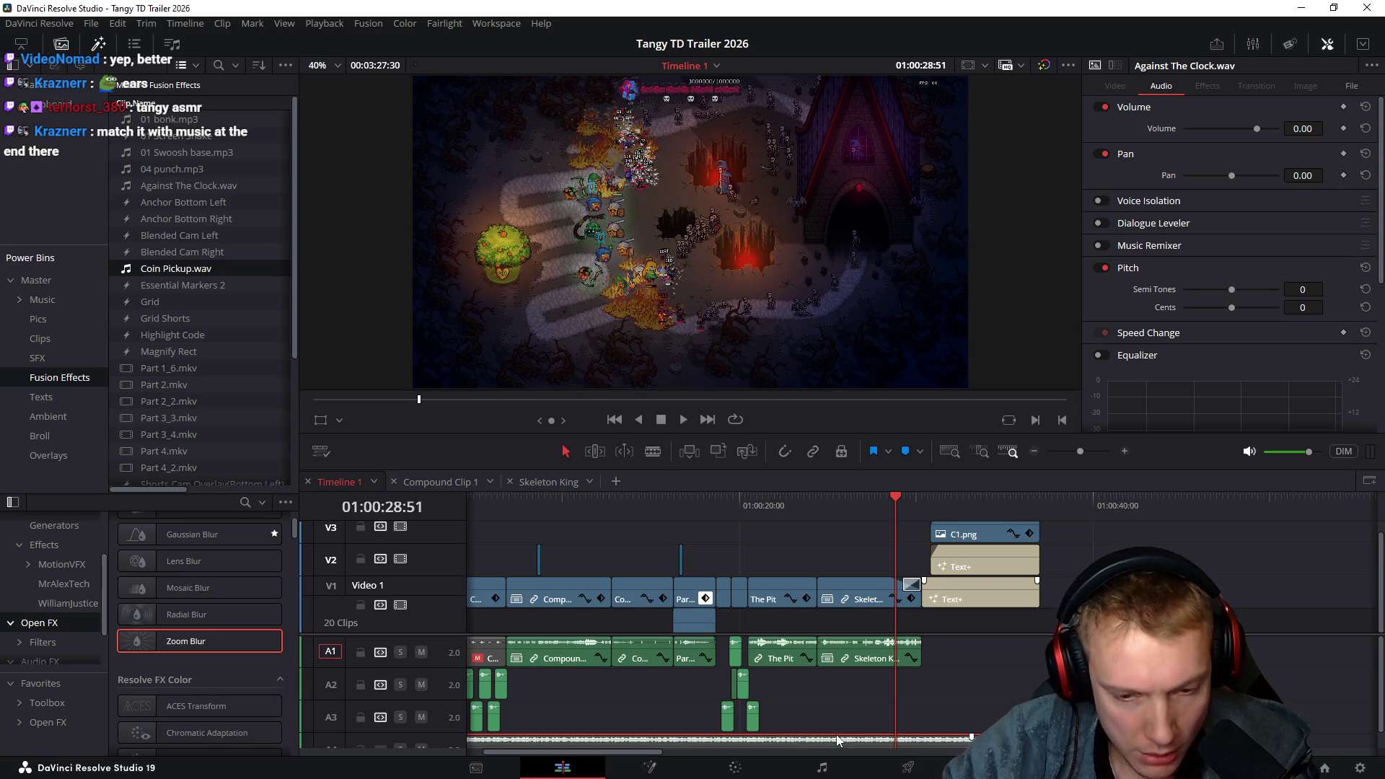
left_click_drag(987, 515, 992, 513)
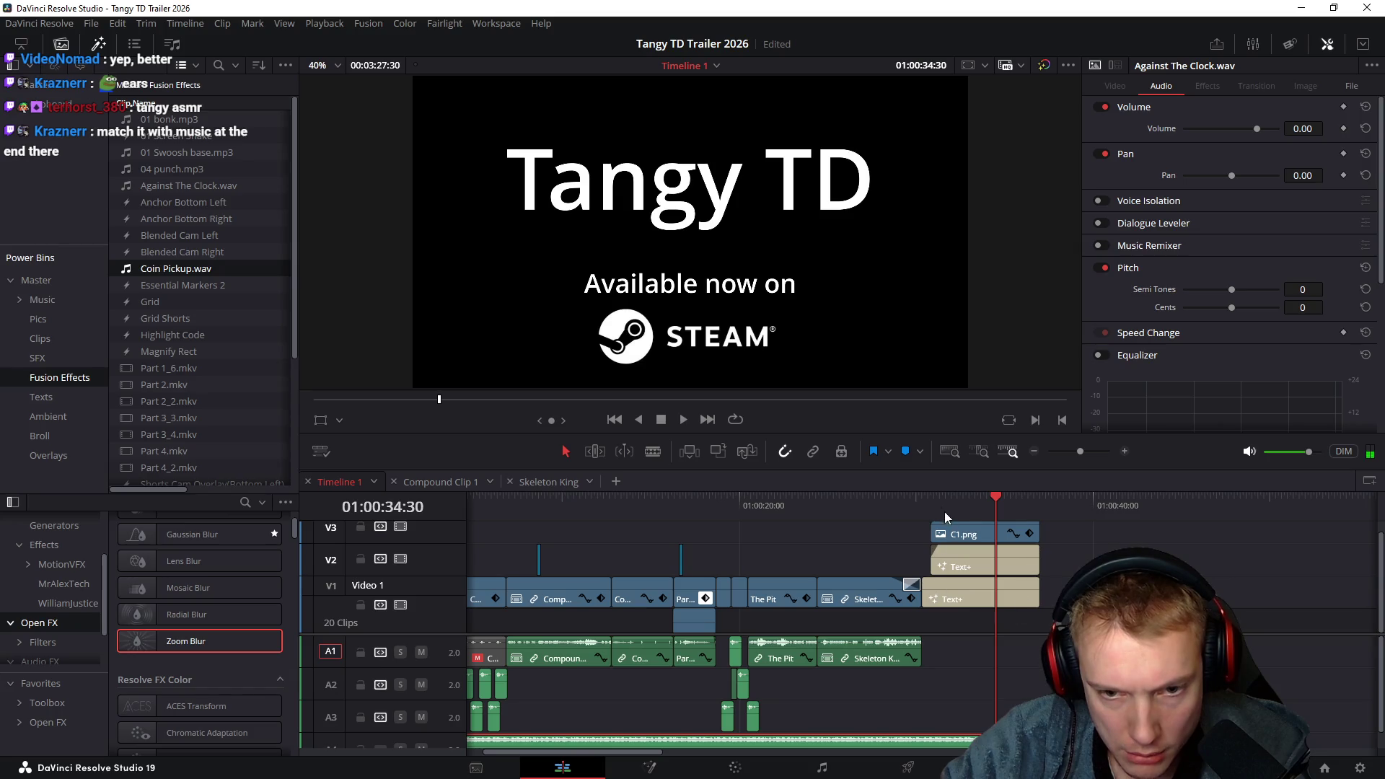
left_click(918, 509)
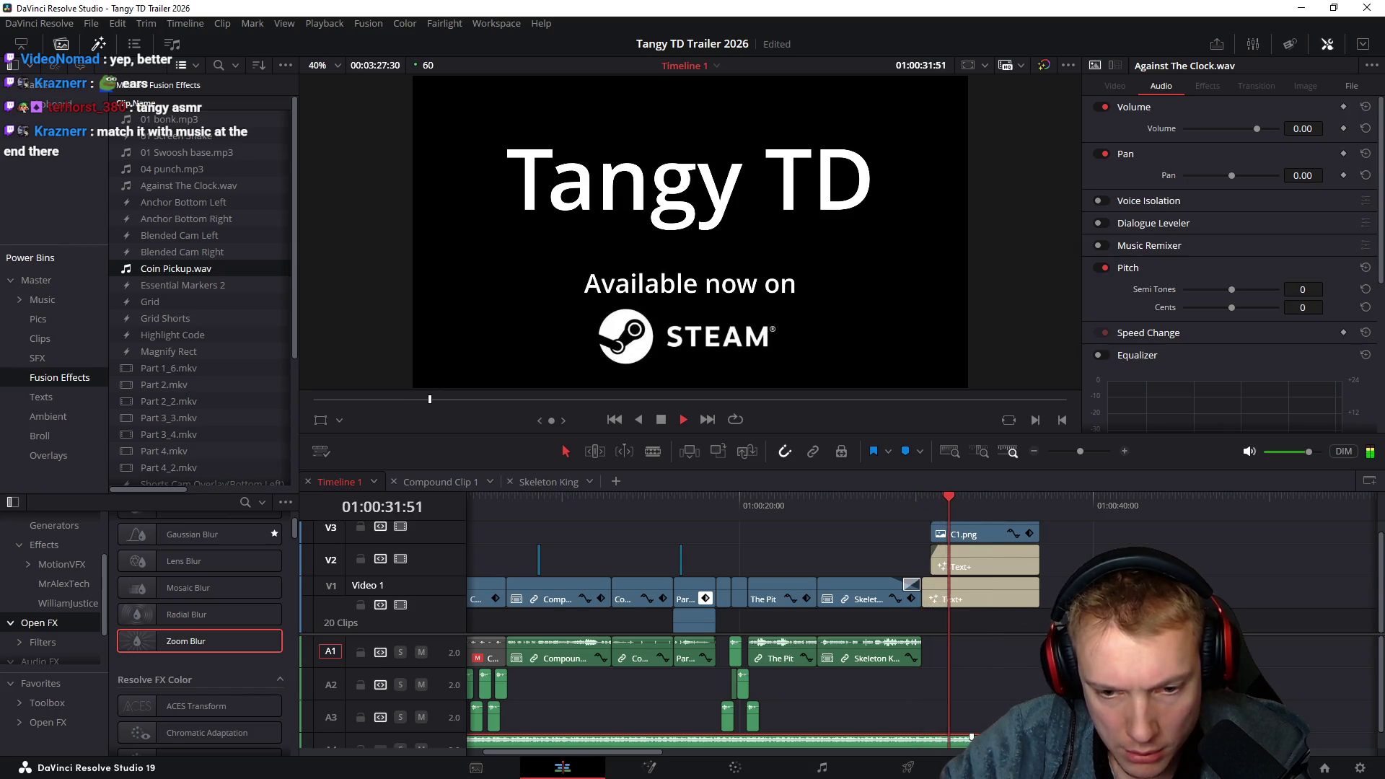
key("Escape")
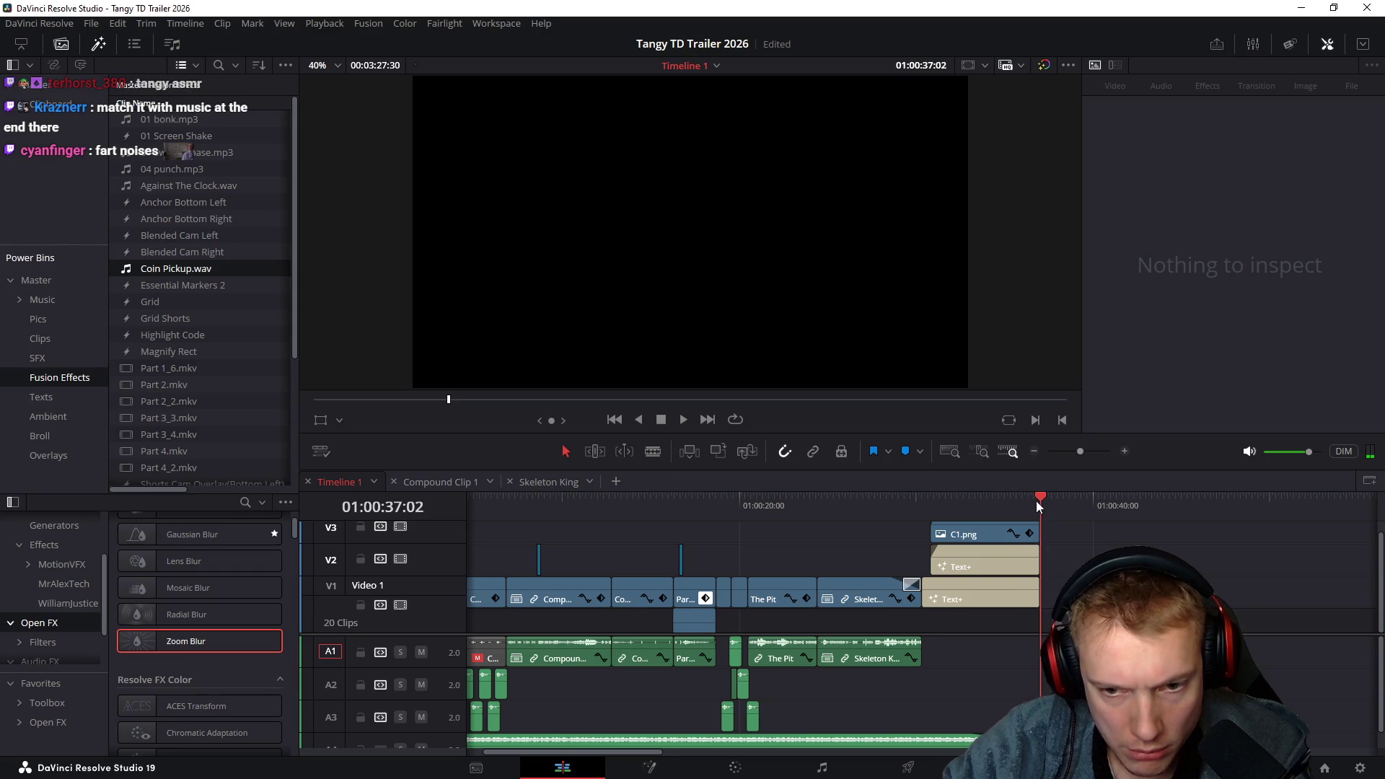
Zoom in on the STEAM end card at 01:00:35:44 and play the ending from 01:00:29:59
left_click_drag(1037, 501, 992, 513)
key("ctrl+equal")
key("ctrl+equal")
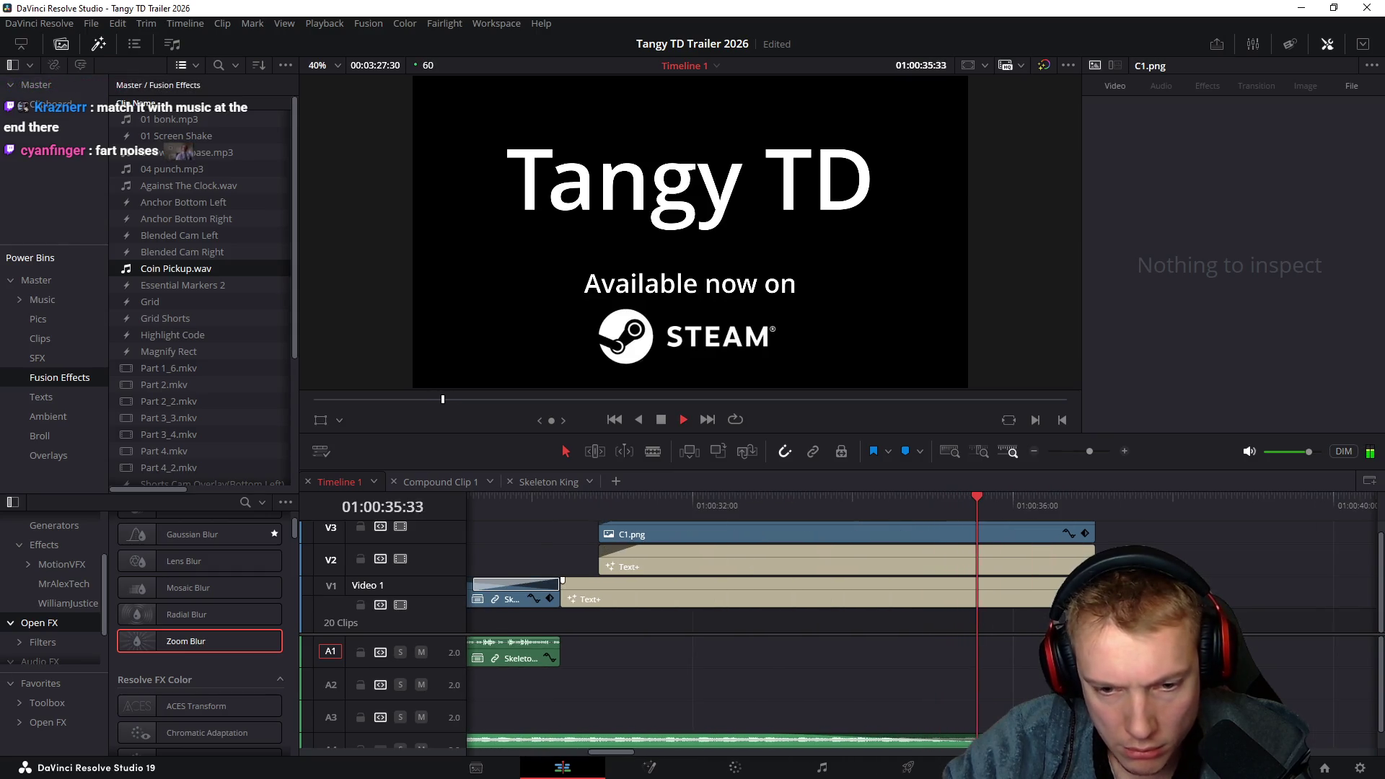
left_click_drag(986, 513, 1010, 515)
left_click(992, 513)
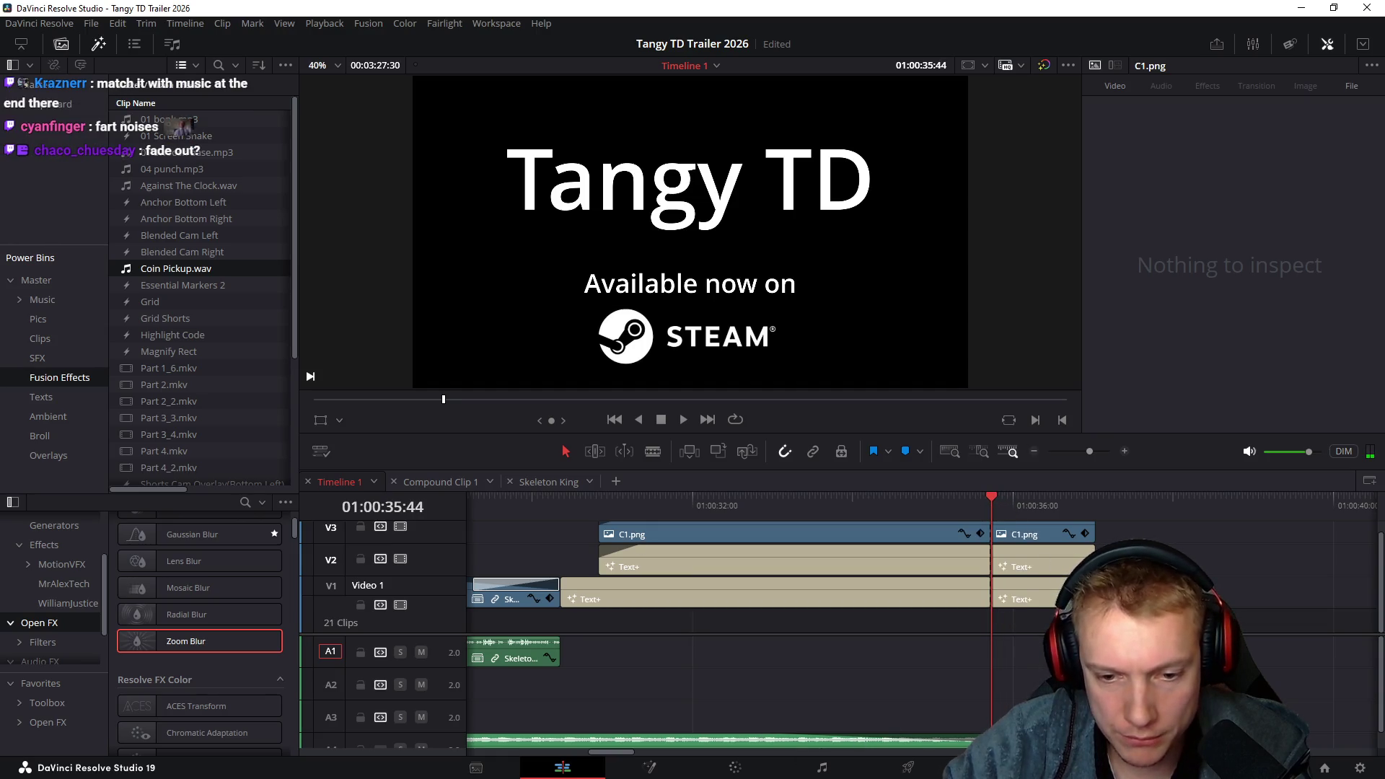
scroll(378, 743, "down", 1)
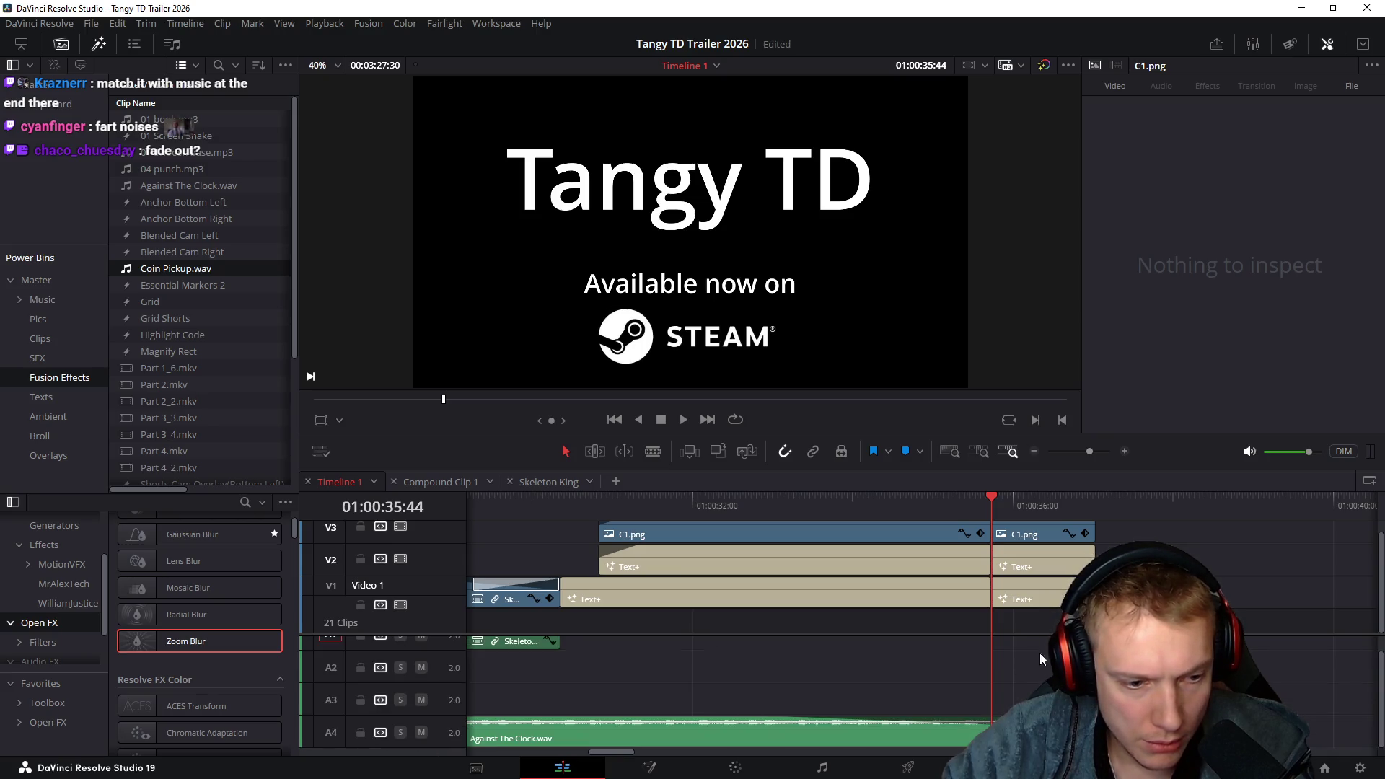
left_click(996, 719)
left_click(989, 719)
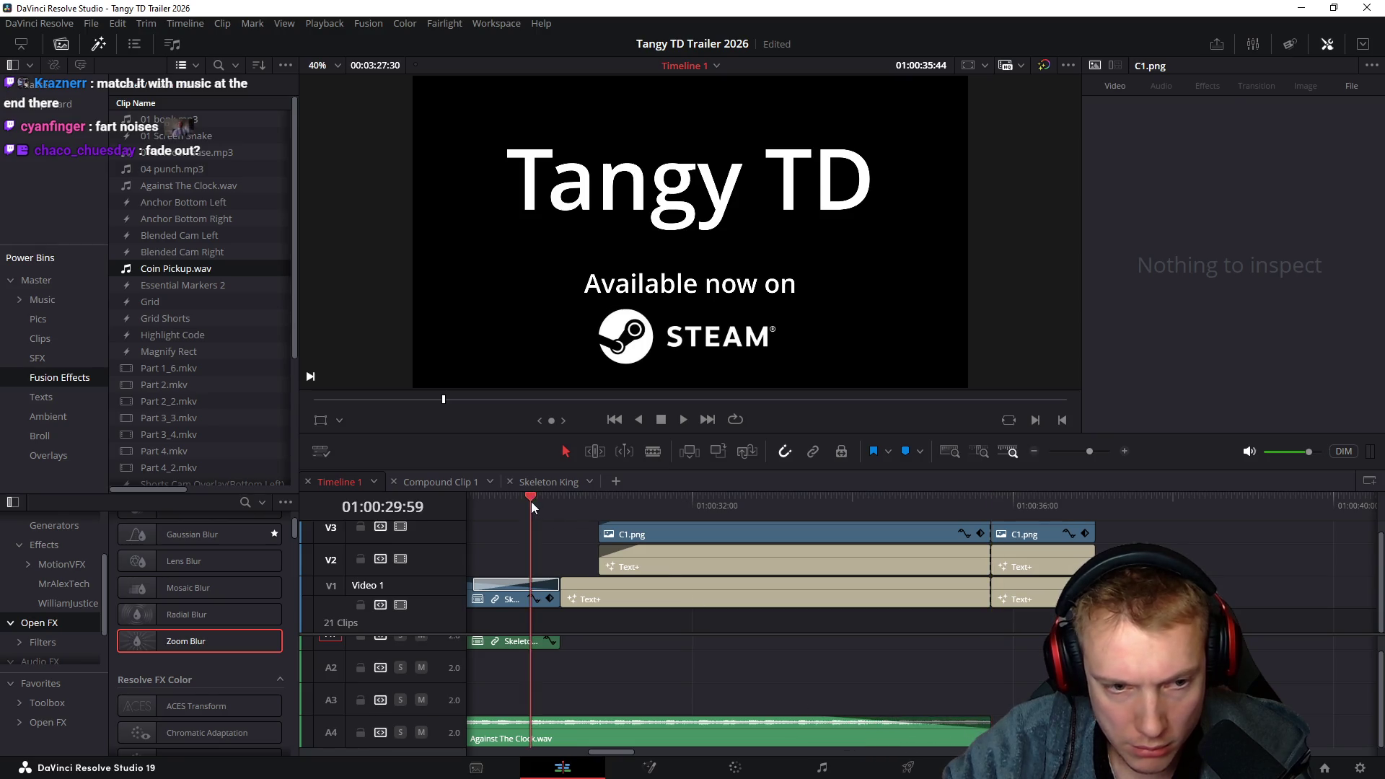
key("space")
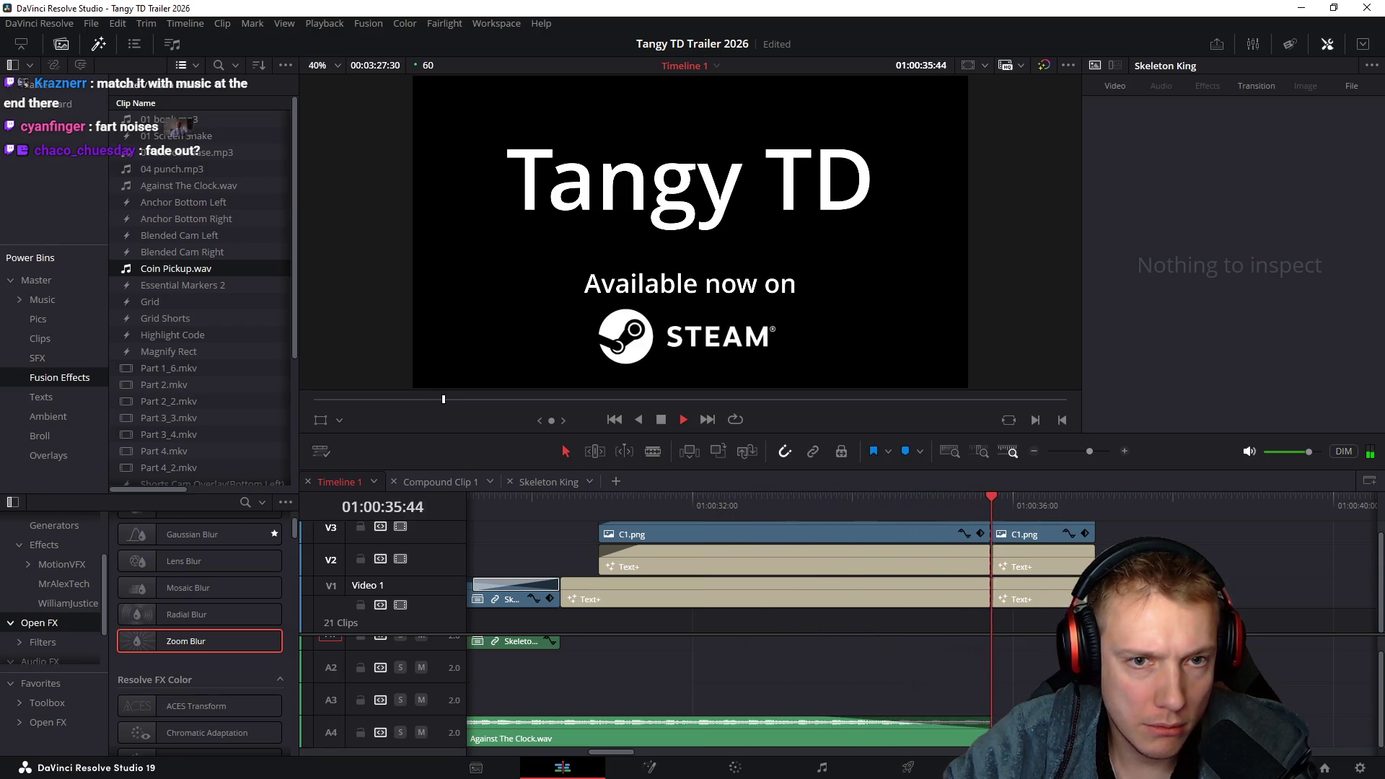
Remove the extra C1.png and Text+ clips and trim the final clips' ending by 7 frames
key("ctrl+z")
key("ctrl+z")
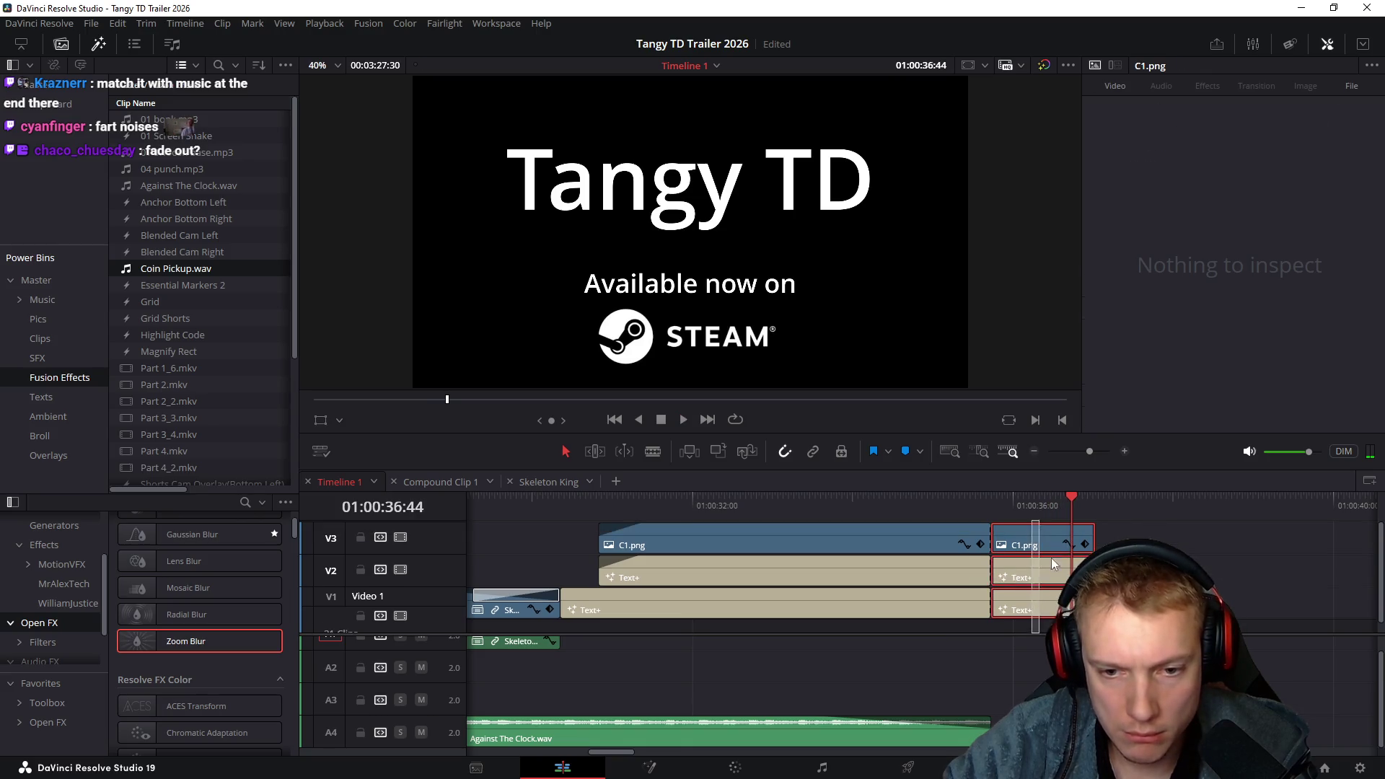
mouse_move(998, 559)
left_mouse_down()
mouse_move(938, 746)
mouse_move(973, 732)
mouse_move(956, 731)
left_mouse_up()
left_click(606, 505)
key("space")
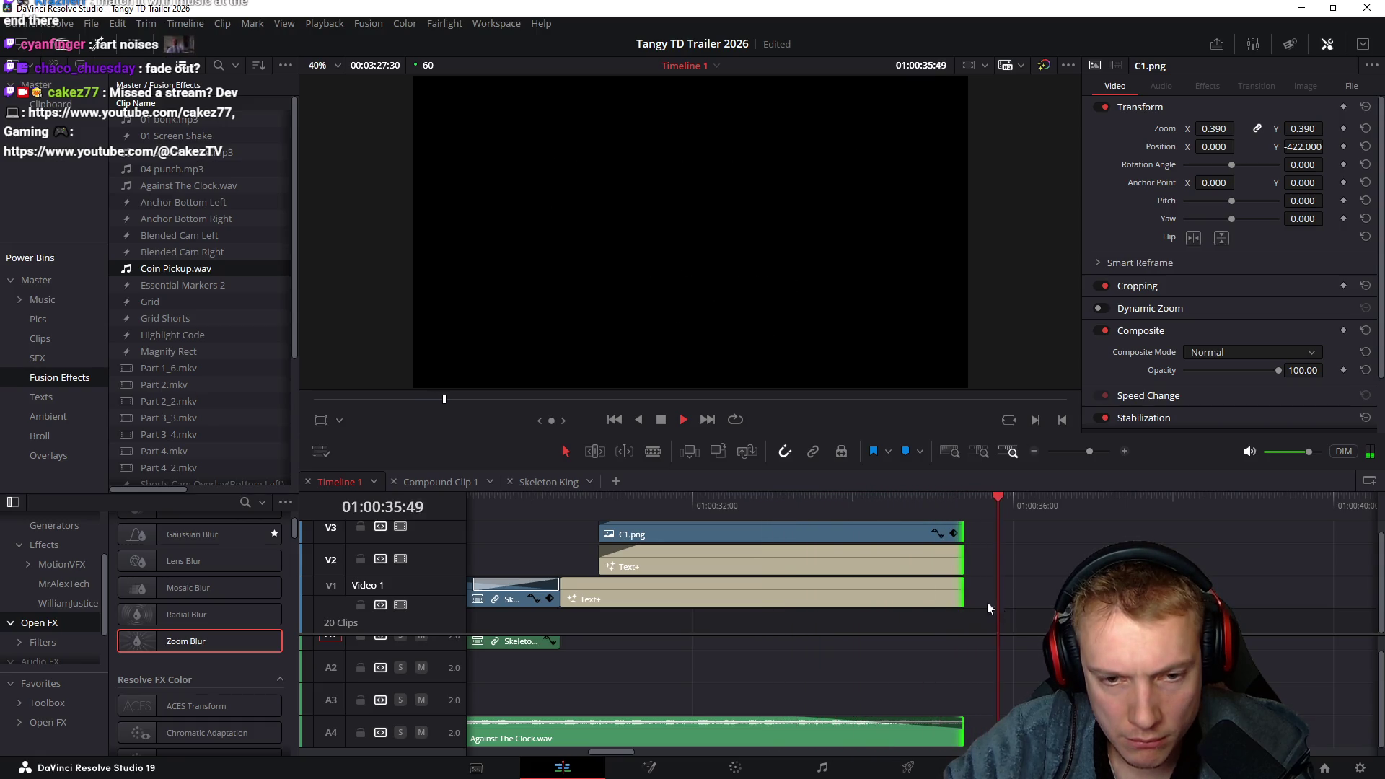
Replay the end title, then play the whole trailer full screen from the start
left_click(781, 507)
scroll(928, 630, "down", 5)
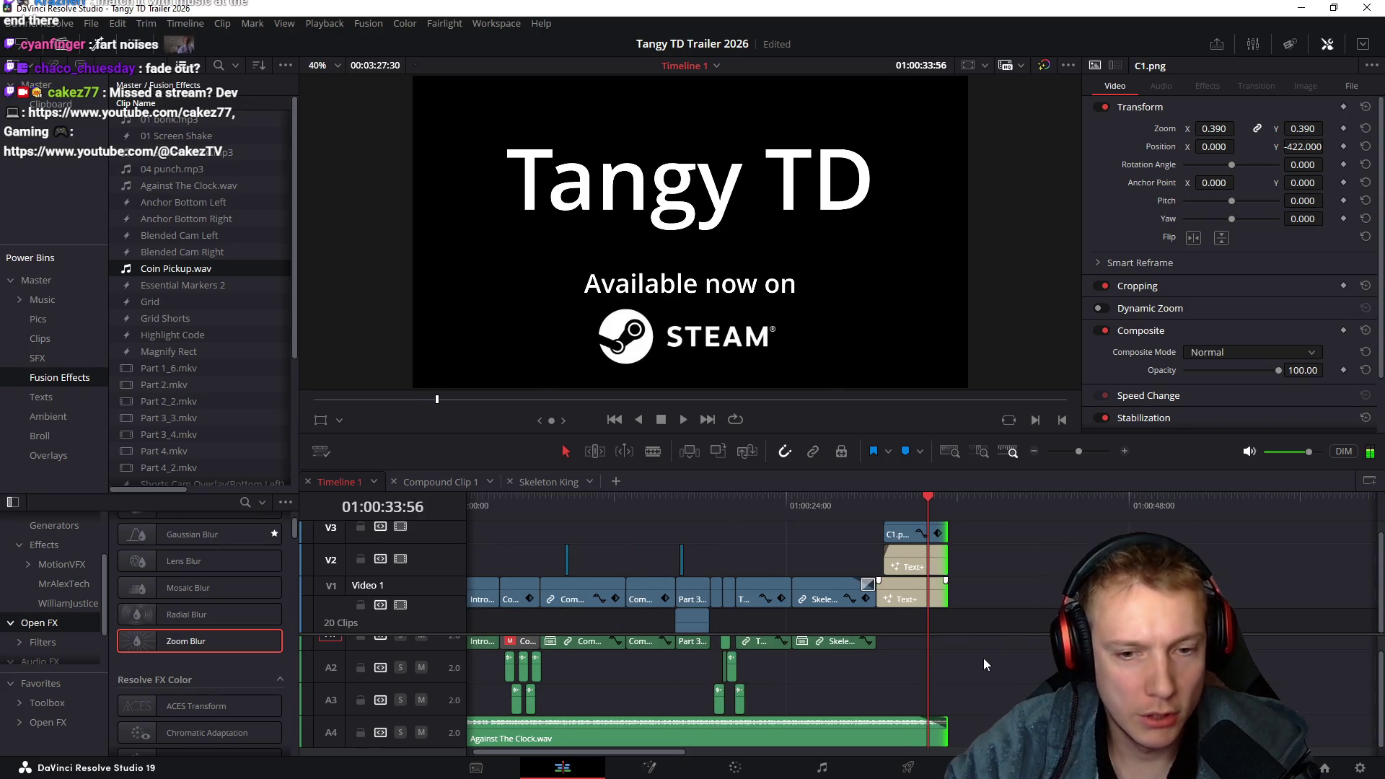
scroll(869, 667, "down", 1)
scroll(868, 667, "up", 1)
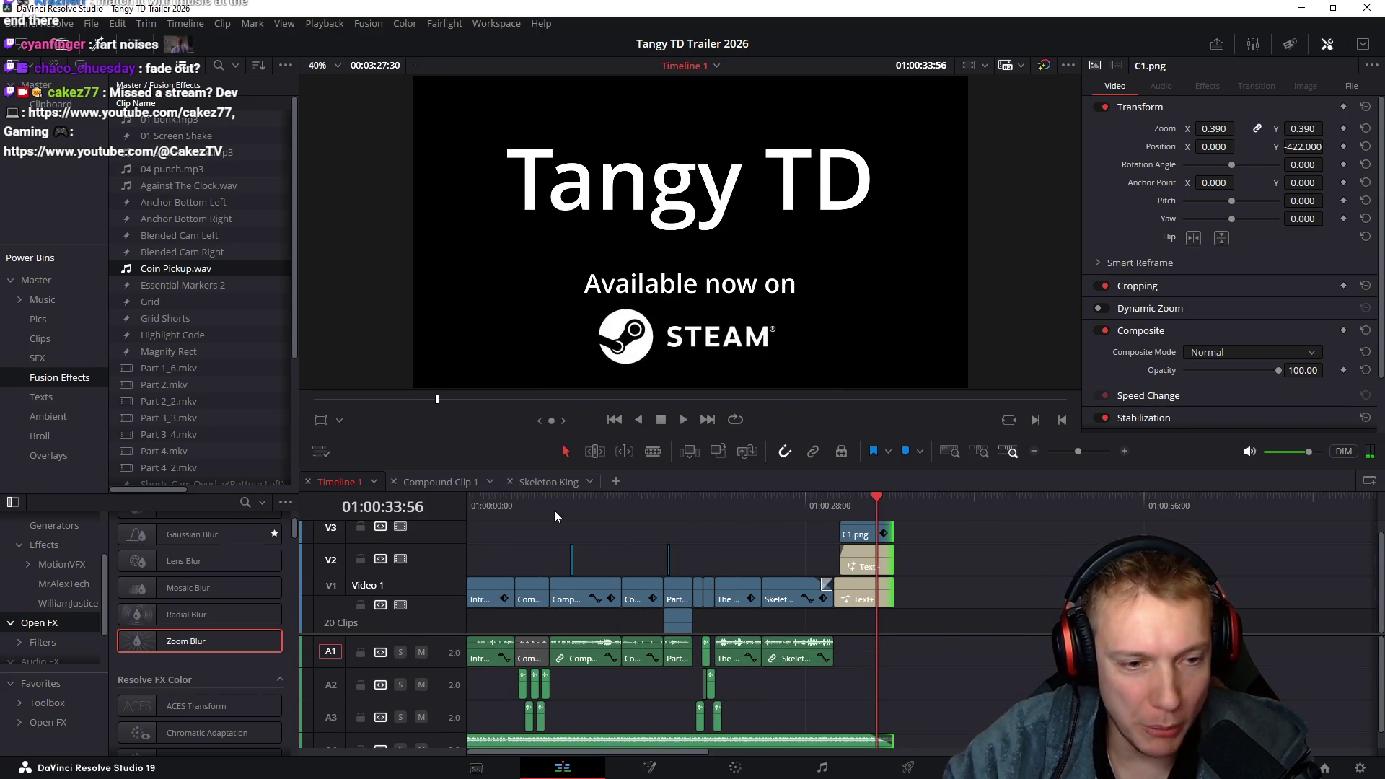
key("Home")
key("p")
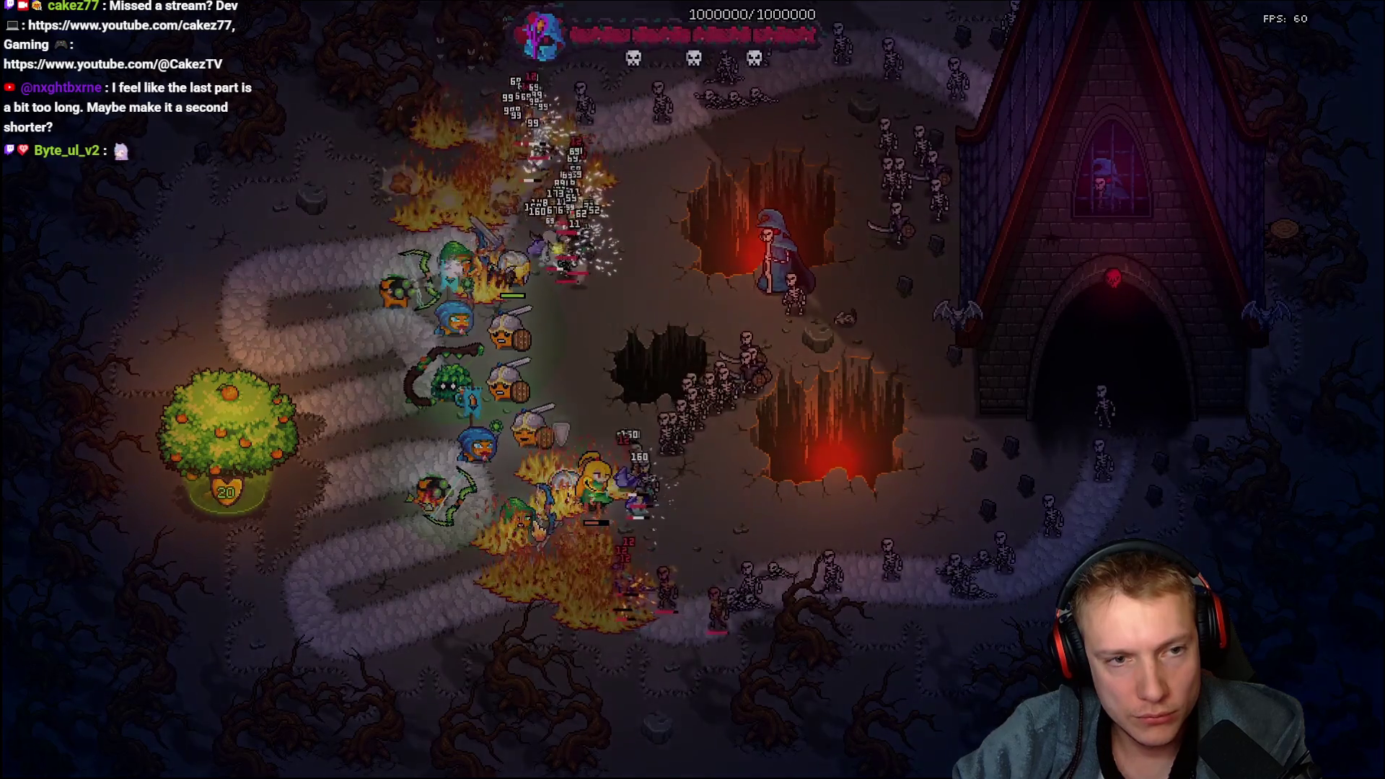
key("Escape")
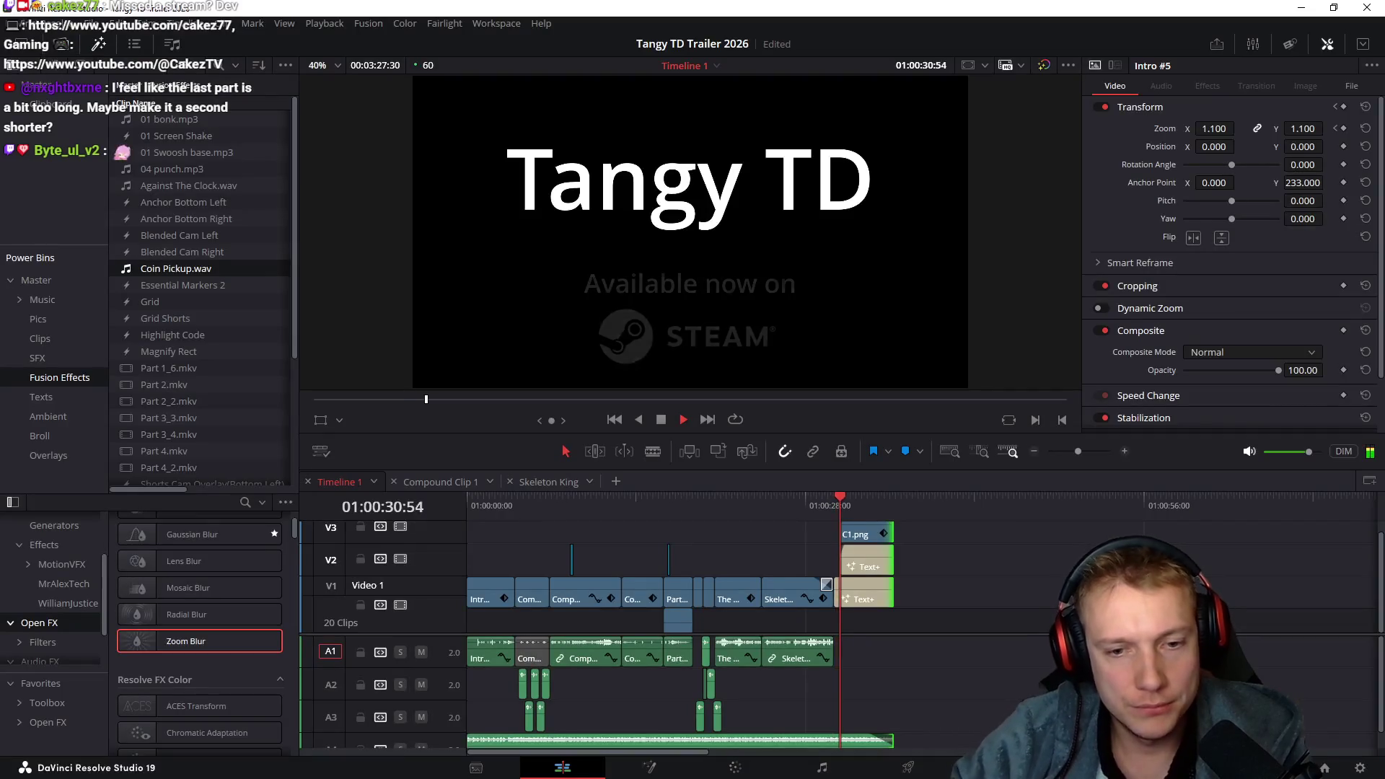
key("space")
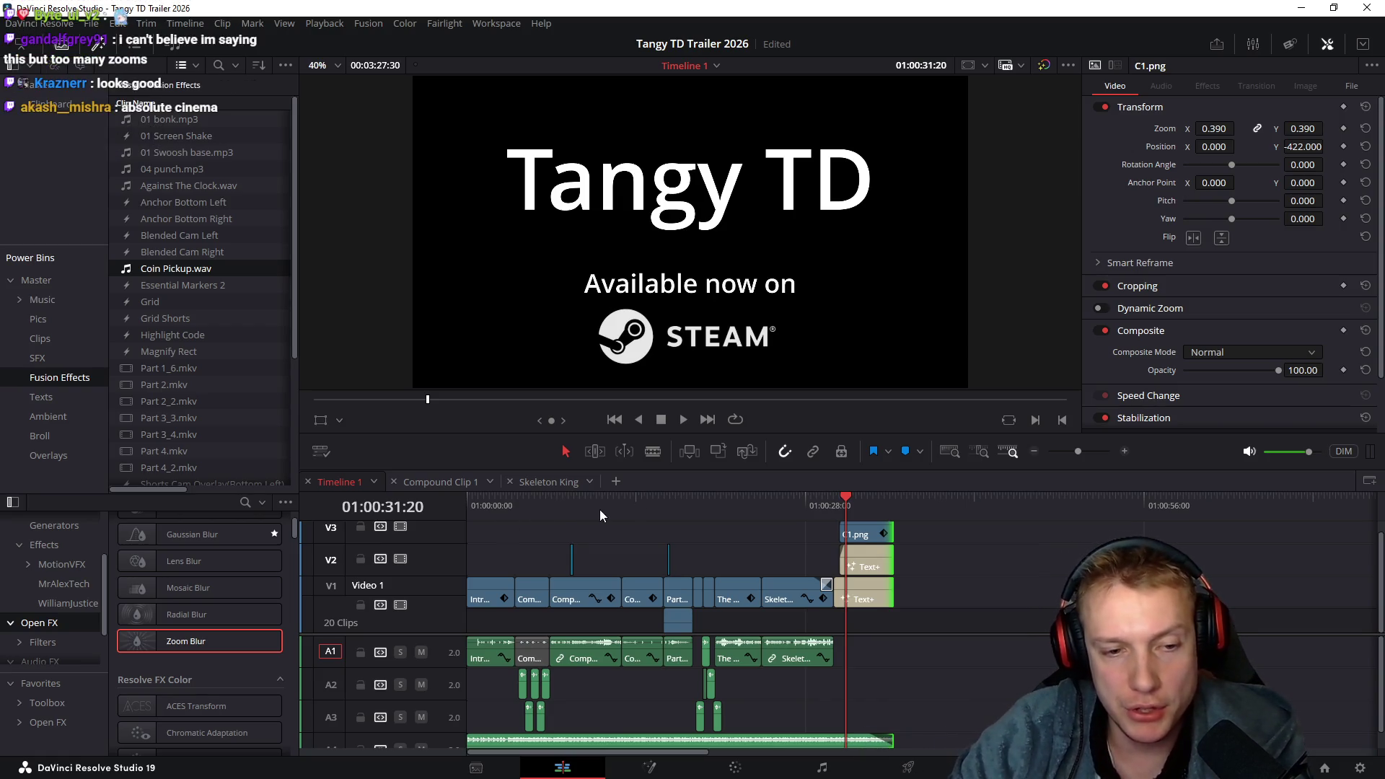
left_click(622, 506)
left_click_drag(629, 512, 660, 513)
key("space")
key("space")
left_click(656, 509)
key("space")
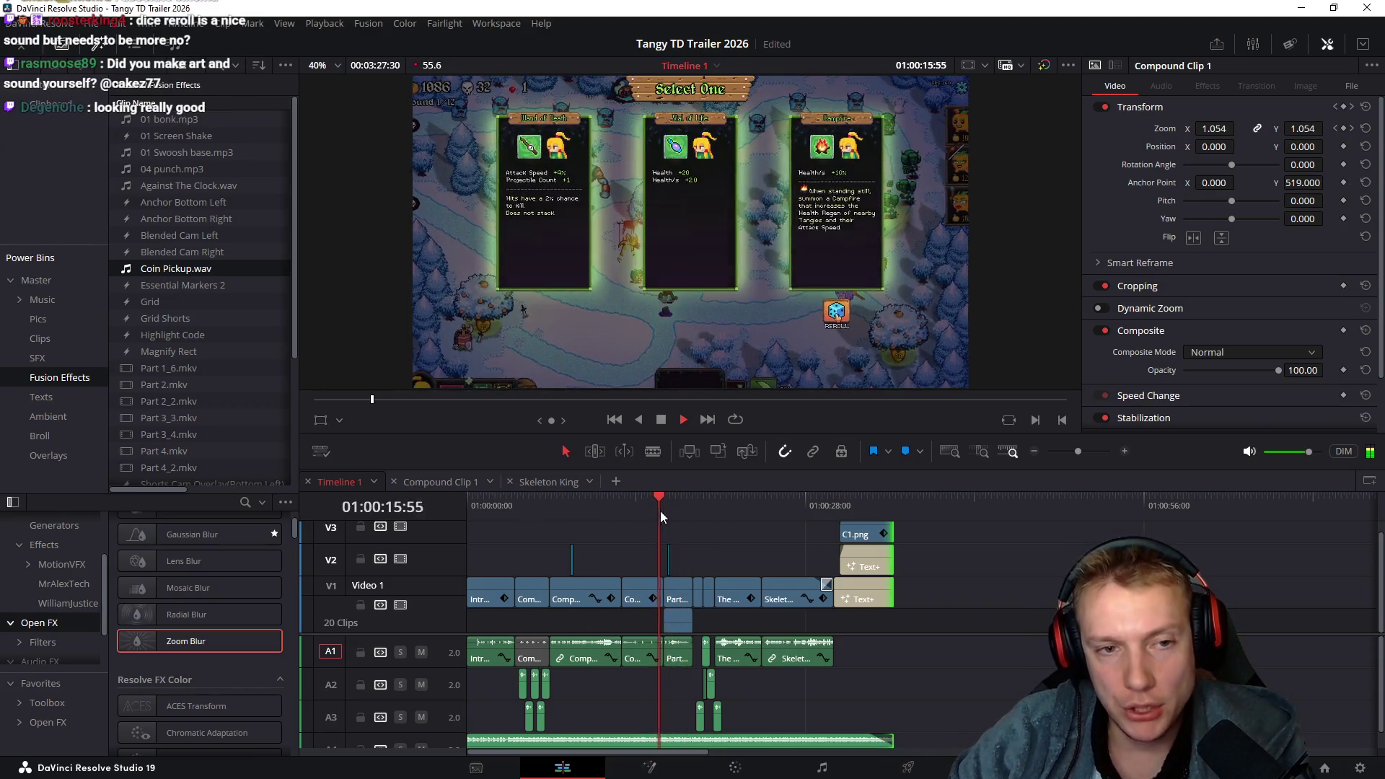
key("space")
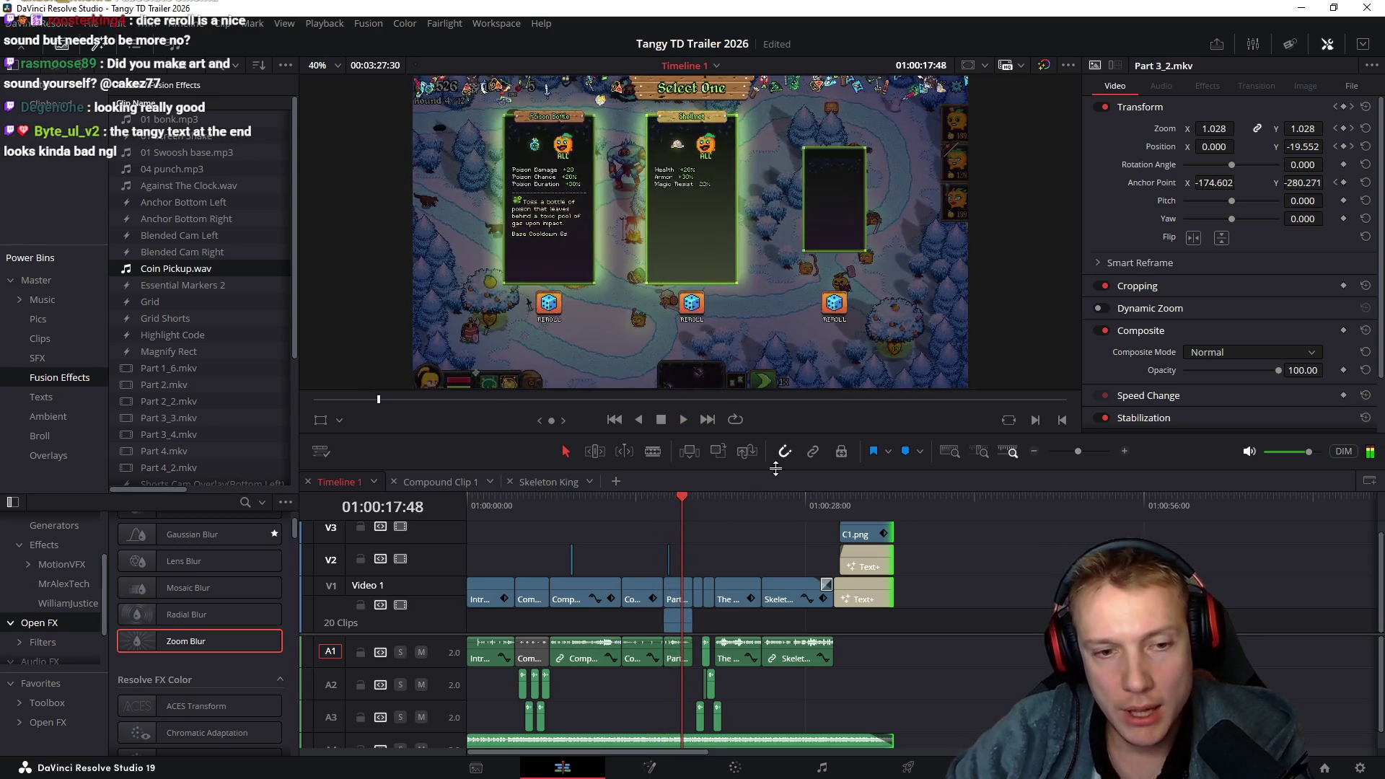
left_click(664, 501)
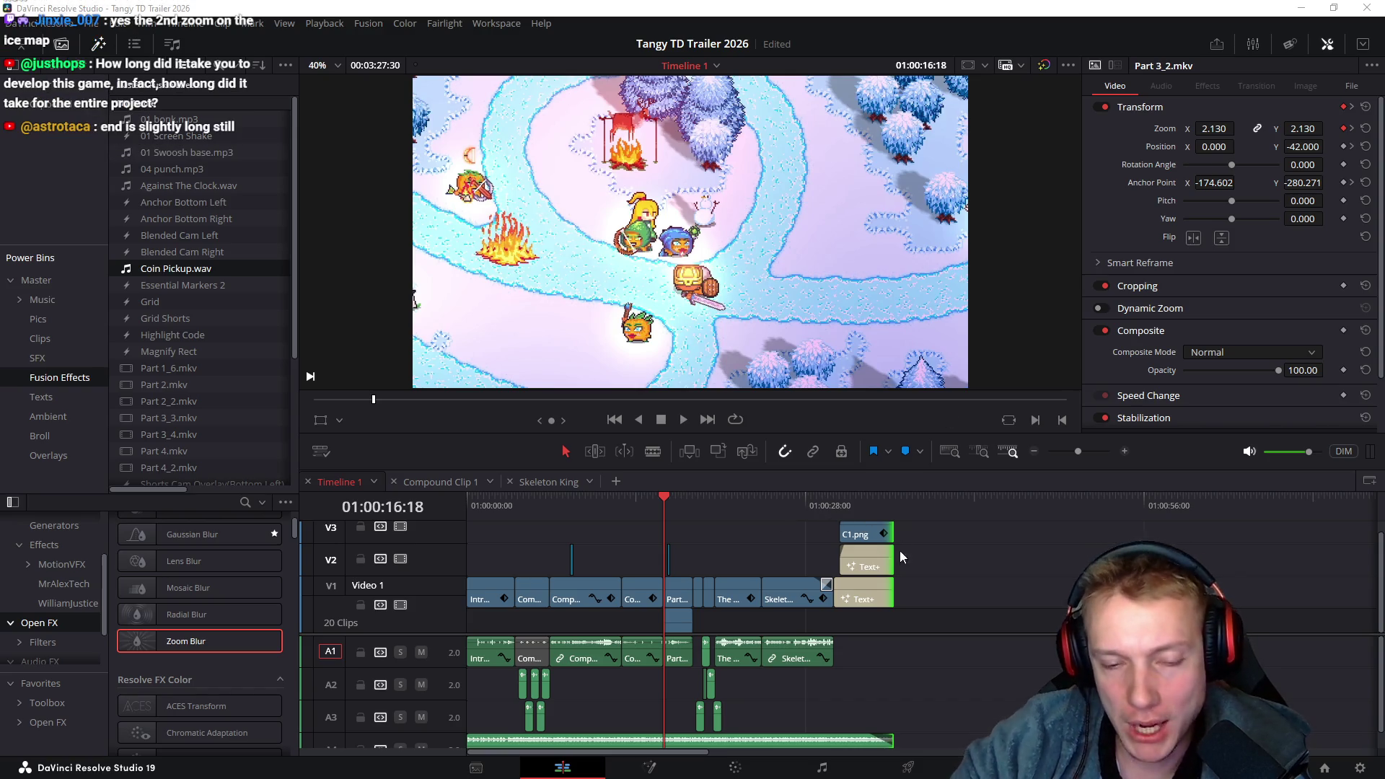
mouse_move(690, 505)
left_mouse_down()
mouse_move(911, 530)
mouse_move(849, 528)
mouse_move(746, 581)
left_mouse_up()
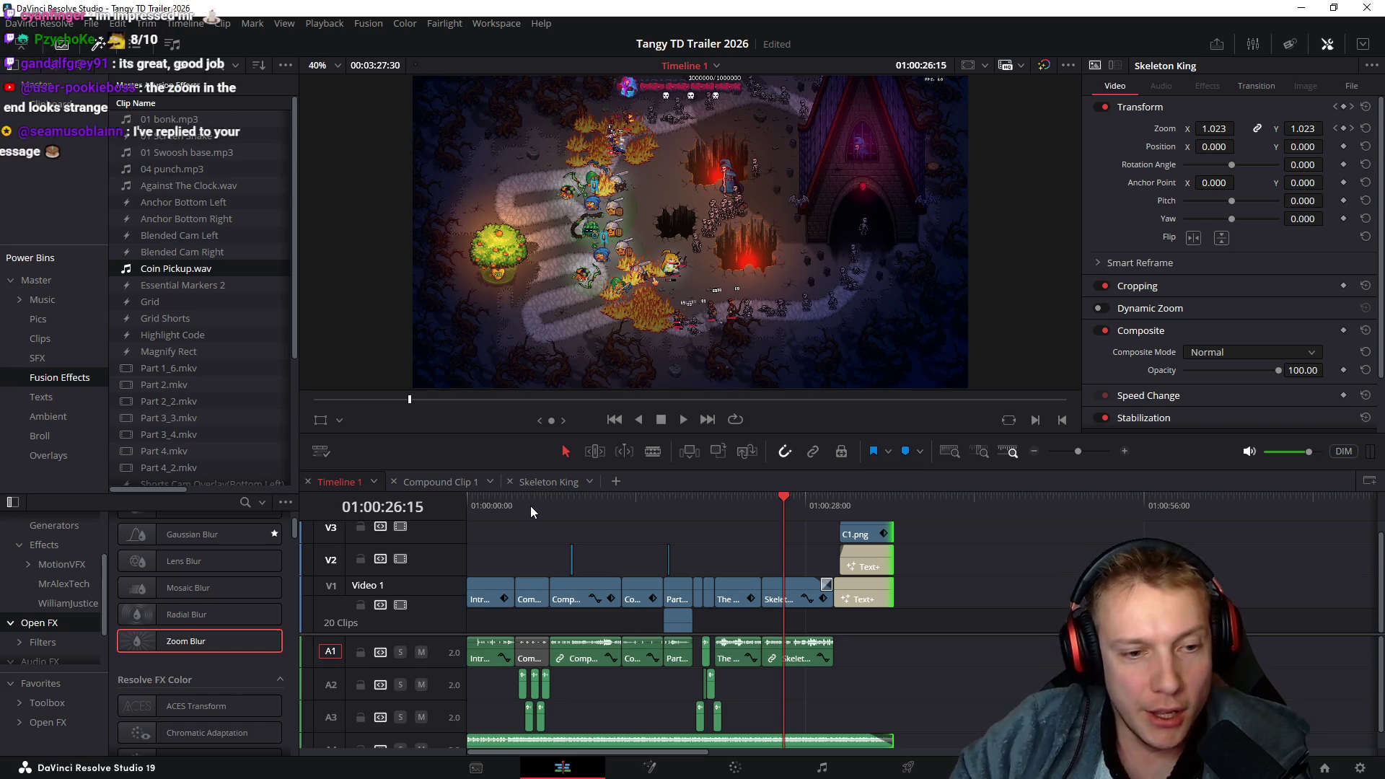
mouse_move(534, 503)
left_mouse_down()
mouse_move(622, 518)
mouse_move(537, 539)
mouse_move(574, 543)
mouse_move(557, 548)
left_mouse_up()
mouse_move(613, 504)
left_mouse_down()
mouse_move(648, 503)
mouse_move(599, 514)
mouse_move(621, 512)
left_mouse_up()
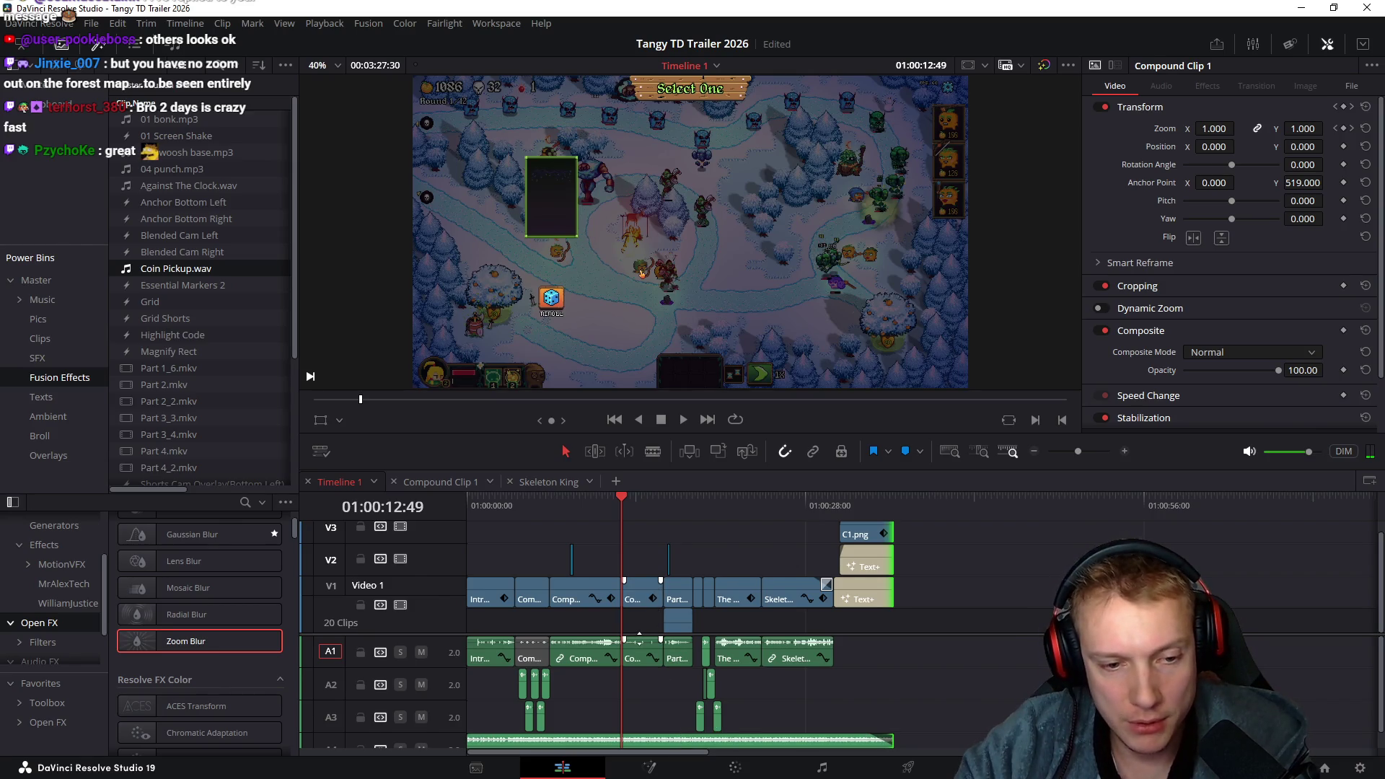
scroll(660, 713, "down", 2)
left_click(661, 700)
left_click(853, 672)
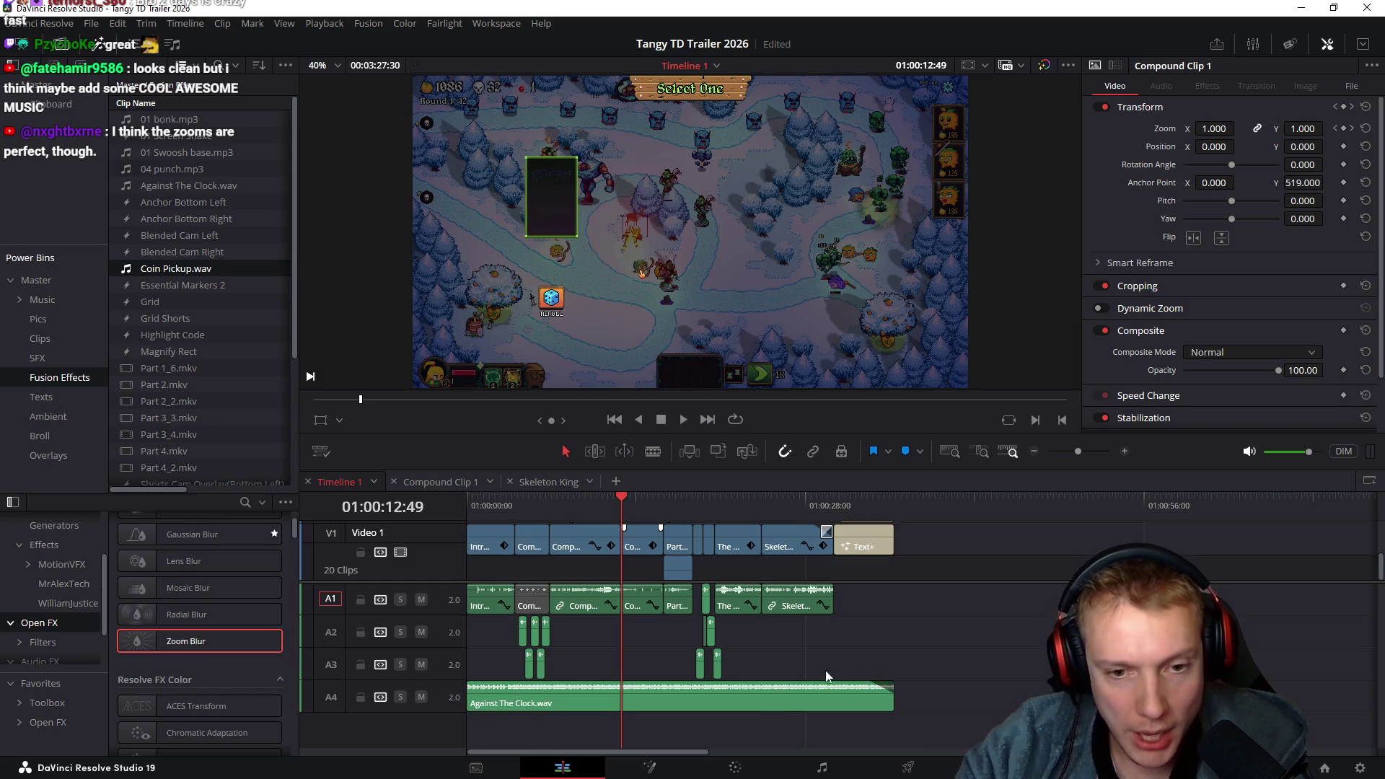
left_click(763, 704)
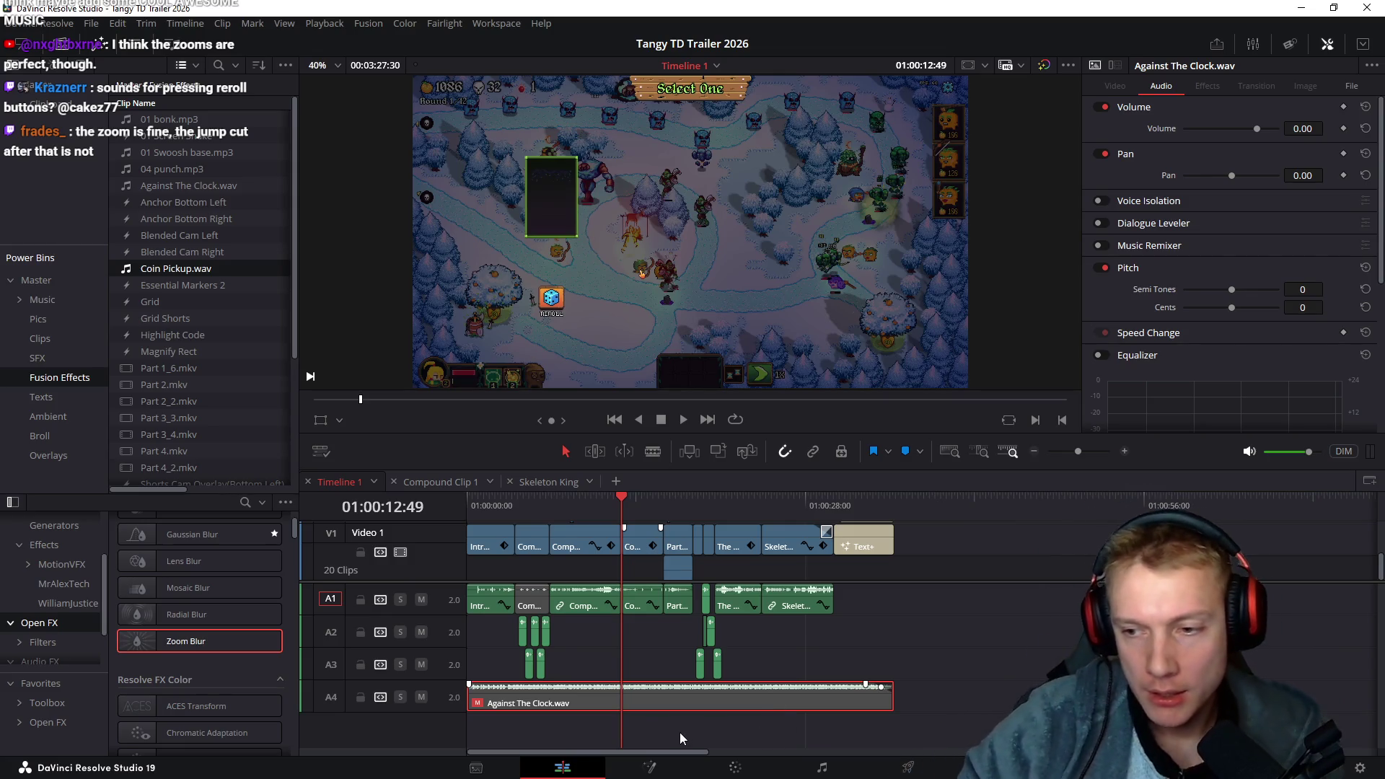
left_click_drag(654, 497, 660, 497)
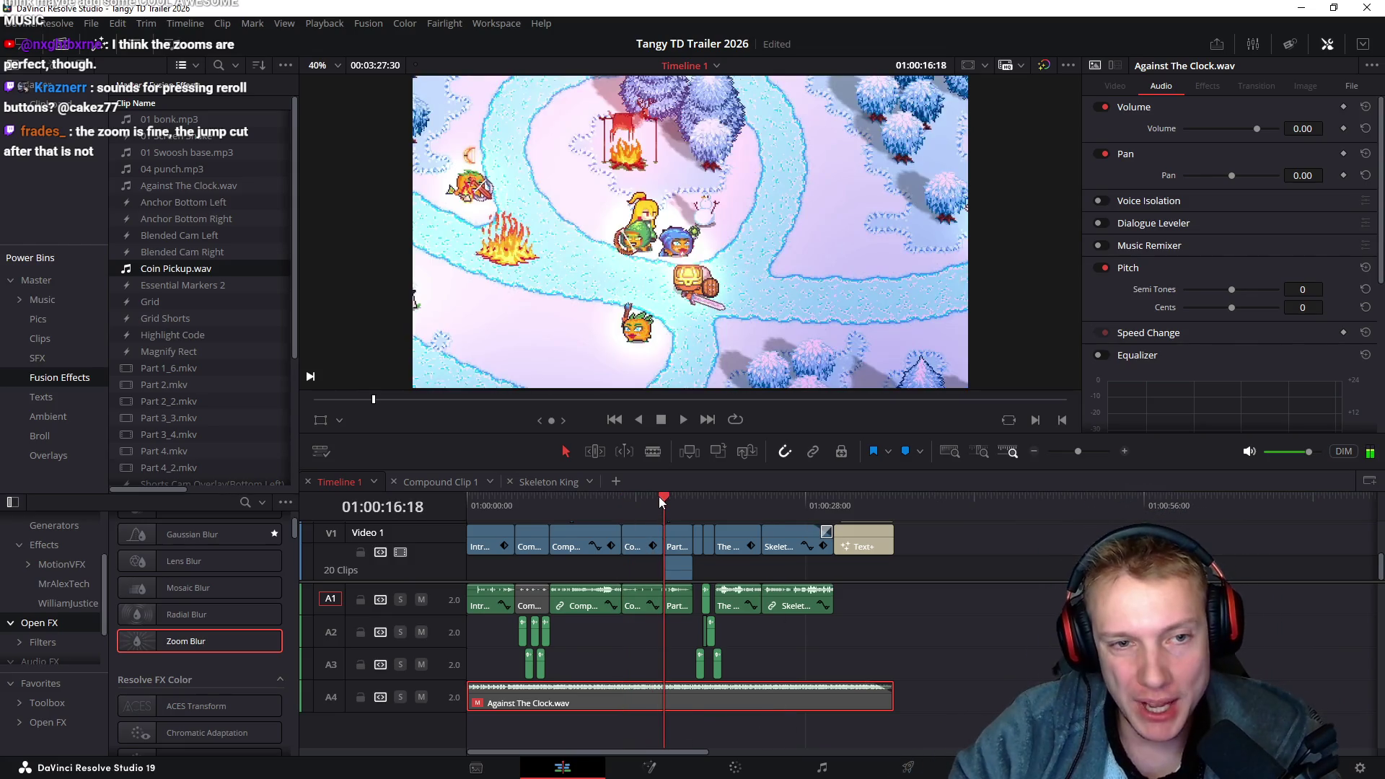
key("space")
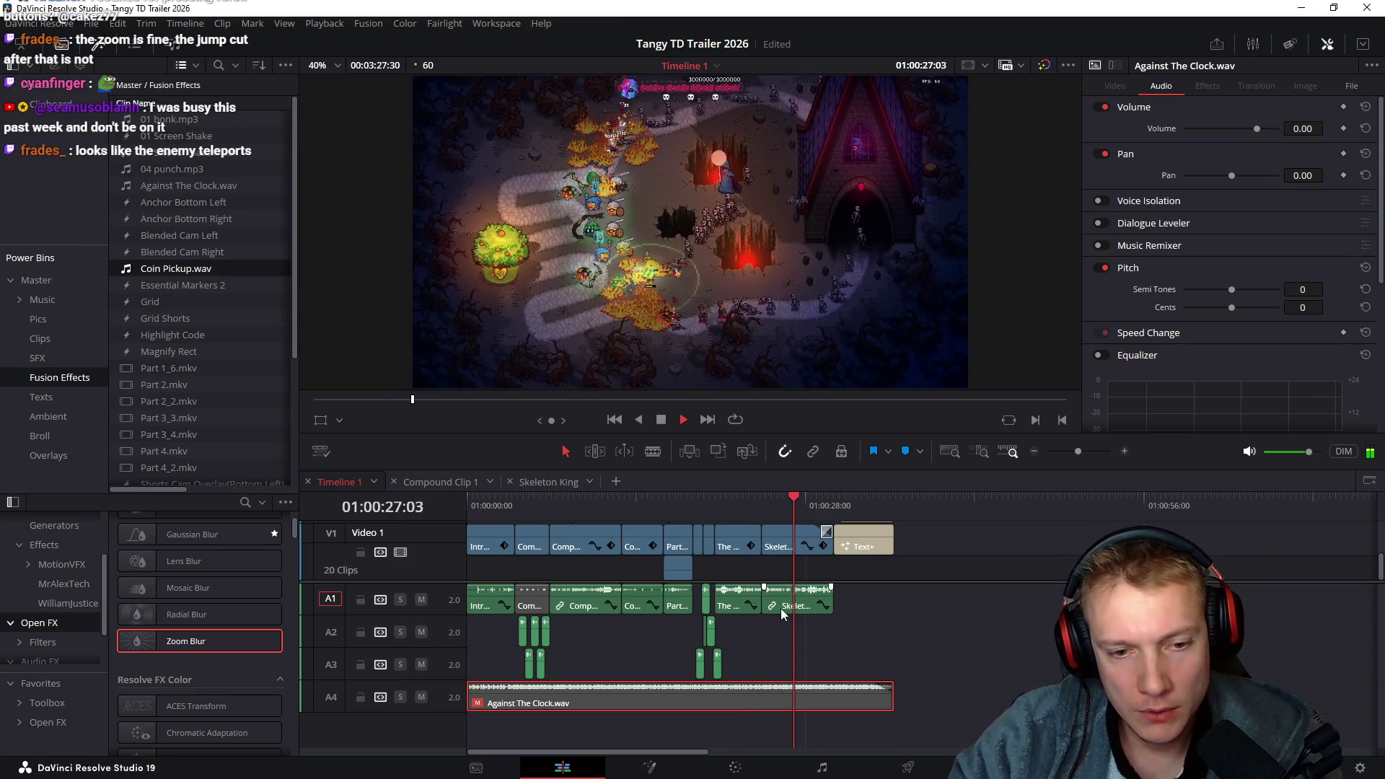
With A4's Auto Track Selector off, ripple-trim Skeleton King's start to the playhead
key("space")
scroll(777, 610, "up", 3)
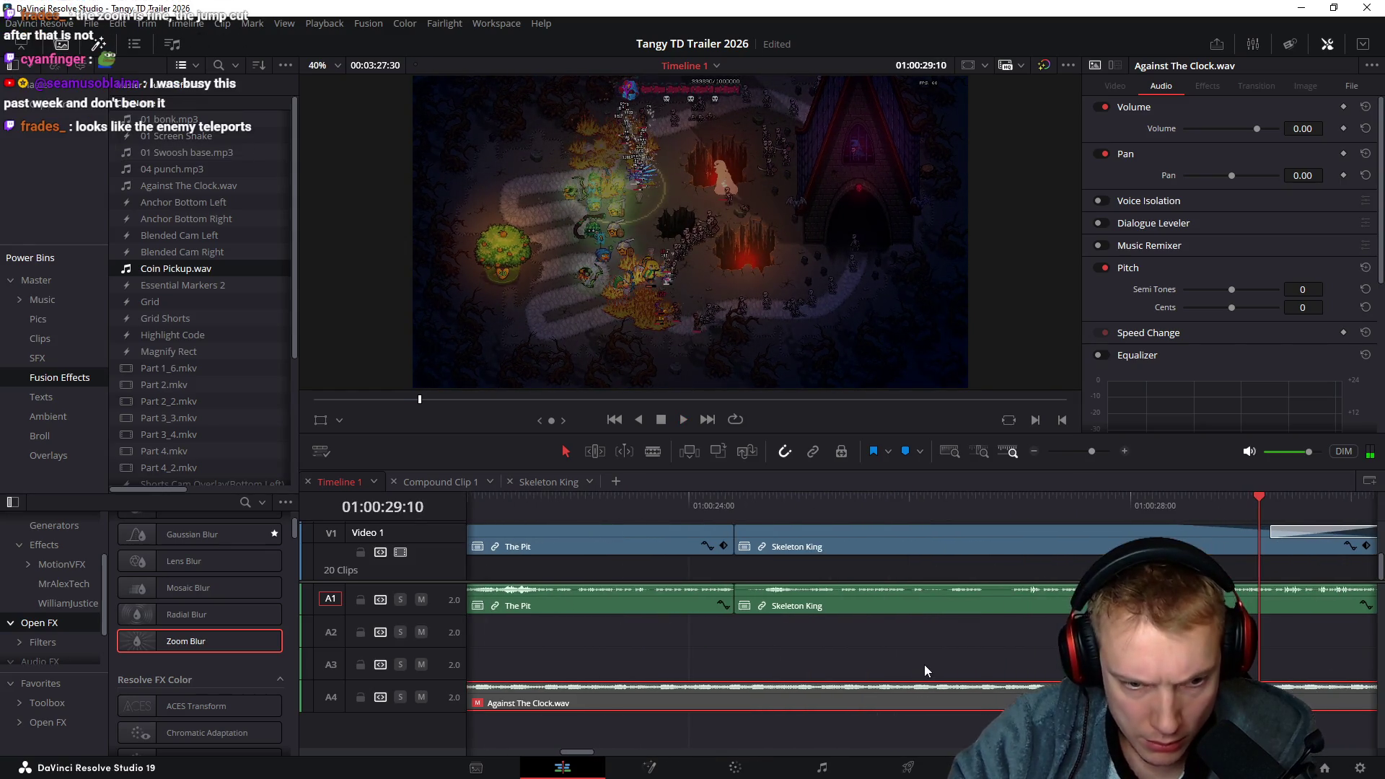
mouse_move(735, 505)
left_mouse_down()
mouse_move(780, 507)
mouse_move(768, 514)
left_mouse_up()
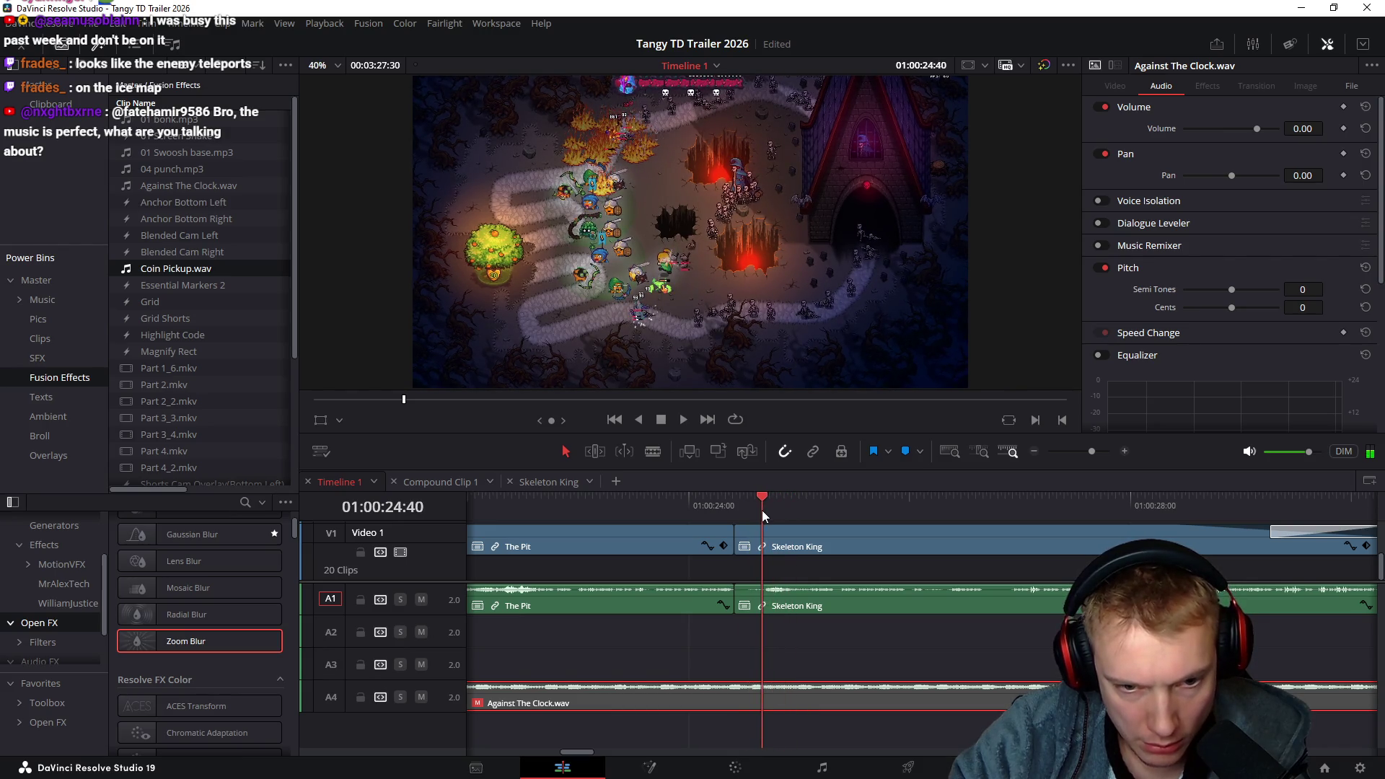
left_click(381, 698)
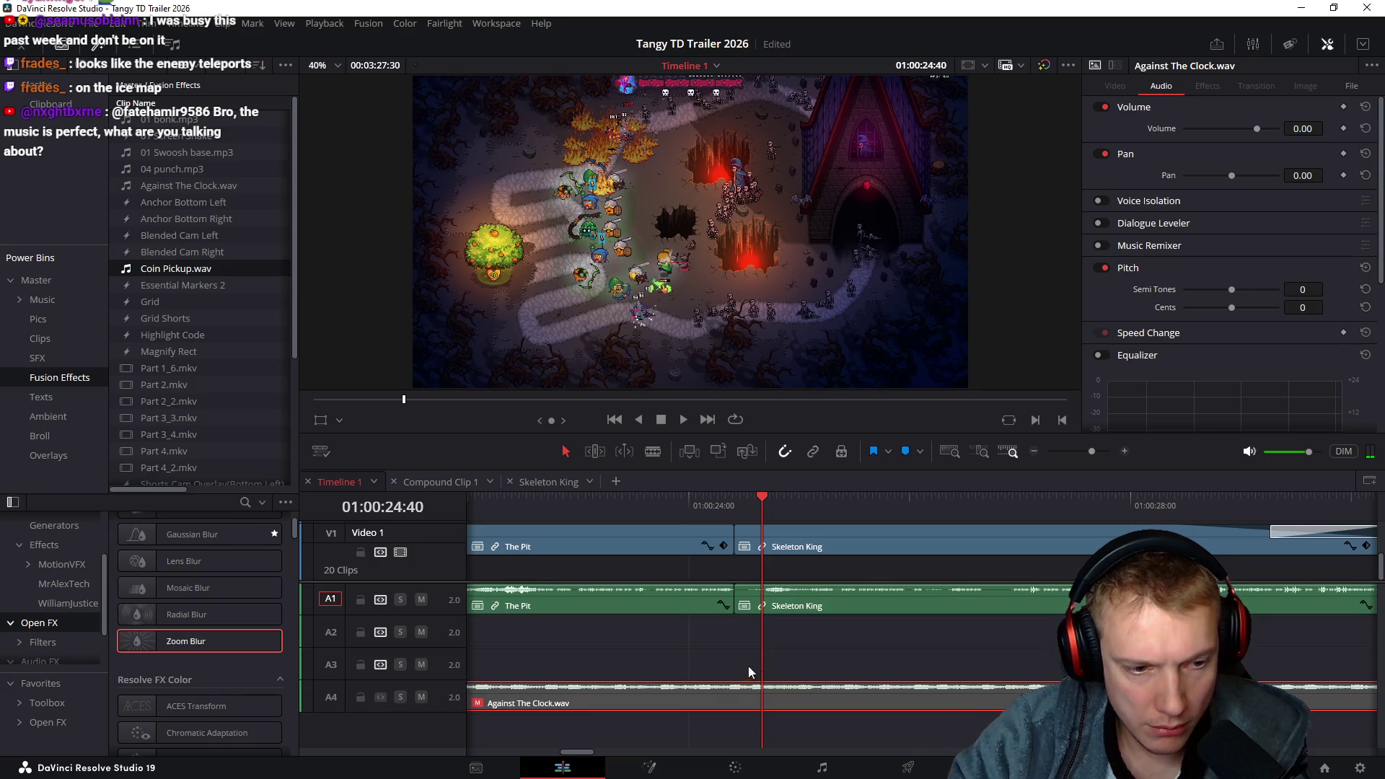
left_click(907, 613)
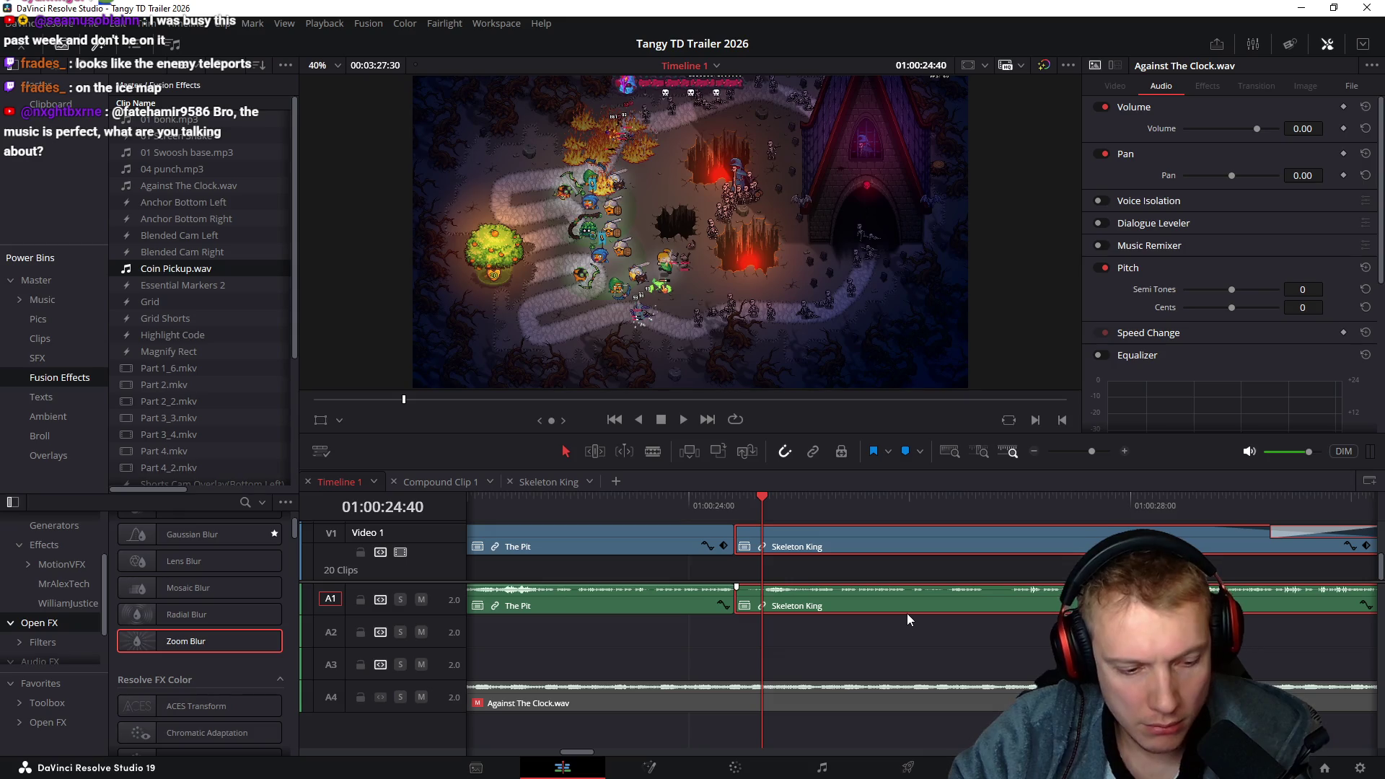
key("ctrl+shift+[")
Play back from a second before the new Skeleton King cut to check it
key("/")
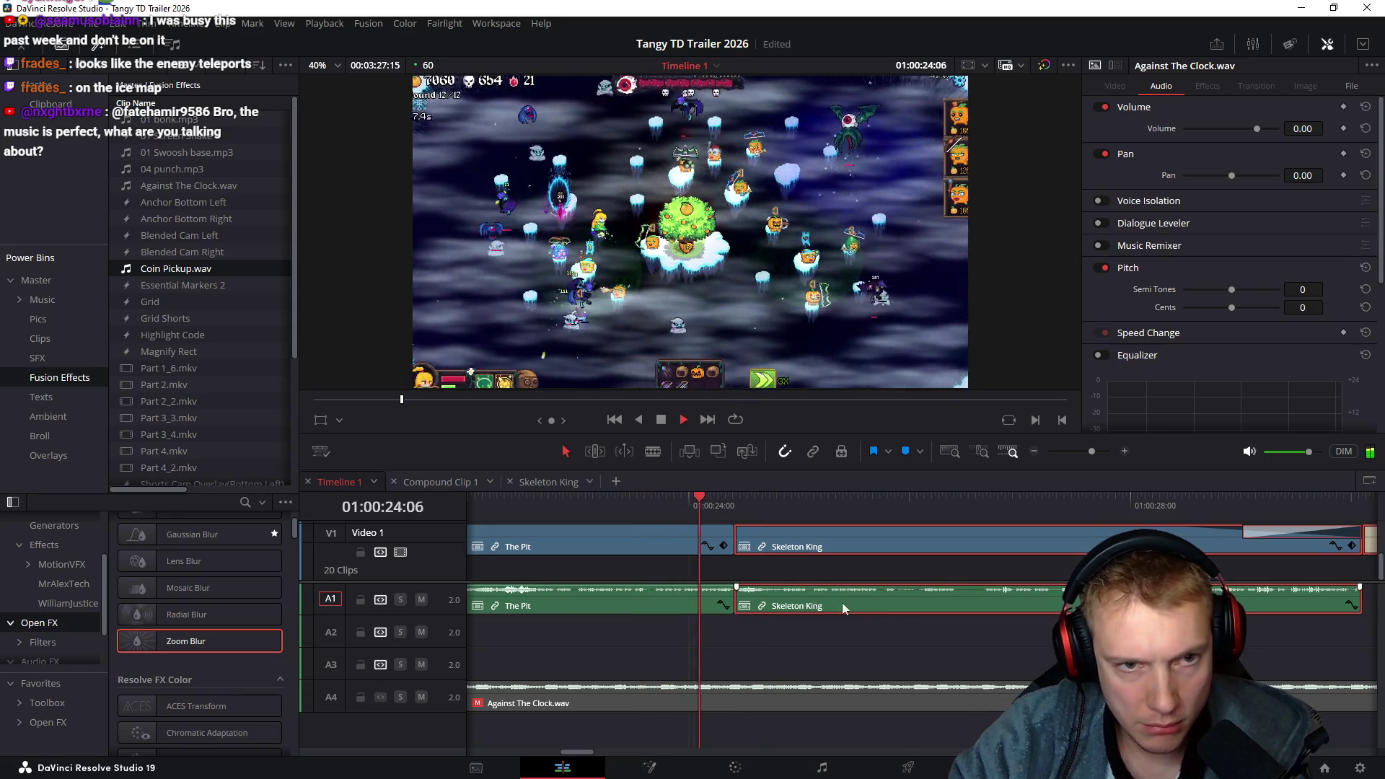
key("space")
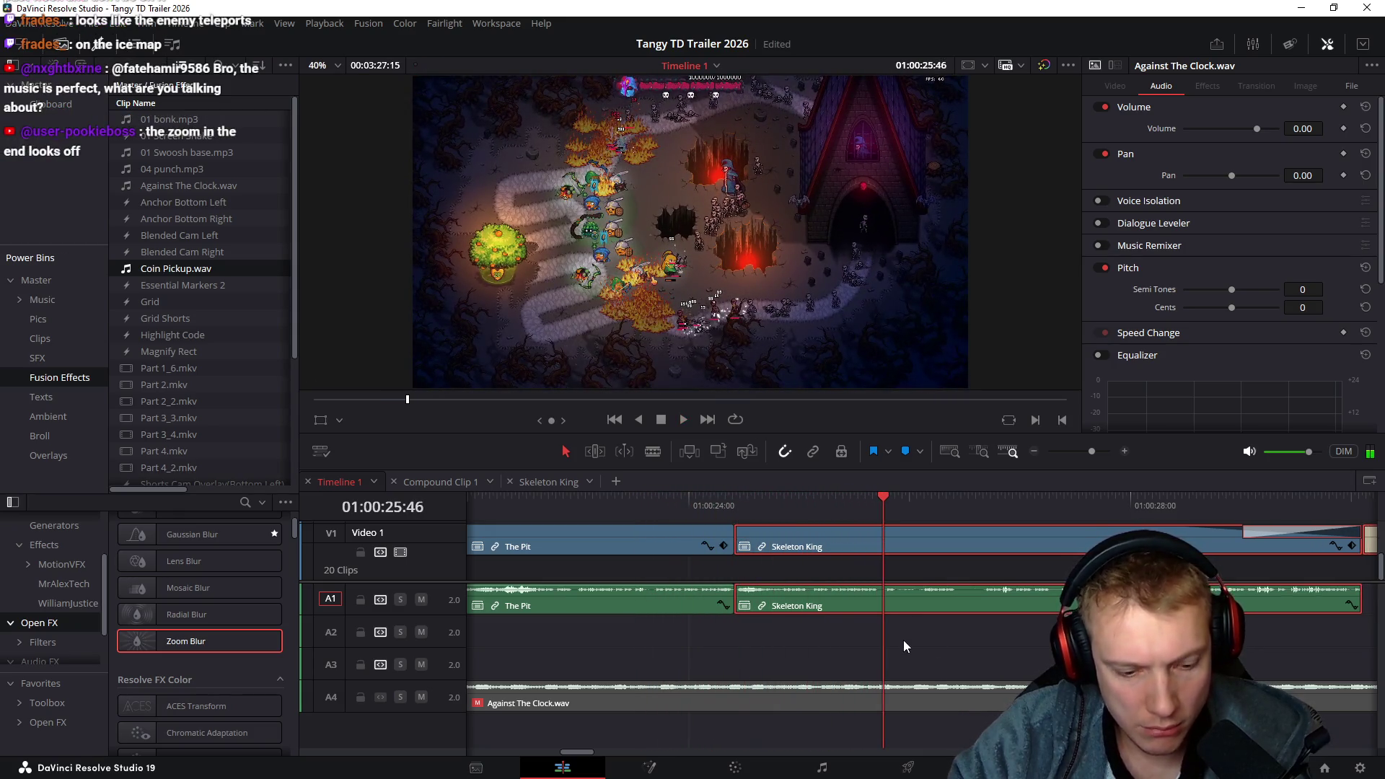
left_click(757, 500)
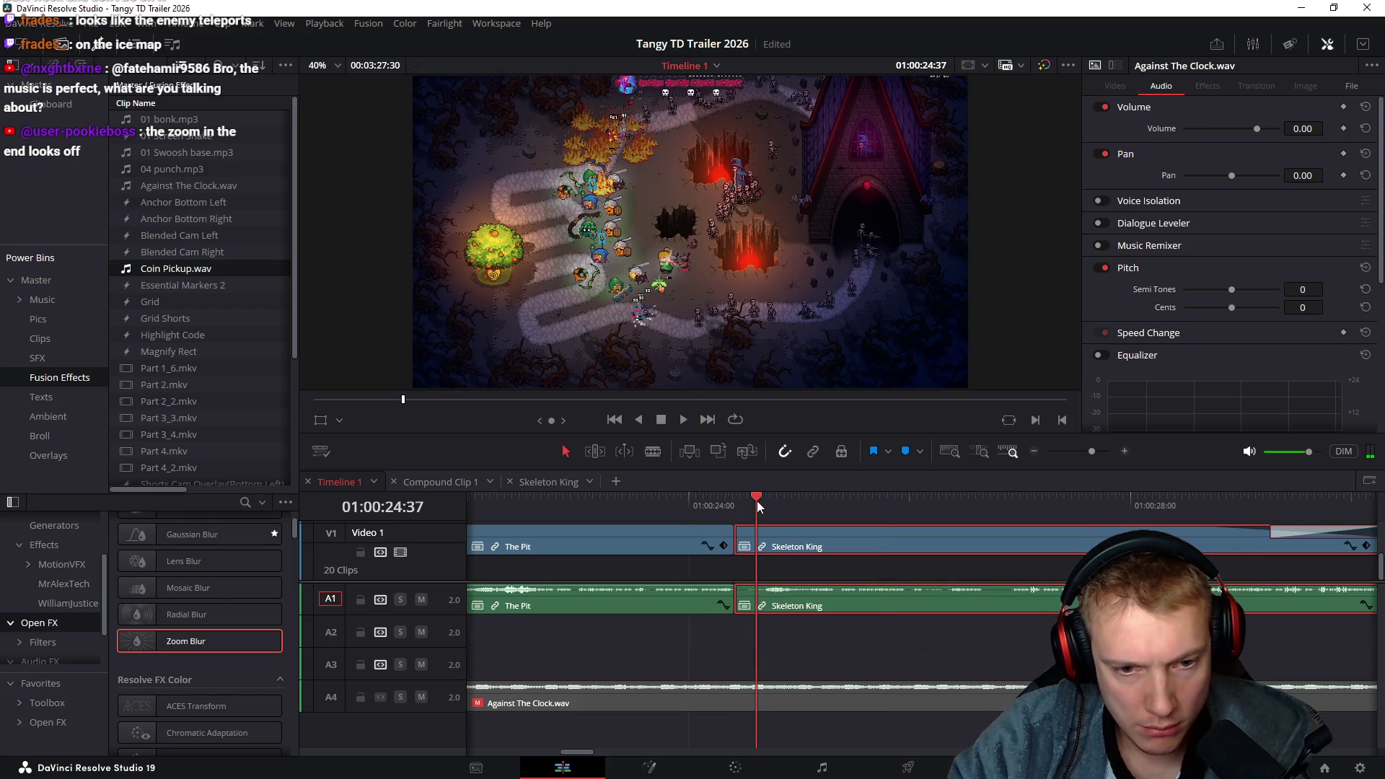
left_click_drag(758, 502, 739, 505)
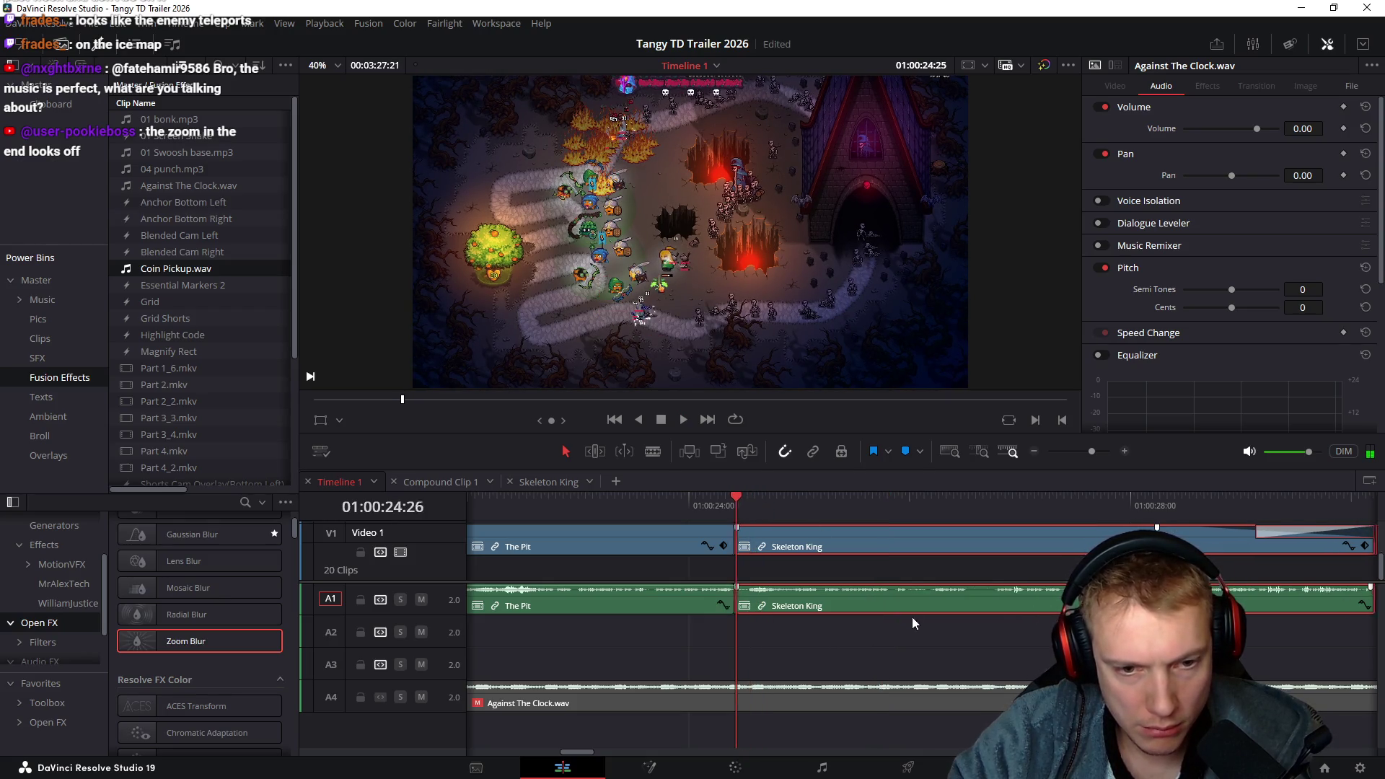
left_click(627, 500)
key("space")
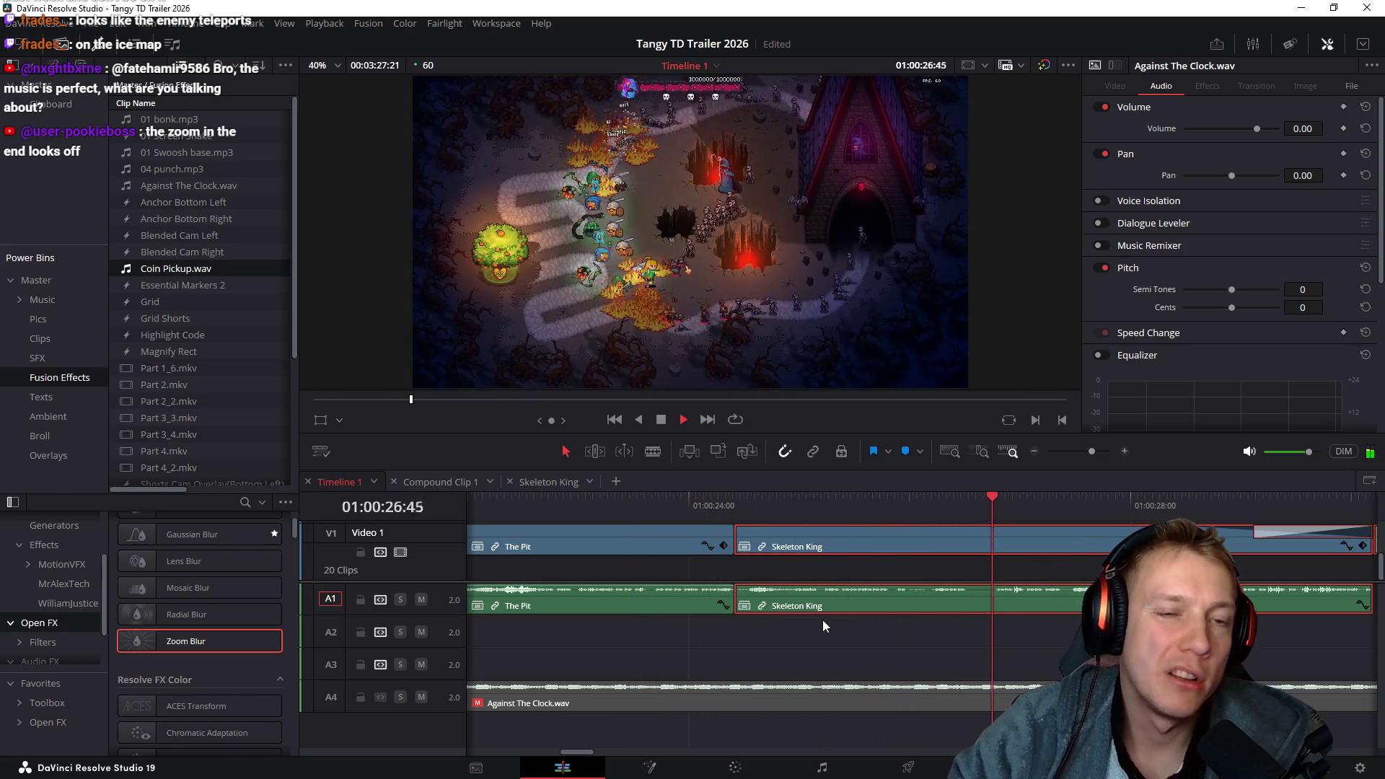
key("shift+z")
key("space")
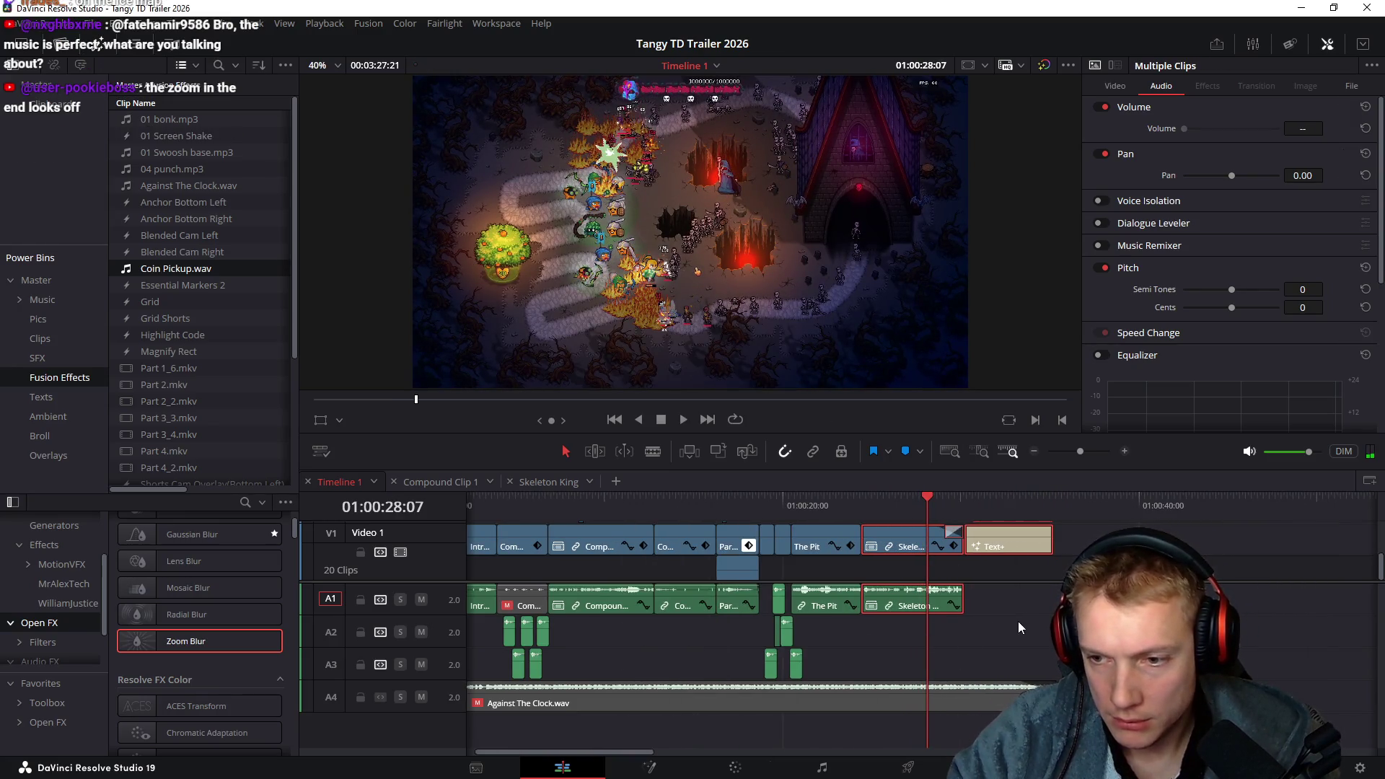
scroll(937, 627, "right", 2)
key("space")
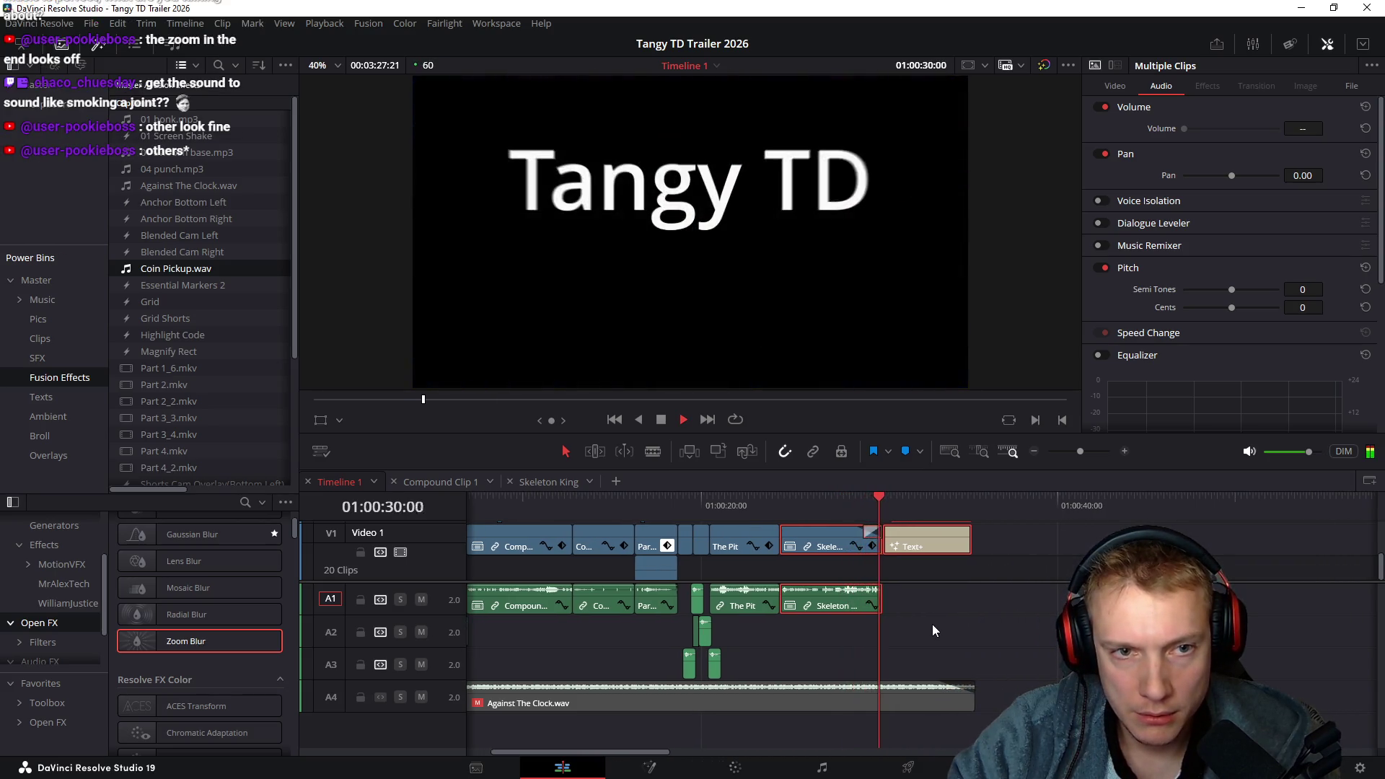
key("space")
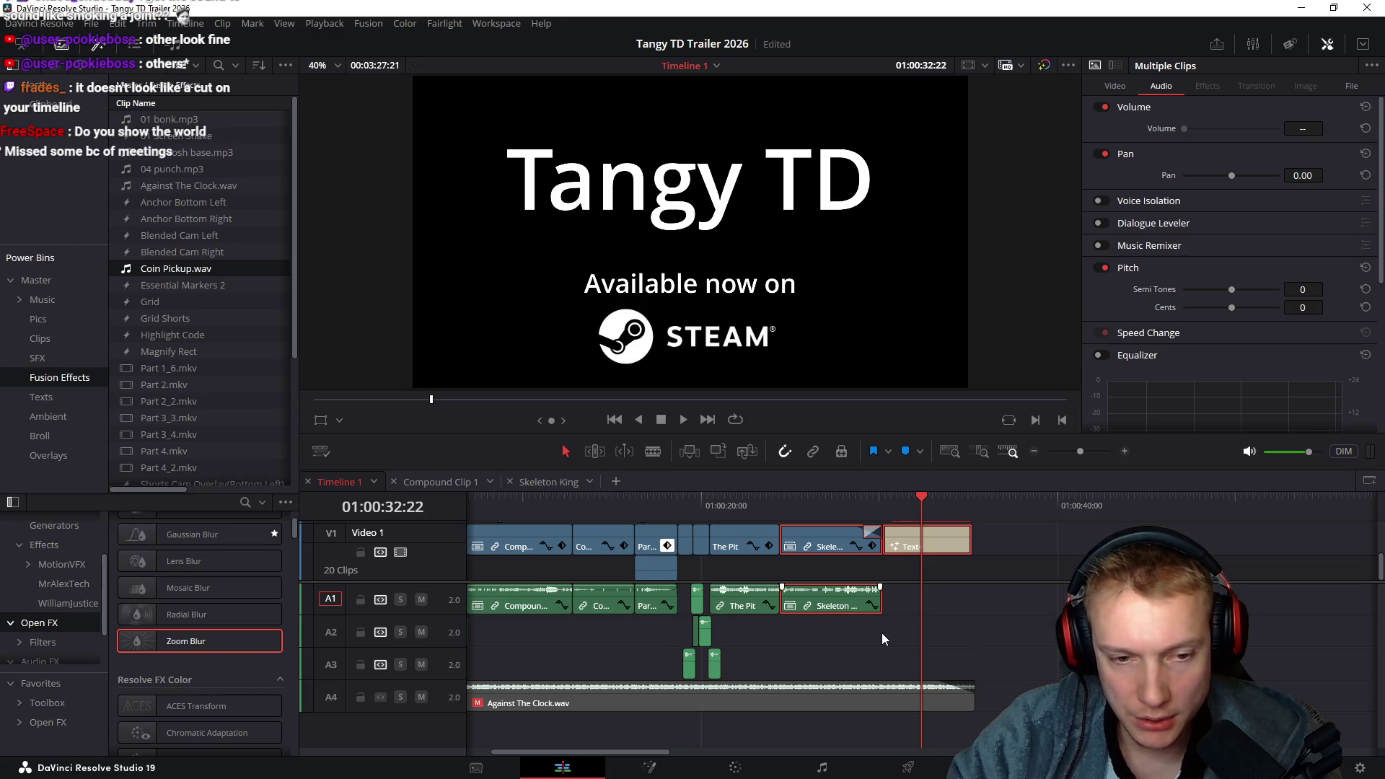
scroll(882, 633, "left", 3)
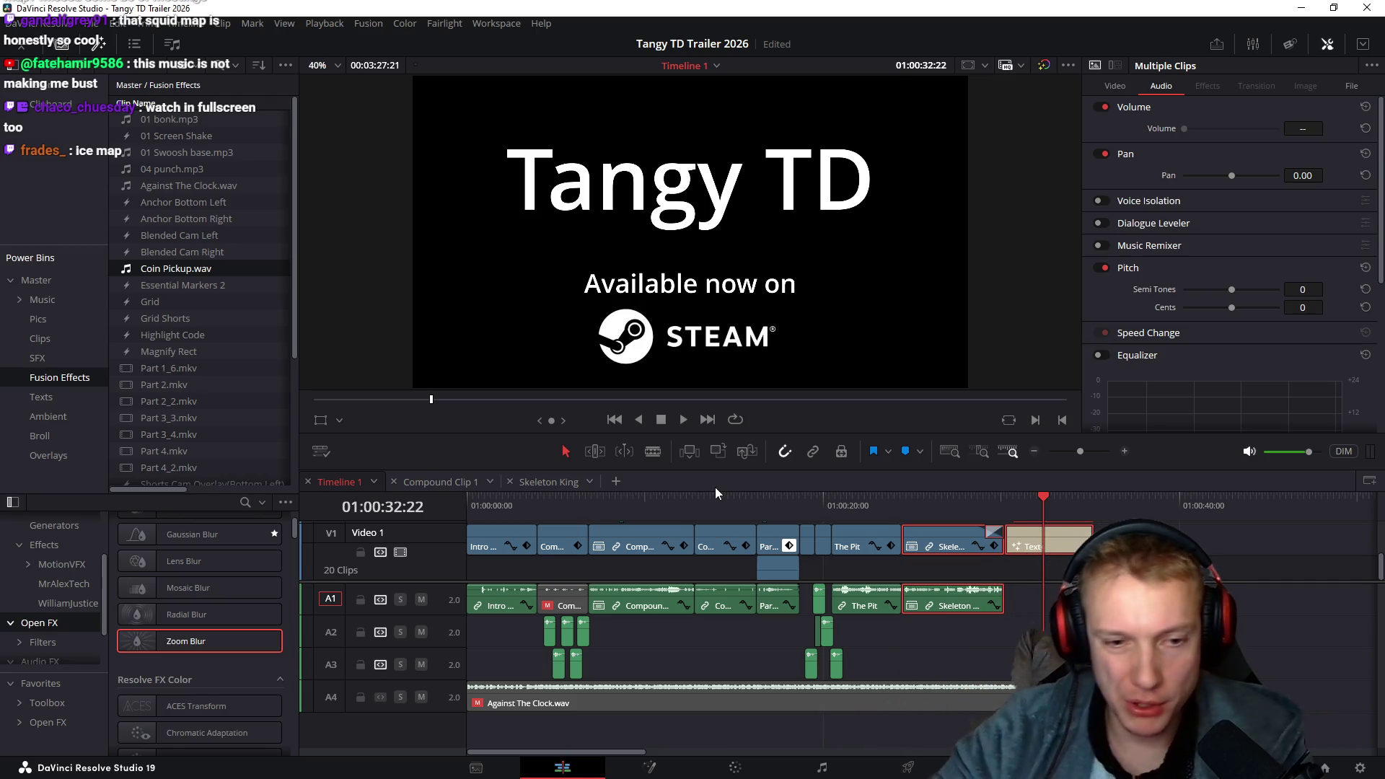
Review the reward-selection moment around 12–14 seconds into the trailer
left_click(697, 507)
key("space")
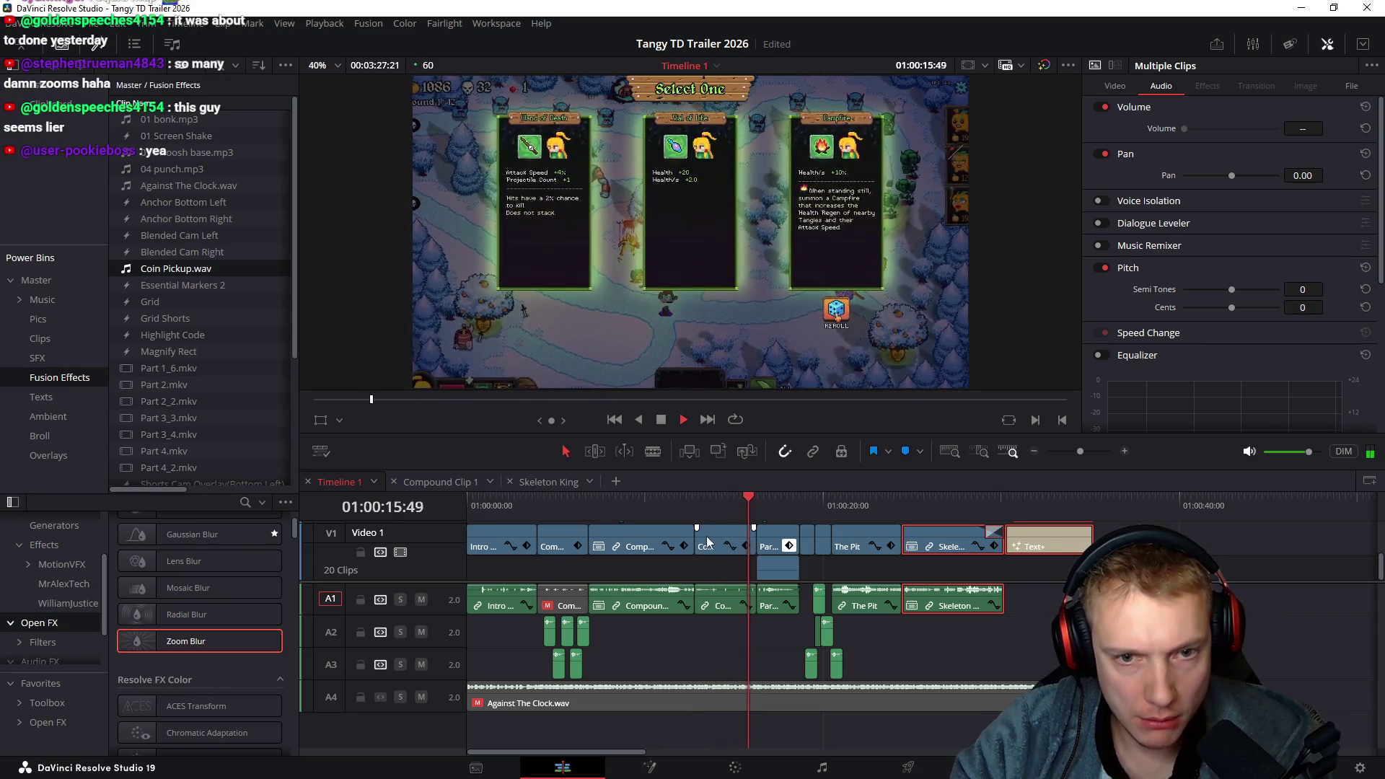
mouse_move(721, 504)
left_mouse_down()
mouse_move(832, 502)
mouse_move(688, 516)
left_mouse_up()
scroll(713, 573, "up", 8)
left_click(758, 496)
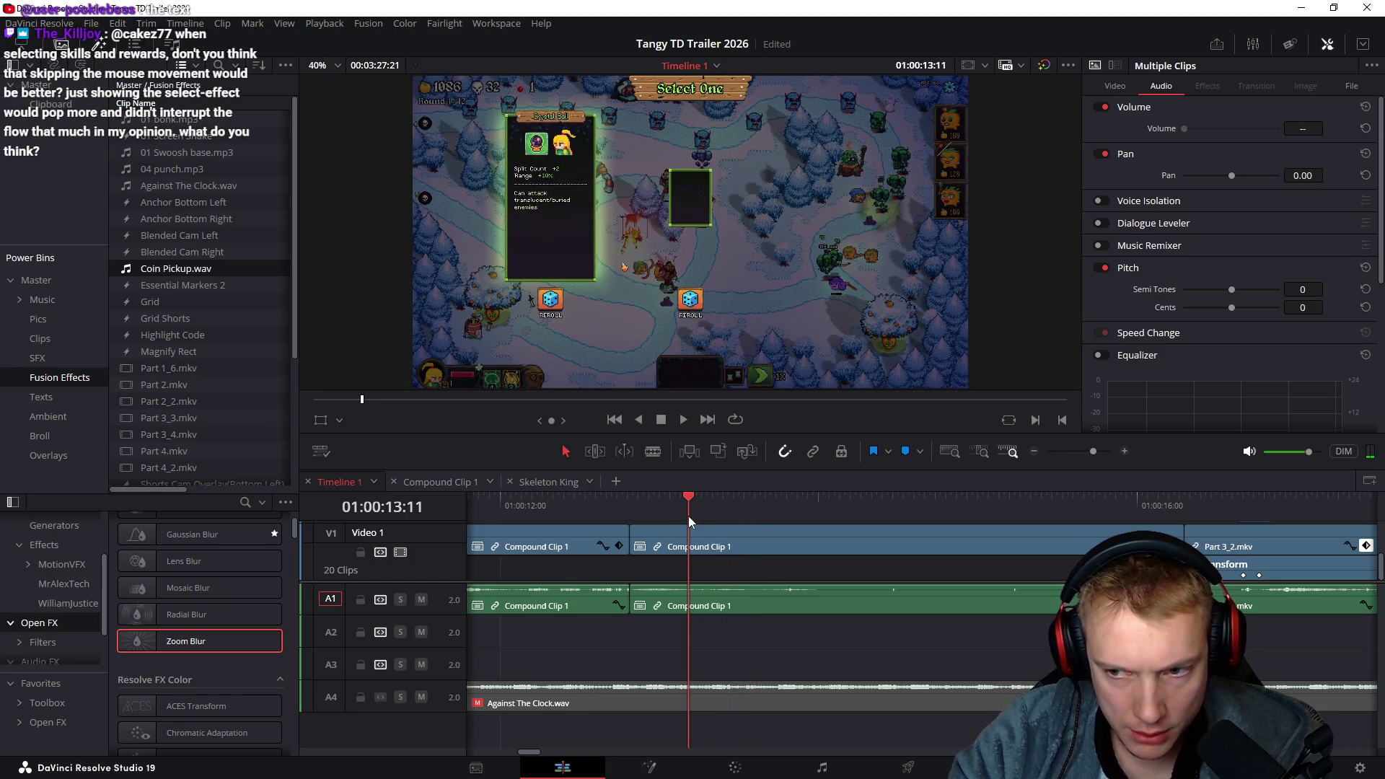
left_click_drag(688, 517, 932, 534)
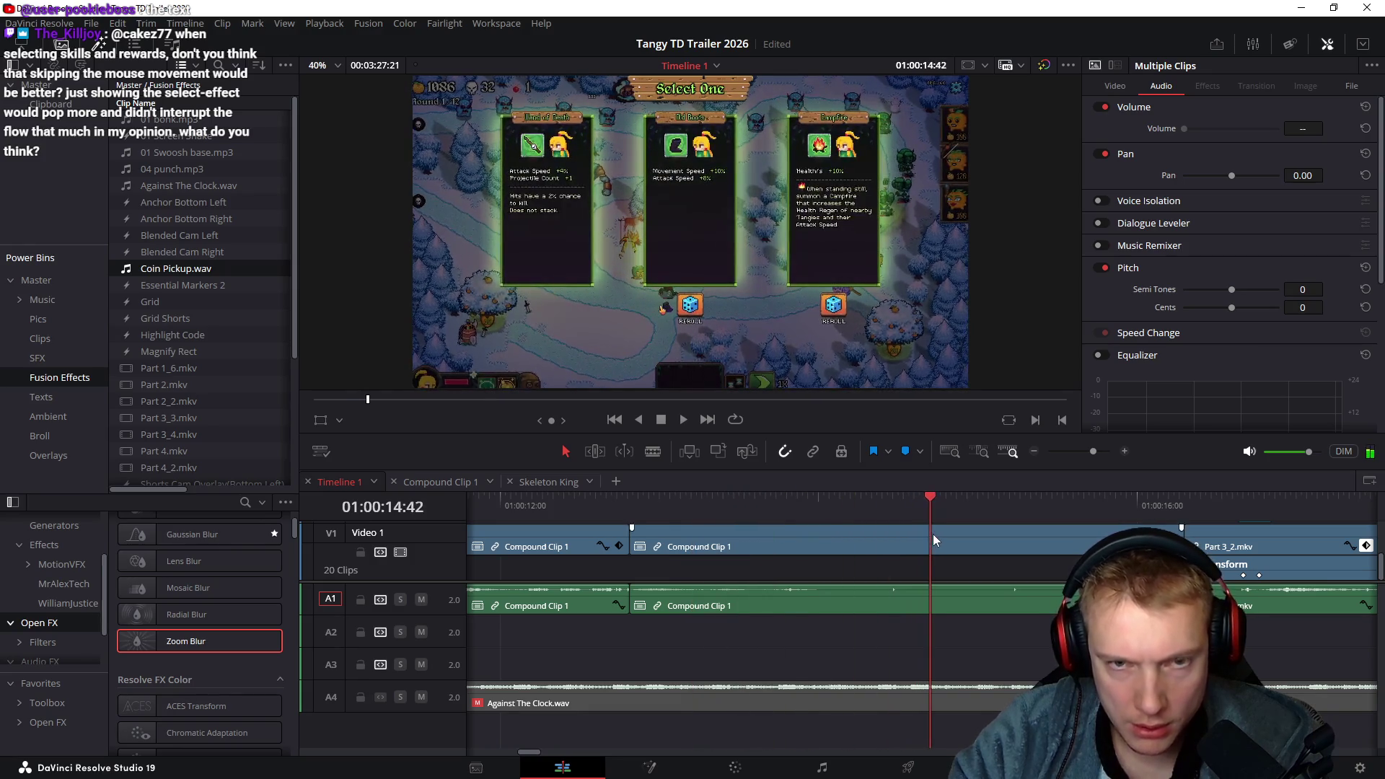
scroll(923, 561, "down", 1)
scroll(924, 562, "down", 3)
Fit the whole edit, deselect the clips, and park the playhead at 01:00:13:17 gameplay
left_click(1032, 497)
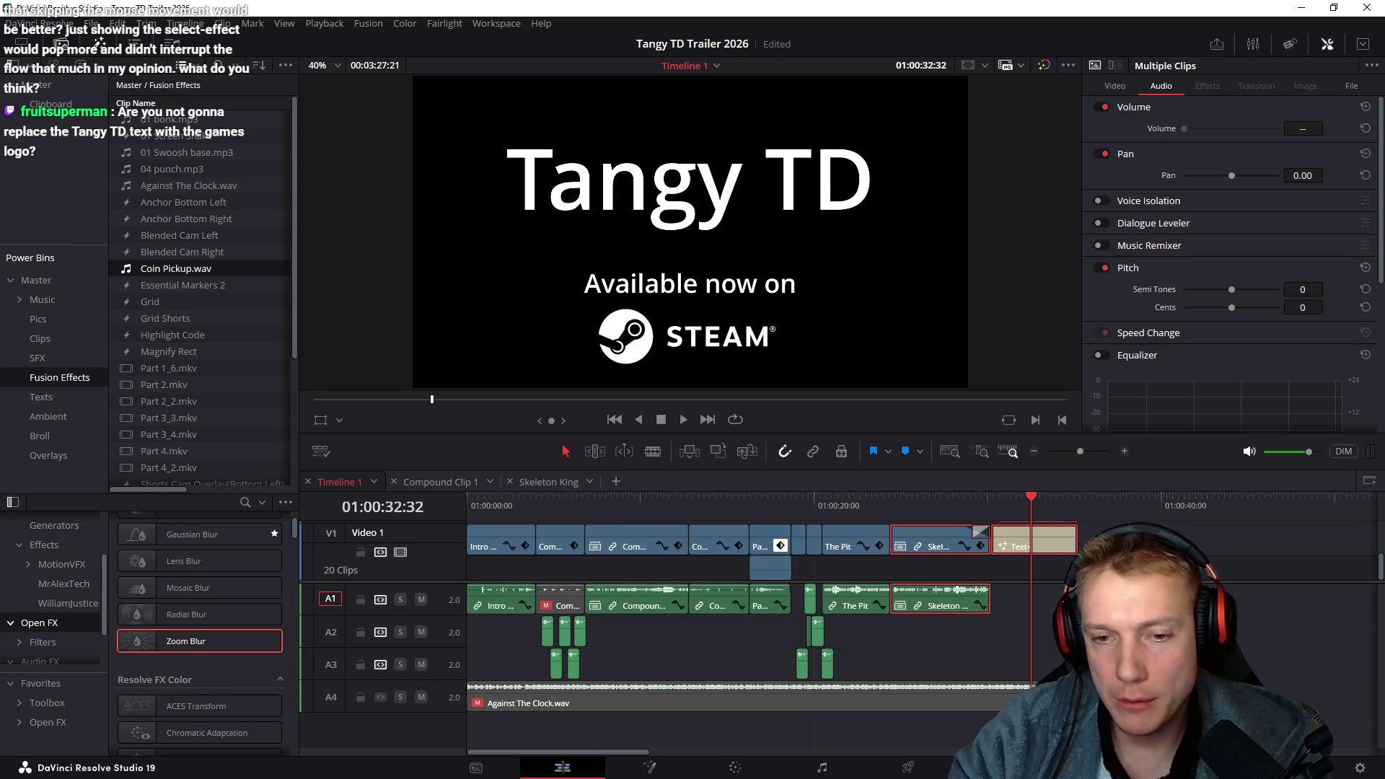
key("ctrl+shift+a")
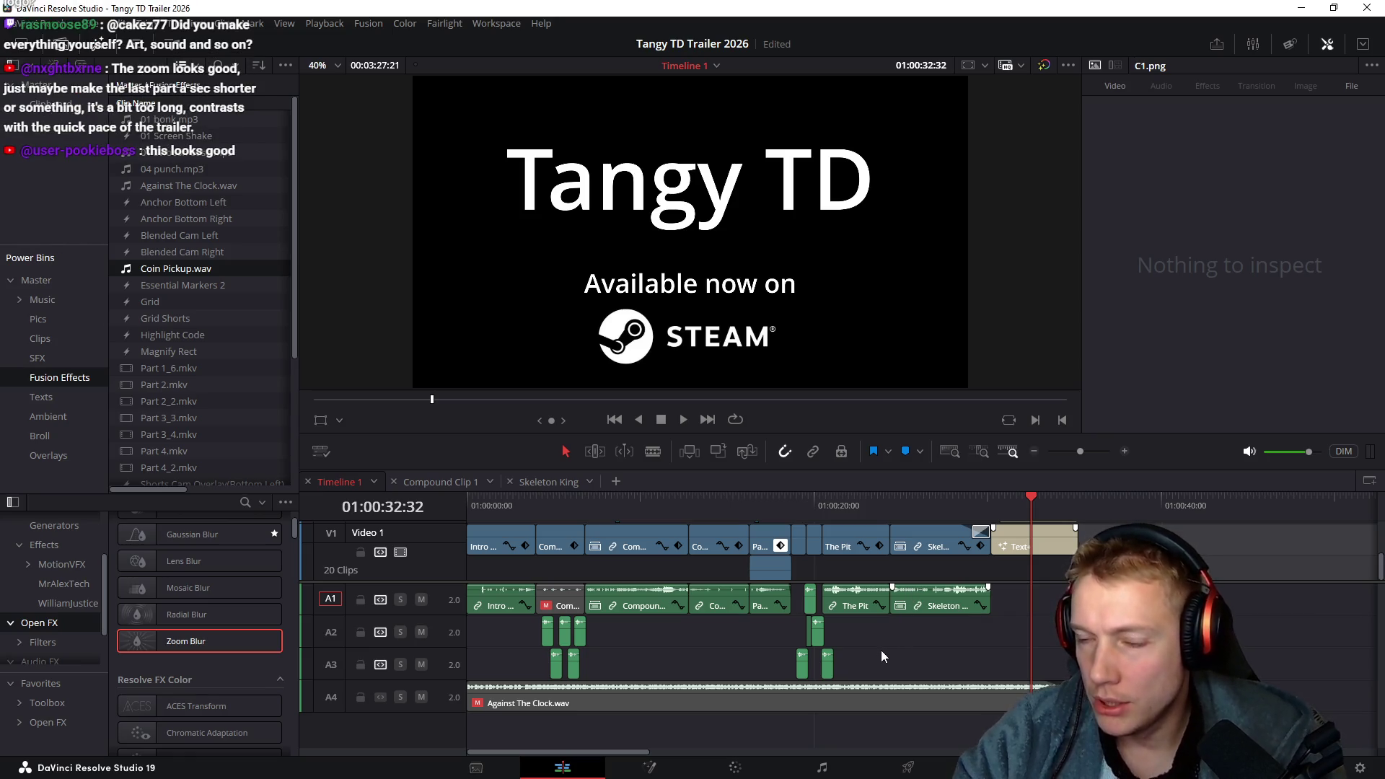
mouse_move(756, 505)
left_mouse_down()
mouse_move(829, 510)
mouse_move(631, 514)
mouse_move(1111, 511)
left_mouse_up()
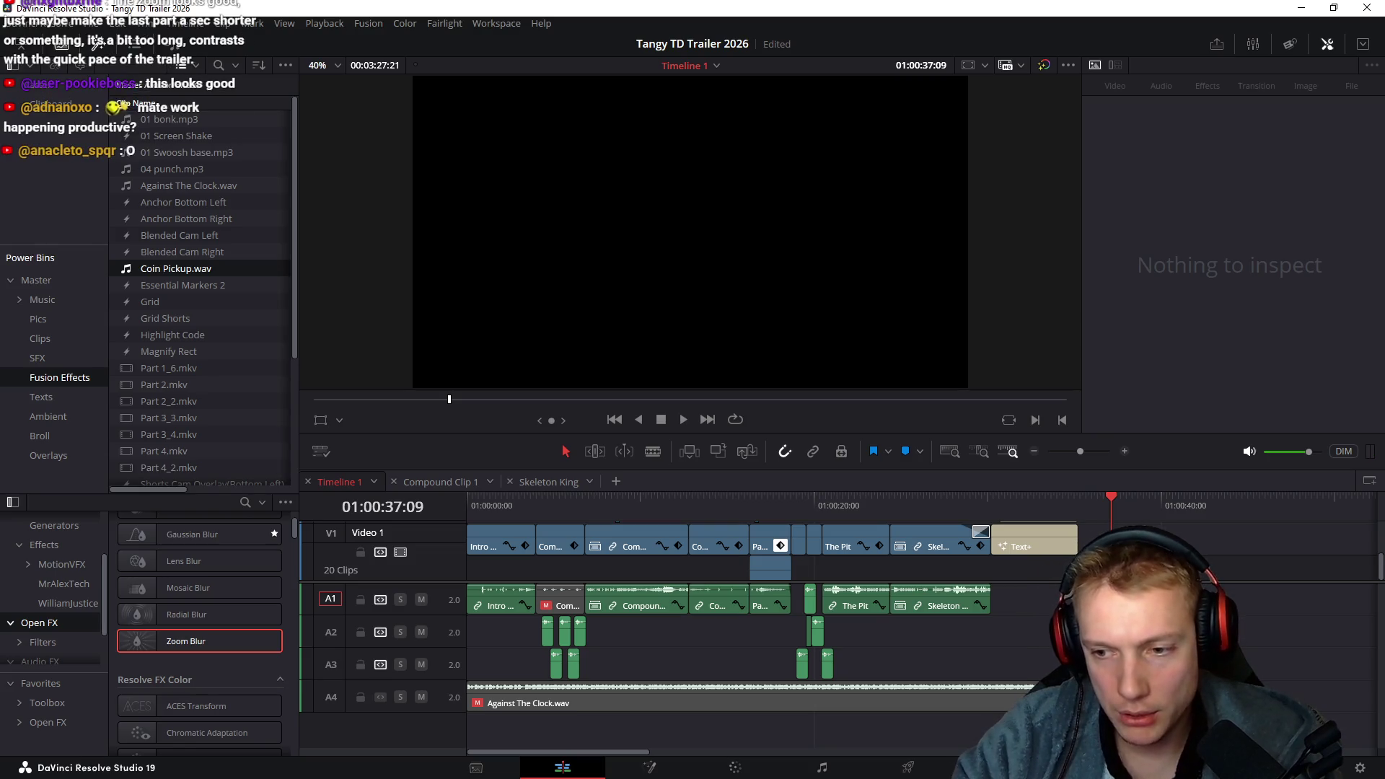
left_click(693, 521)
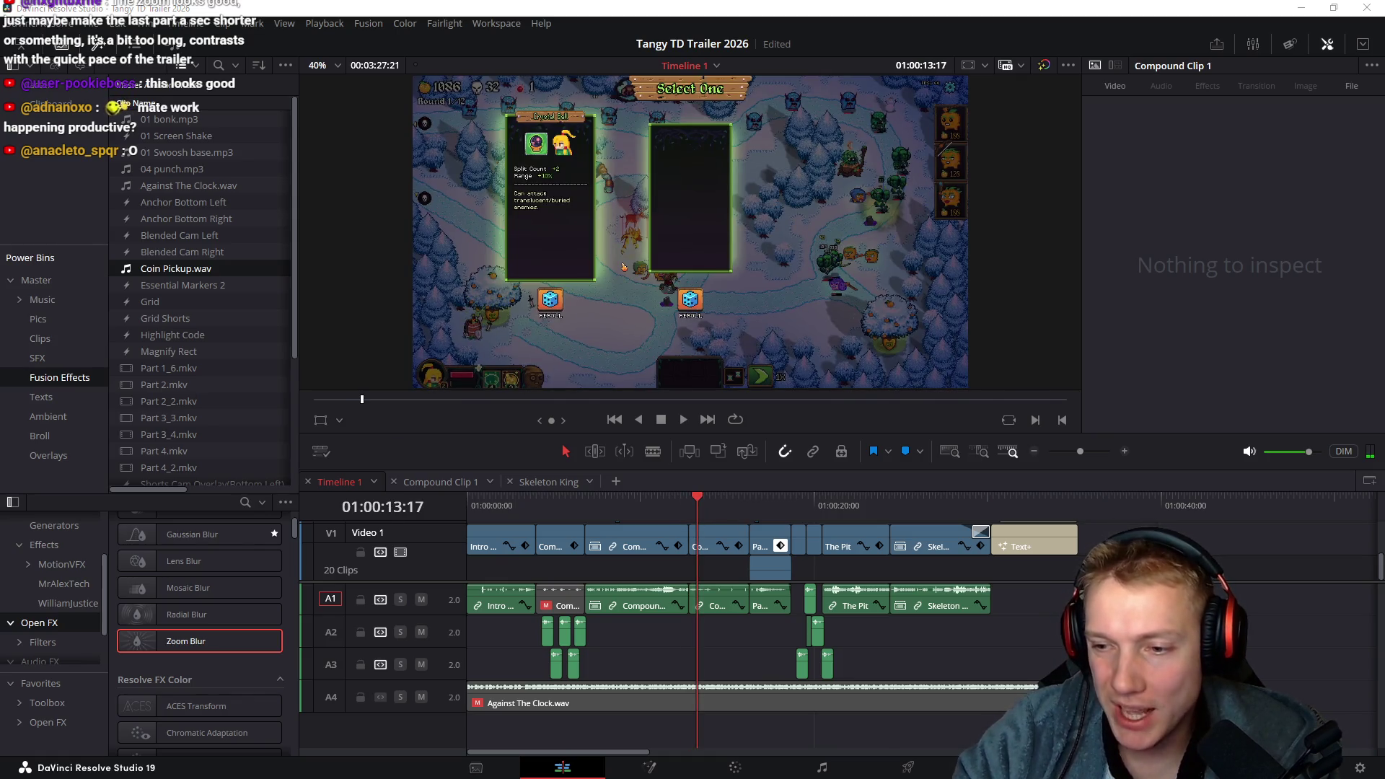
key("alt+Tab")
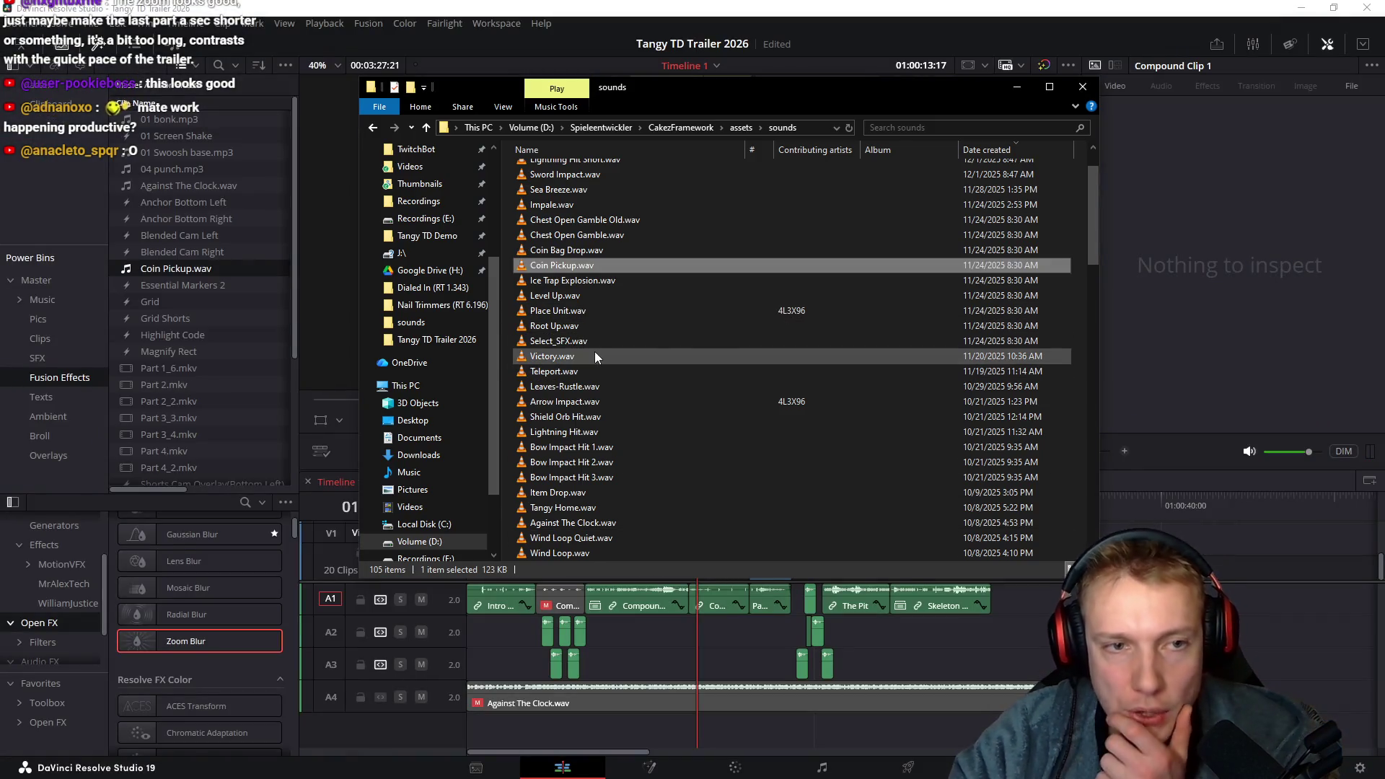
Open the Assets > sounds > ice and electric folder in File Explorer
scroll(447, 320, "up", 4)
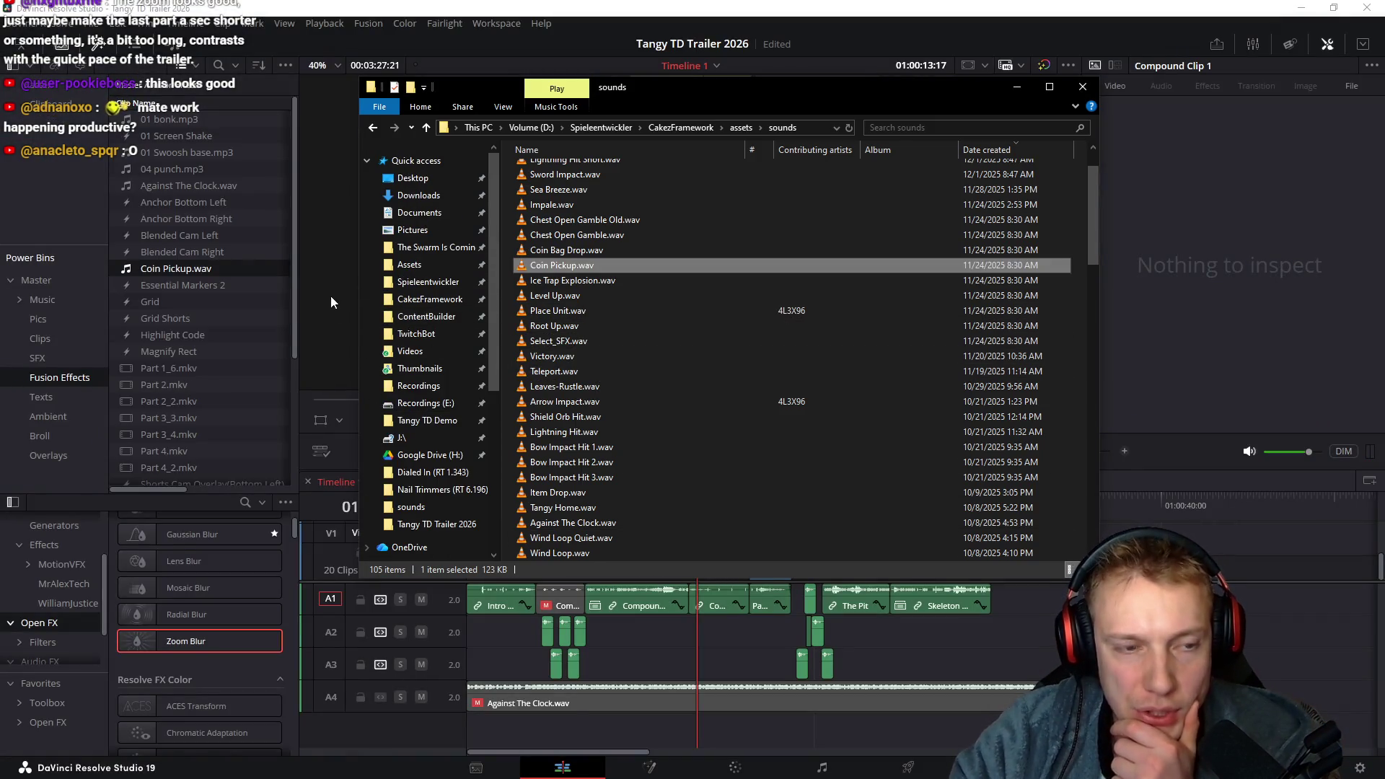
left_click(409, 264)
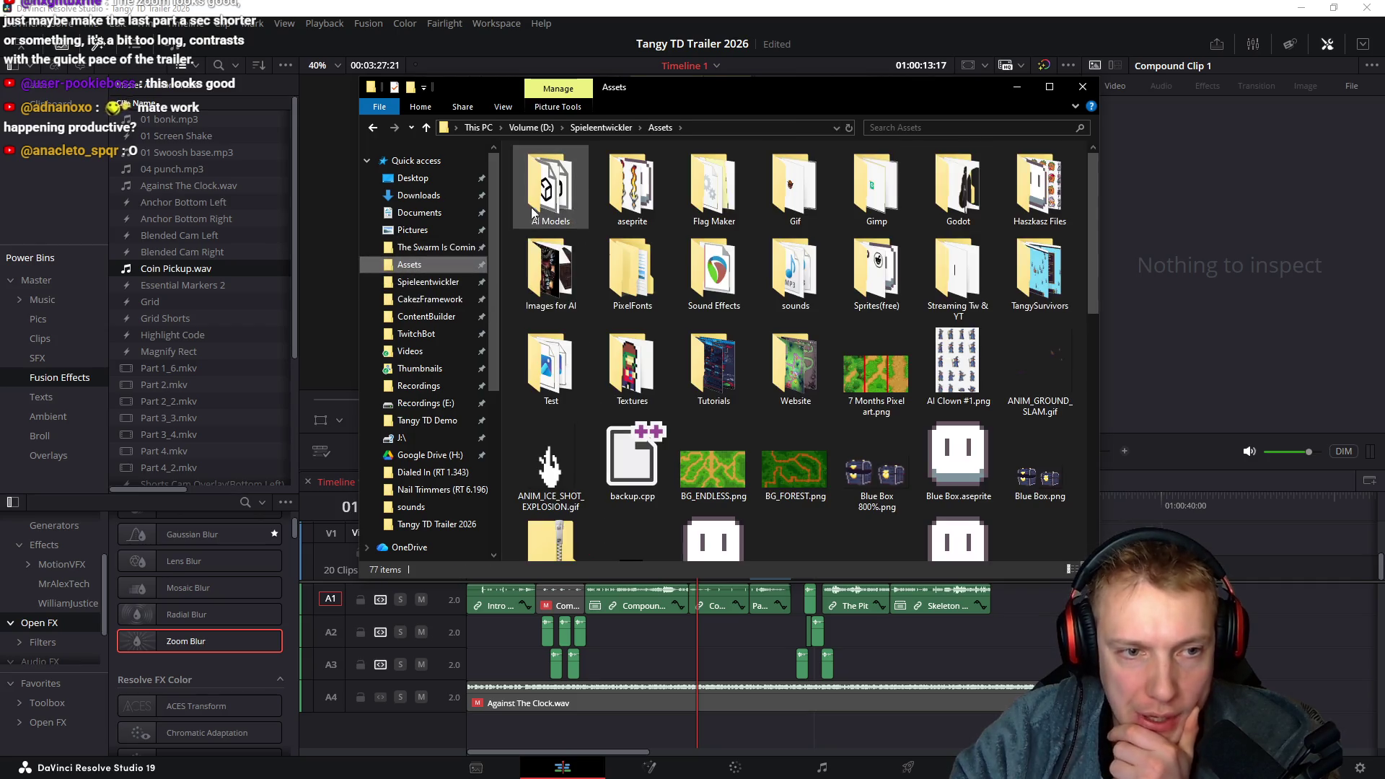
double_click(796, 275)
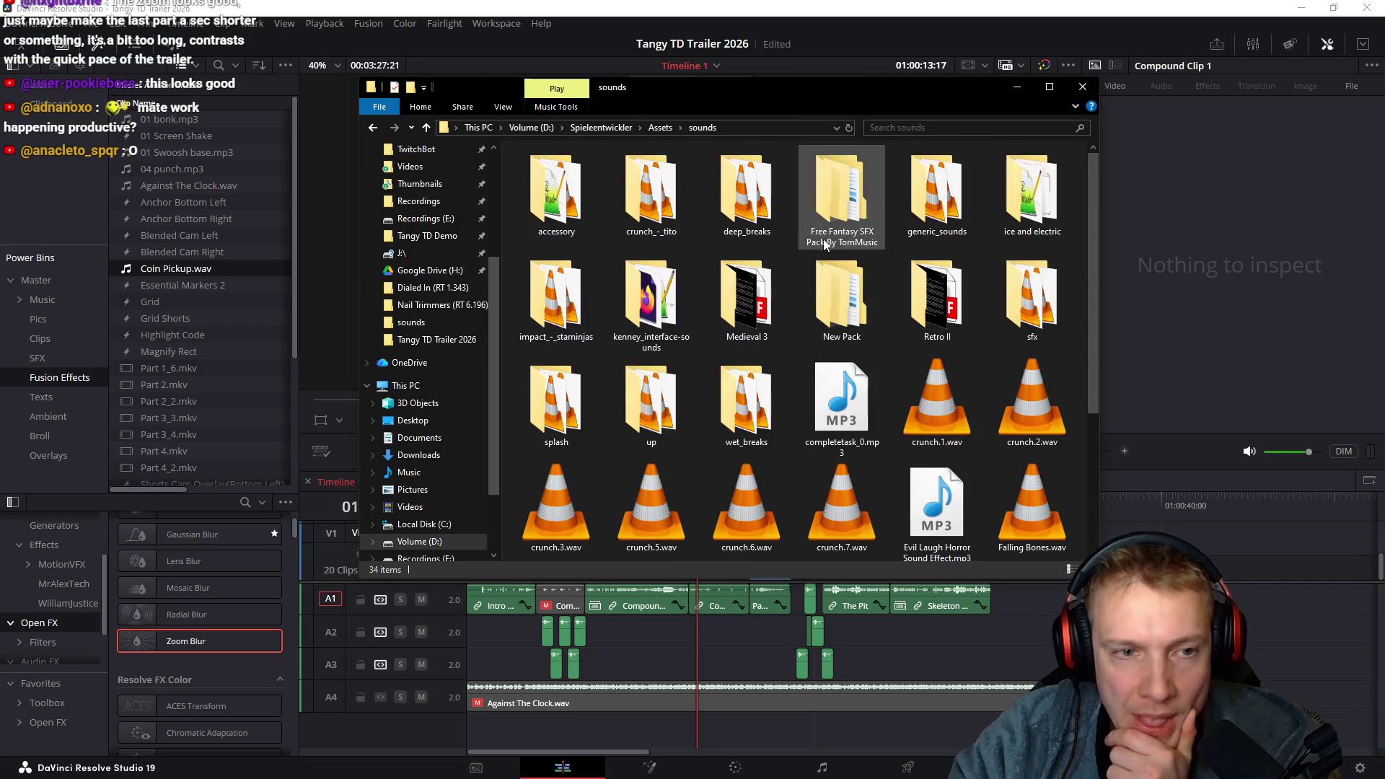
mouse_move(856, 253)
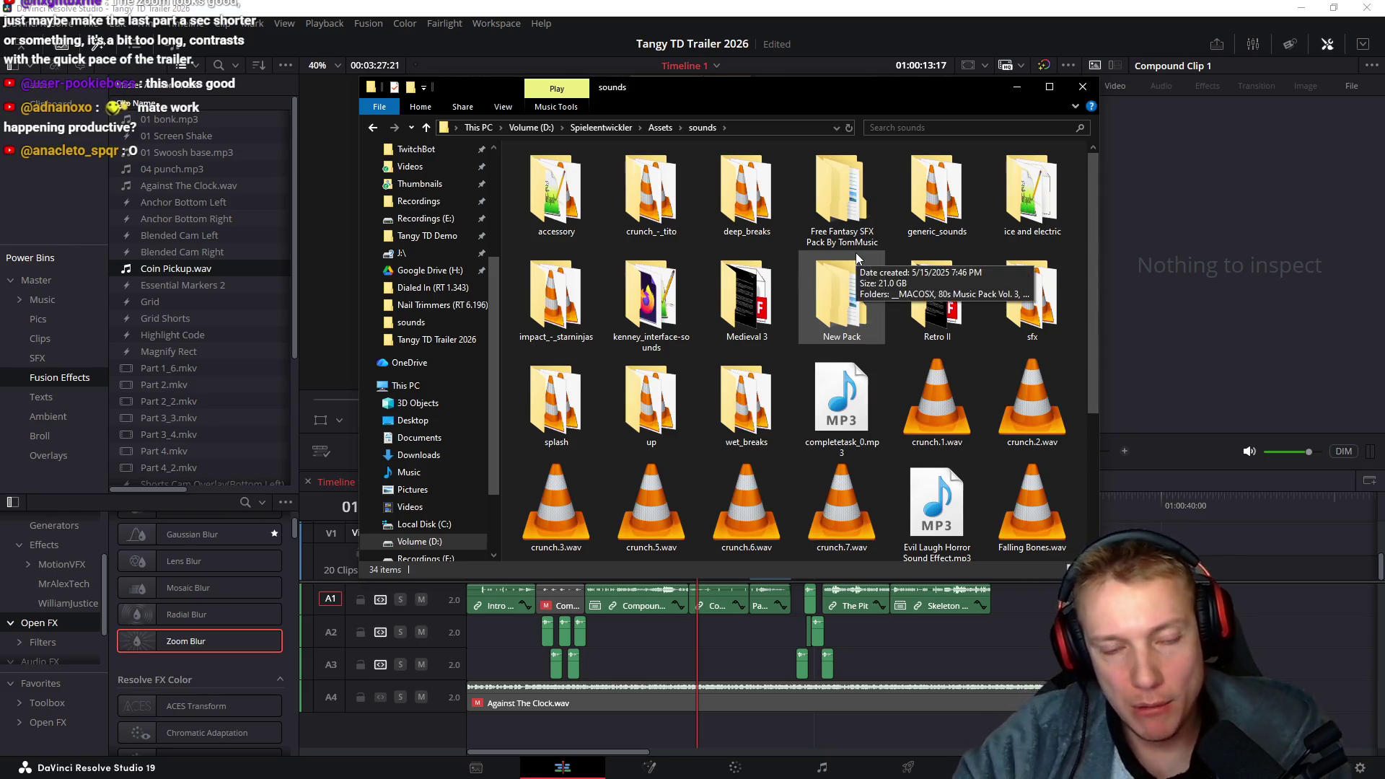
mouse_move(1048, 189)
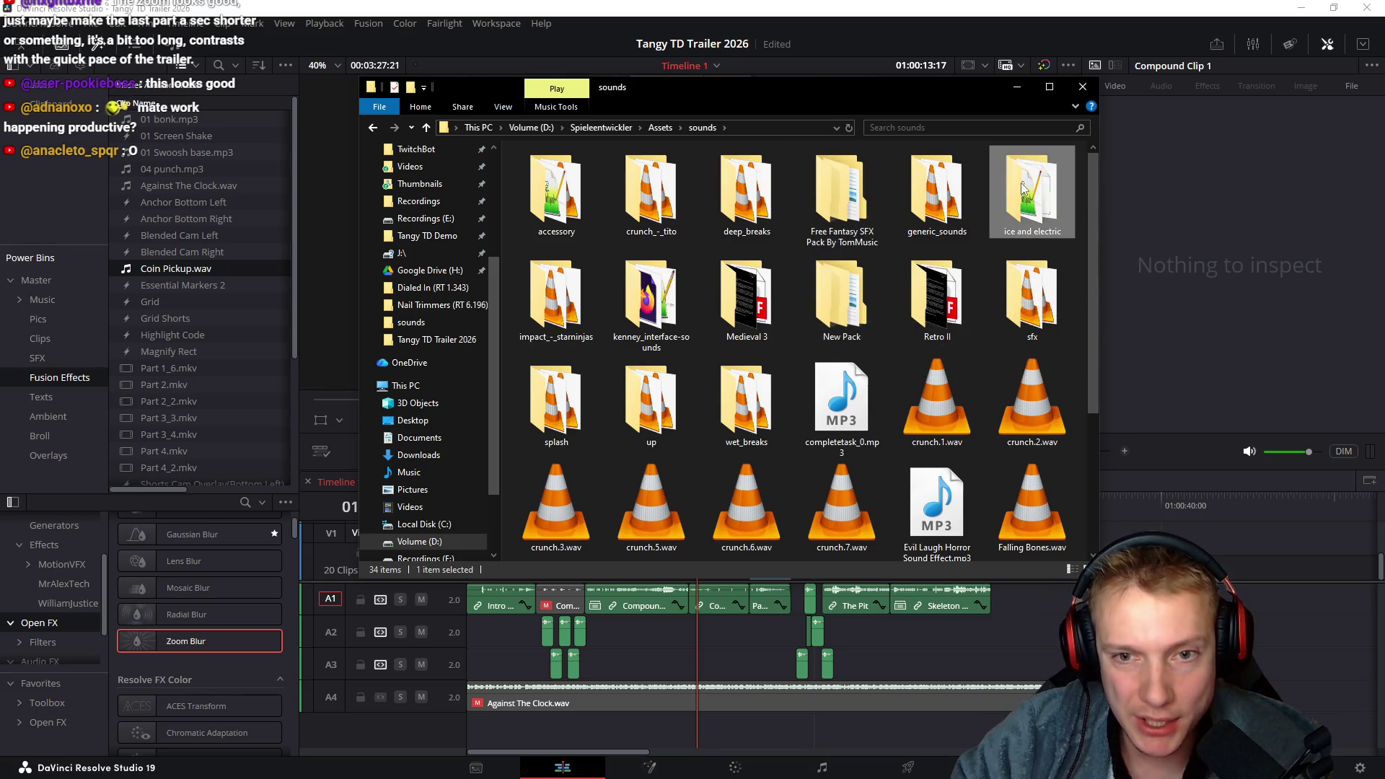
double_click(1048, 189)
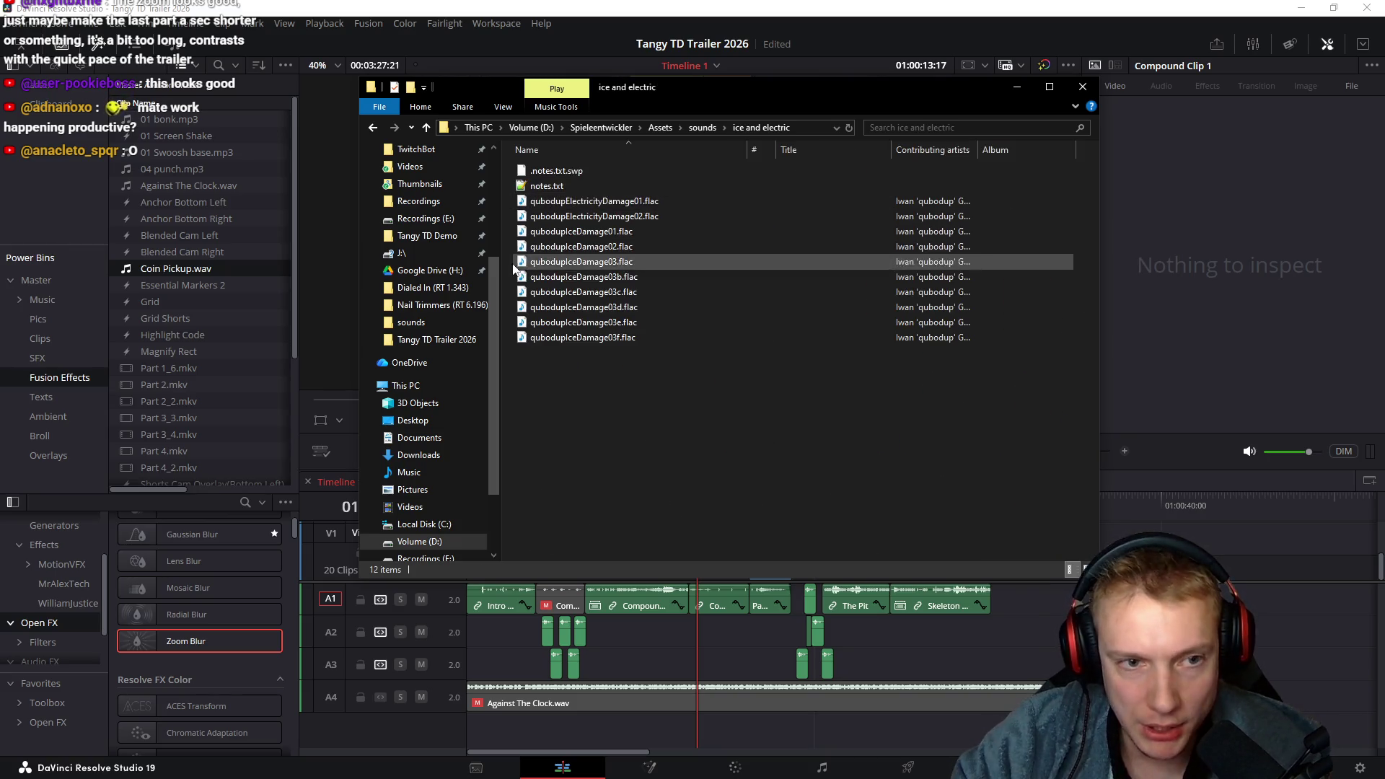
Play qubodupElectricityDamage01, ElectricityDamage02 and IceDamage01.flac, closing each player
double_click(550, 205)
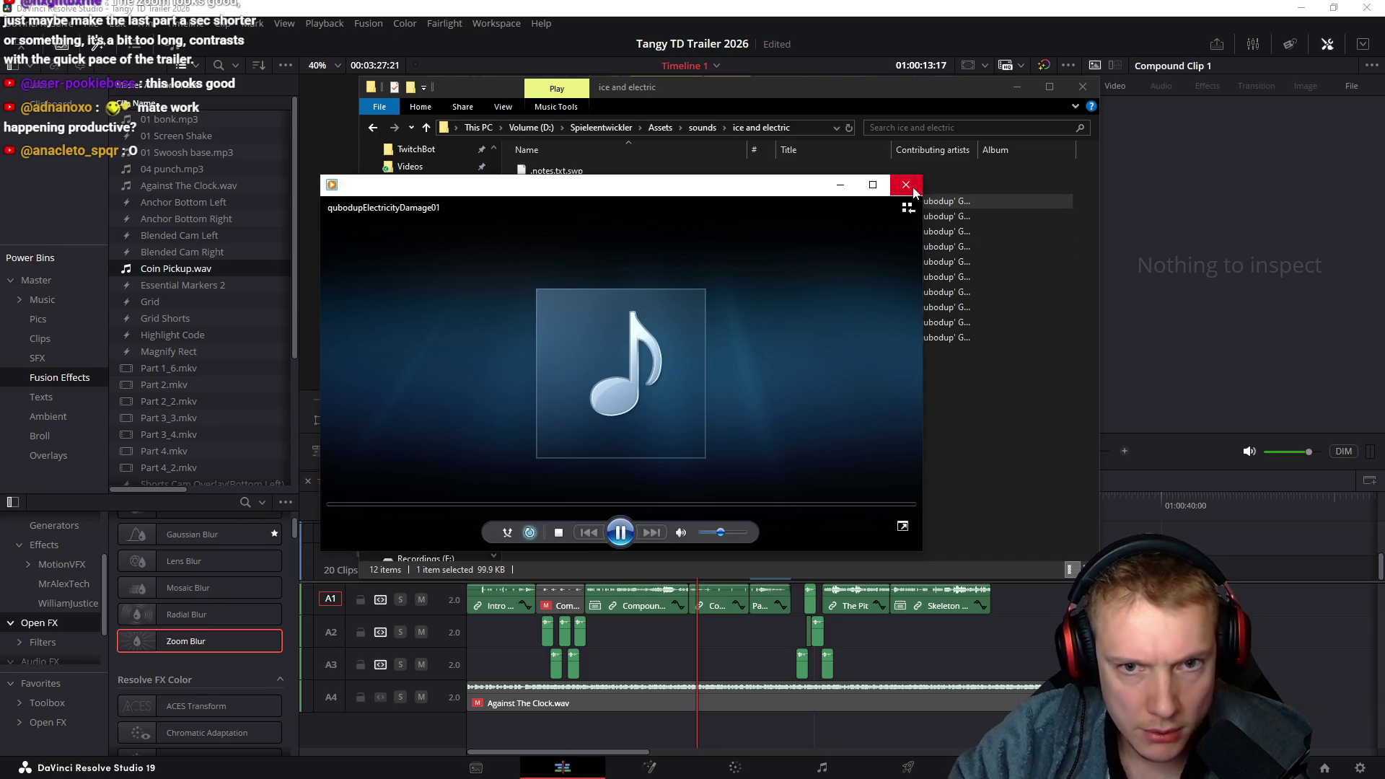
left_click(687, 216)
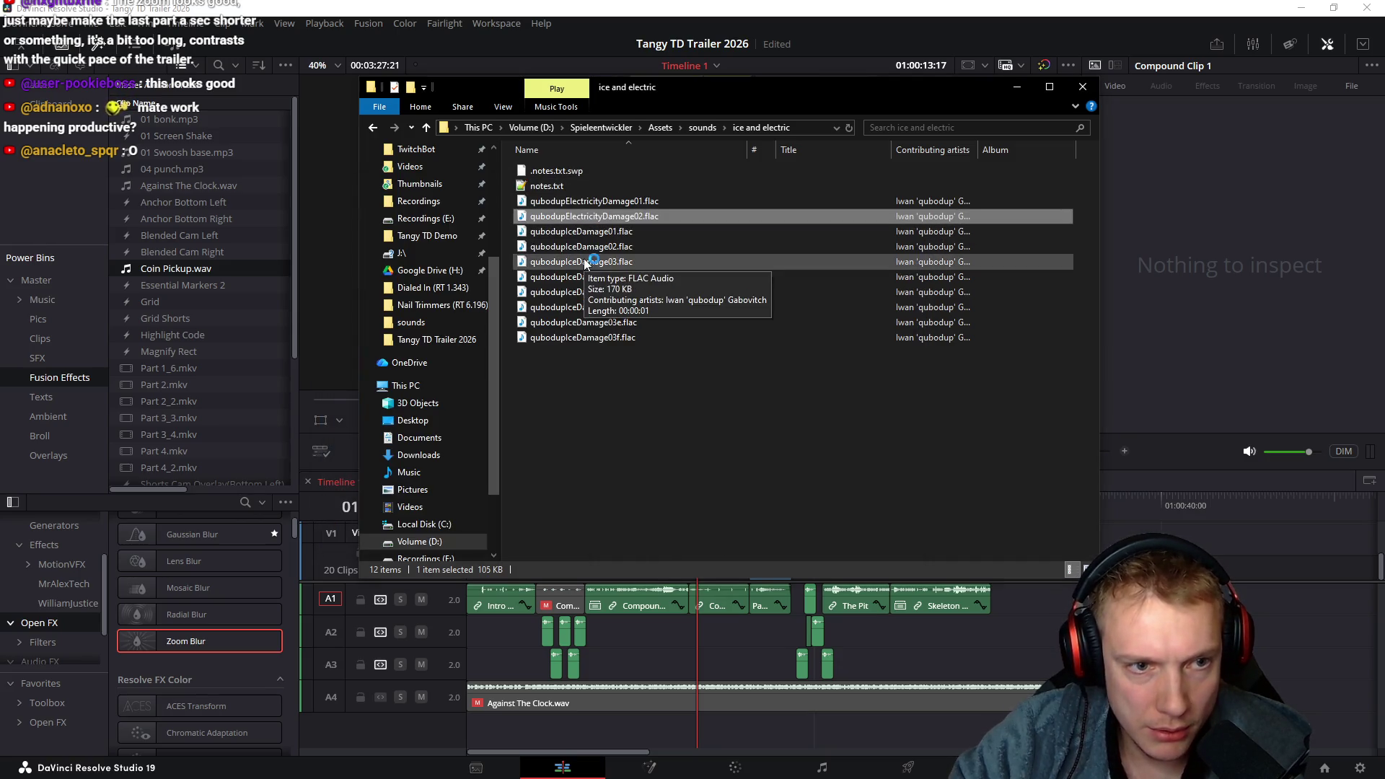
double_click(650, 216)
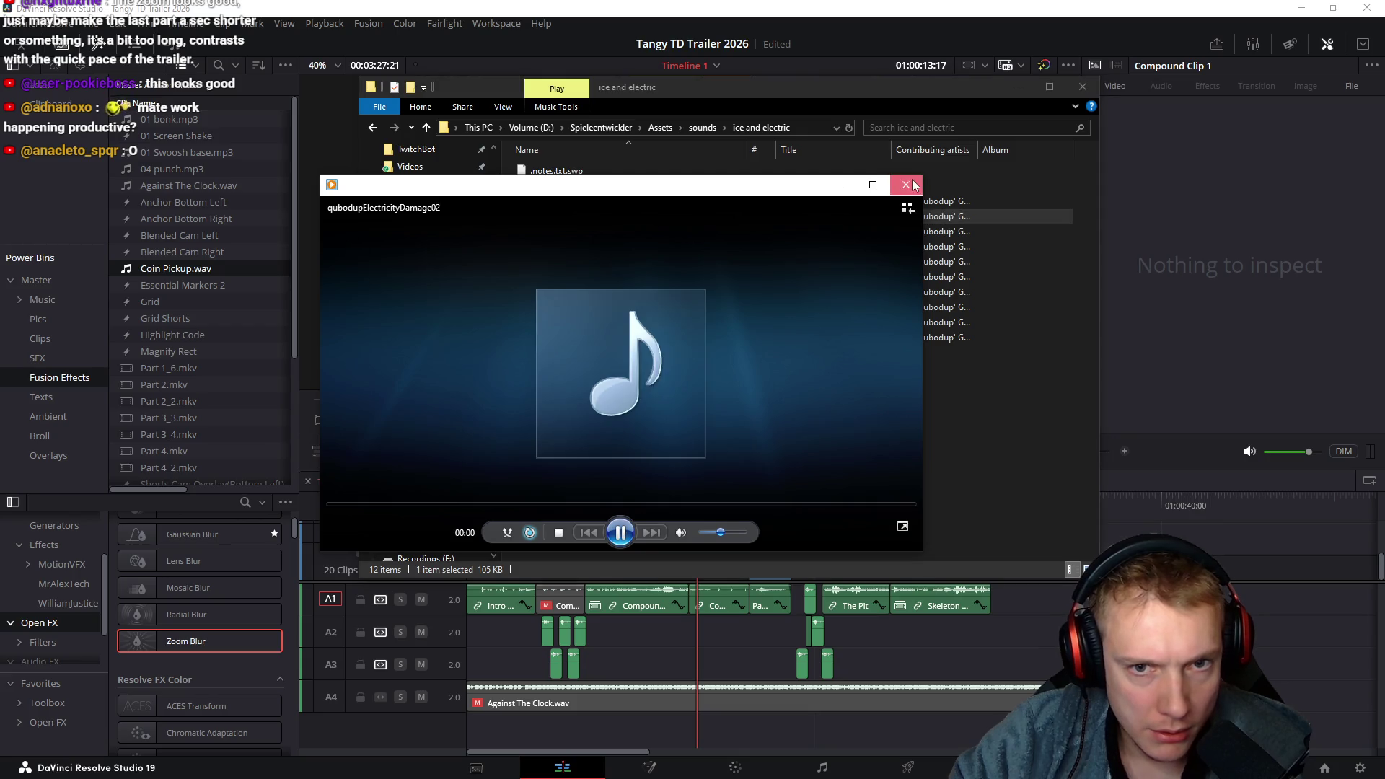
left_click(924, 426)
double_click(570, 231)
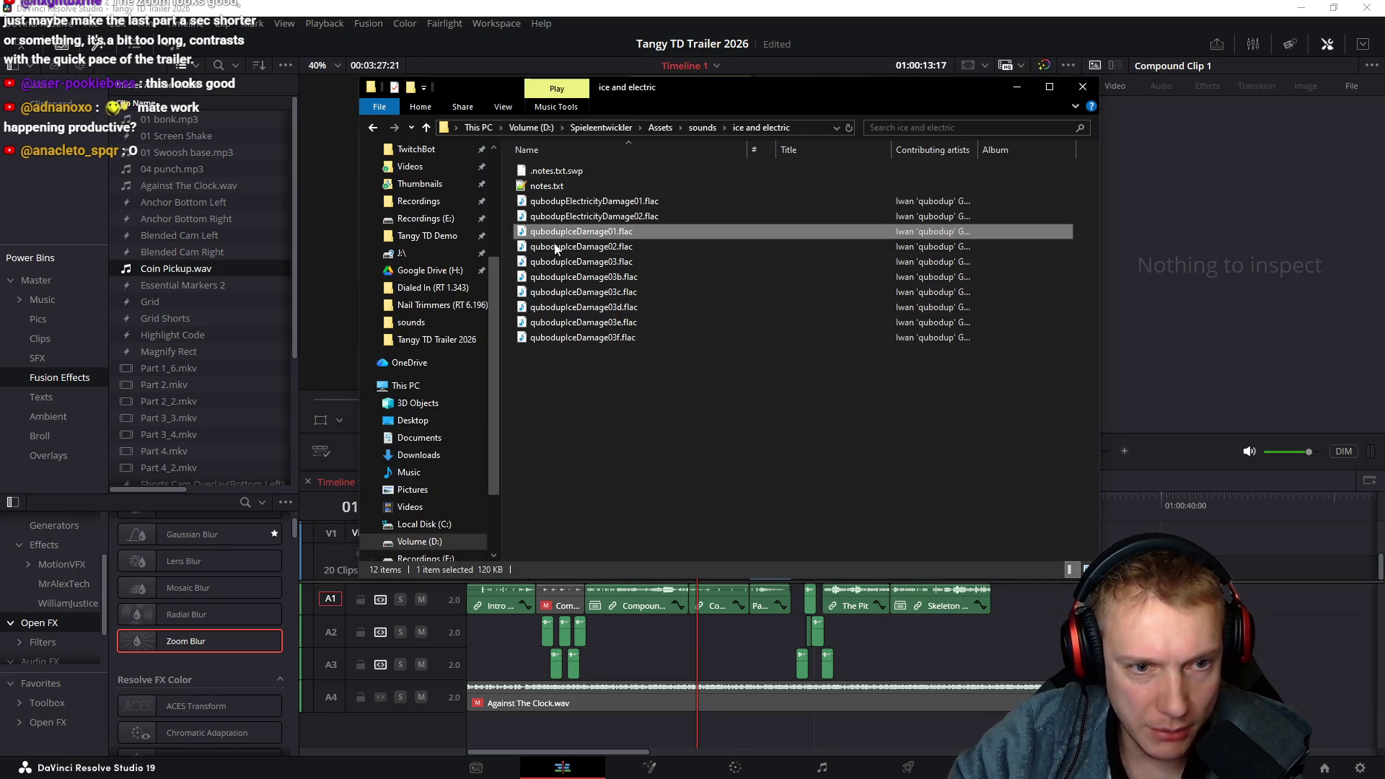
left_click_drag(771, 93, 999, 100)
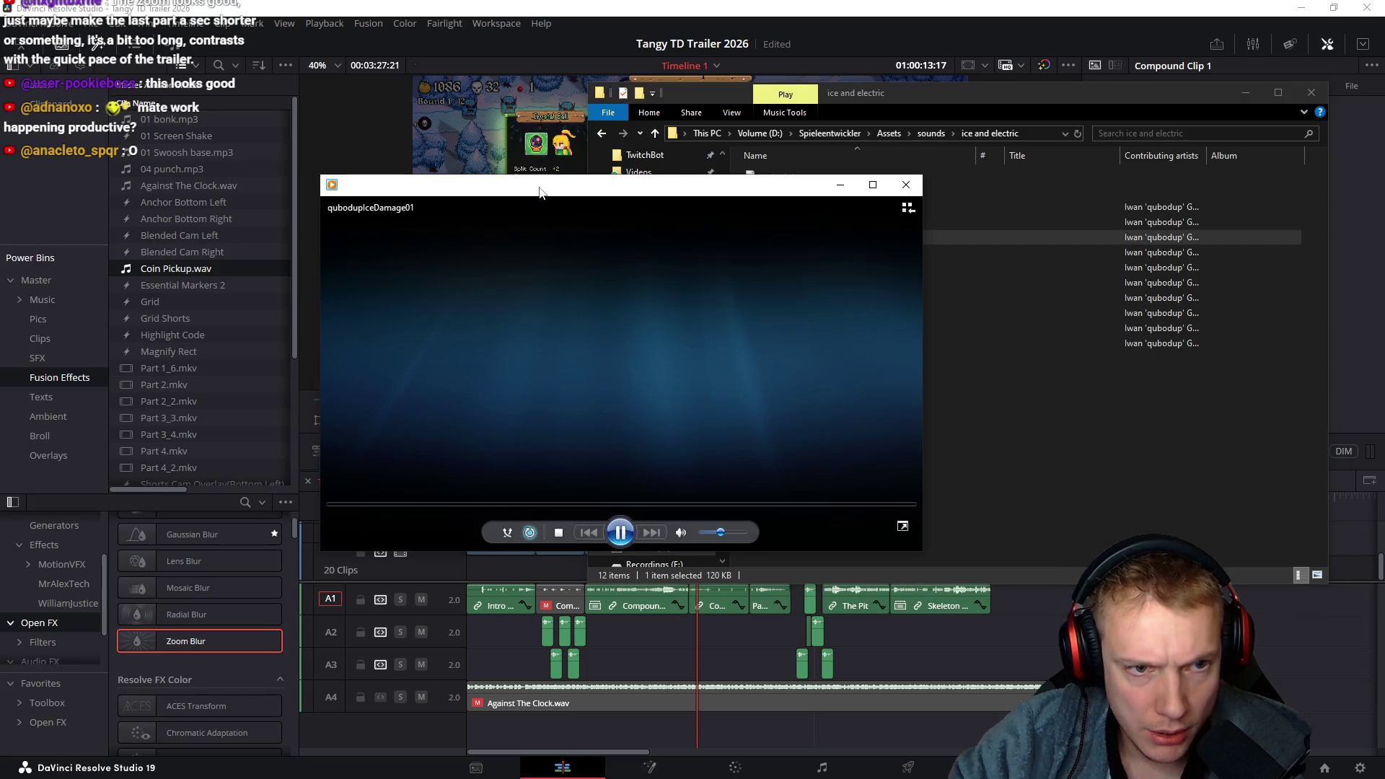
left_click(906, 185)
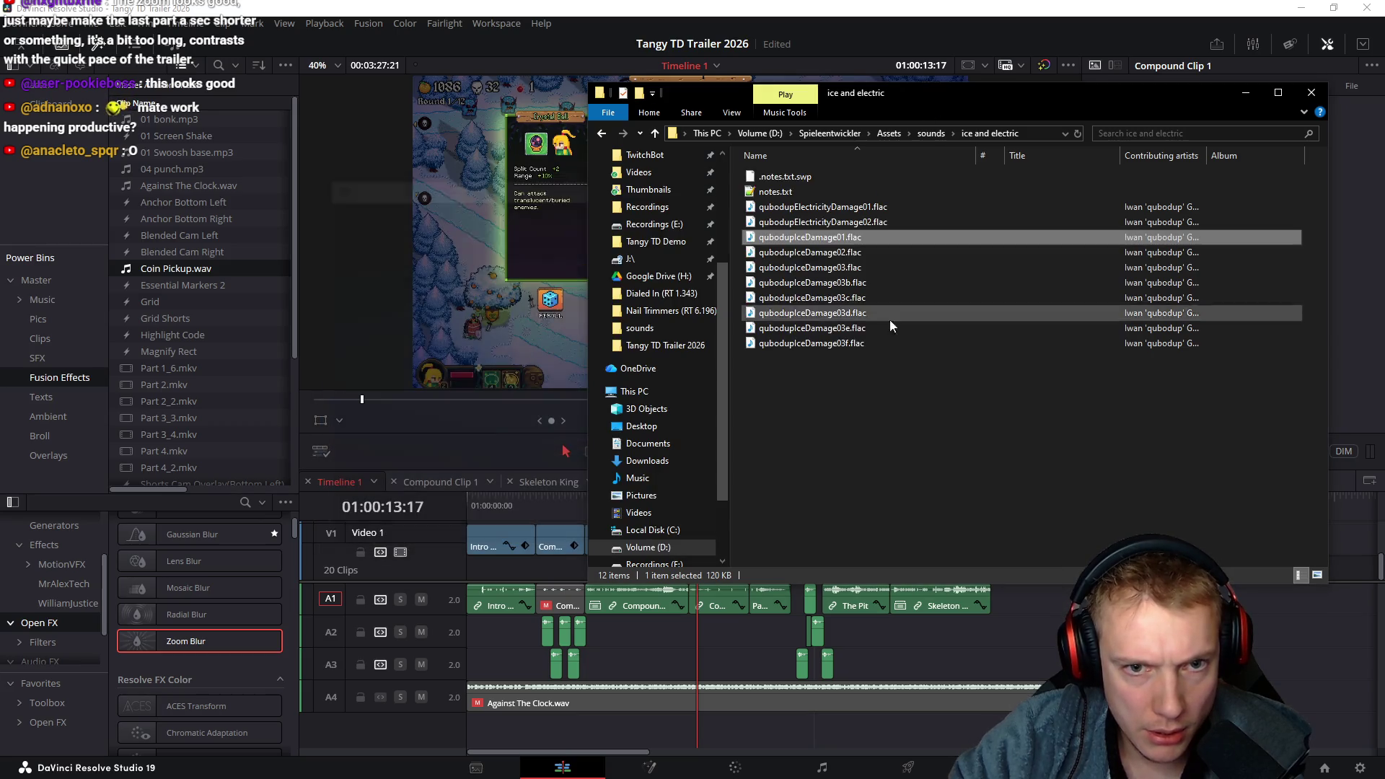
Audition qubodupIceDamage02, IceDamage03, IceDamage03b and IceDamage03c.flac
left_click(808, 252)
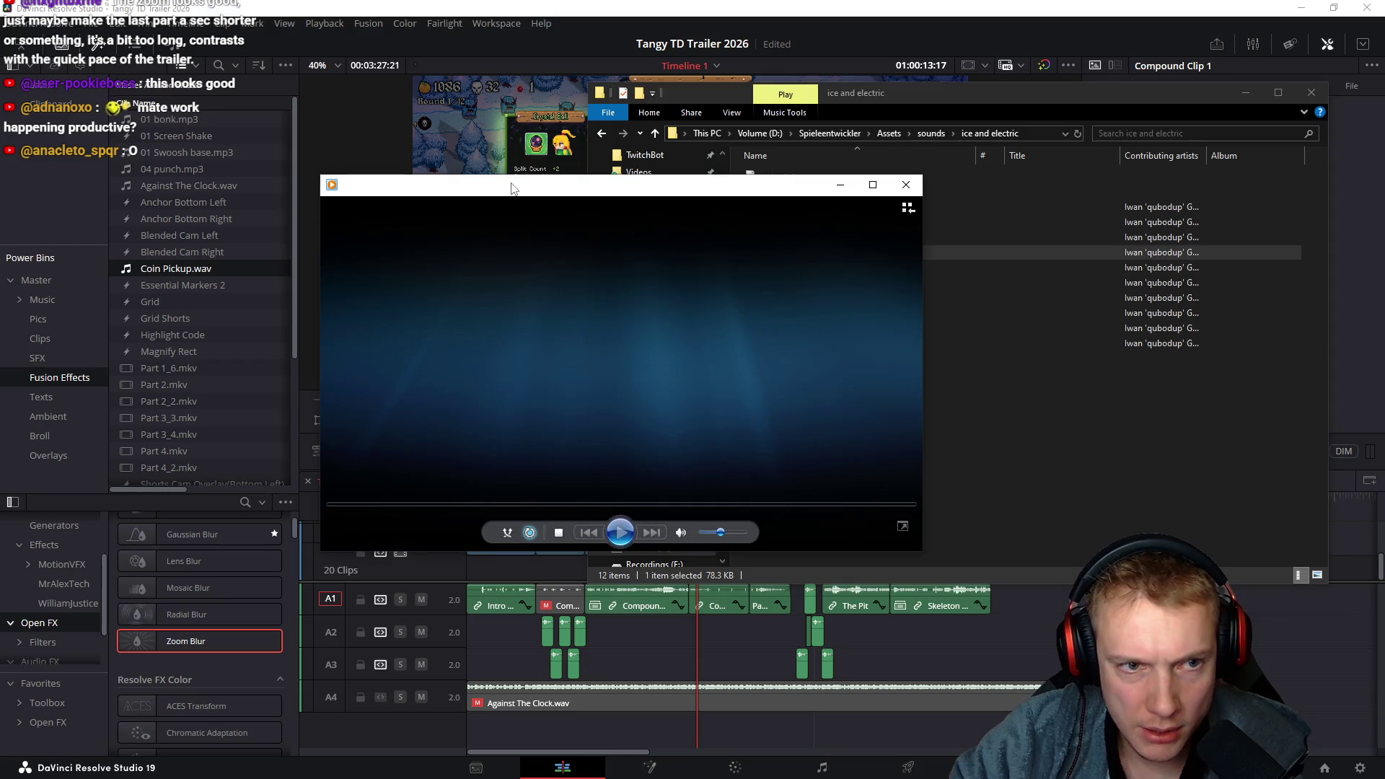
left_click(908, 186)
double_click(808, 268)
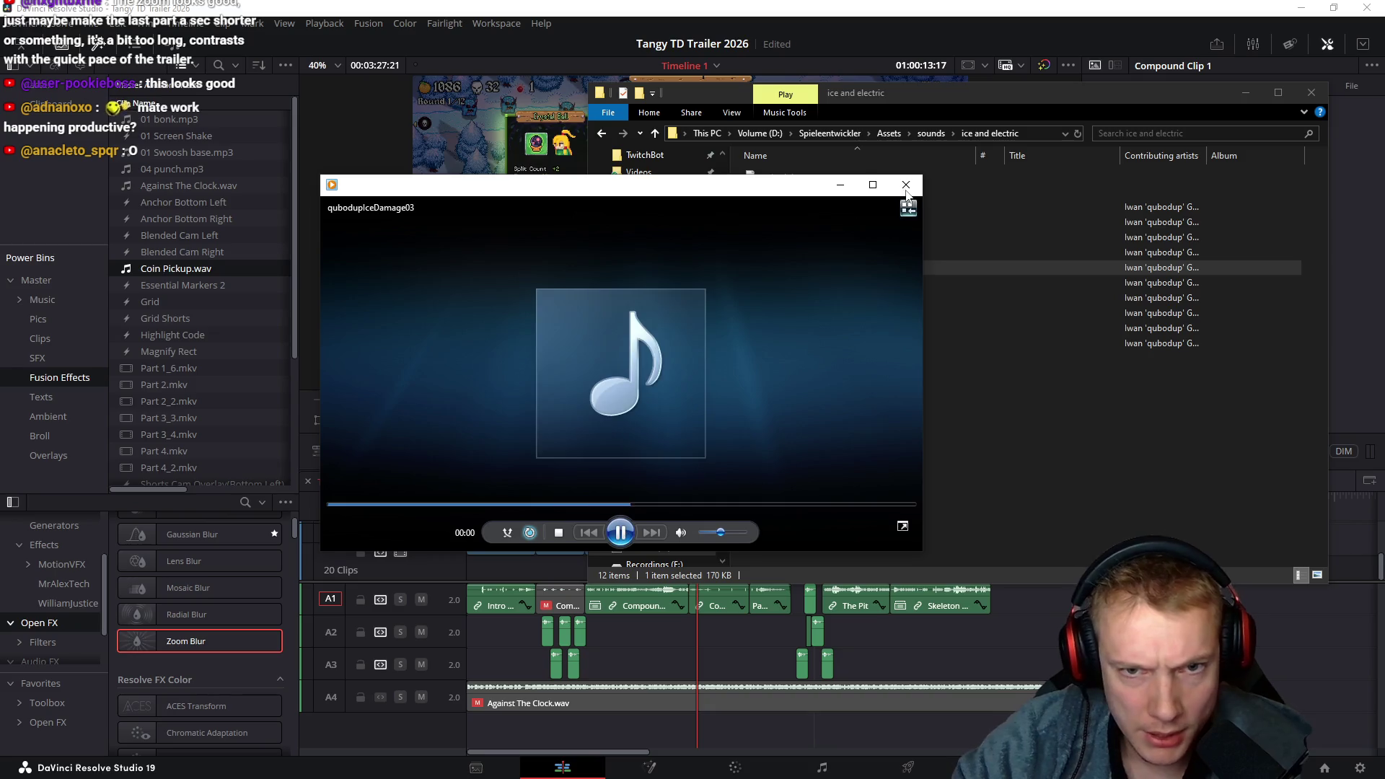
left_click(907, 186)
double_click(811, 284)
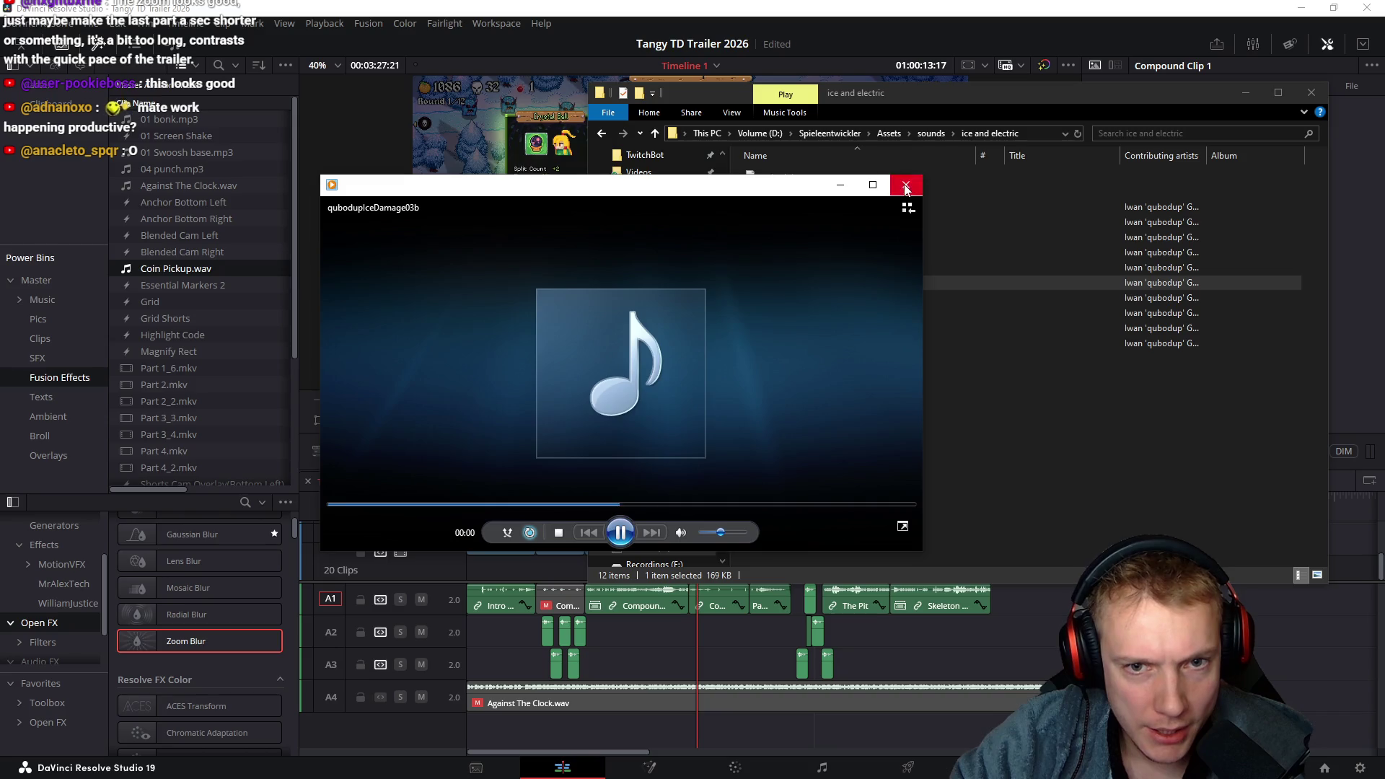
left_click(906, 192)
double_click(801, 298)
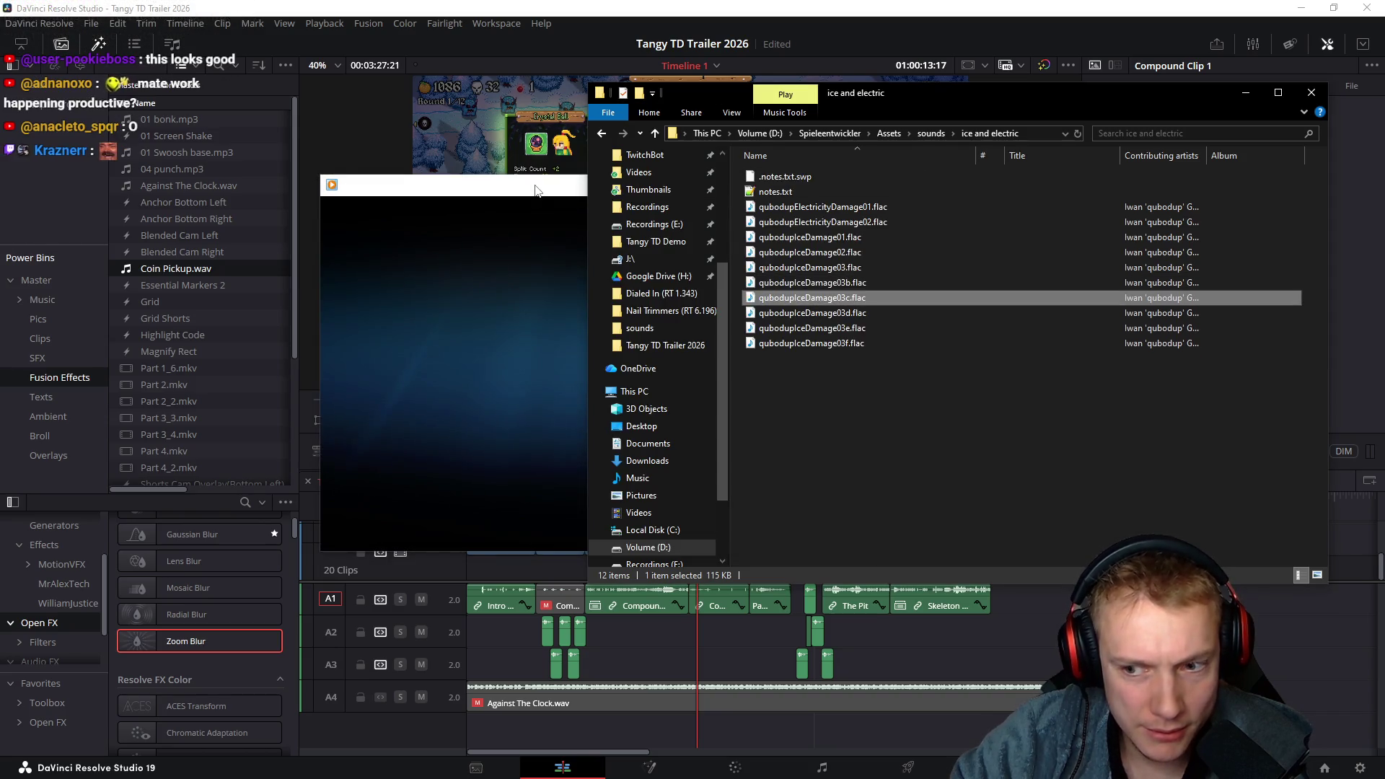
left_click(907, 185)
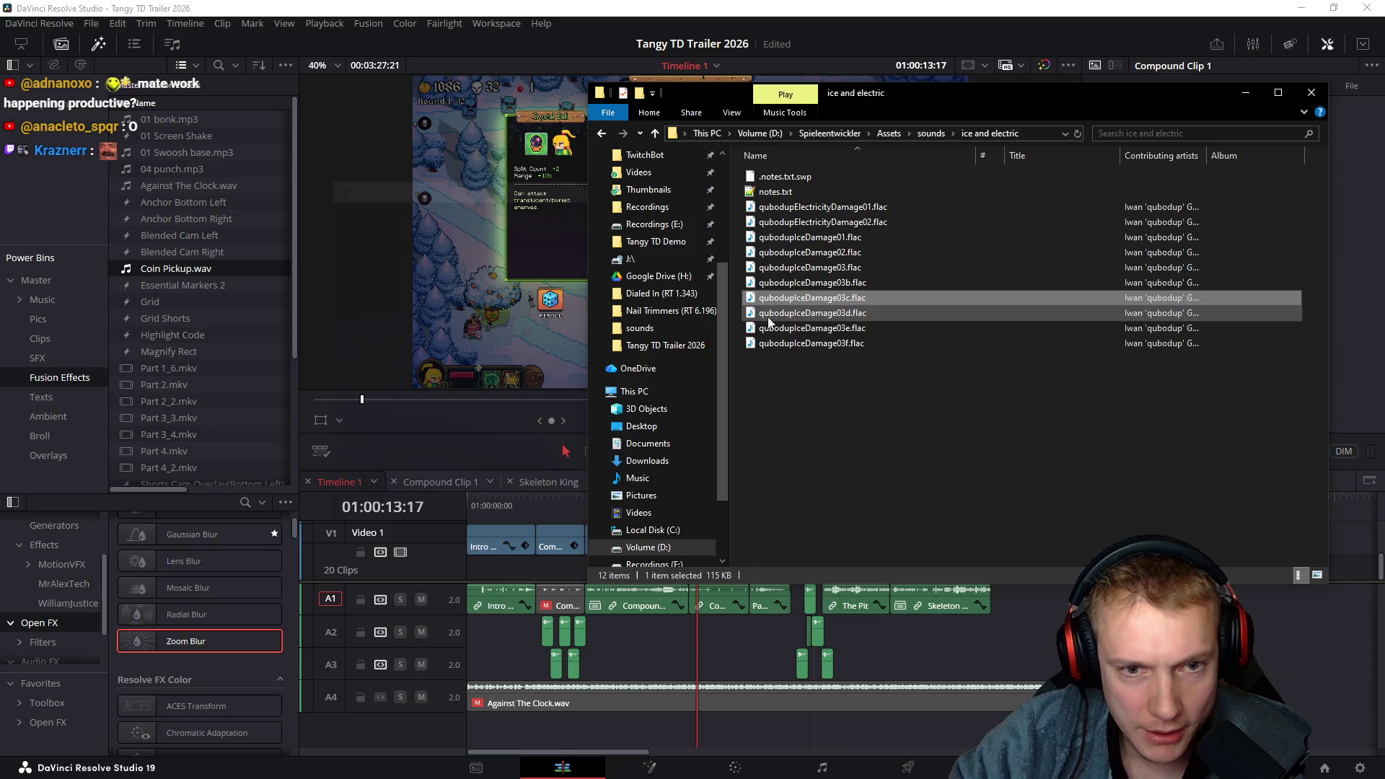
Audition qubodupIceDamage03d, IceDamage03e and IceDamage03f.flac, closing the player after each
double_click(804, 311)
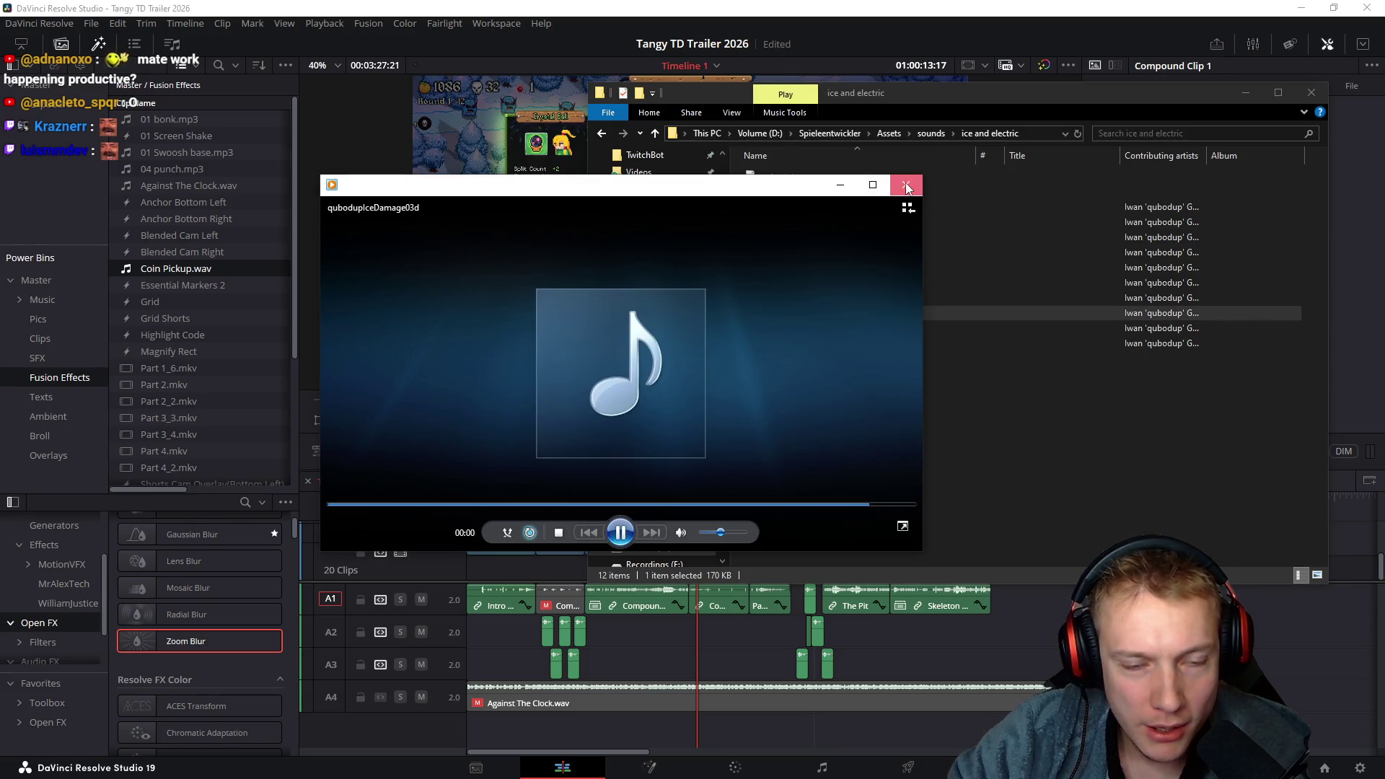
left_click(907, 186)
double_click(797, 330)
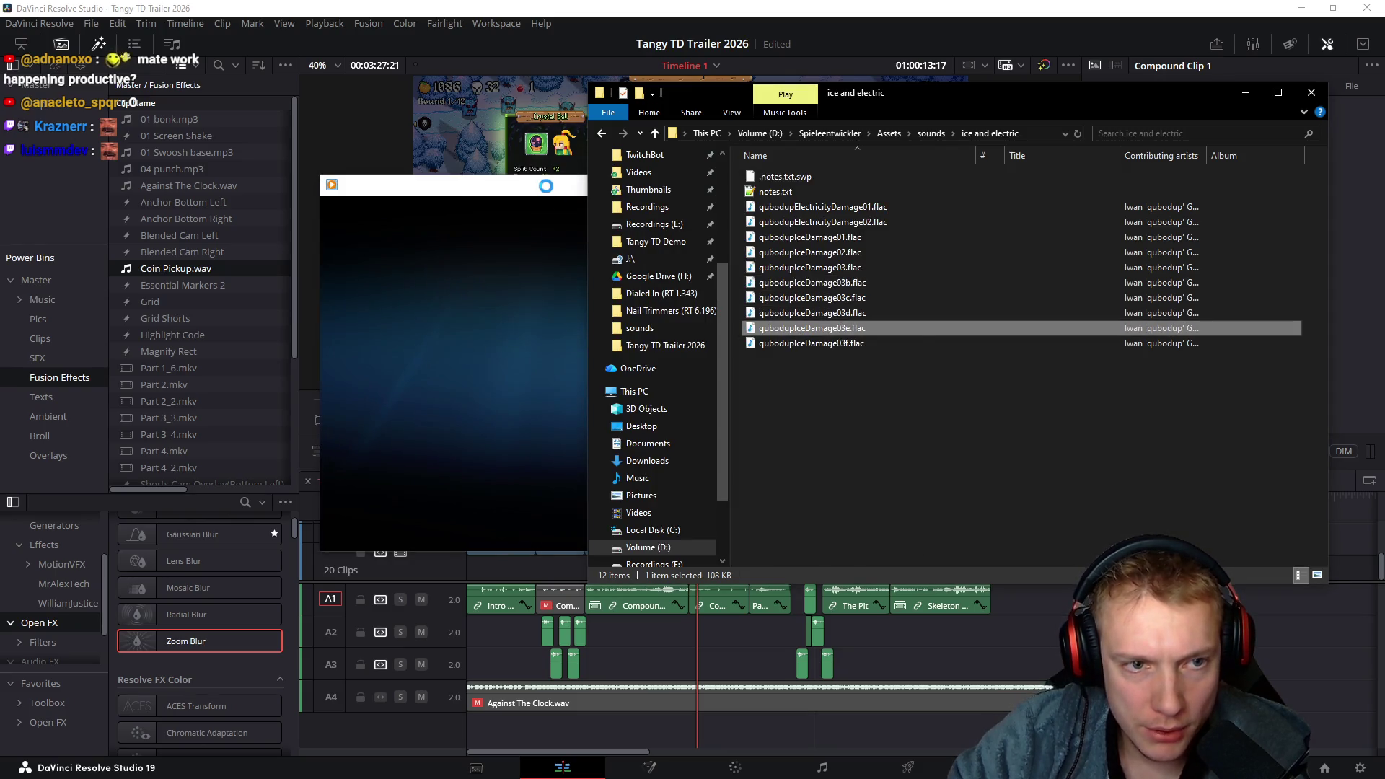
left_click(907, 186)
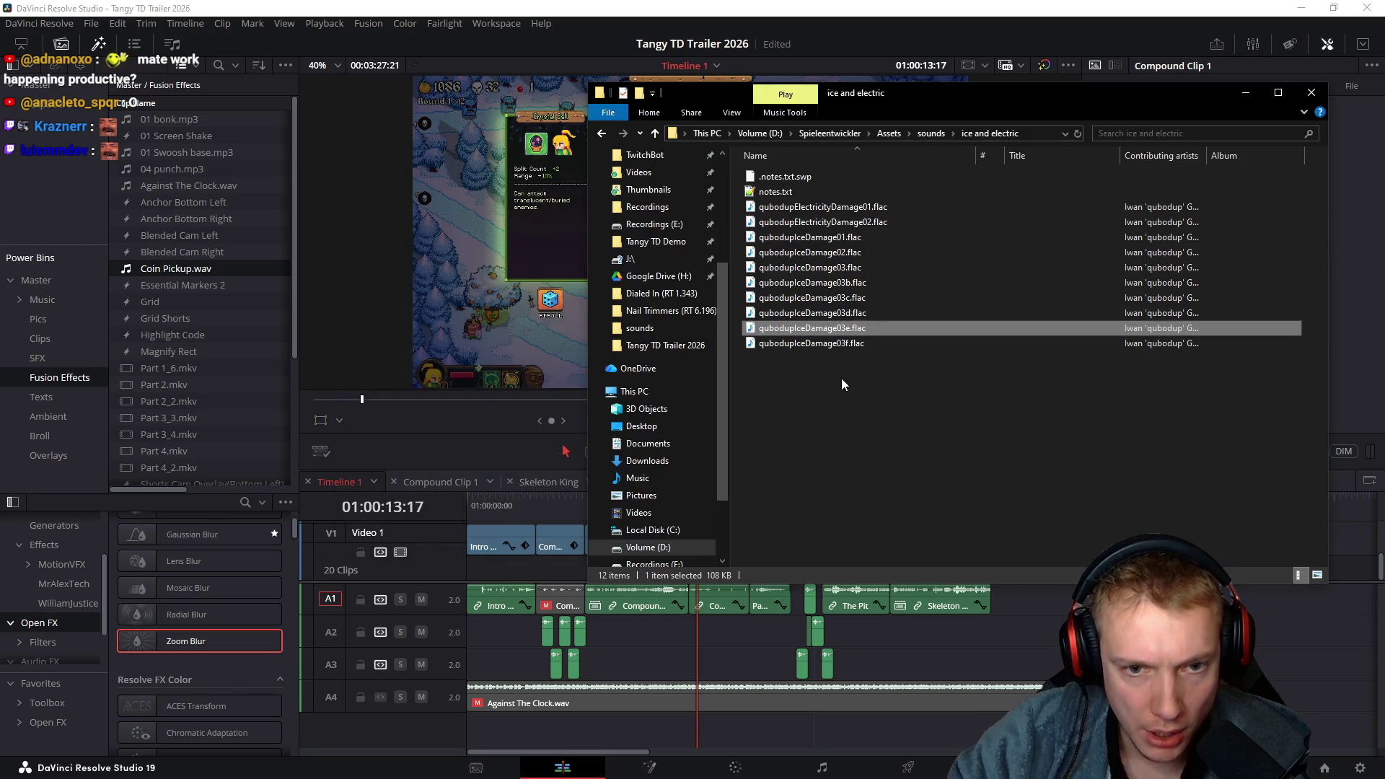
double_click(806, 345)
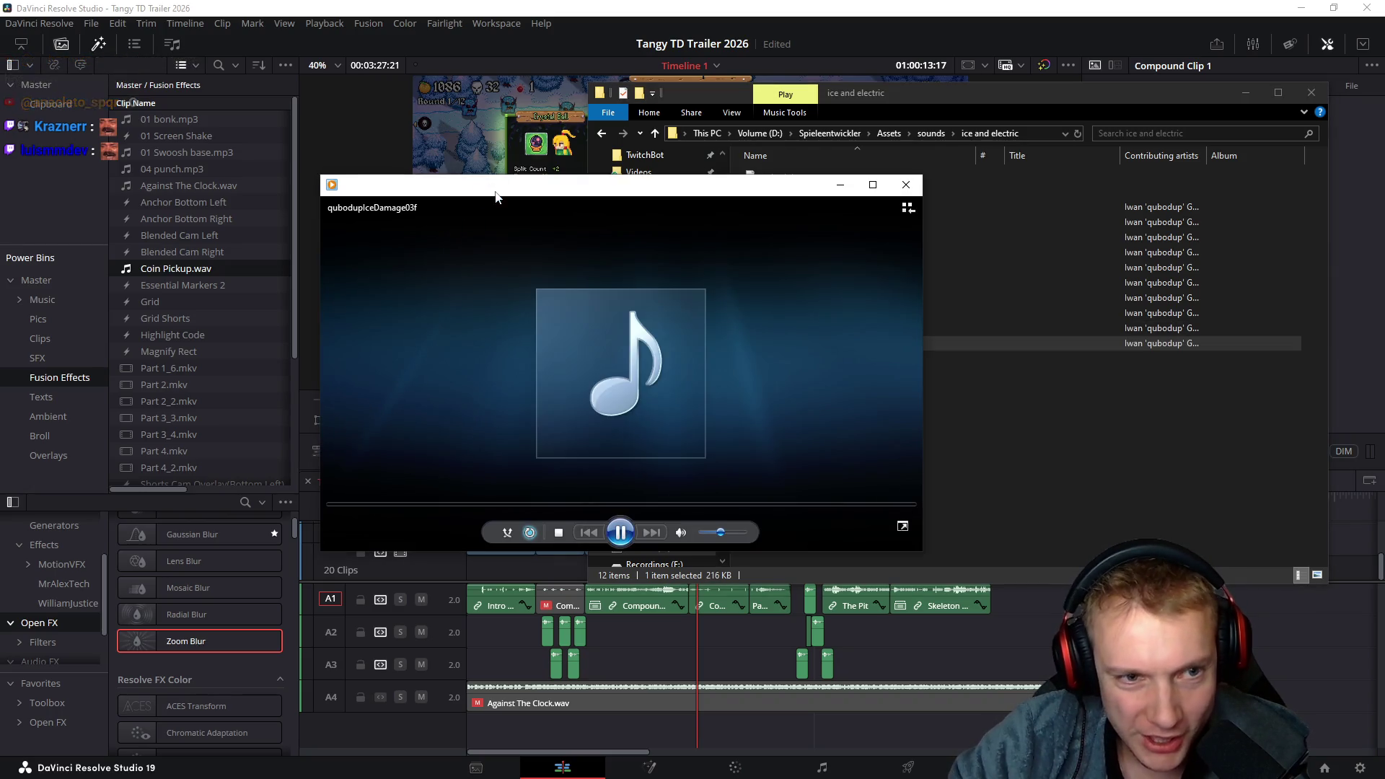
left_click(907, 185)
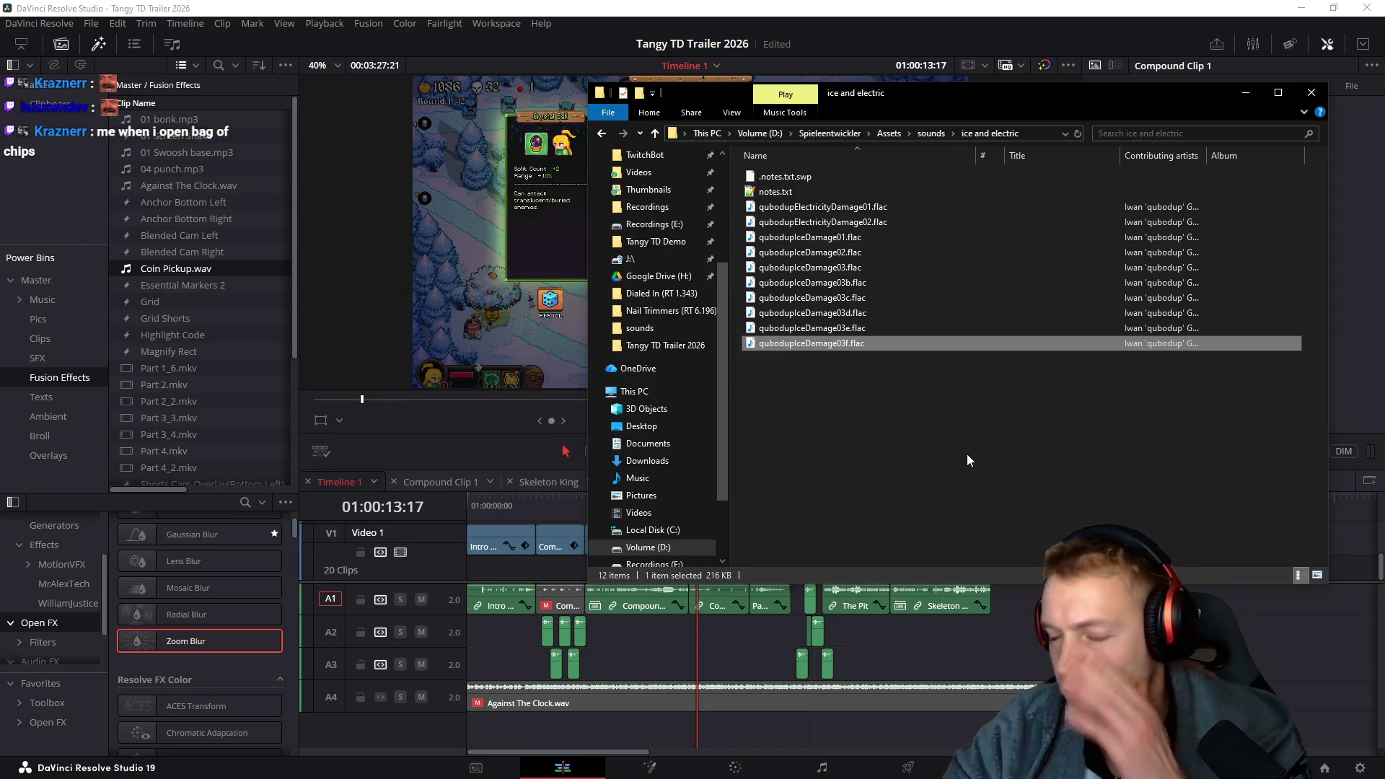
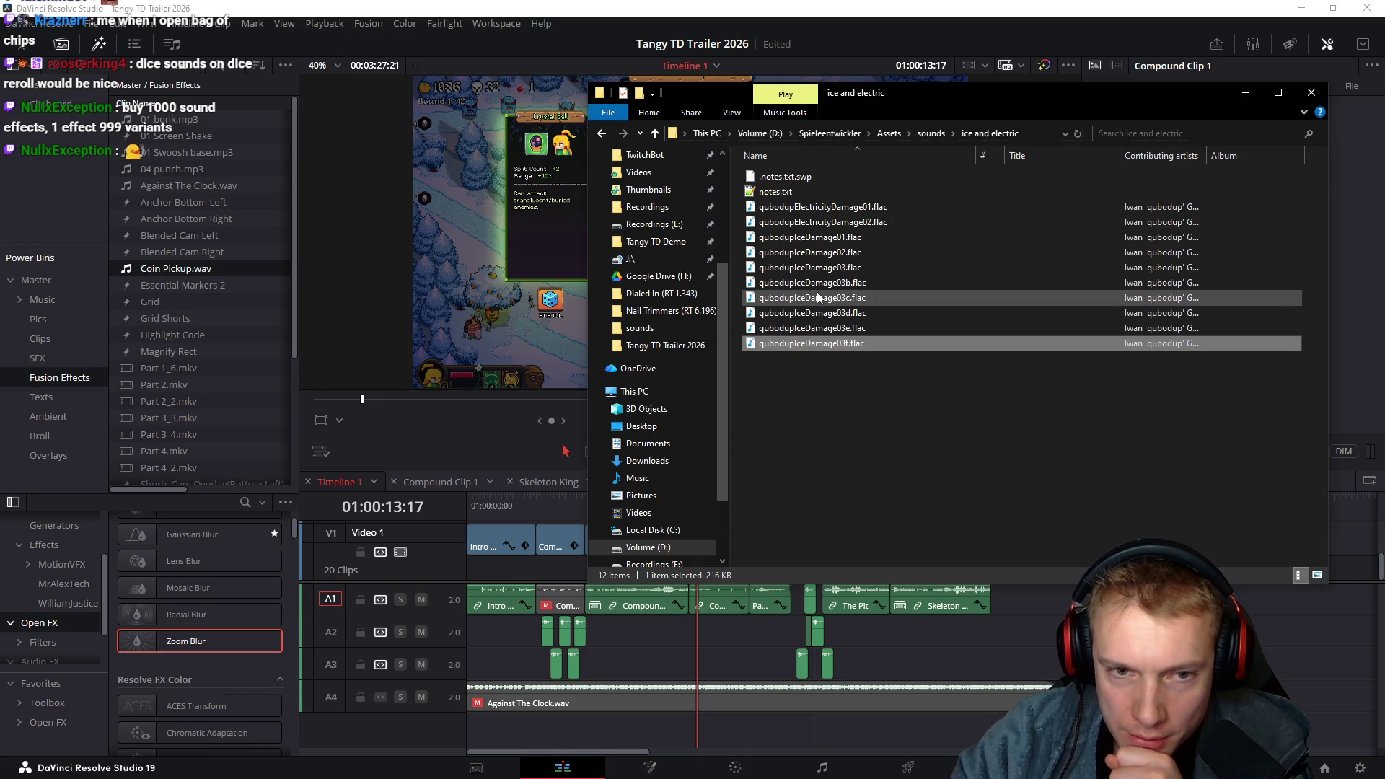
Preview qubodupIceDamage03b.flac, then look through the sounds and generic_sounds folders
left_click(792, 285)
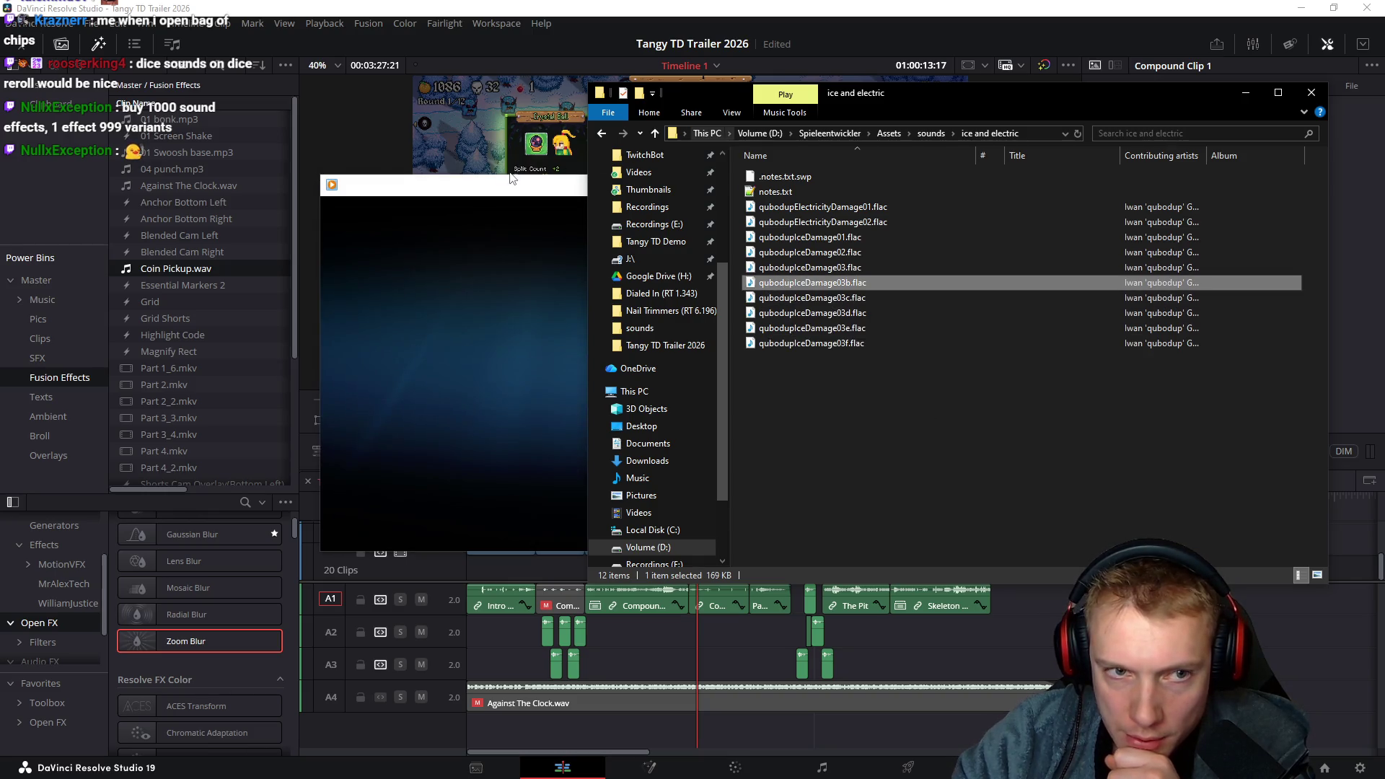
left_click(907, 187)
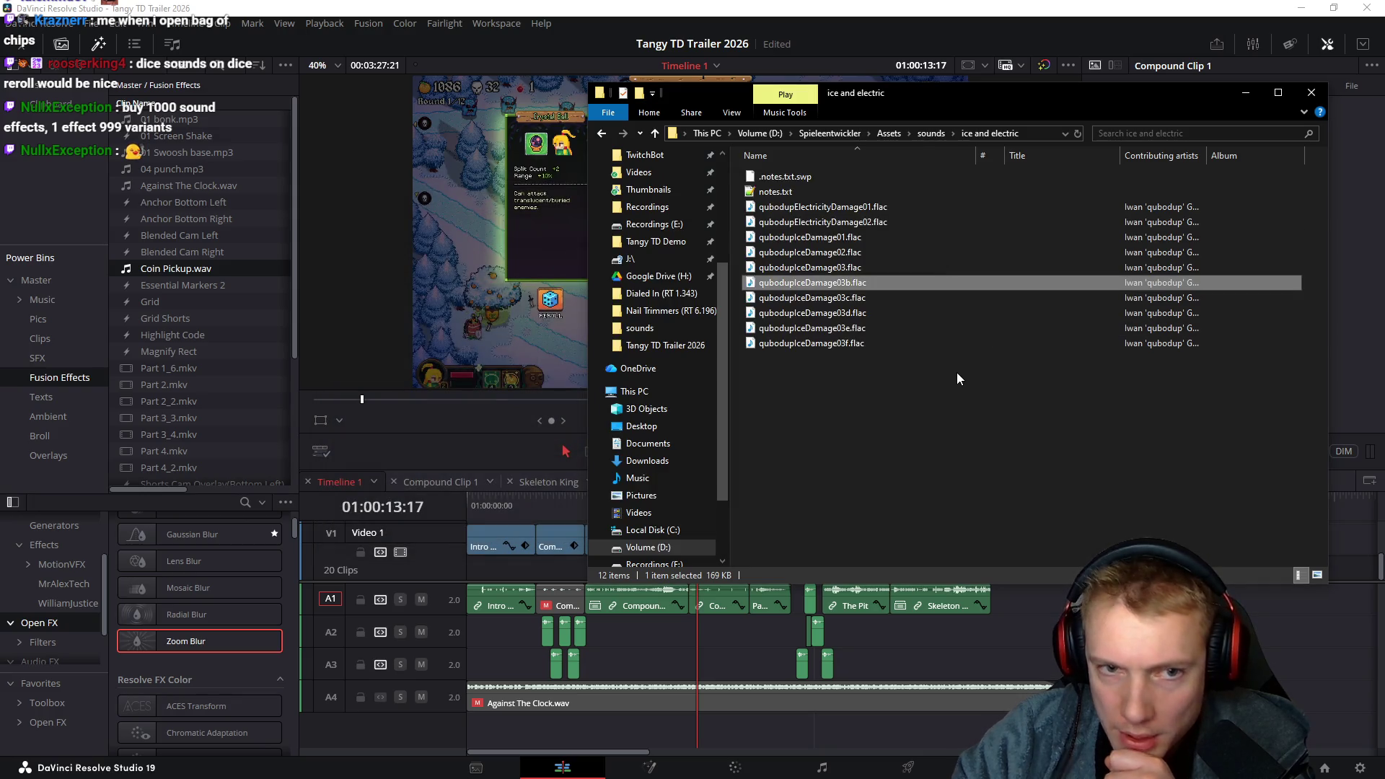
key("BackSpace")
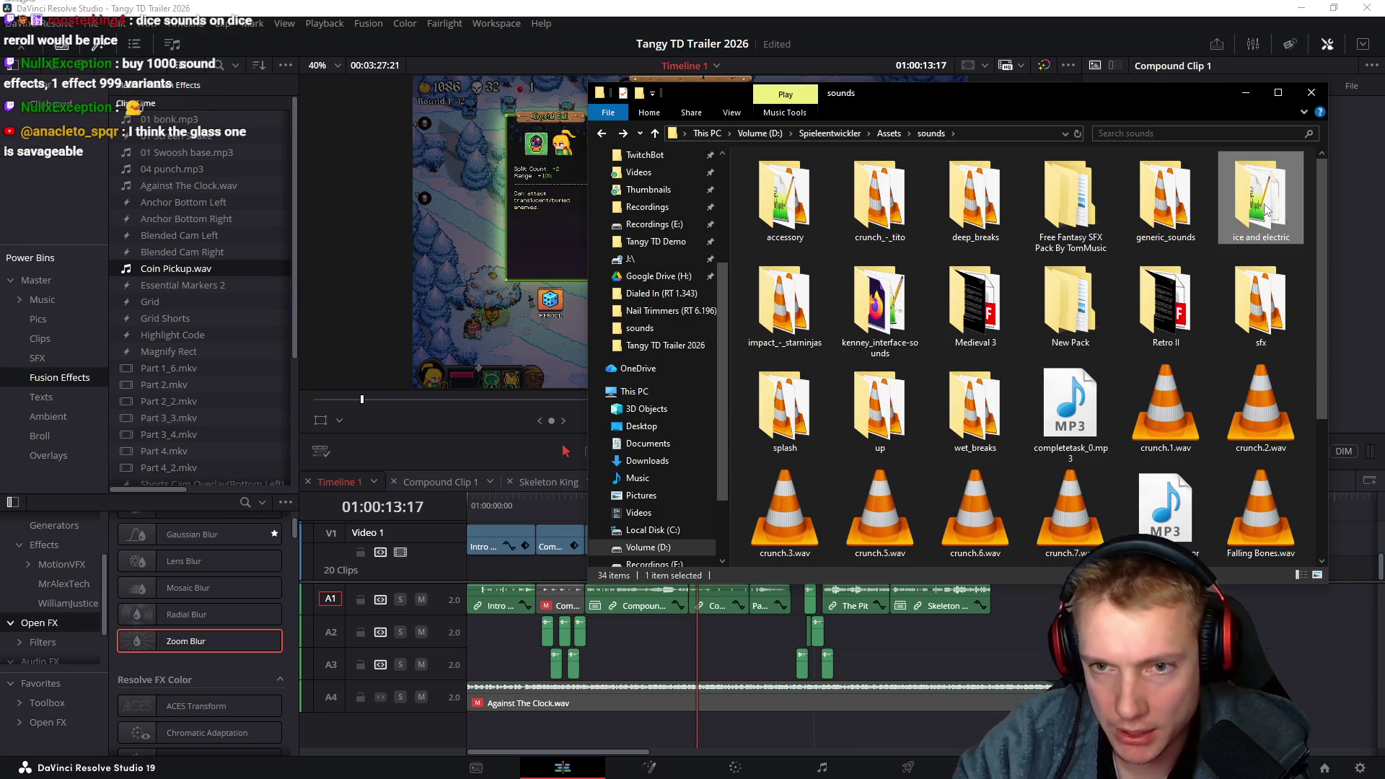
double_click(1141, 179)
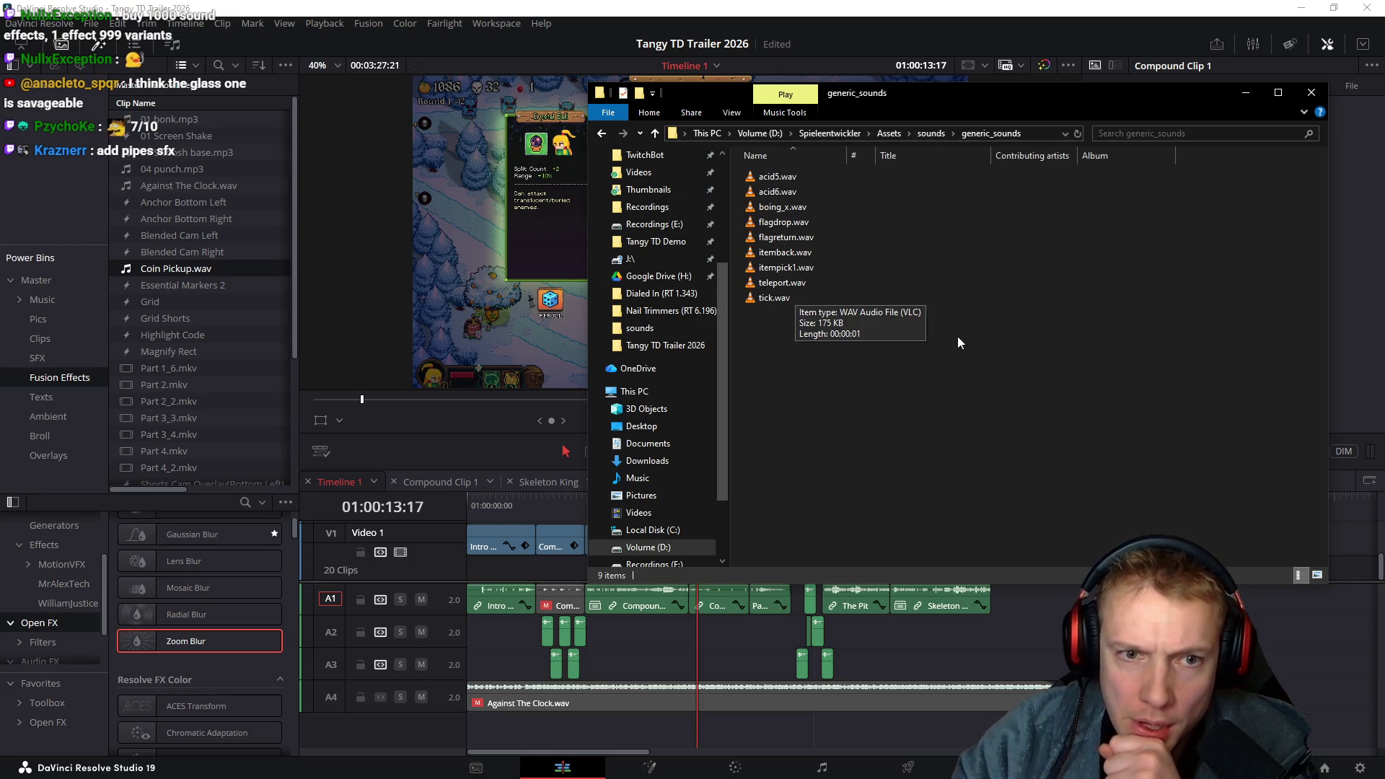
key("BackSpace")
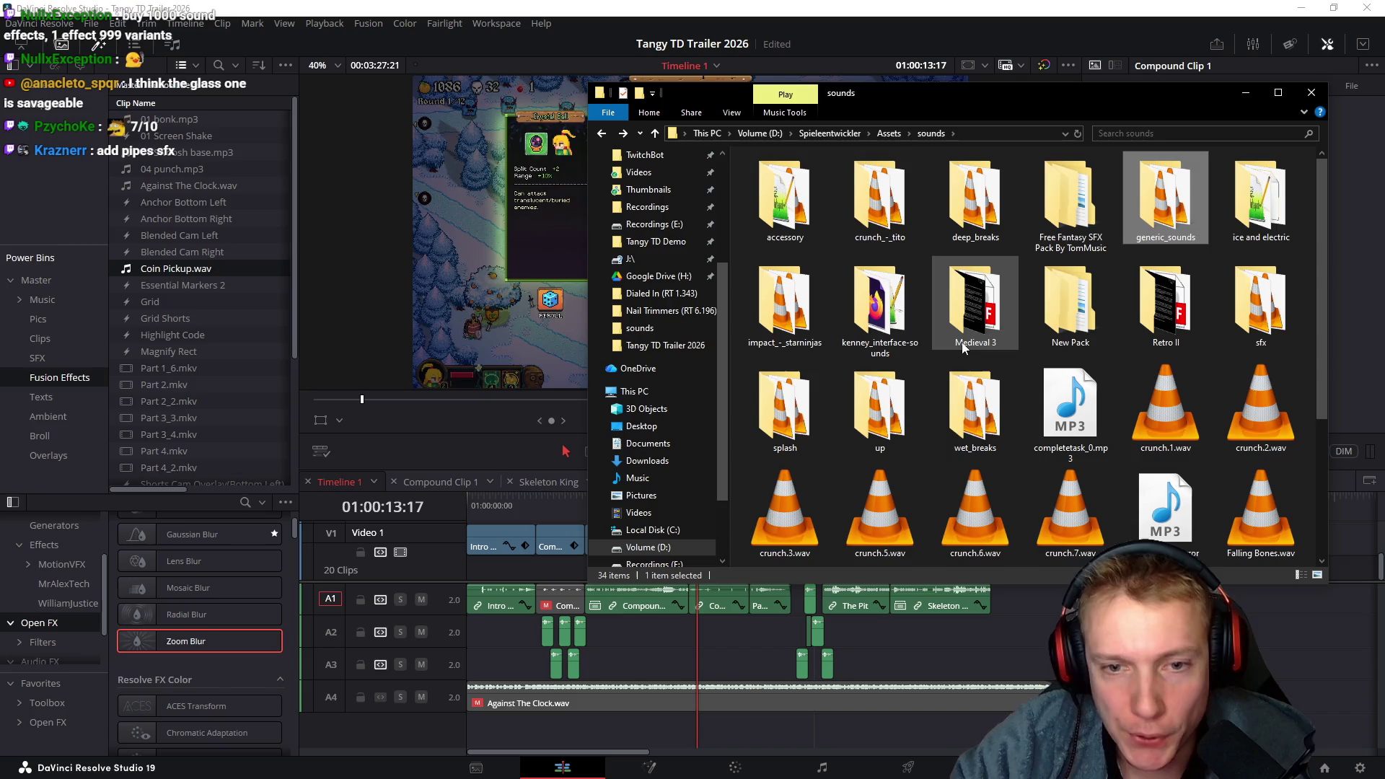
Open Medieval 3 > Tavern, preview Coin Bag Drop Ground E, and scroll to the Dice files
double_click(980, 289)
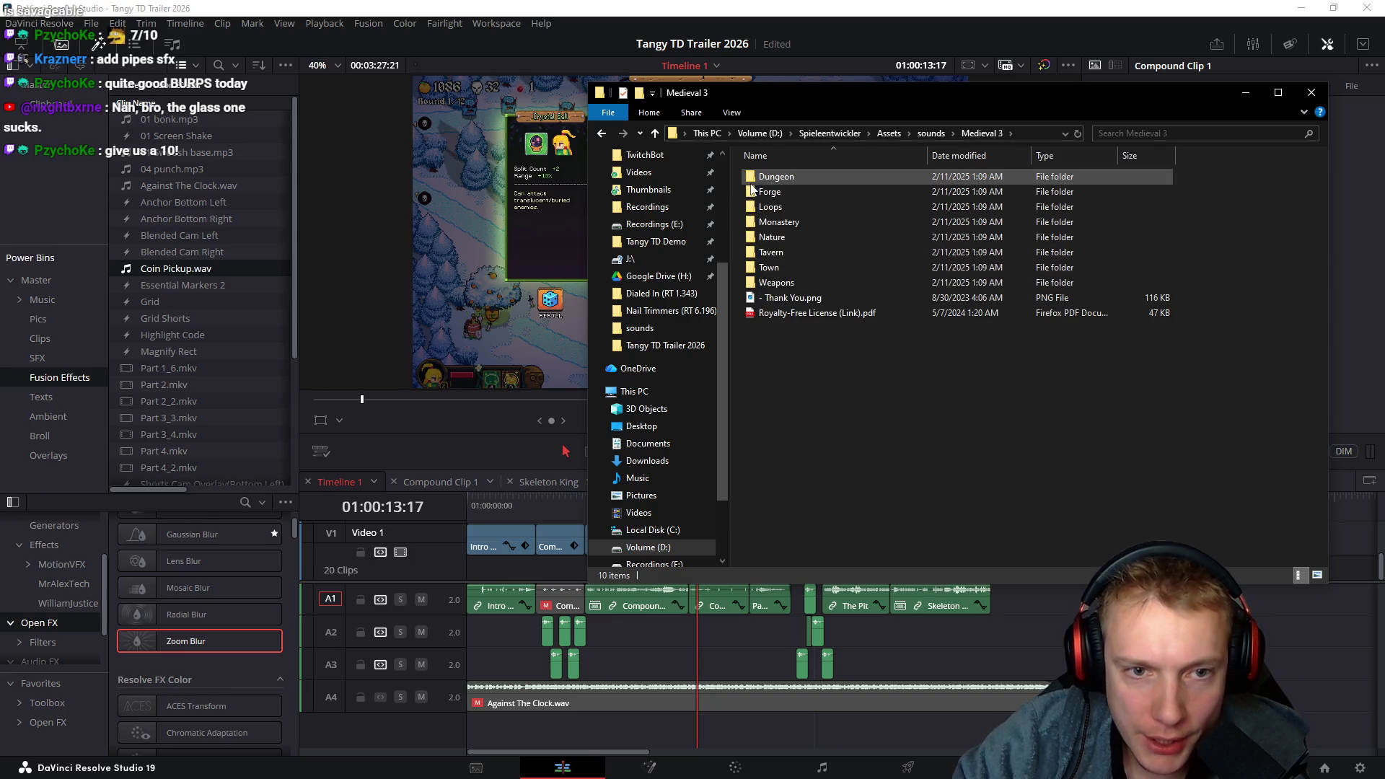
double_click(756, 178)
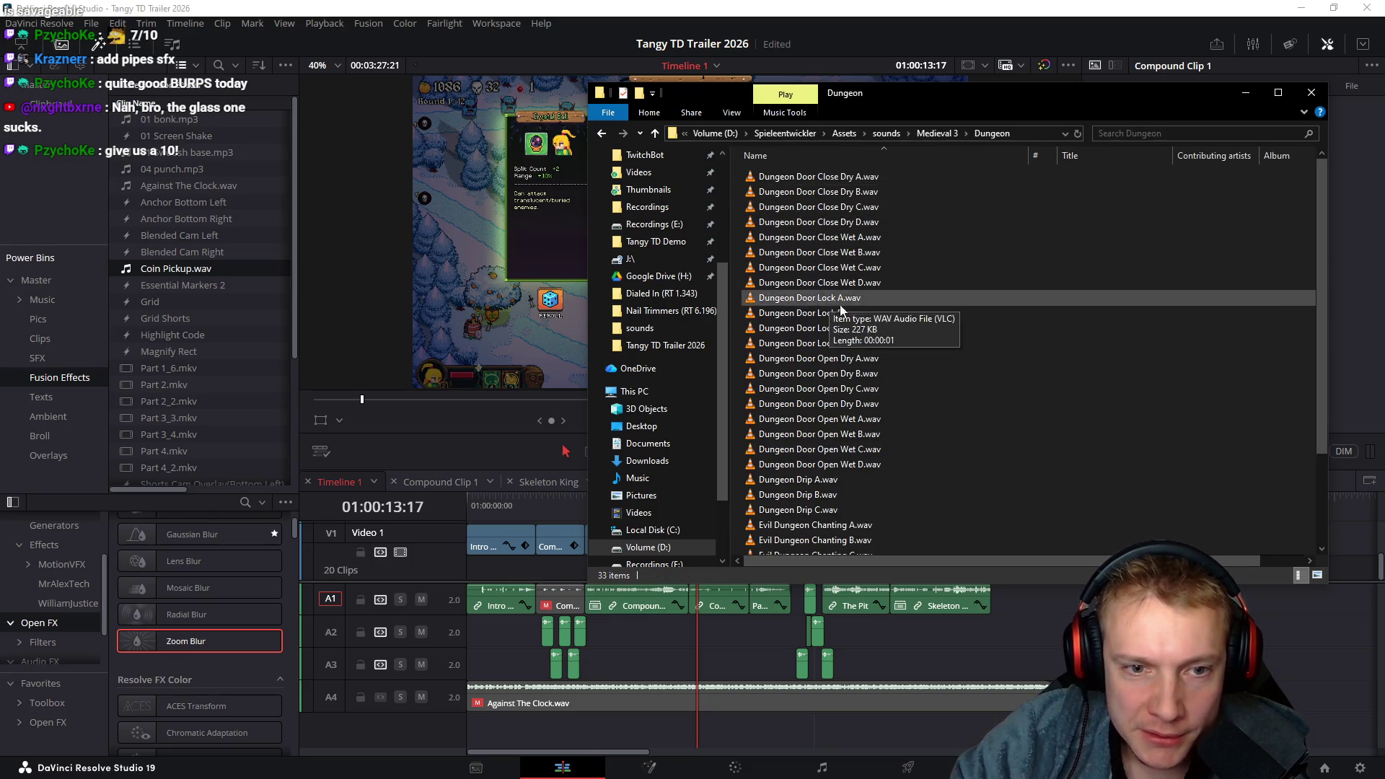
key("alt+Left")
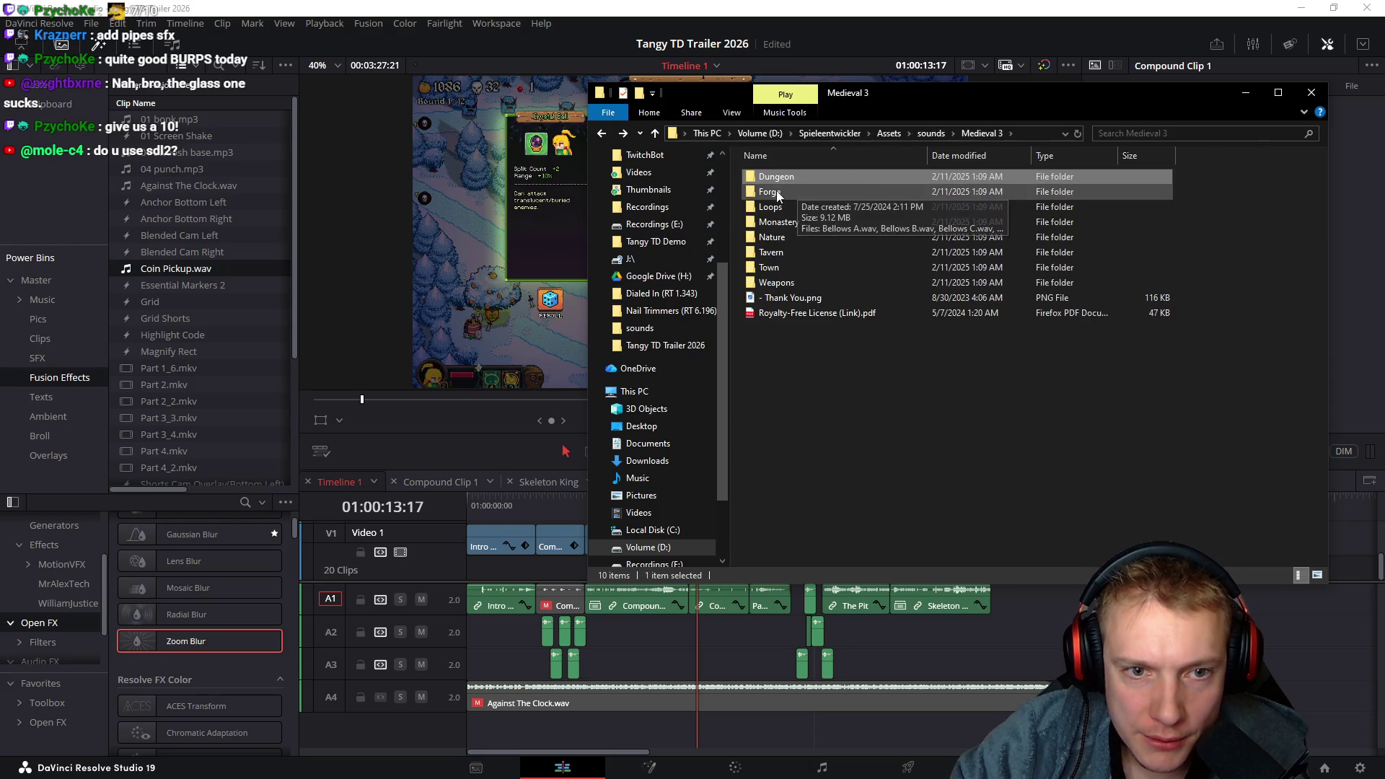
double_click(765, 253)
left_click(784, 238)
double_click(783, 240)
left_click(984, 176)
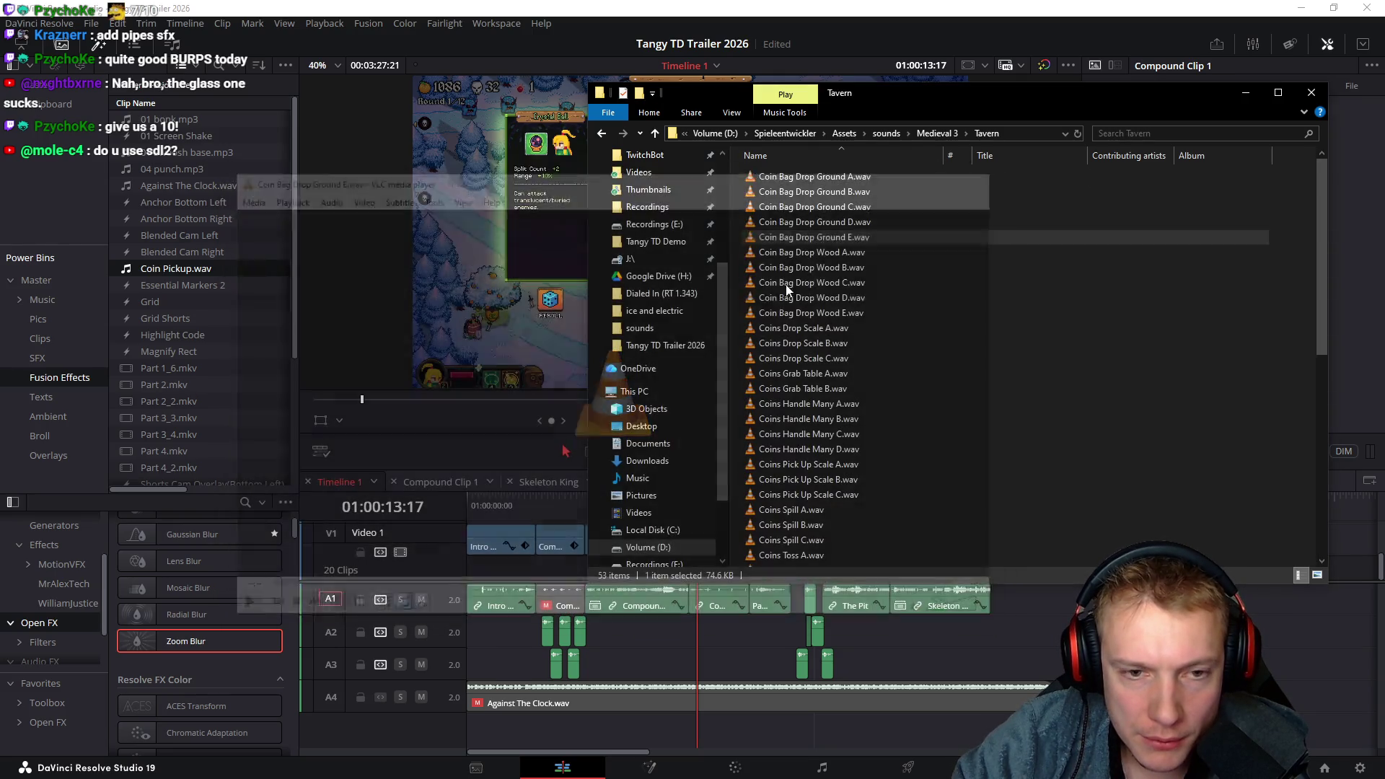
scroll(915, 378, "down", 5)
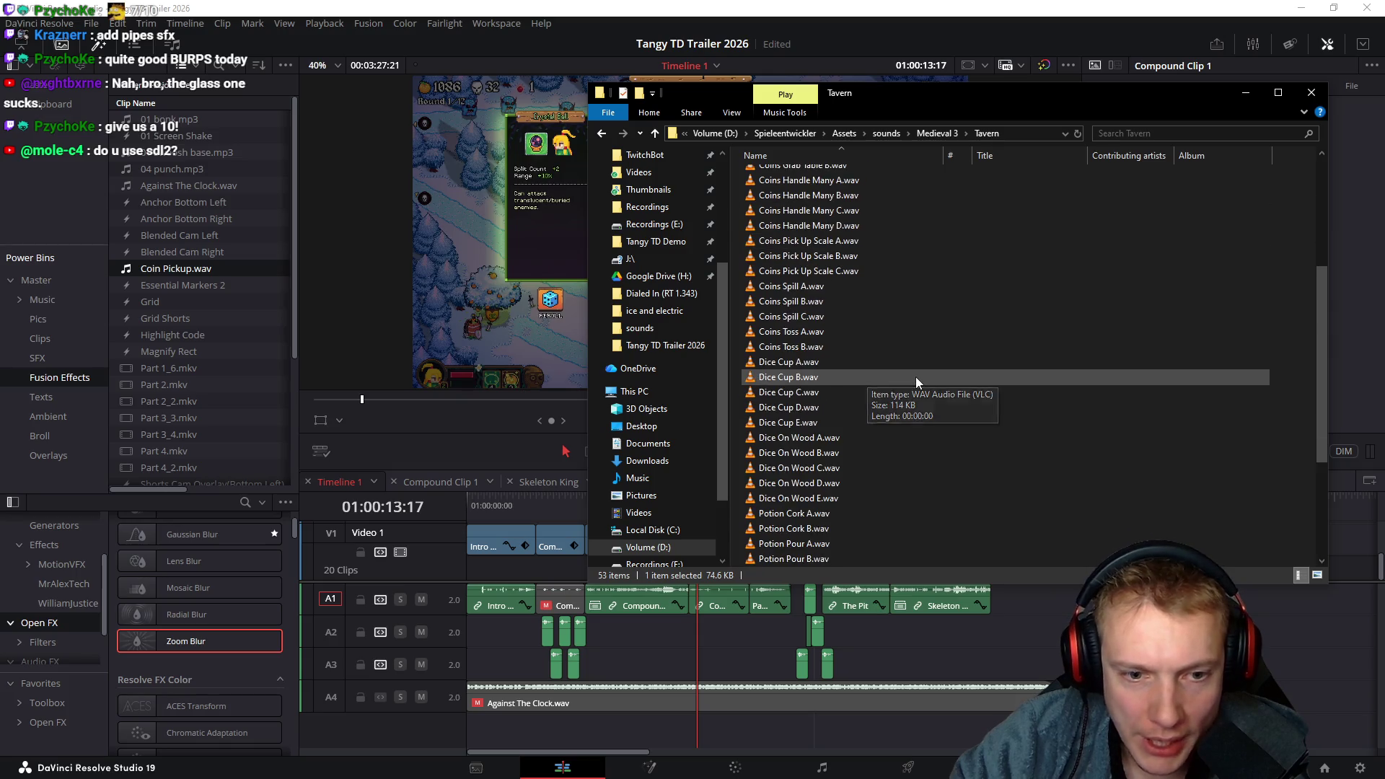
Audition Dice Cup A at 75% volume, then Dice Cup B and C
double_click(789, 362)
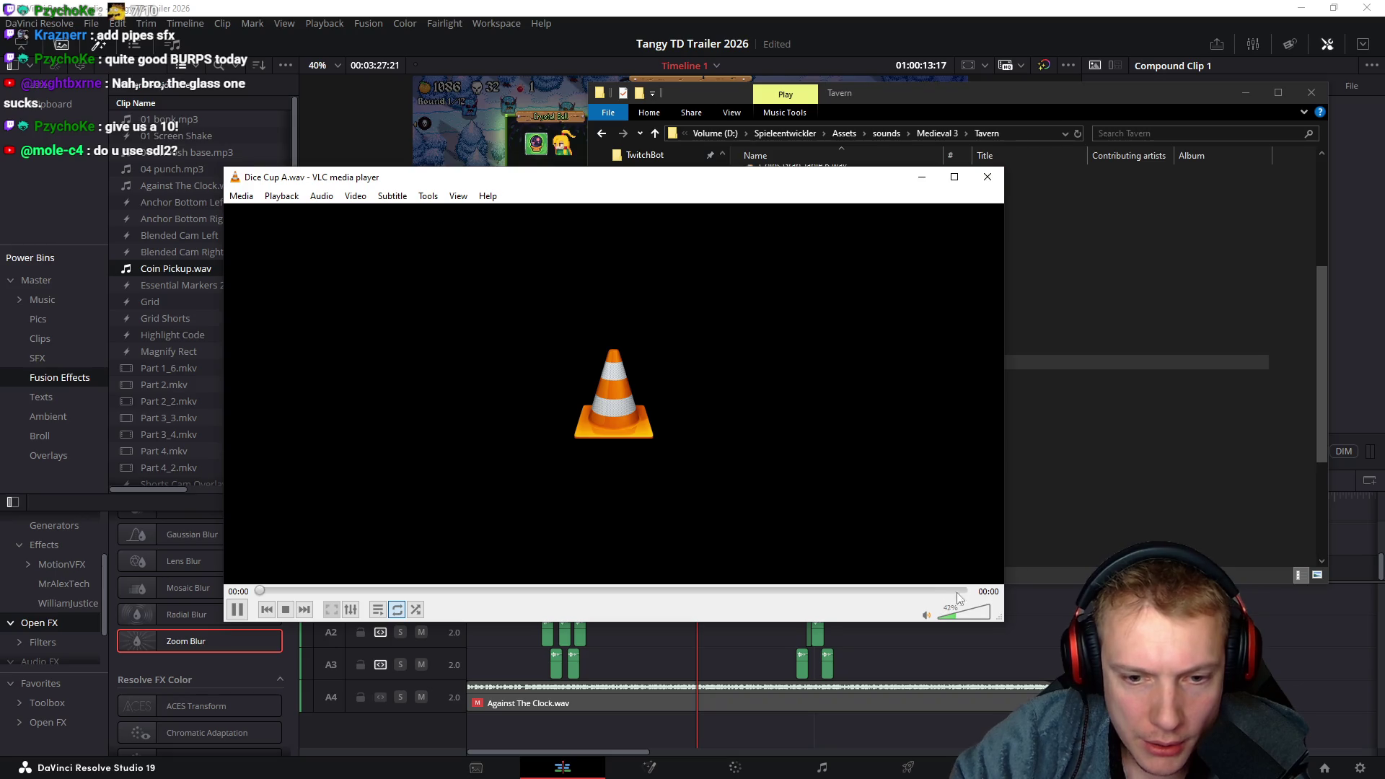
left_click_drag(960, 622, 972, 620)
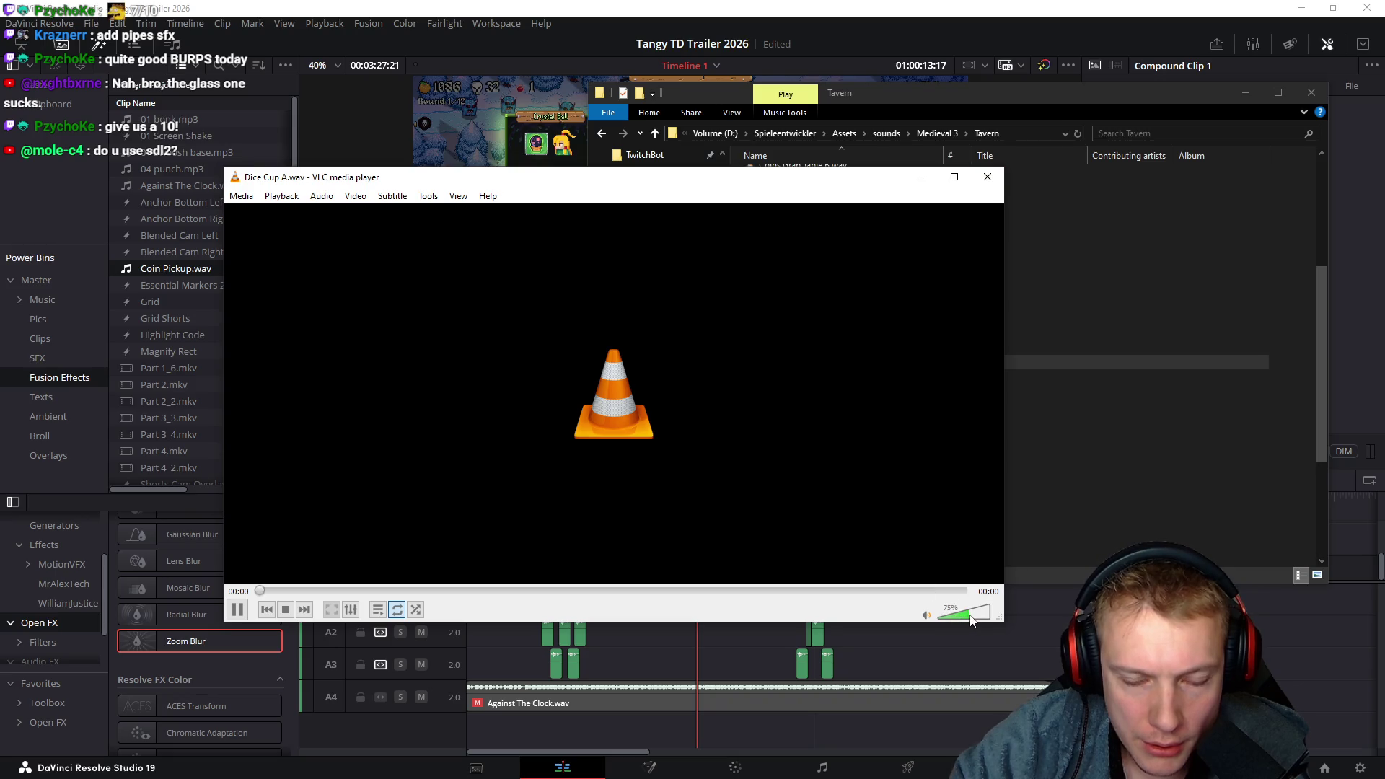
left_click(988, 177)
double_click(768, 378)
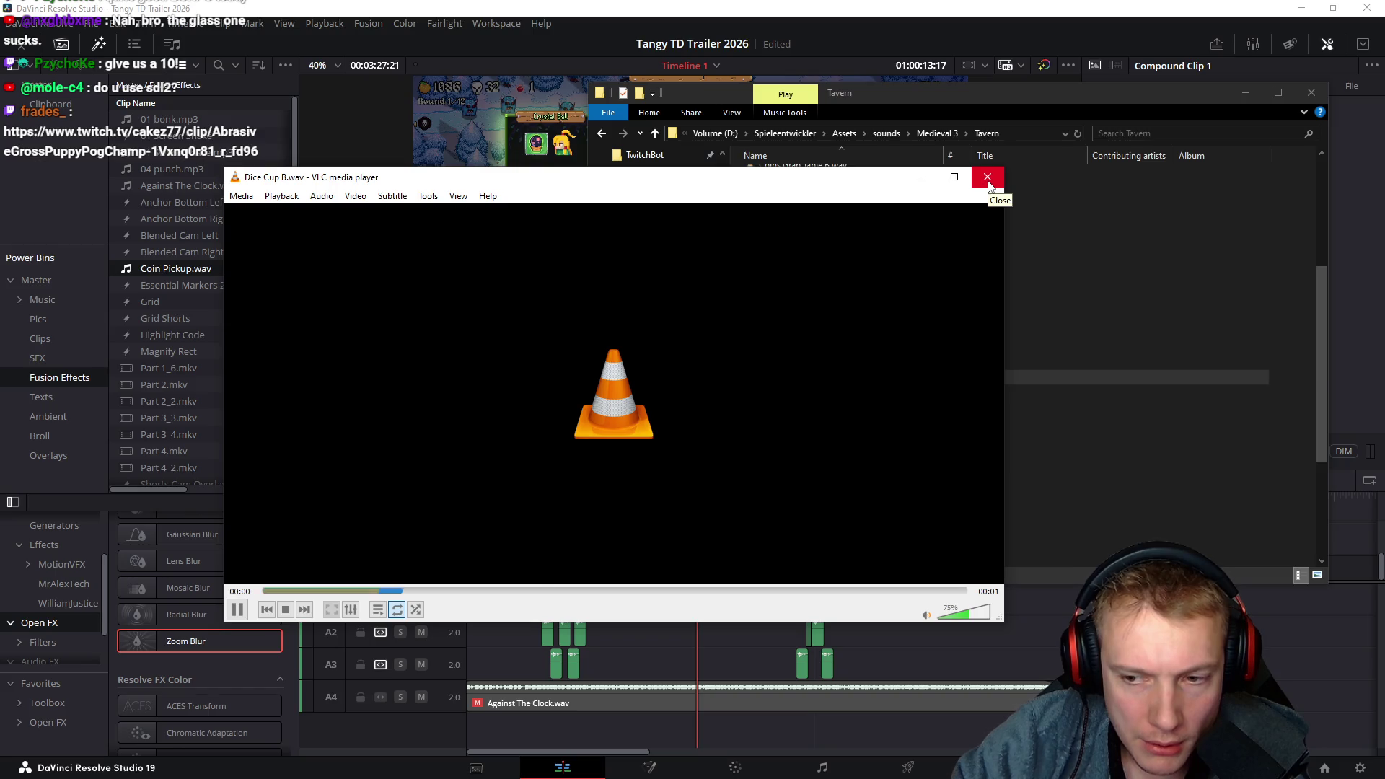
left_click(988, 177)
double_click(770, 393)
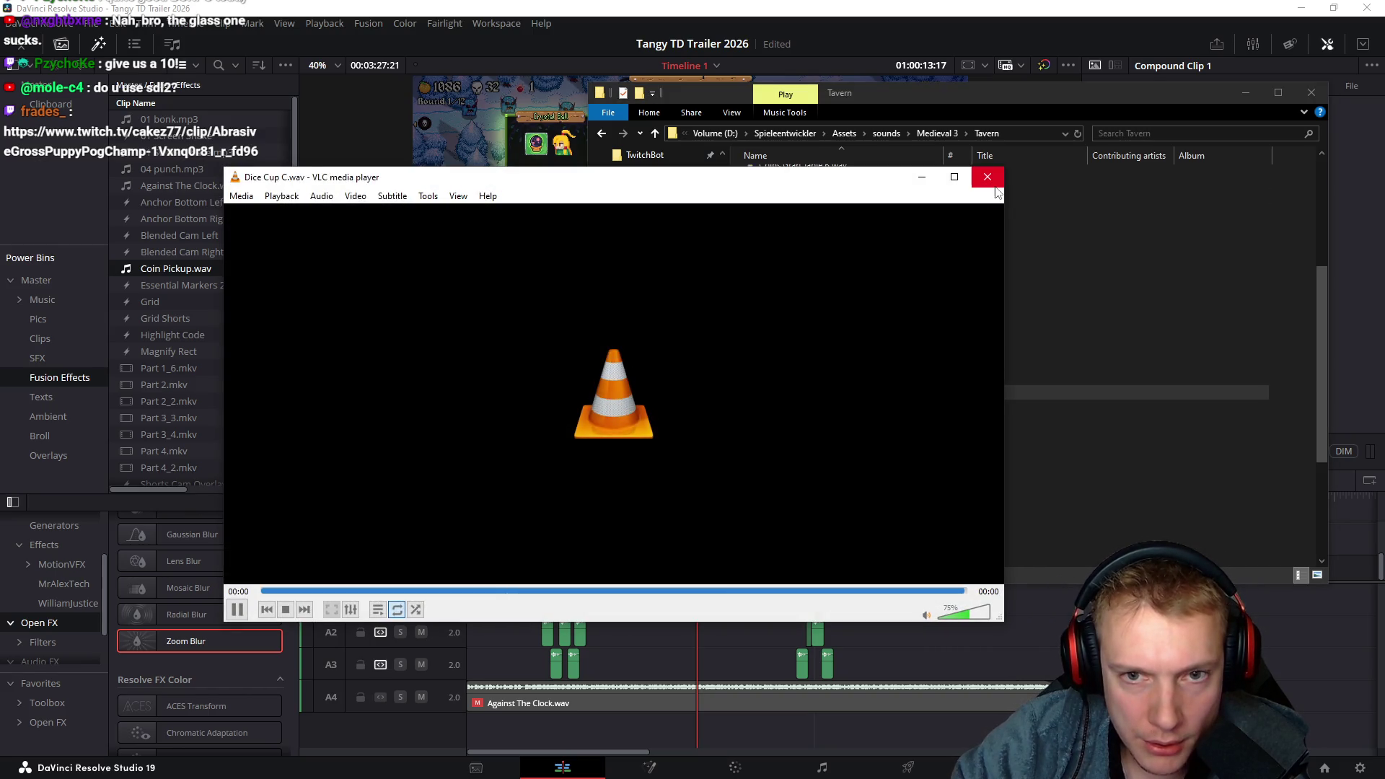
left_click(989, 177)
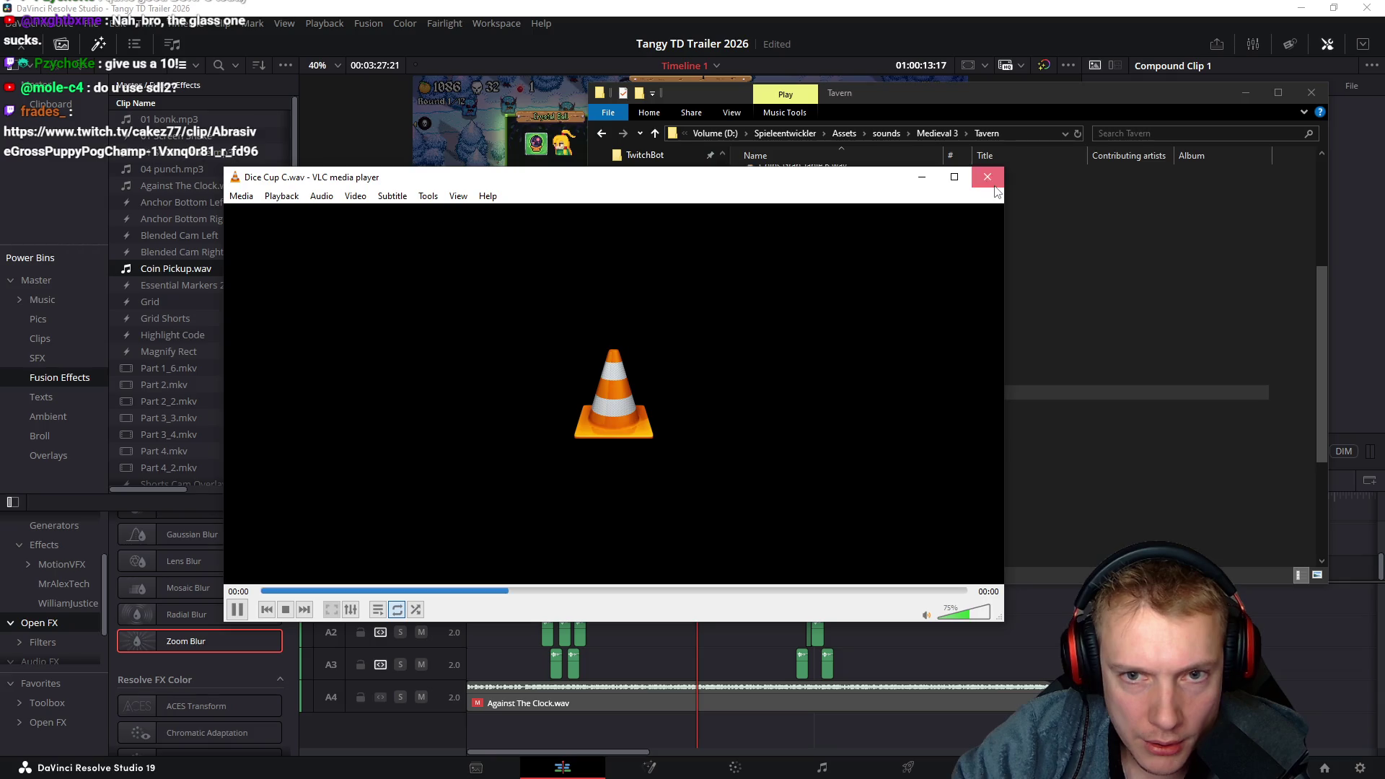
Audition Dice Cup D and E, replay Dice Cup B, then start Dice On Wood A
left_click(781, 409)
double_click(791, 408)
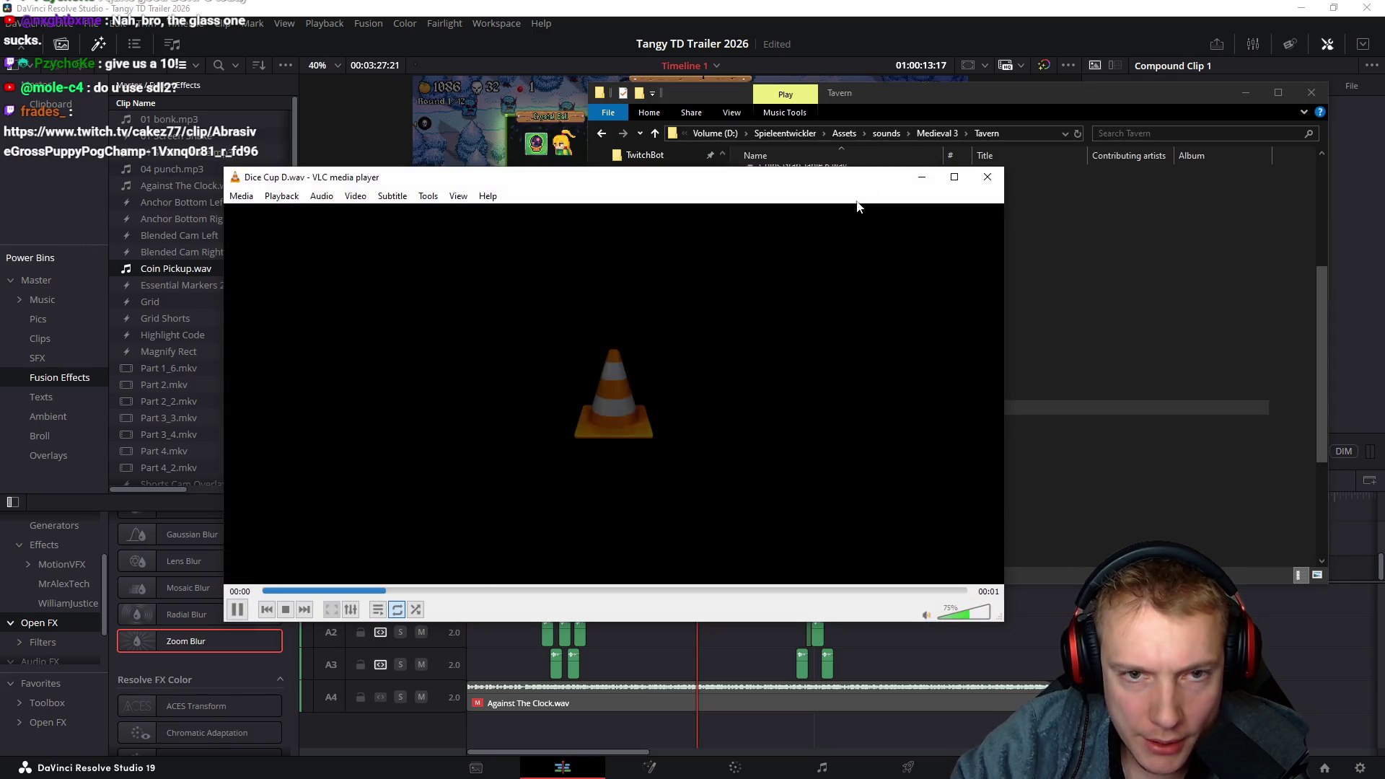
left_click(988, 177)
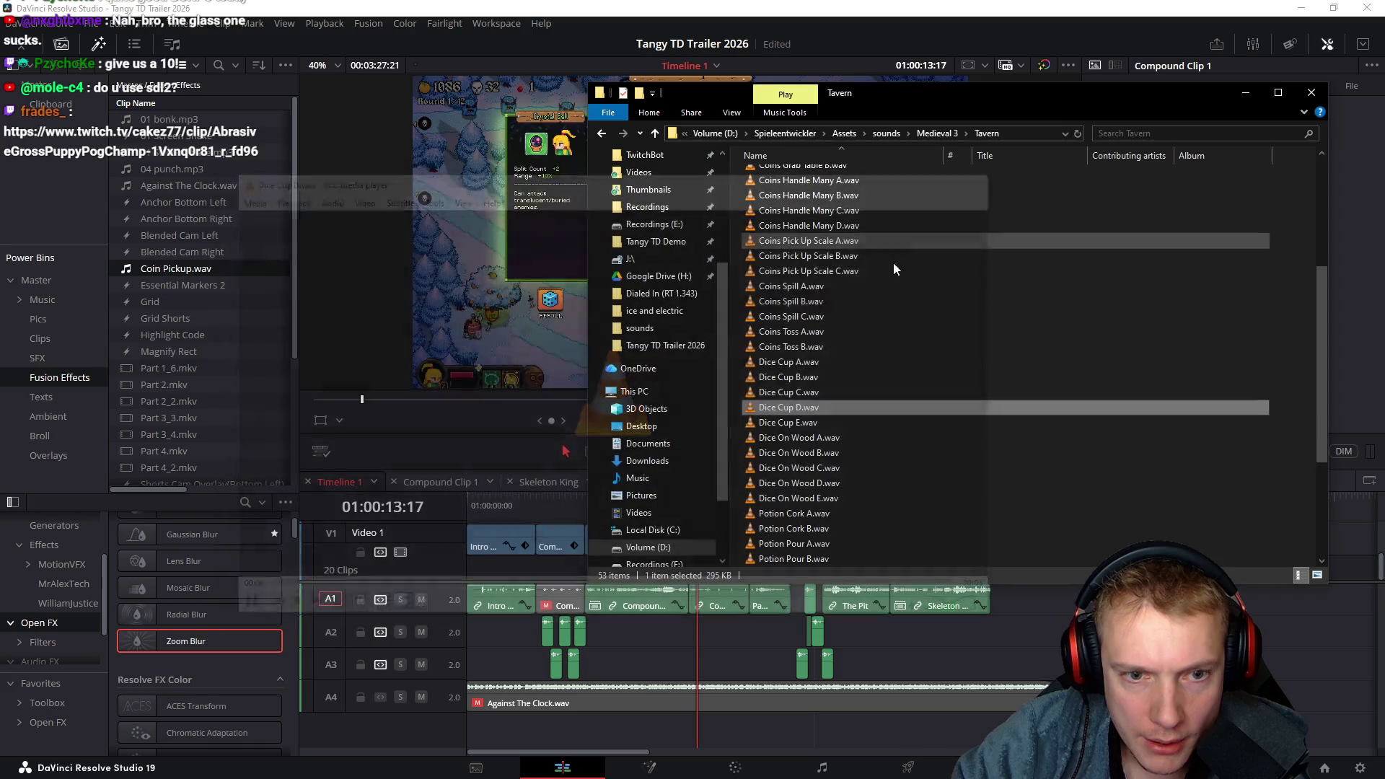
double_click(786, 423)
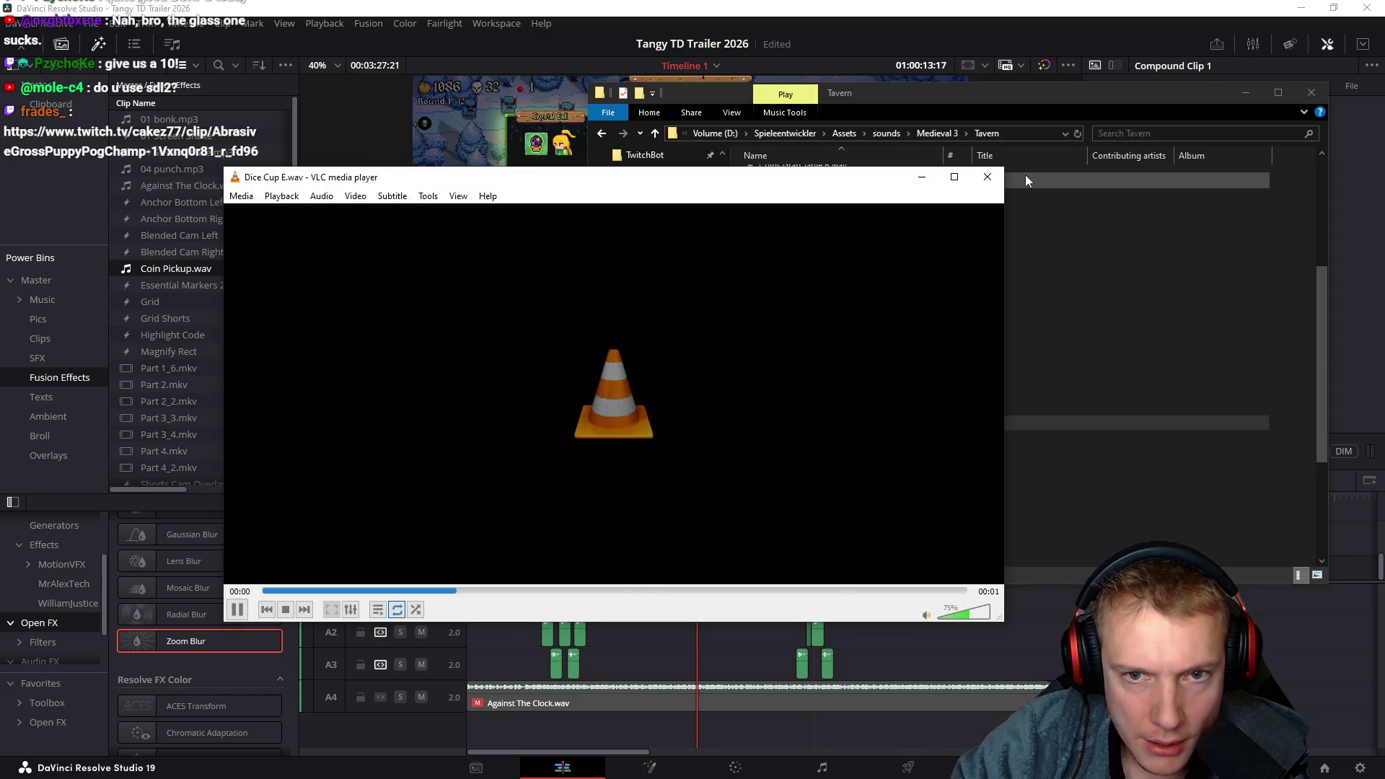
left_click(988, 178)
double_click(917, 361)
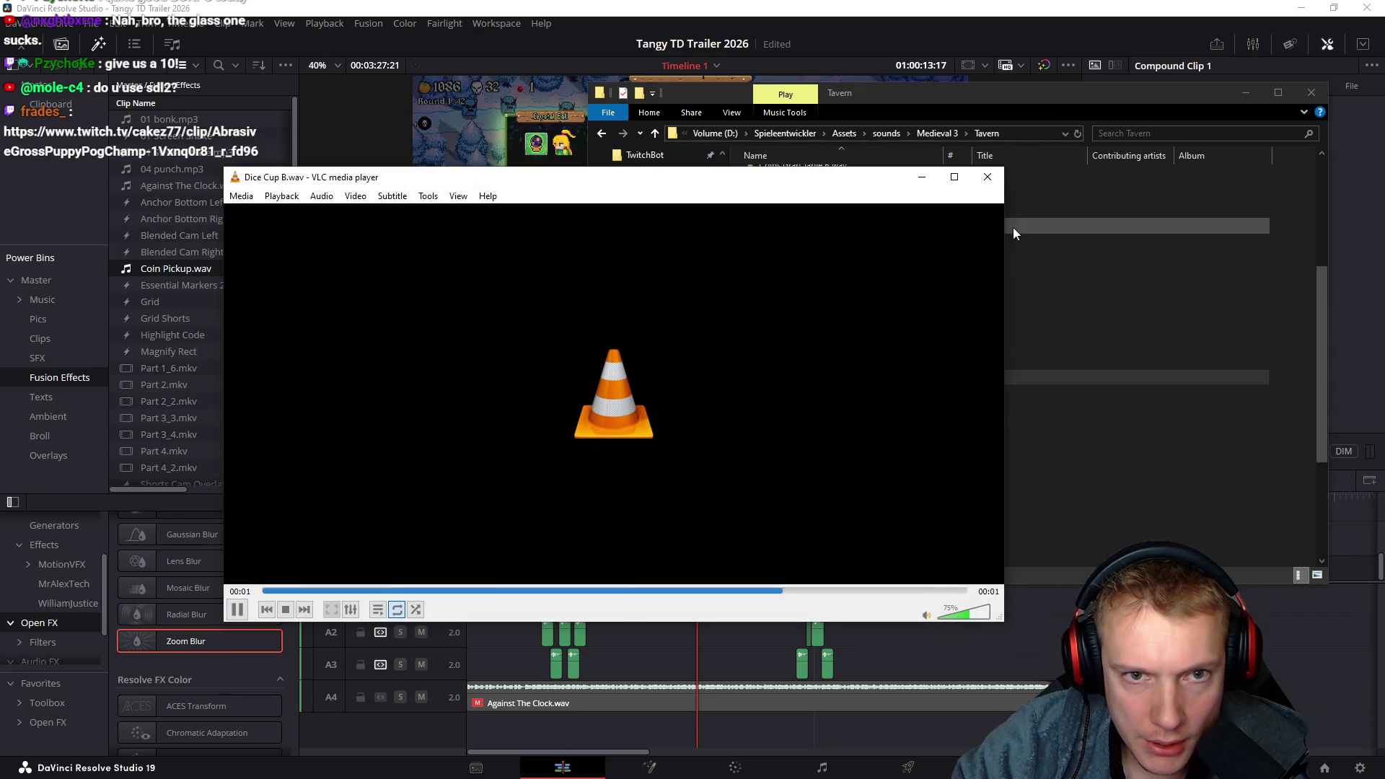
left_click(988, 179)
scroll(955, 410, "down", 1)
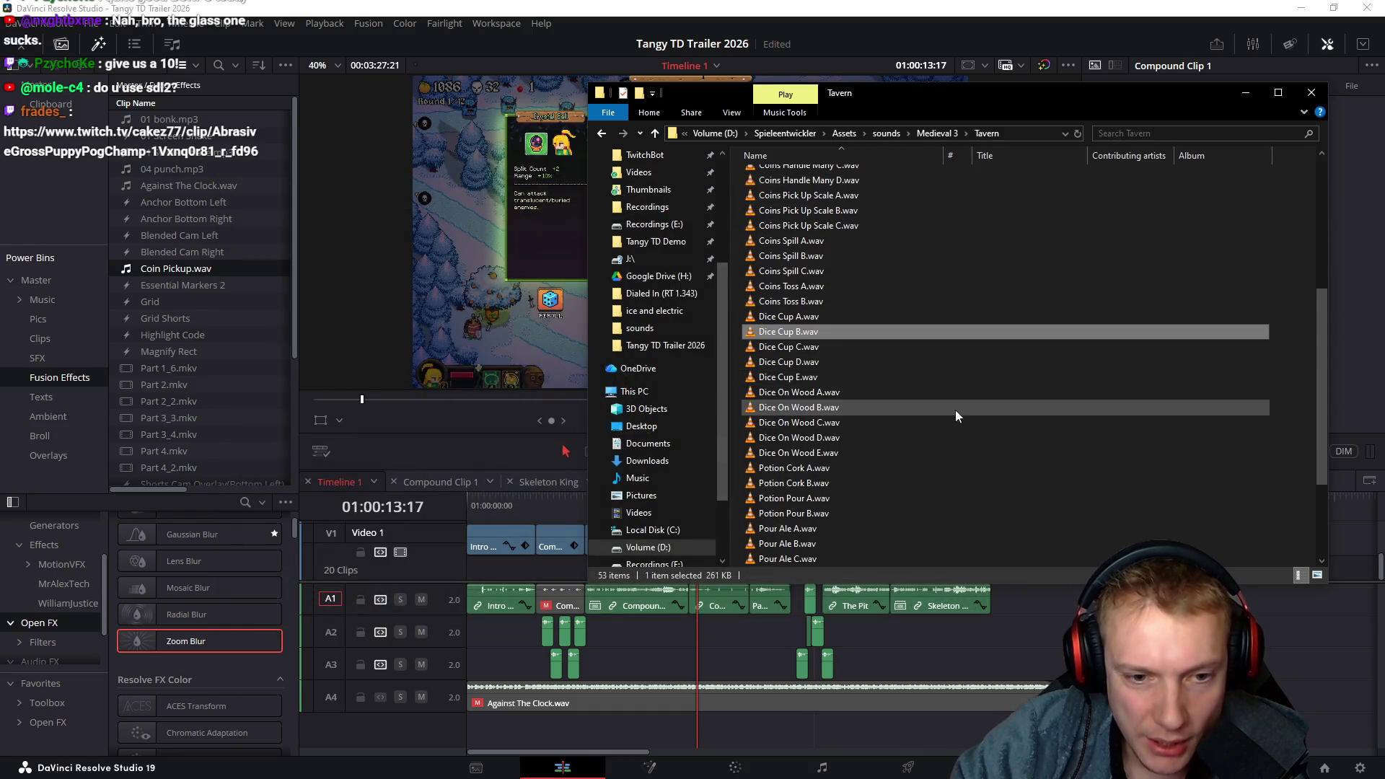
left_click(781, 393)
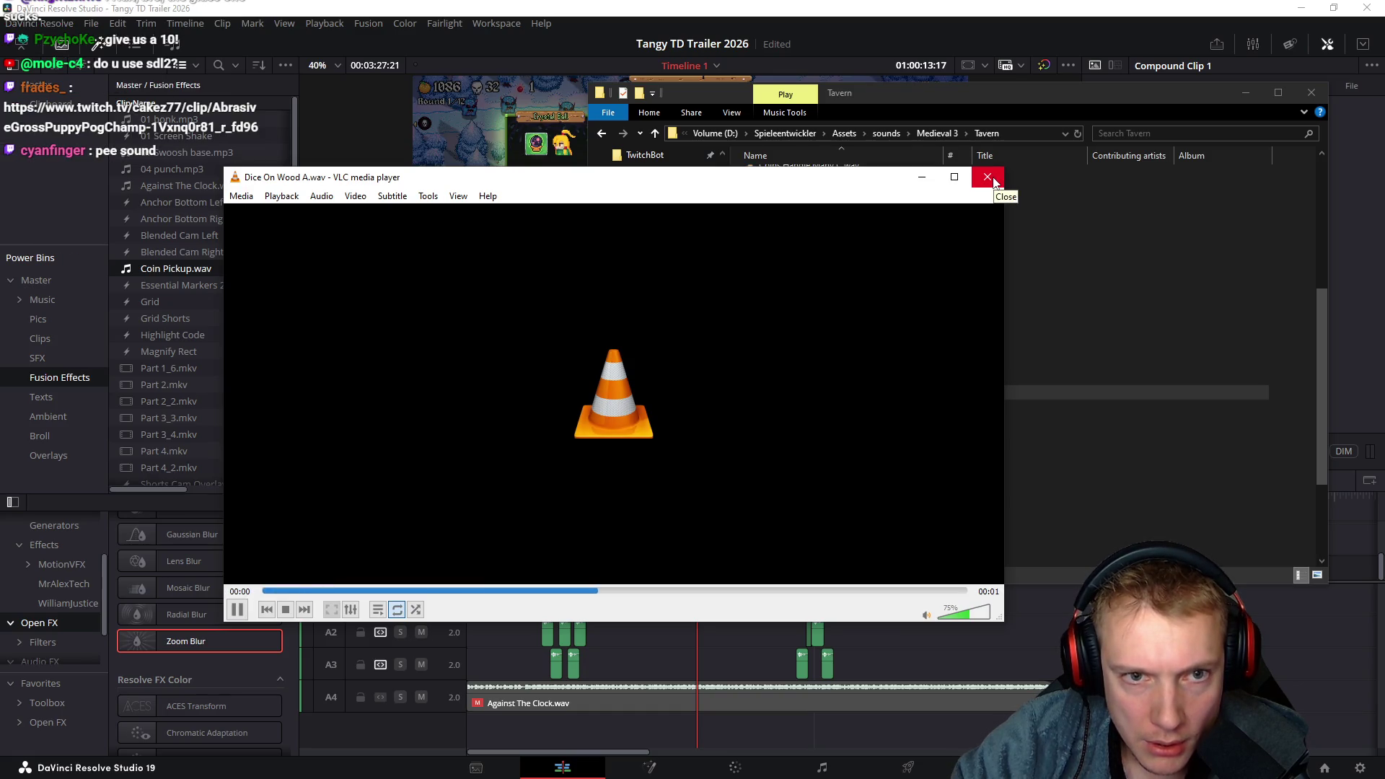
Listen to the Dice On Wood B and C samples
left_click(993, 180)
left_click(783, 408)
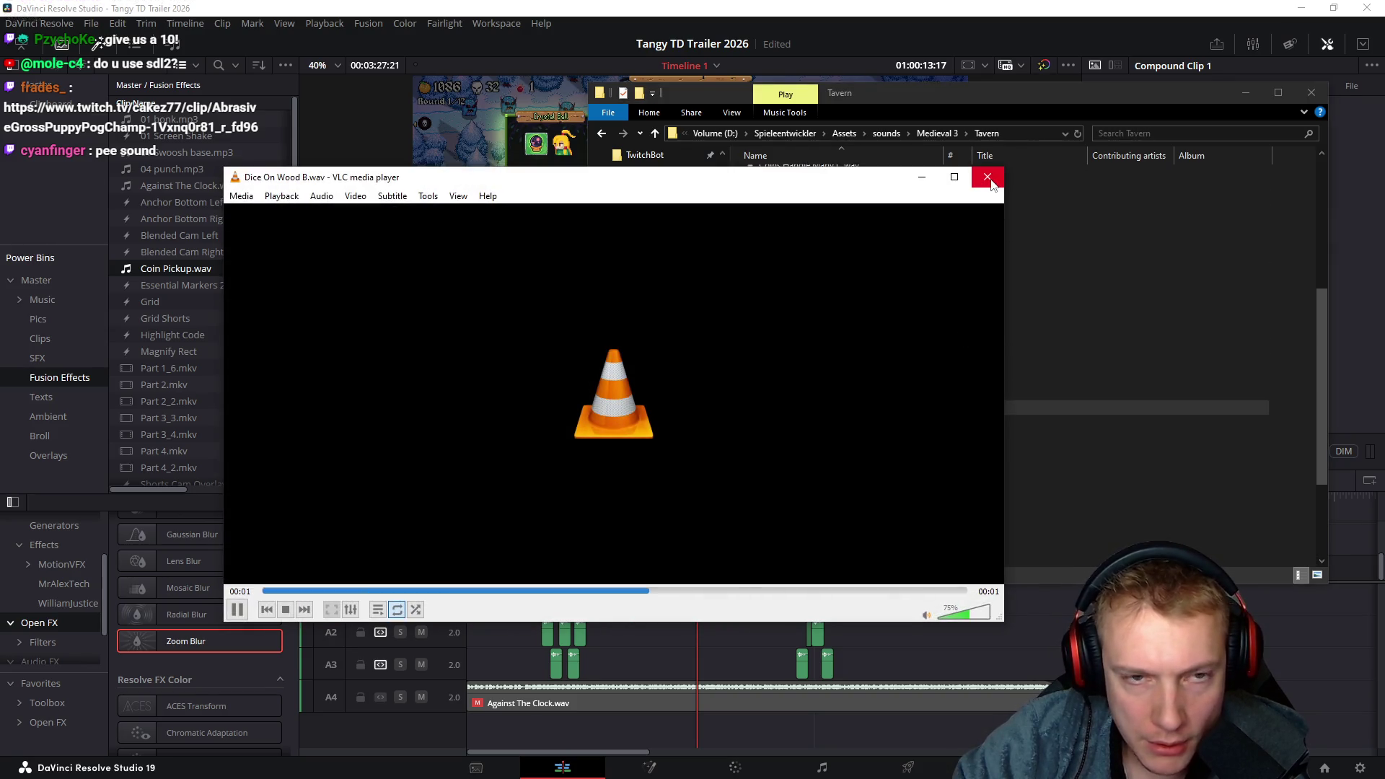
left_click(990, 182)
key("Down")
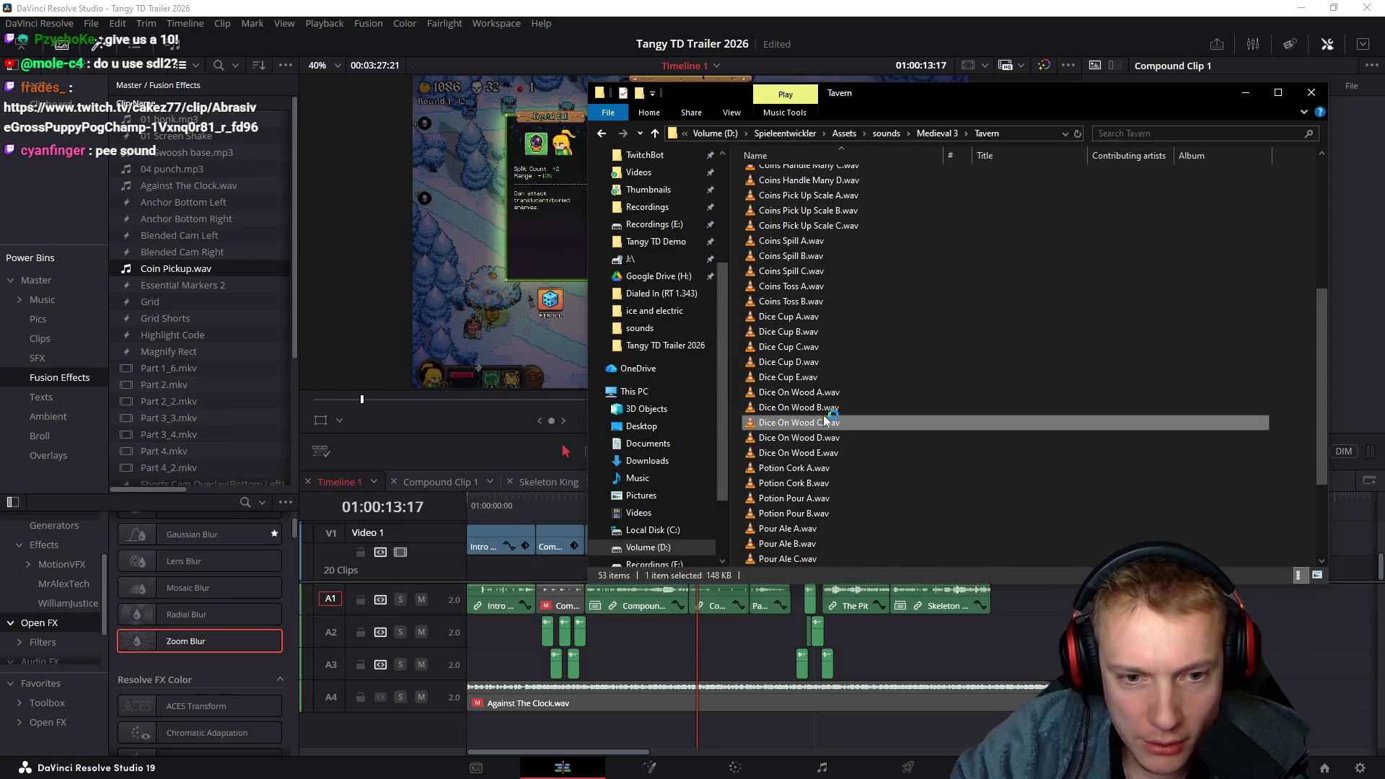
key("Return")
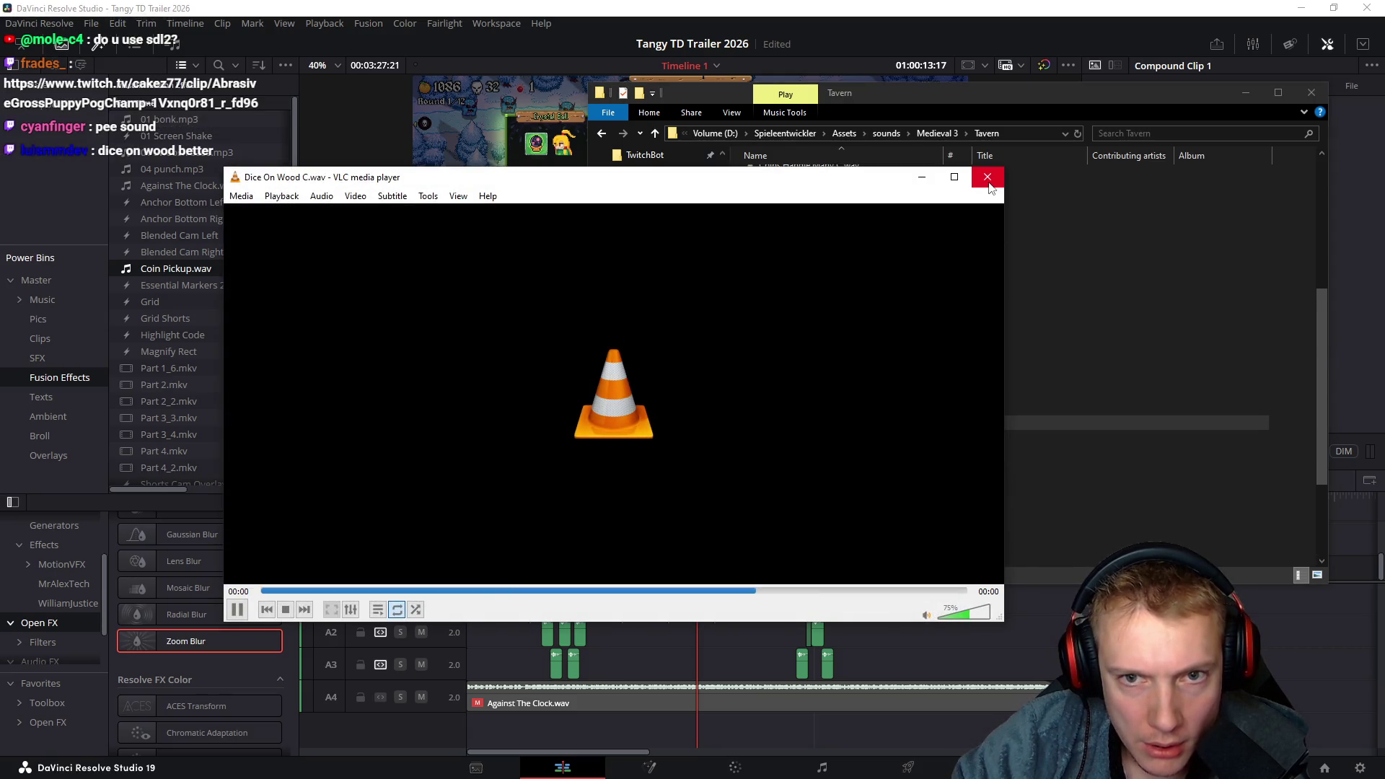
left_click(988, 179)
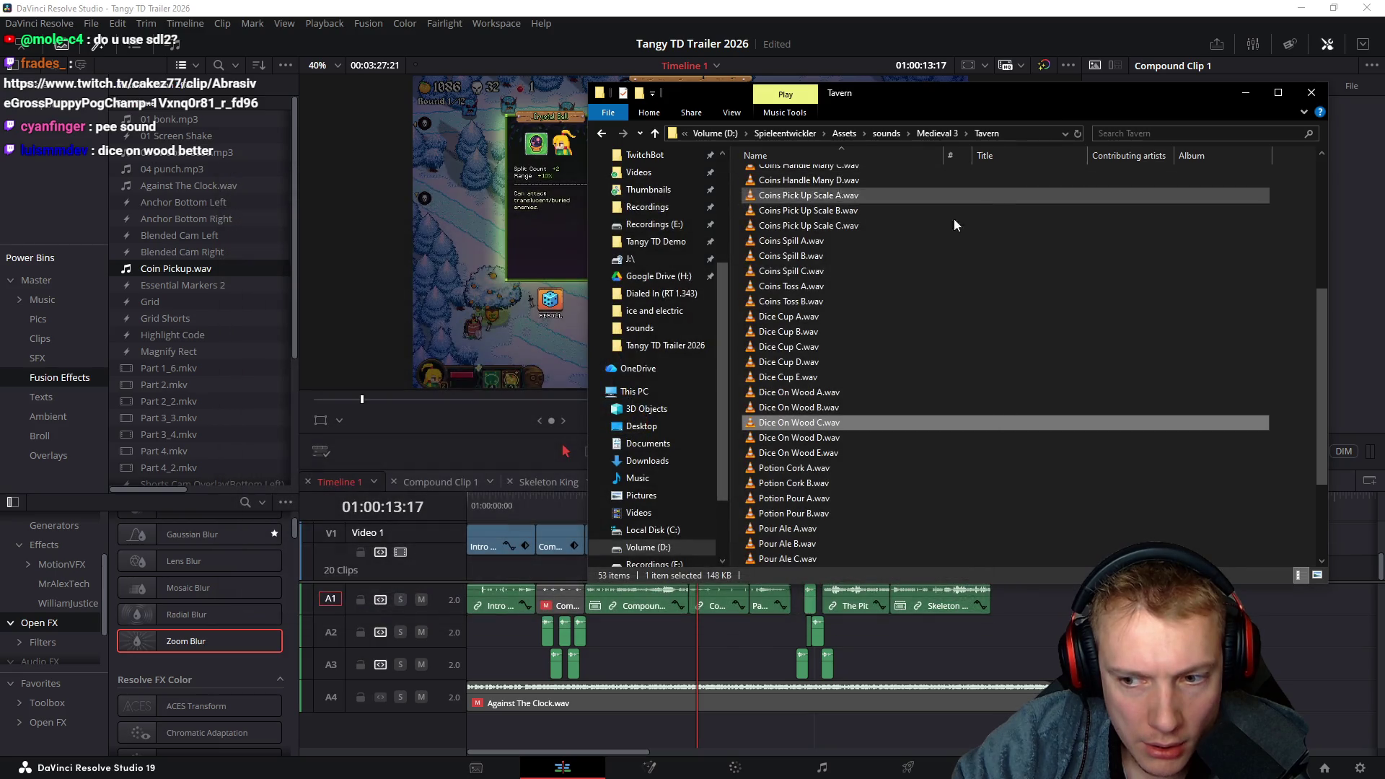
Audition Dice On Wood D and E, replay D, then open the CakezFramework project folder
left_click(769, 441)
double_click(769, 442)
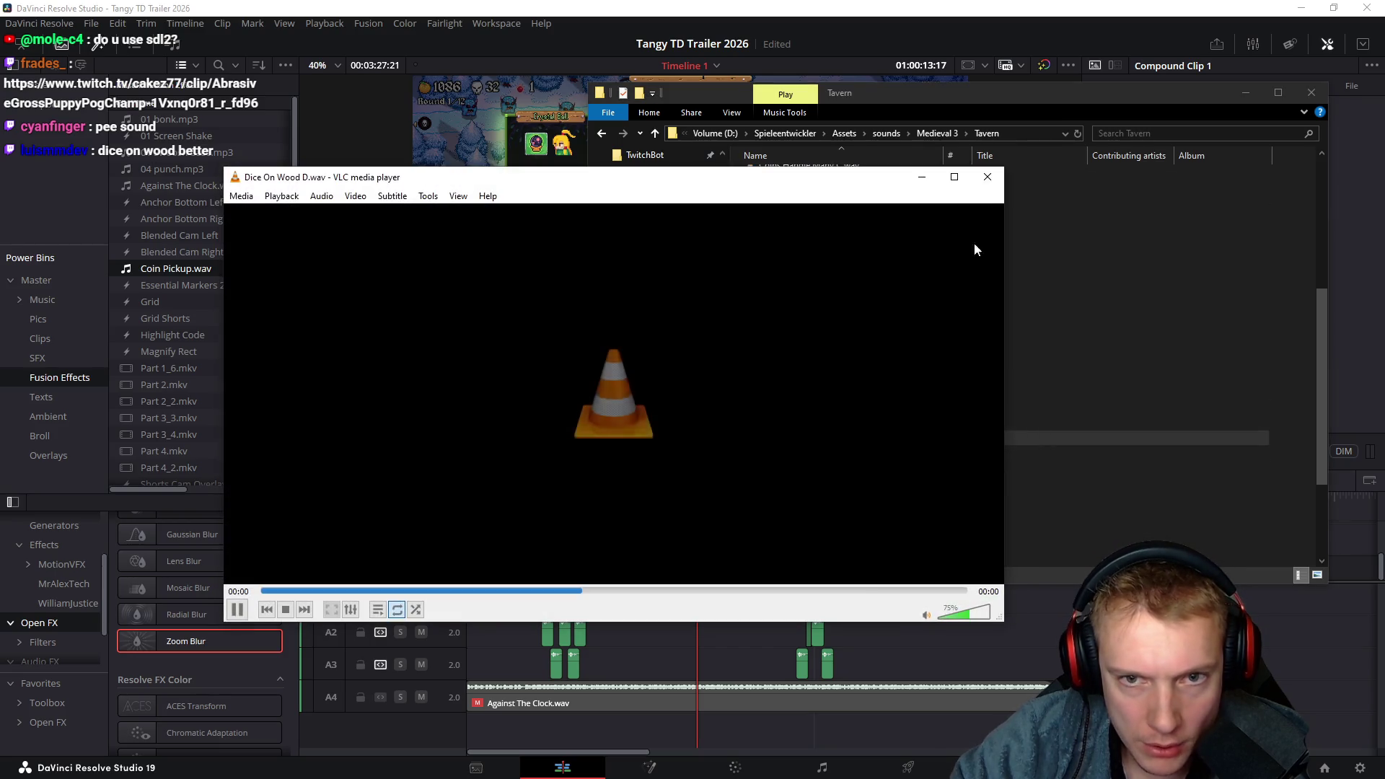
left_click(988, 179)
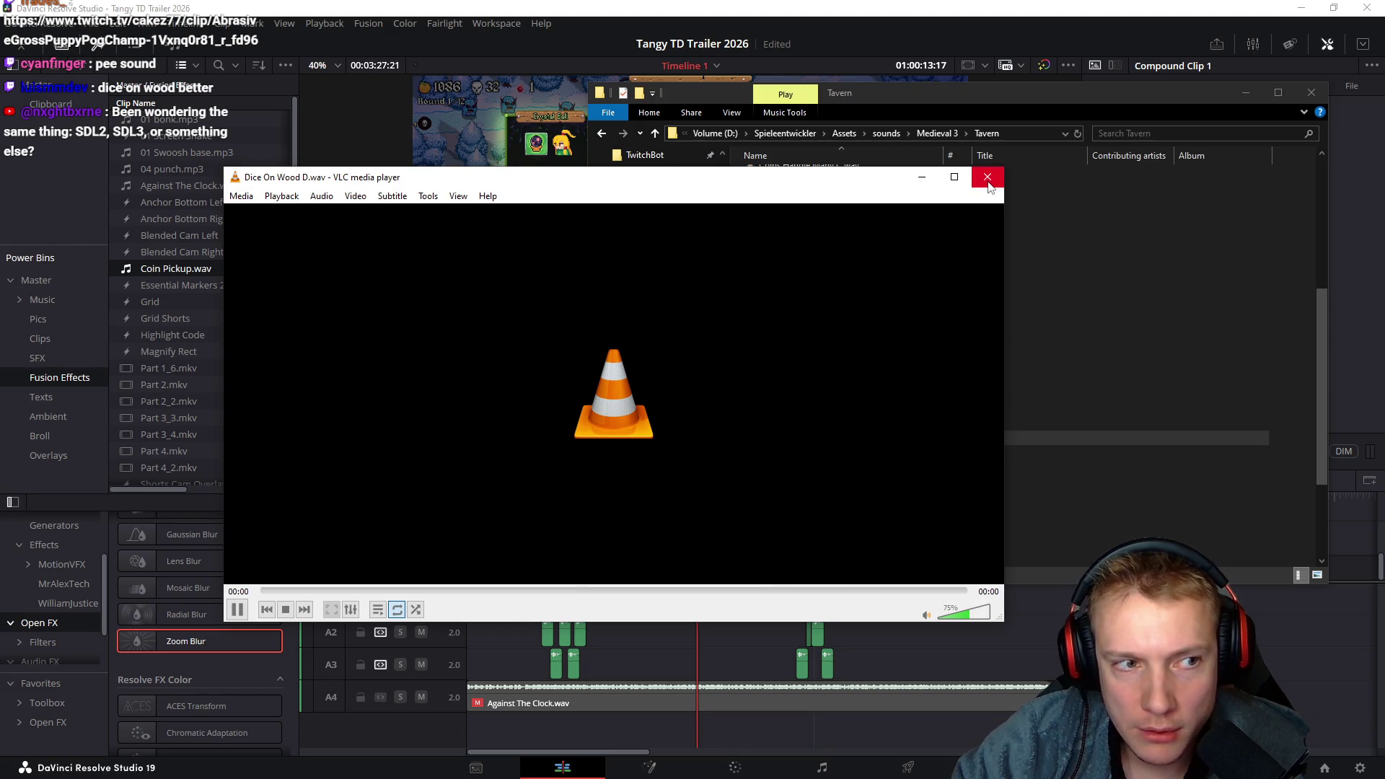
left_click(988, 179)
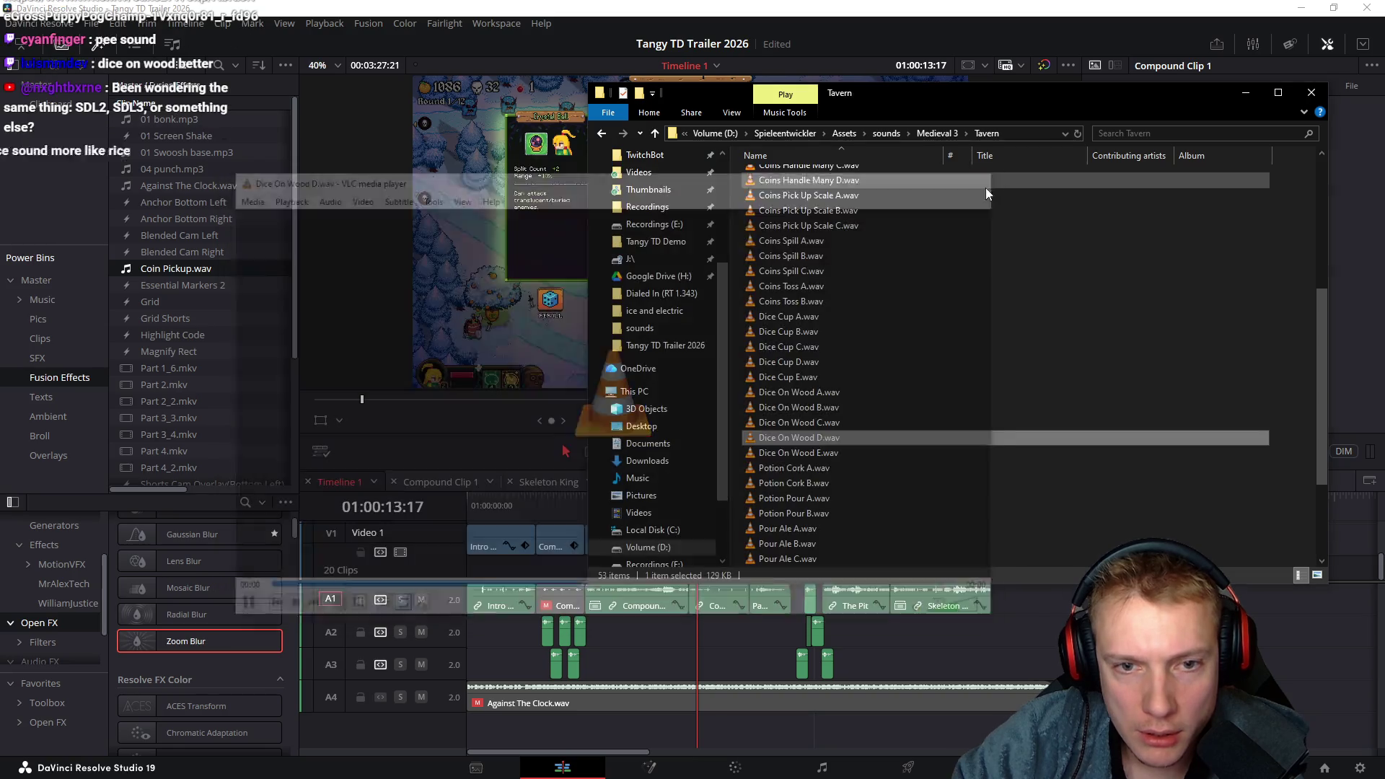
double_click(767, 455)
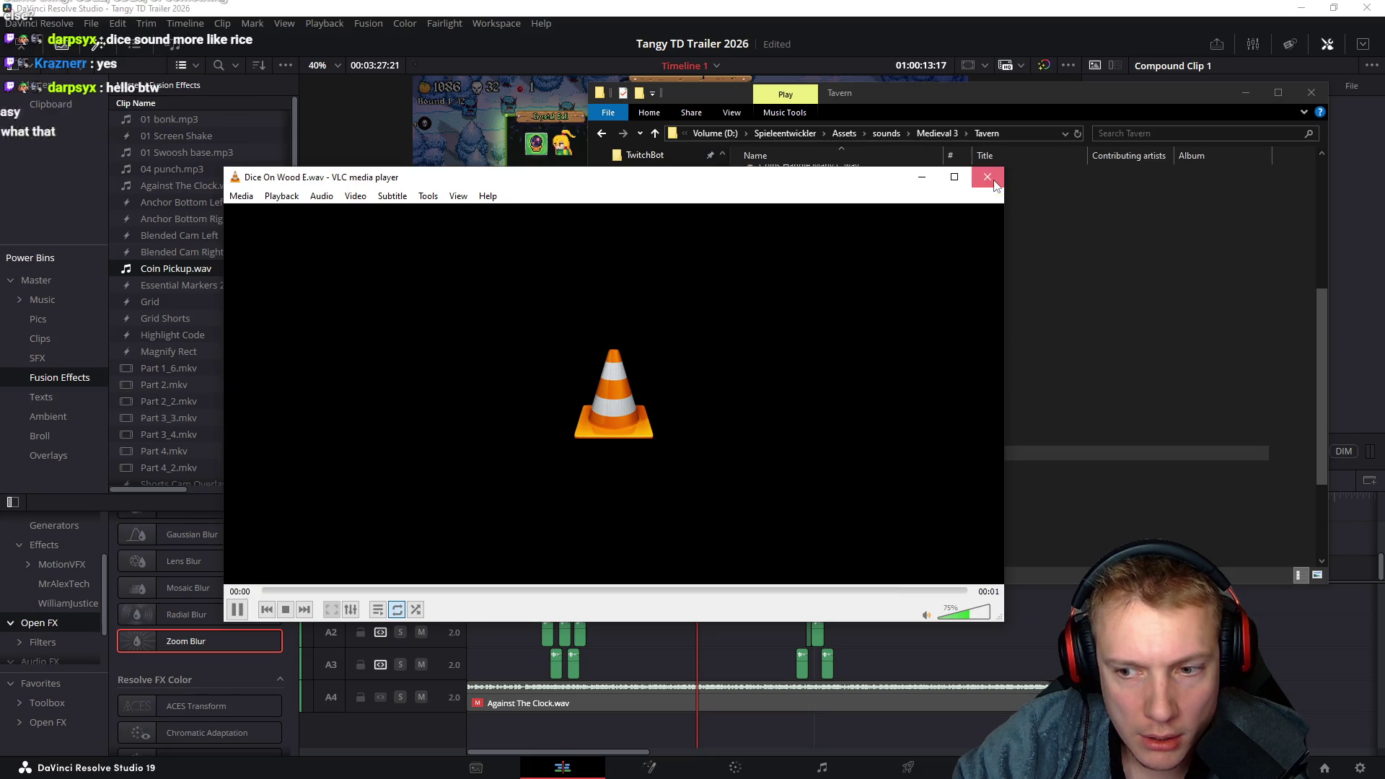
left_click(988, 177)
left_click(768, 440)
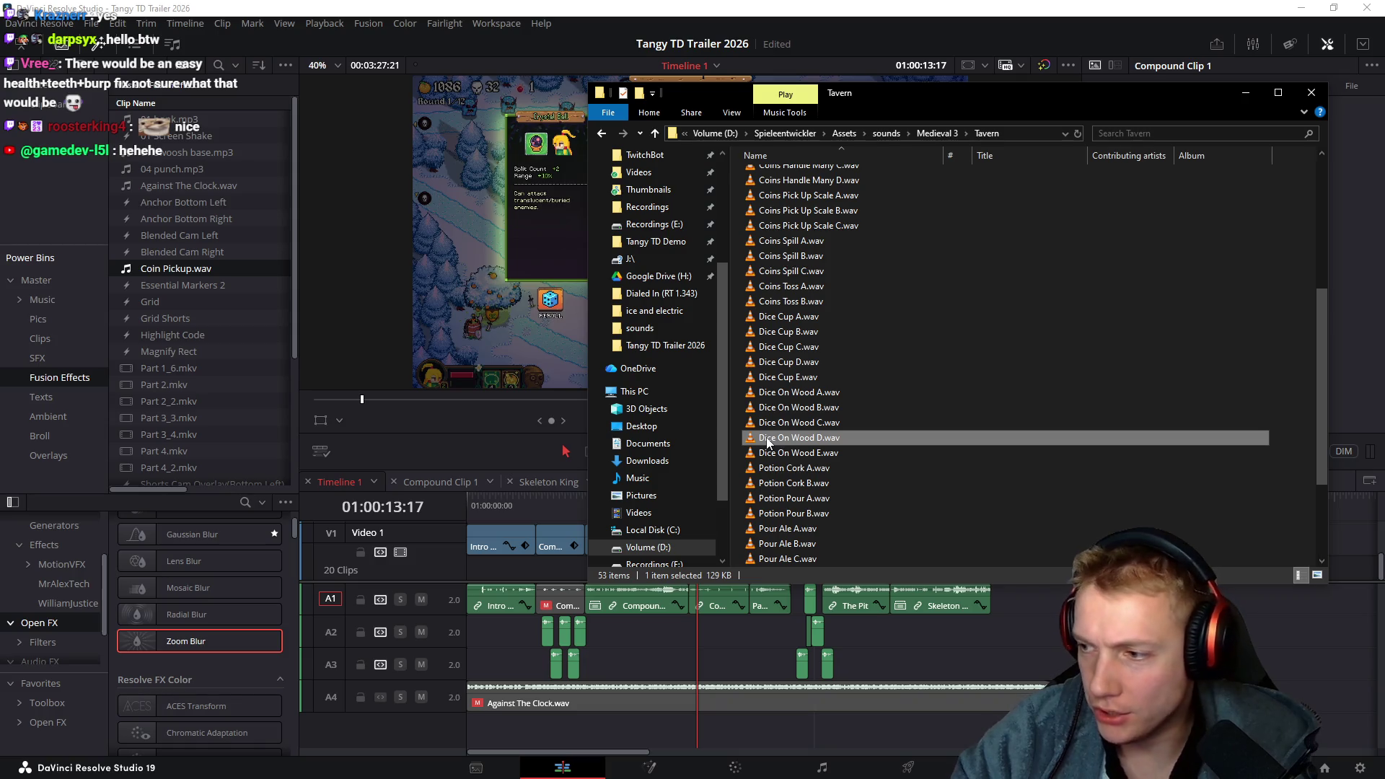
double_click(758, 440)
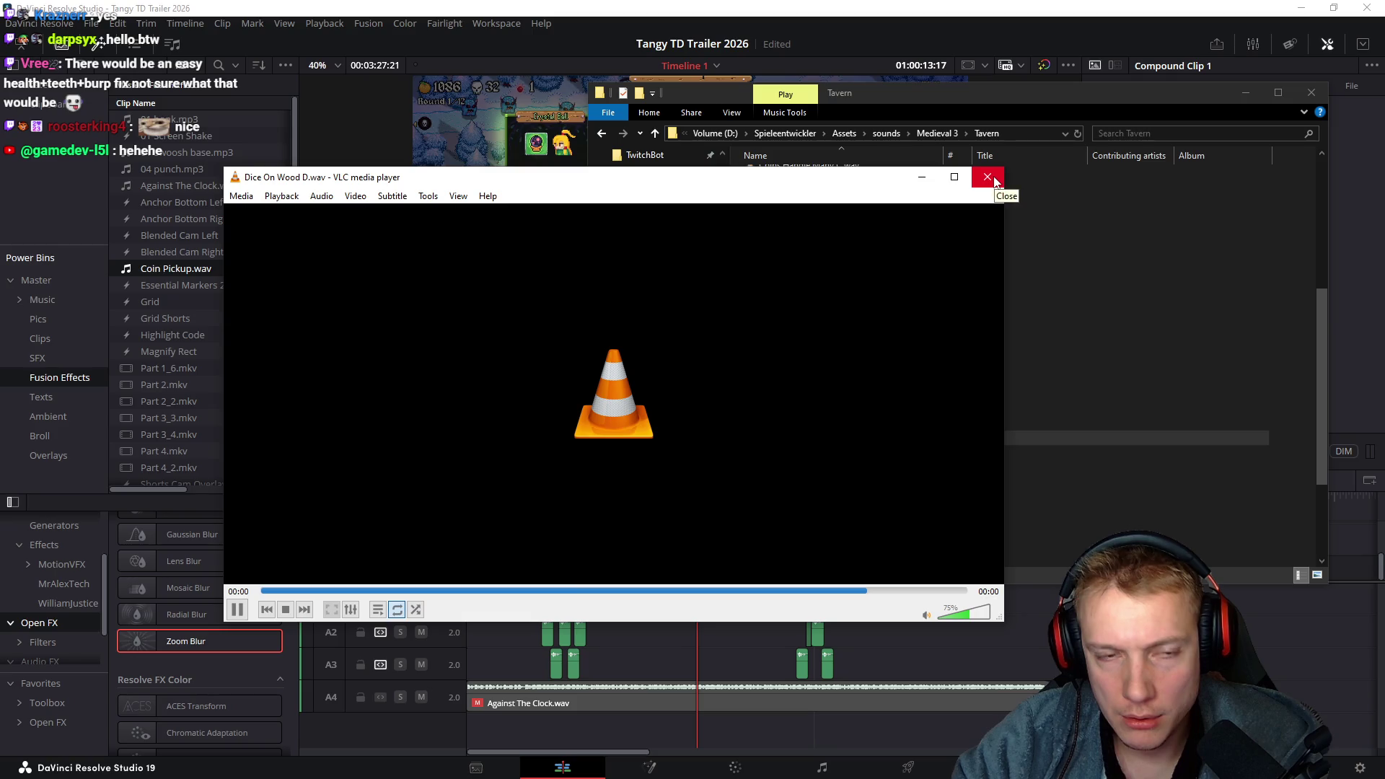
left_click(992, 180)
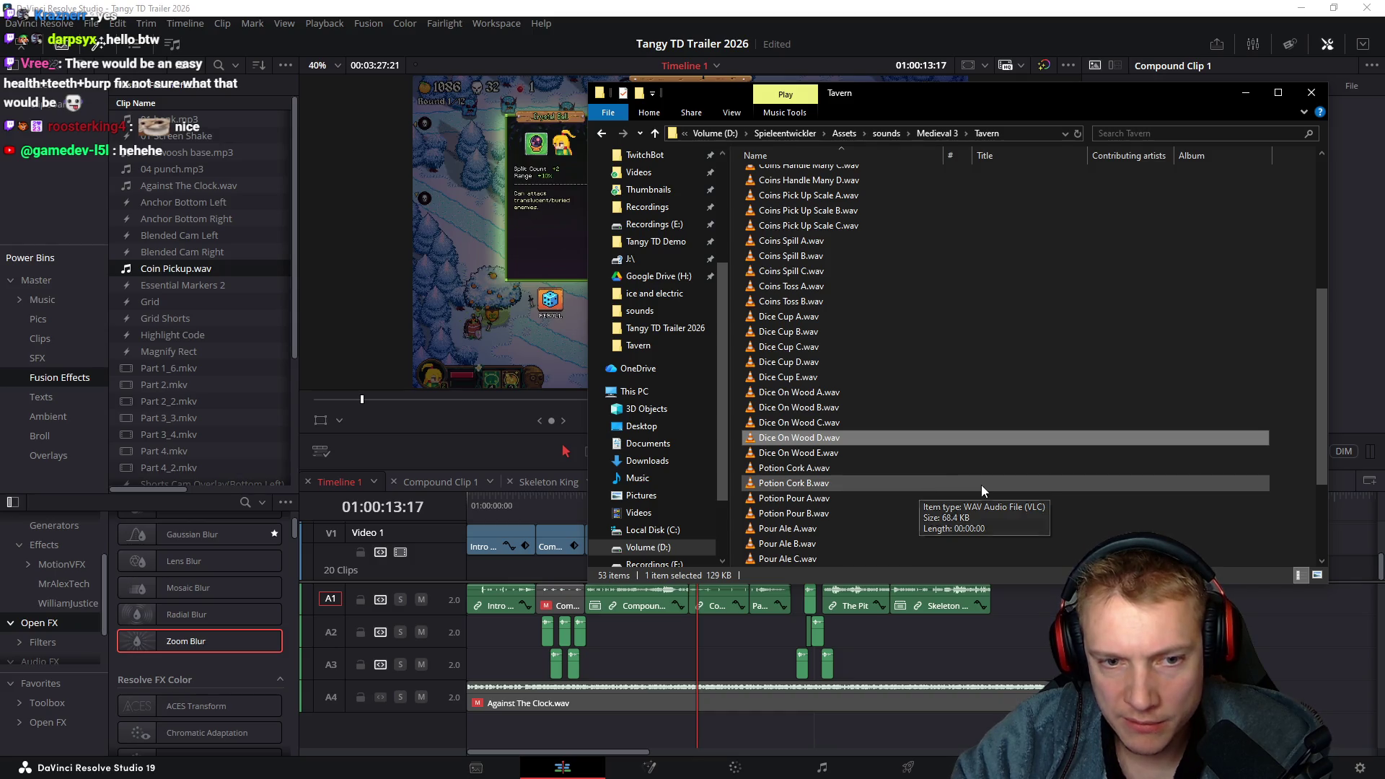
scroll(653, 310, "up", 3)
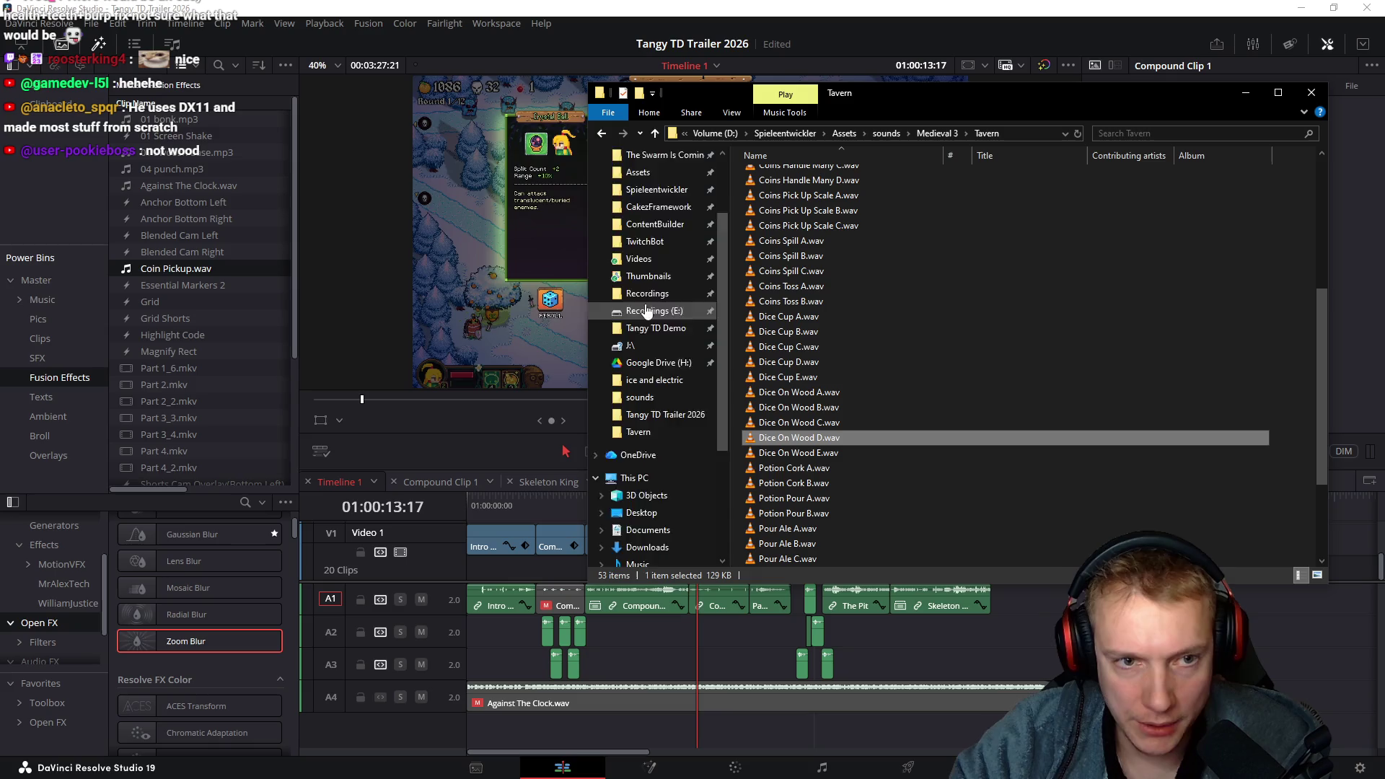
left_click(659, 276)
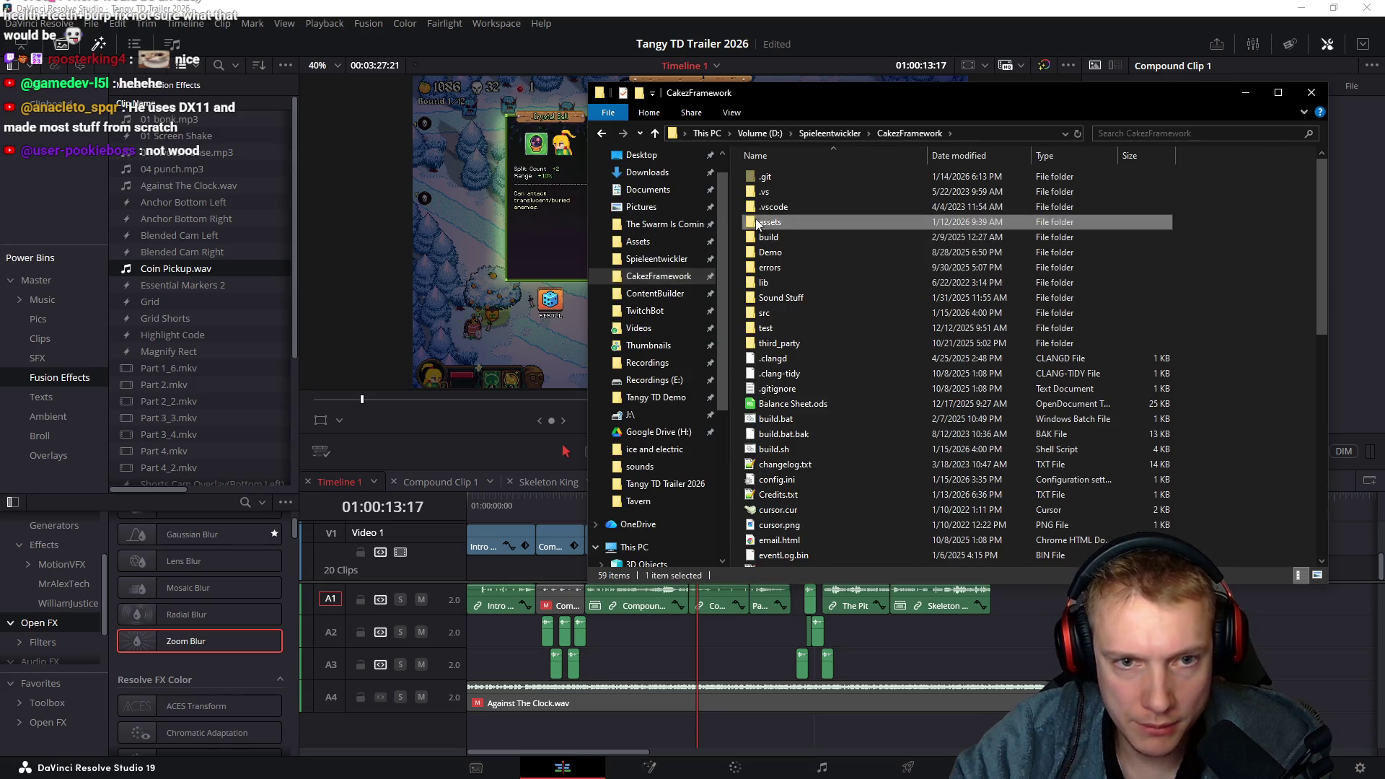
Paste Dice On Wood D.wav into assets/sounds and rename it Dice_Wood.wav
double_click(809, 222)
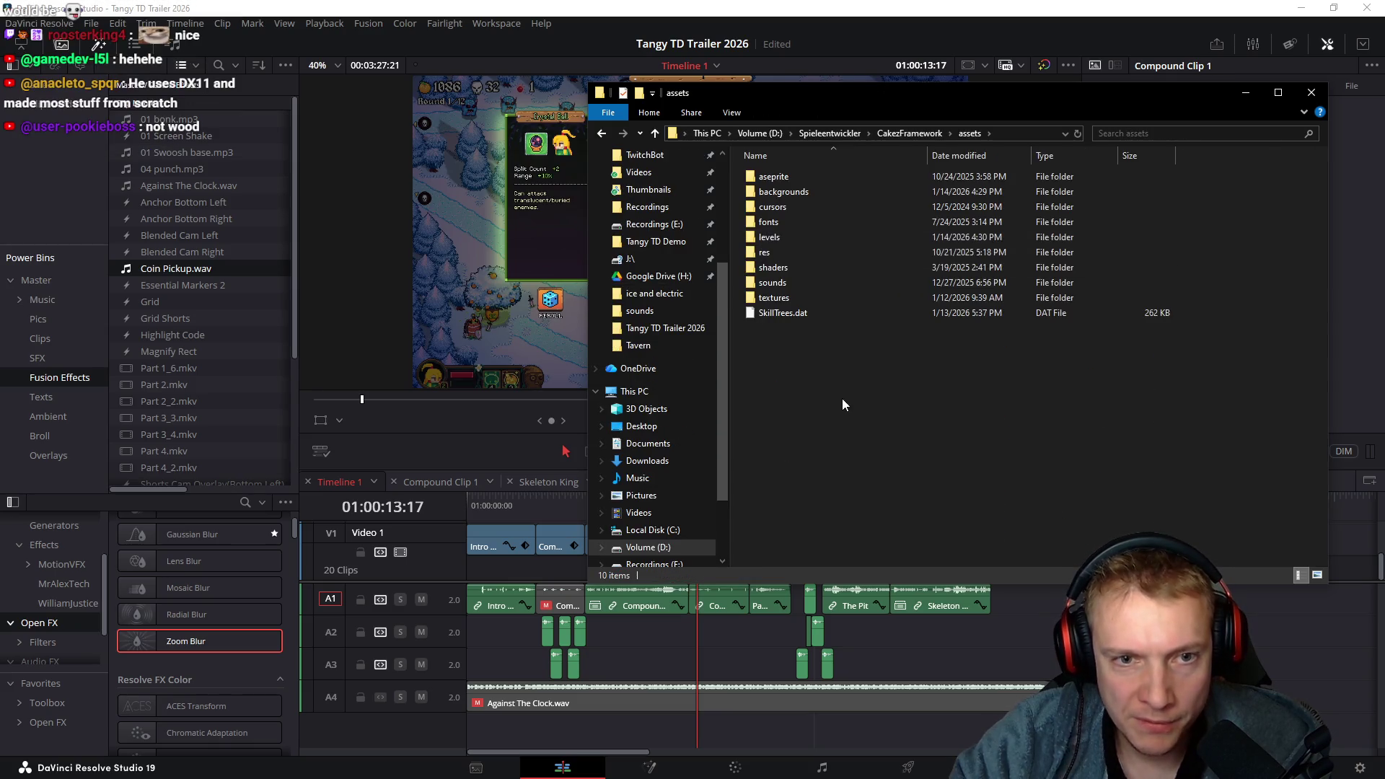
double_click(752, 287)
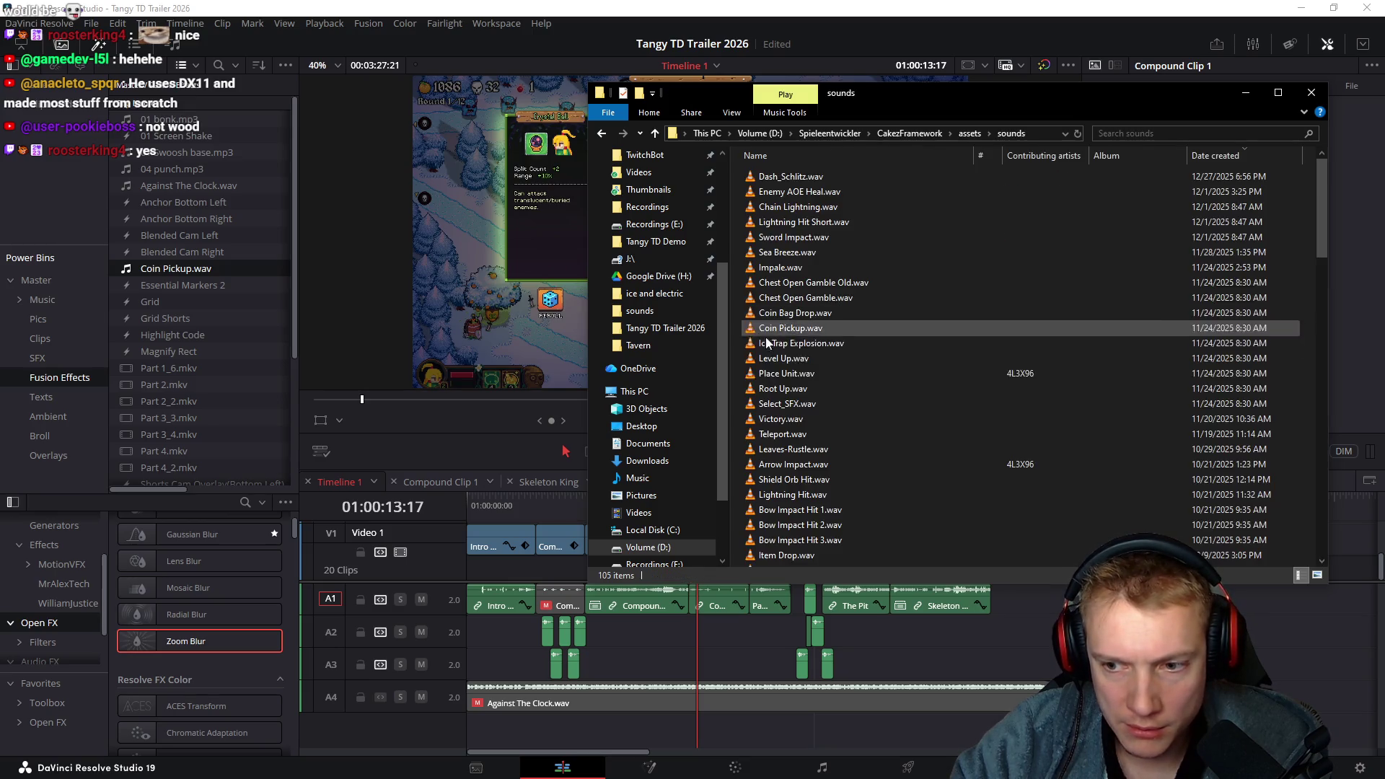
key("ctrl+v")
key("F2")
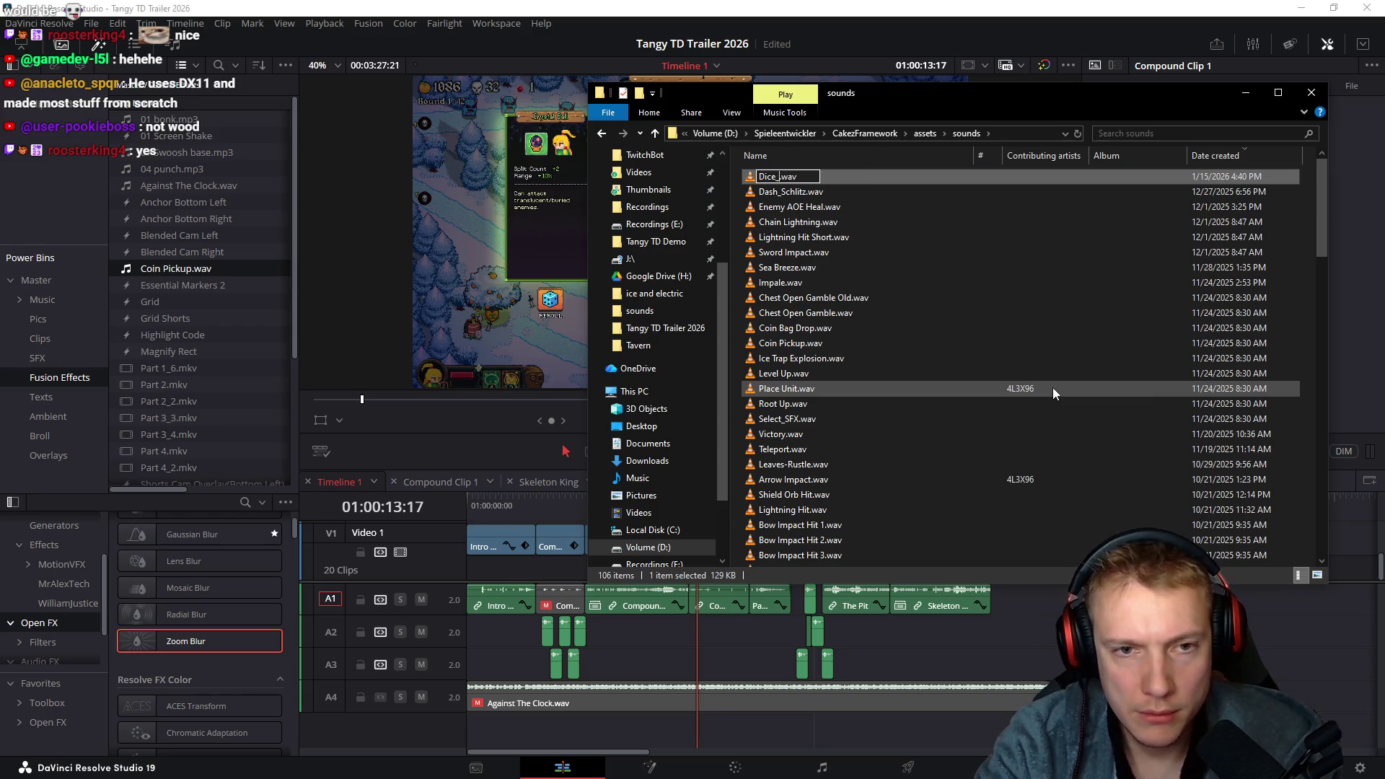
type("Wood")
key("Return")
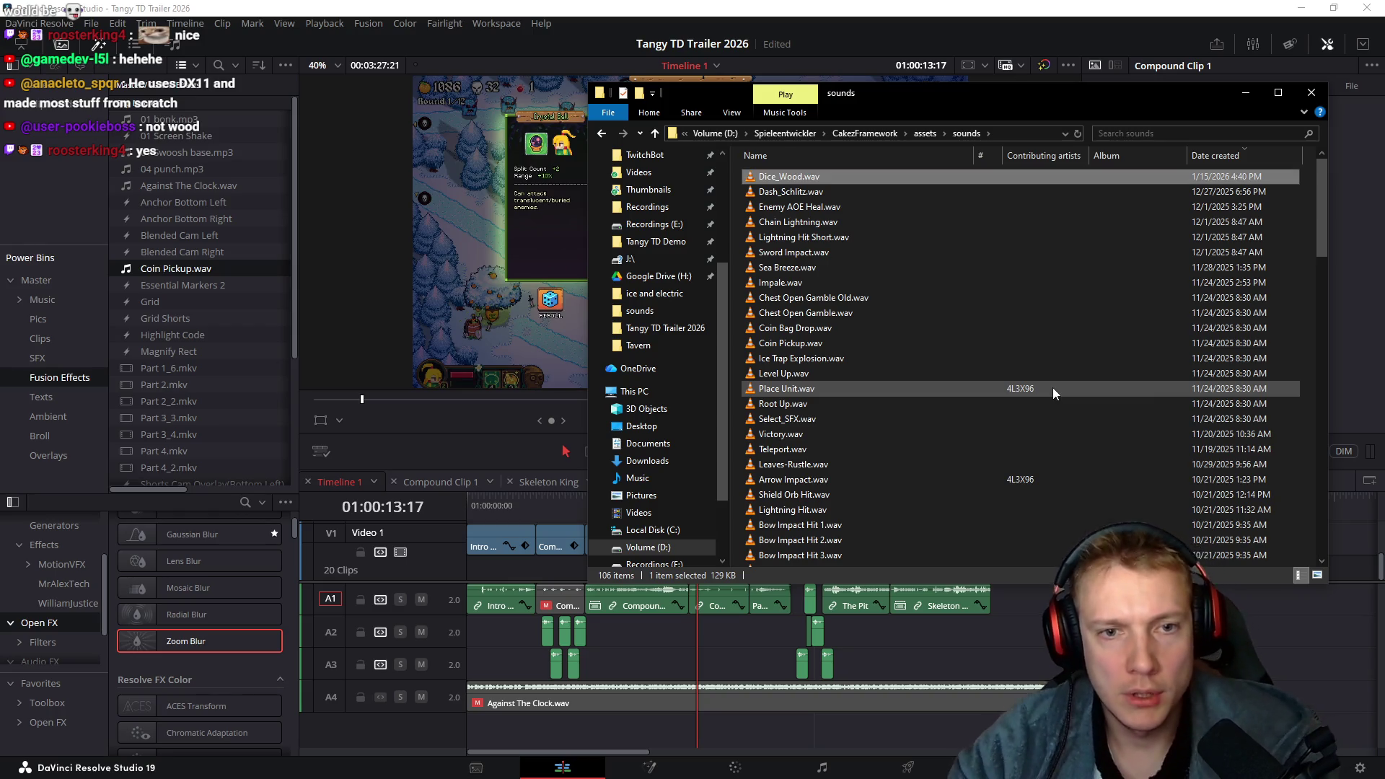
Open Dice_Wood.wav in Audacity
right_click(776, 182)
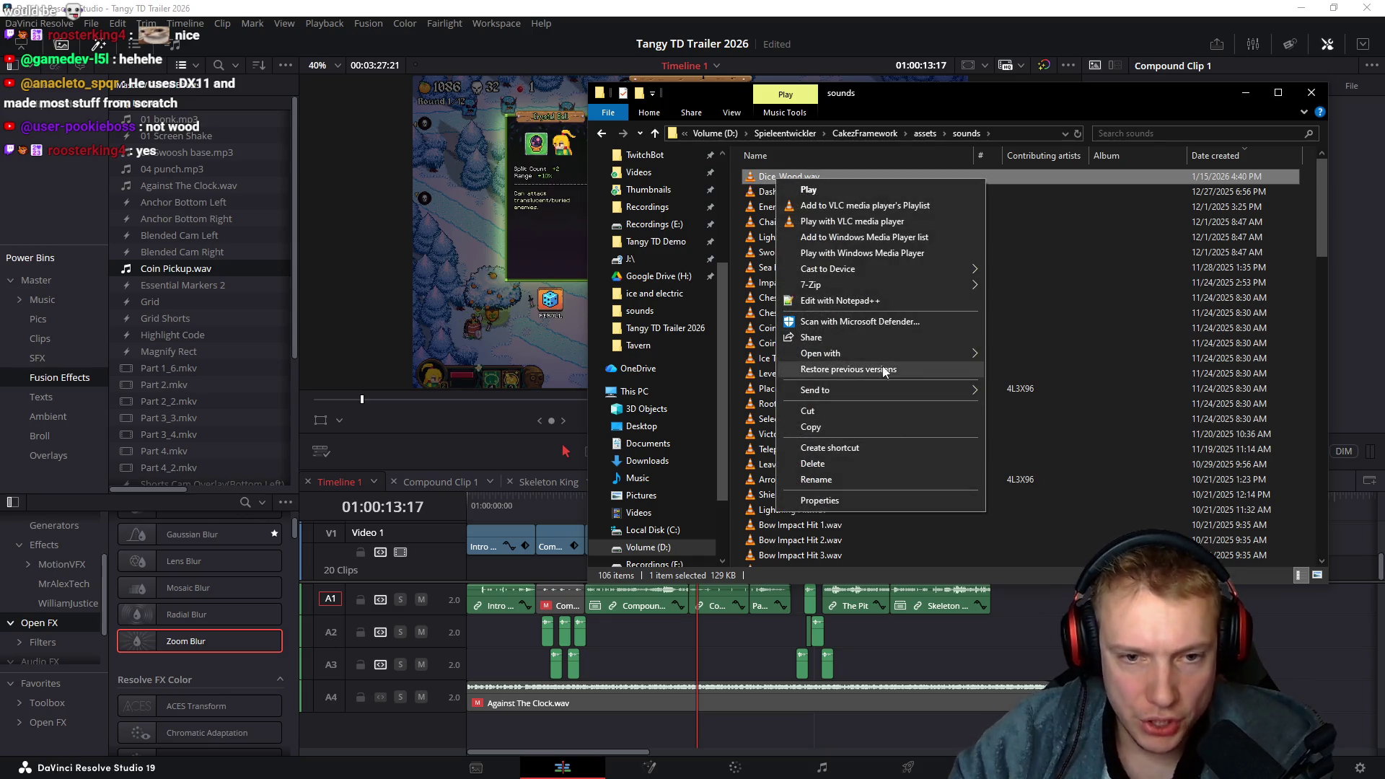
mouse_move(941, 353)
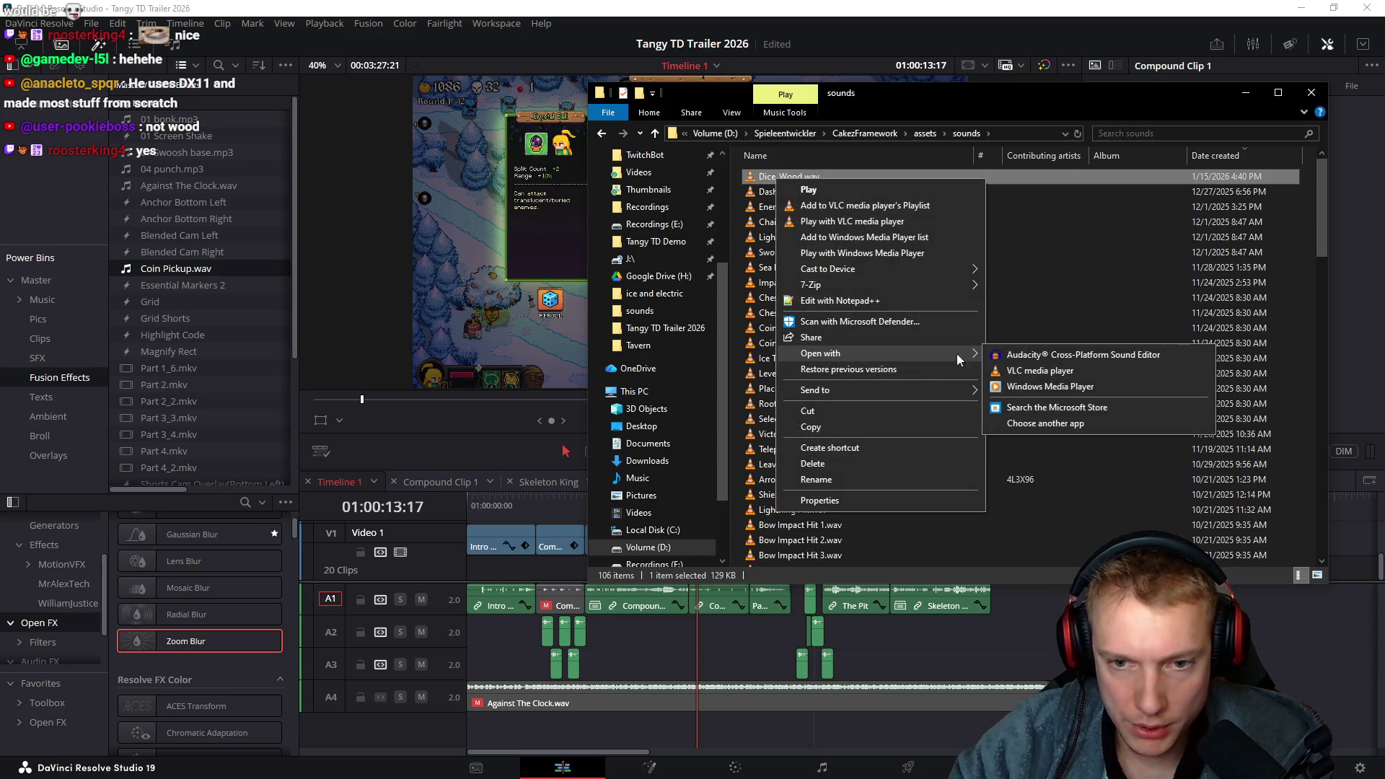
left_click(1037, 357)
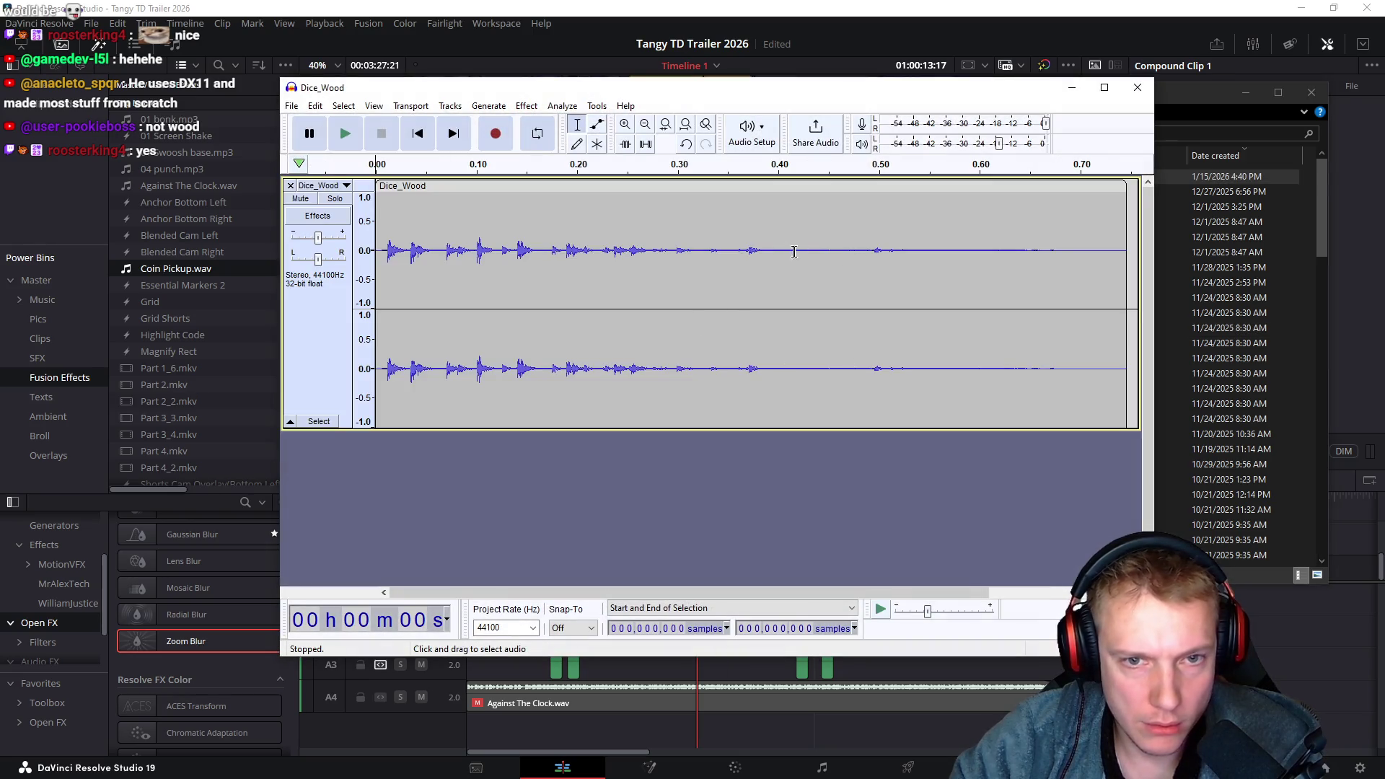
Audition the first 0.40 s, then delete the quiet tail after about 0.42 s
left_click_drag(783, 248, 376, 247)
key("space")
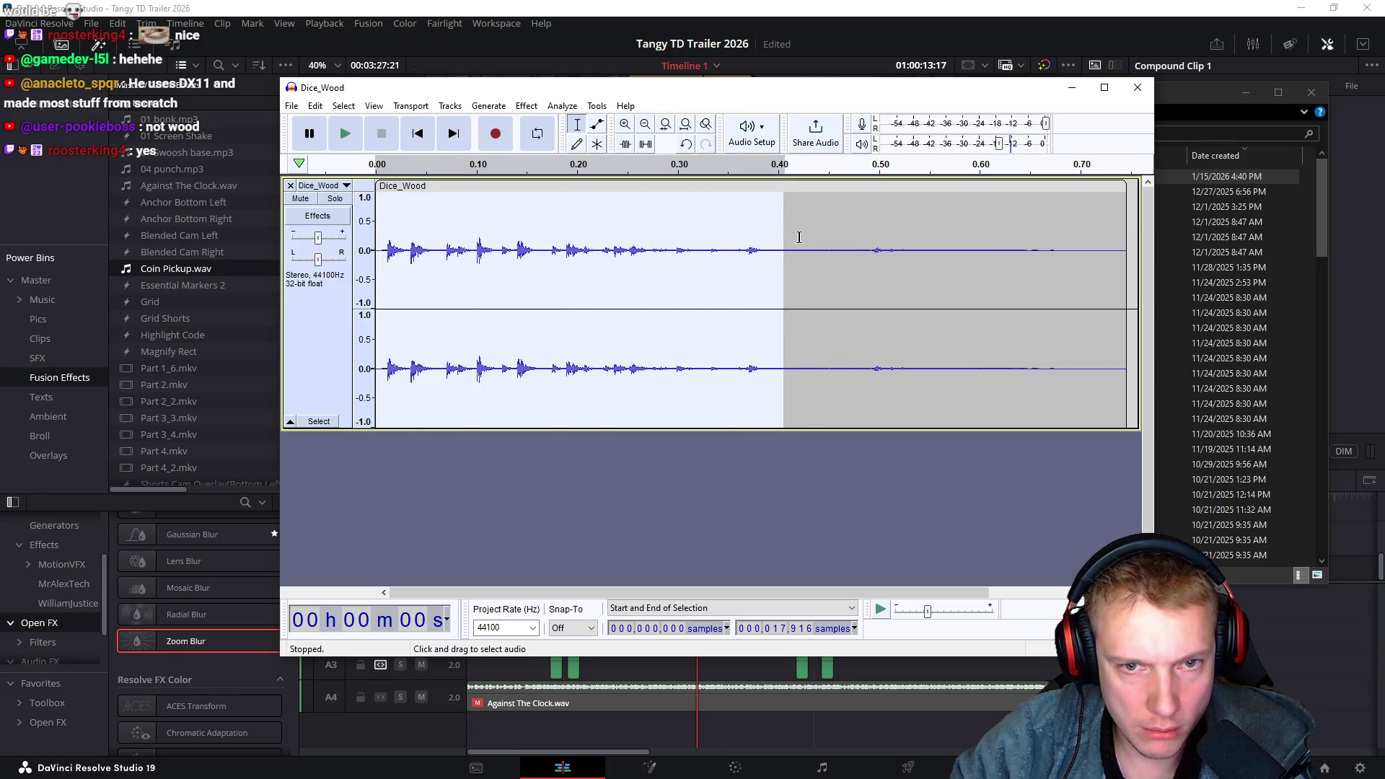
left_click_drag(798, 237, 1093, 278)
key("space")
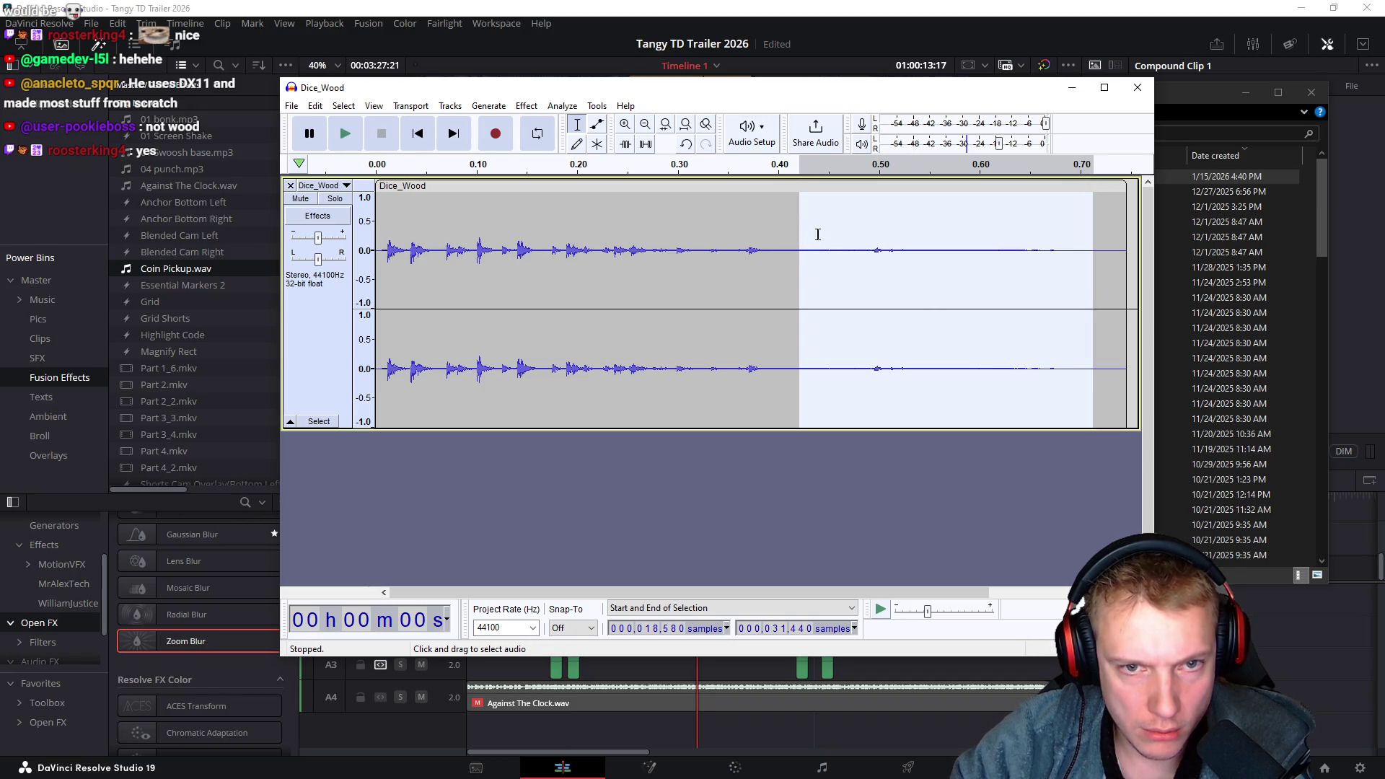
key("Delete")
Fade out the clip's new ending, then select the whole Dice_Wood clip
left_click_drag(864, 249, 773, 249)
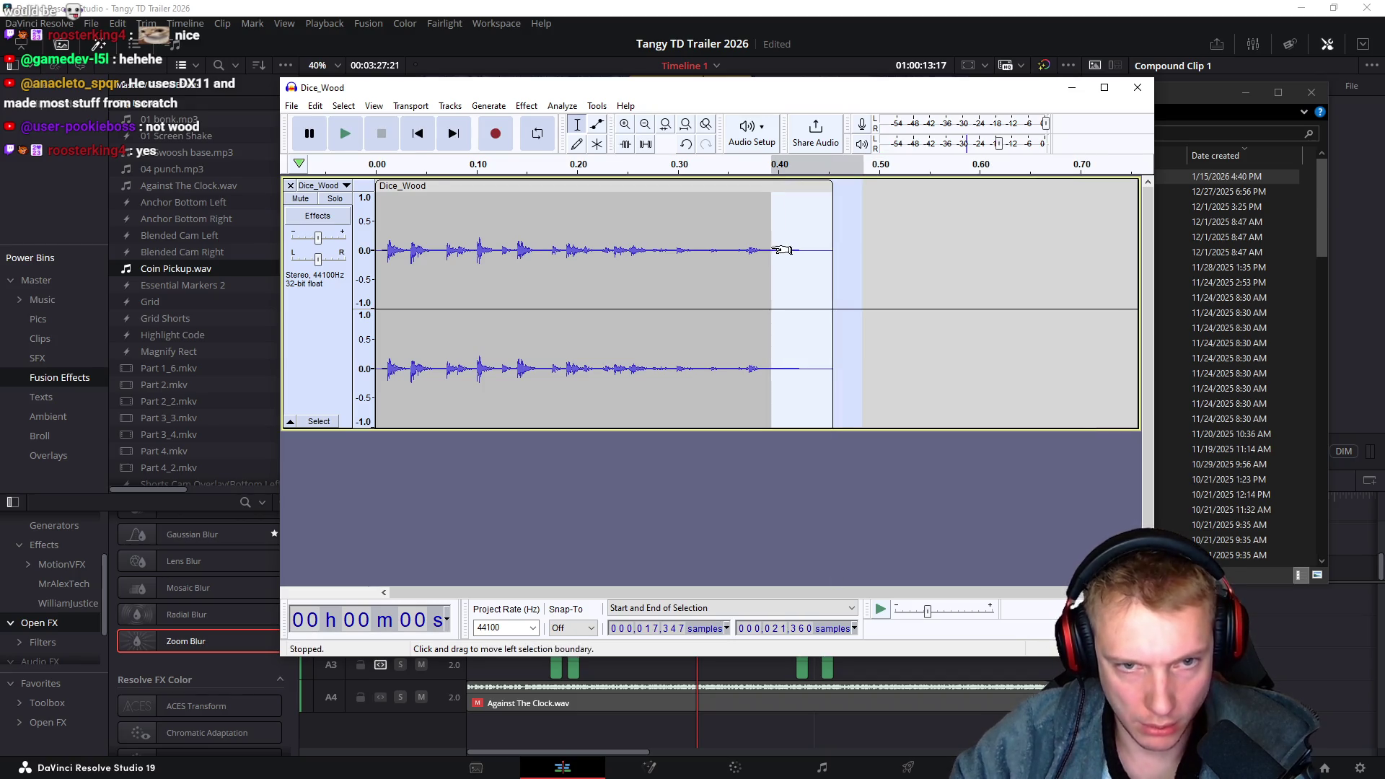
left_click(535, 107)
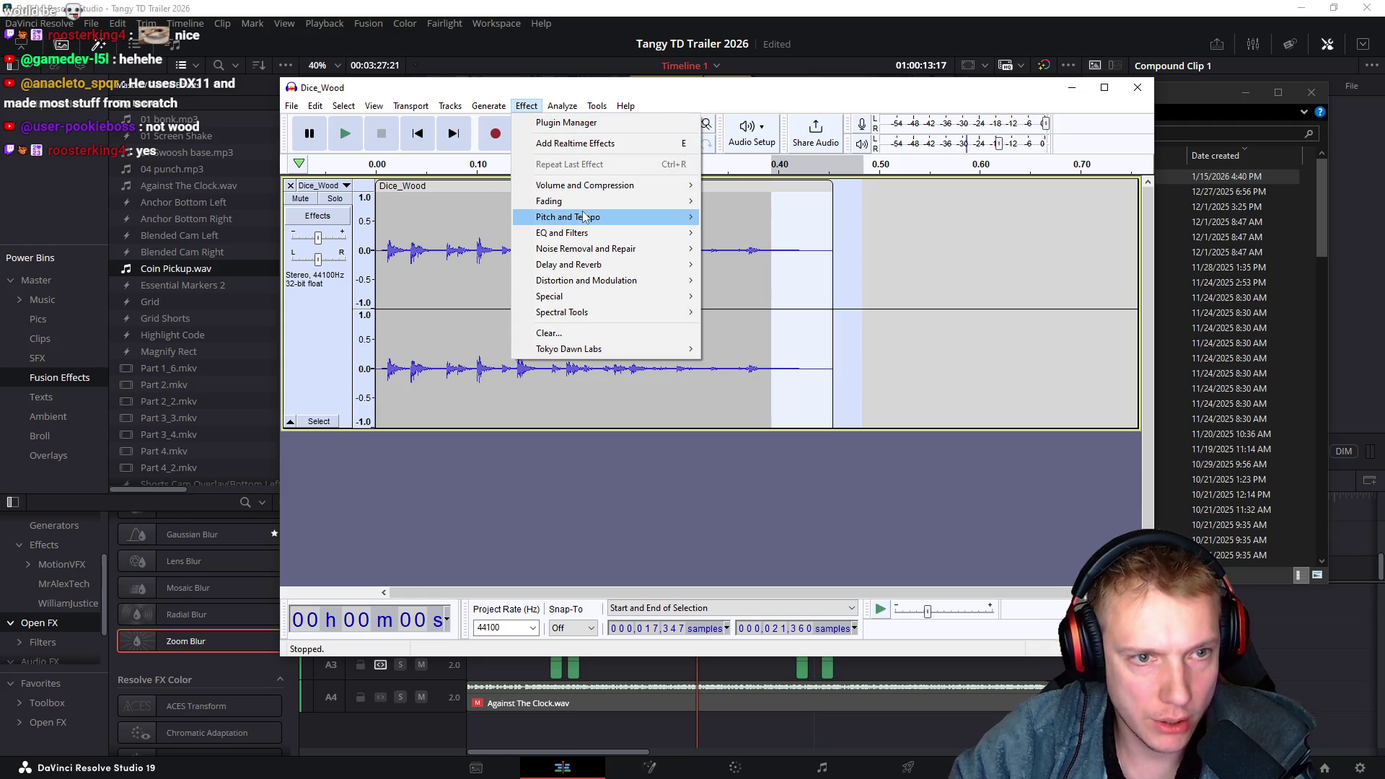
mouse_move(592, 202)
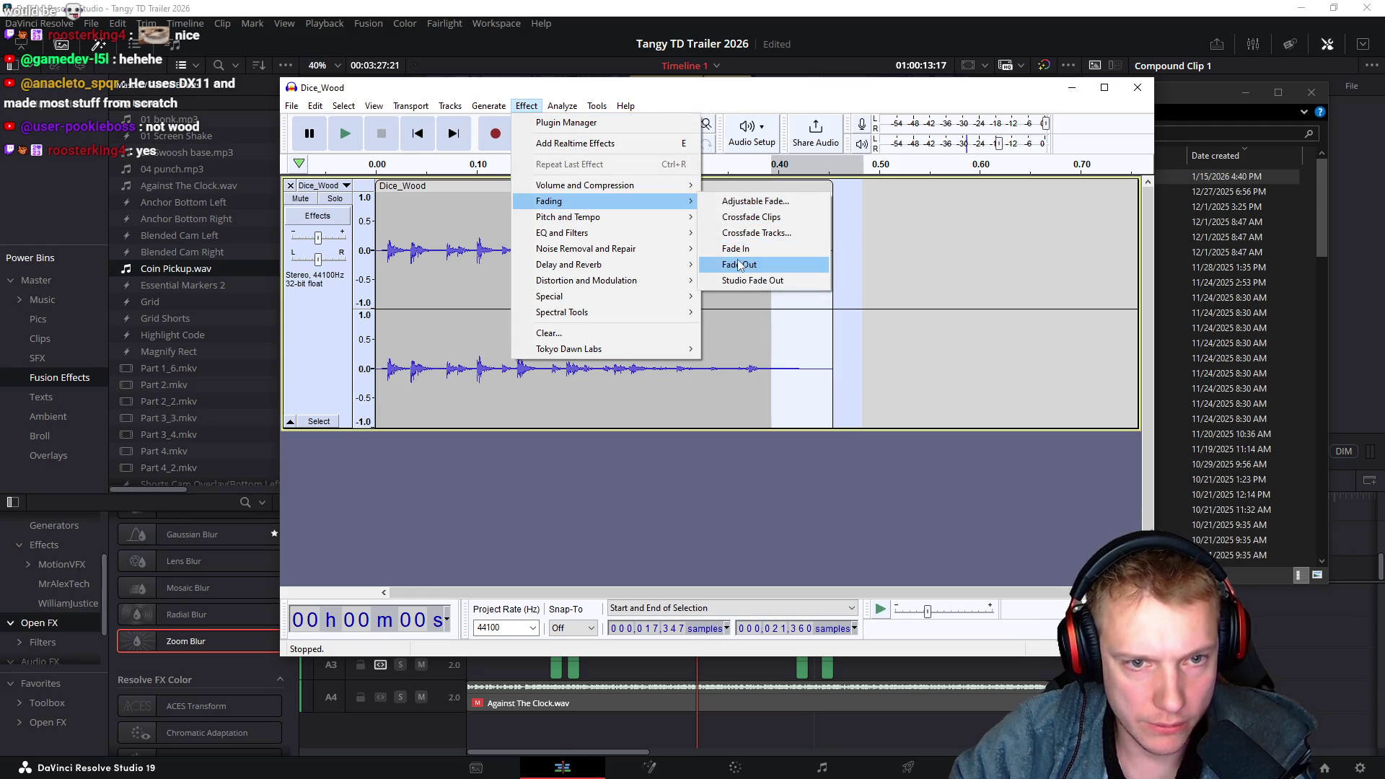
left_click(739, 264)
left_click(675, 272)
key("ctrl+a")
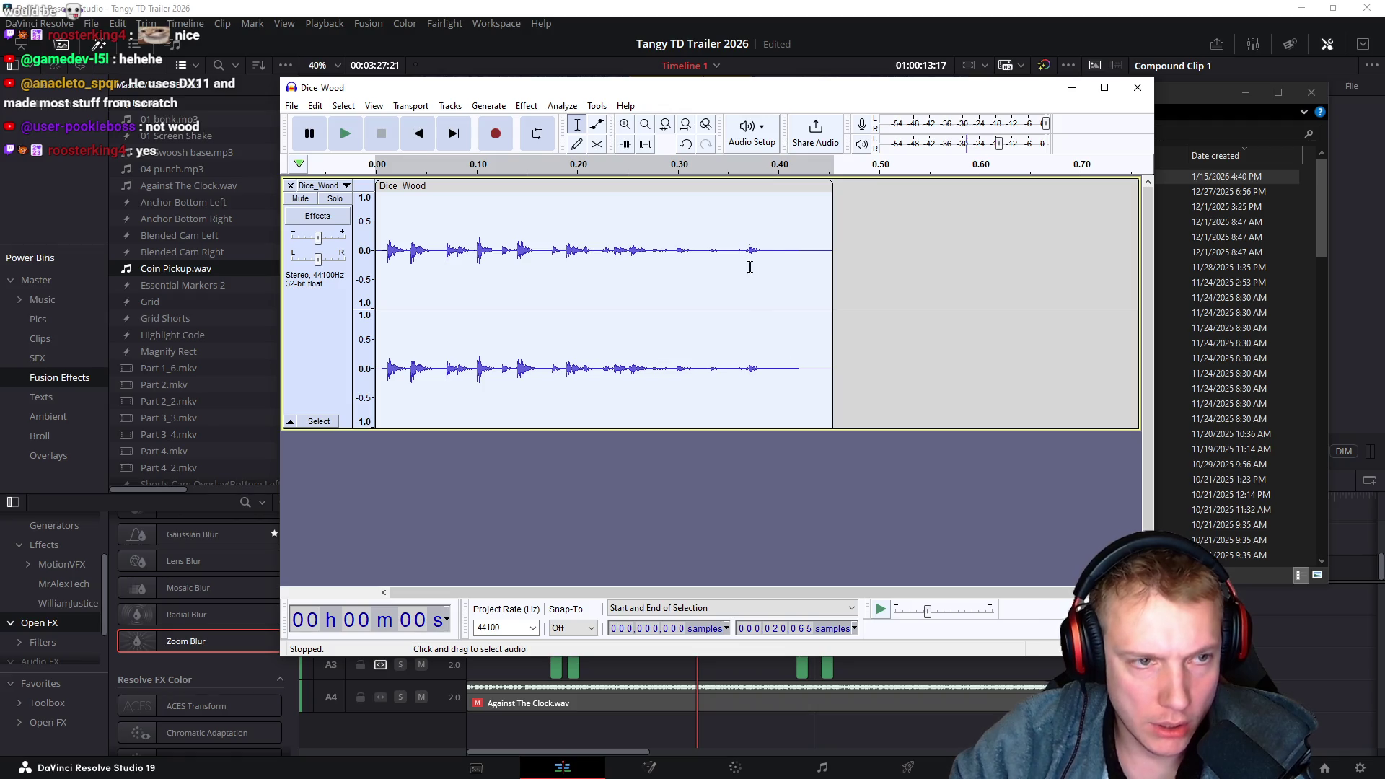
left_click(528, 107)
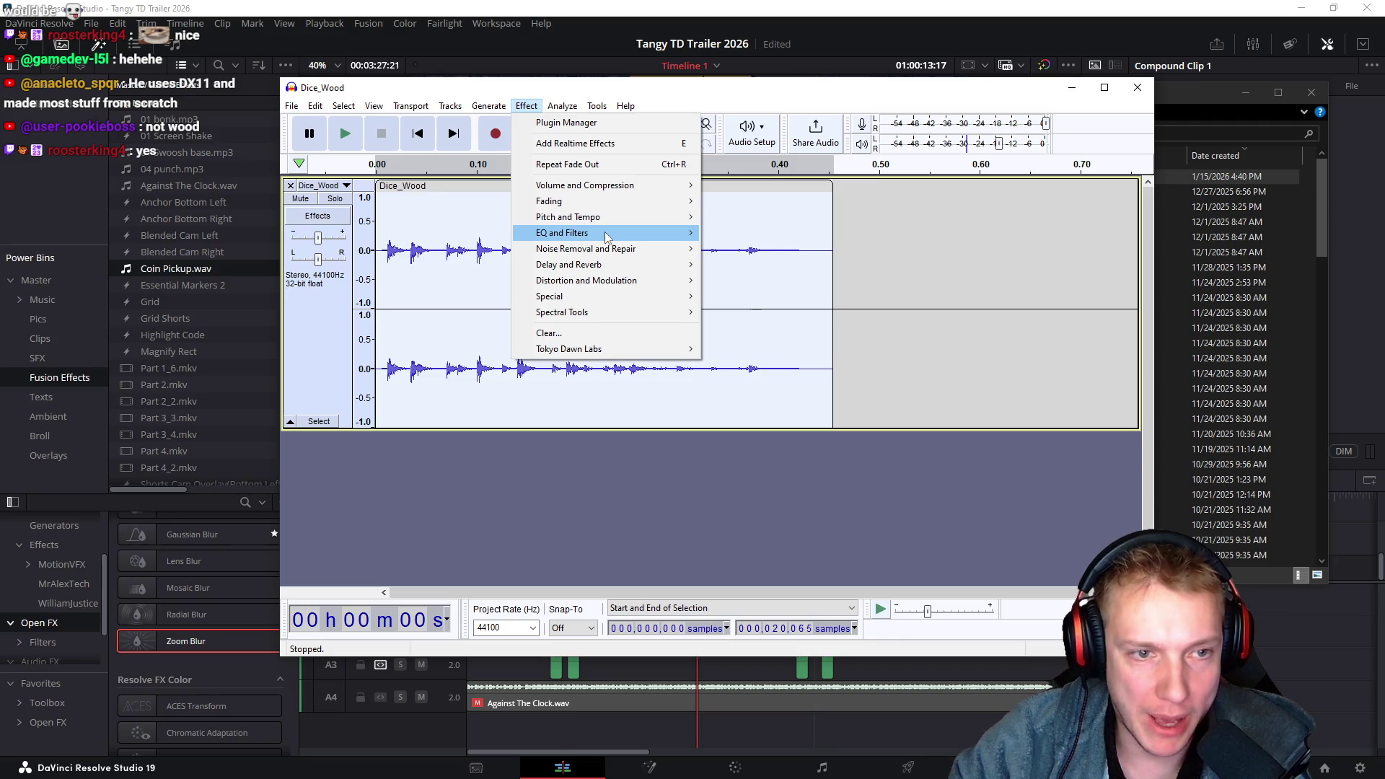
mouse_move(604, 231)
left_click(738, 232)
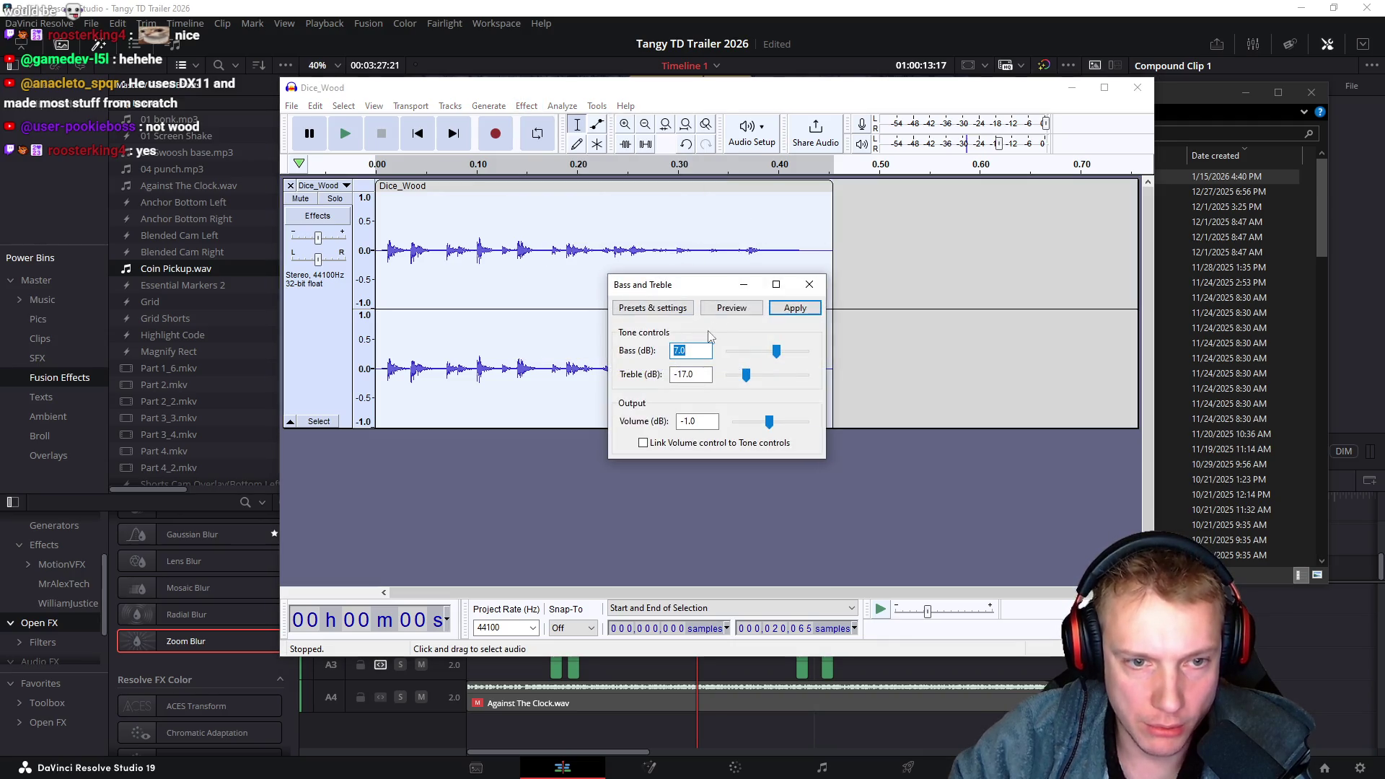
left_click_drag(747, 382, 750, 384)
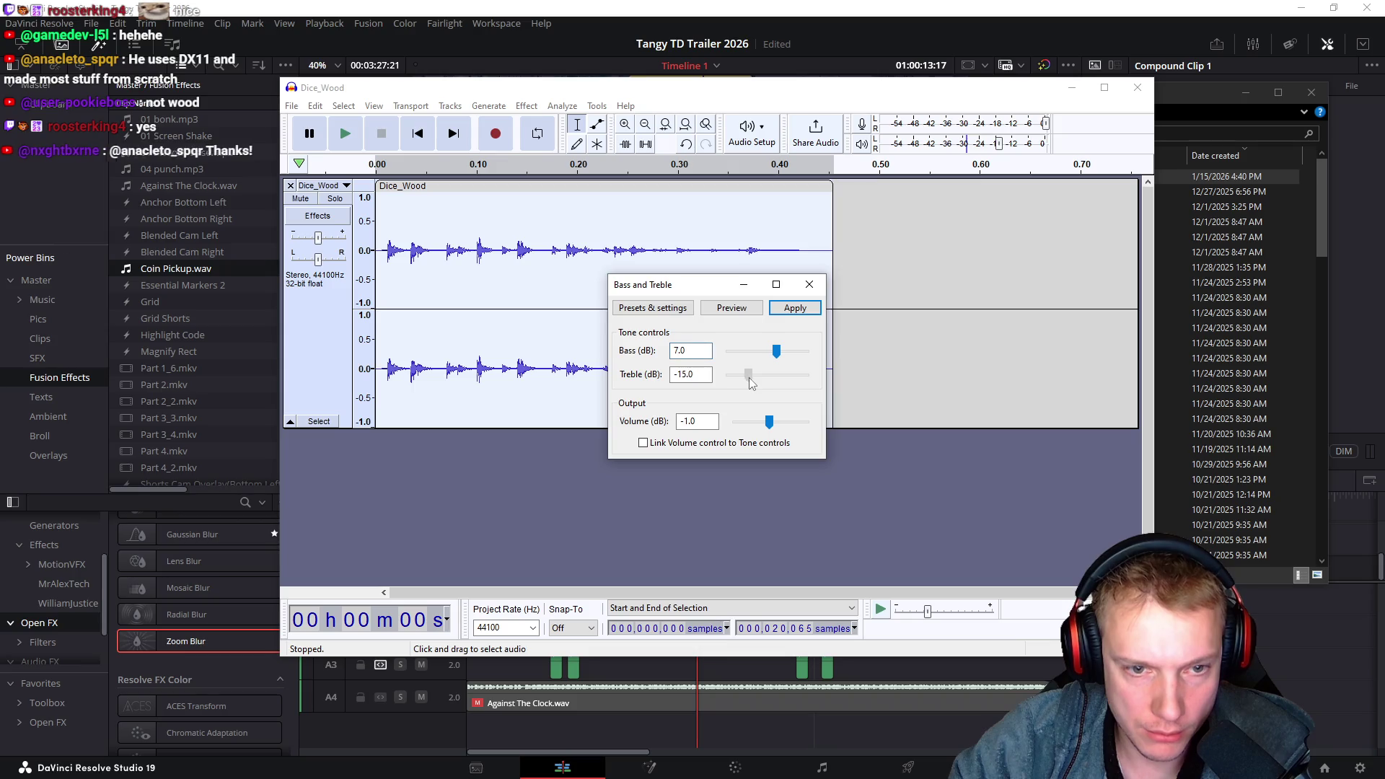
left_click(727, 313)
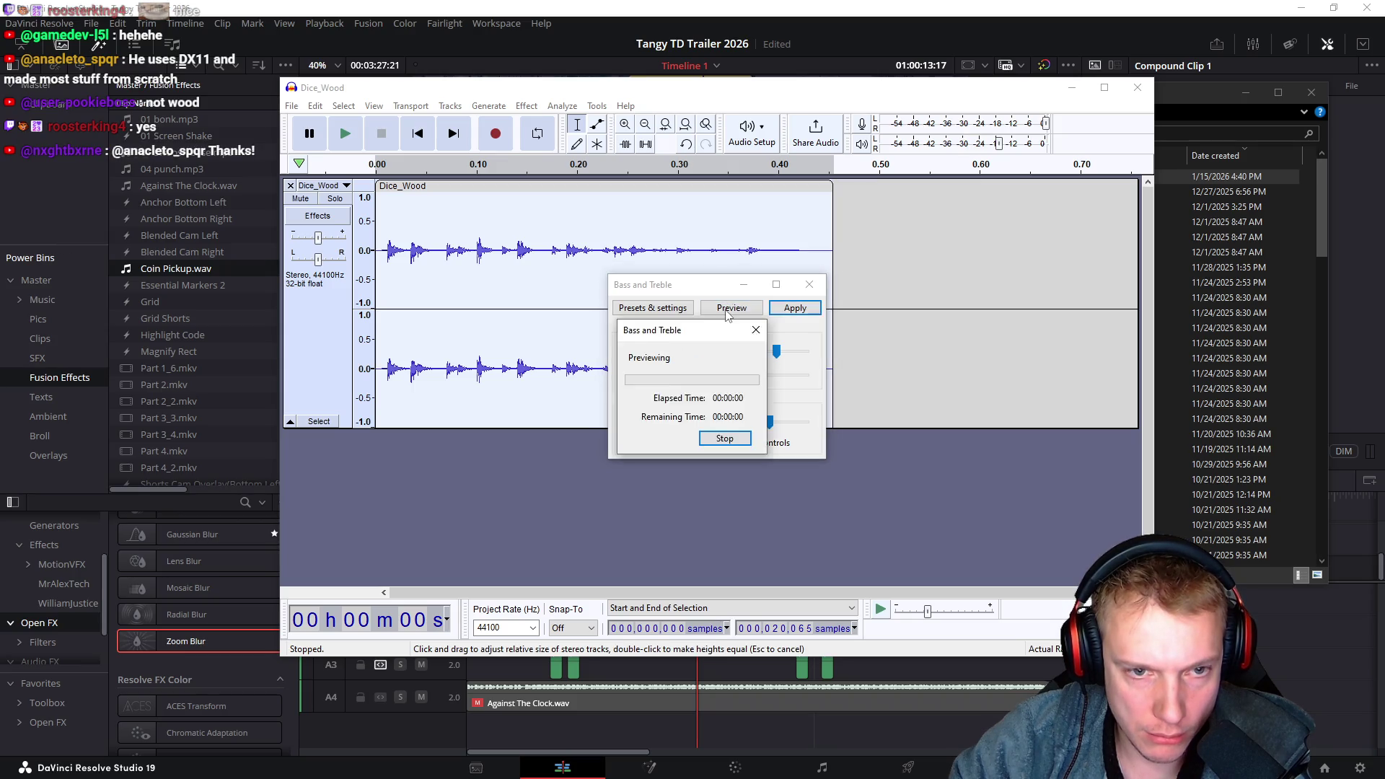
left_click_drag(776, 352, 829, 359)
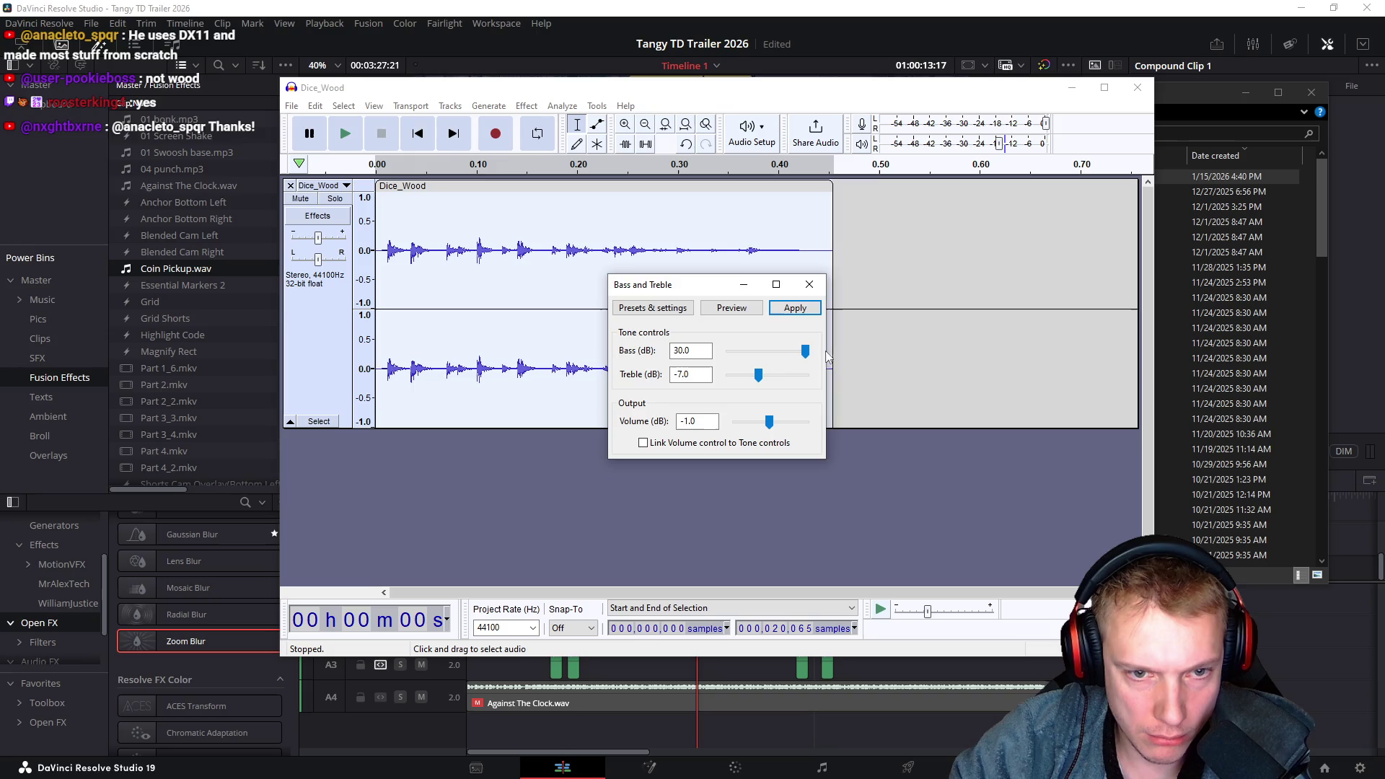
left_click(731, 309)
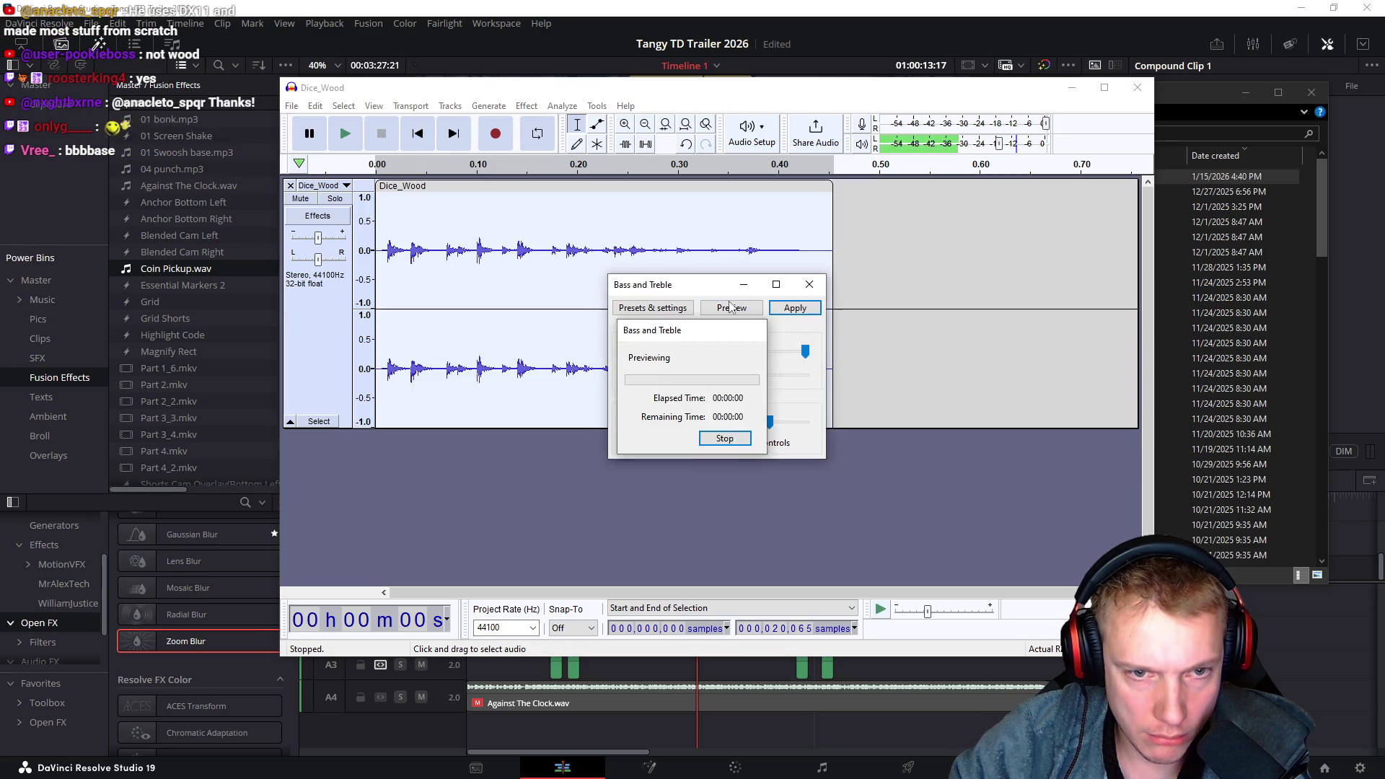
key("Escape")
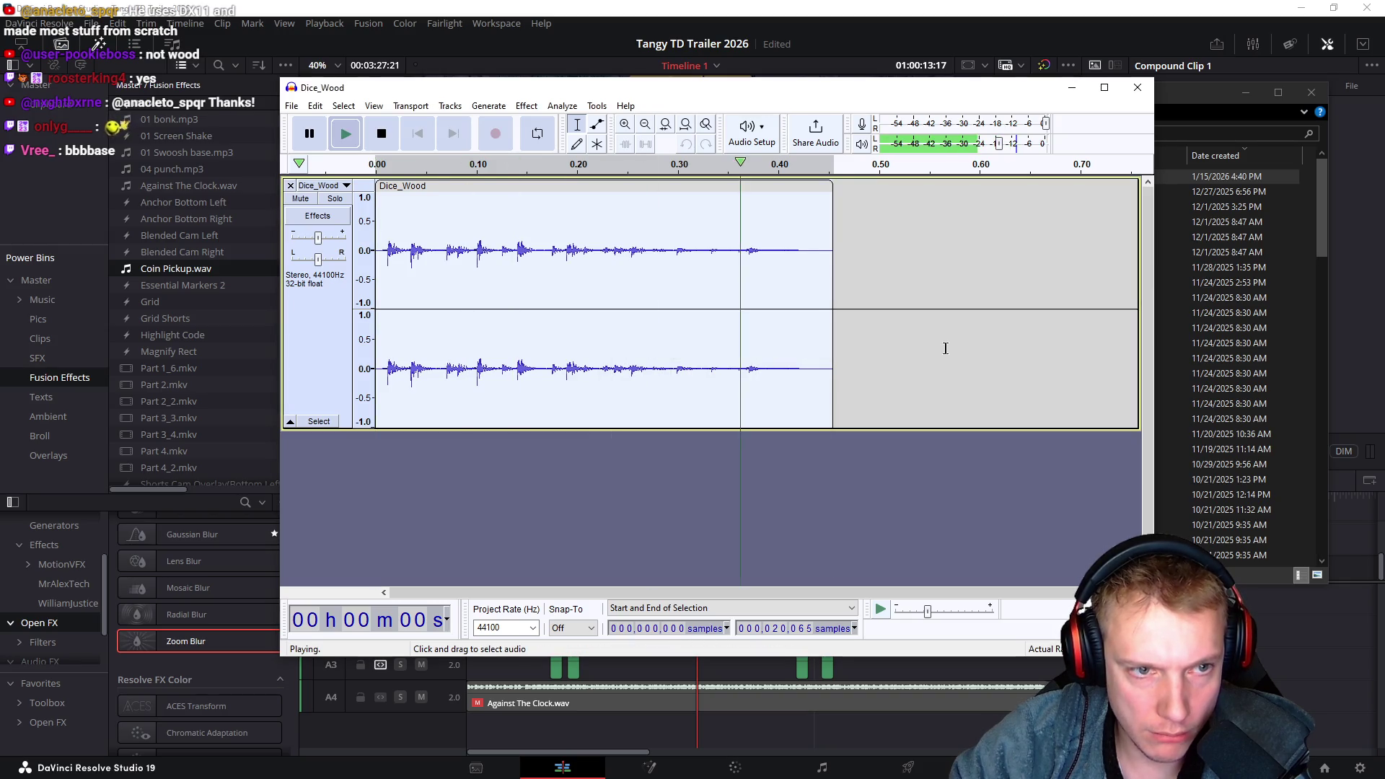
key("space")
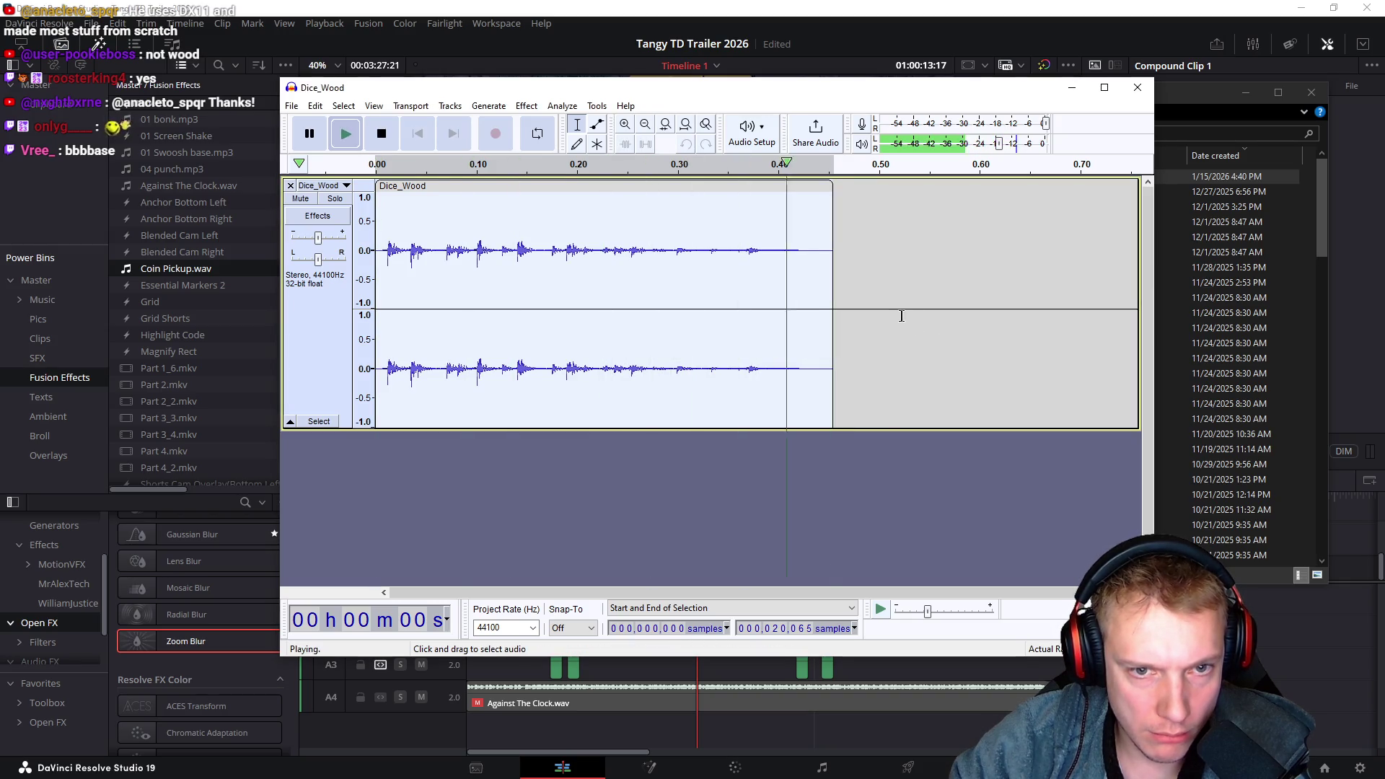
mouse_move(822, 240)
left_mouse_down()
mouse_move(875, 238)
mouse_move(828, 216)
mouse_move(903, 190)
left_mouse_up()
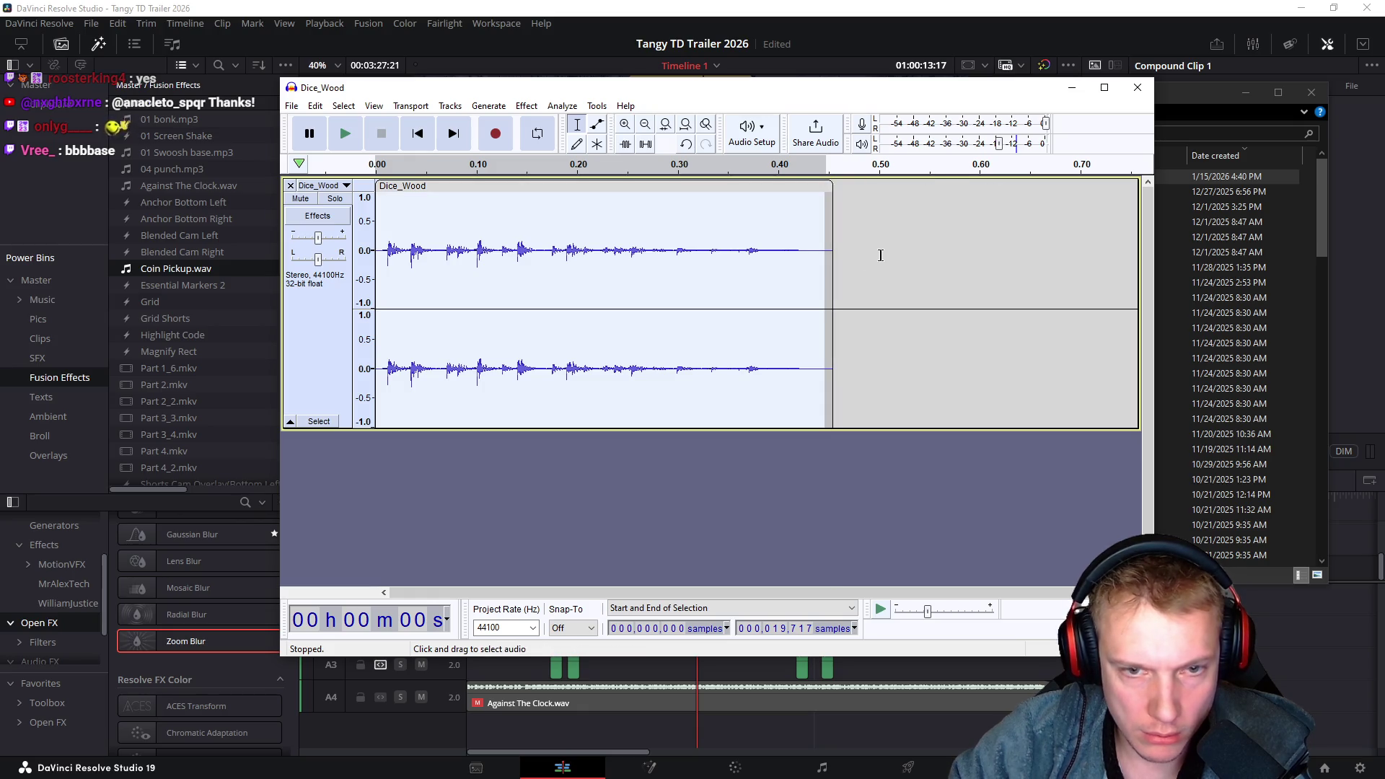
Apply a fade-out to the Dice_Wood tail from 0.28 to 0.50 s
key("ctrl+a")
key("space")
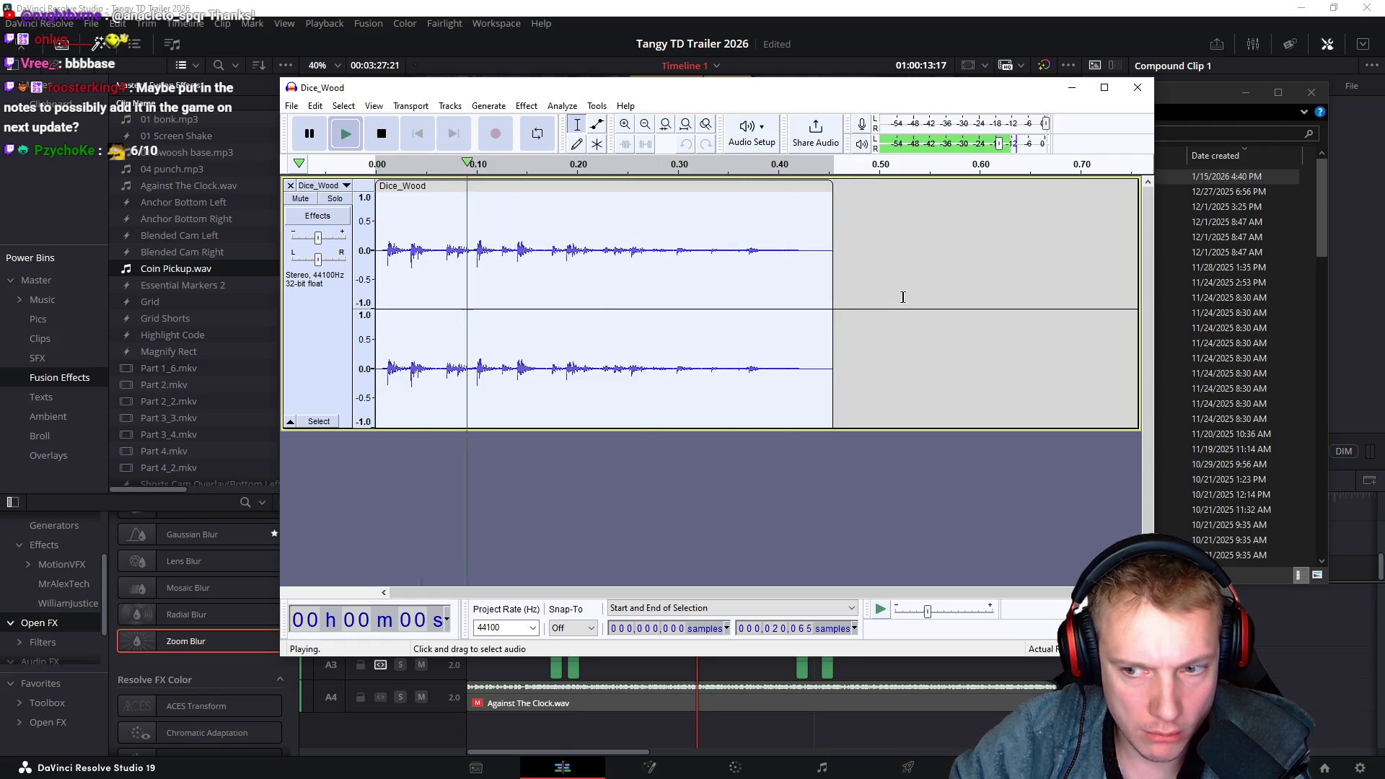
left_click_drag(879, 274, 655, 259)
left_click(526, 106)
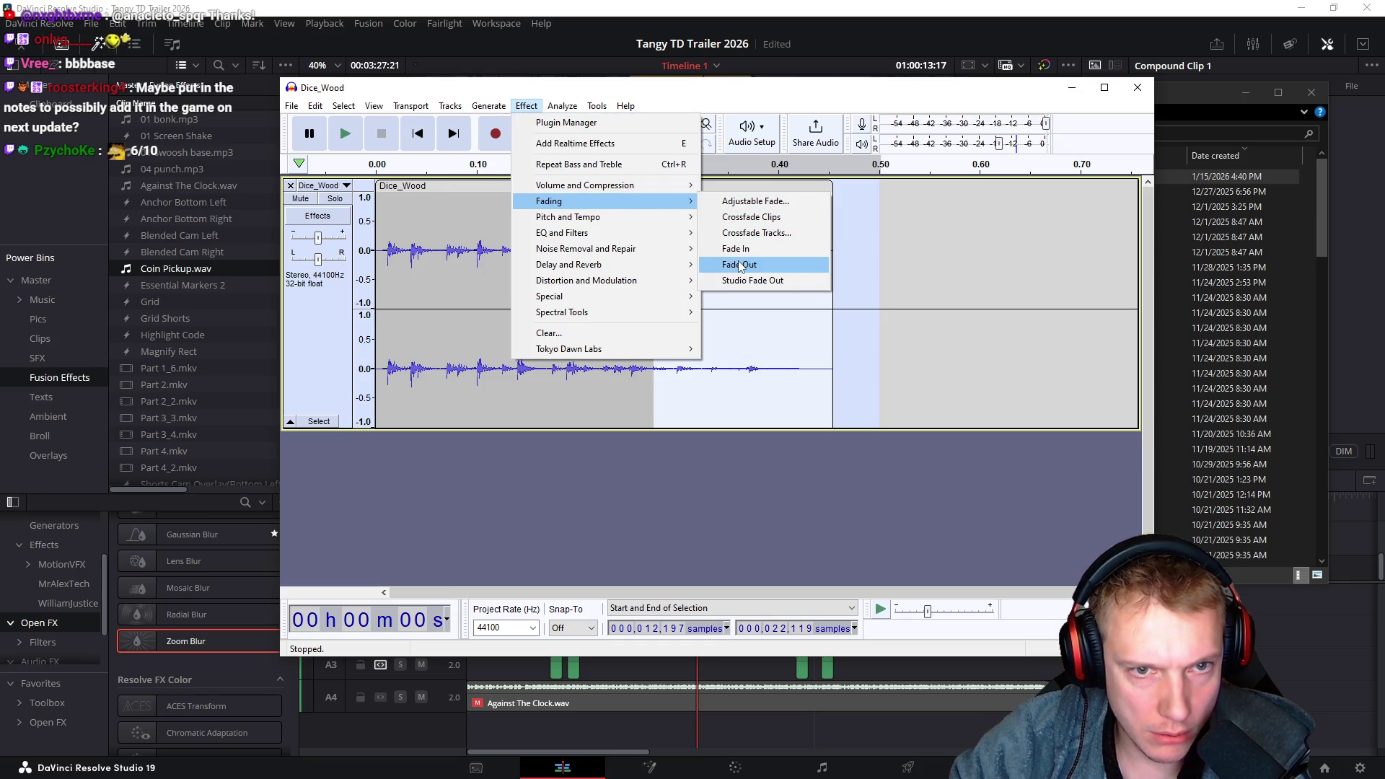
left_click(740, 265)
key("space")
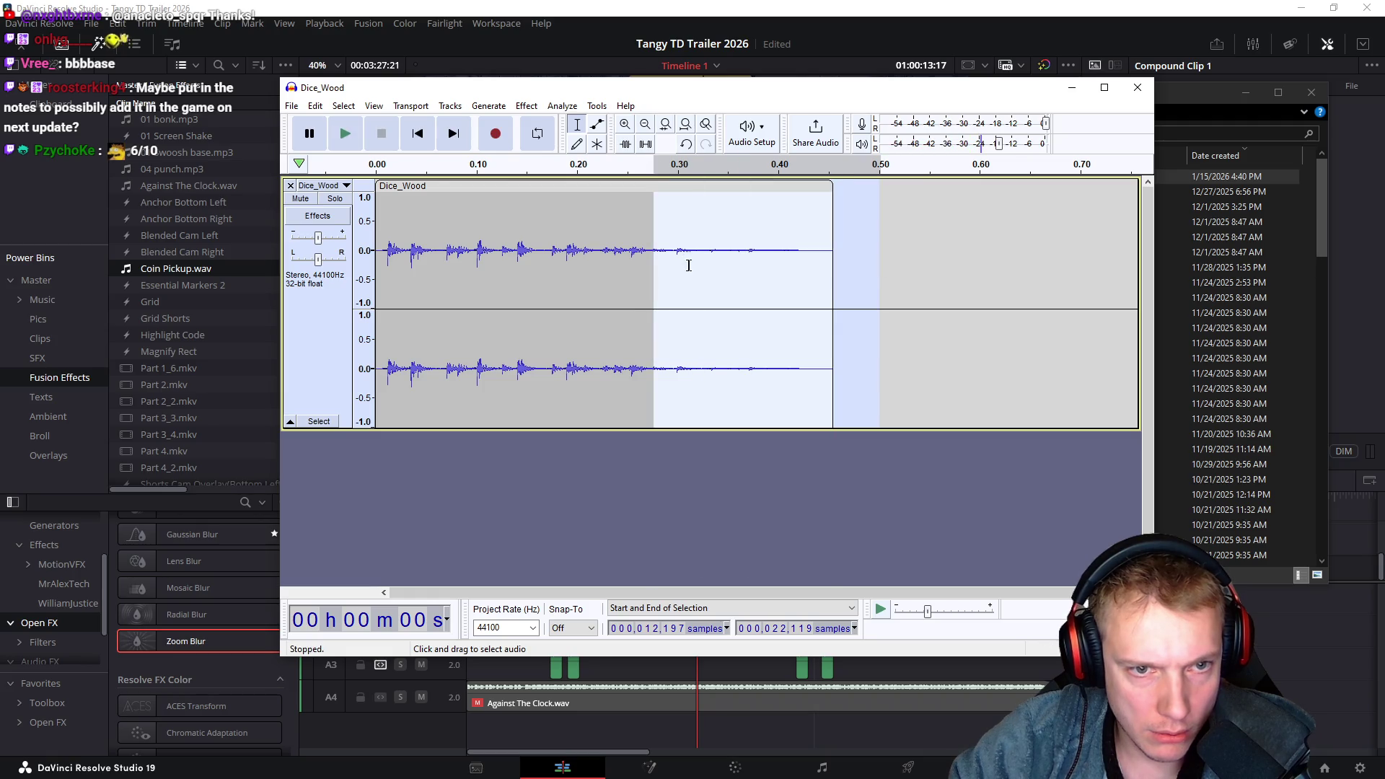
Replay the faded clip and export it over the existing Dice_Wood.wav
double_click(686, 266)
key("space")
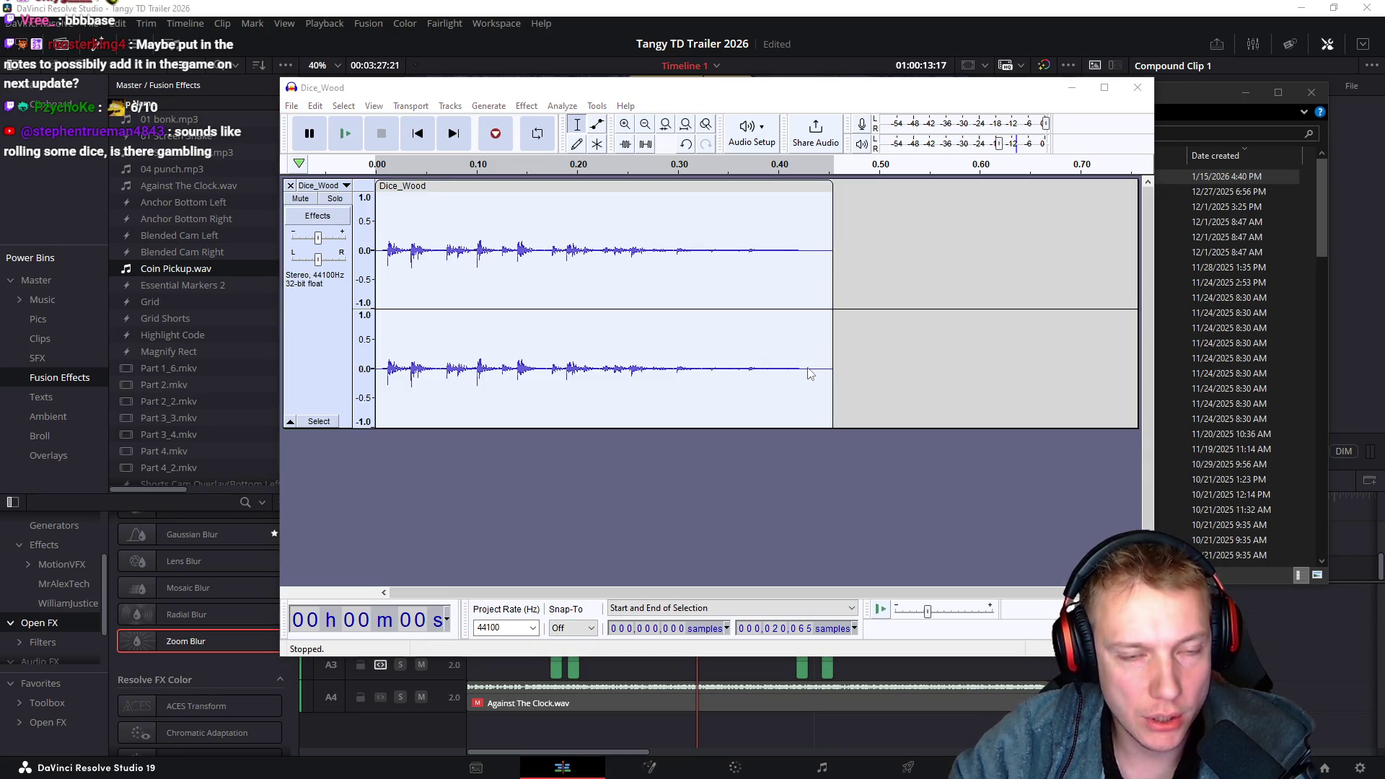
left_click(846, 378)
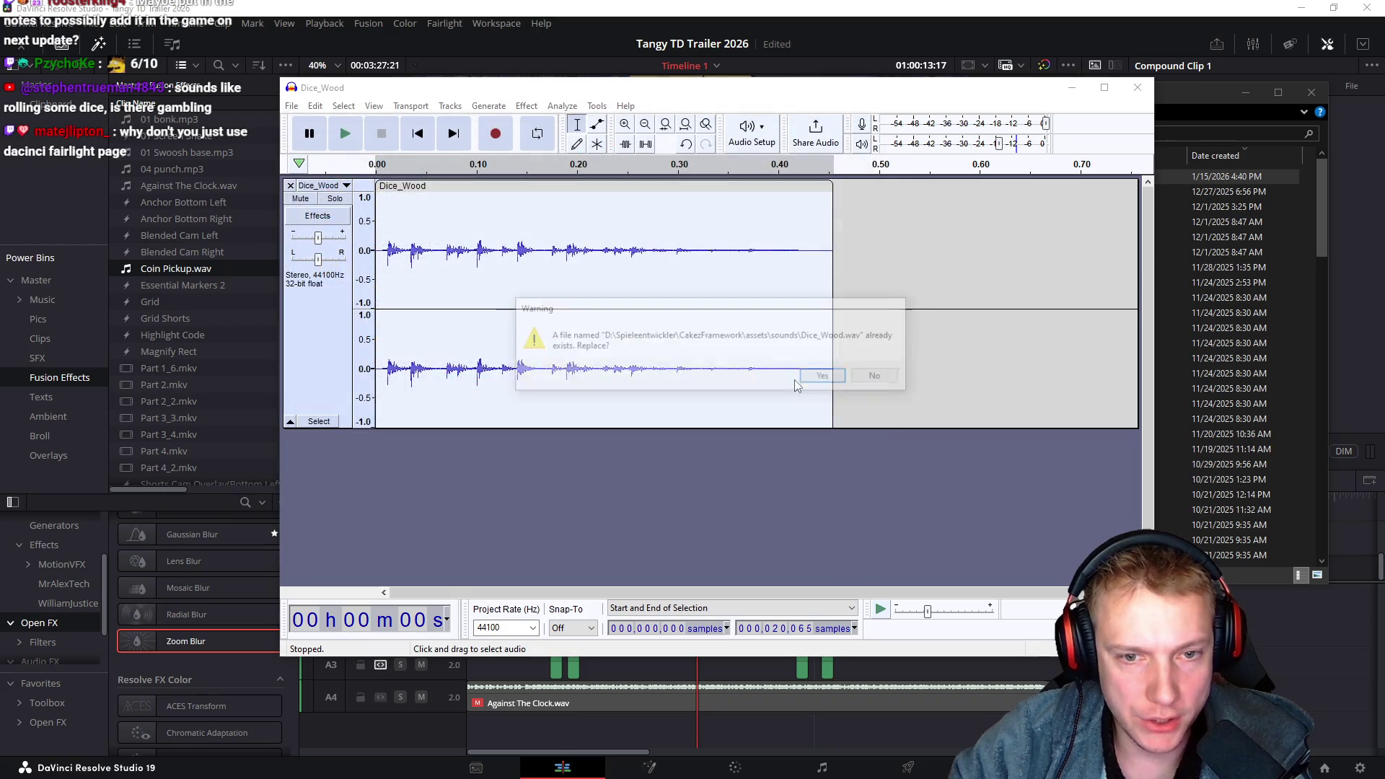
left_click(817, 376)
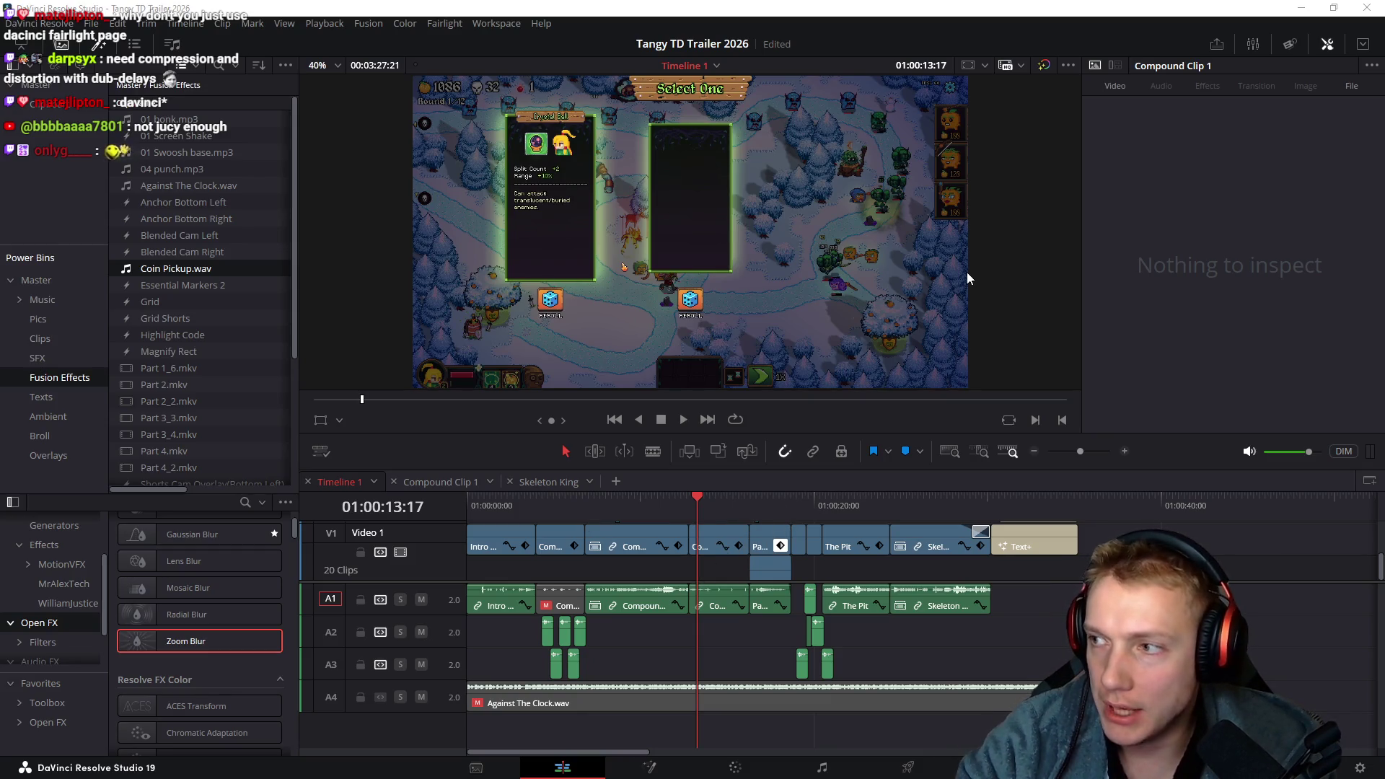
Search the project for 'display_ch' and jump to the display_choice call in game.cpp
key("alt+Tab")
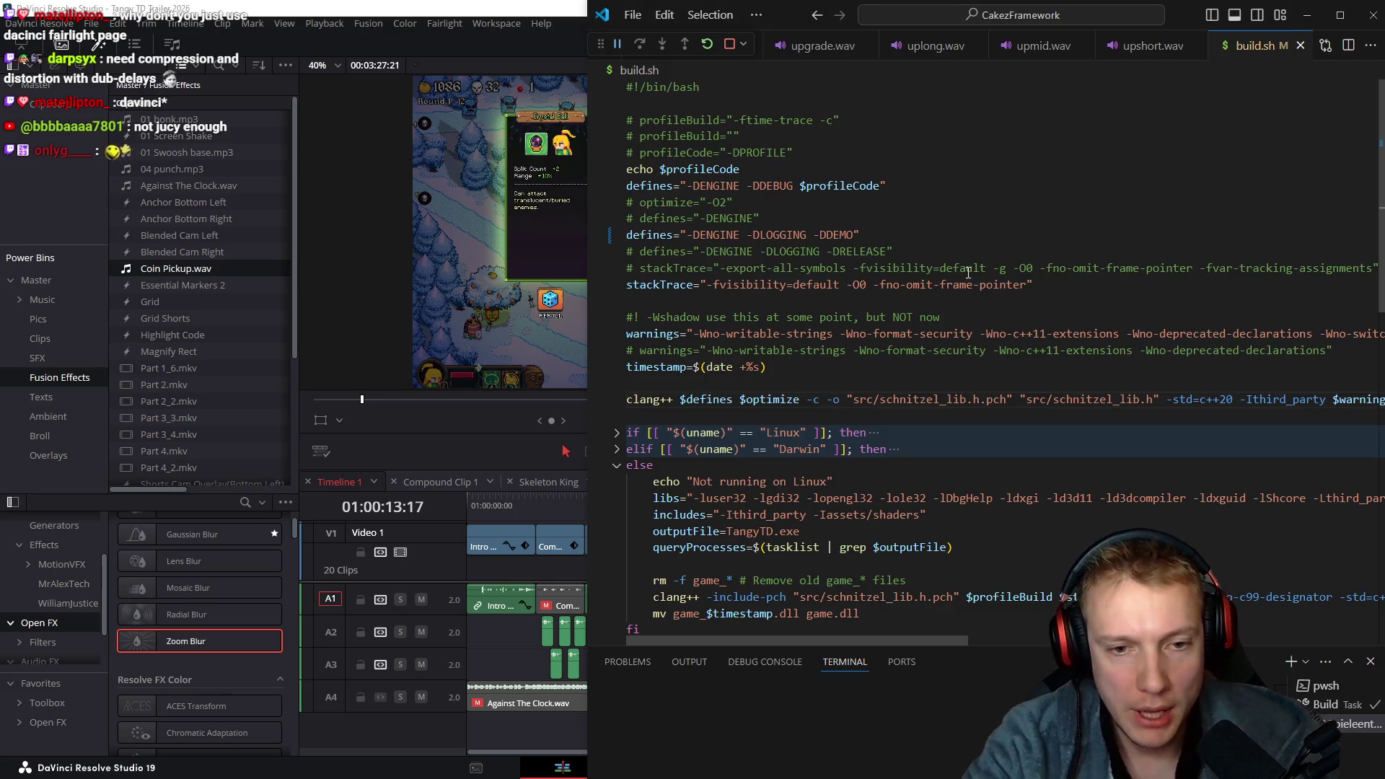
key("ctrl+Tab")
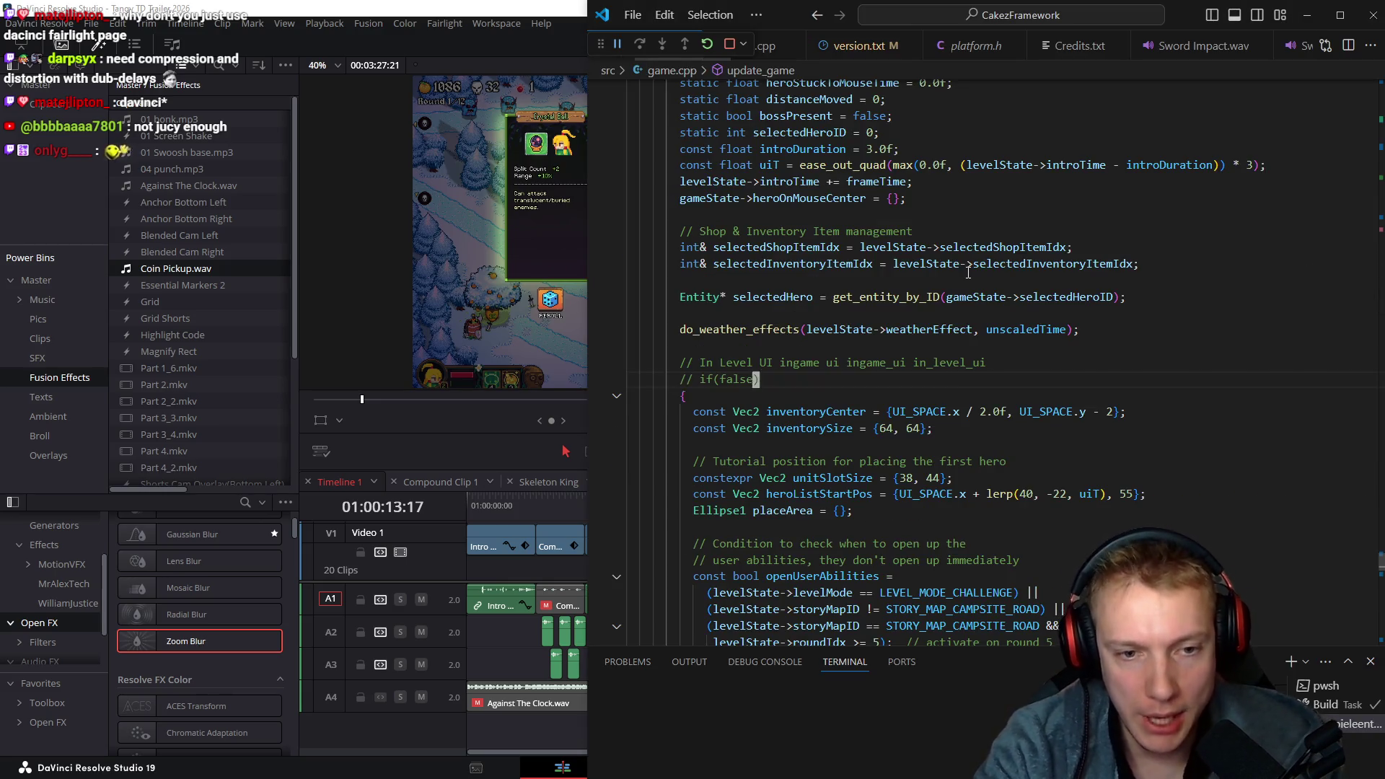
scroll(968, 272, "down", 15)
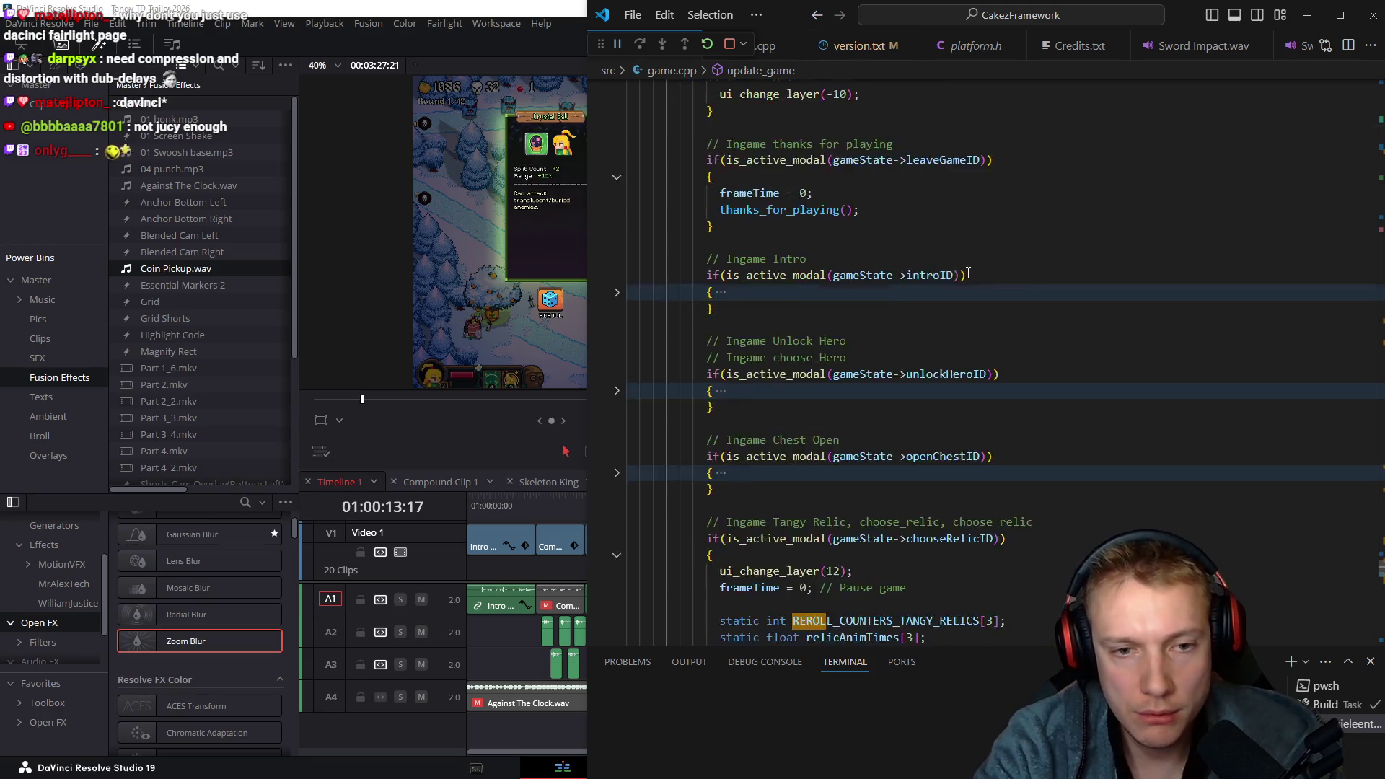
scroll(968, 273, "up", 15)
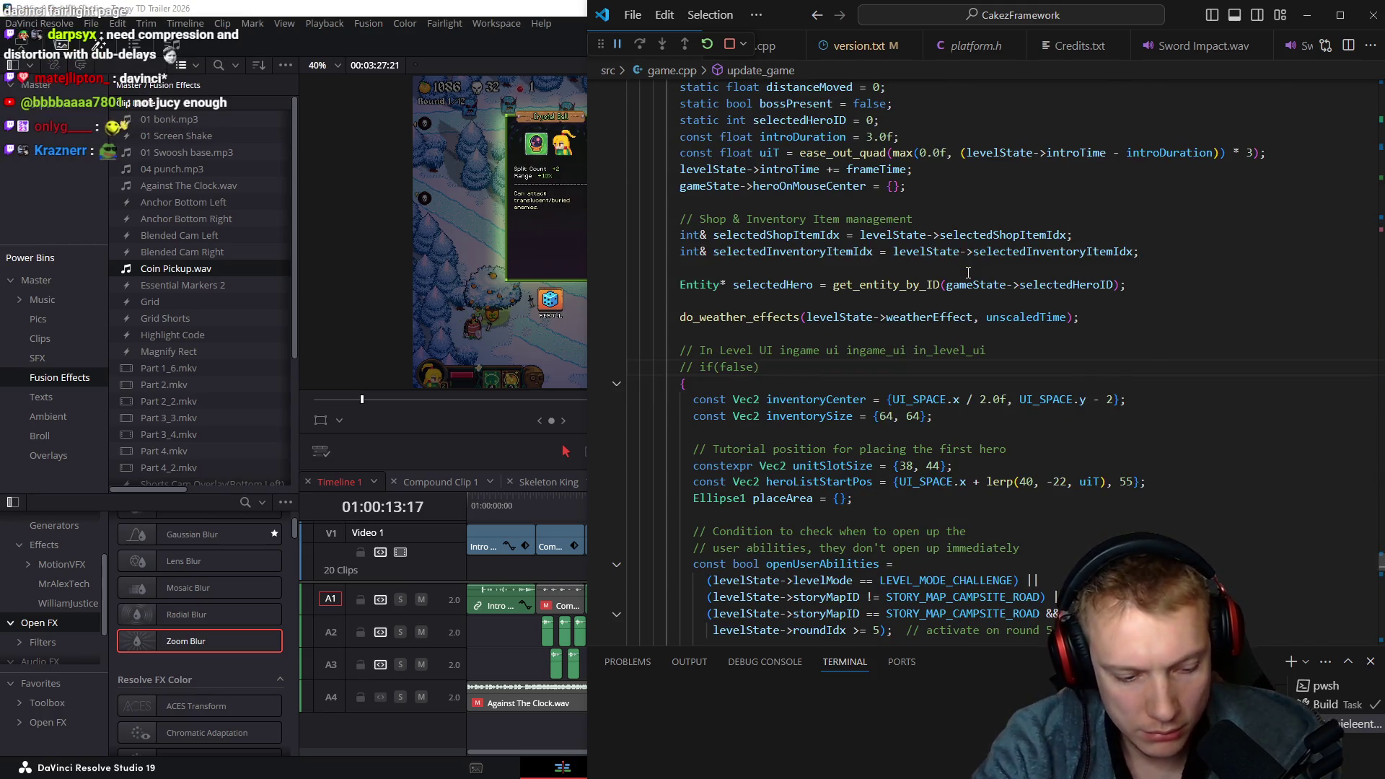
key("ctrl+shift+f")
type("reroll ch")
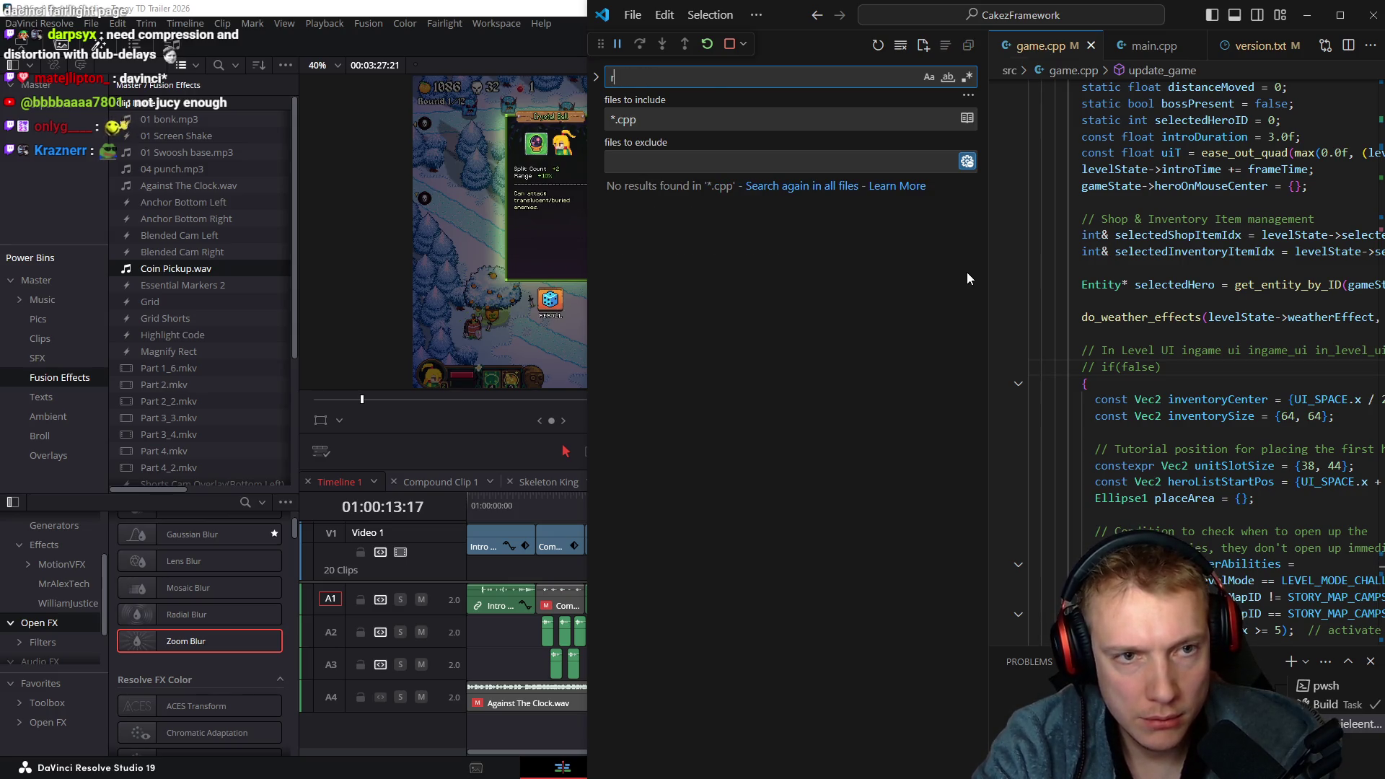
key("BackSpace")
type("display_ch")
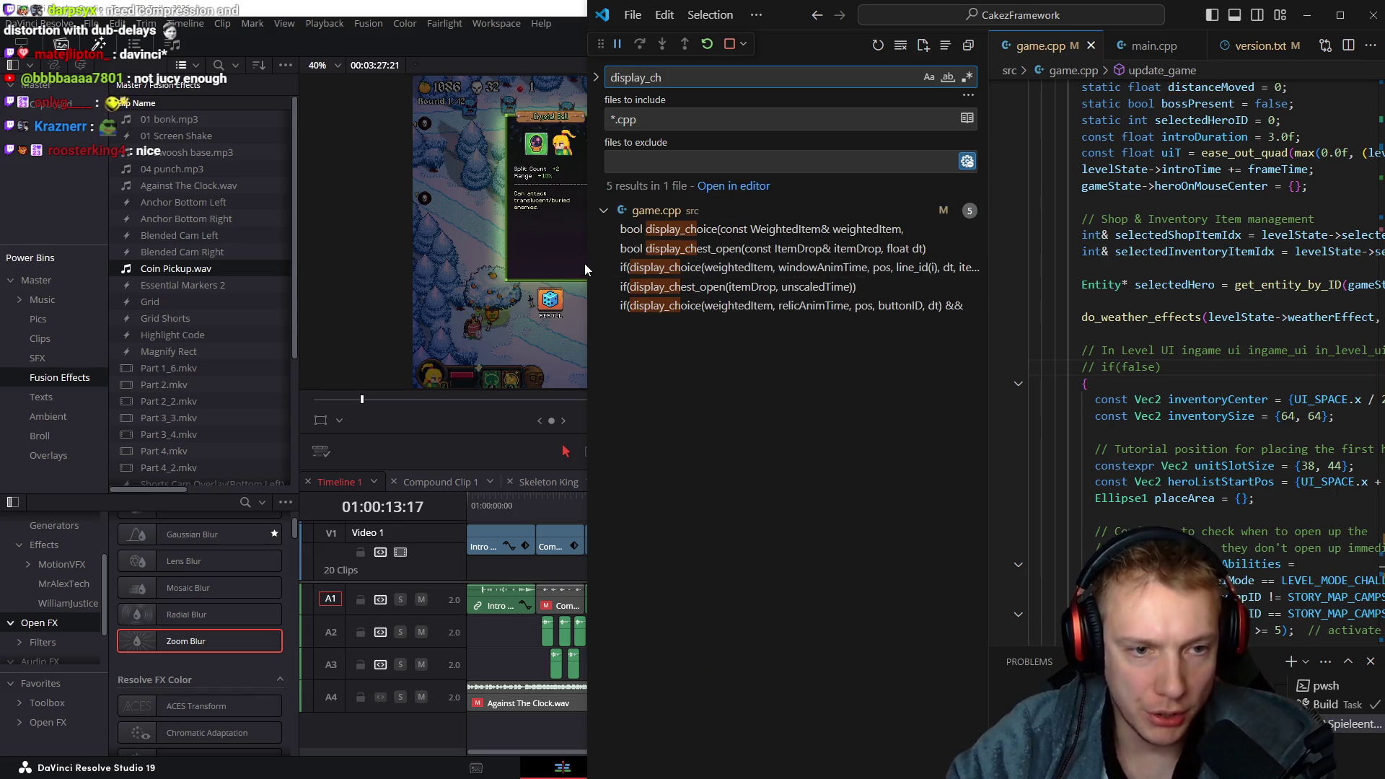
left_click_drag(585, 270, 338, 267)
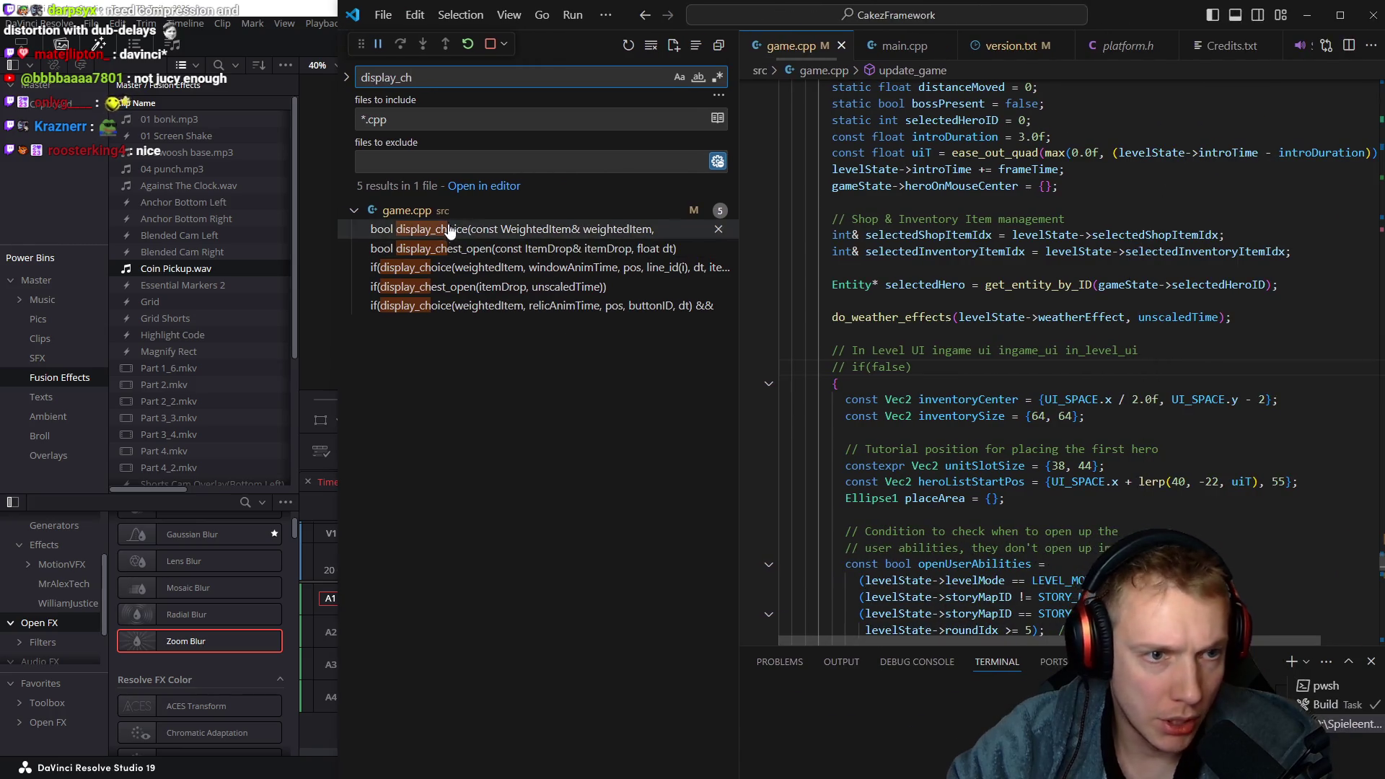
left_click(433, 268)
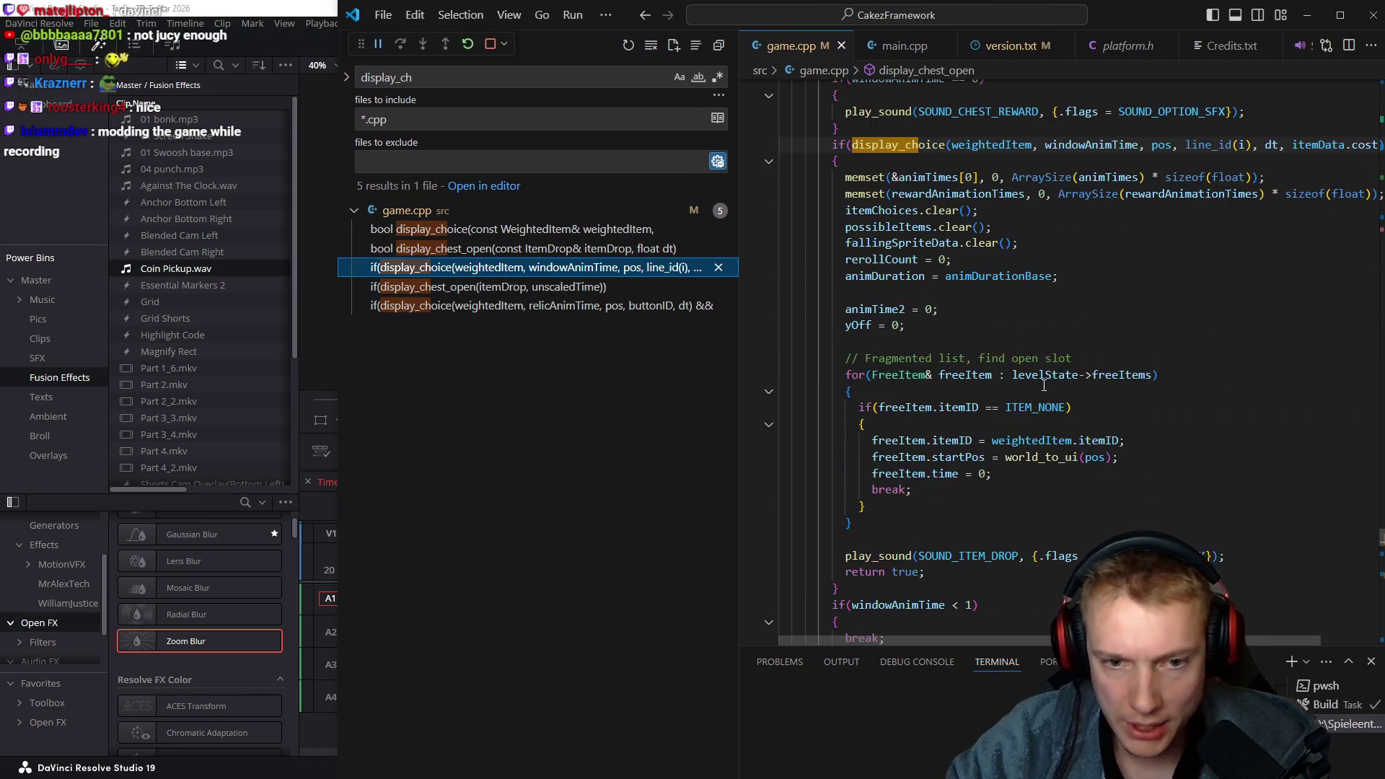
Collapse the display_choice block and locate the rerollCount reroll button condition
scroll(1040, 388, "down", 10)
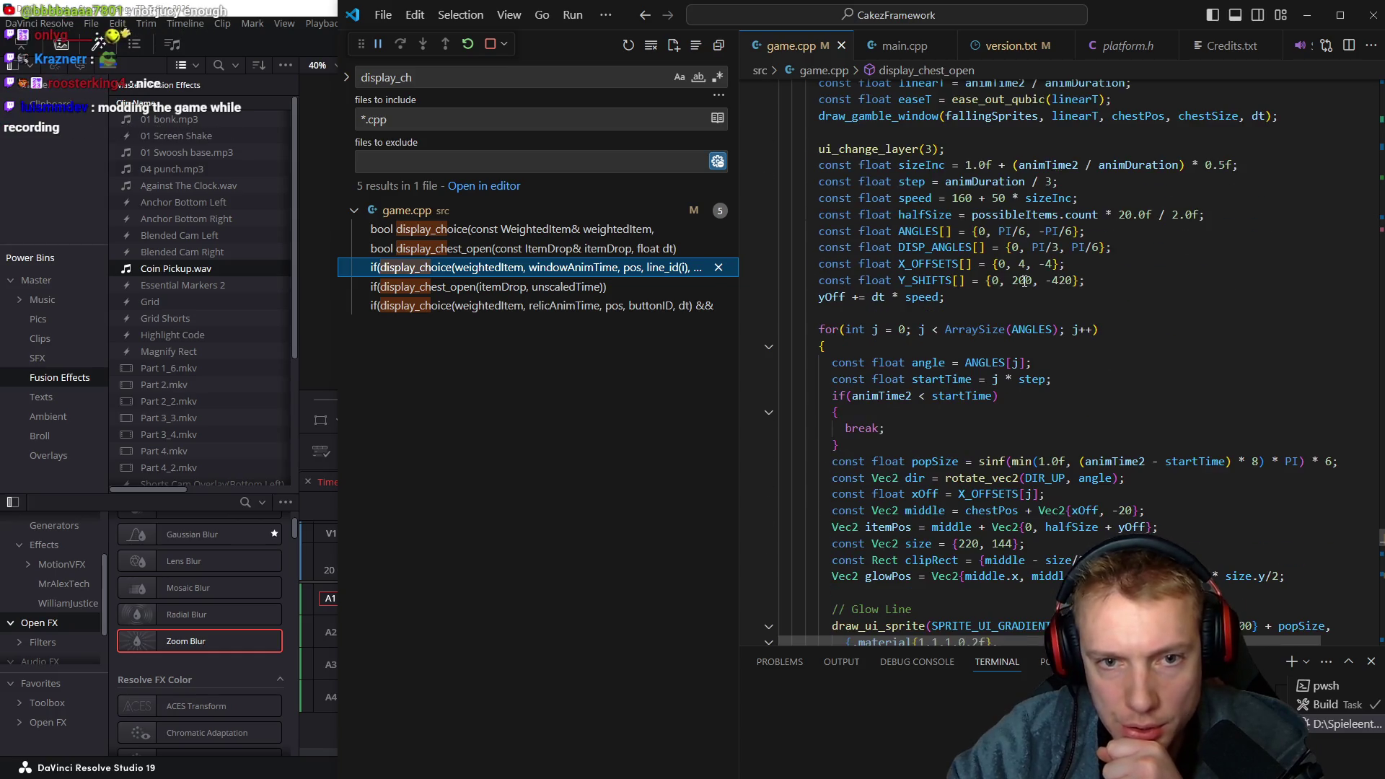
scroll(1024, 281, "down", 9)
scroll(982, 285, "up", 20)
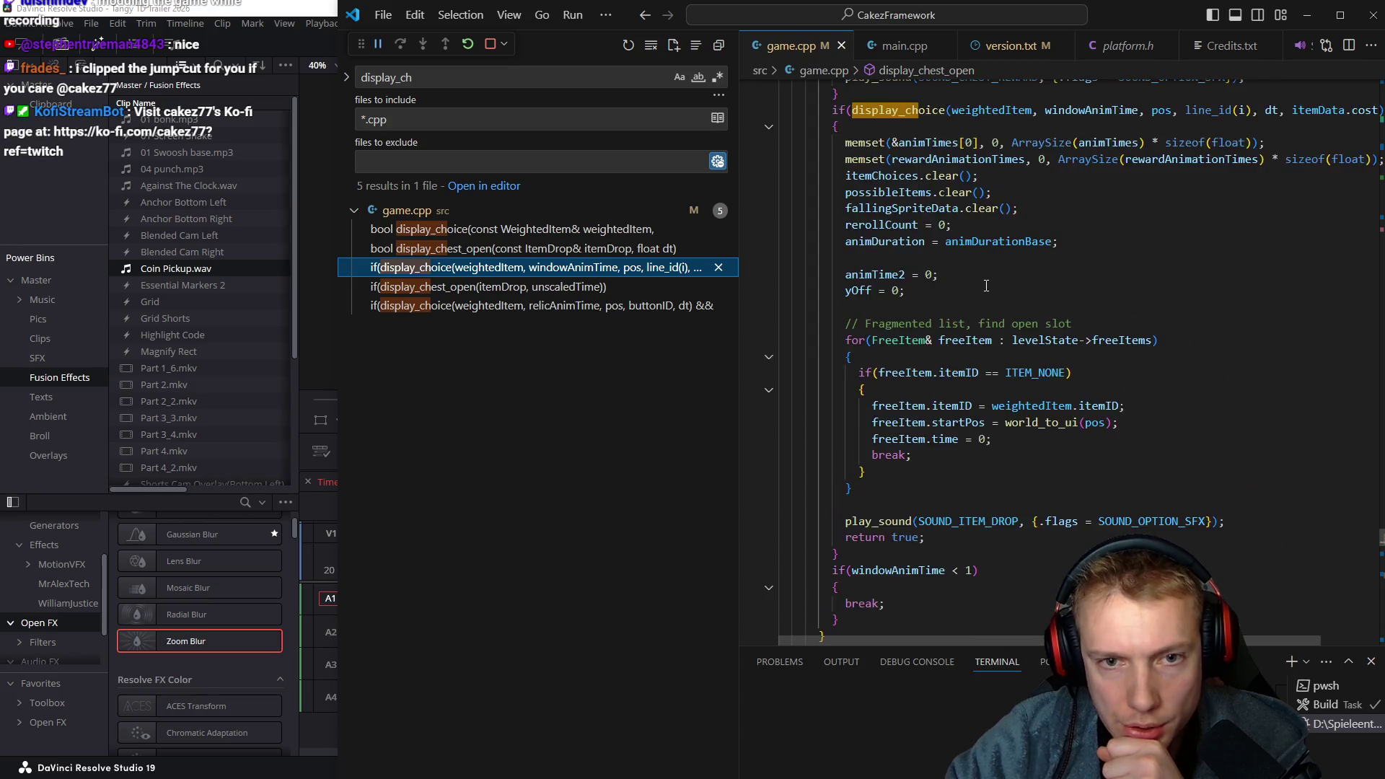
scroll(986, 286, "up", 3)
scroll(986, 285, "down", 1)
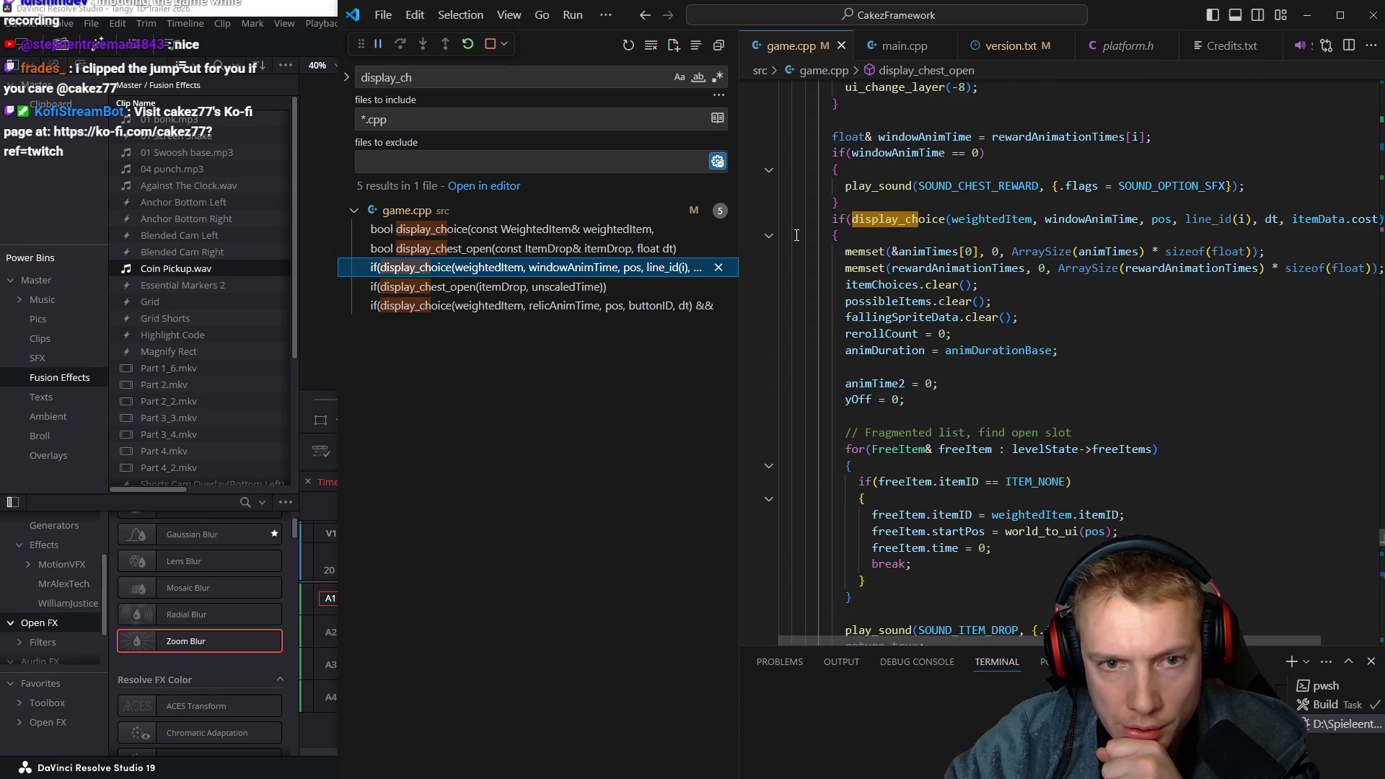
left_click(769, 238)
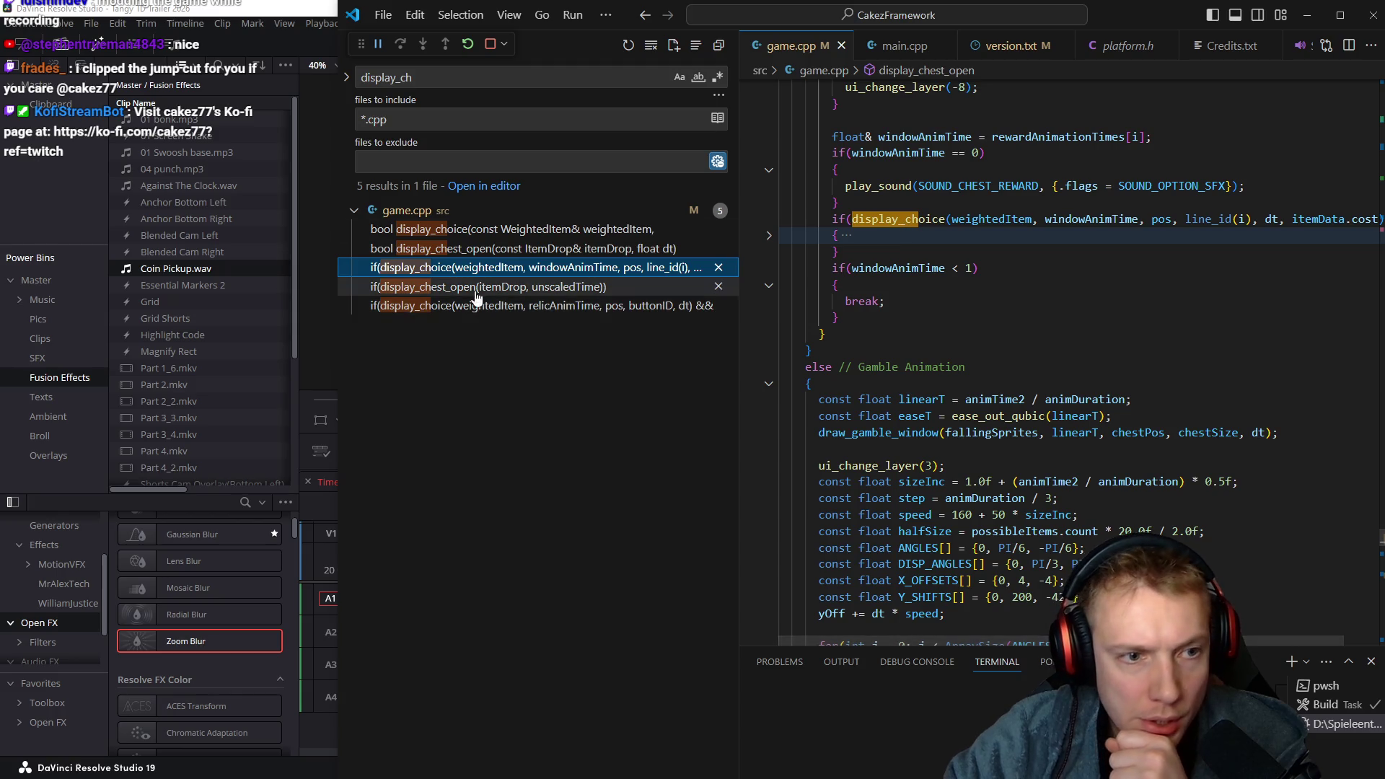
scroll(1050, 303, "up", 13)
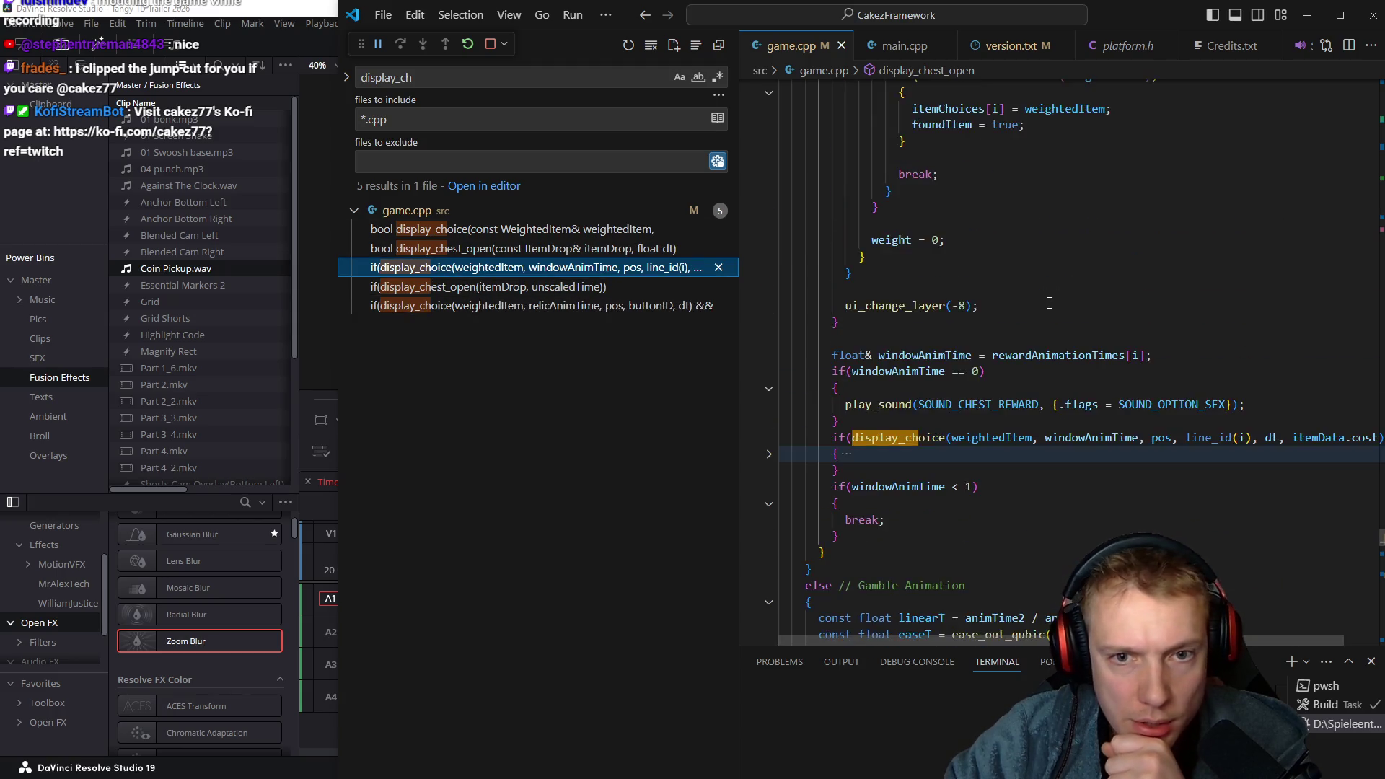
scroll(1050, 303, "up", 4)
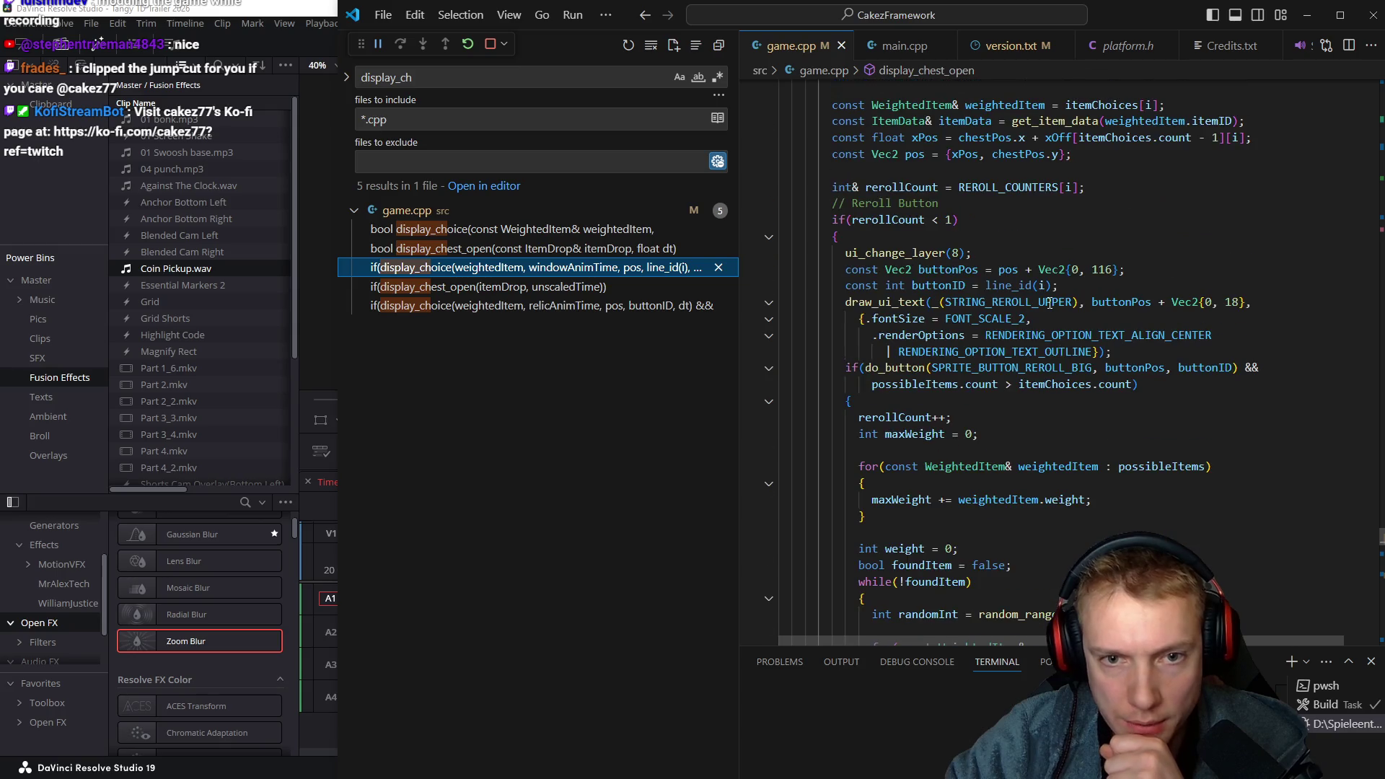
left_click(877, 220)
scroll(881, 220, "down", 2)
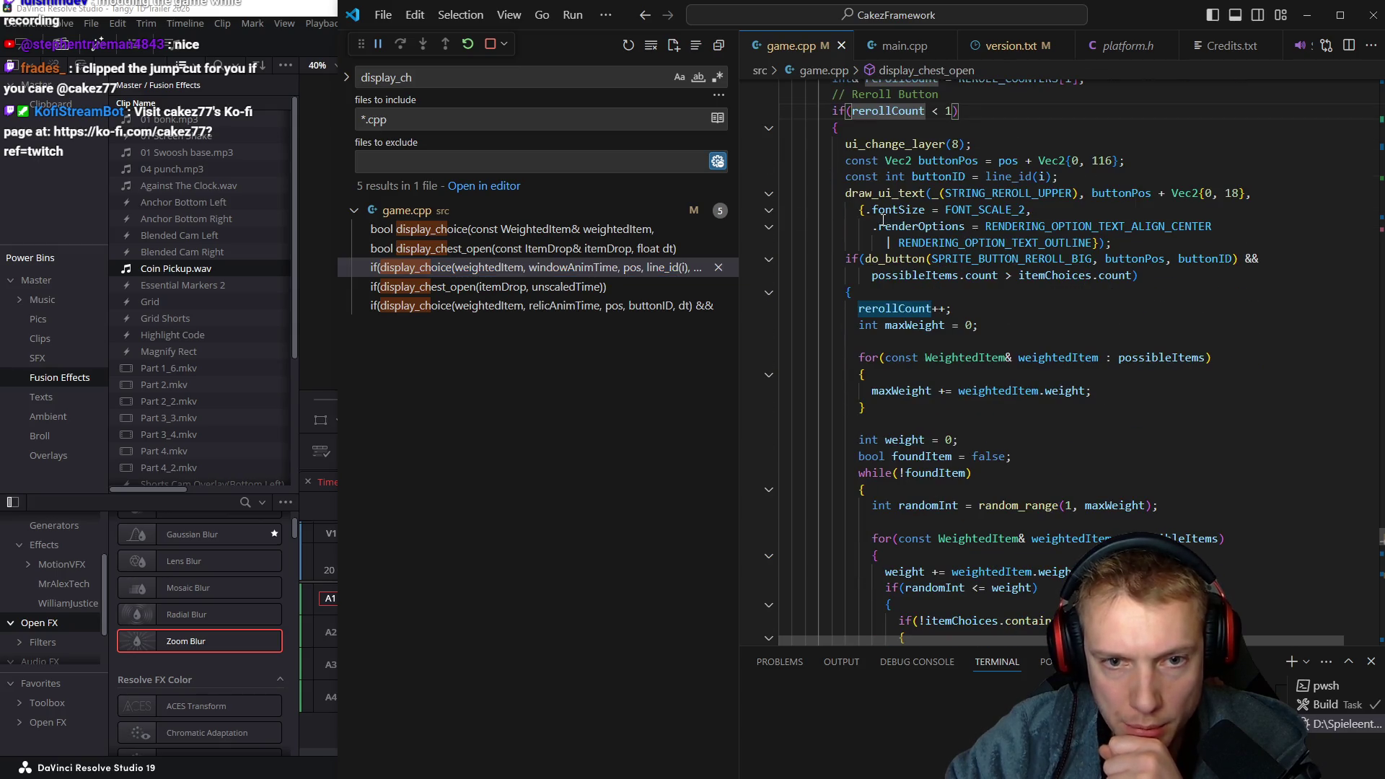
left_click(878, 293)
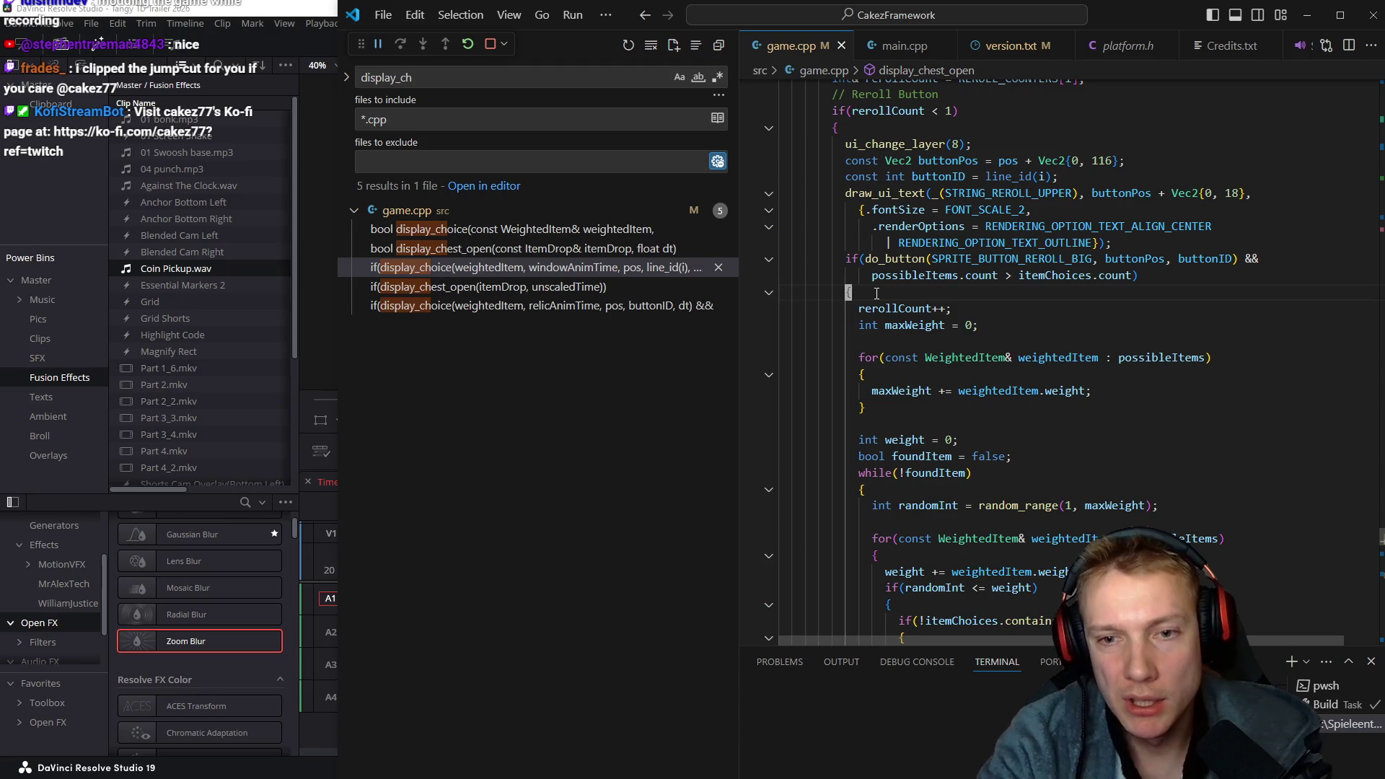
Append the arguments {} and SOUND_NONE to the reroll button's do_button call
type(",")
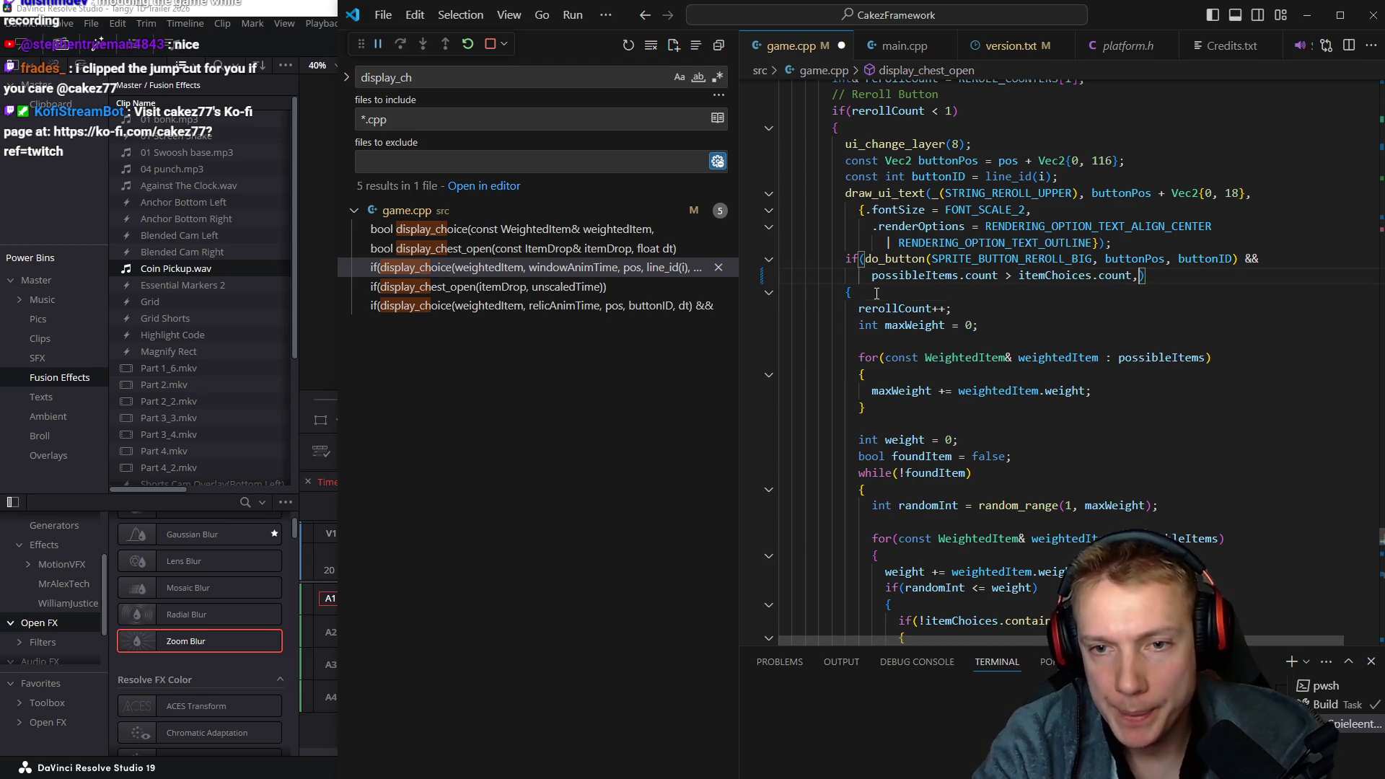
key("BackSpace")
key("Up")
key("ctrl+Right")
key("ctrl+Right")
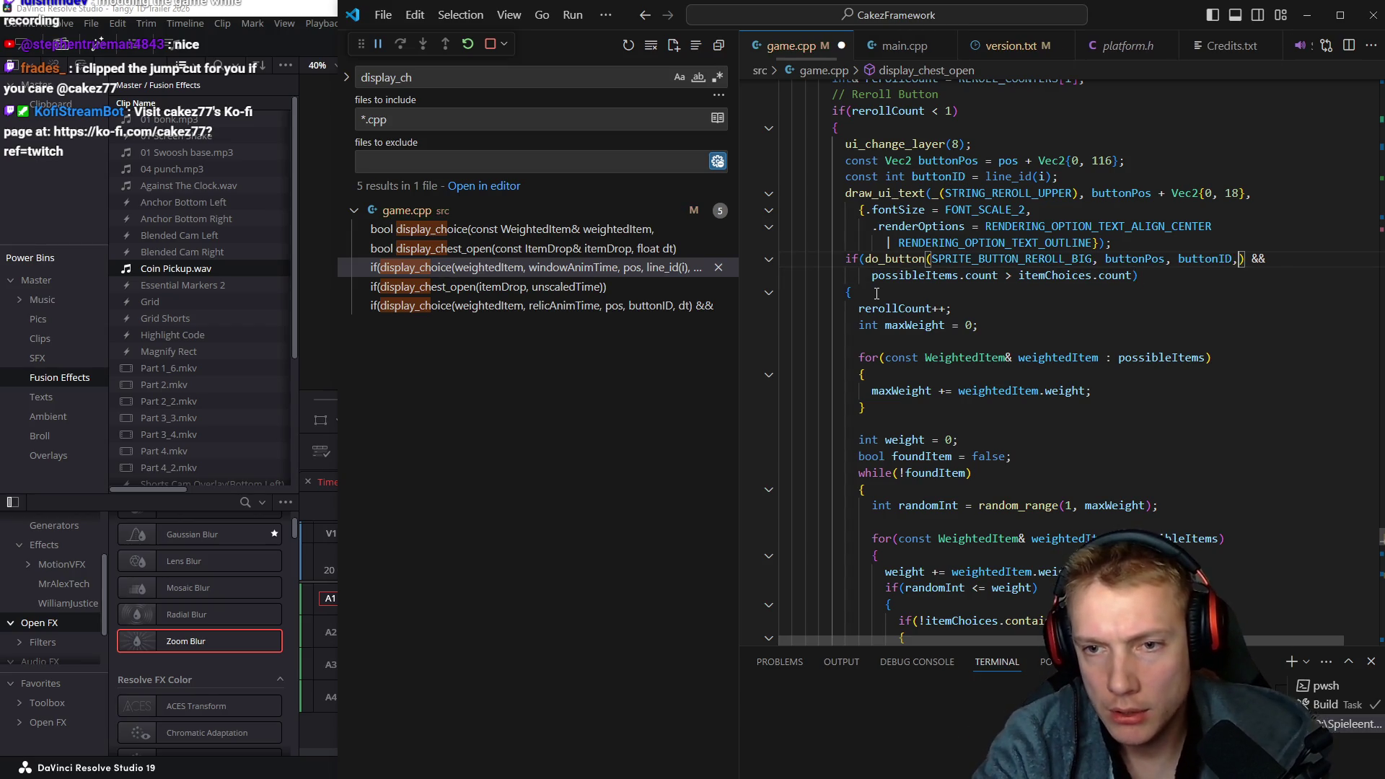
type(",")
type(" {")
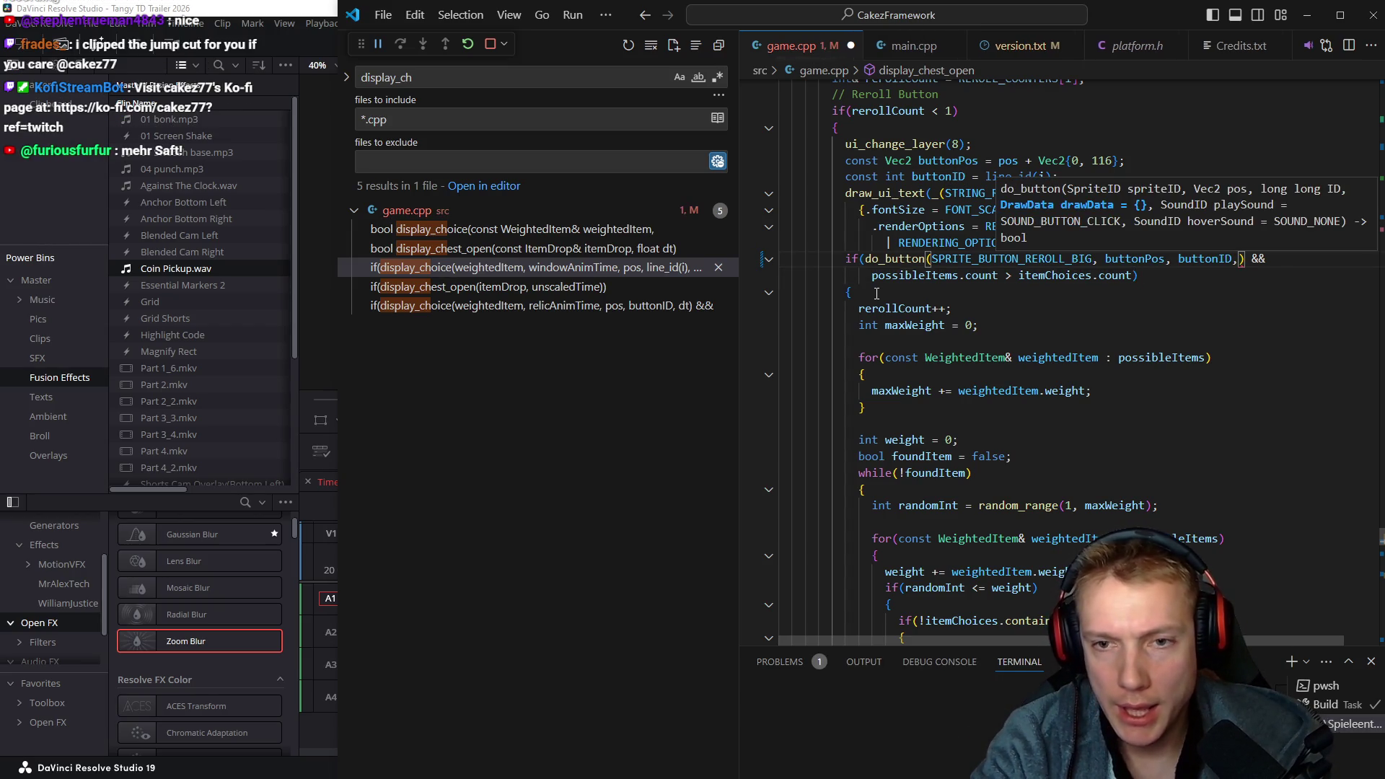
type("}, ")
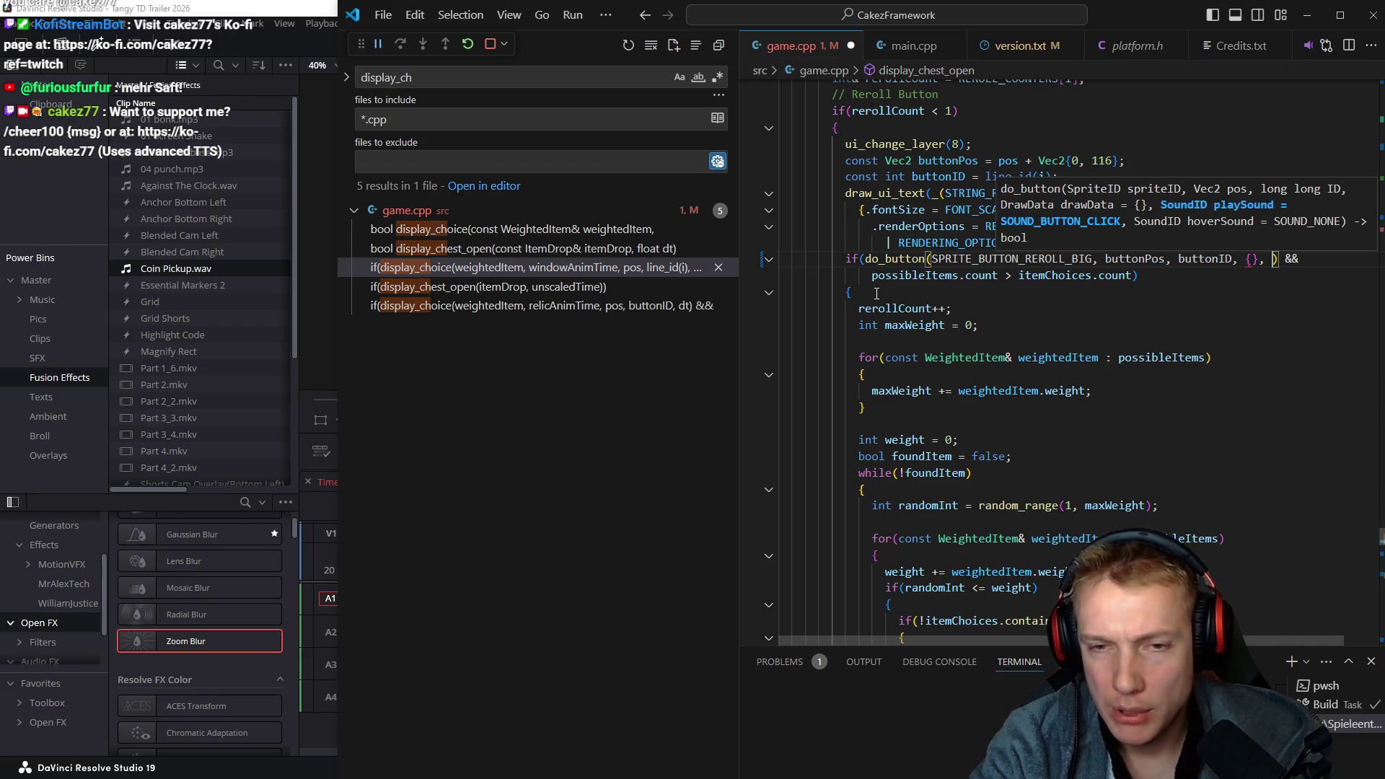
type("sound_n")
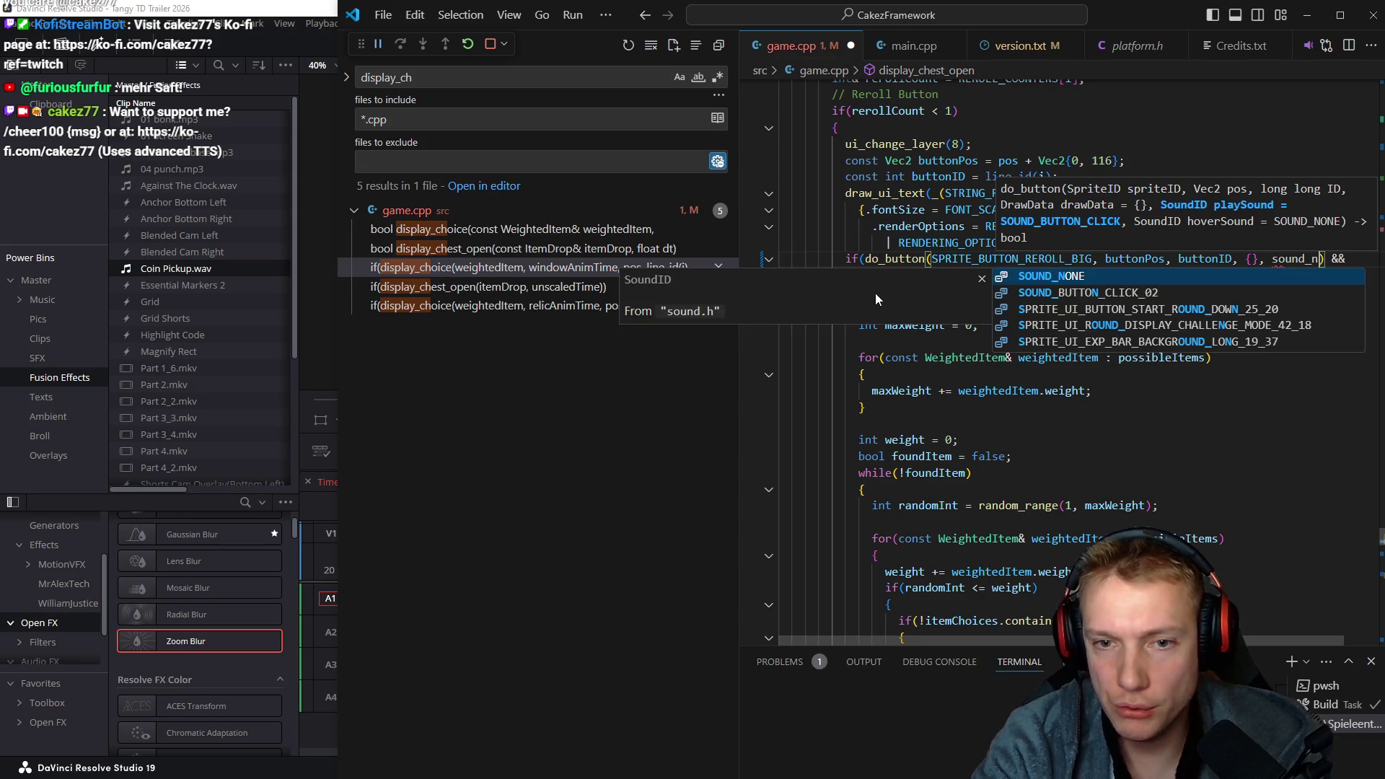
key("Tab")
key("Escape")
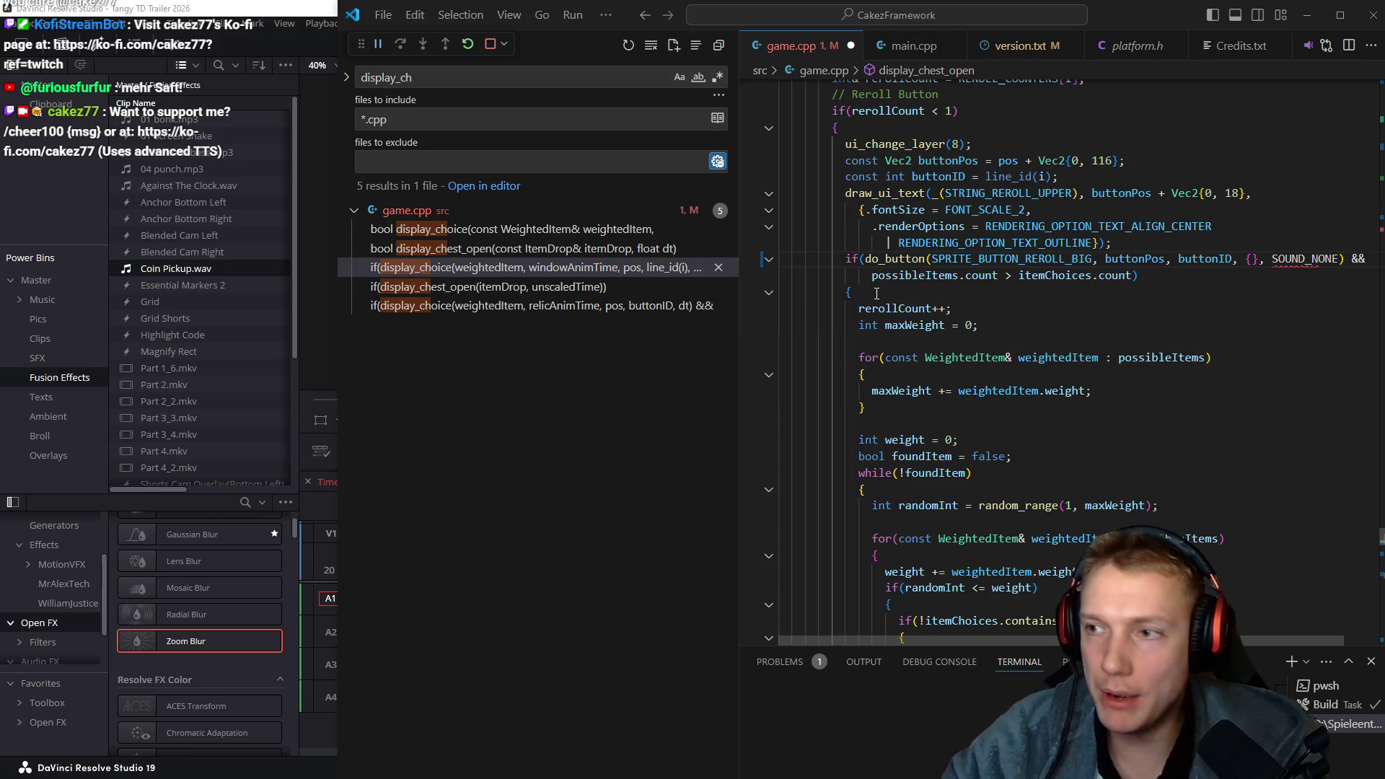
key("alt+Tab")
scroll(870, 582, "up", 3)
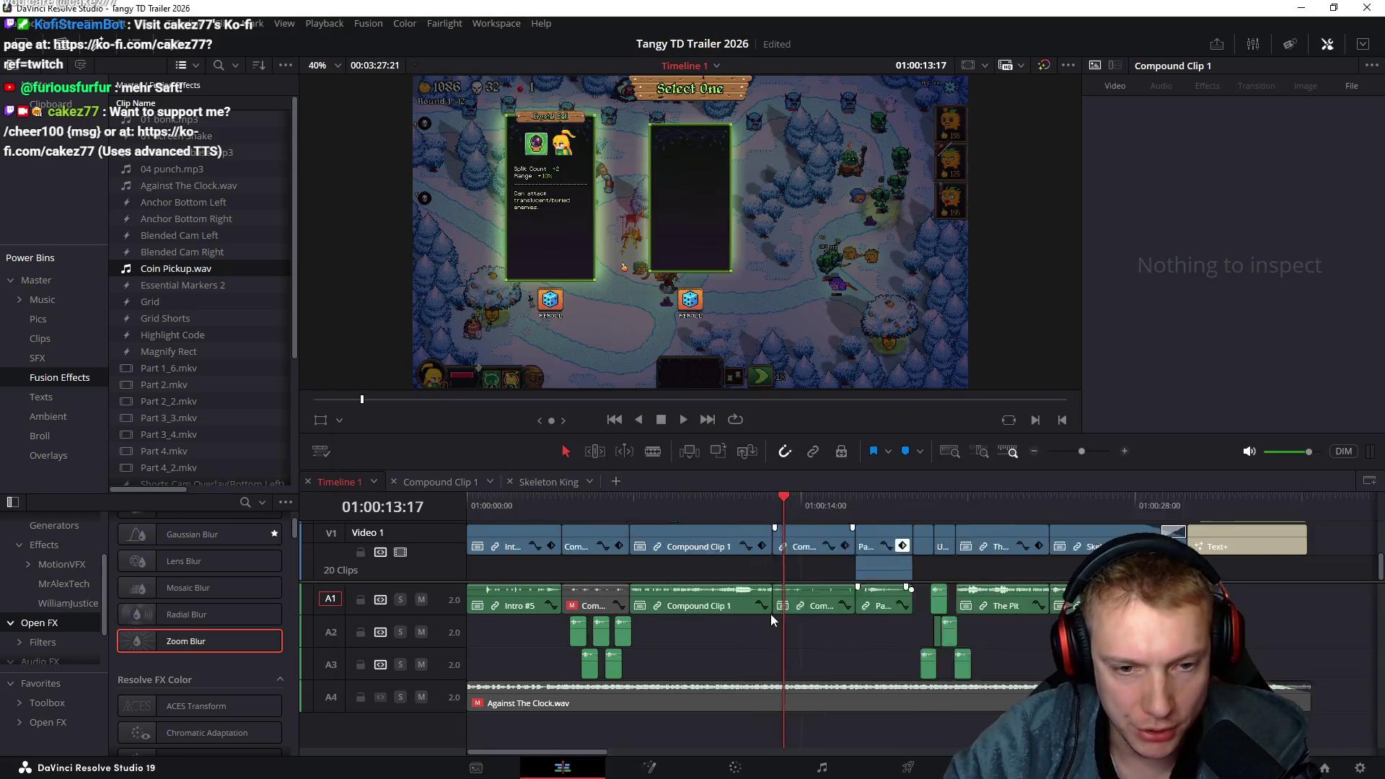
Reroll the Old Boots card in Tangy TD, then return to rerollCount++ in game.cpp
key("alt+Tab")
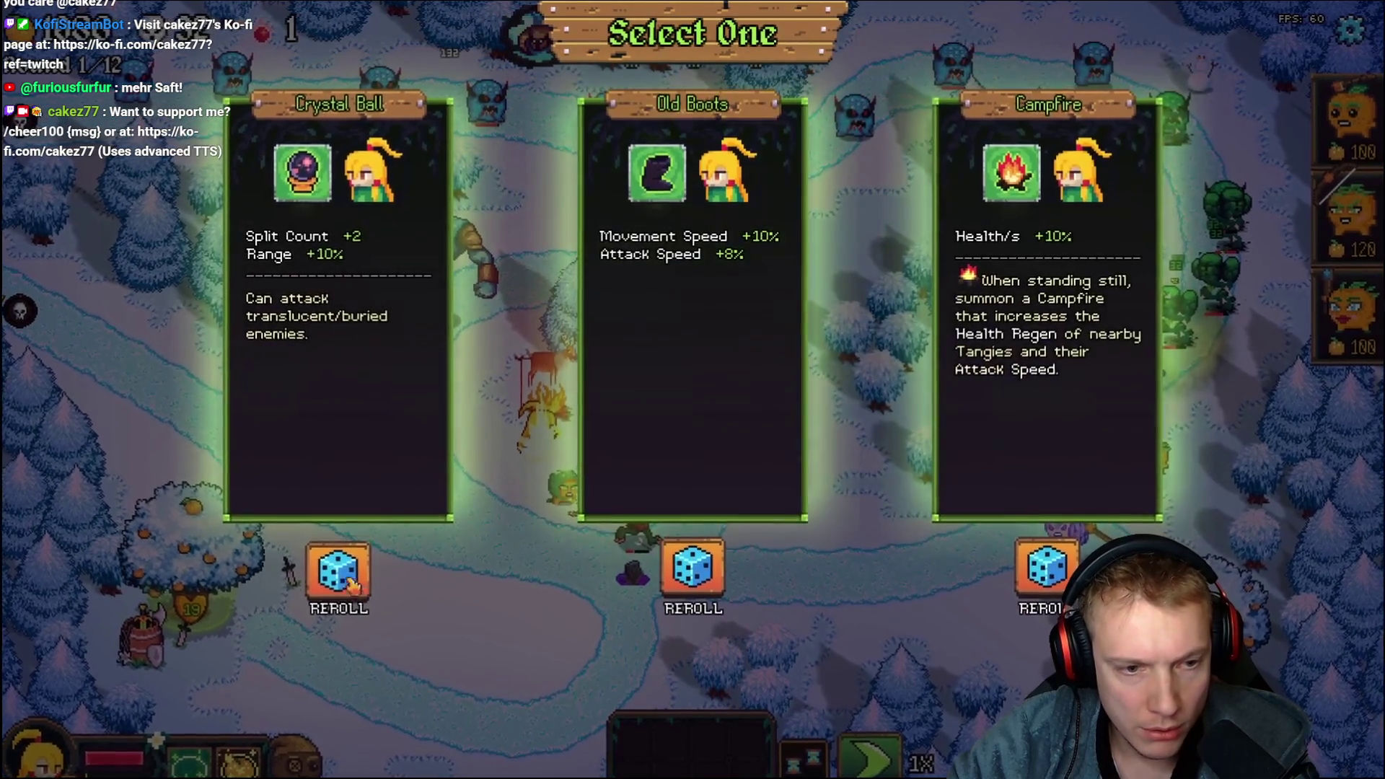
left_click(679, 577)
key("alt+Tab")
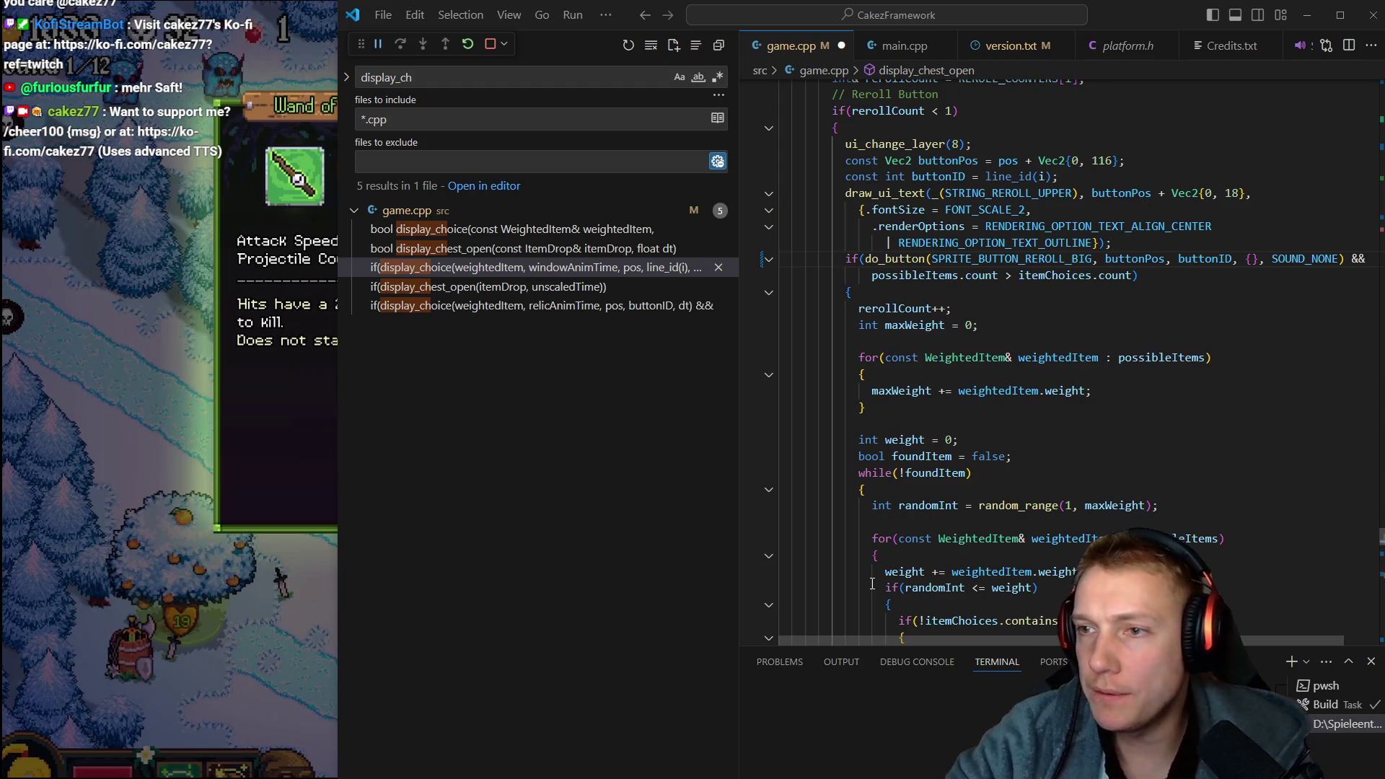
key("End")
key("Down")
key("Down")
key("Down")
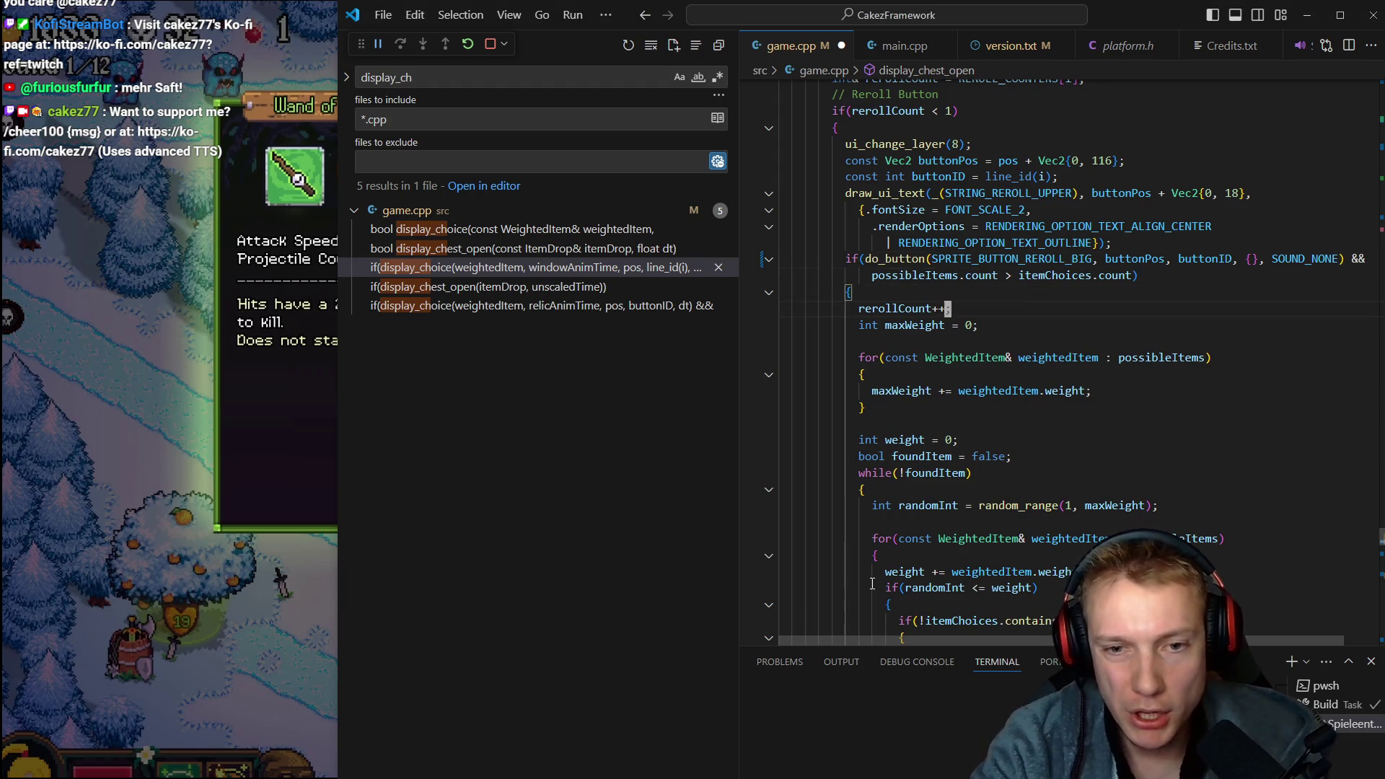
Insert play_sound(SOUND_COUNT) after rerollCount++ and go to SOUND_COUNT's definition in sound.h
key("Return")
type("play_sound_")
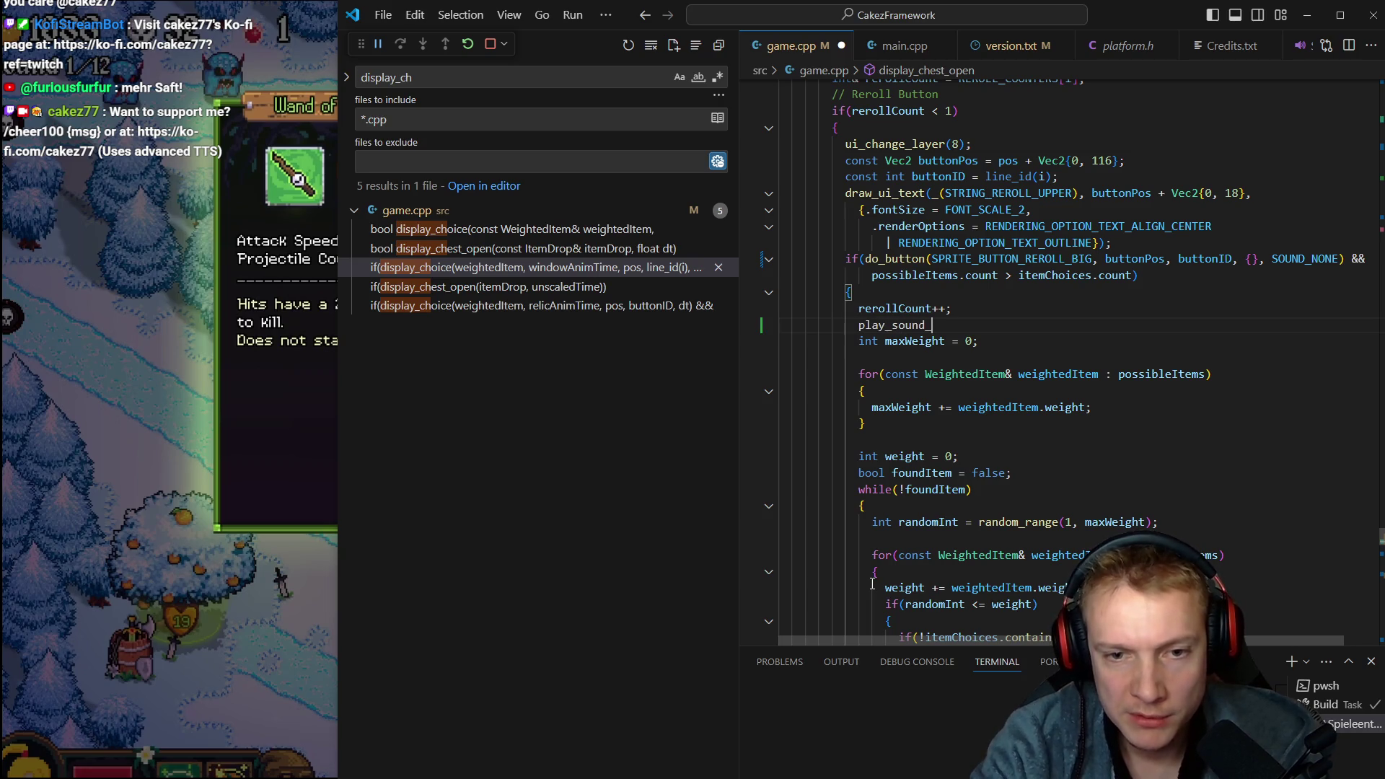
key("BackSpace")
type("SOUNd")
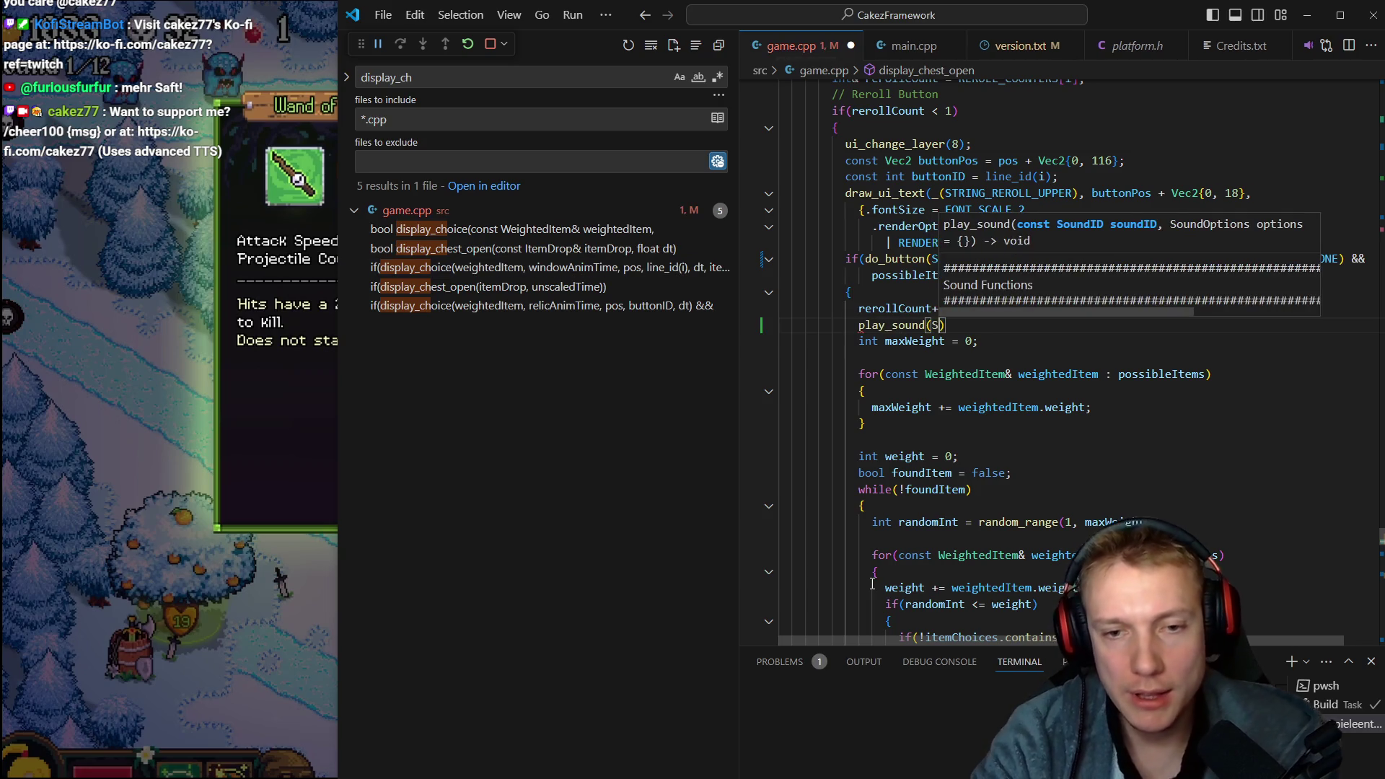
key("BackSpace")
type("D_")
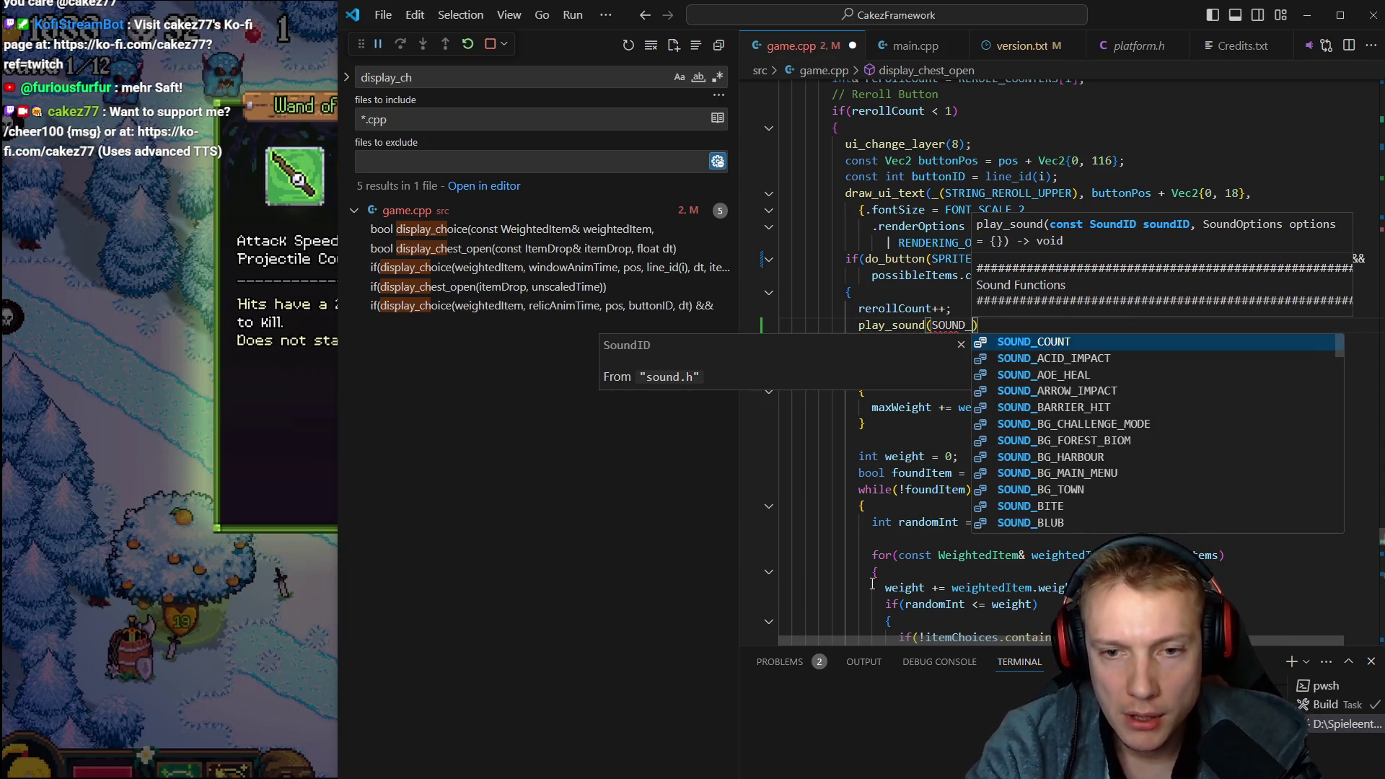
key("Return")
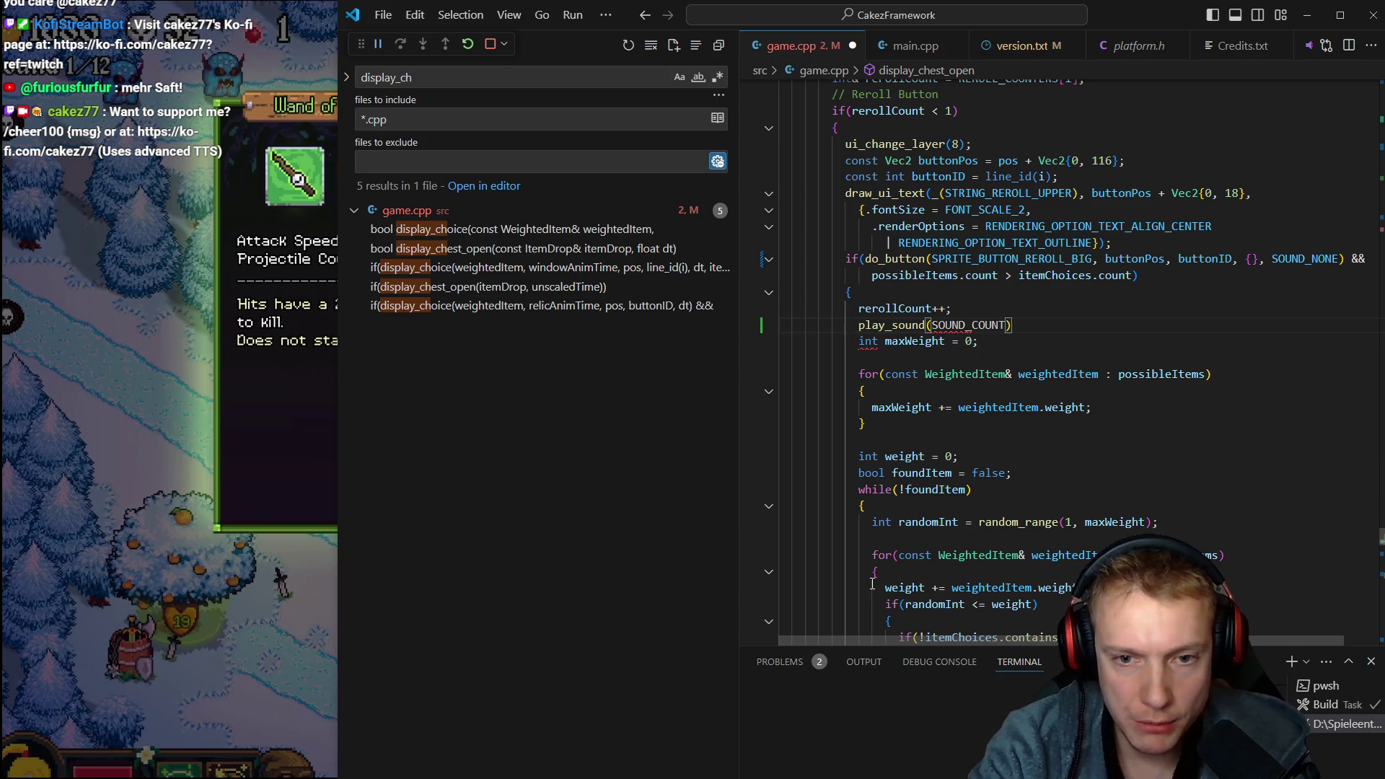
key("F12")
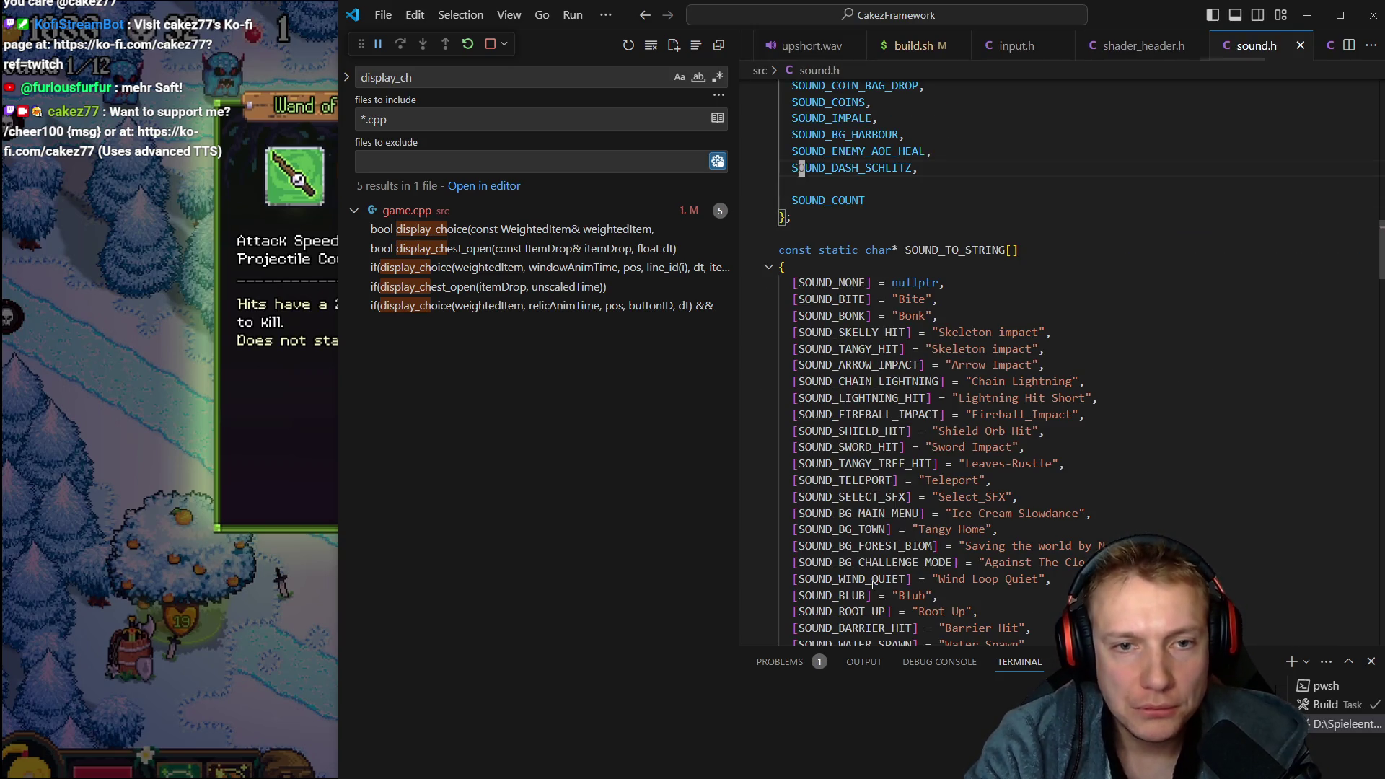
Add SOUND_DICE_ON_WOOD to the SoundID enum after SOUND_DASH_SCHLITZ
key("End")
key("Return")
type("SOUND_")
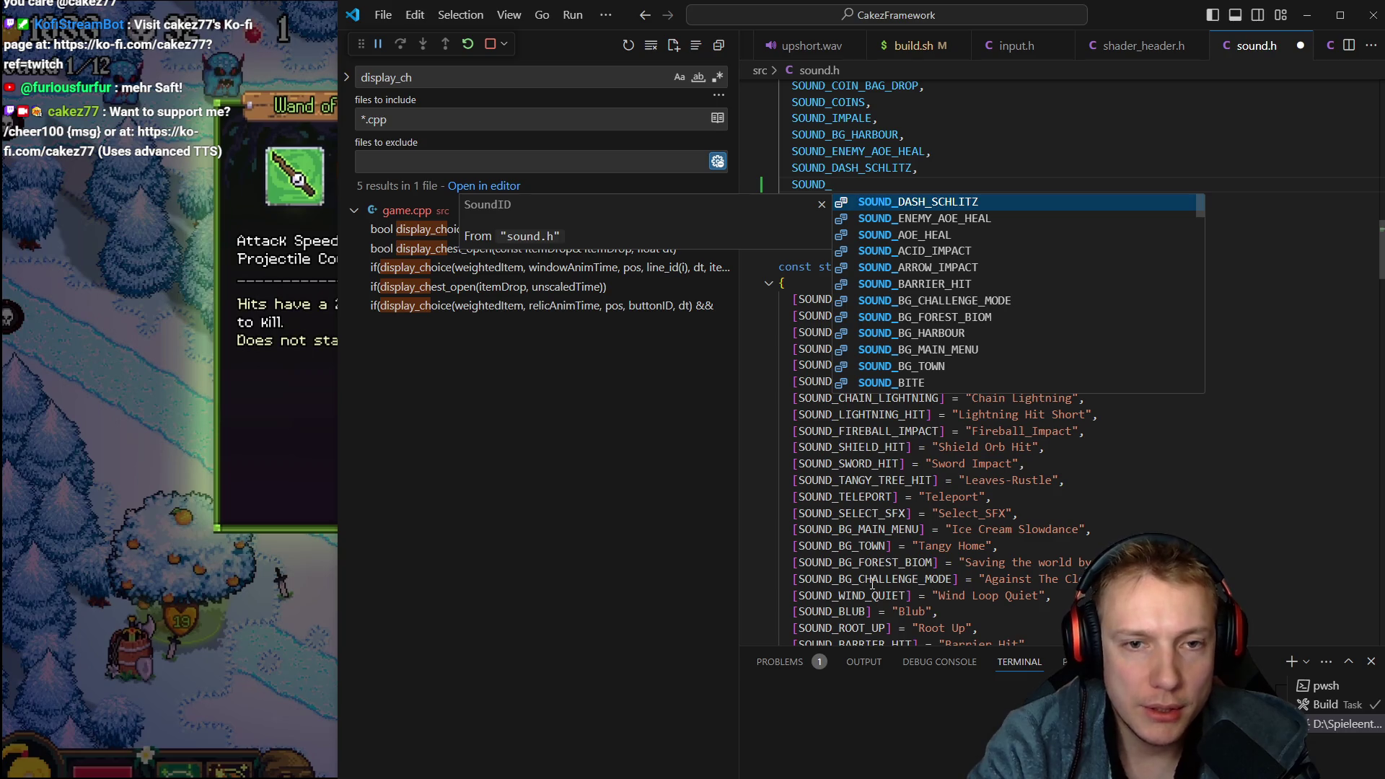
type("DICE_ON_WOOD,")
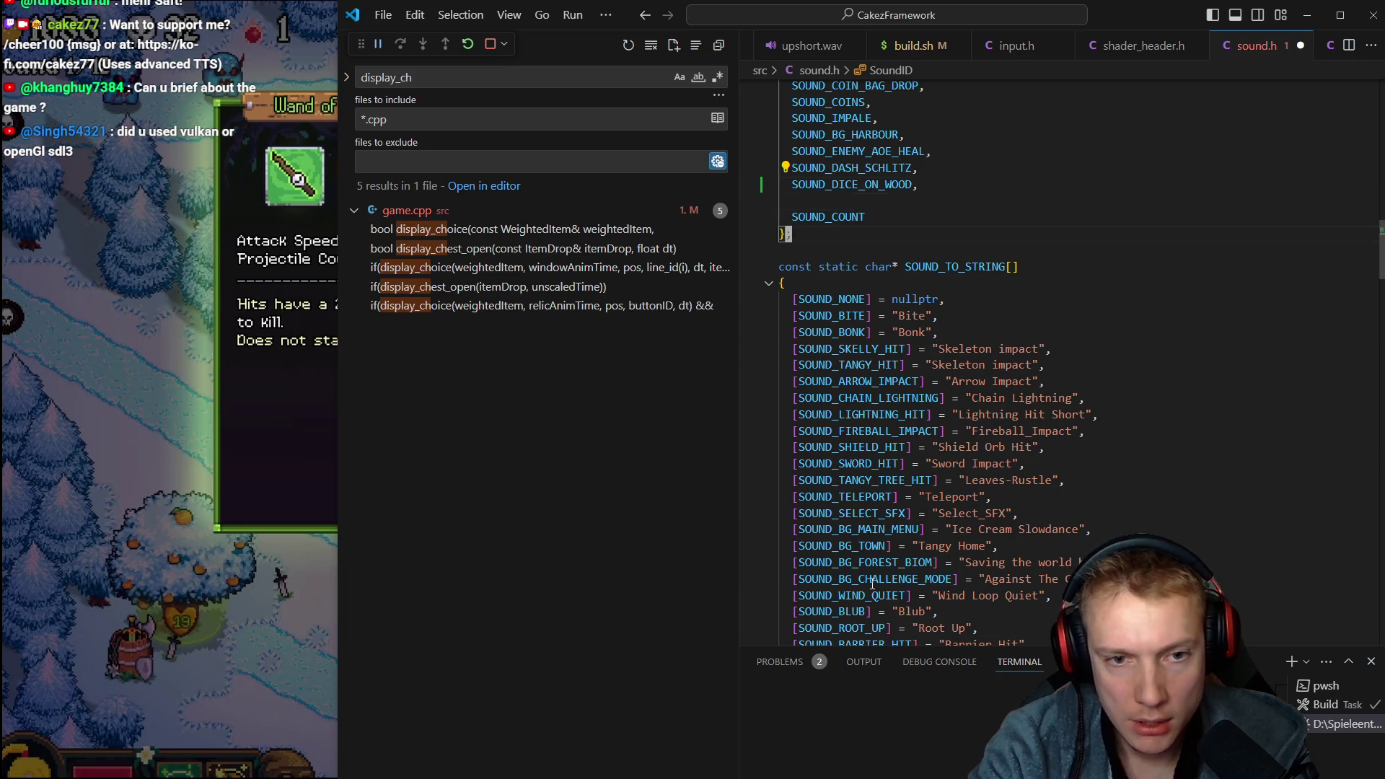
scroll(872, 583, "down", 10)
Map [SOUND_DICE_ON_WOOD] to "Dice_Wood" in SOUND_TO_STRING, then begin retyping game.cpp's play_sound argument
key("Return")
type("SOUND_DICE_ON_WOOD,")
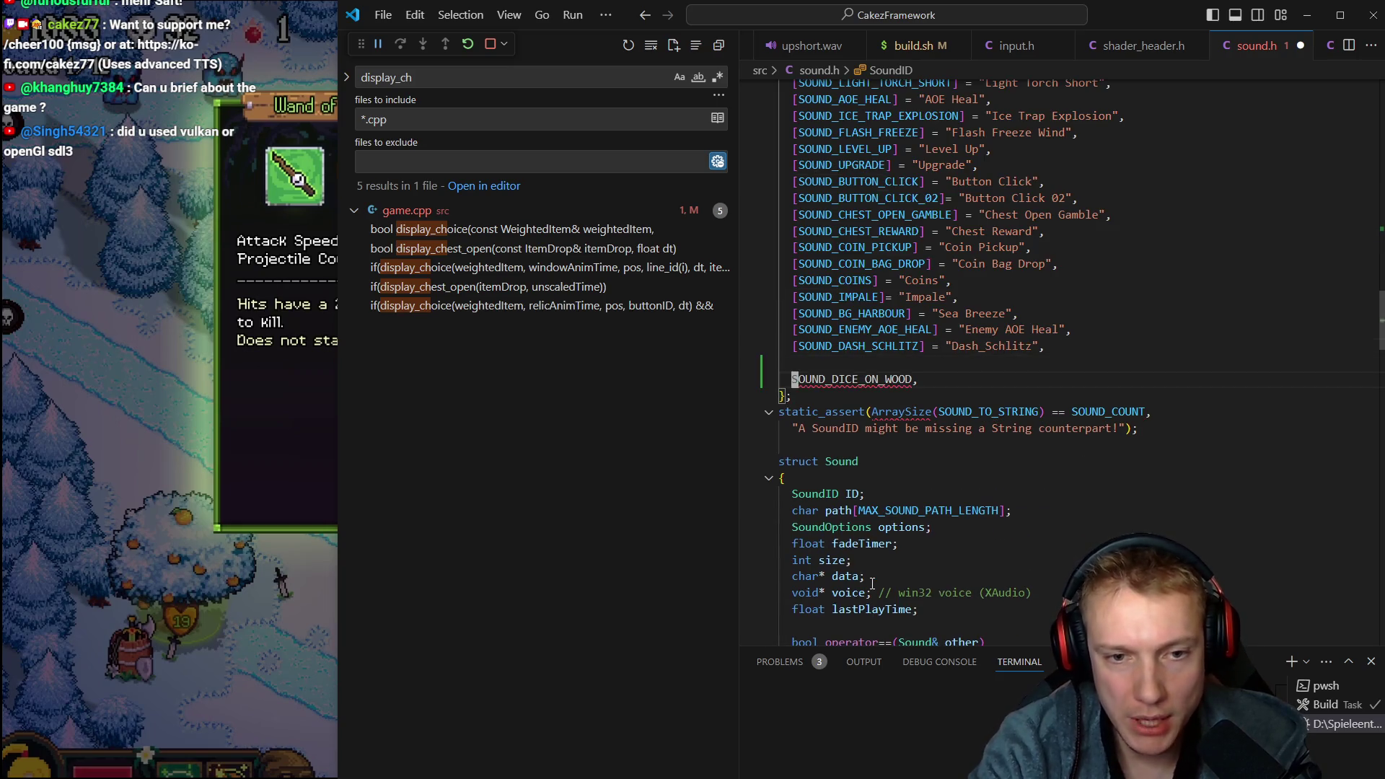
type("dd")
key("BackSpace")
key("BackSpace")
key("BackSpace")
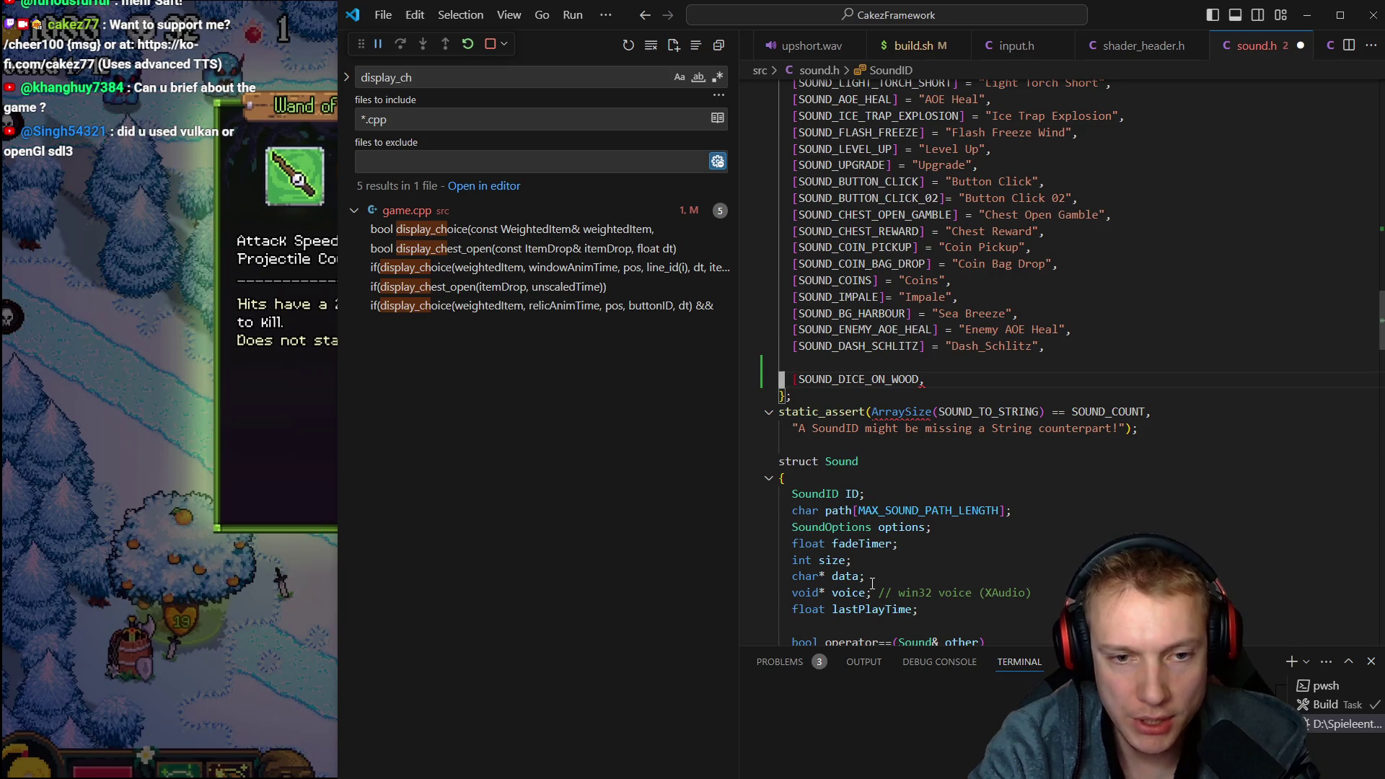
type("] = \"Dice_on_wo")
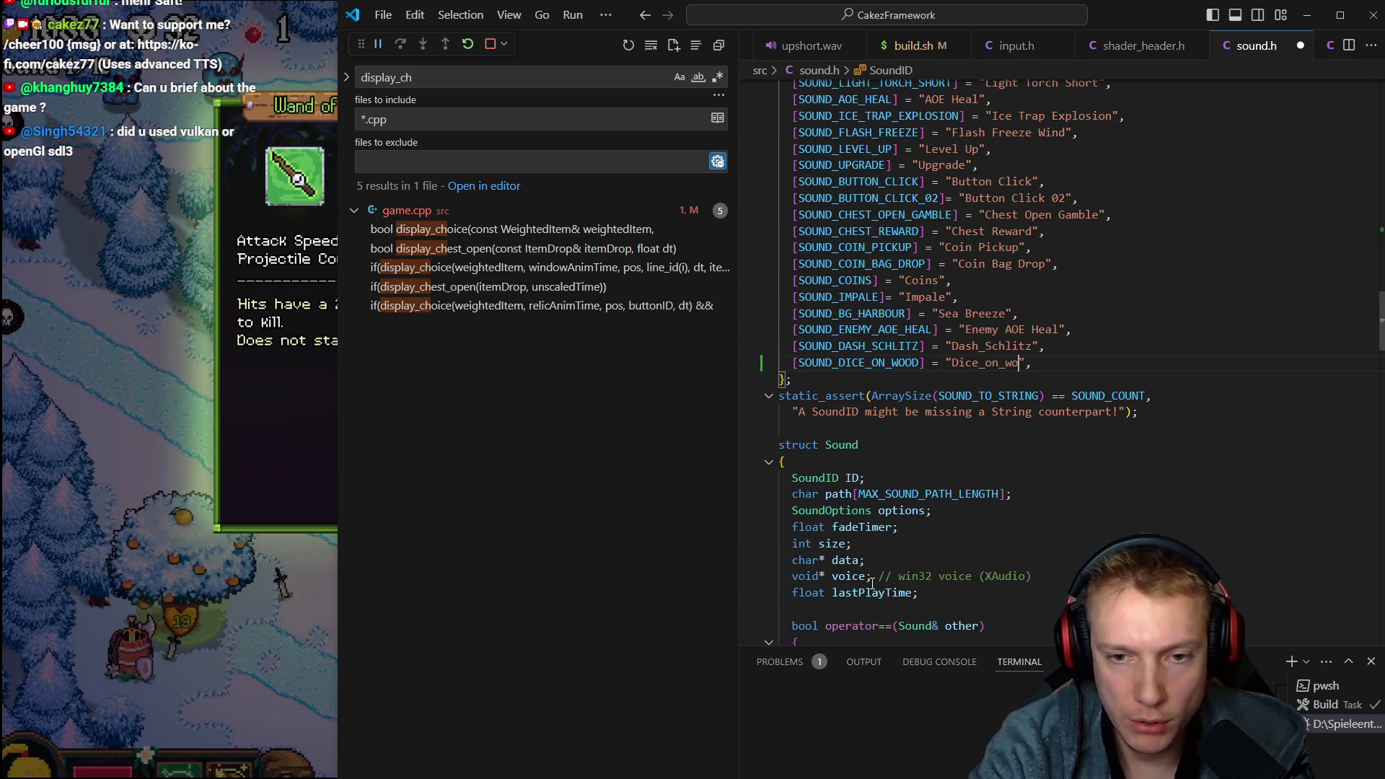
key("alt+Tab")
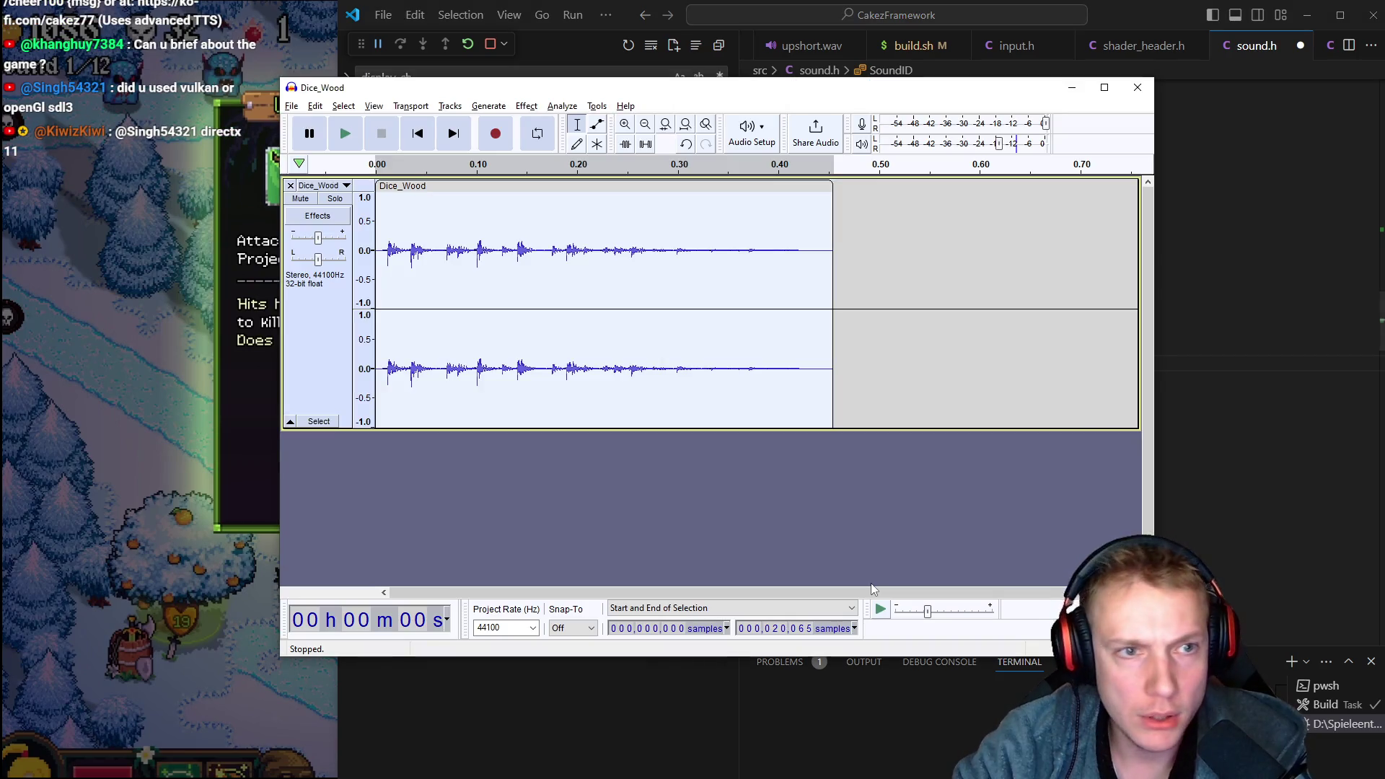
key("alt+Tab")
type("w")
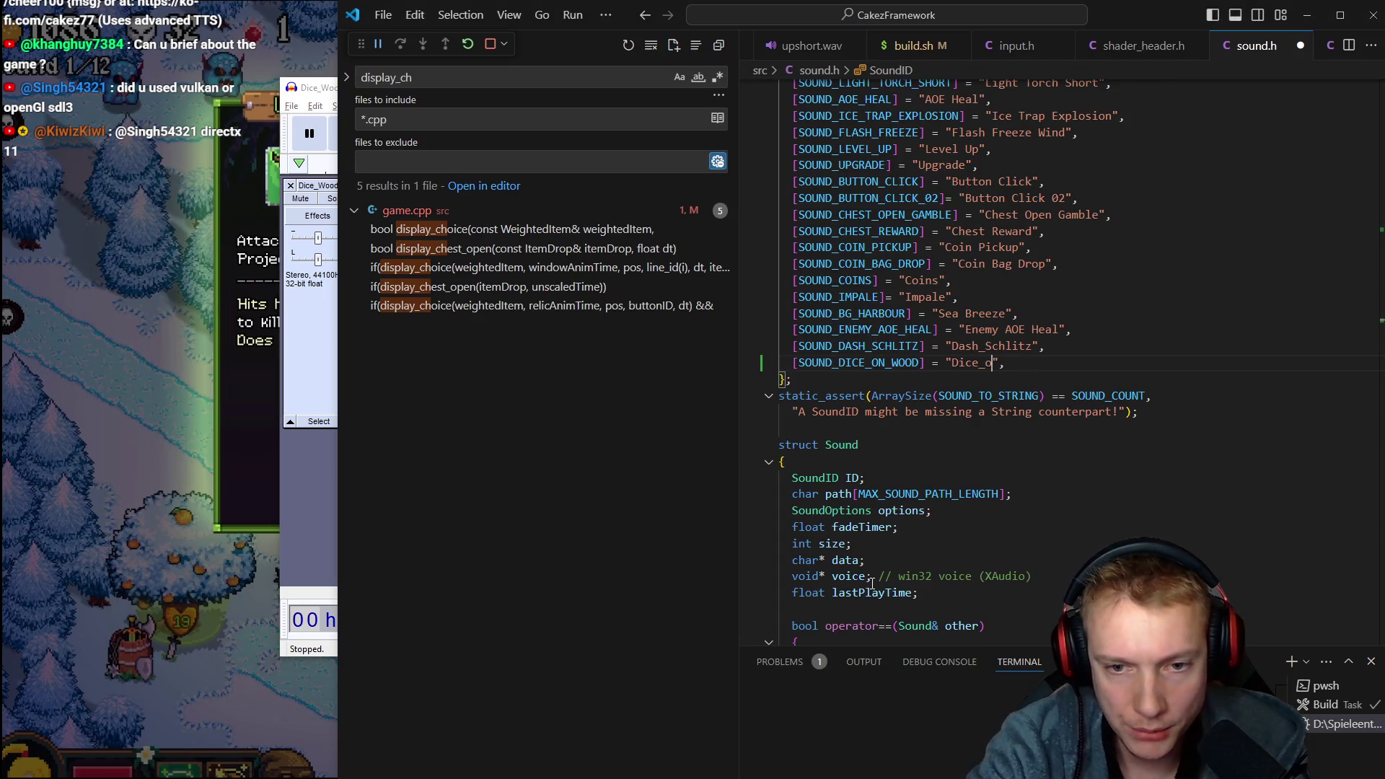
key("ctrl+Tab")
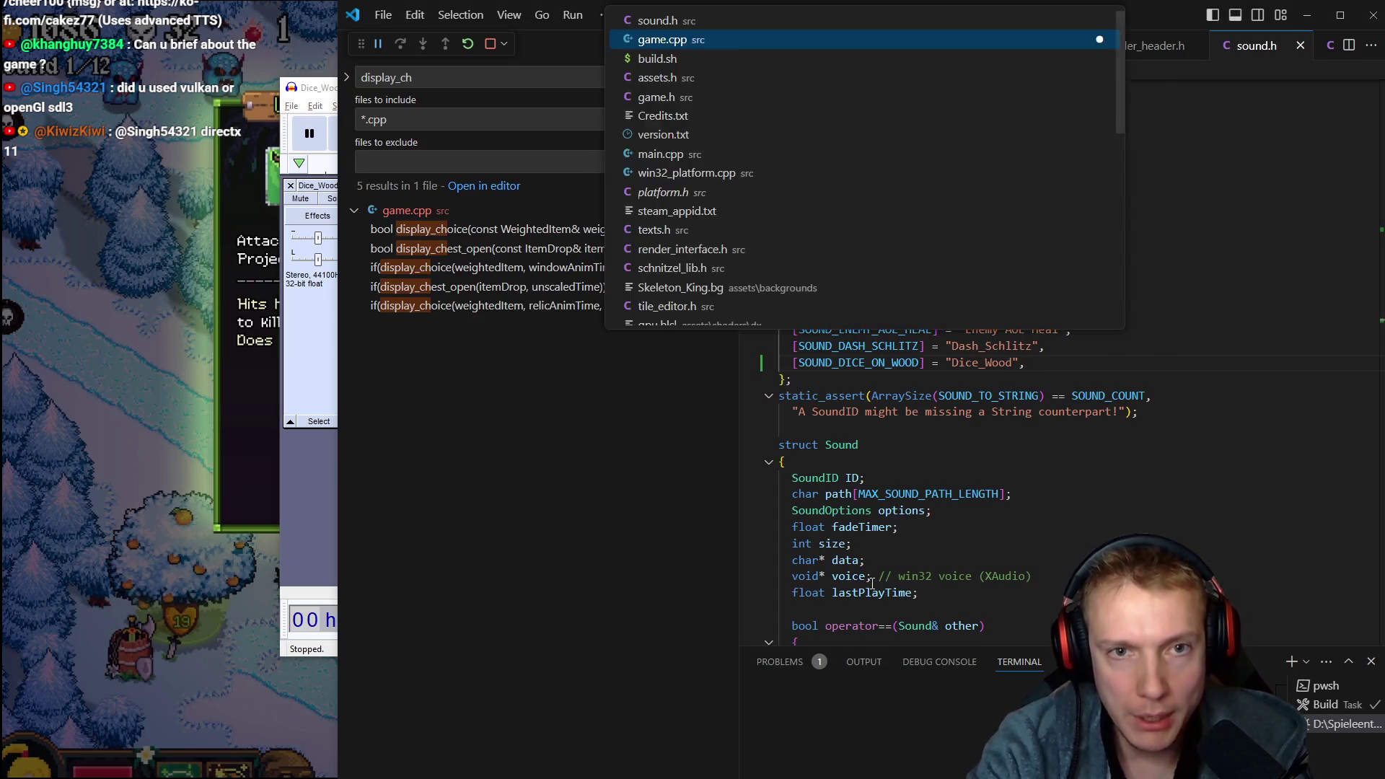
type("sound_dice_wo)")
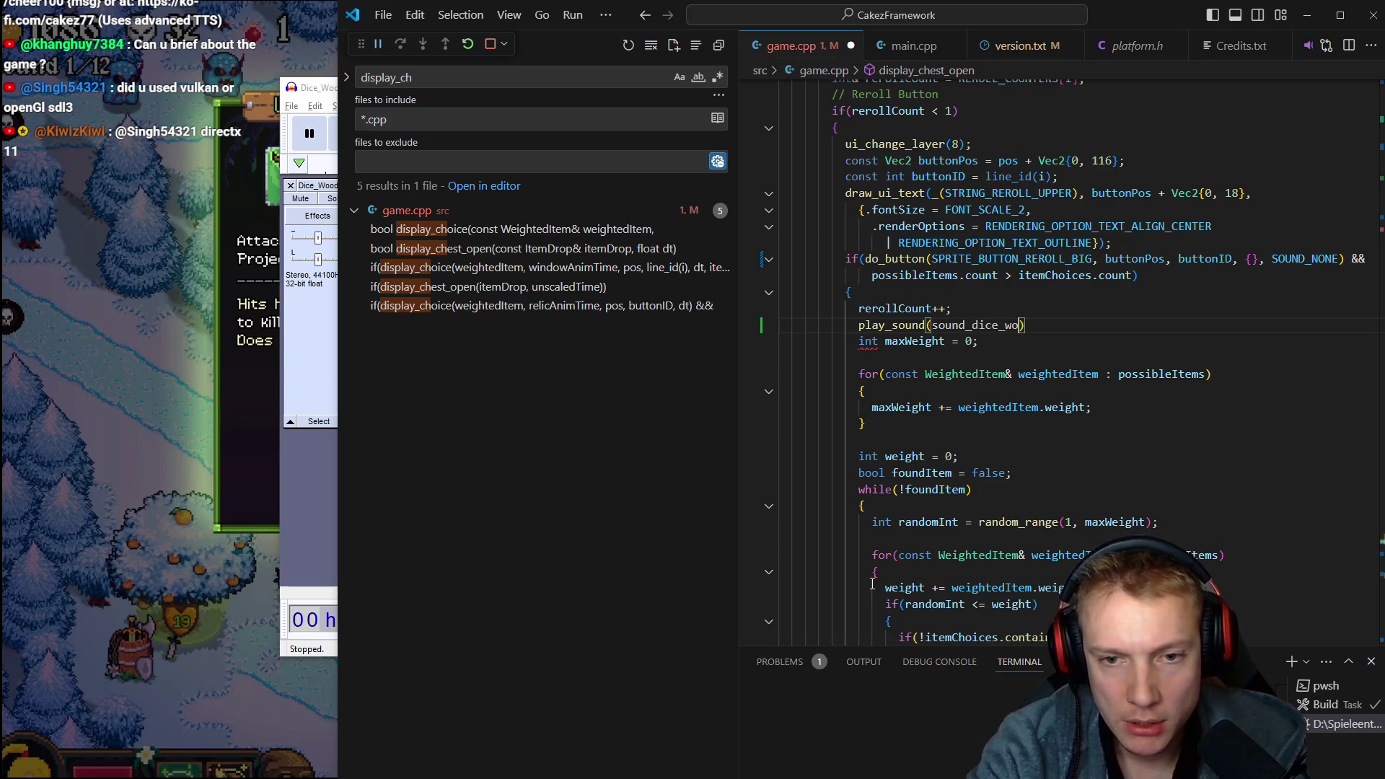
Make the reroll call play_sound(SOUND_DICE_ON_WOOD, {.flags = SOUND_OPTION_SFX}), then save and build
key("Tab")
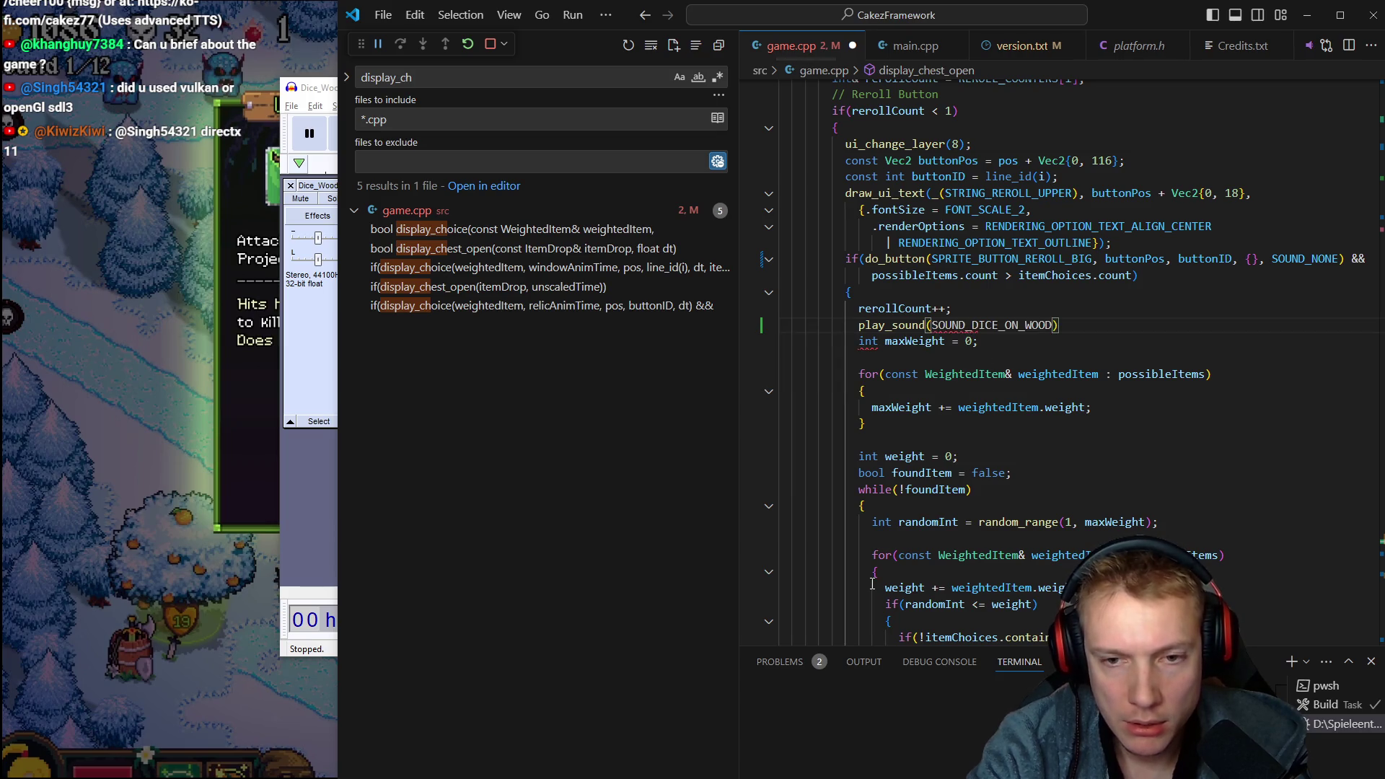
type(", {.")
type("fl")
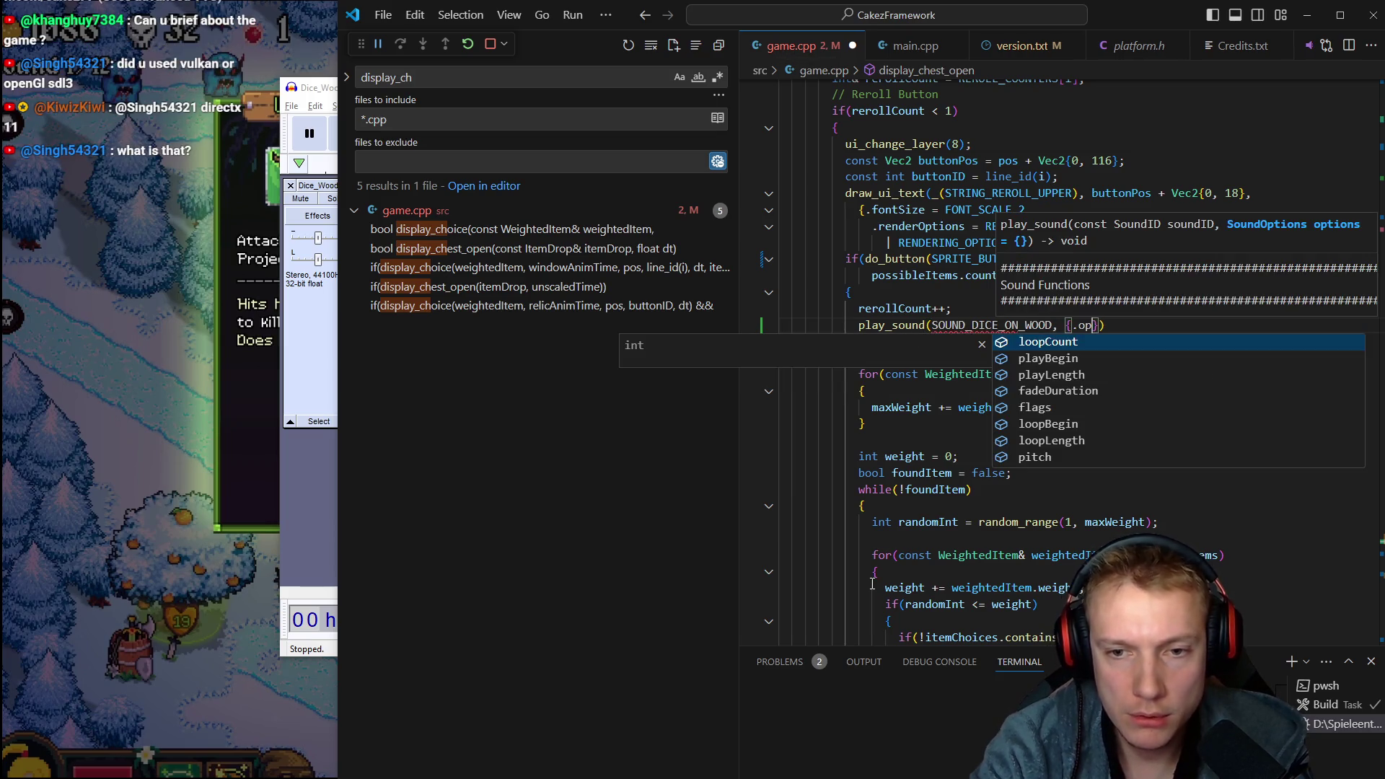
type("ags = sou")
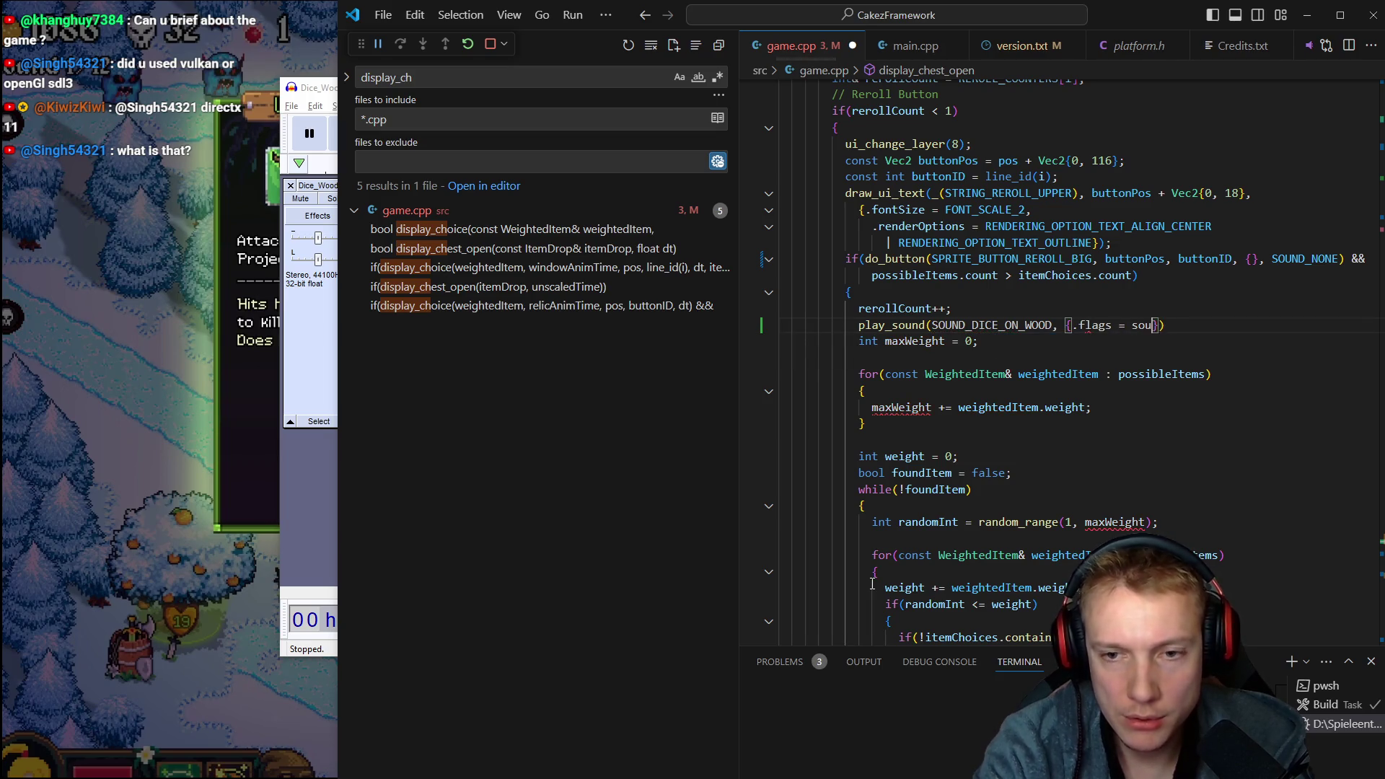
type("nd_")
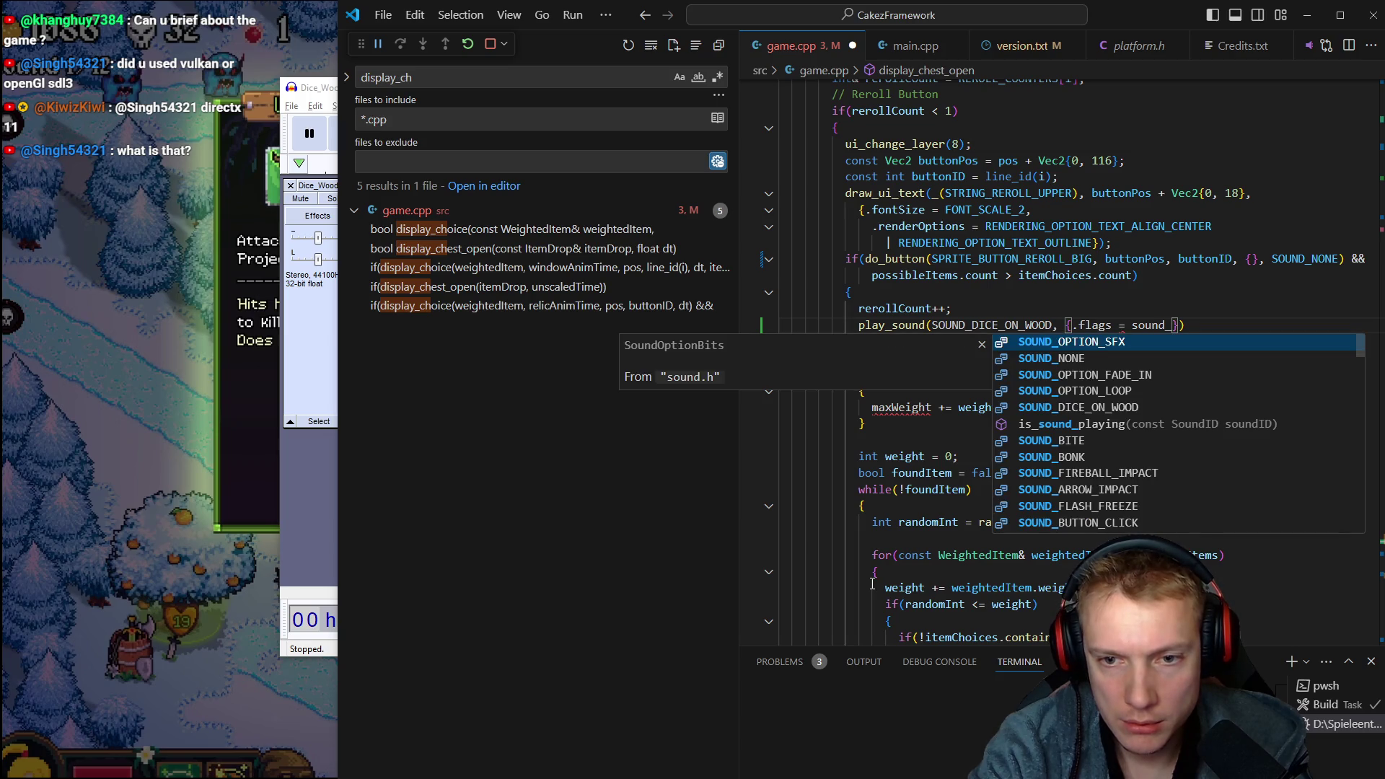
key("Tab")
key("Right")
key("Right")
key("ctrl+shift+b")
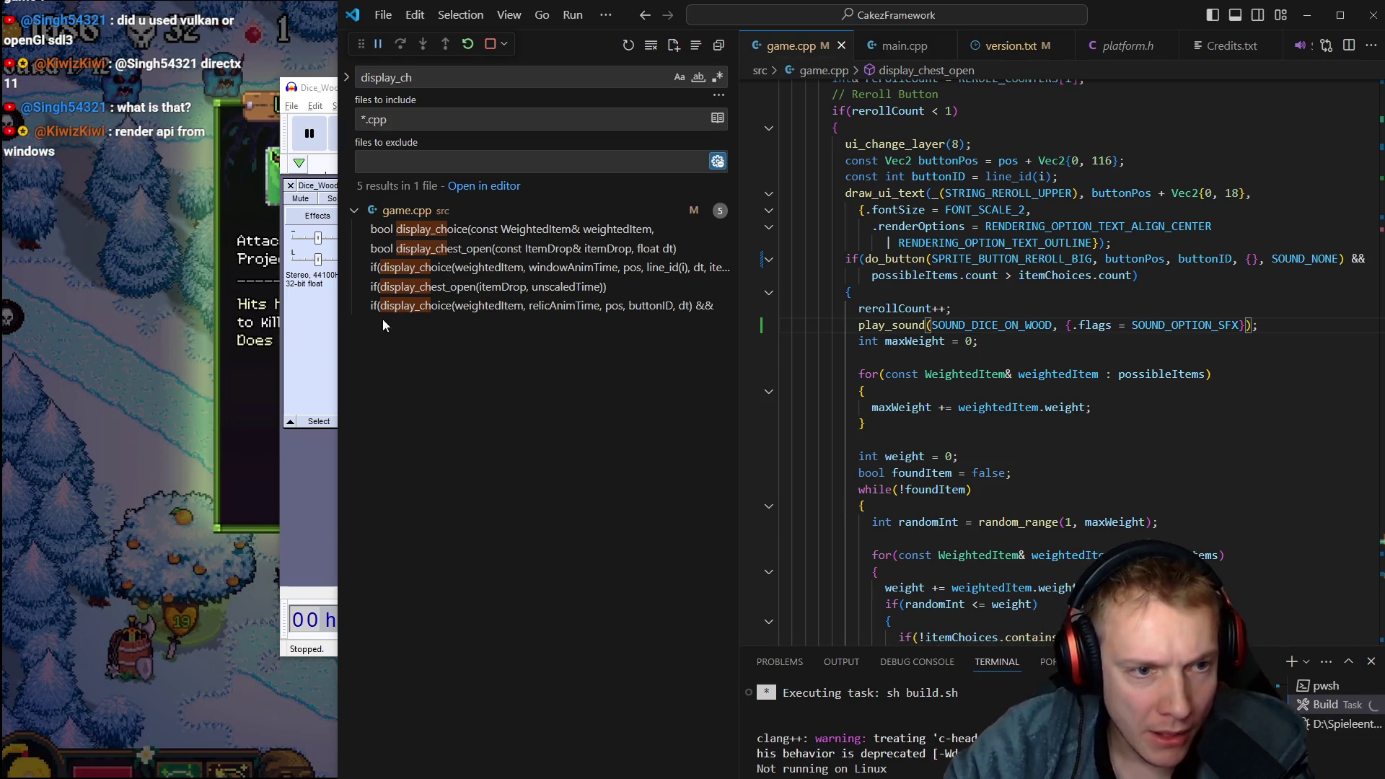
left_click(435, 306)
scroll(1003, 419, "down", 10)
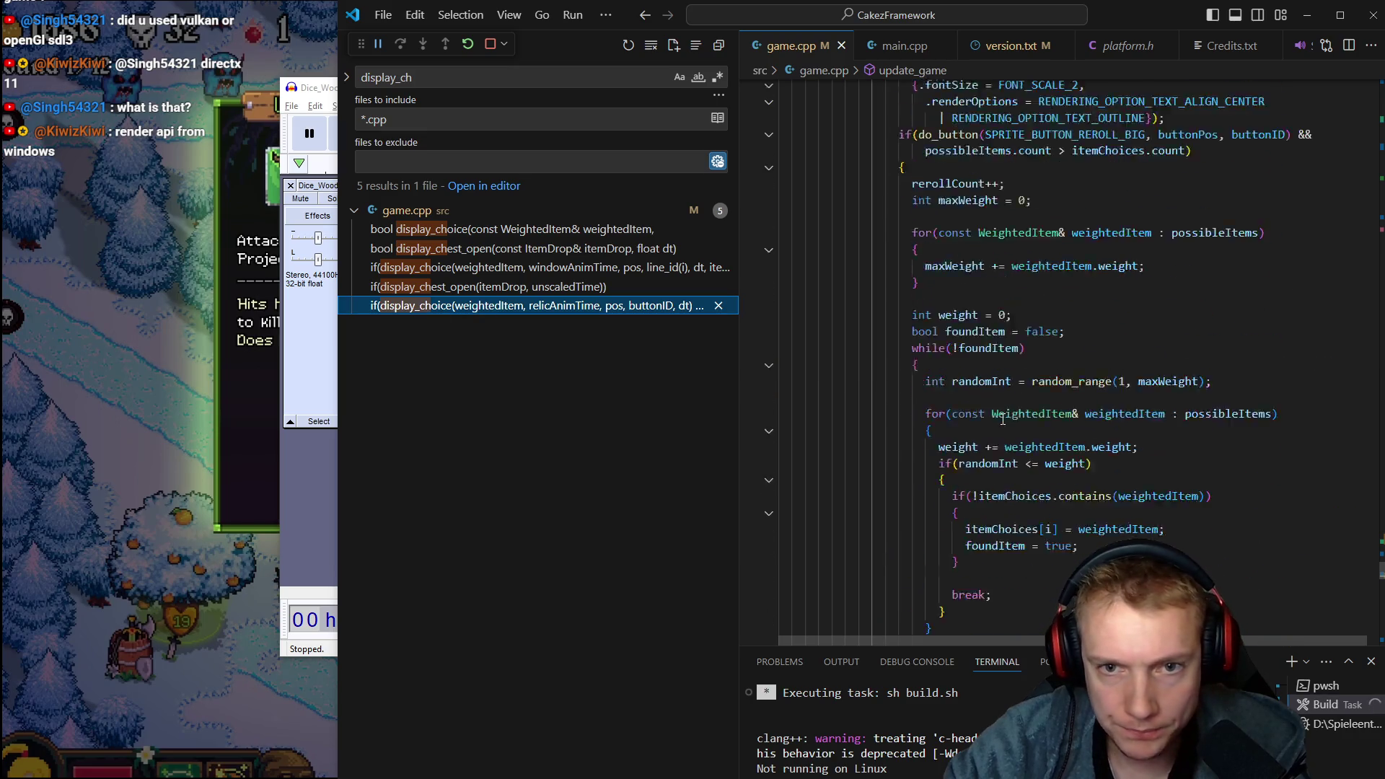
Insert the dice-on-wood play_sound call on a new line below rerollCount++
left_click(1058, 330)
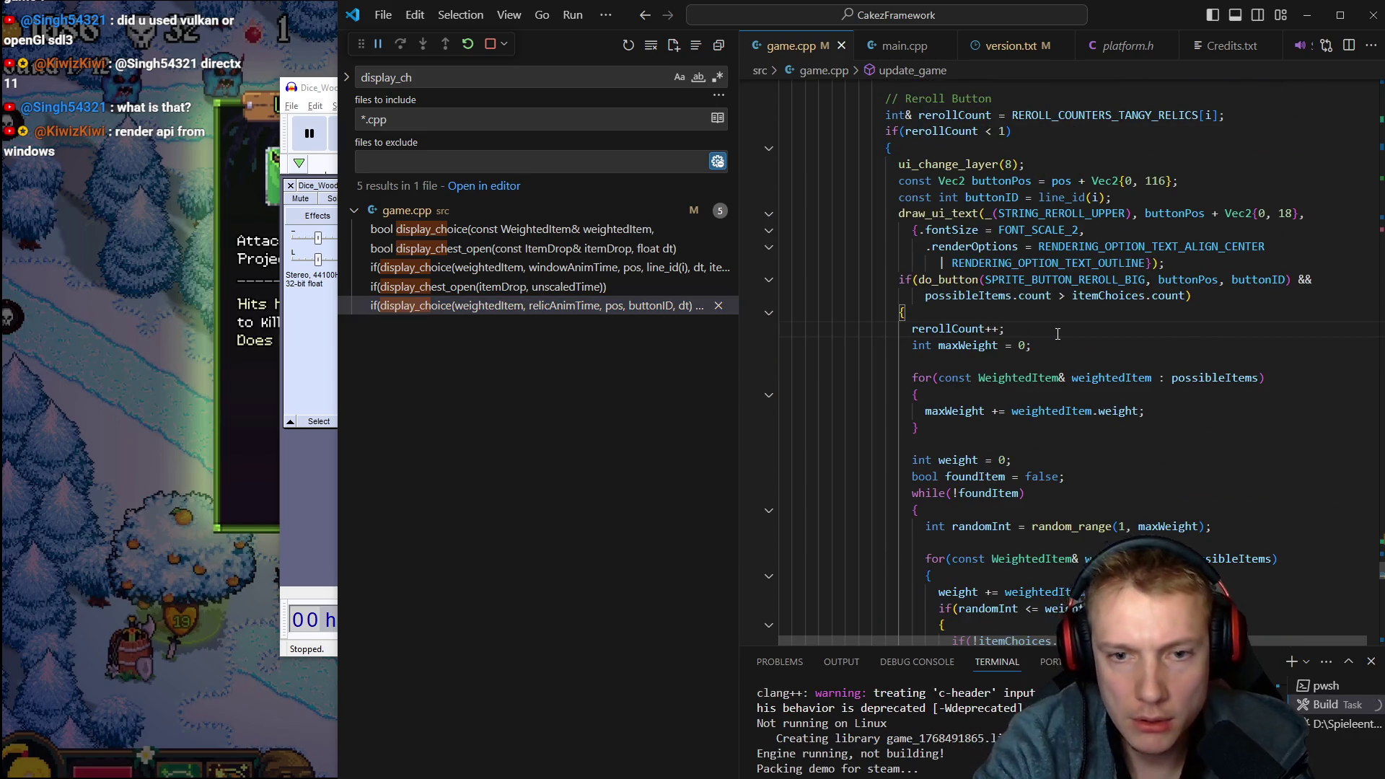
type("play_sound(SOUND_DICE_ON_WOOD, {.flags = SOUND_OPTION_SFX});")
key("Tab")
key("Tab")
key("Tab")
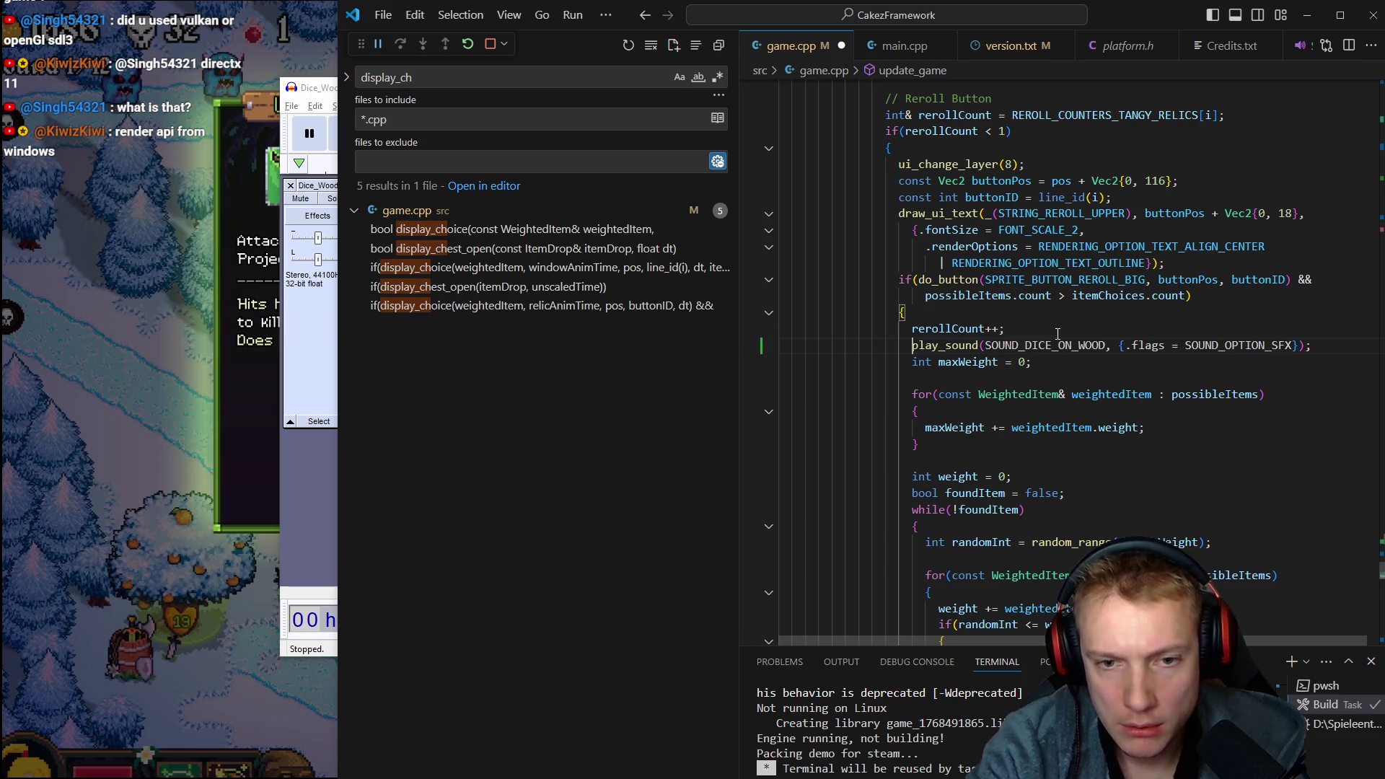
Pass {}, SOUND_NONE to the reroll do_button call, save game.cpp and rebuild the game
key("Up")
key("Up")
key("Up")
key("End")
key("Left")
key("Left")
key("Left")
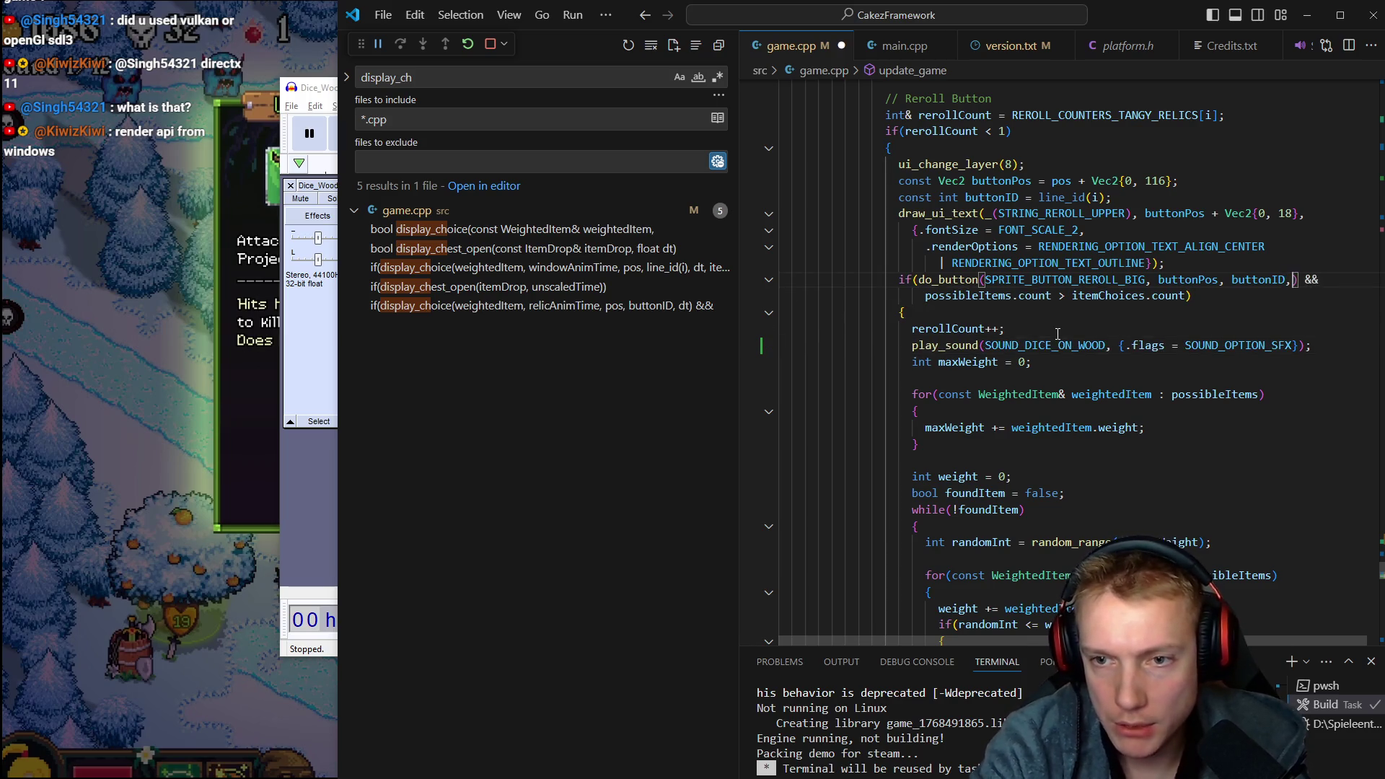
type(", {}, sound_n")
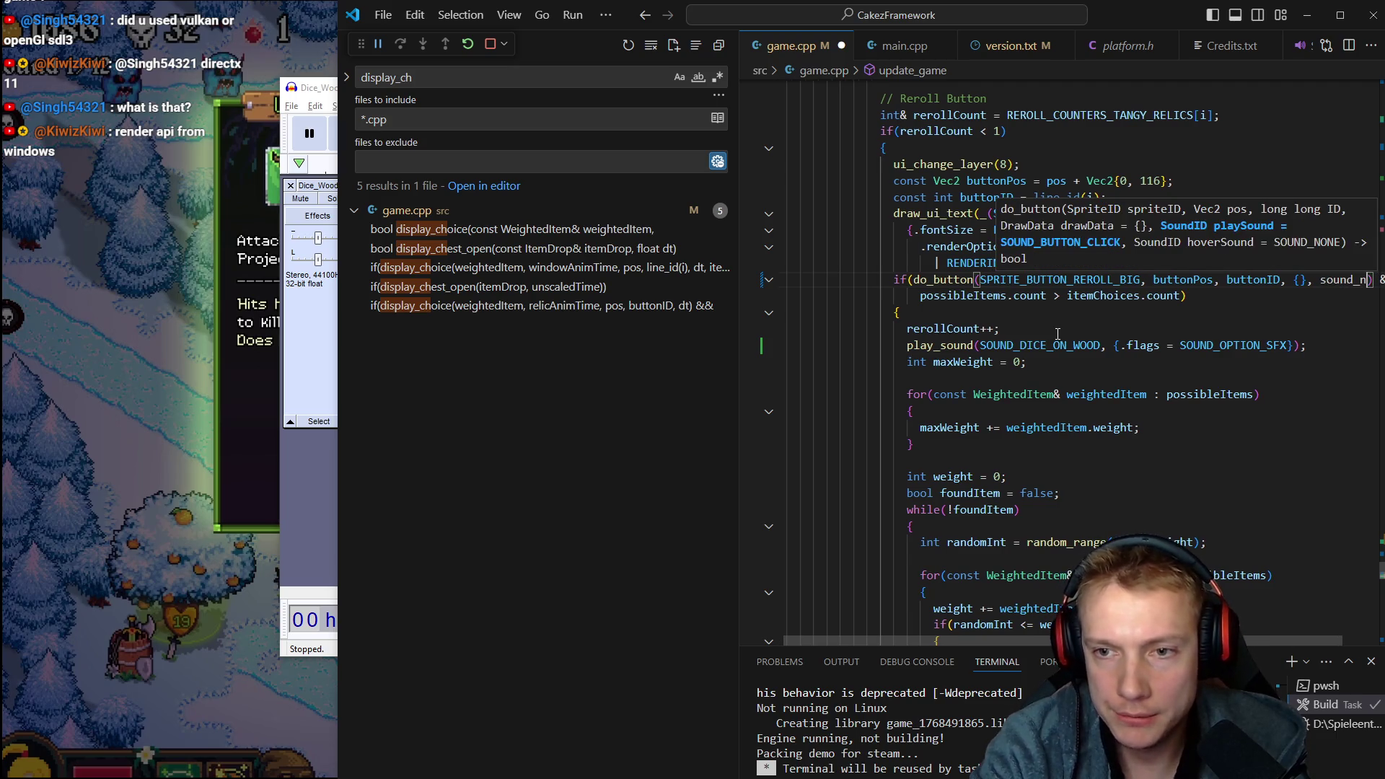
key("ctrl+space")
key("Return")
key("Escape")
key("ctrl+s")
key("ctrl+shift+b")
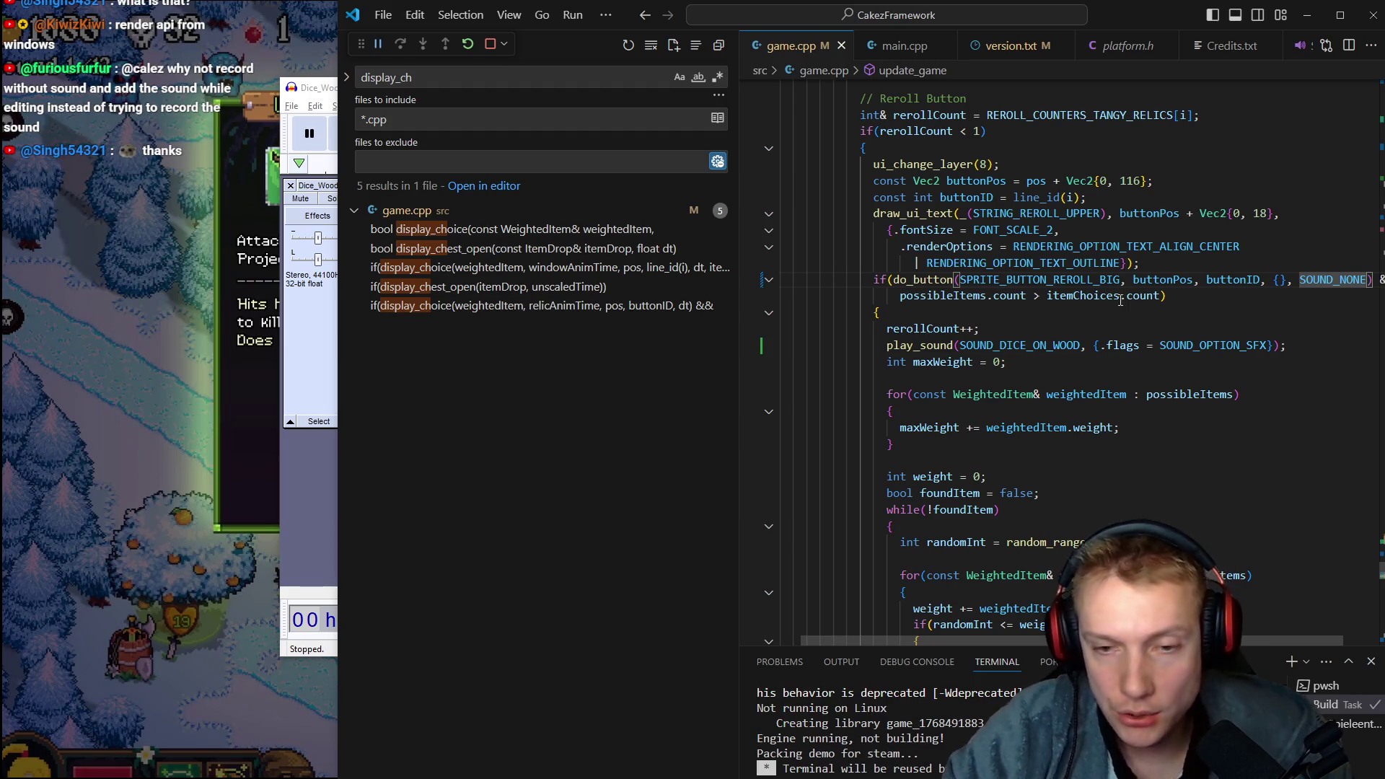
left_click(133, 355)
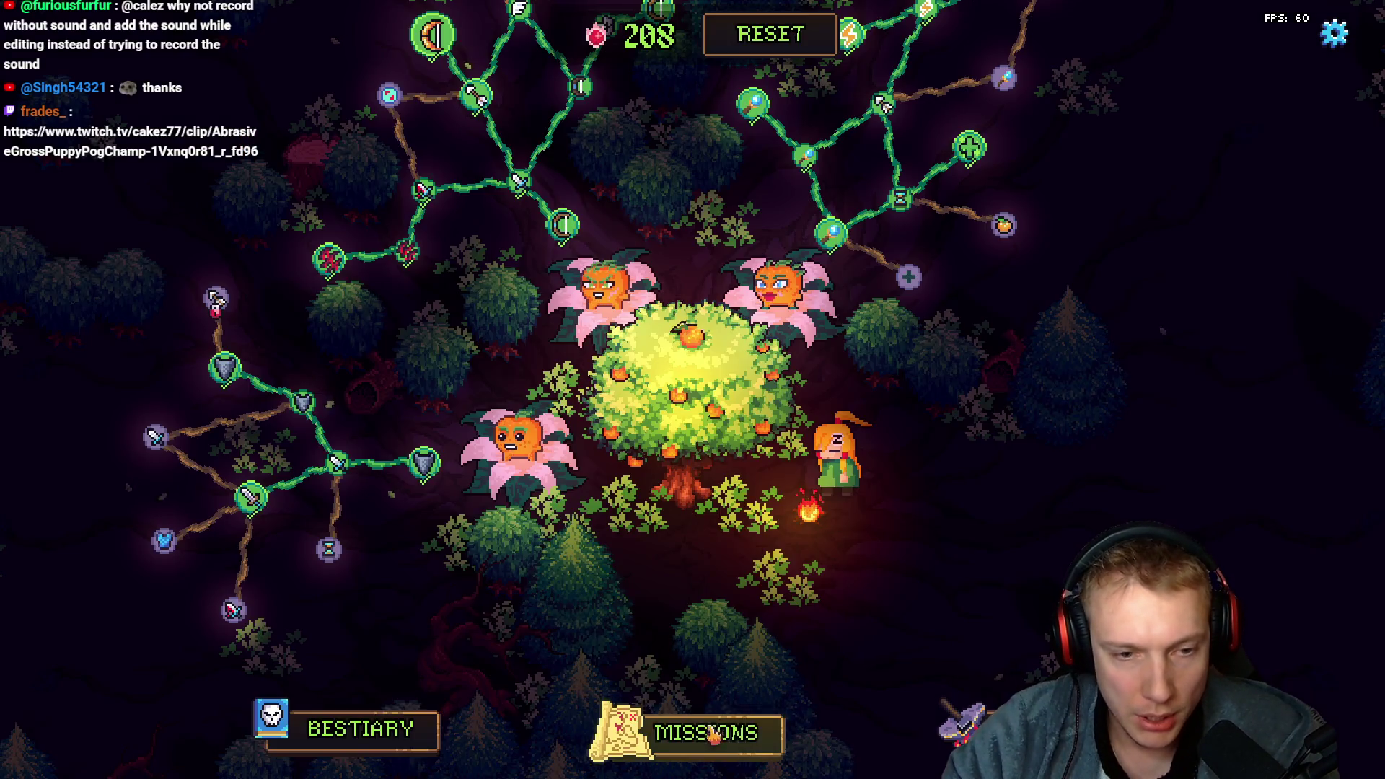
Start the Crossroads mission from the Tangy TD missions map
left_click(713, 735)
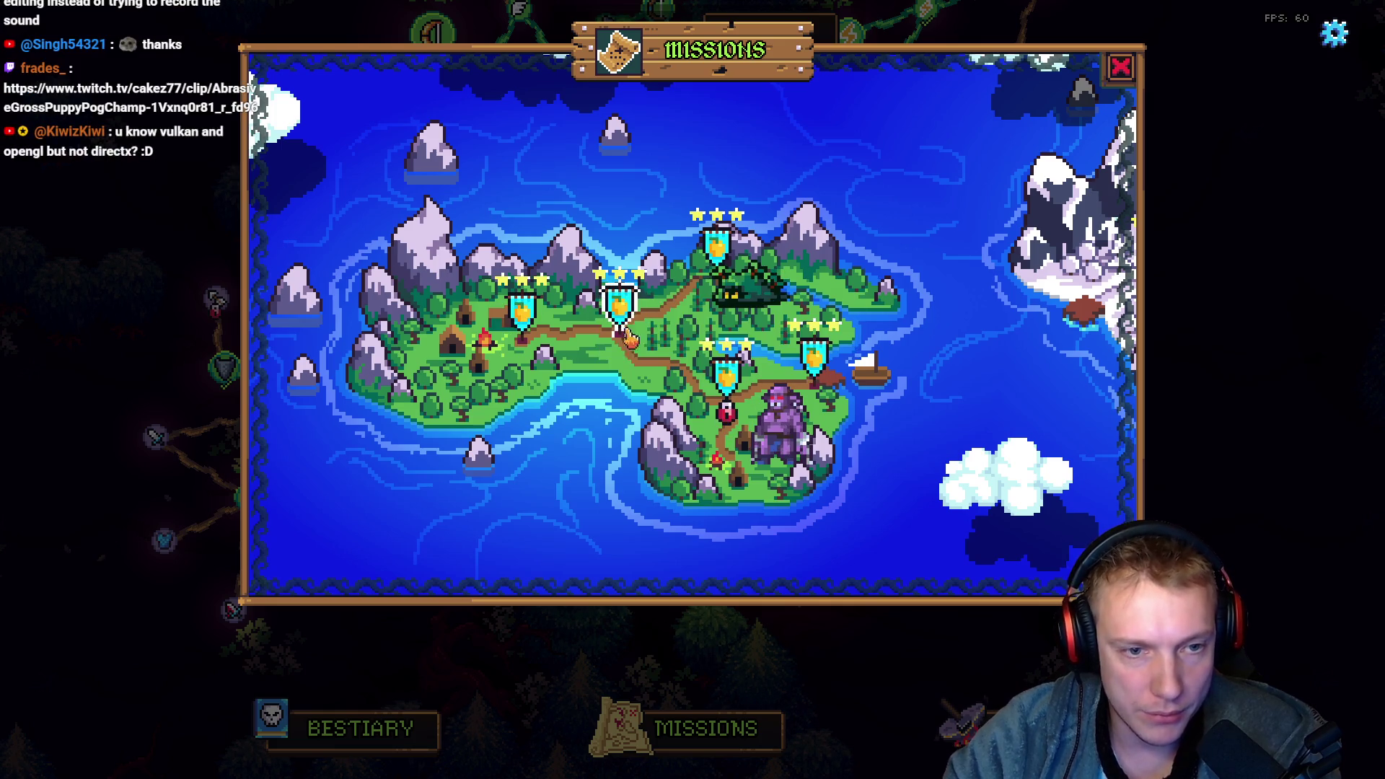
left_click(633, 330)
left_click(708, 526)
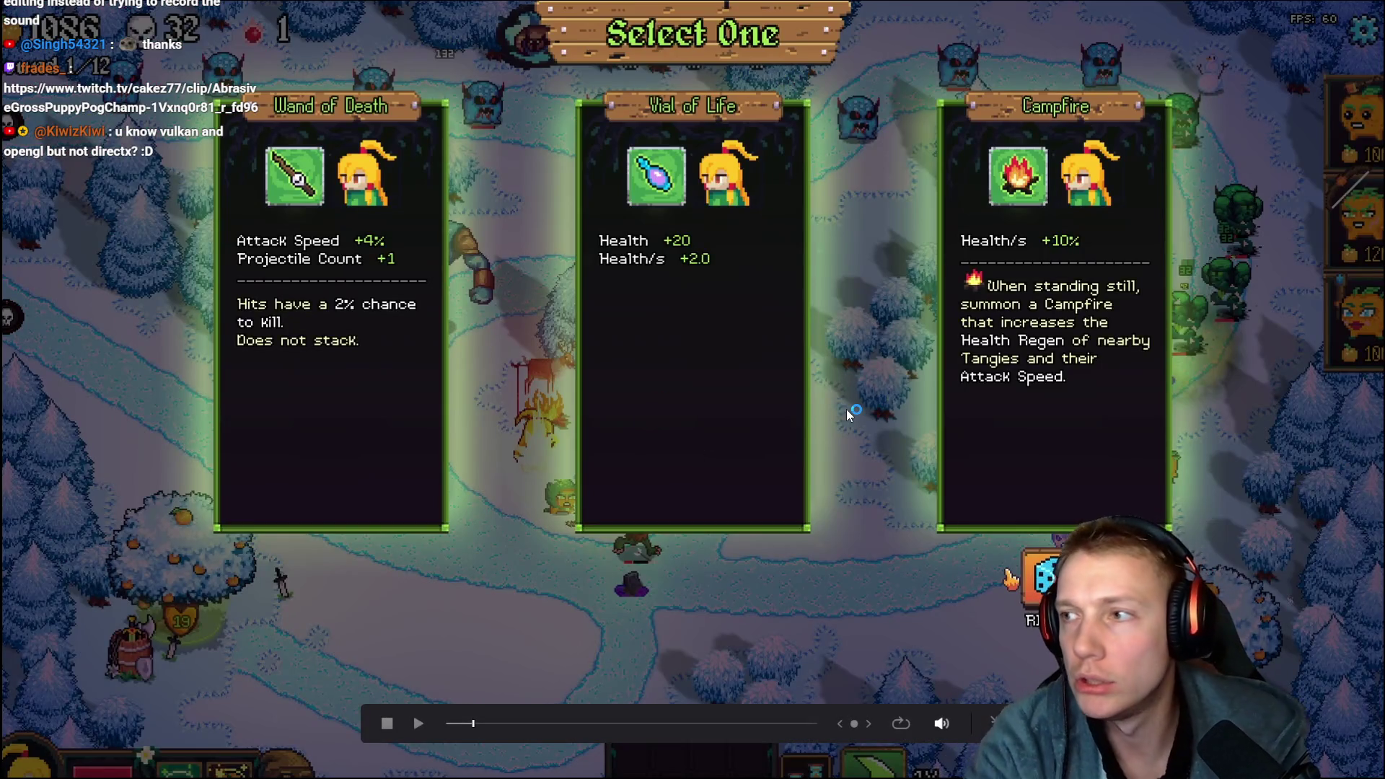
Back in VS Code, open build.sh from the recent files list
key("alt+Tab")
key("ctrl+p")
key("Down")
key("Return")
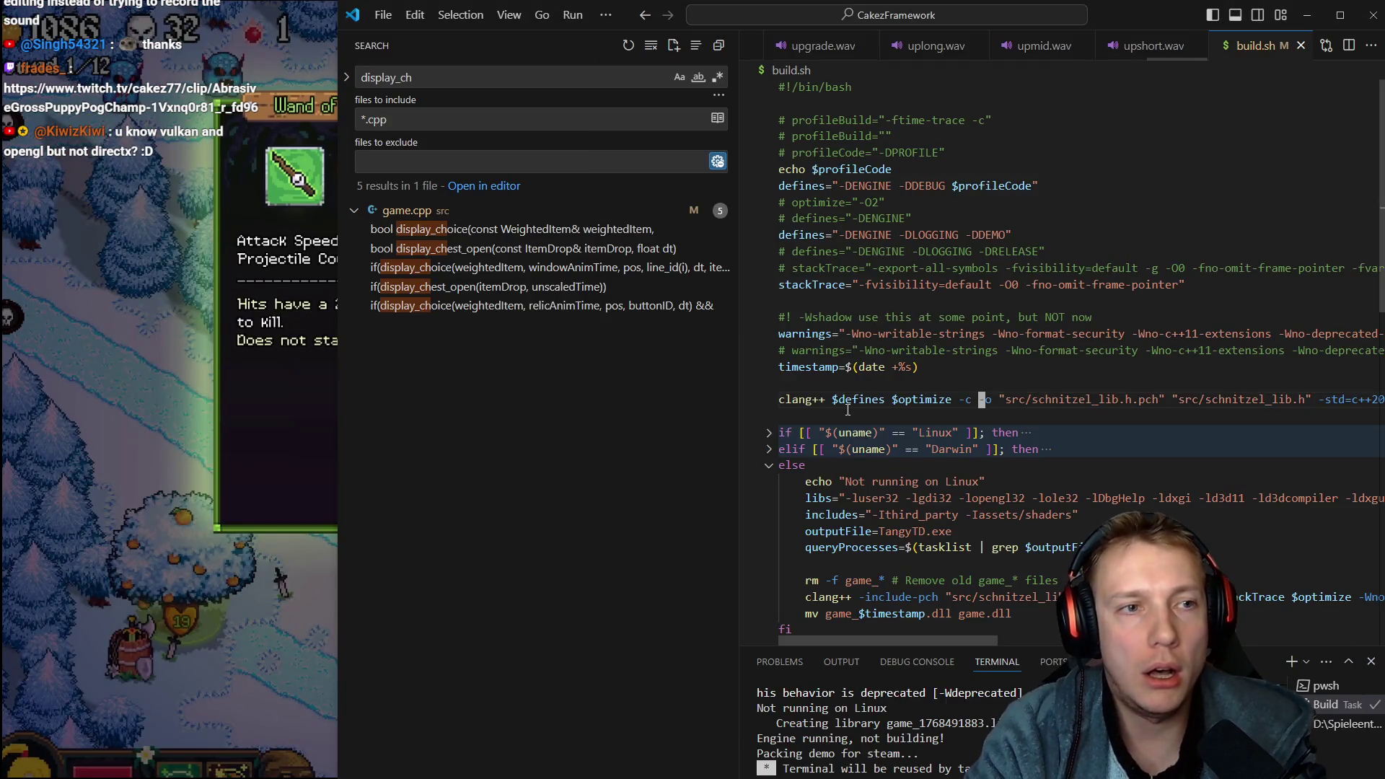
Comment out build.sh's -DDEMO defines line, save it and run the build
key("Up")
key("Up")
key("Up")
key("ctrl+slash")
key("ctrl+shift+b")
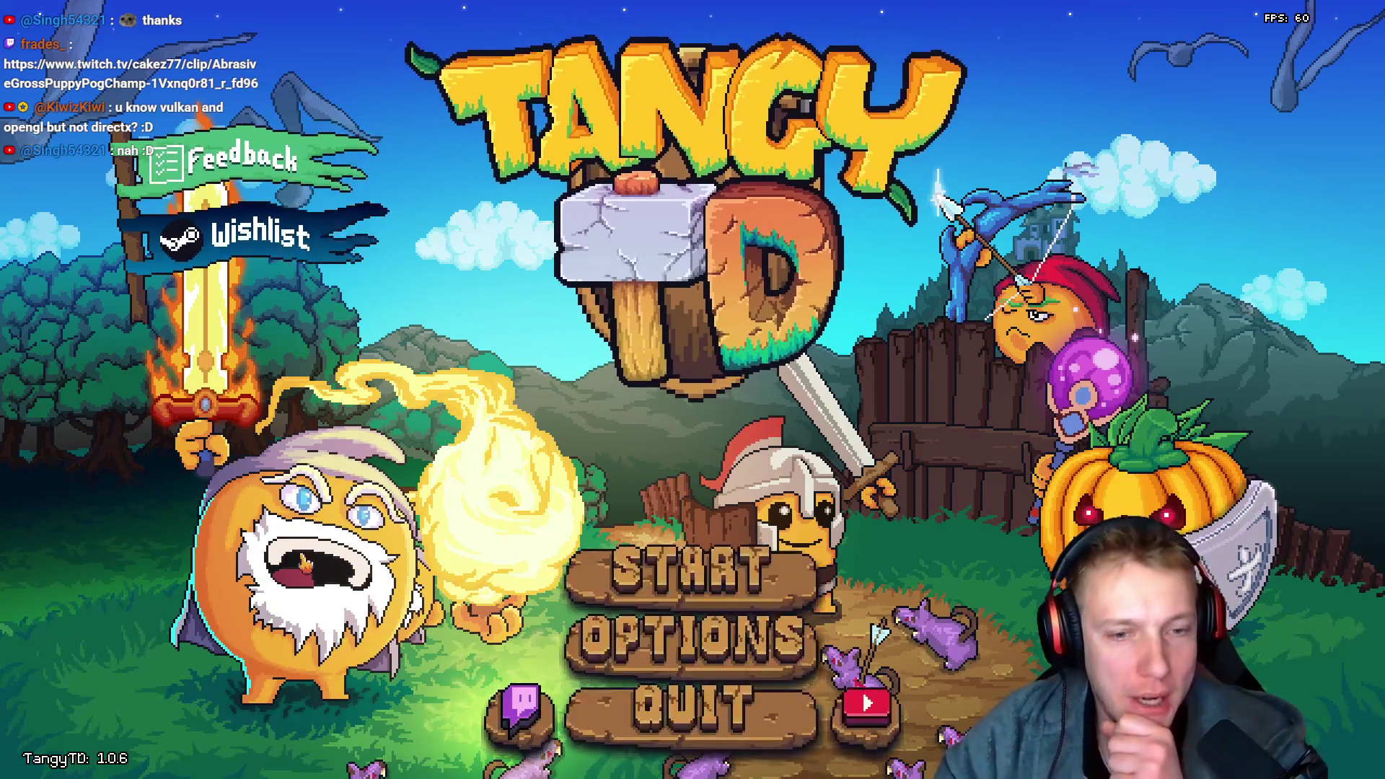
Start the Crossroads mission from Tangy TD's title menu
left_click(715, 577)
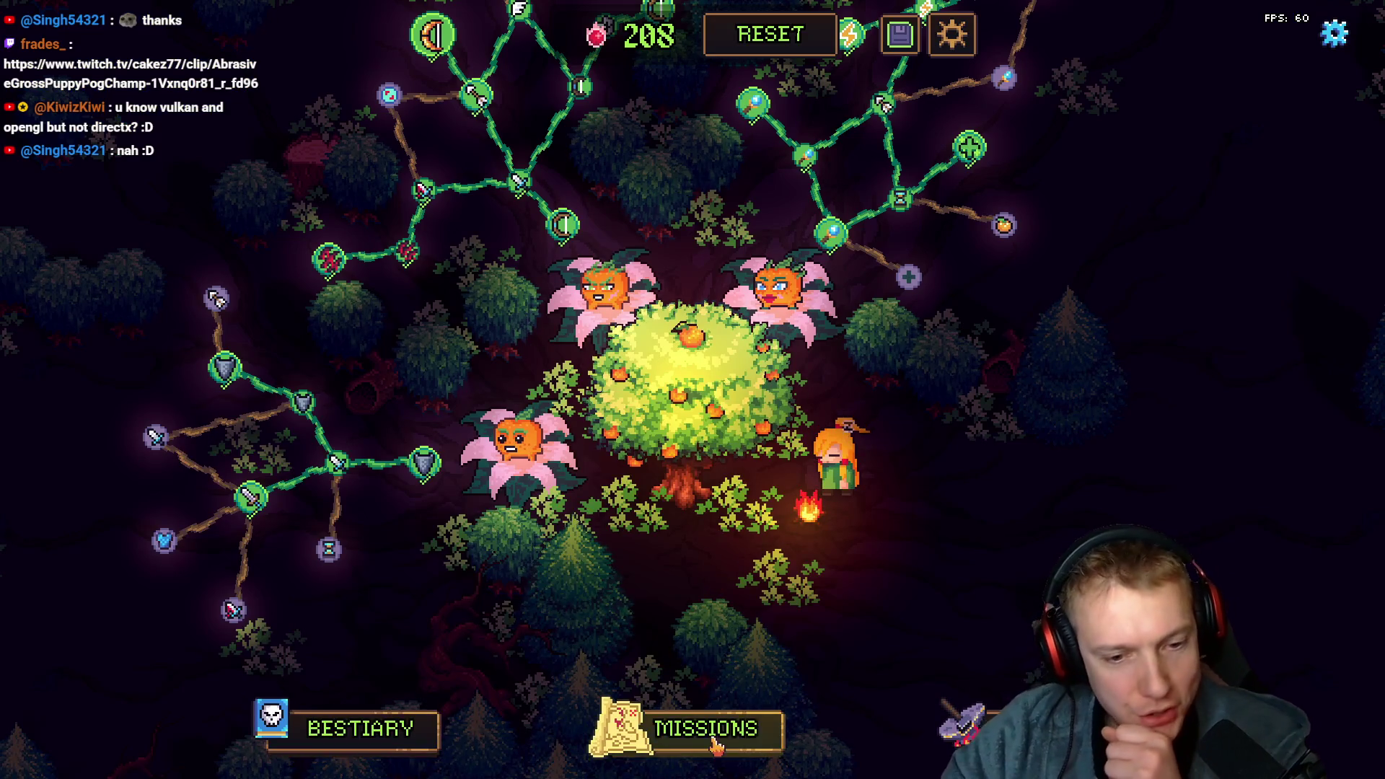
left_click(685, 729)
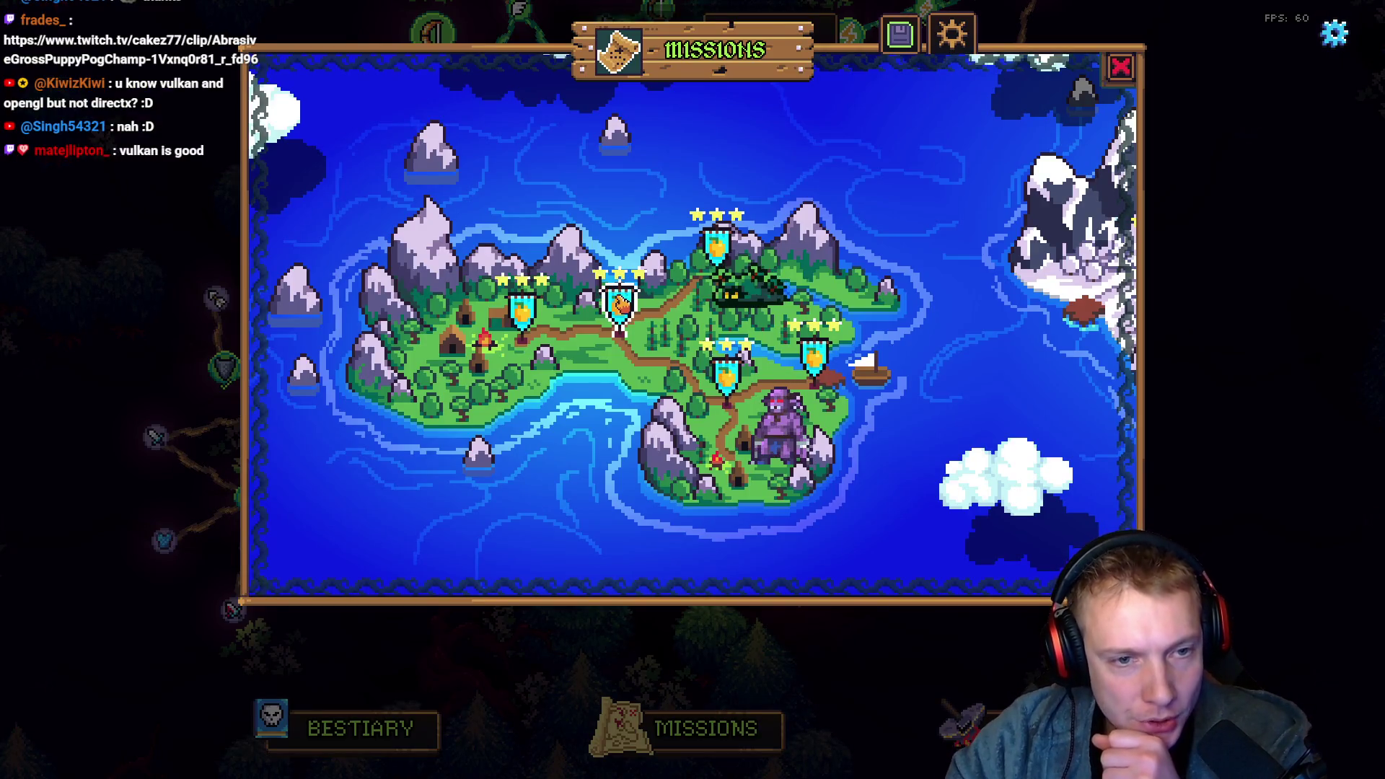
left_click(725, 383)
left_click(711, 518)
Run give_relics in the console, reroll all three cards, and pick Totem of Death
key("grave")
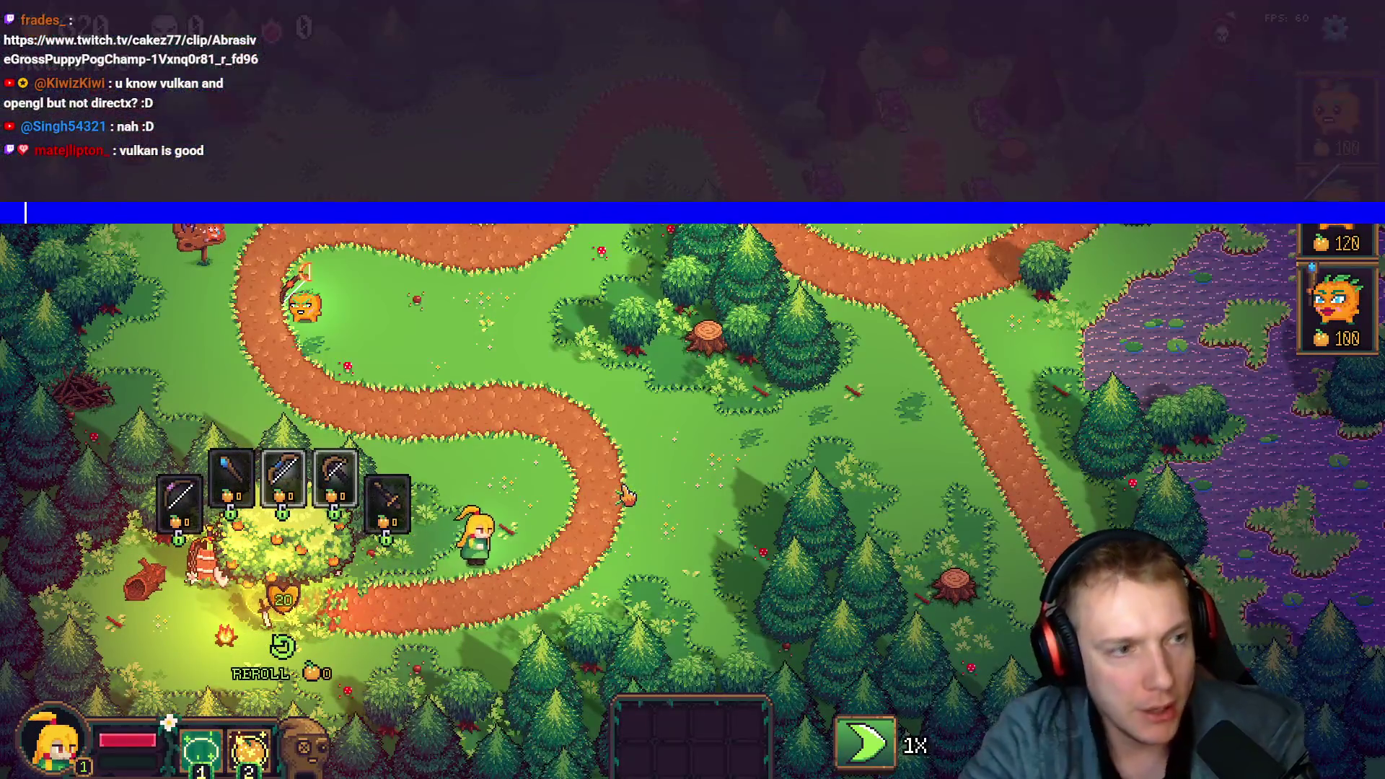
type("give")
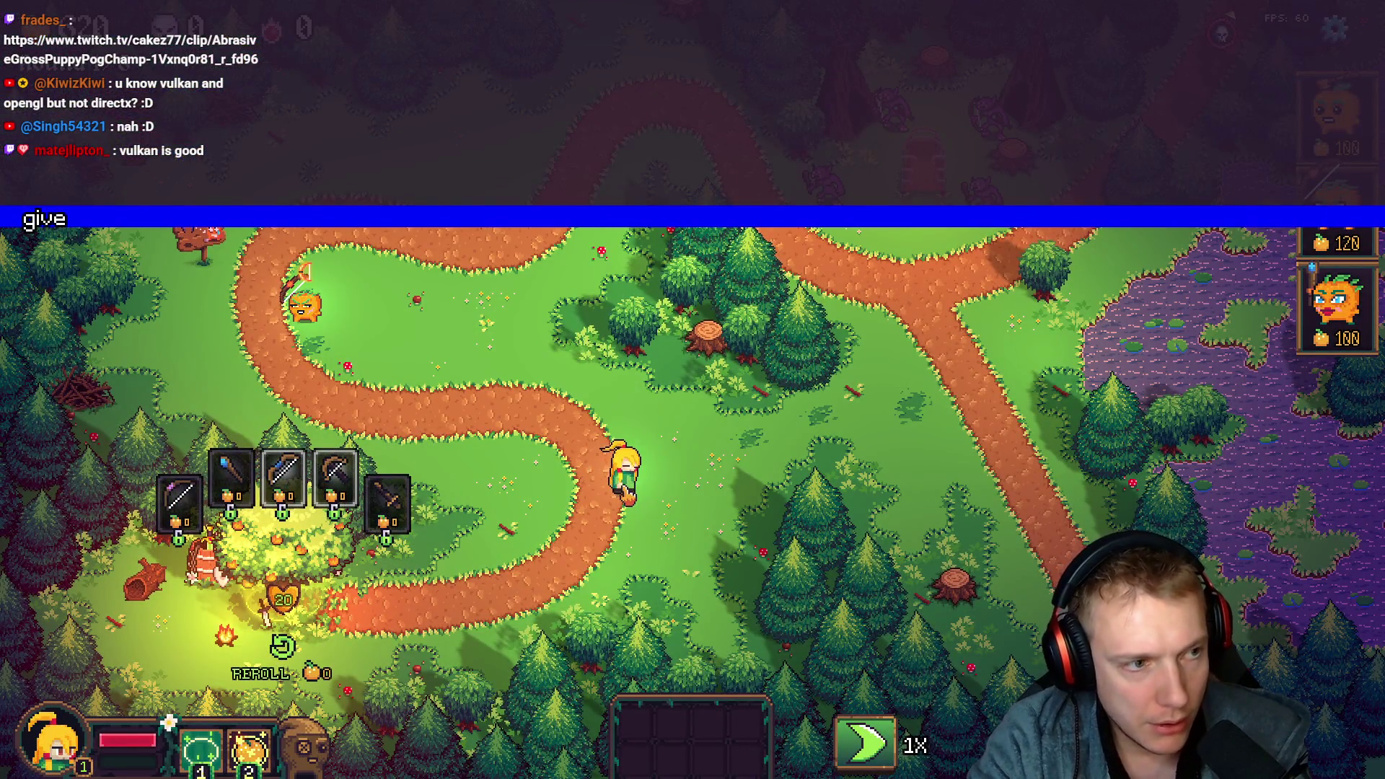
type("lics")
key("Return")
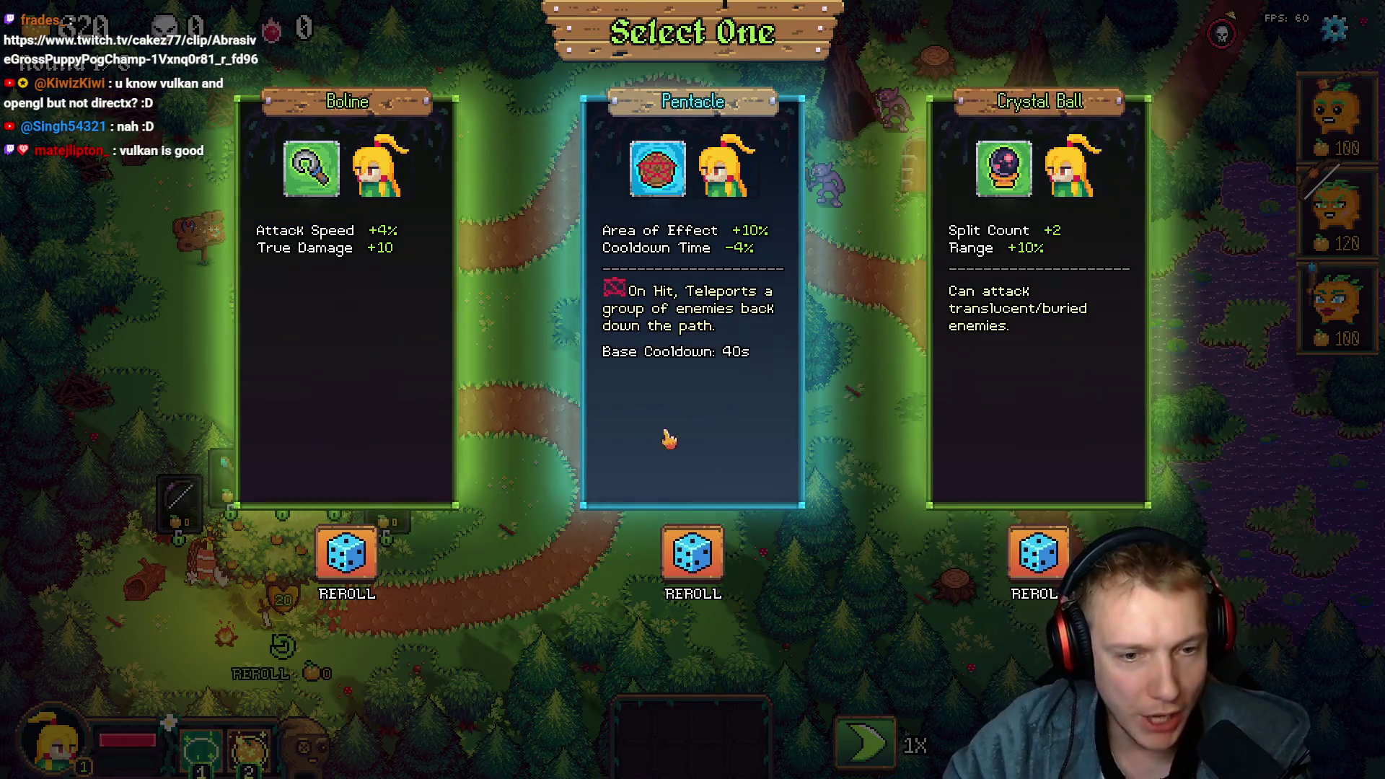
left_click(365, 550)
left_click(692, 556)
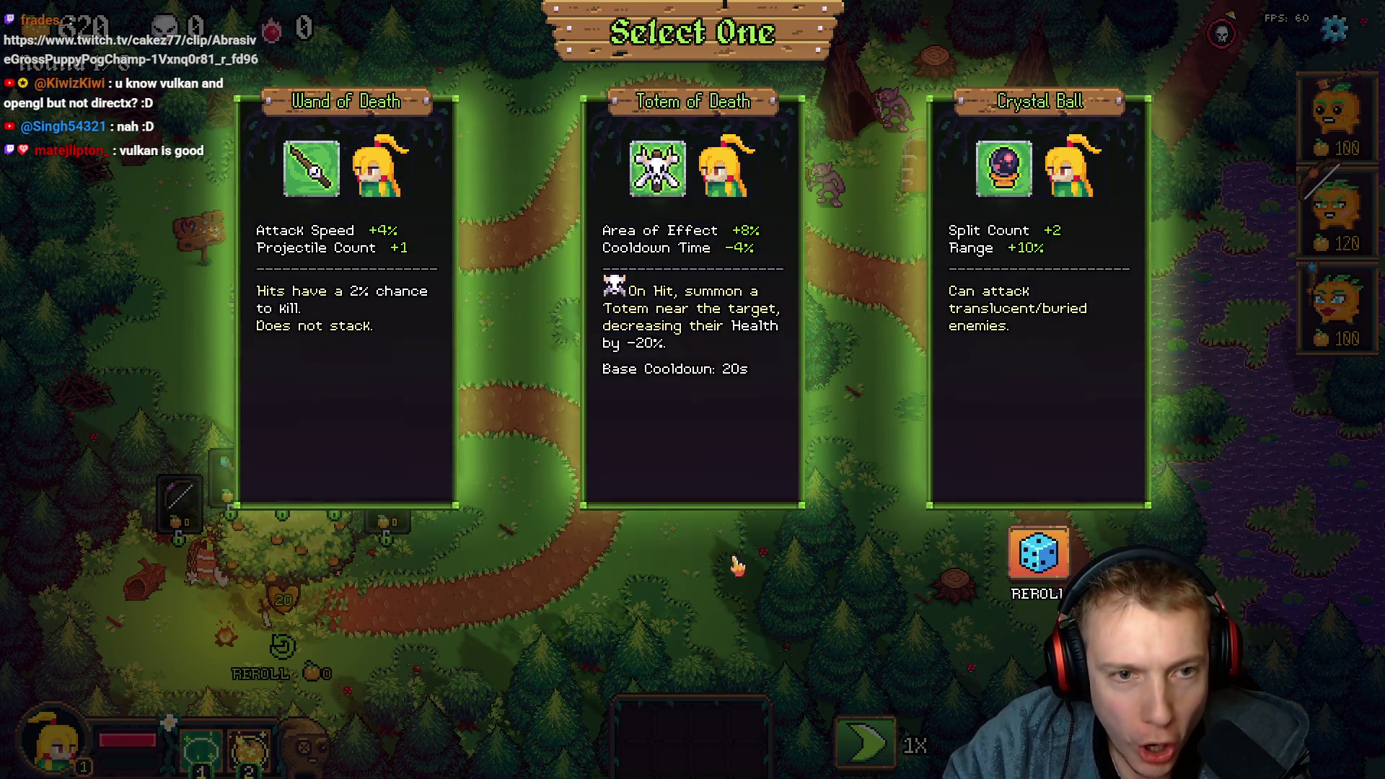
left_click(1039, 554)
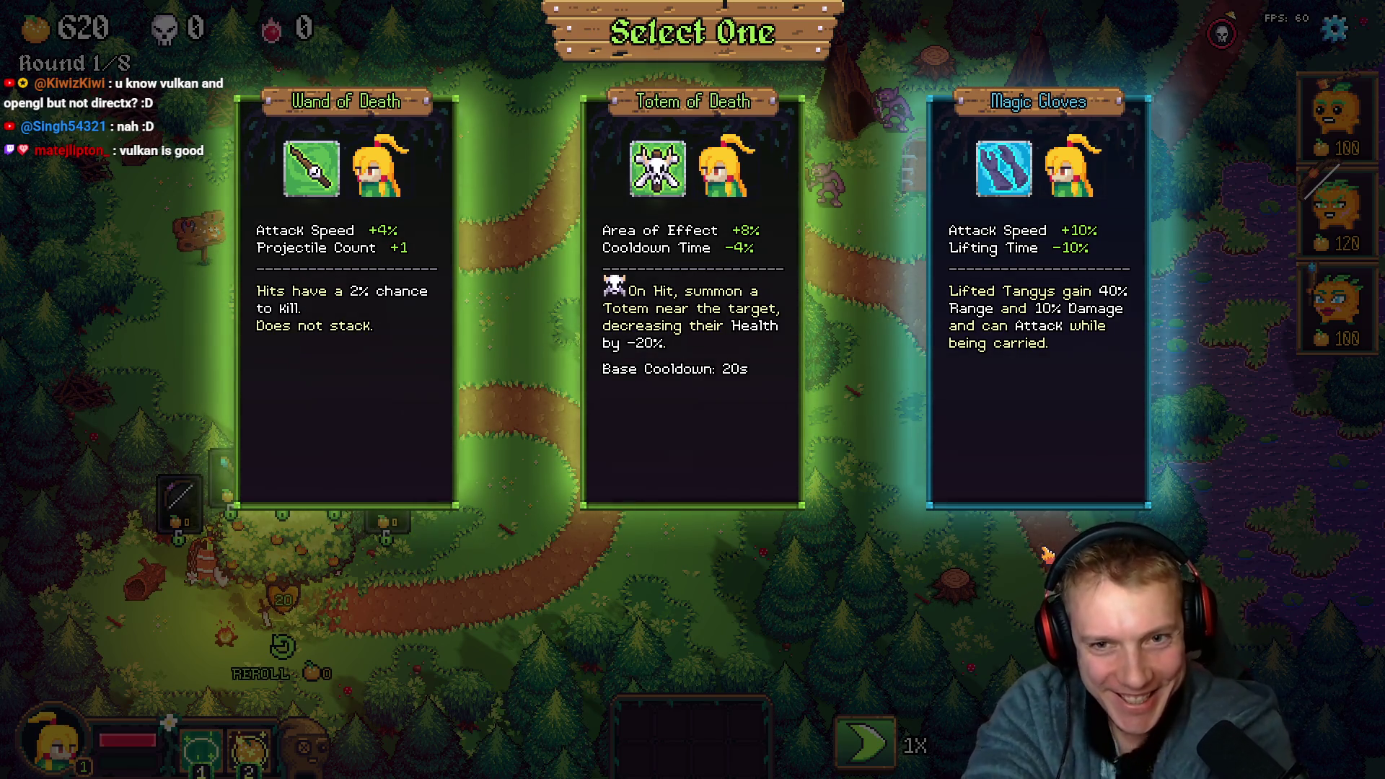
left_click(675, 334)
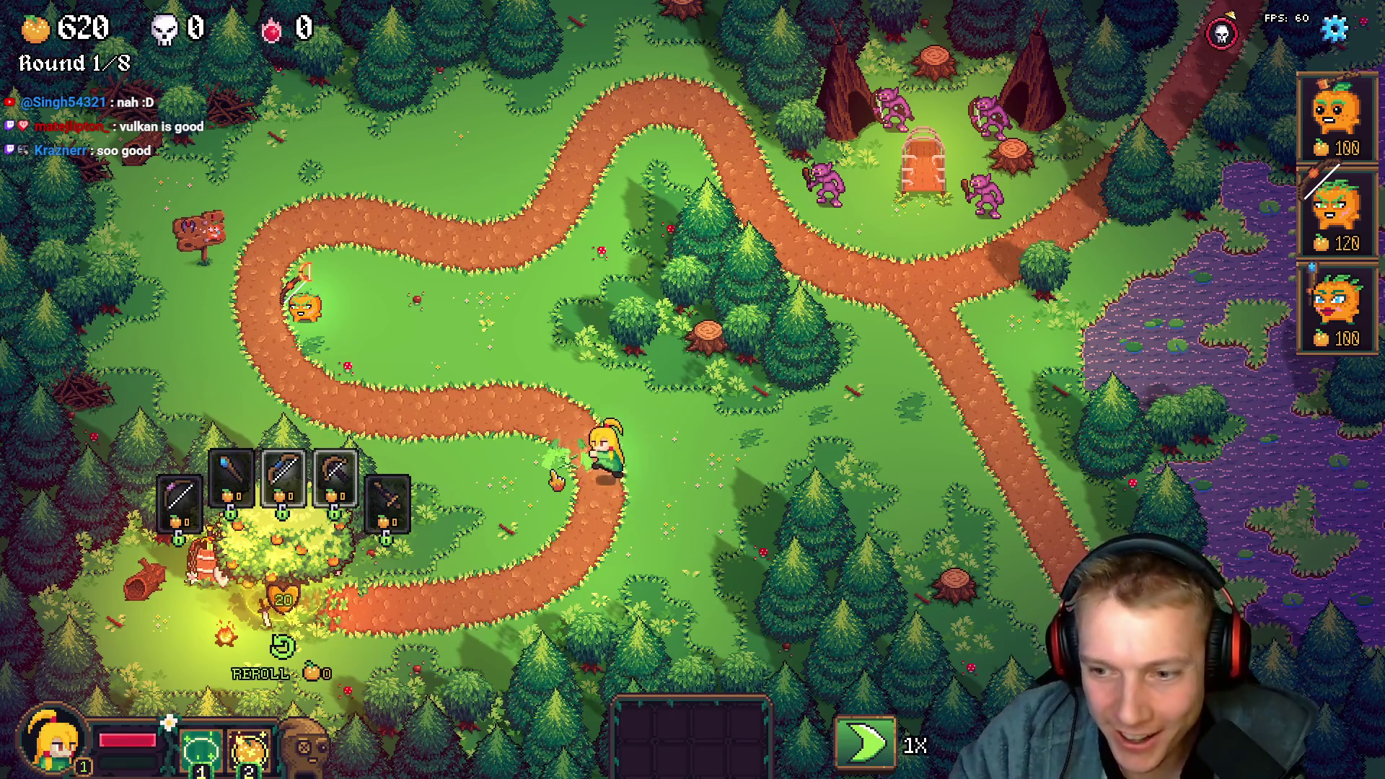
Run give_relics again, reroll all three cards, pick Pentacle, then start typing a drop_ command
key("grave")
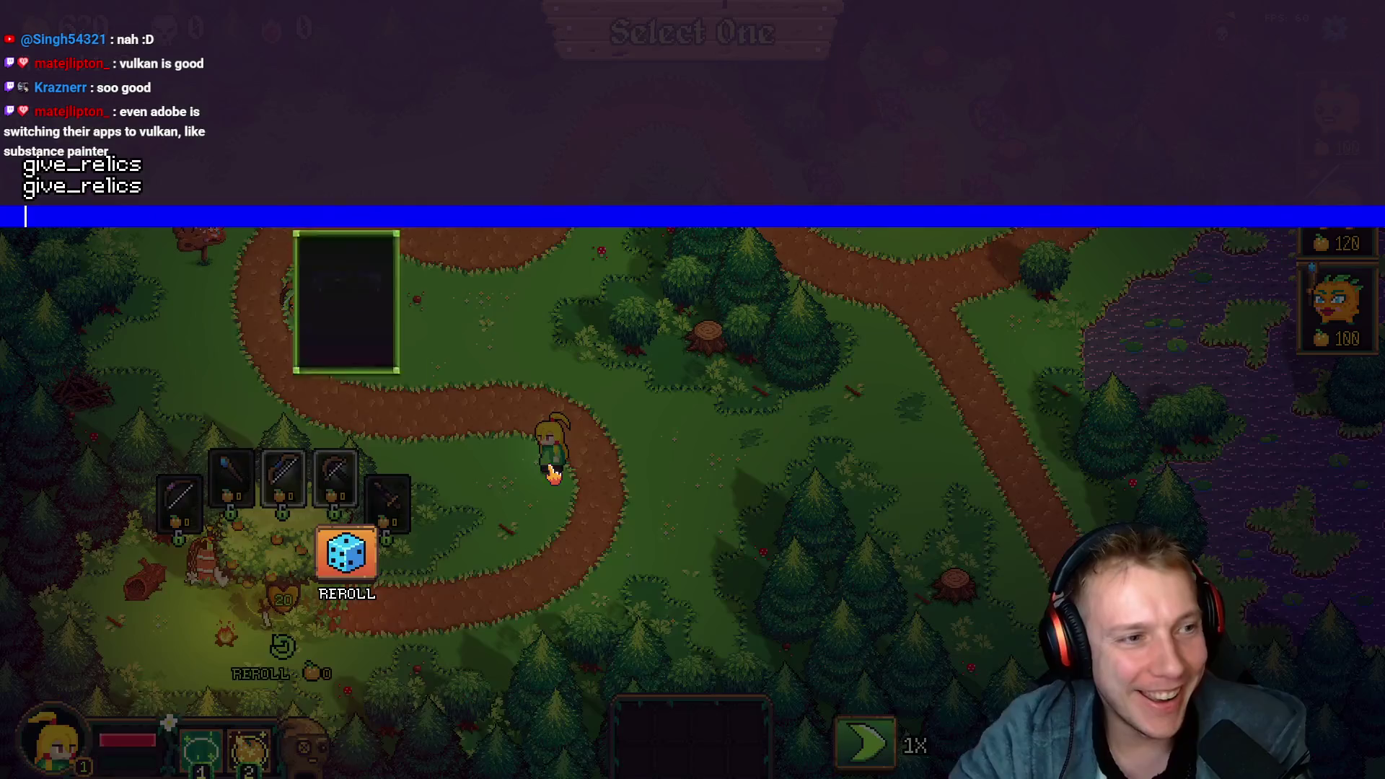
key("Return")
left_click(693, 553)
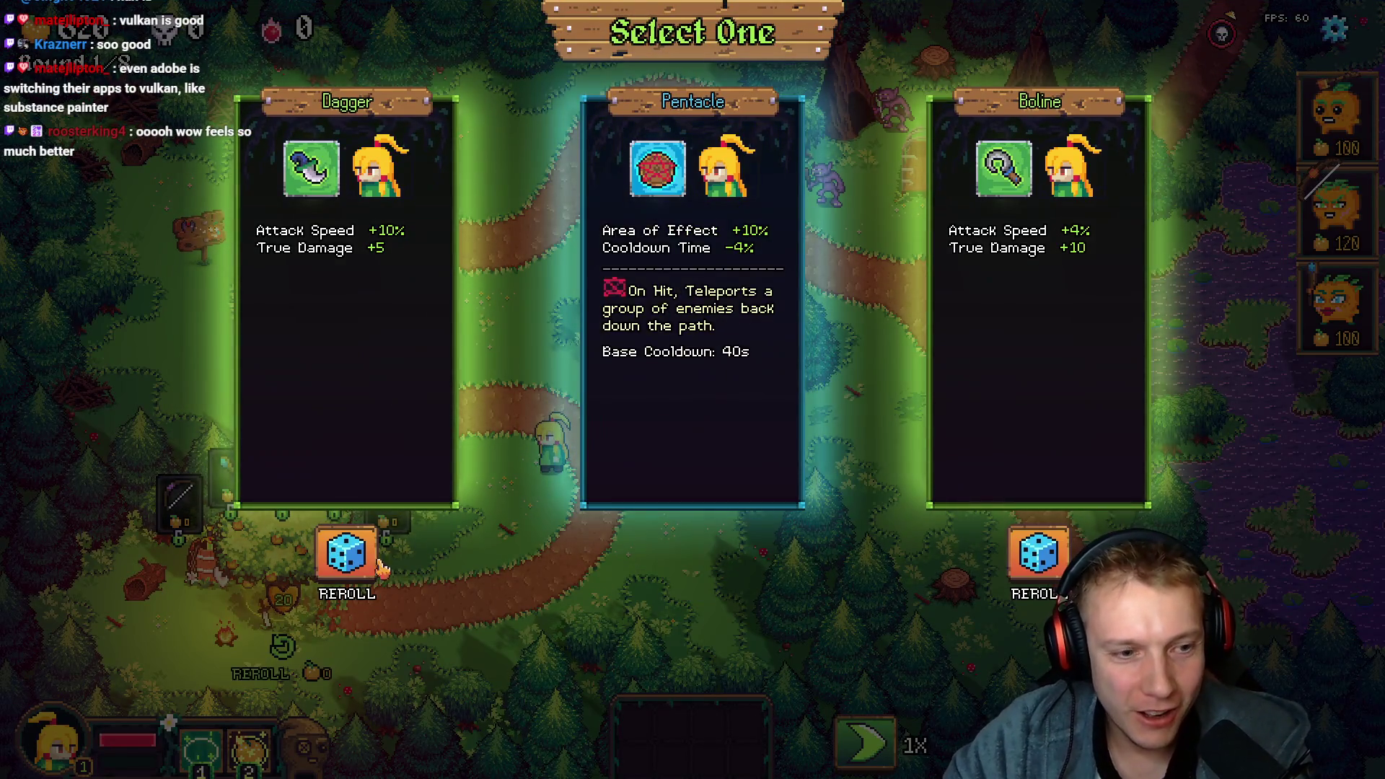
left_click(346, 554)
left_click(1028, 570)
left_click(650, 361)
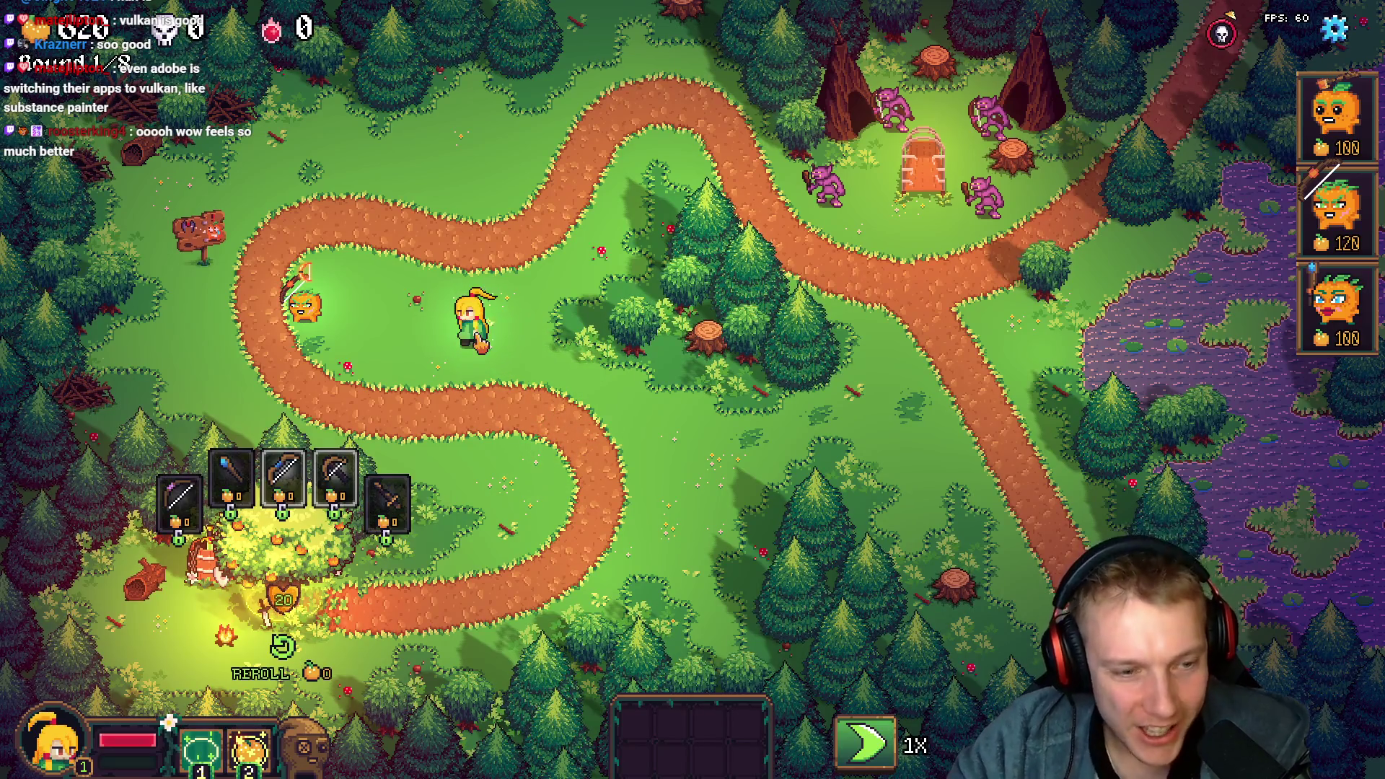
key("grave")
type("drop_che")
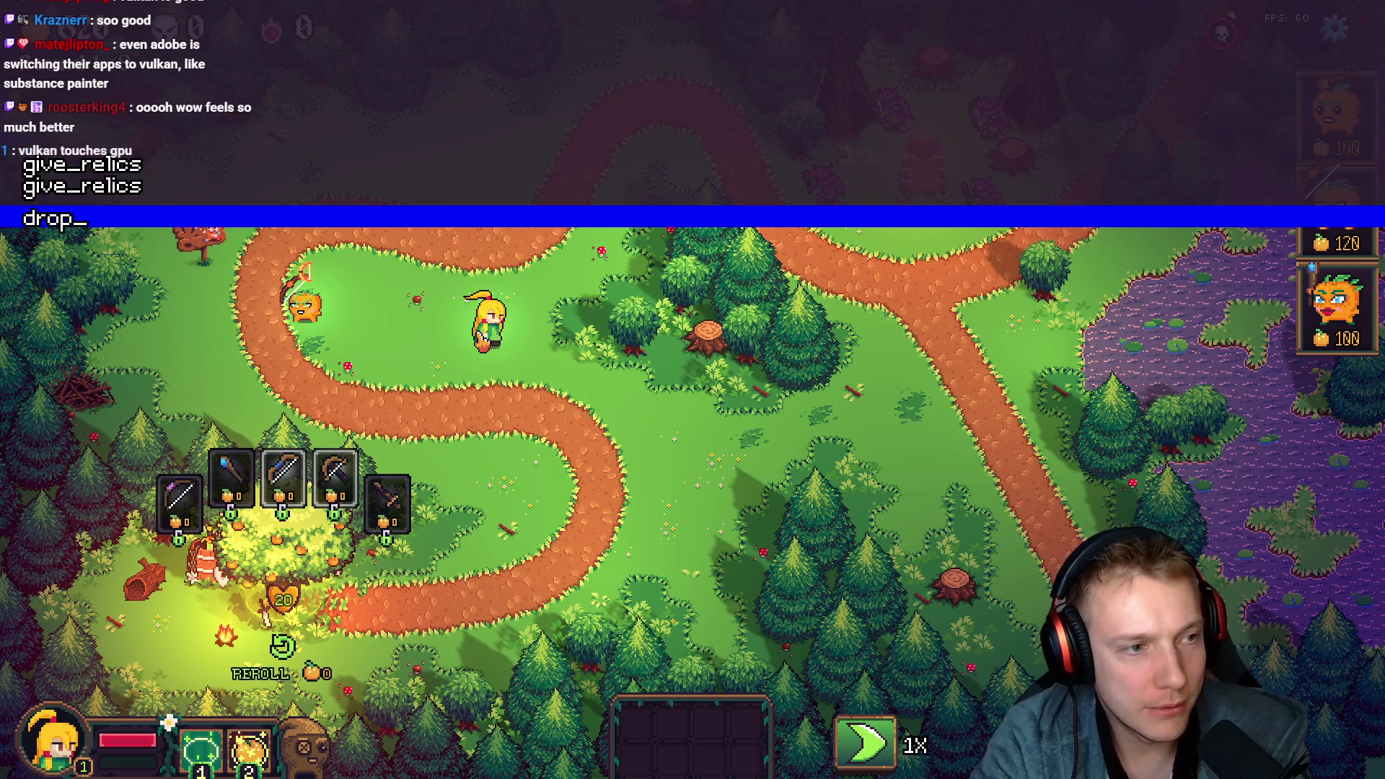